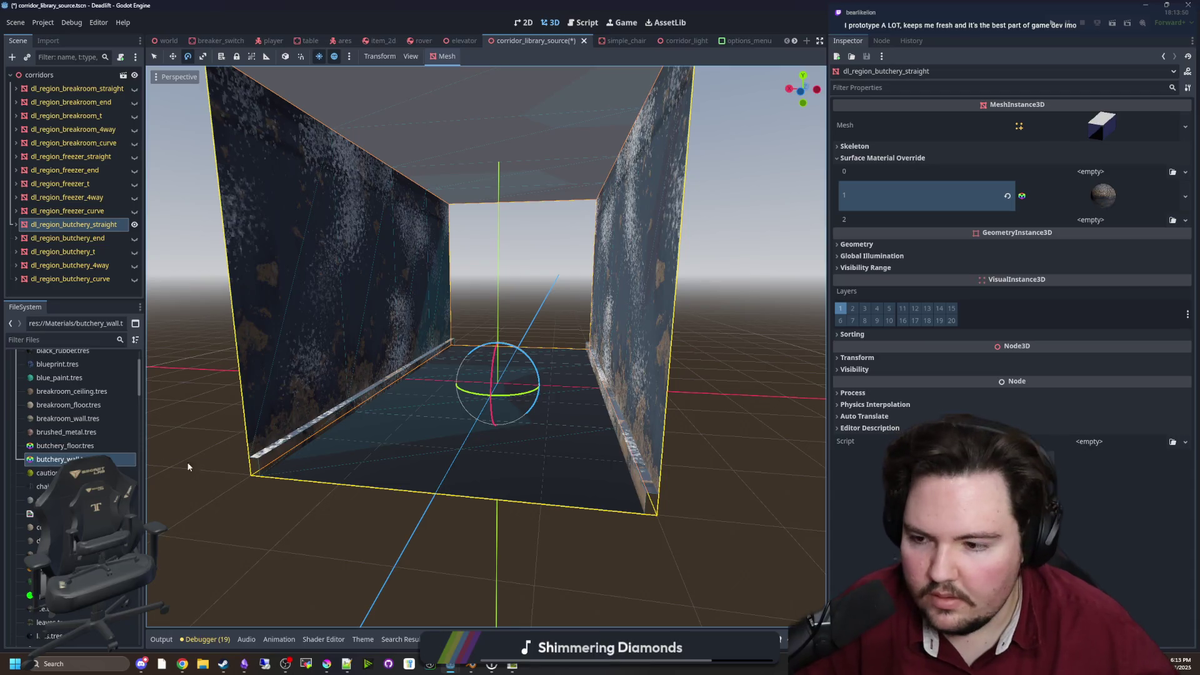
Apply butchery_floor.tres to the corridor floor's Surface Material Override slot 0 and expand it
{"action": "left_click_drag", "start_coordinate": [67, 446], "coordinate": [1086, 175]}
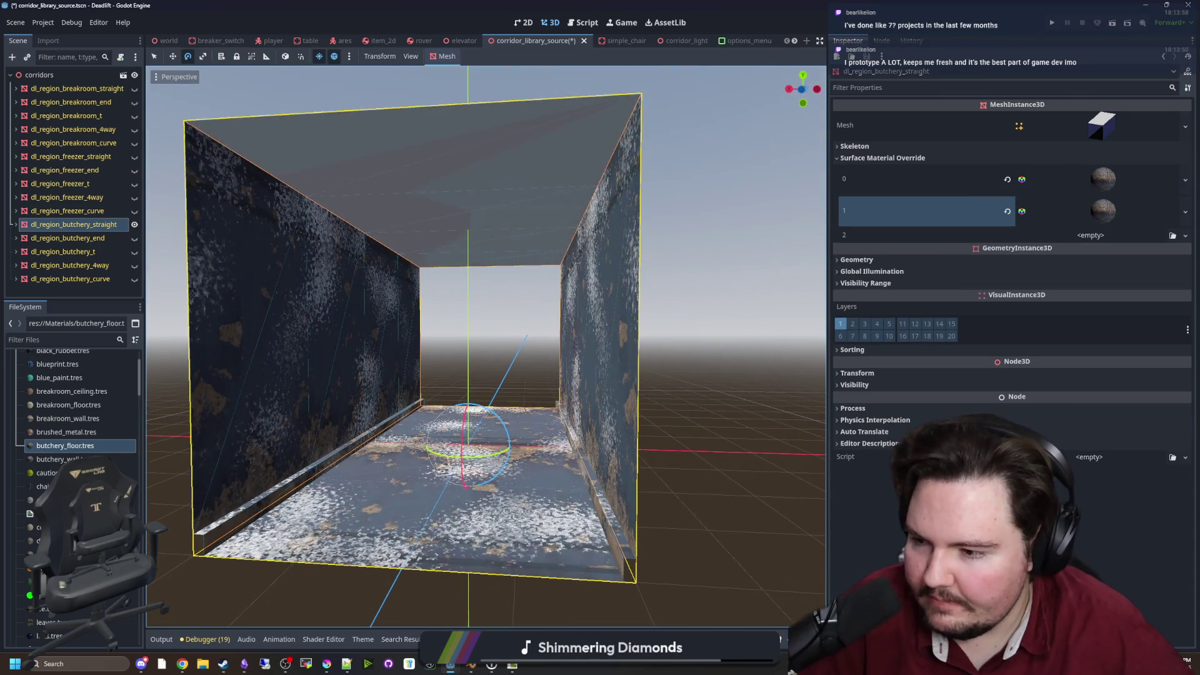
{"action": "scroll", "coordinate": [561, 277], "scroll_direction": "up", "scroll_amount": 5}
{"action": "scroll", "coordinate": [562, 277], "scroll_direction": "down", "scroll_amount": 4}
{"action": "mouse_move", "coordinate": [561, 276]}
{"action": "left_mouse_down"}
{"action": "mouse_move", "coordinate": [550, 294]}
{"action": "mouse_move", "coordinate": [538, 287]}
{"action": "mouse_move", "coordinate": [565, 283]}
{"action": "left_mouse_up"}
{"action": "left_click", "coordinate": [1103, 179]}
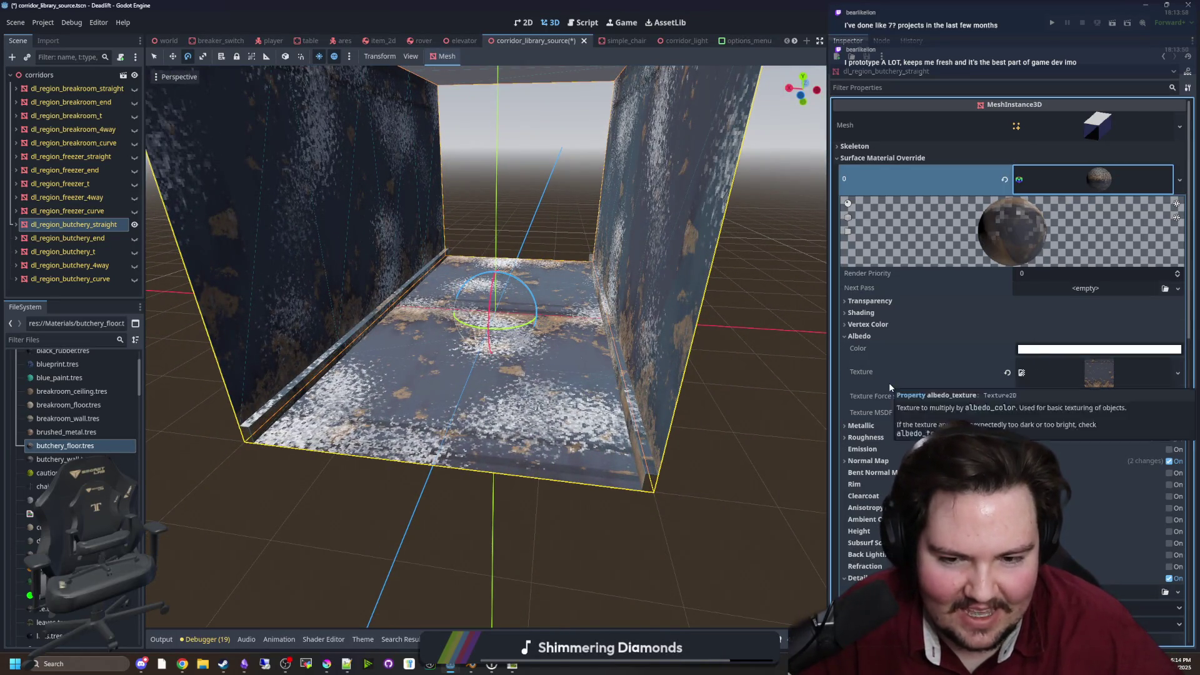
Check the material's noise detail albedo, then centre a new Chrome window on screen
{"action": "left_click_drag", "start_coordinate": [650, 392], "coordinate": [631, 382]}
{"action": "scroll", "coordinate": [1102, 370], "scroll_direction": "down", "scroll_amount": 5}
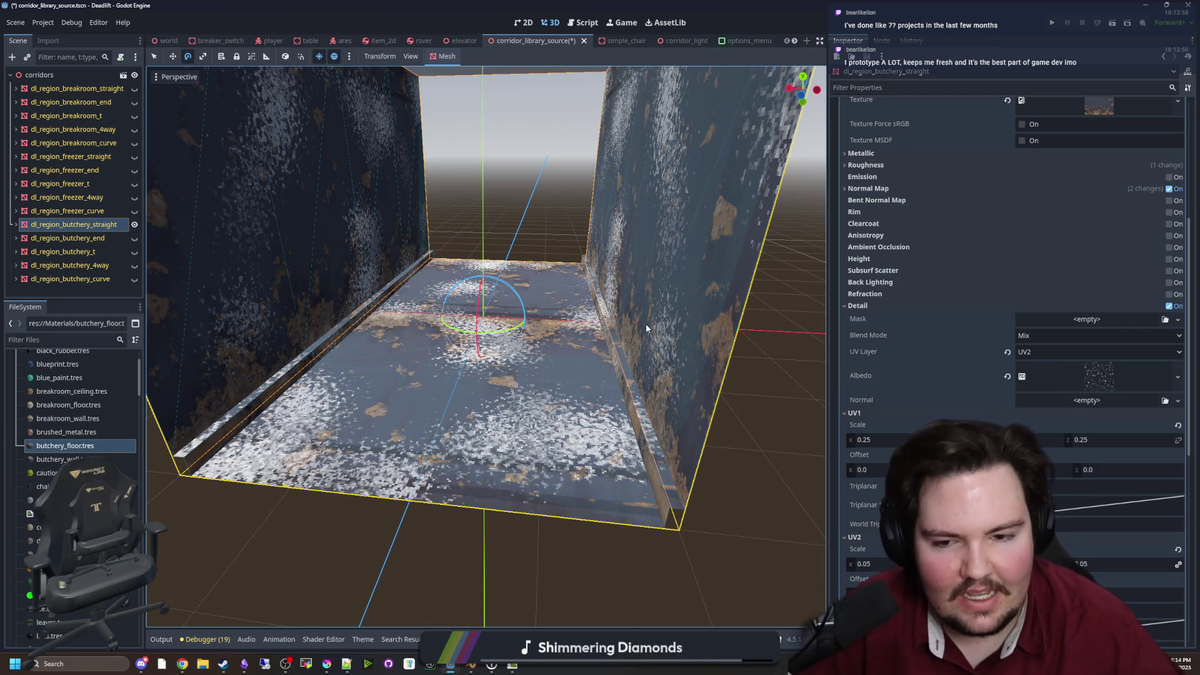
{"action": "left_click", "coordinate": [181, 664]}
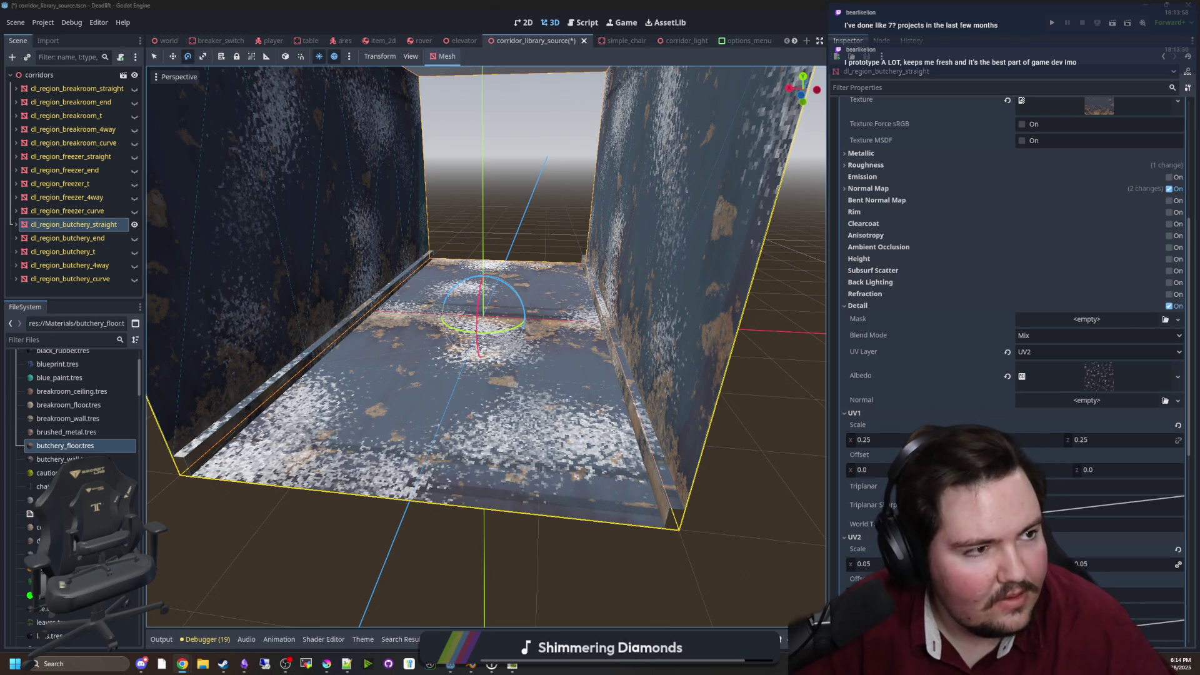
{"action": "mouse_move", "coordinate": [908, 289]}
{"action": "left_mouse_down"}
{"action": "mouse_move", "coordinate": [658, 253]}
{"action": "mouse_move", "coordinate": [524, 121]}
{"action": "mouse_move", "coordinate": [485, 120]}
{"action": "left_mouse_up"}
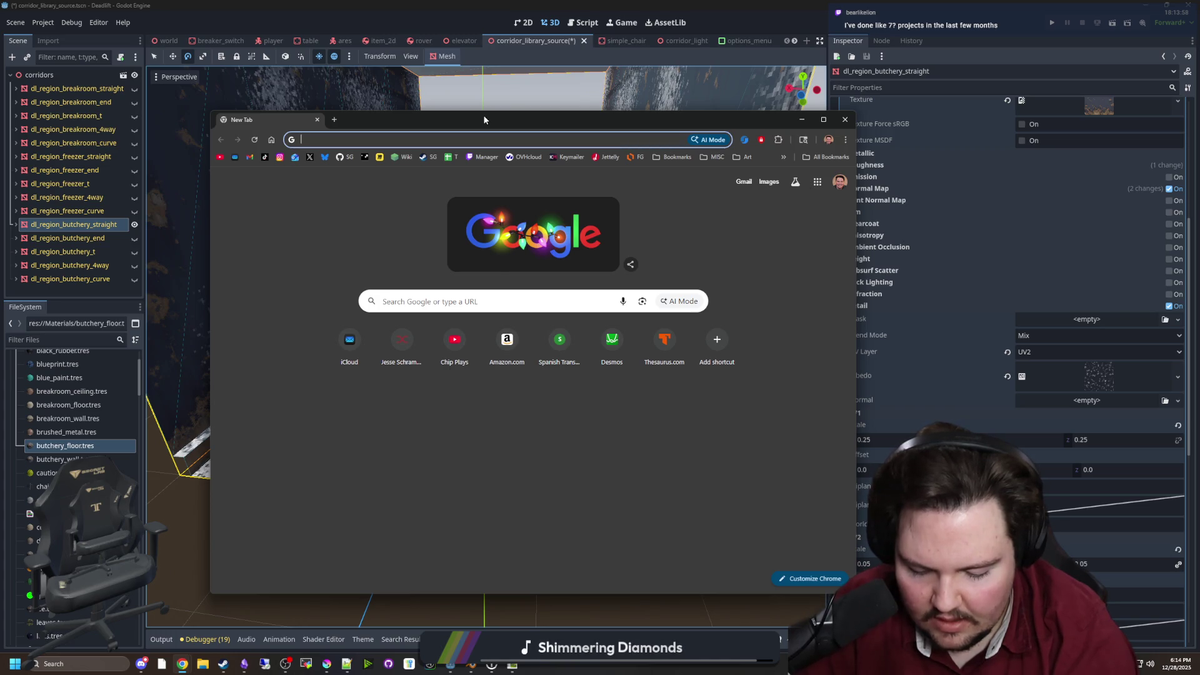
Search for 'digseum' and open its Steam store page in a maximised browser window
{"action": "type", "text": "digseum"}
{"action": "key", "text": "Return"}
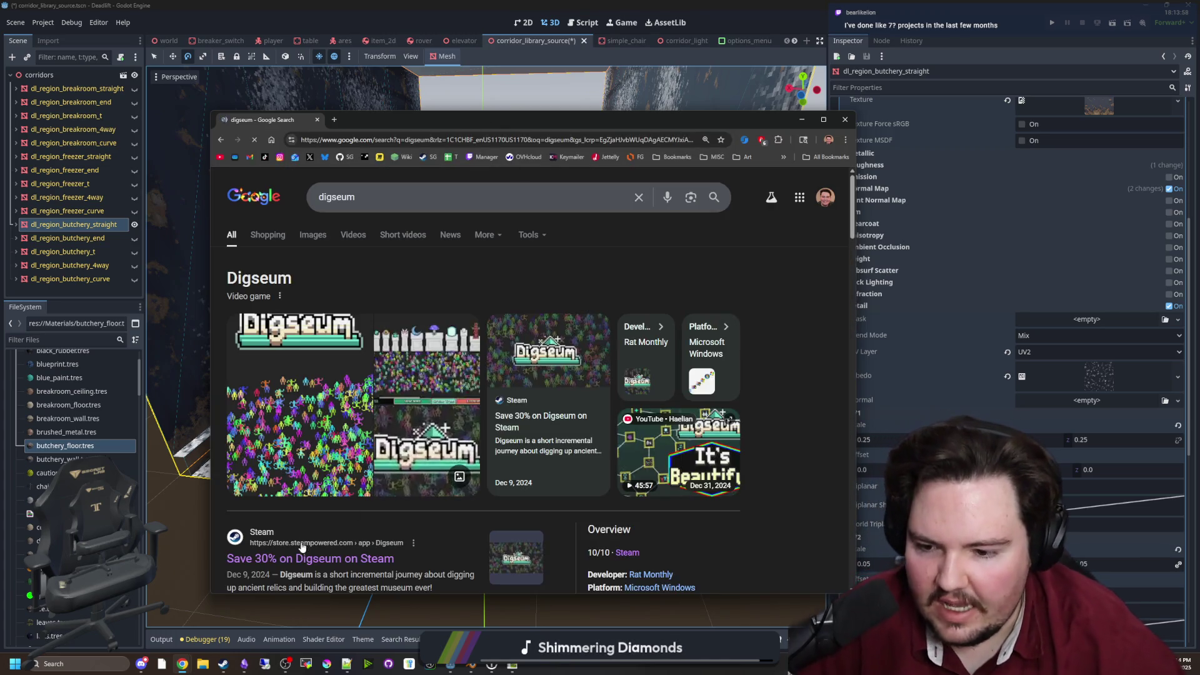
{"action": "left_click", "coordinate": [313, 558]}
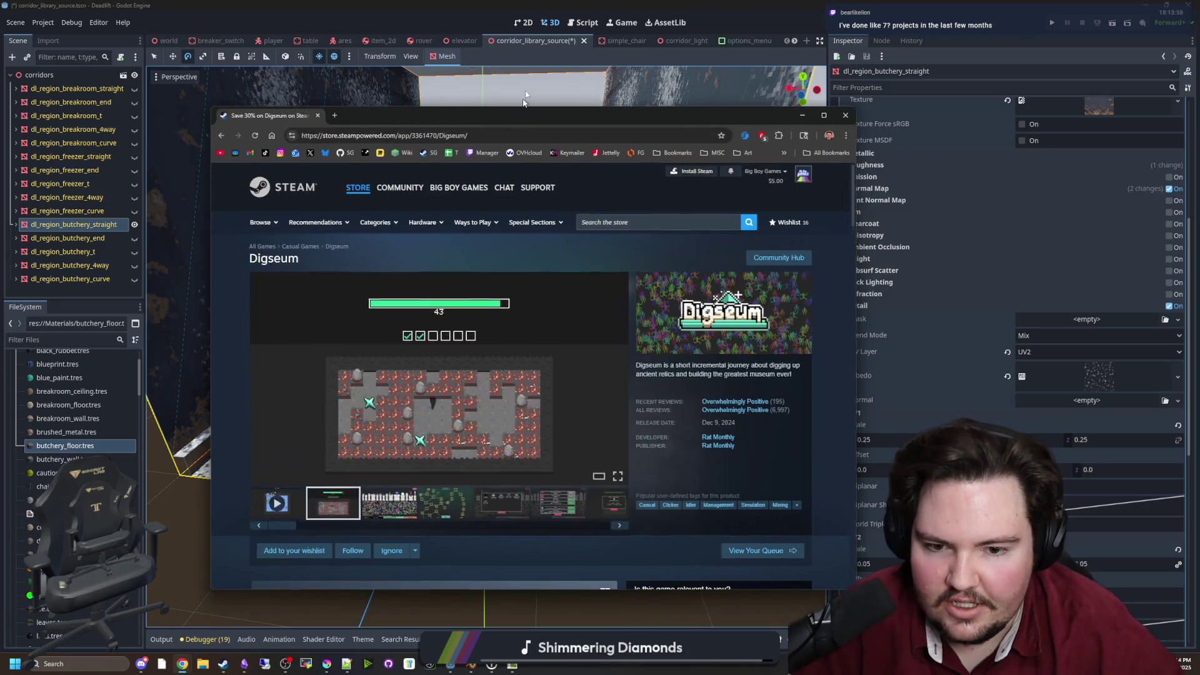
{"action": "key", "text": "super+Up"}
Flip through the Digseum screenshots full size, then close the viewer and scroll the page
{"action": "left_click", "coordinate": [469, 410]}
{"action": "left_click", "coordinate": [503, 315]}
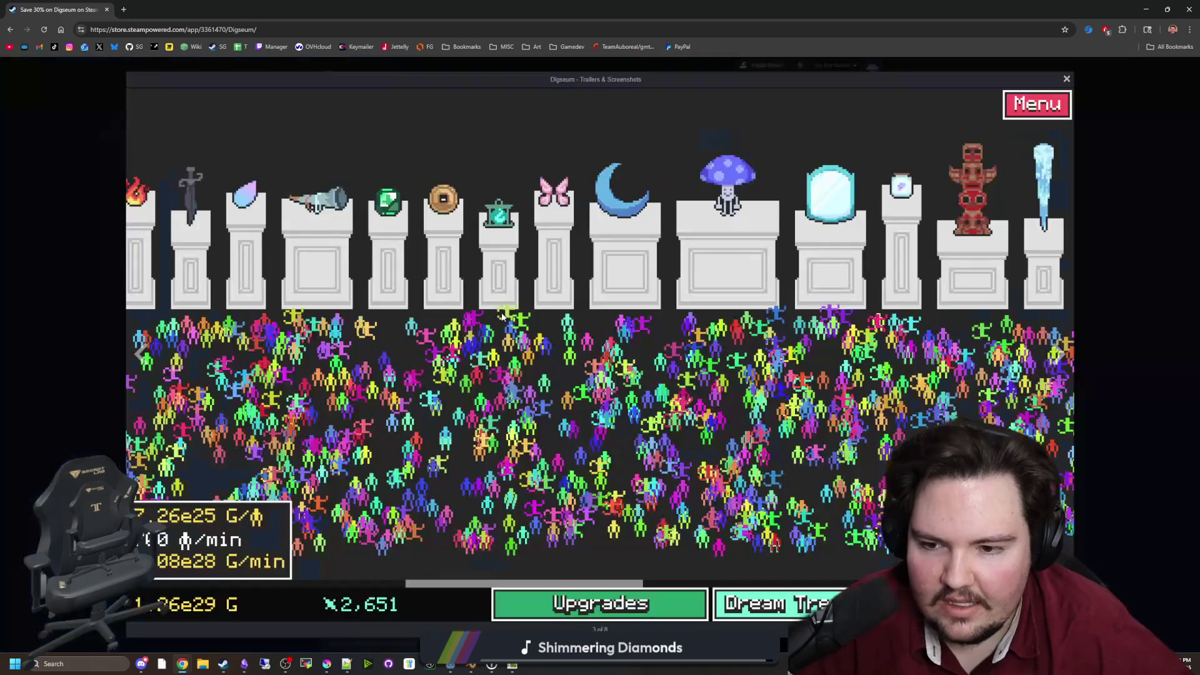
{"action": "left_click", "coordinate": [1058, 353]}
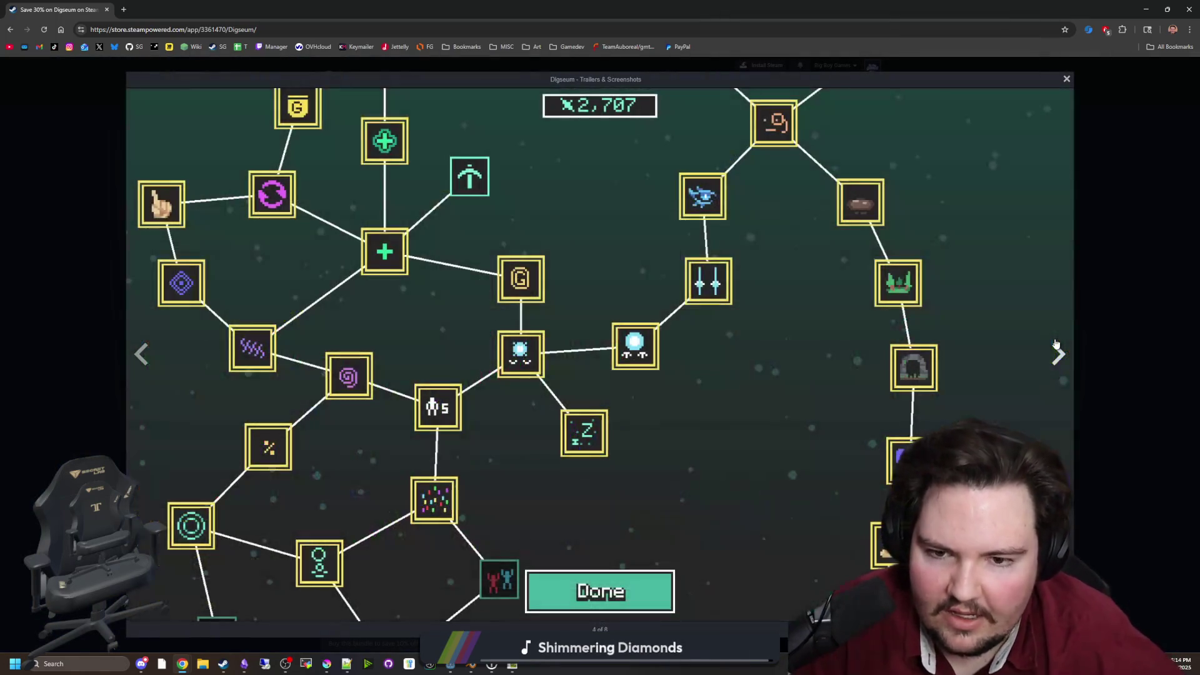
{"action": "left_click", "coordinate": [1058, 353]}
{"action": "left_click", "coordinate": [1057, 353]}
{"action": "left_click", "coordinate": [1125, 302]}
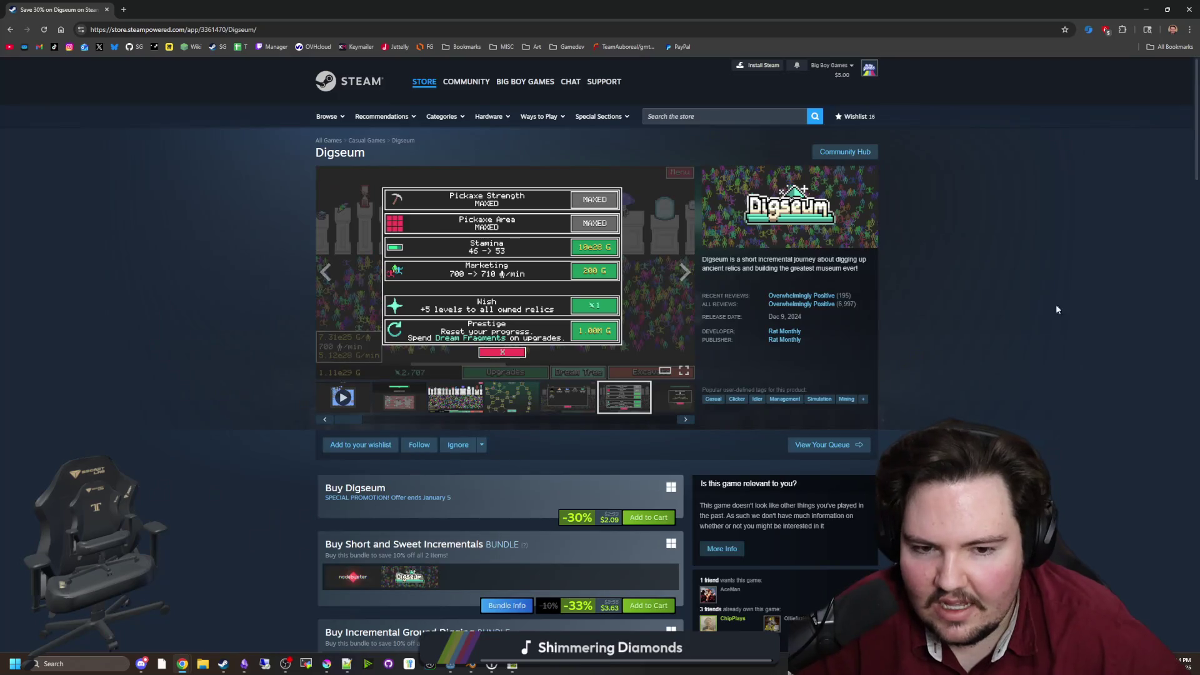
{"action": "mouse_move", "coordinate": [838, 306]}
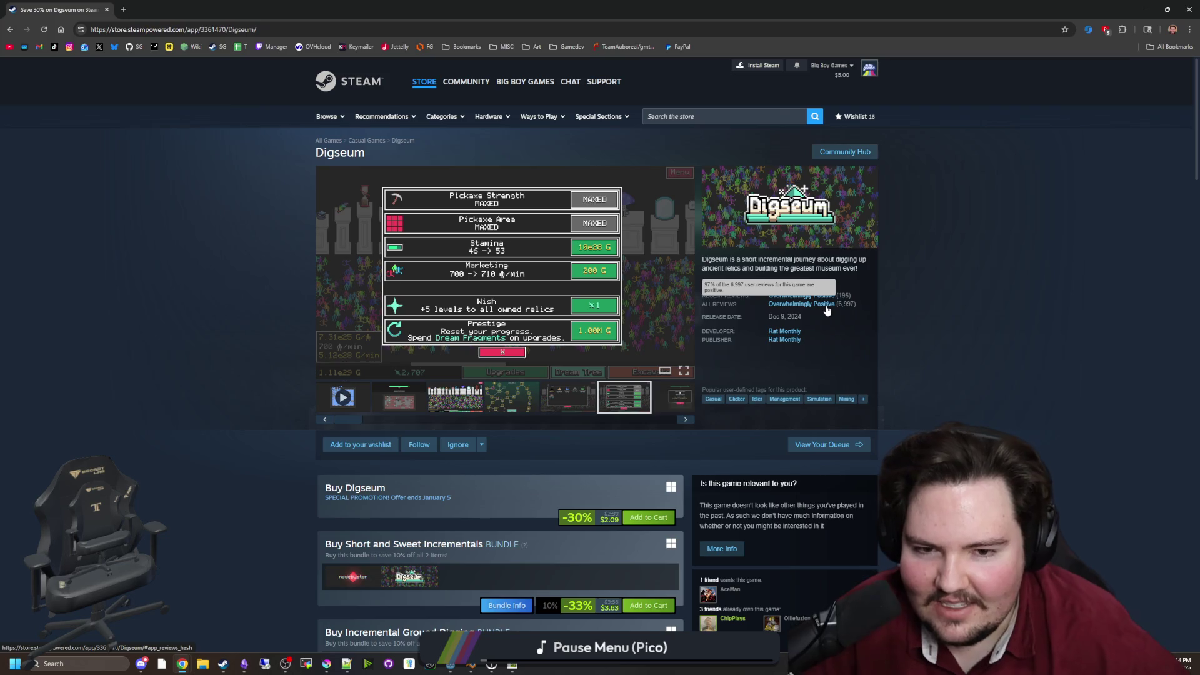
{"action": "scroll", "coordinate": [201, 340], "scroll_direction": "down", "scroll_amount": 4}
{"action": "scroll", "coordinate": [193, 478], "scroll_direction": "up", "scroll_amount": 4}
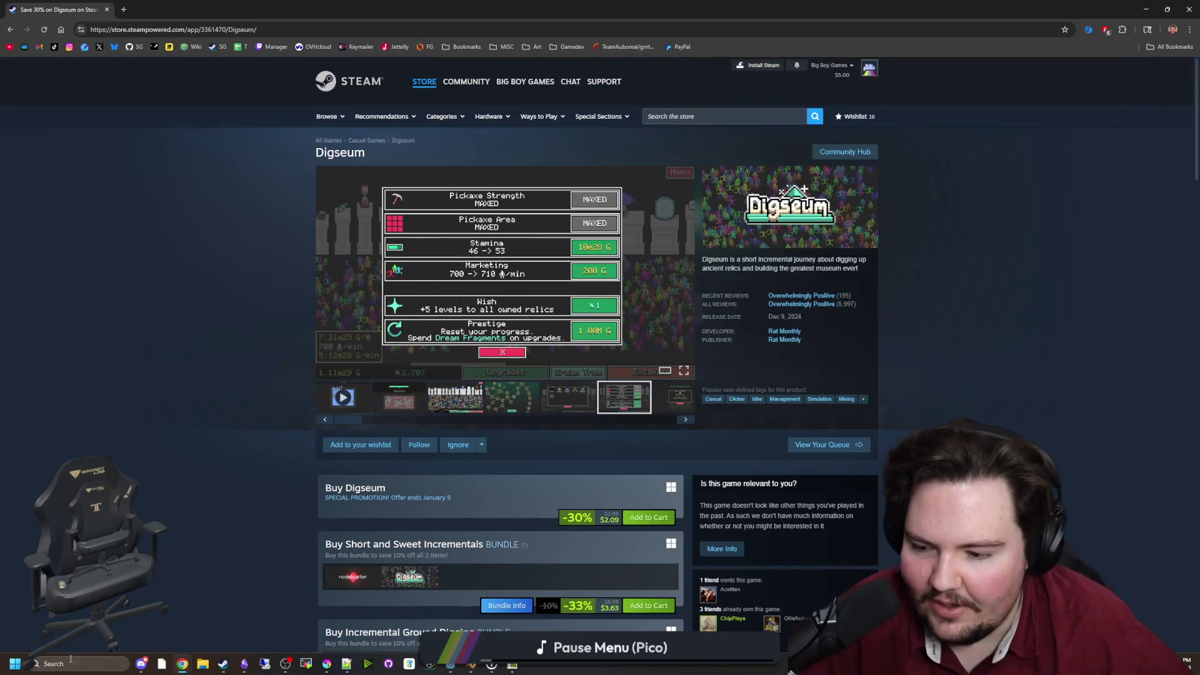
{"action": "left_click", "coordinate": [73, 663]}
Launch Calculator and compute 7000 × 50 = 350,000
{"action": "type", "text": "calculator"}
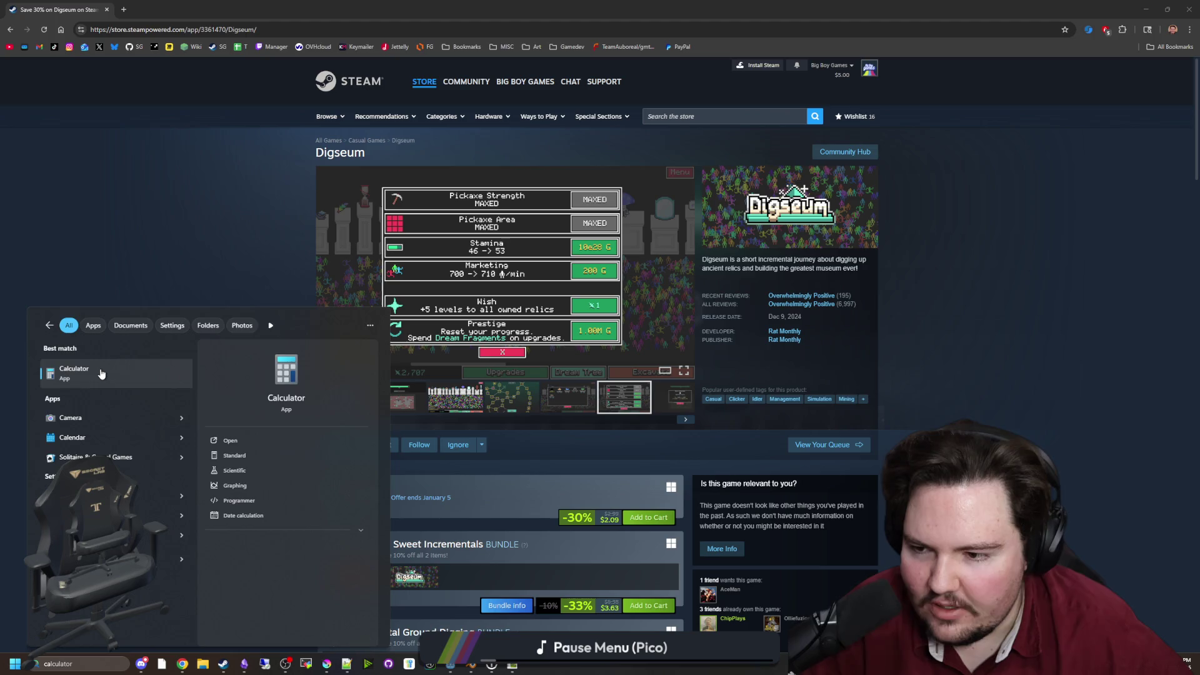
{"action": "left_click", "coordinate": [100, 370]}
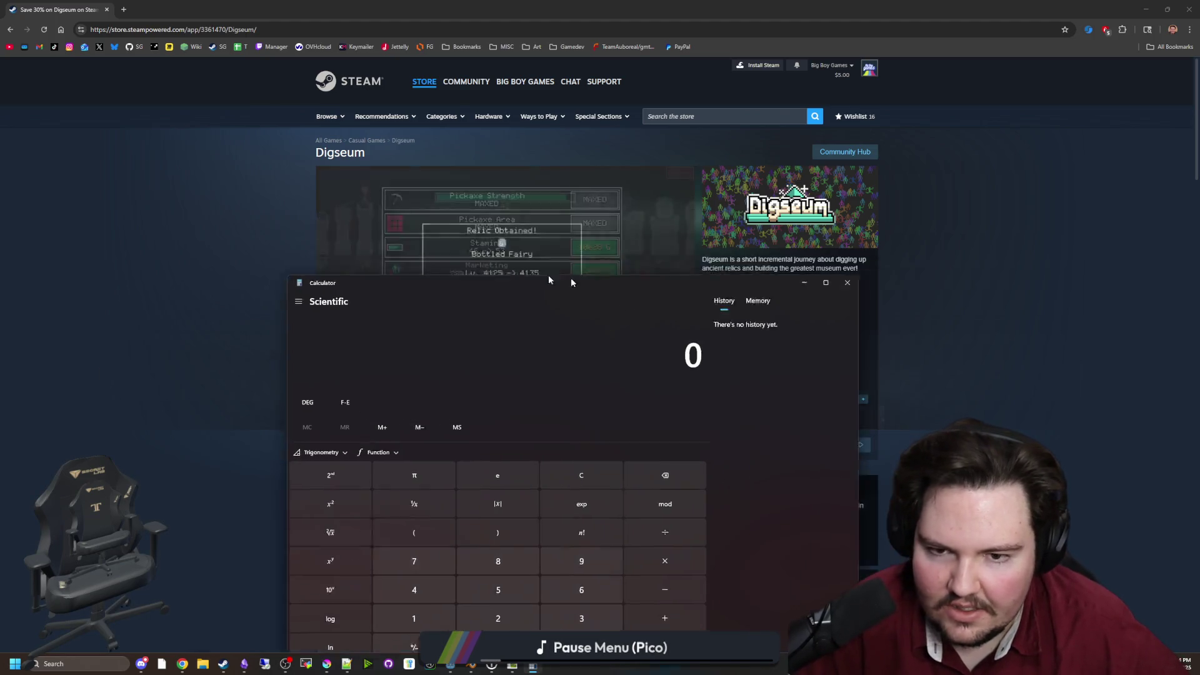
{"action": "type", "text": "7000*50"}
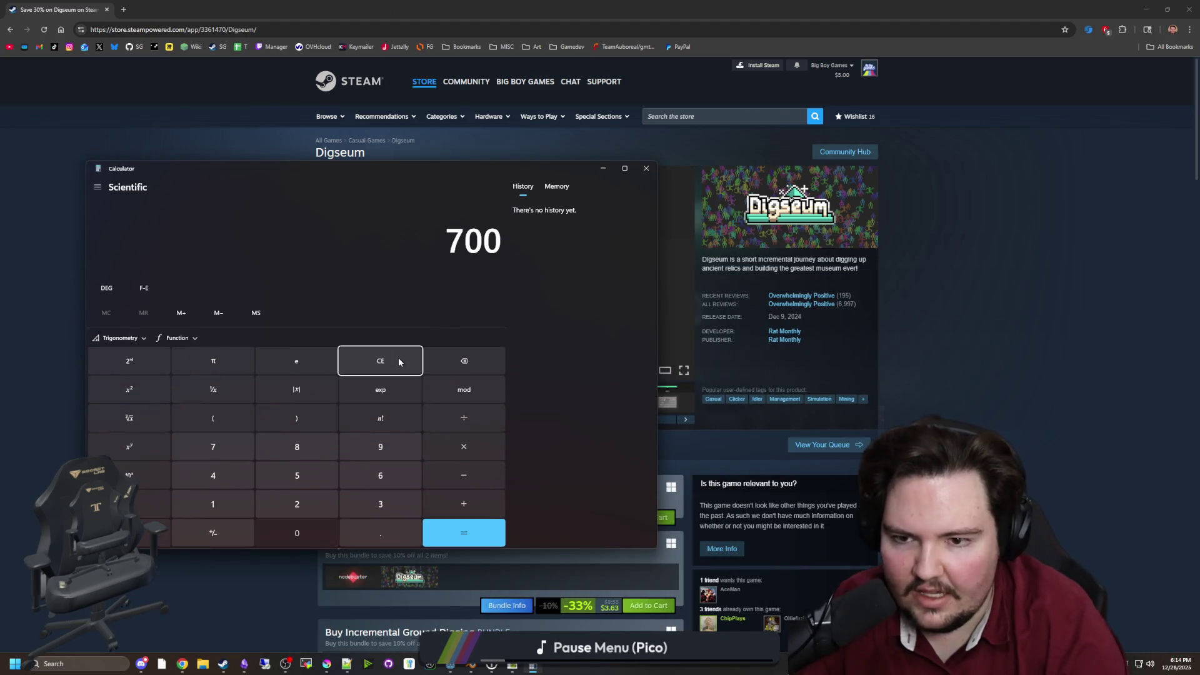
{"action": "key", "text": "Return"}
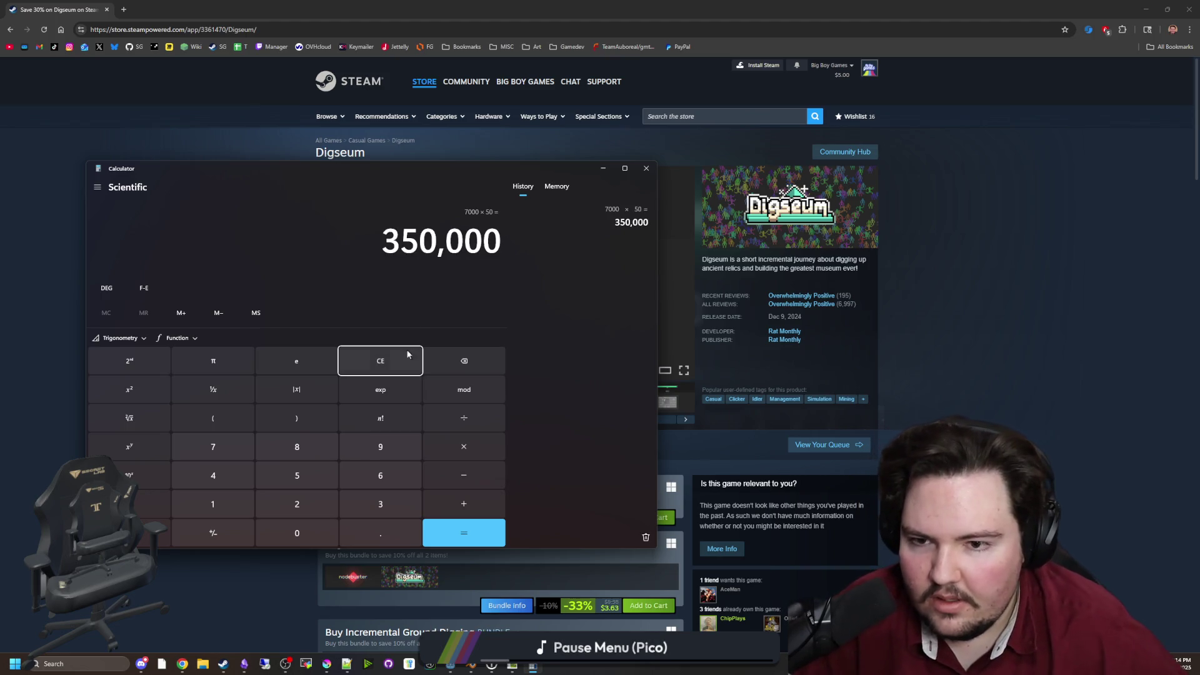
{"action": "mouse_move", "coordinate": [455, 167]}
{"action": "left_mouse_down"}
{"action": "mouse_move", "coordinate": [400, 586]}
{"action": "mouse_move", "coordinate": [449, 613]}
{"action": "mouse_move", "coordinate": [649, 583]}
{"action": "mouse_move", "coordinate": [362, 134]}
{"action": "left_mouse_up"}
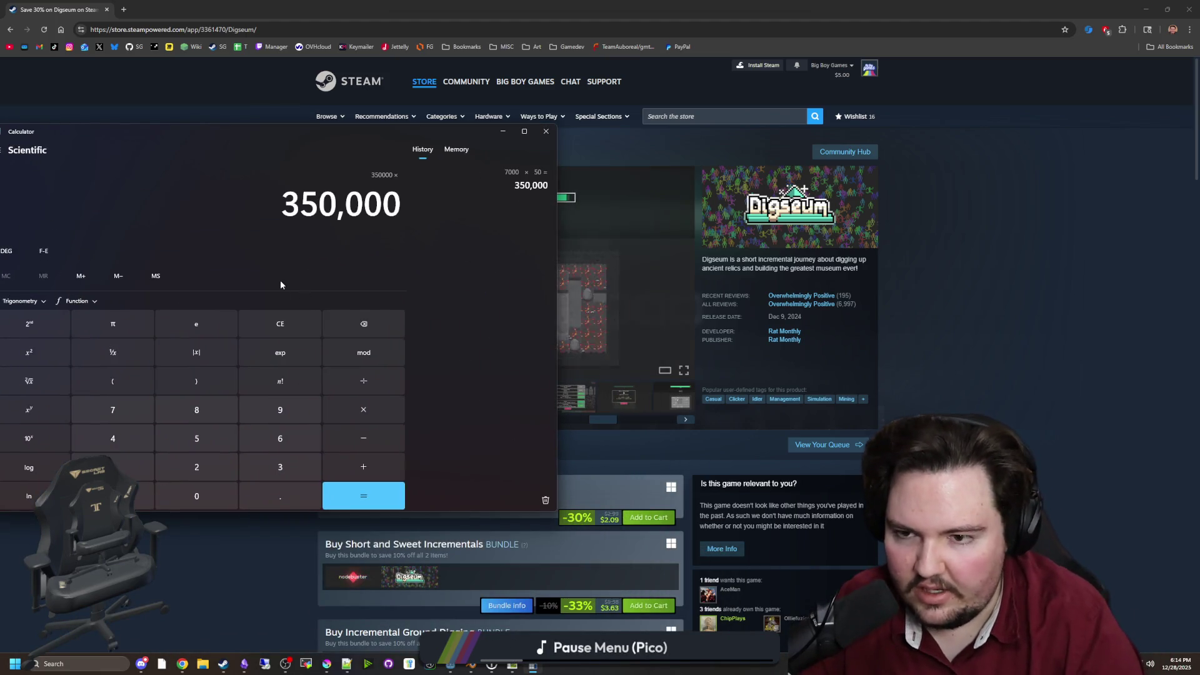
Double the result to 700,000 and copy it
{"action": "type", "text": "*2"}
{"action": "key", "text": "Return"}
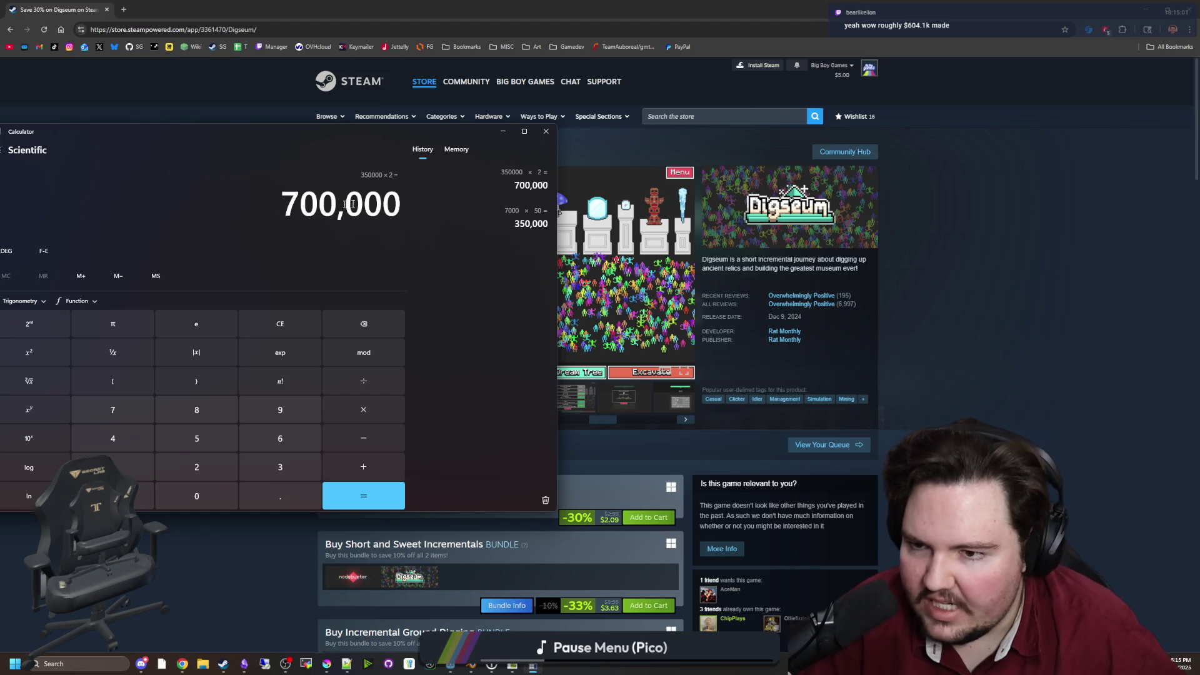
{"action": "key", "text": "ctrl+c"}
{"action": "mouse_move", "coordinate": [297, 131]}
{"action": "left_mouse_down"}
{"action": "mouse_move", "coordinate": [408, 212]}
{"action": "mouse_move", "coordinate": [358, 215]}
{"action": "mouse_move", "coordinate": [361, 188]}
{"action": "left_mouse_up"}
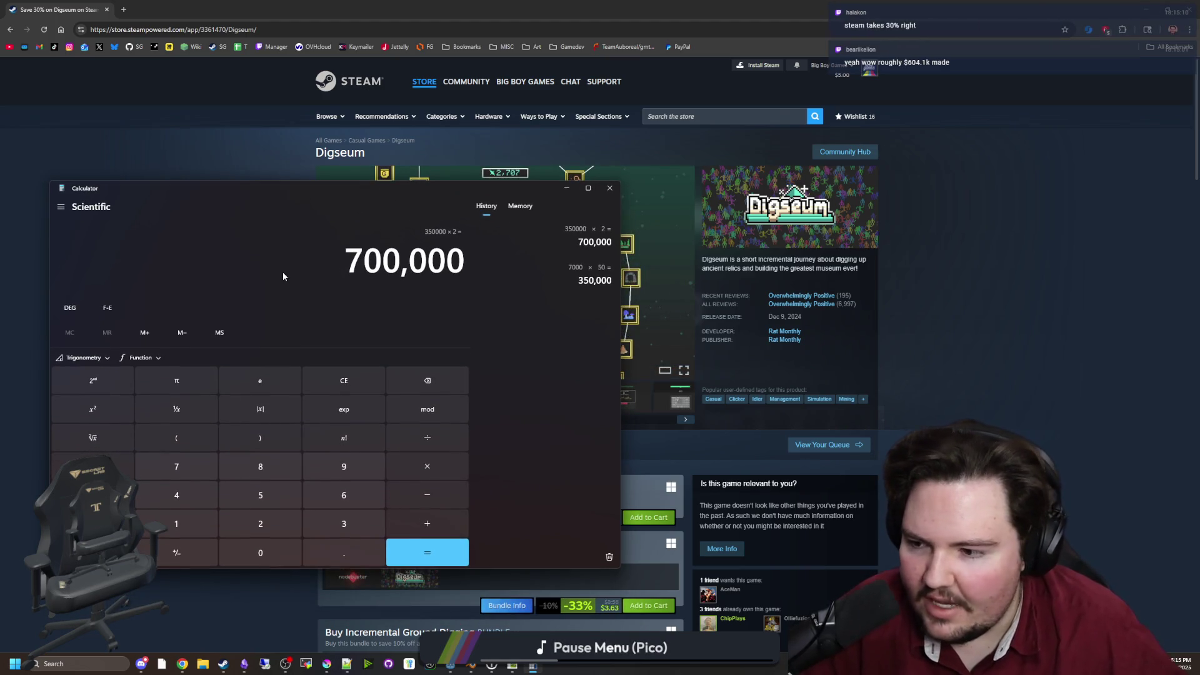
Divide by 2 back to 350,000, copy it, and return to the Digseum screenshot viewer
{"action": "key", "text": "slash"}
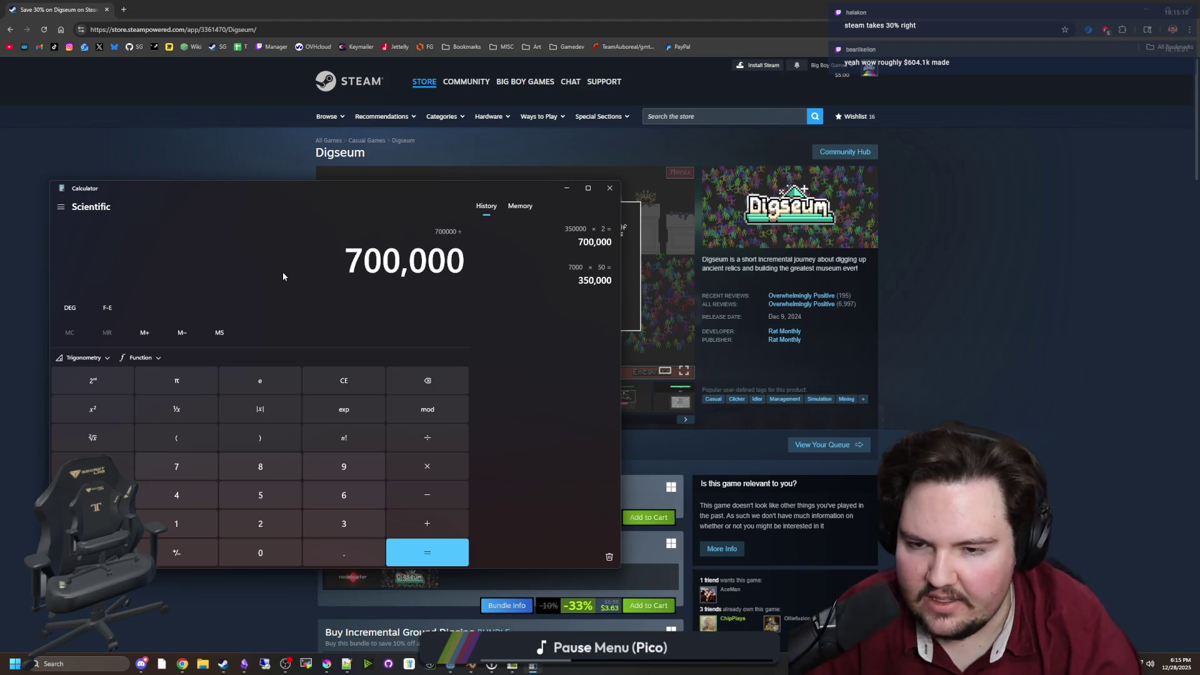
{"action": "key", "text": "2"}
{"action": "key", "text": "Return"}
{"action": "key", "text": "ctrl+c"}
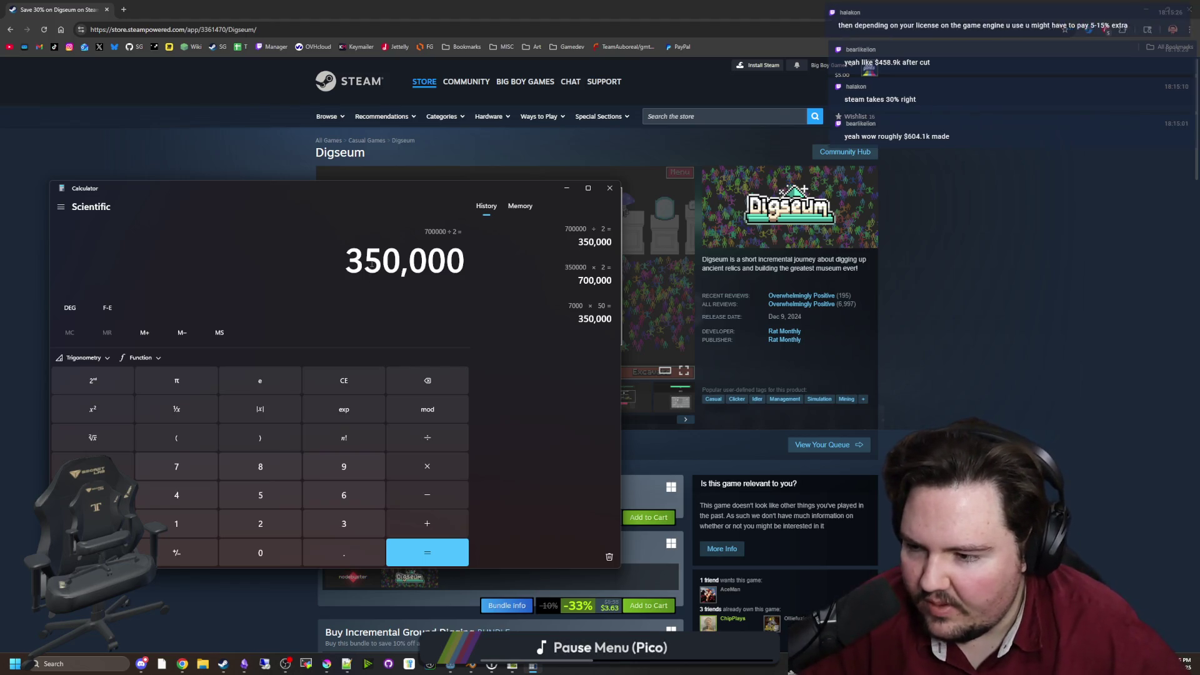
{"action": "key", "text": "ctrl+c"}
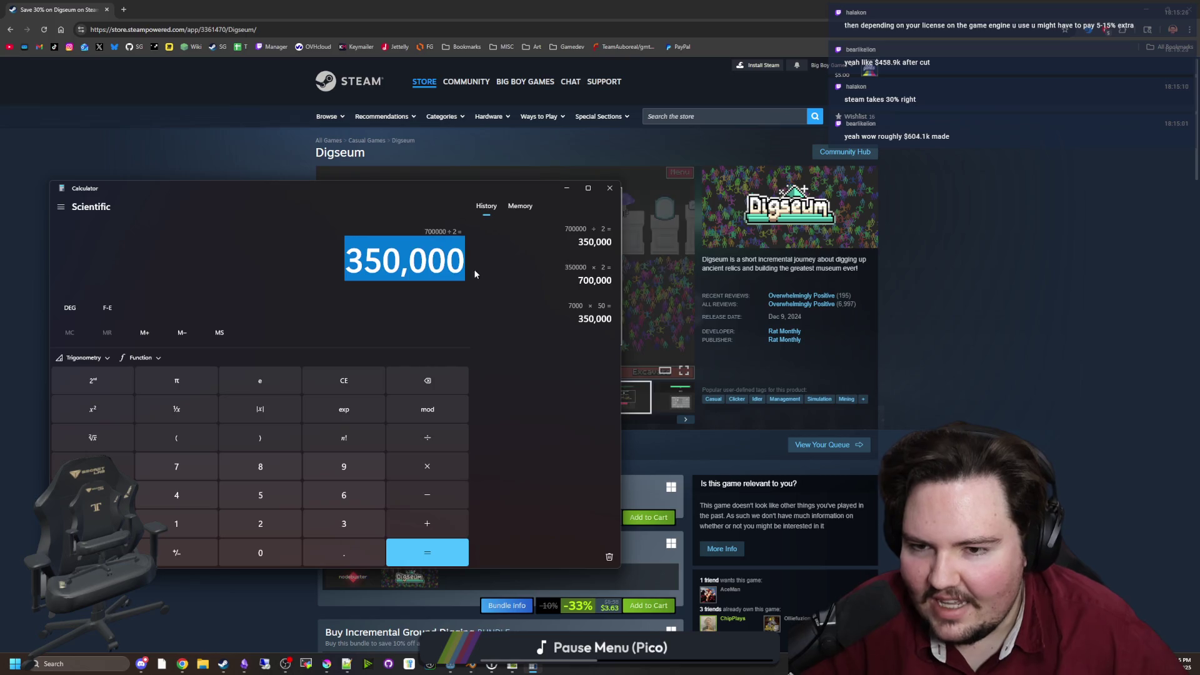
{"action": "left_click", "coordinate": [594, 275]}
{"action": "left_click", "coordinate": [690, 312]}
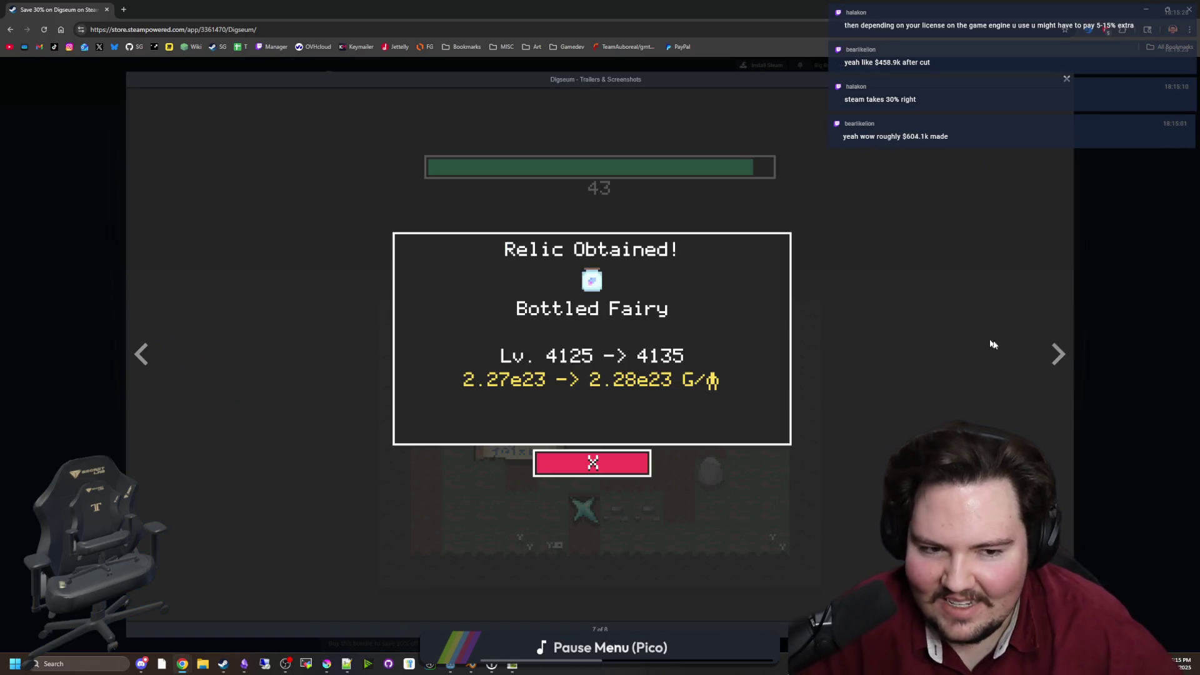
Cycle through the Digseum screenshots, including the upgrade tree, Bottled Fairy relic and dig grid
{"action": "left_click", "coordinate": [1058, 353]}
{"action": "left_click", "coordinate": [1057, 353]}
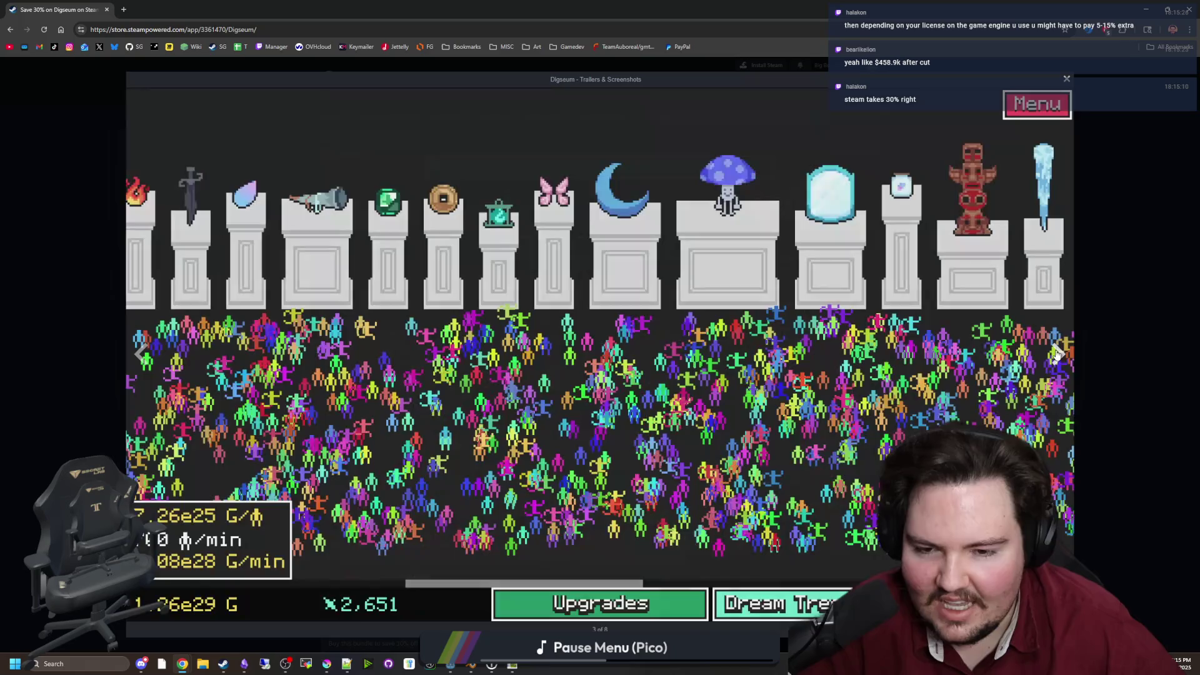
{"action": "left_click", "coordinate": [1057, 353]}
{"action": "left_click", "coordinate": [1058, 354]}
{"action": "left_click", "coordinate": [1058, 354]}
{"action": "left_click", "coordinate": [1057, 354]}
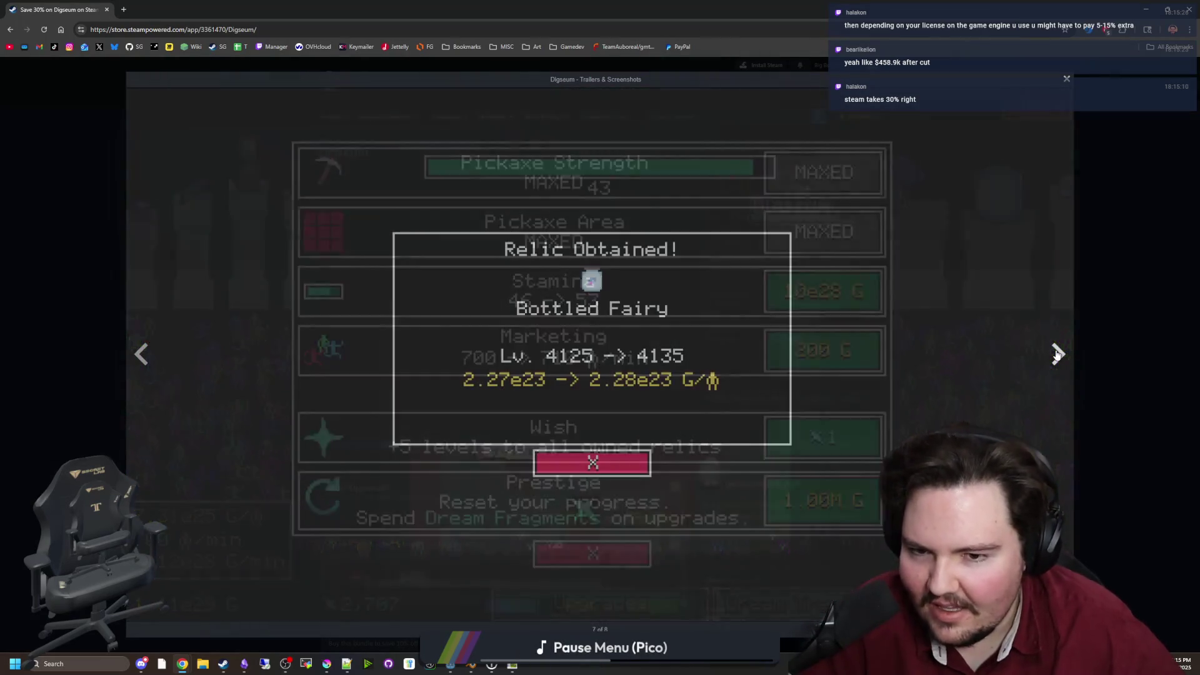
{"action": "left_click", "coordinate": [1058, 354]}
{"action": "left_click", "coordinate": [1058, 354]}
{"action": "left_click", "coordinate": [1058, 354]}
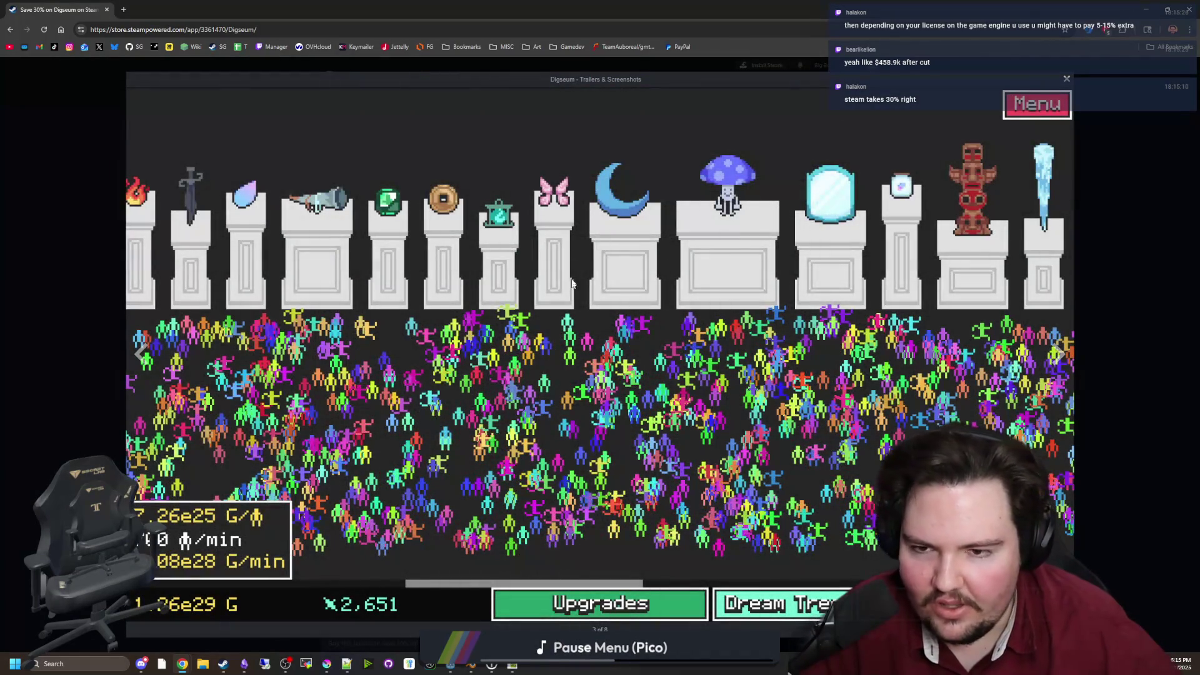
{"action": "left_click", "coordinate": [1062, 346]}
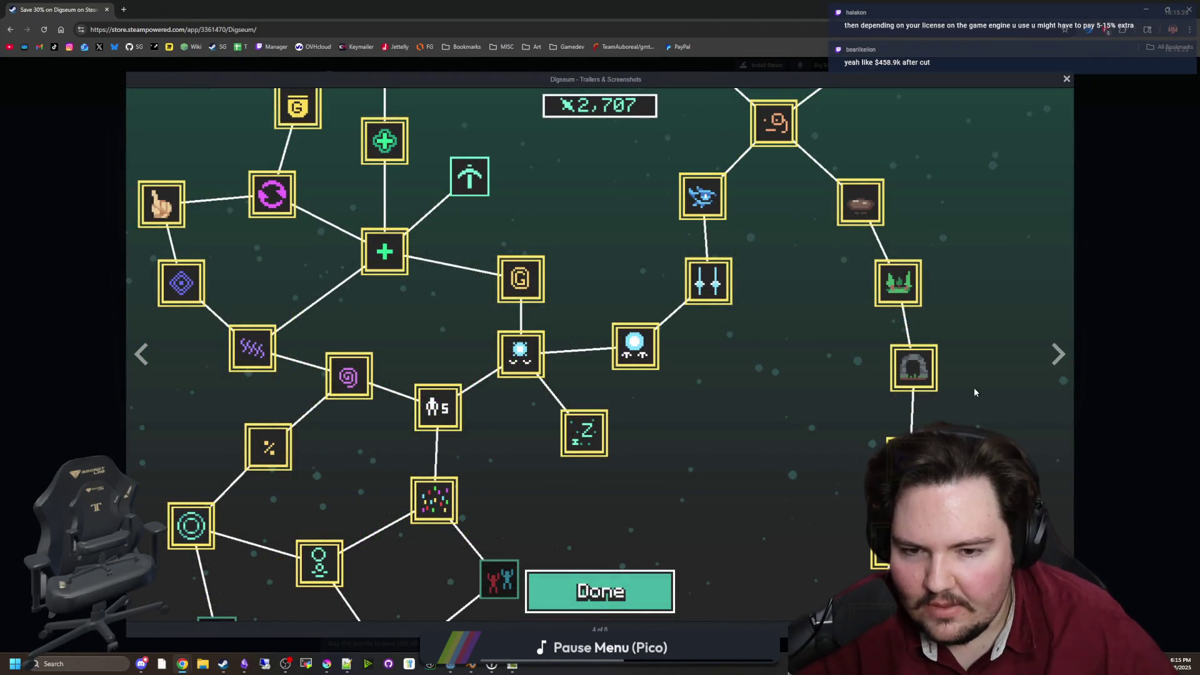
{"action": "left_click", "coordinate": [1056, 349]}
{"action": "left_click", "coordinate": [1056, 348]}
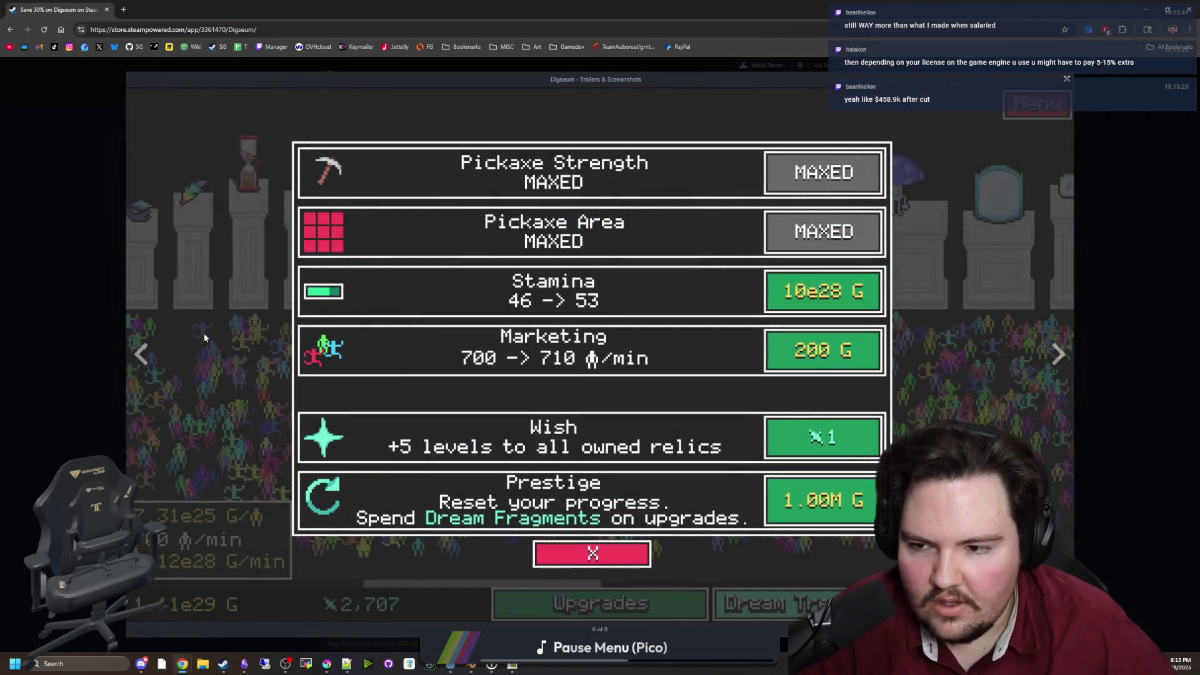
{"action": "left_click", "coordinate": [1058, 350]}
{"action": "left_click", "coordinate": [143, 355]}
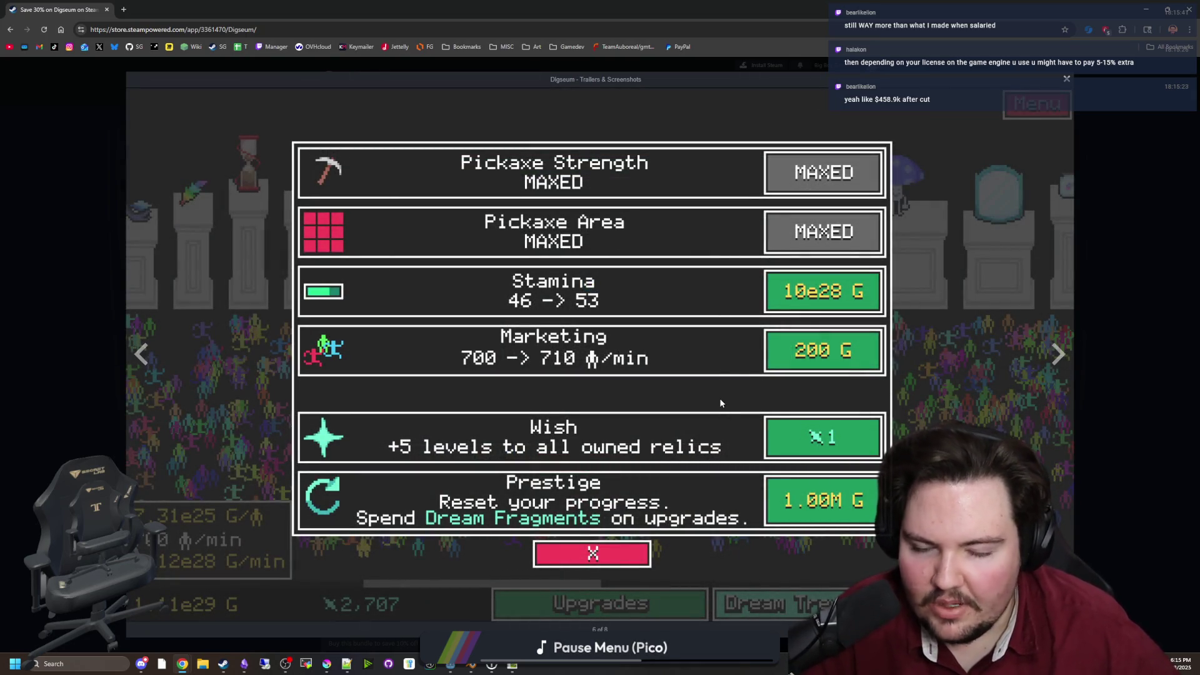
{"action": "left_click", "coordinate": [1063, 355]}
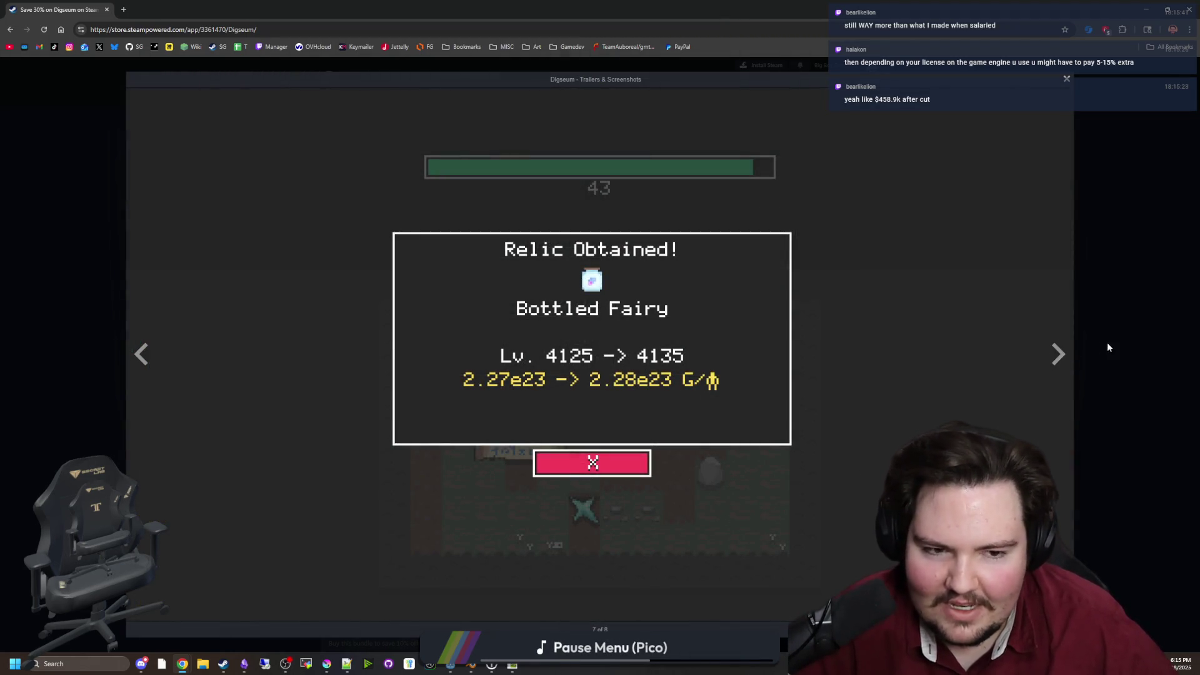
{"action": "left_click", "coordinate": [1061, 354]}
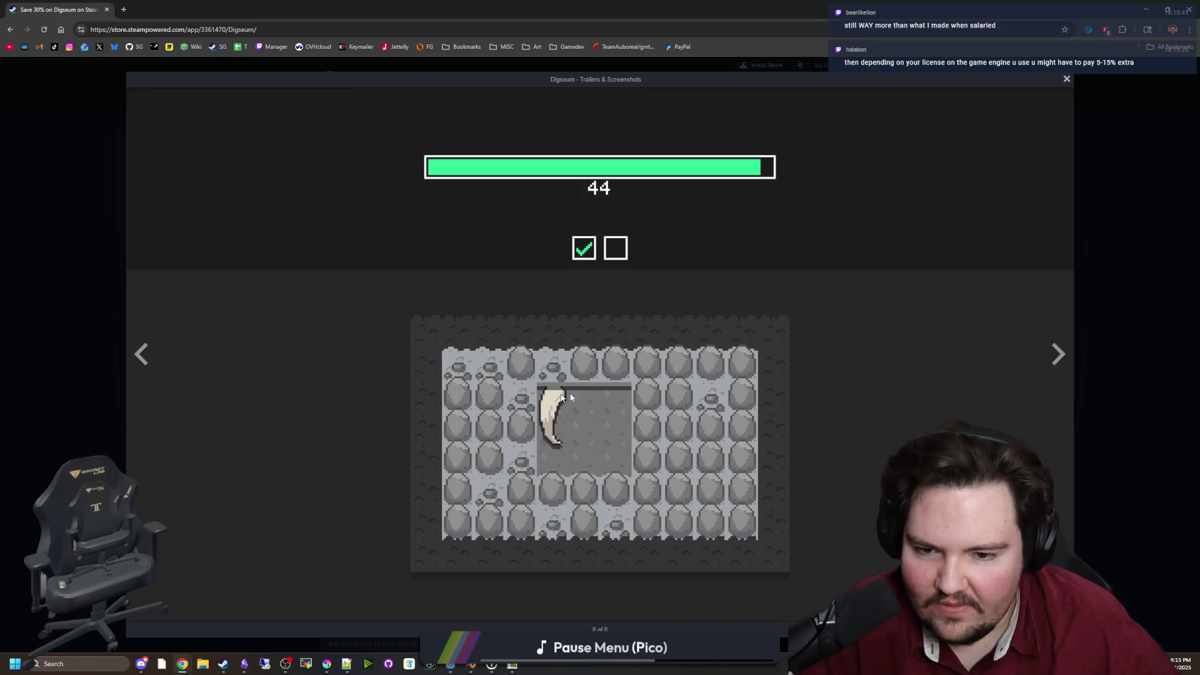
Close the viewer, scroll through About This Game and System Requirements, and shrink the browser
{"action": "key", "text": "Escape"}
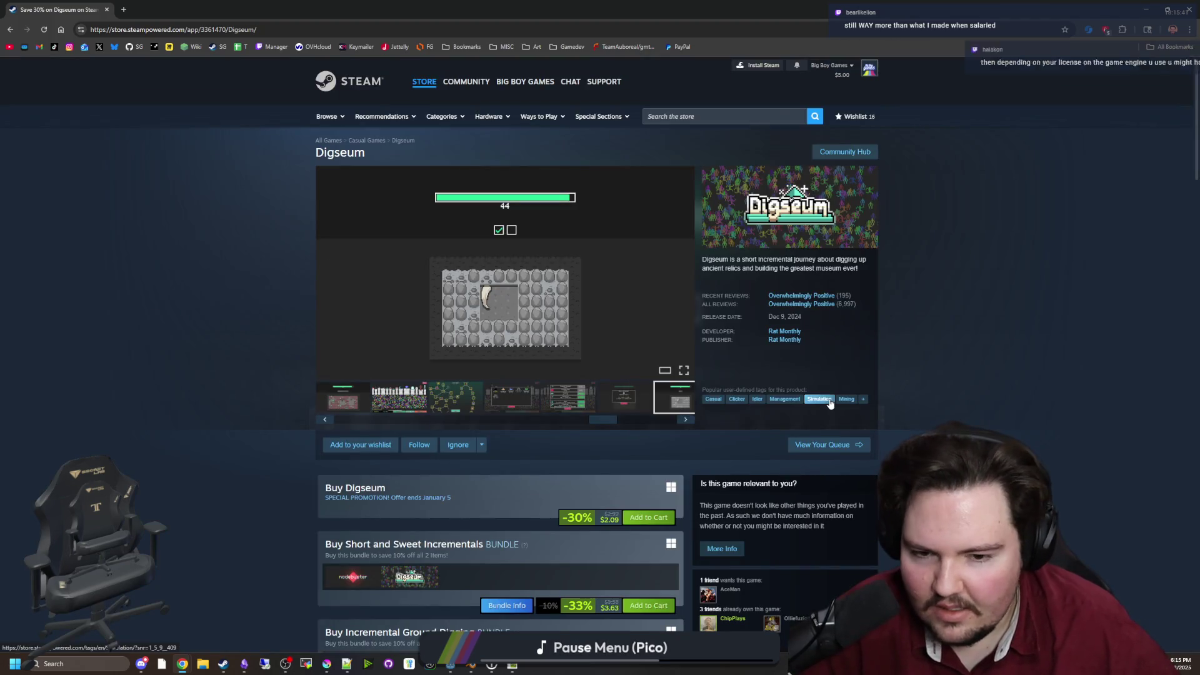
{"action": "scroll", "coordinate": [805, 380], "scroll_direction": "down", "scroll_amount": 4}
{"action": "scroll", "coordinate": [806, 384], "scroll_direction": "down", "scroll_amount": 15}
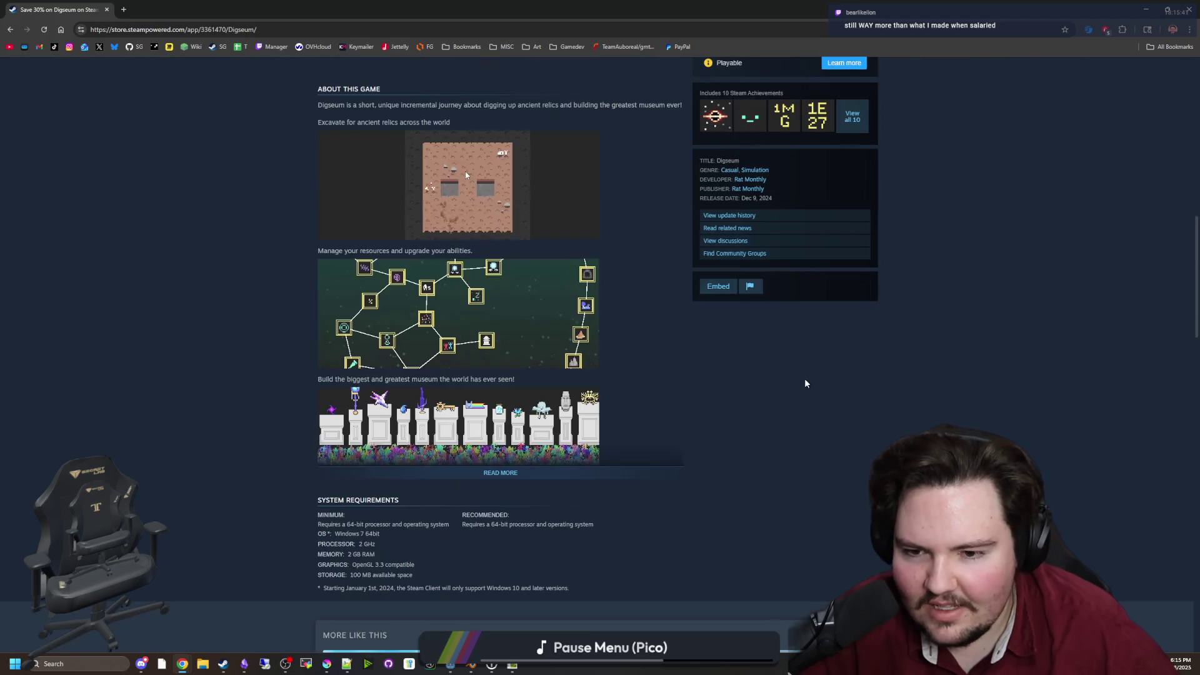
{"action": "scroll", "coordinate": [467, 286], "scroll_direction": "up", "scroll_amount": 12}
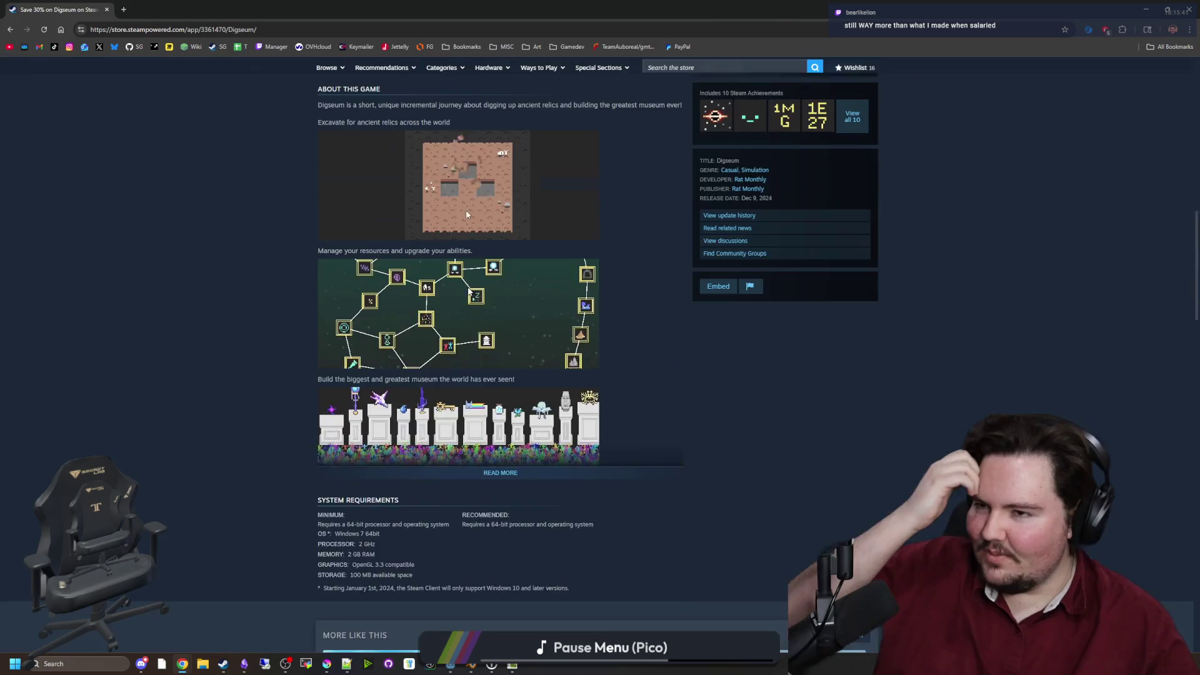
{"action": "left_click_drag", "start_coordinate": [215, 10], "coordinate": [601, 373]}
Back in Godot, reselect the dl_region_butchery_straight corridor piece
{"action": "left_click", "coordinate": [591, 366]}
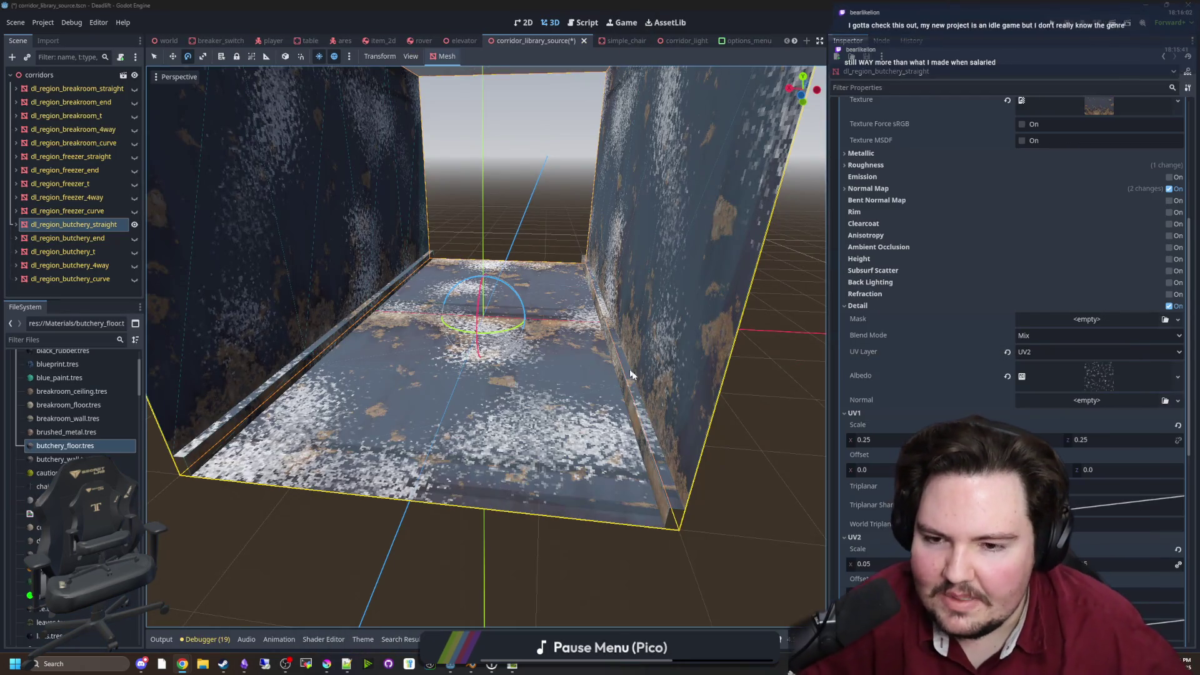
{"action": "left_click_drag", "start_coordinate": [486, 347], "coordinate": [481, 347]}
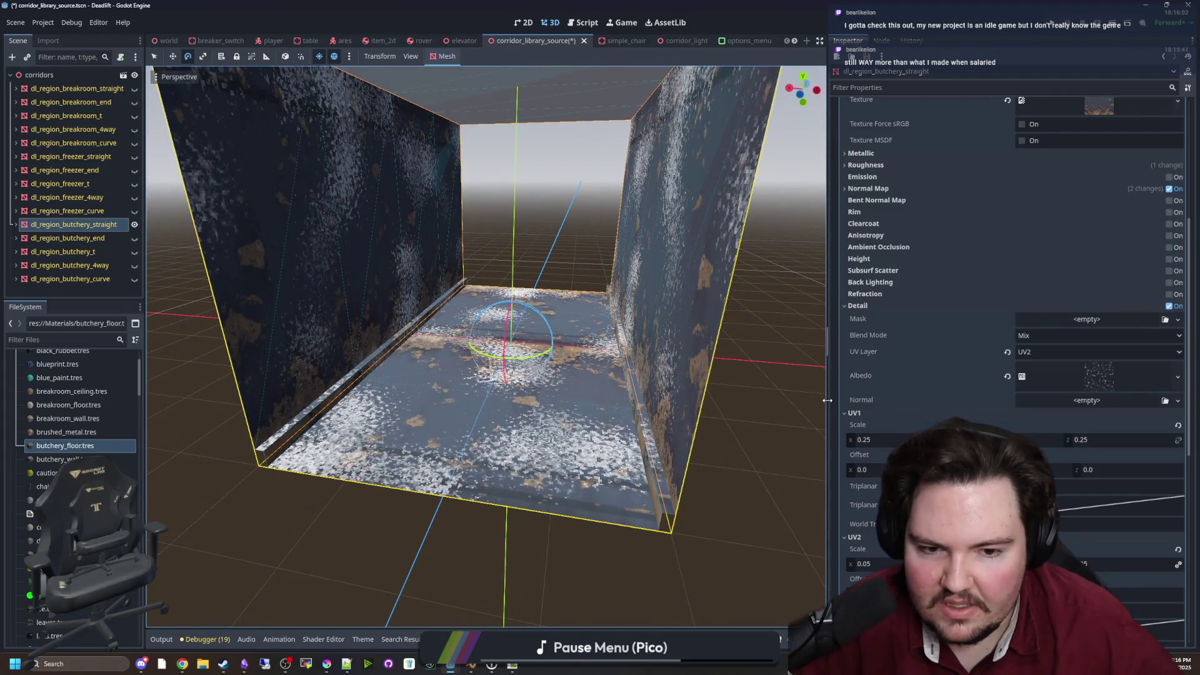
{"action": "left_click_drag", "start_coordinate": [827, 400], "coordinate": [758, 400]}
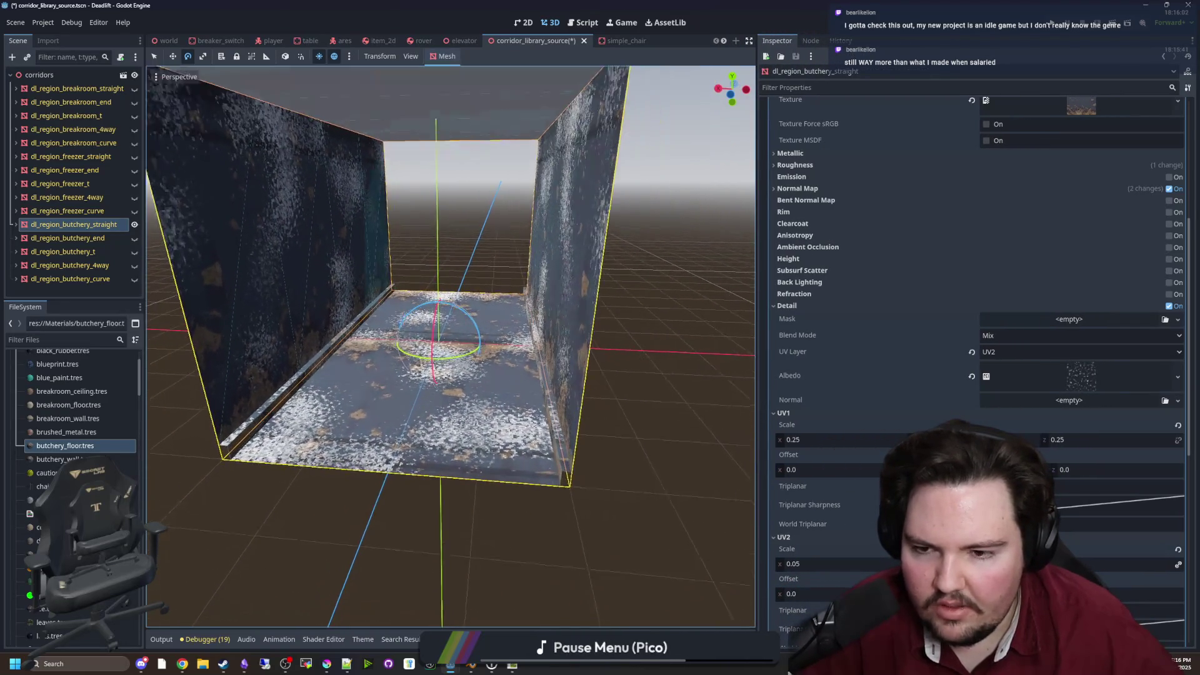
{"action": "scroll", "coordinate": [450, 347], "scroll_direction": "down", "scroll_amount": 5}
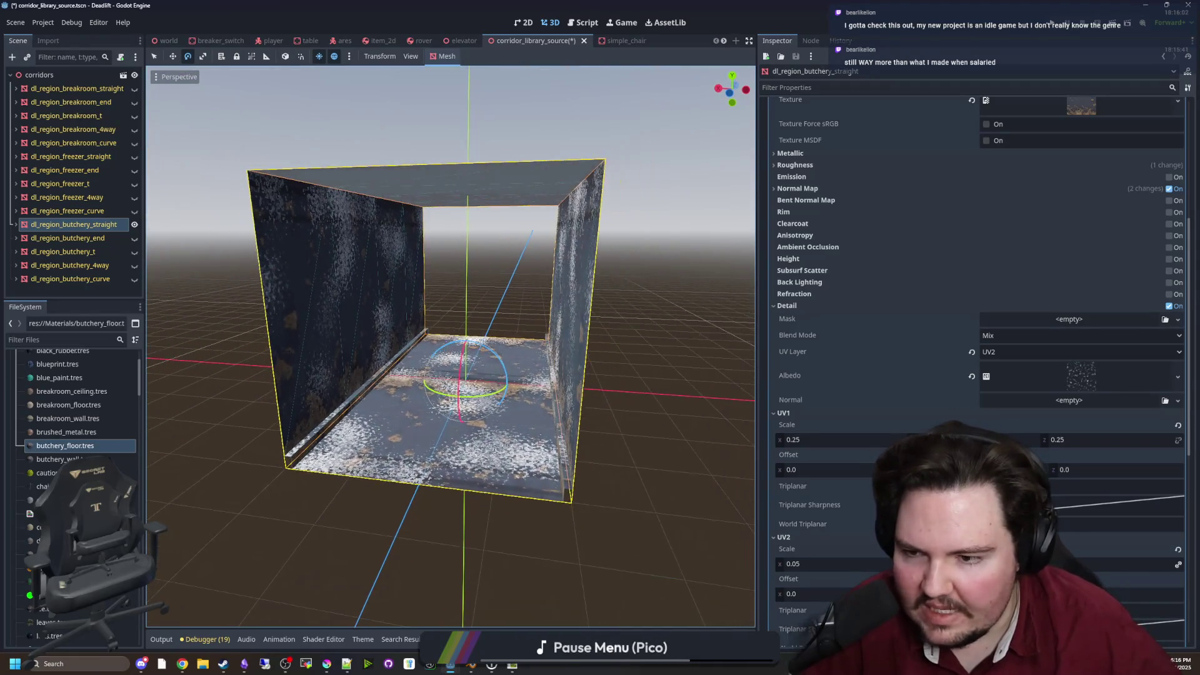
{"action": "scroll", "coordinate": [656, 455], "scroll_direction": "up", "scroll_amount": 2}
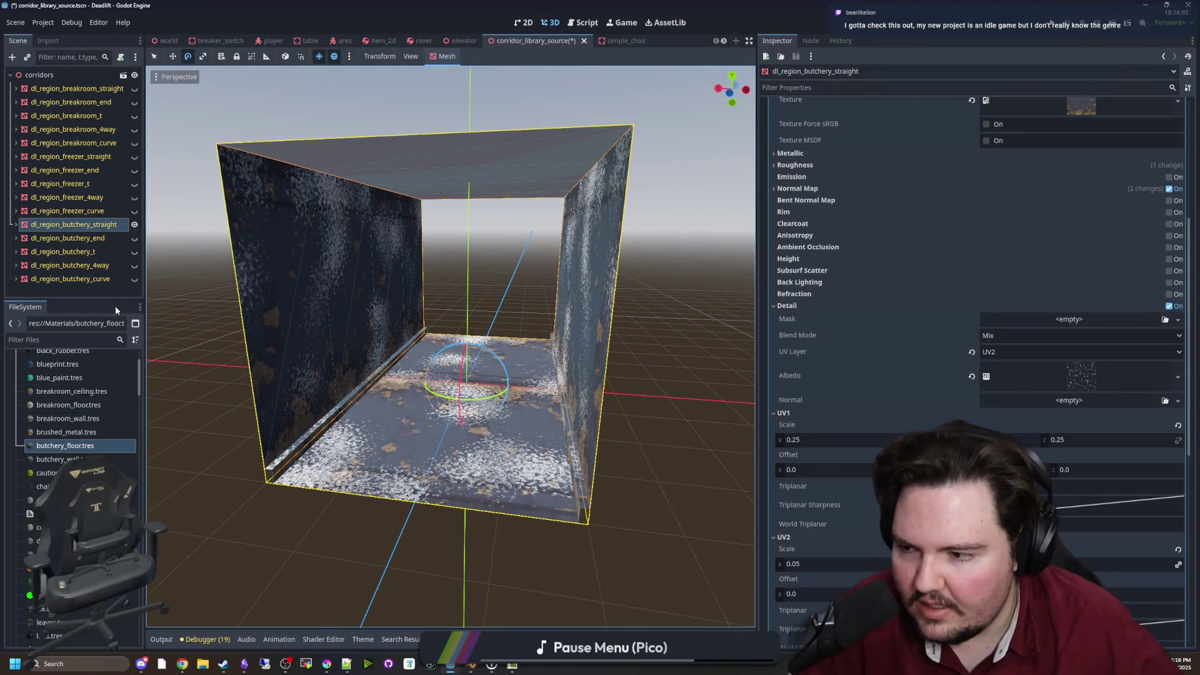
{"action": "left_click", "coordinate": [85, 238]}
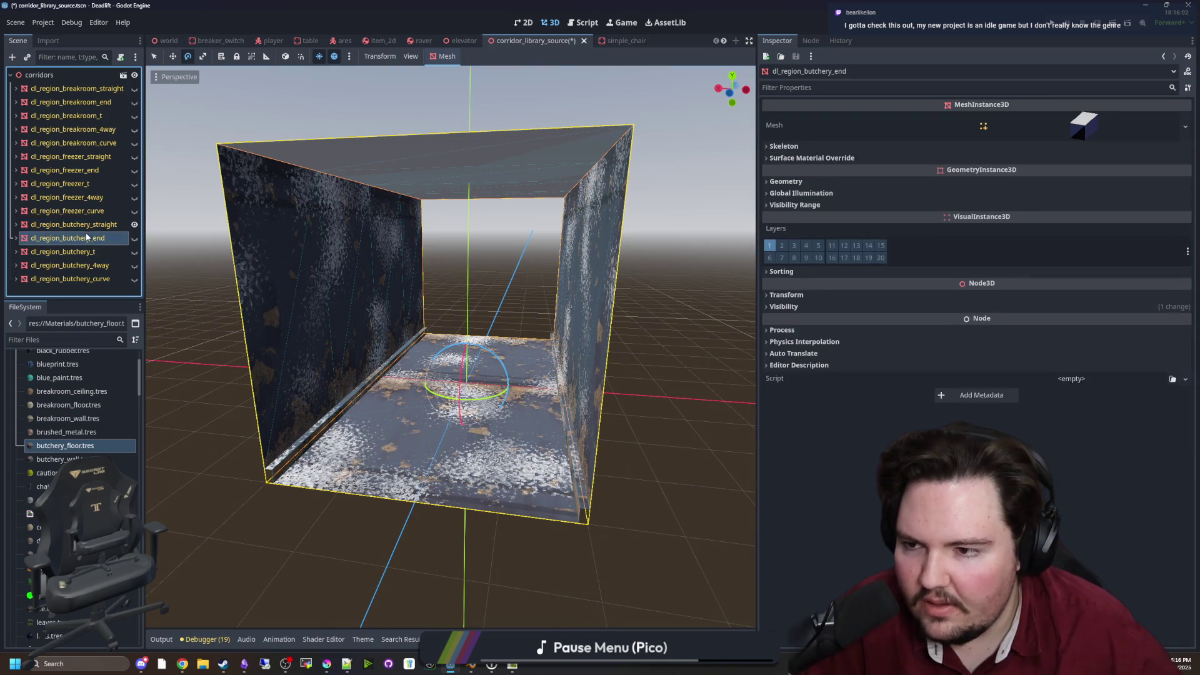
{"action": "left_click", "coordinate": [93, 225]}
{"action": "scroll", "coordinate": [96, 372], "scroll_direction": "up", "scroll_amount": 3}
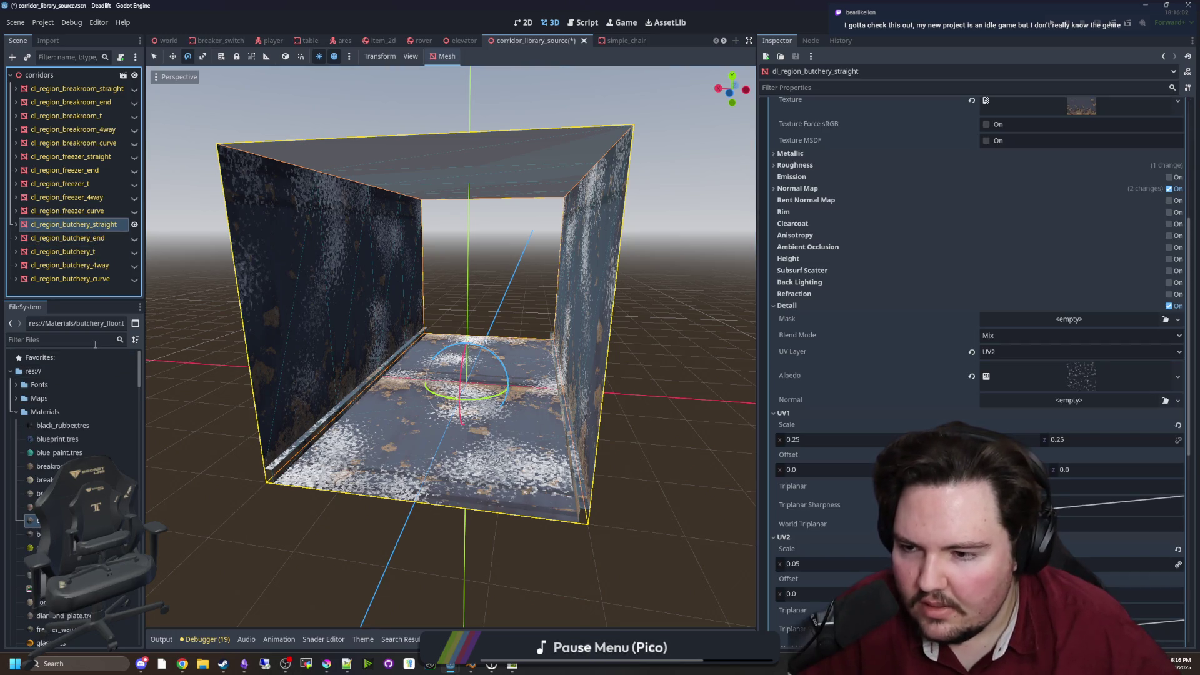
Filter the FileSystem by 'butch' and drop butchery_floor-diffuse.png onto the Albedo Texture slot
{"action": "left_click", "coordinate": [95, 341]}
{"action": "type", "text": "butch"}
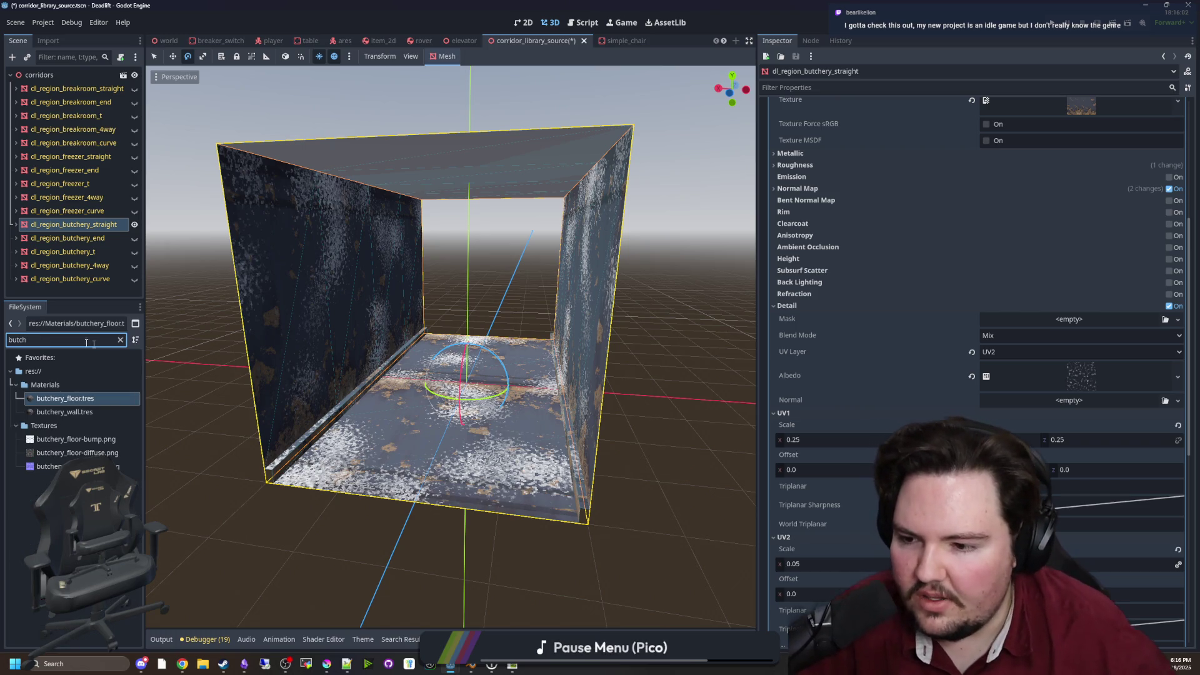
{"action": "mouse_move", "coordinate": [71, 453]}
{"action": "left_mouse_down"}
{"action": "mouse_move", "coordinate": [1084, 400]}
{"action": "mouse_move", "coordinate": [968, 304]}
{"action": "mouse_move", "coordinate": [1050, 304]}
{"action": "left_mouse_up"}
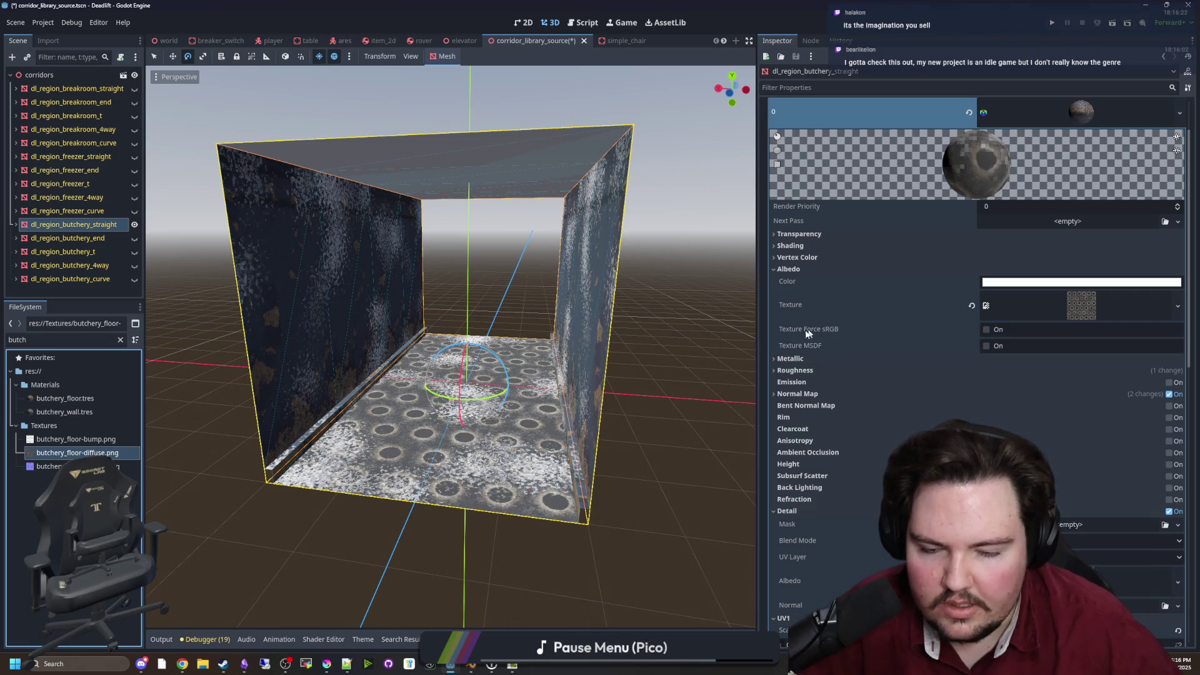
{"action": "scroll", "coordinate": [450, 347], "scroll_direction": "up", "scroll_amount": 3}
{"action": "scroll", "coordinate": [450, 347], "scroll_direction": "down", "scroll_amount": 3}
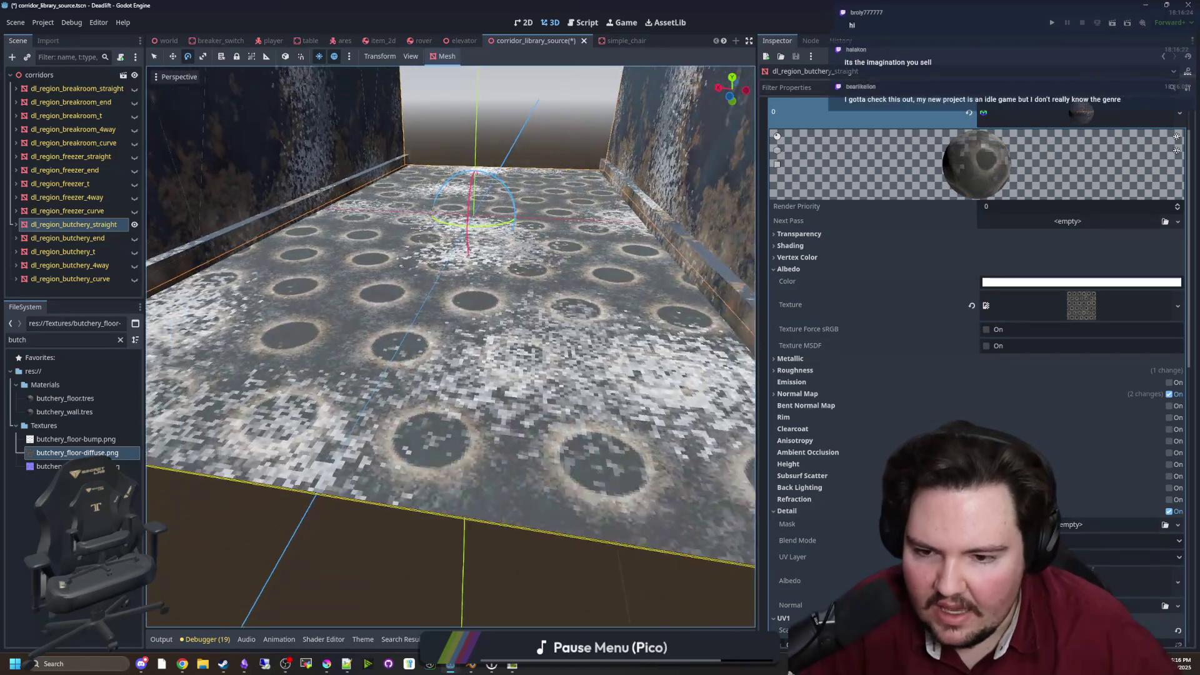
{"action": "left_click", "coordinate": [511, 664]}
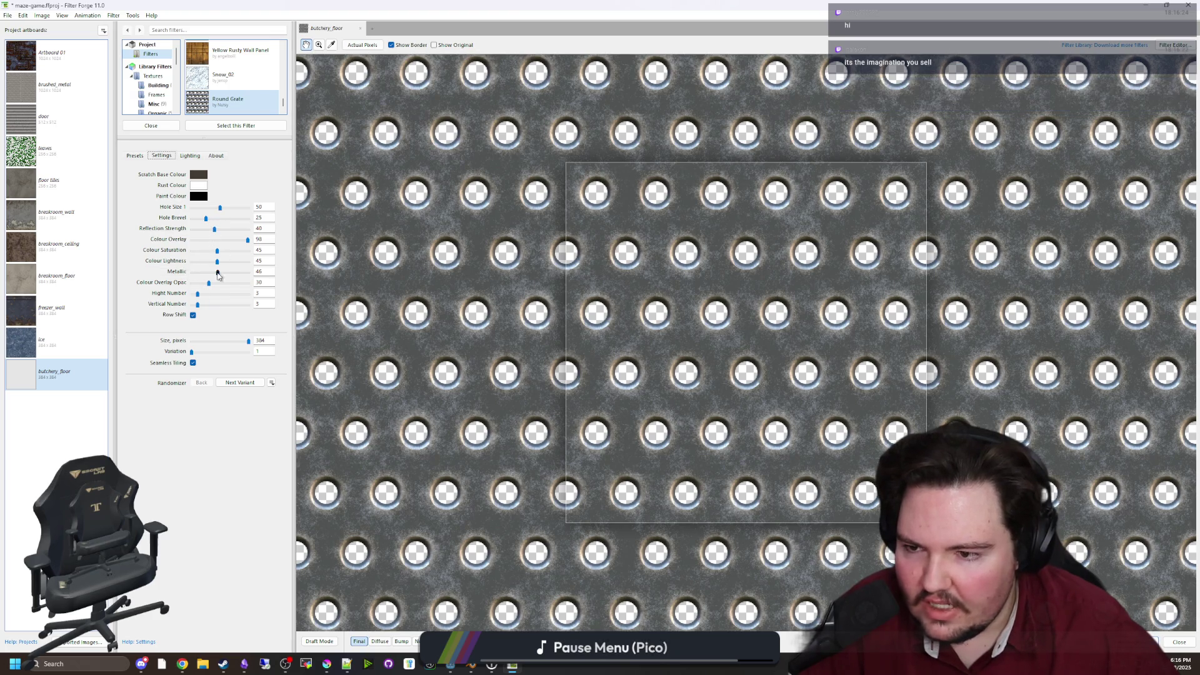
Set the Round Grate filter's Hight Number and Vertical Number both to 10
{"action": "left_click_drag", "start_coordinate": [199, 295], "coordinate": [215, 305]}
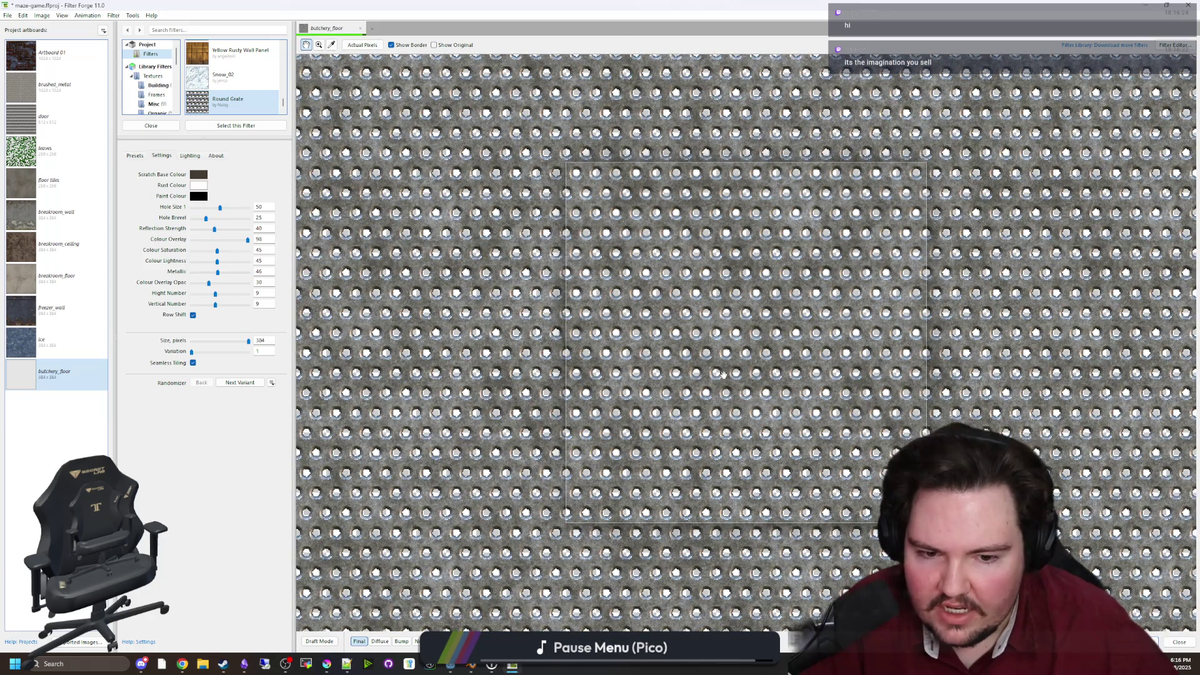
{"action": "type", "text": "1"}
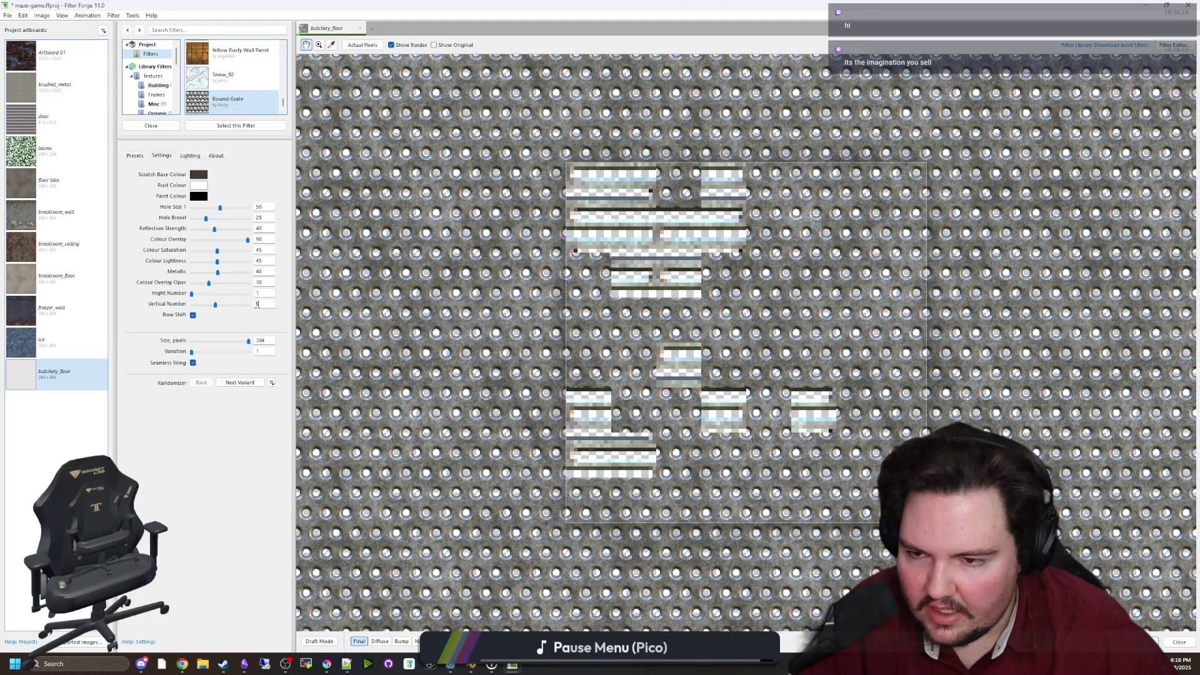
{"action": "key", "text": "Tab"}
{"action": "type", "text": "10"}
{"action": "key", "text": "shift+Tab"}
{"action": "type", "text": "10"}
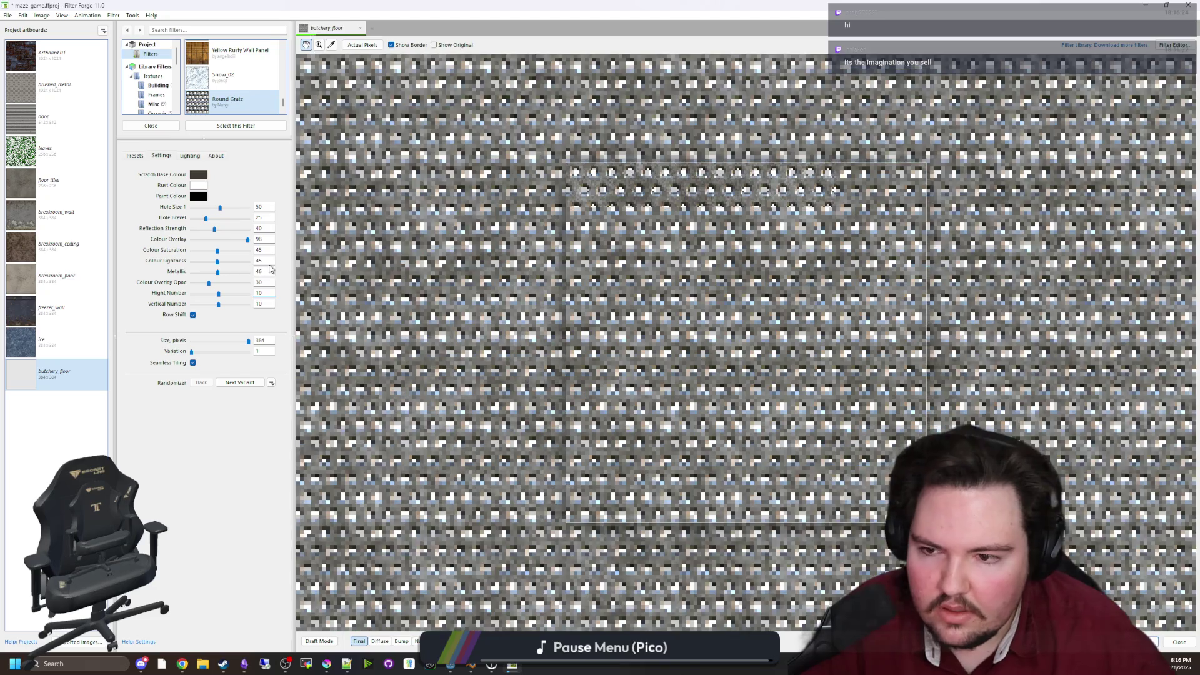
{"action": "key", "text": "shift+Tab"}
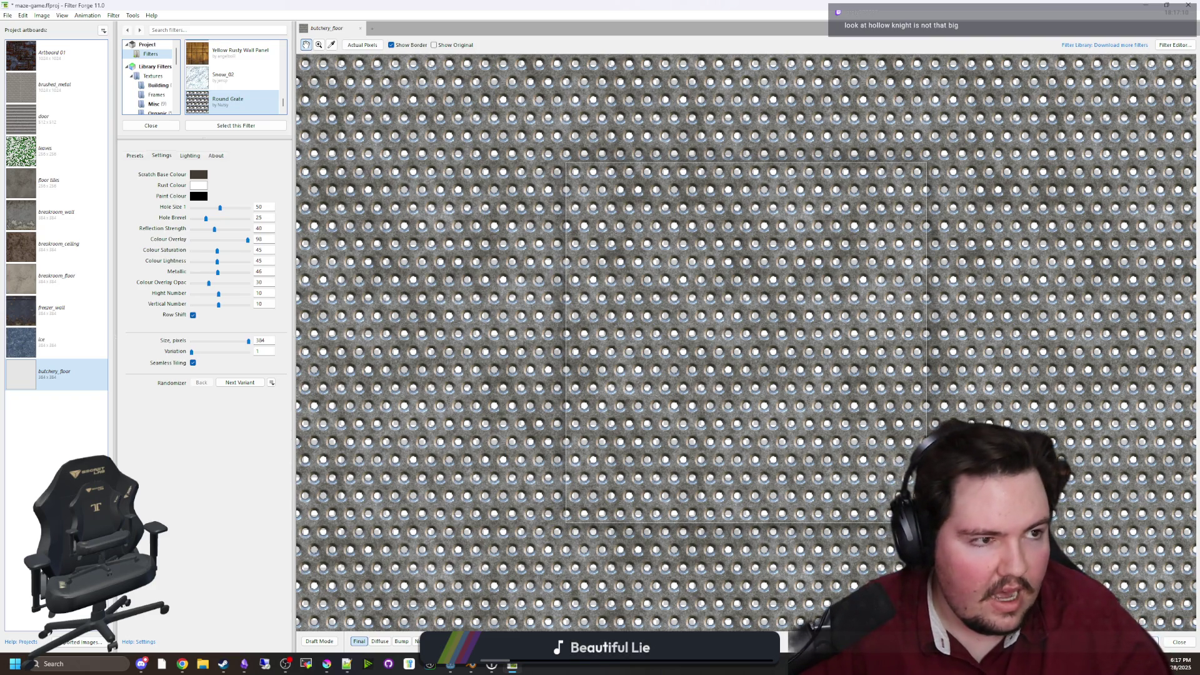
{"action": "mouse_move", "coordinate": [452, 668]}
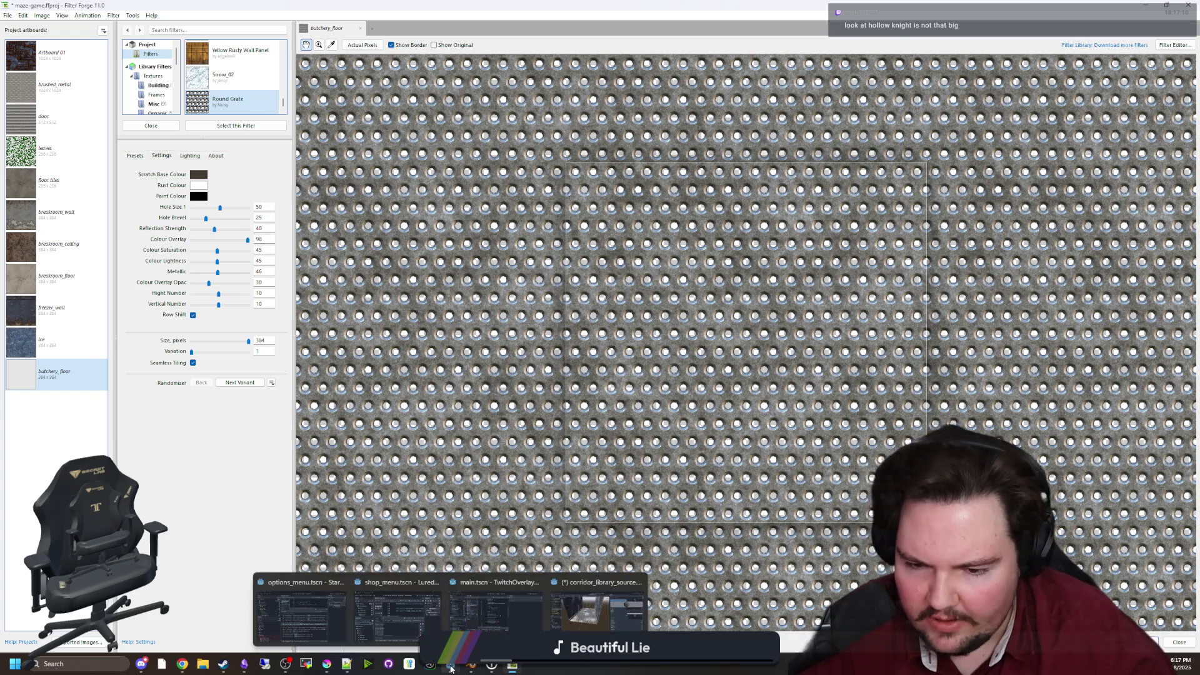
{"action": "left_click", "coordinate": [450, 562]}
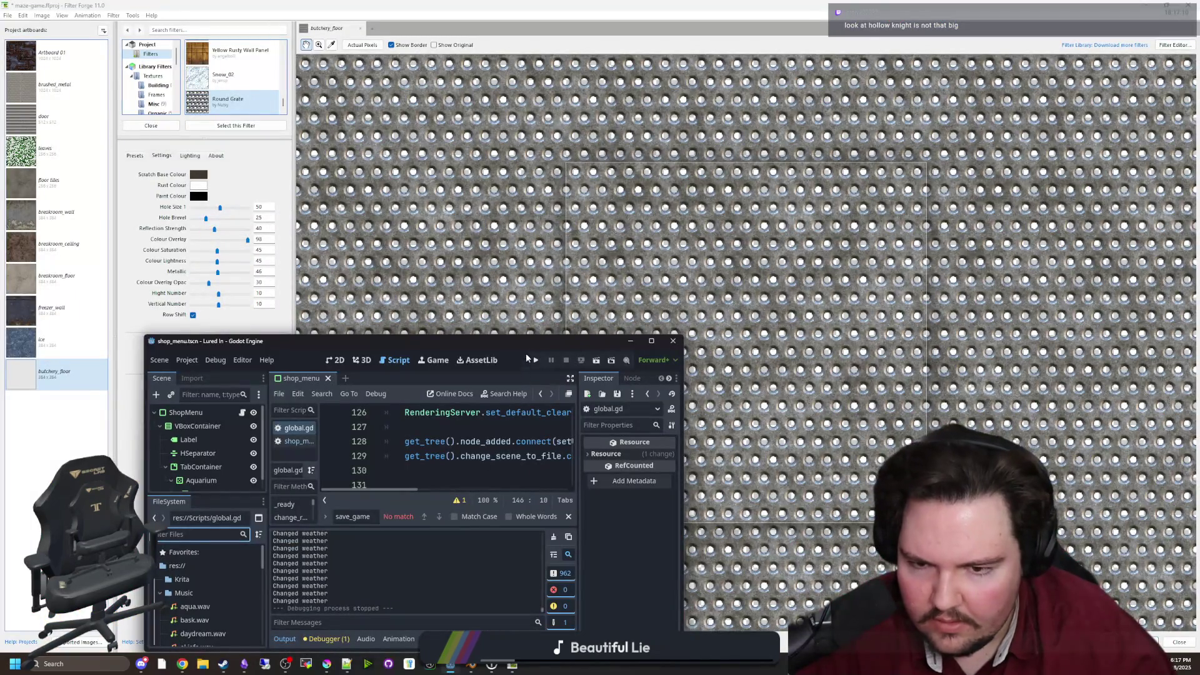
Run the game with F5, turn Master Volume down to 0, and start playing
{"action": "left_click_drag", "start_coordinate": [524, 336], "coordinate": [531, 1]}
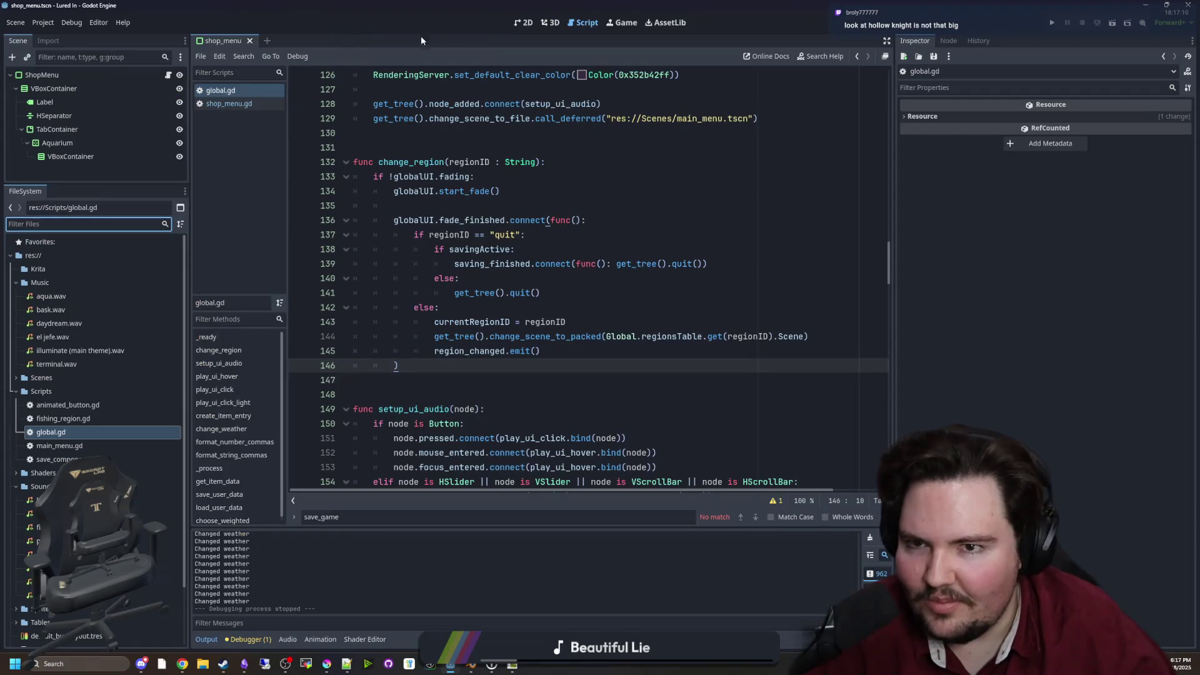
{"action": "left_click", "coordinate": [526, 22]}
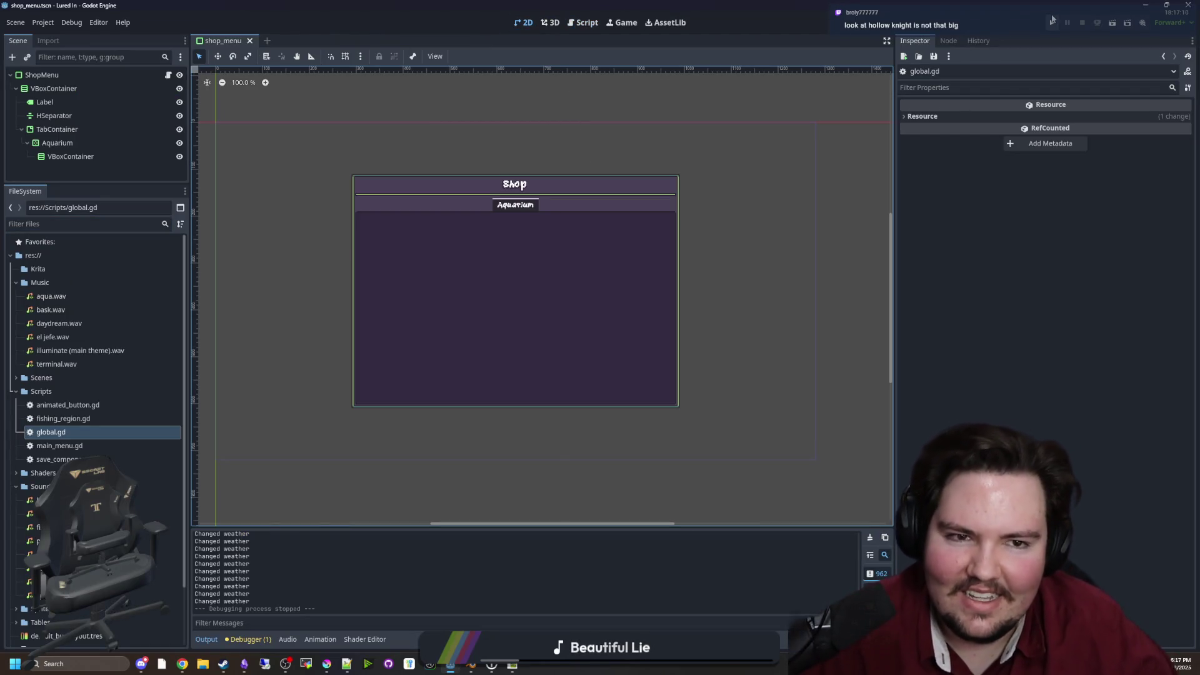
{"action": "key", "text": "F5"}
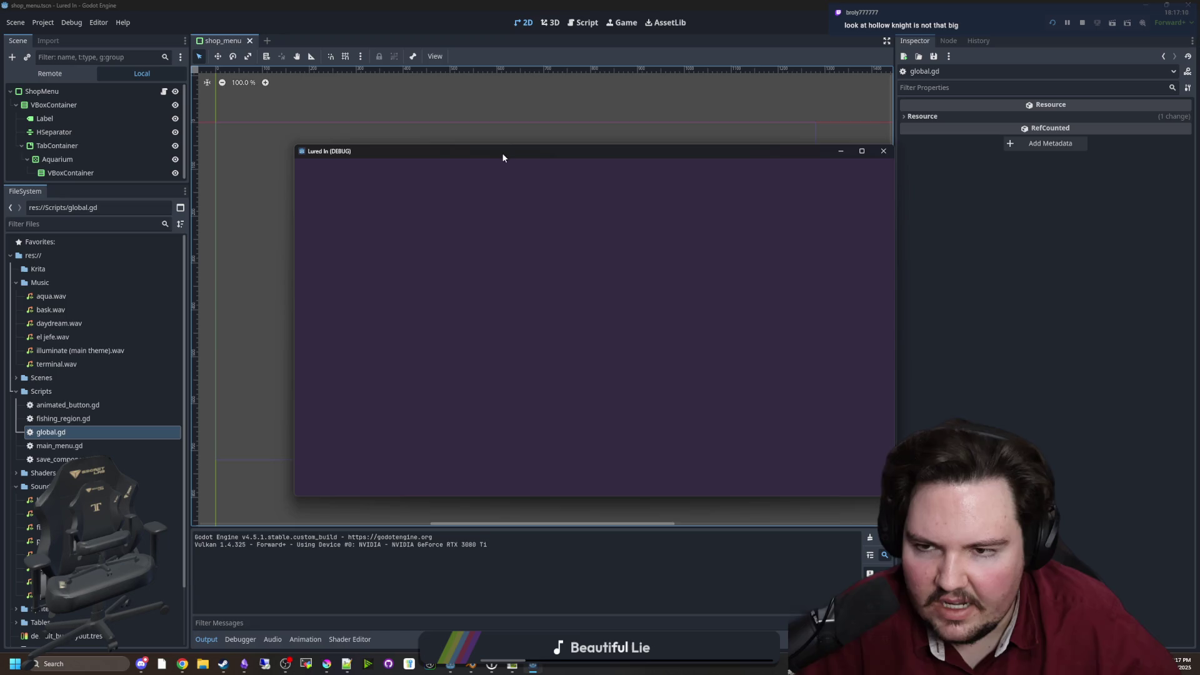
{"action": "left_click", "coordinate": [249, 362]}
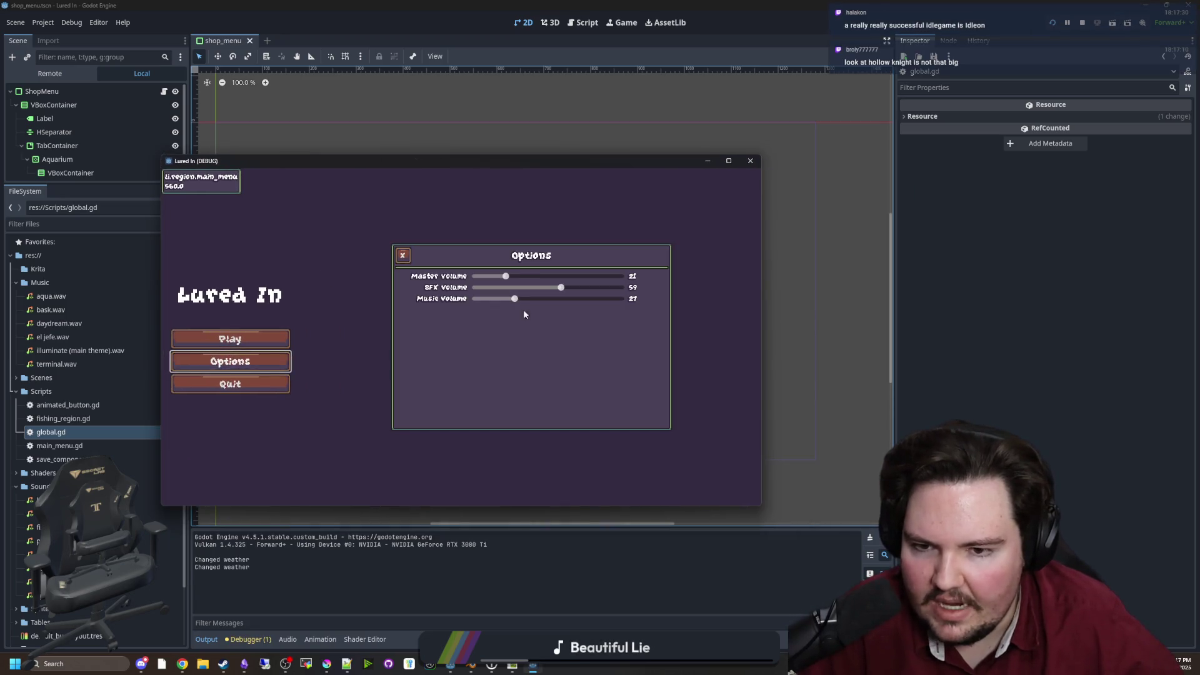
{"action": "left_click_drag", "start_coordinate": [505, 278], "coordinate": [475, 277]}
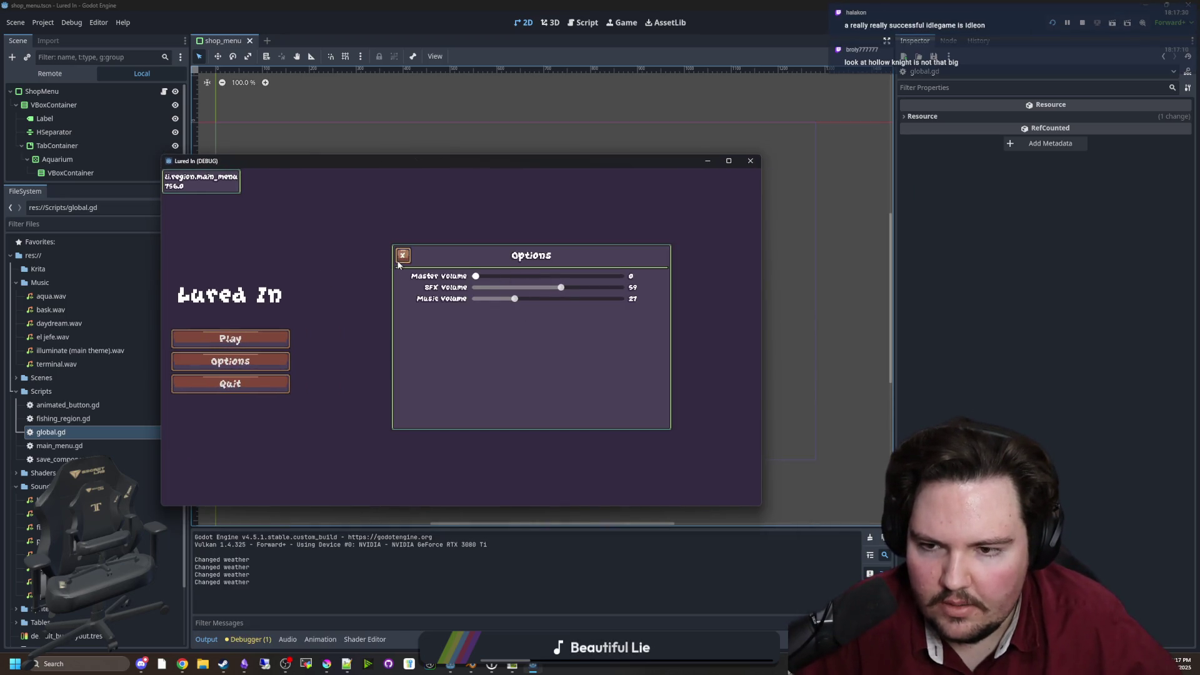
{"action": "left_click", "coordinate": [230, 338]}
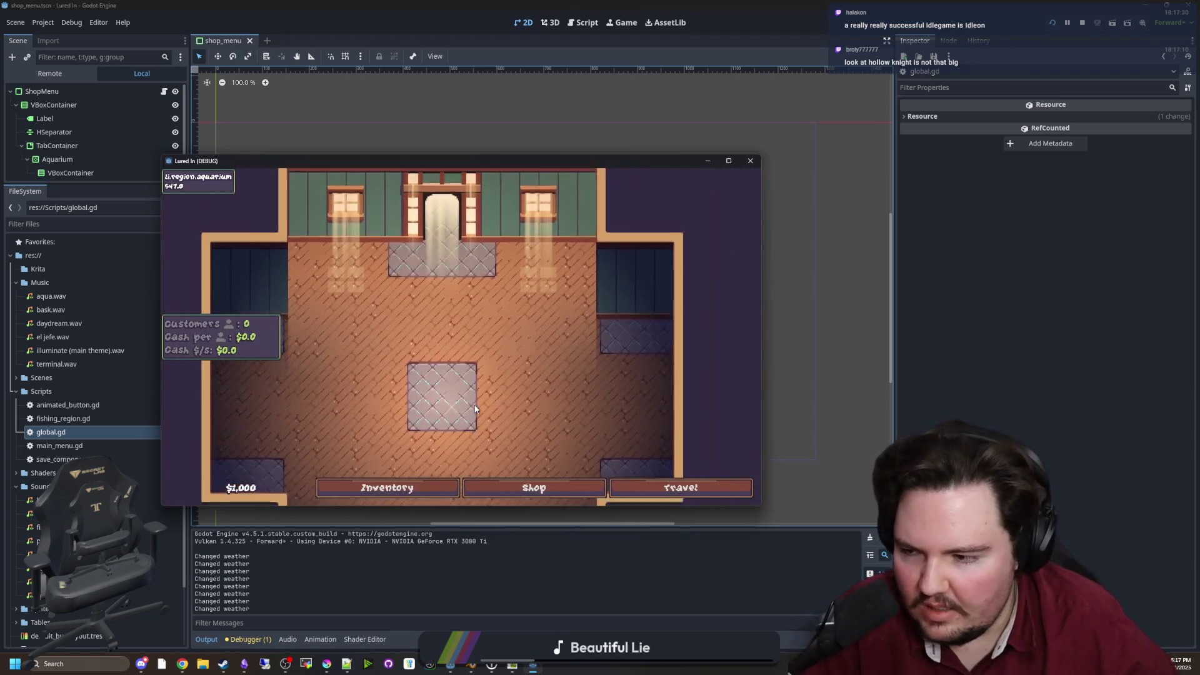
Enlarge the game window and buy four levels of Advertising in the Shop
{"action": "left_click_drag", "start_coordinate": [767, 318], "coordinate": [1063, 316]}
{"action": "mouse_move", "coordinate": [679, 155]}
{"action": "left_mouse_down"}
{"action": "mouse_move", "coordinate": [679, 29]}
{"action": "mouse_move", "coordinate": [651, 29]}
{"action": "mouse_move", "coordinate": [616, 262]}
{"action": "mouse_move", "coordinate": [617, 109]}
{"action": "left_mouse_up"}
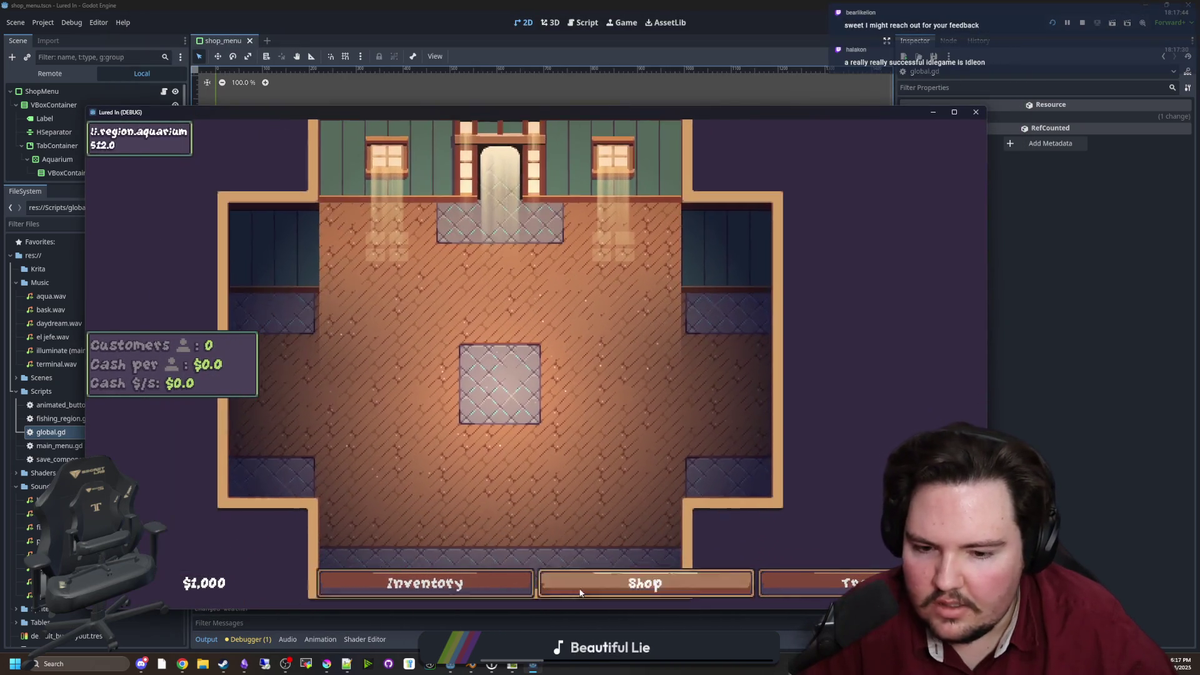
{"action": "key", "text": "Tab"}
{"action": "key", "text": "Tab"}
{"action": "left_click", "coordinate": [688, 280]}
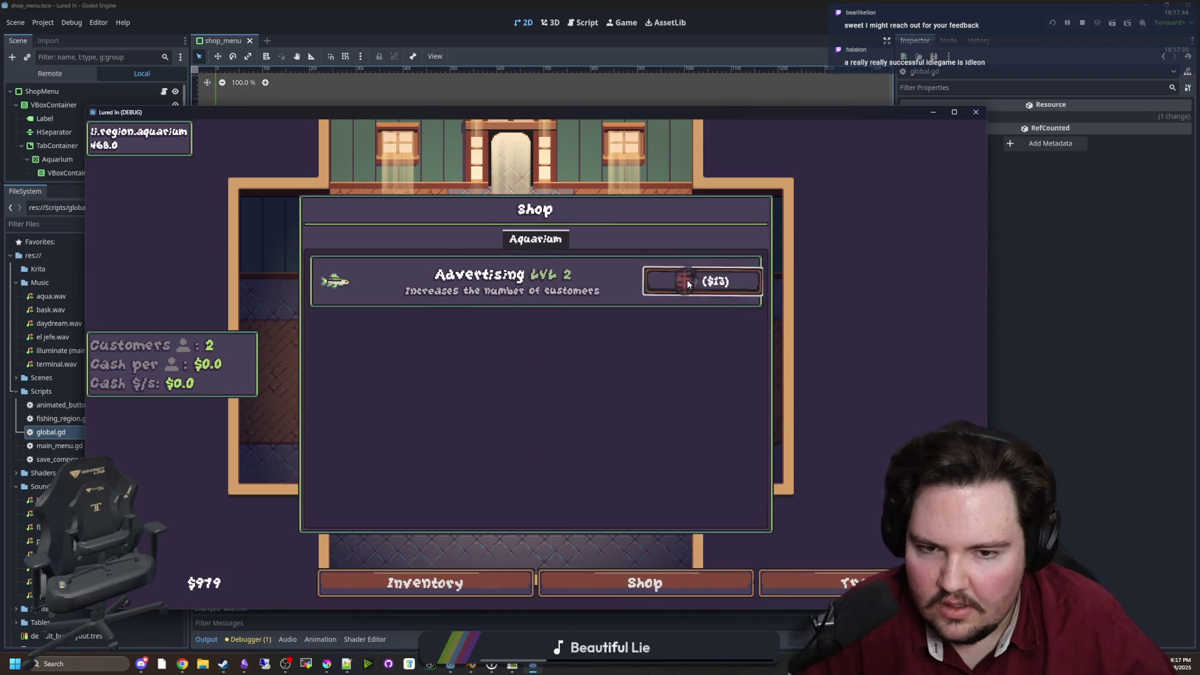
{"action": "left_click", "coordinate": [687, 281]}
{"action": "left_click", "coordinate": [687, 281]}
{"action": "left_click", "coordinate": [688, 280]}
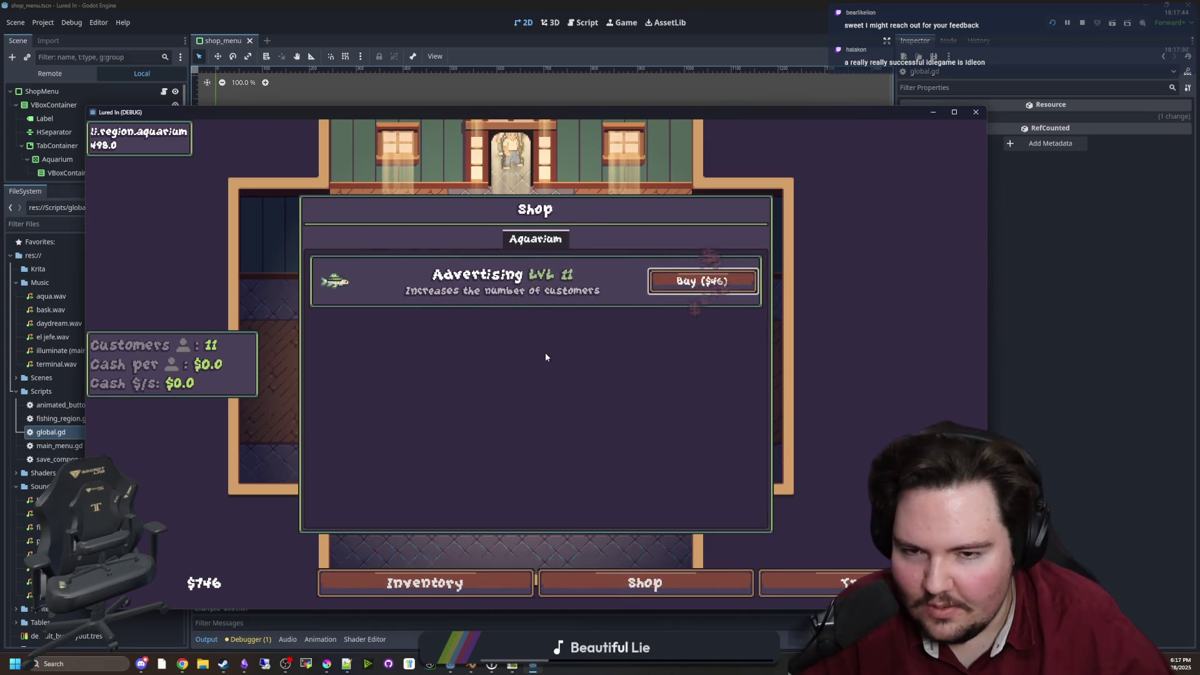
{"action": "key", "text": "Escape"}
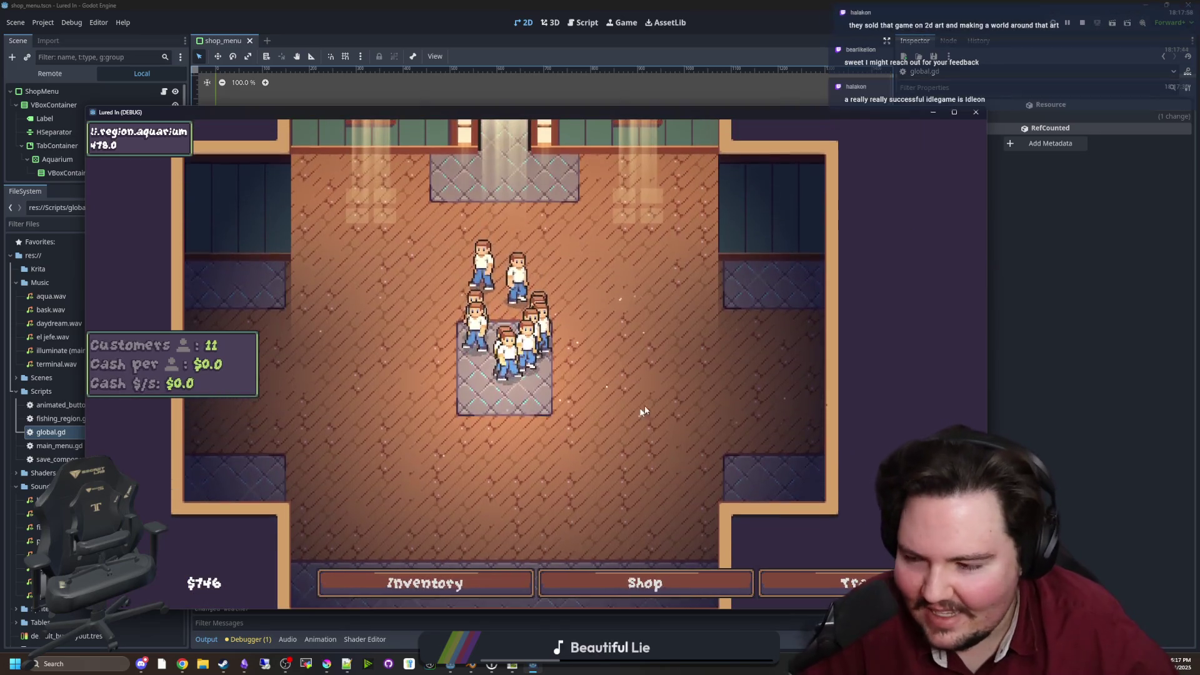
Travel to the Pond for free and cast the fishing line
{"action": "left_click", "coordinate": [863, 578]}
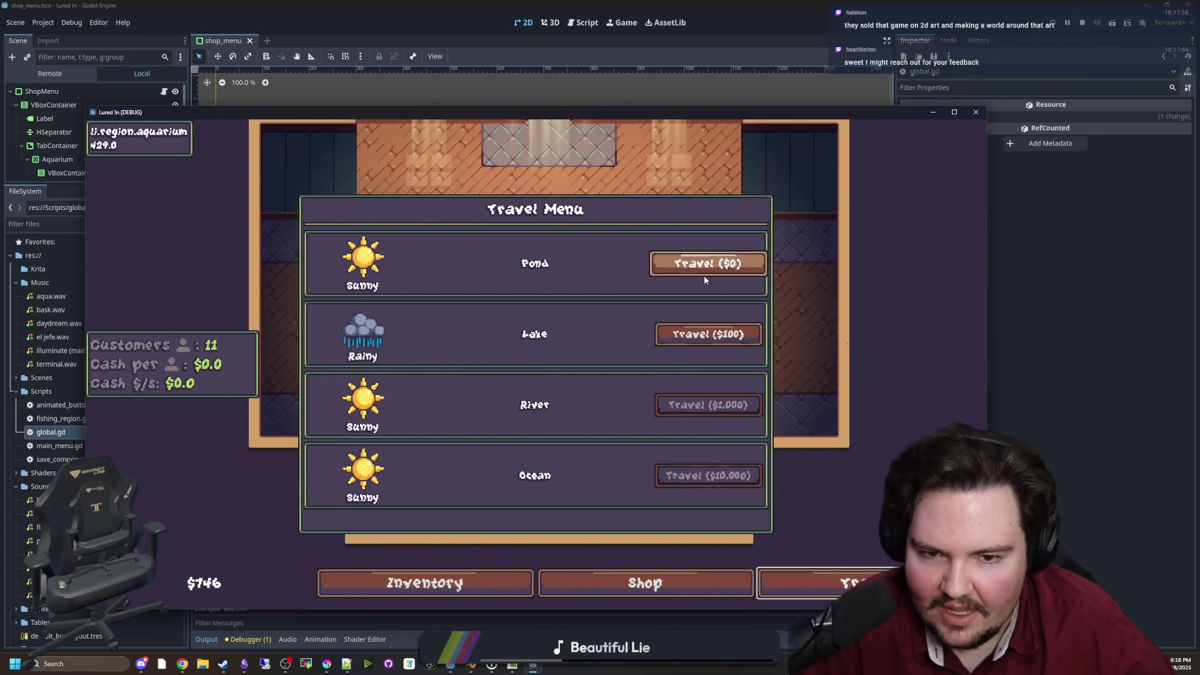
{"action": "left_click", "coordinate": [704, 273]}
{"action": "left_click_drag", "start_coordinate": [493, 250], "coordinate": [500, 255]}
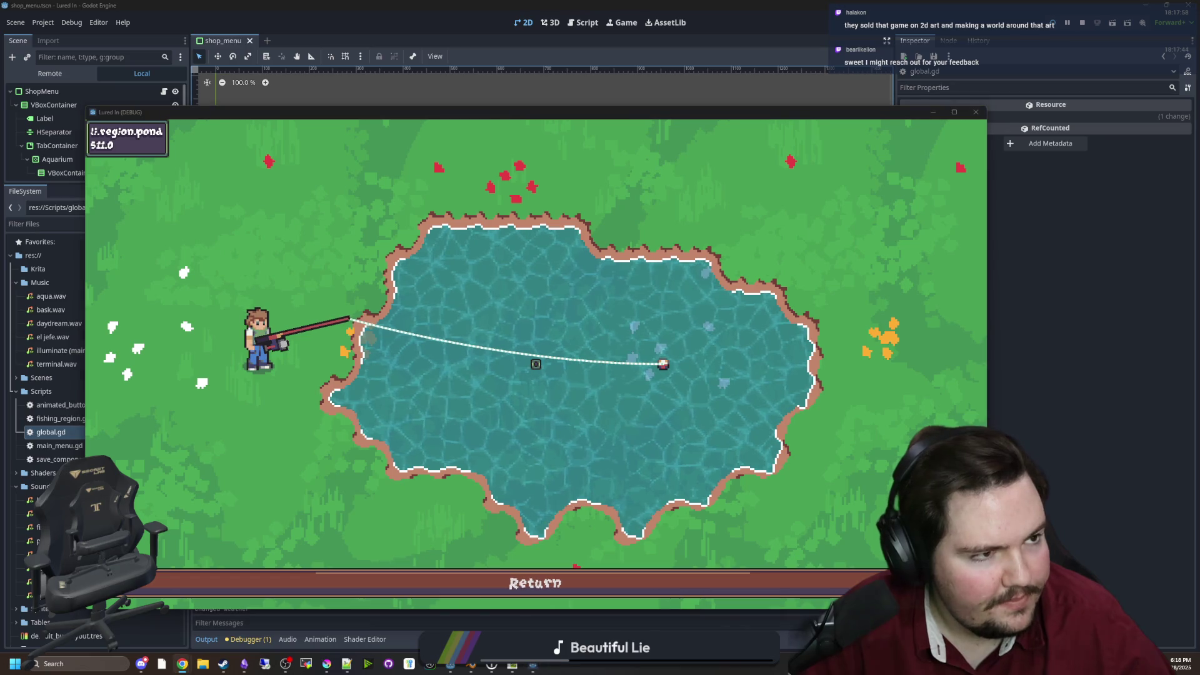
Open a new browser window and search for 'chilquarium'
{"action": "key", "text": "super+3"}
{"action": "type", "text": "chilquarium"}
{"action": "key", "text": "Return"}
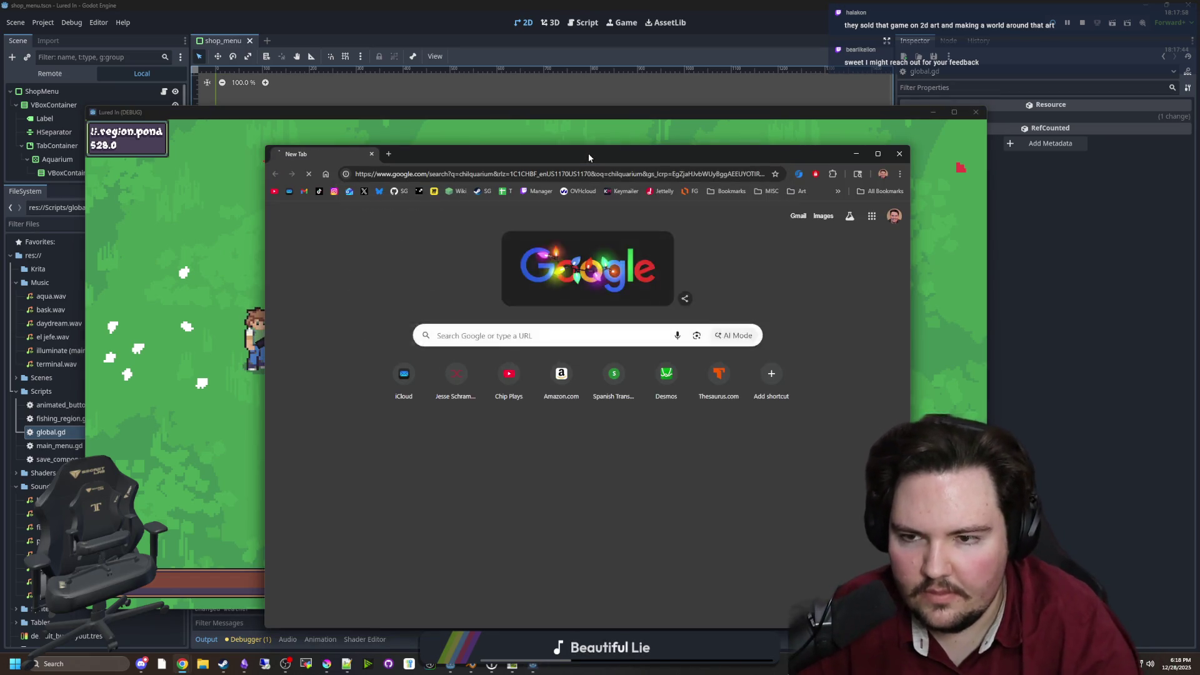
Open Chillquarium's Steam page and step through its screenshot thumbnails to the fish tank
{"action": "scroll", "coordinate": [357, 452], "scroll_direction": "down", "scroll_amount": 5}
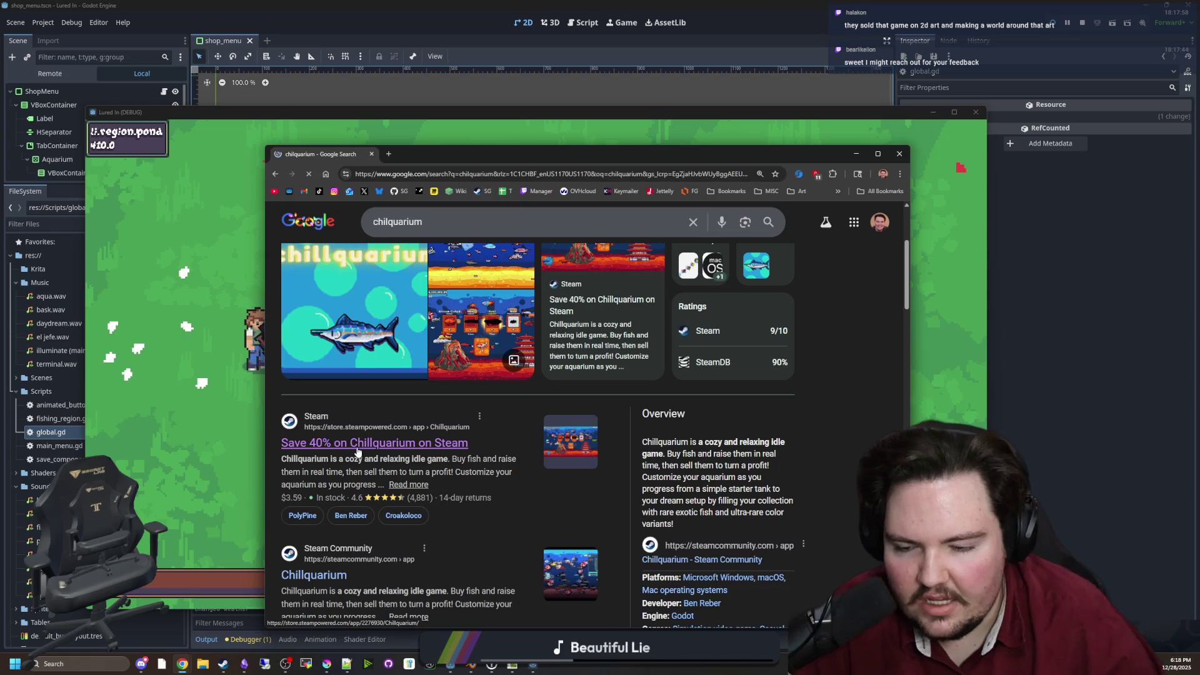
{"action": "left_click", "coordinate": [357, 447]}
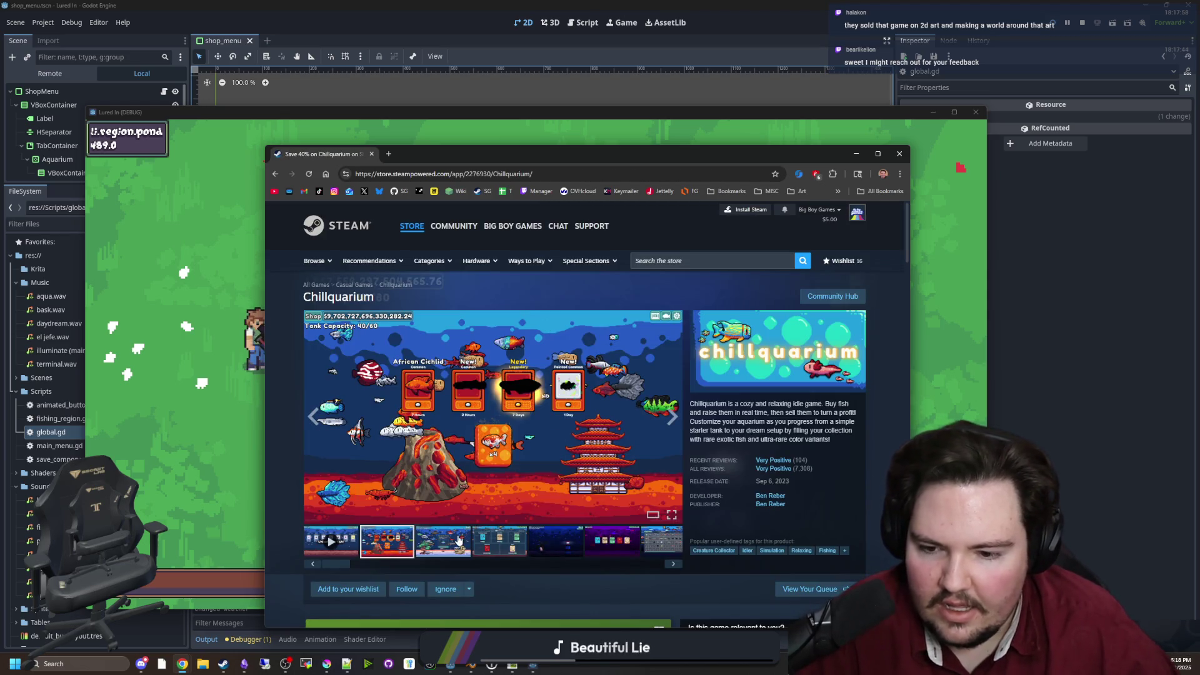
{"action": "left_click", "coordinate": [443, 542]}
{"action": "left_click", "coordinate": [500, 541]}
{"action": "left_click", "coordinate": [555, 542]}
{"action": "left_click", "coordinate": [631, 555]}
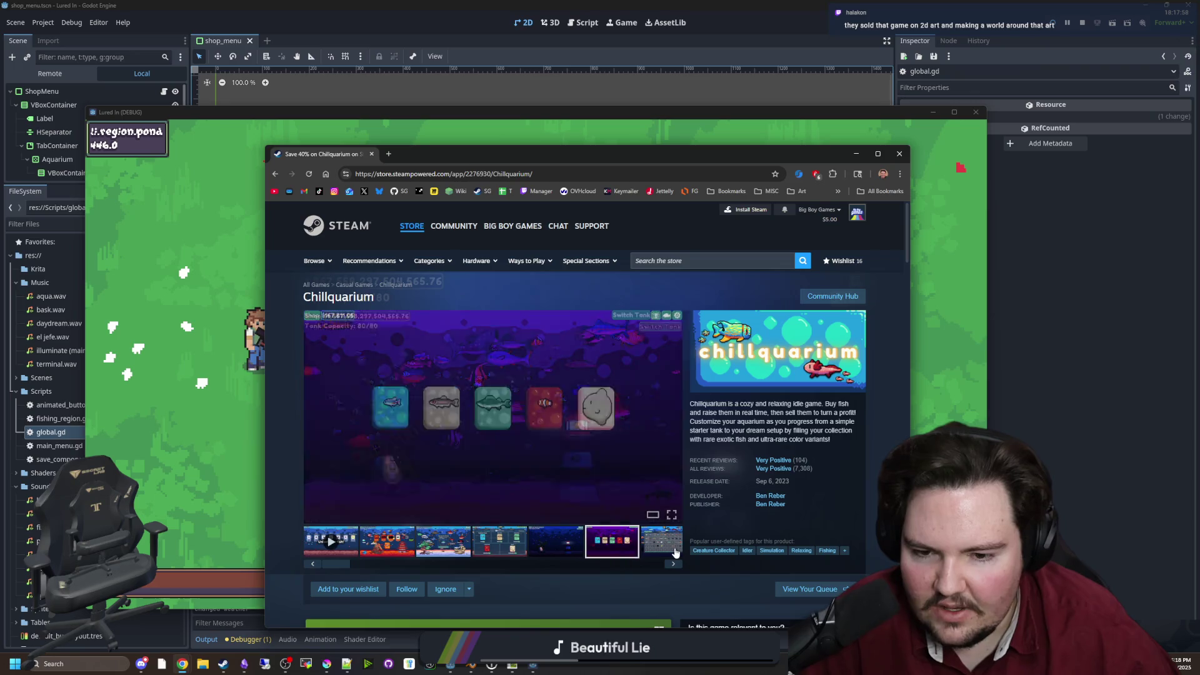
{"action": "left_click", "coordinate": [674, 556]}
{"action": "left_click", "coordinate": [673, 566]}
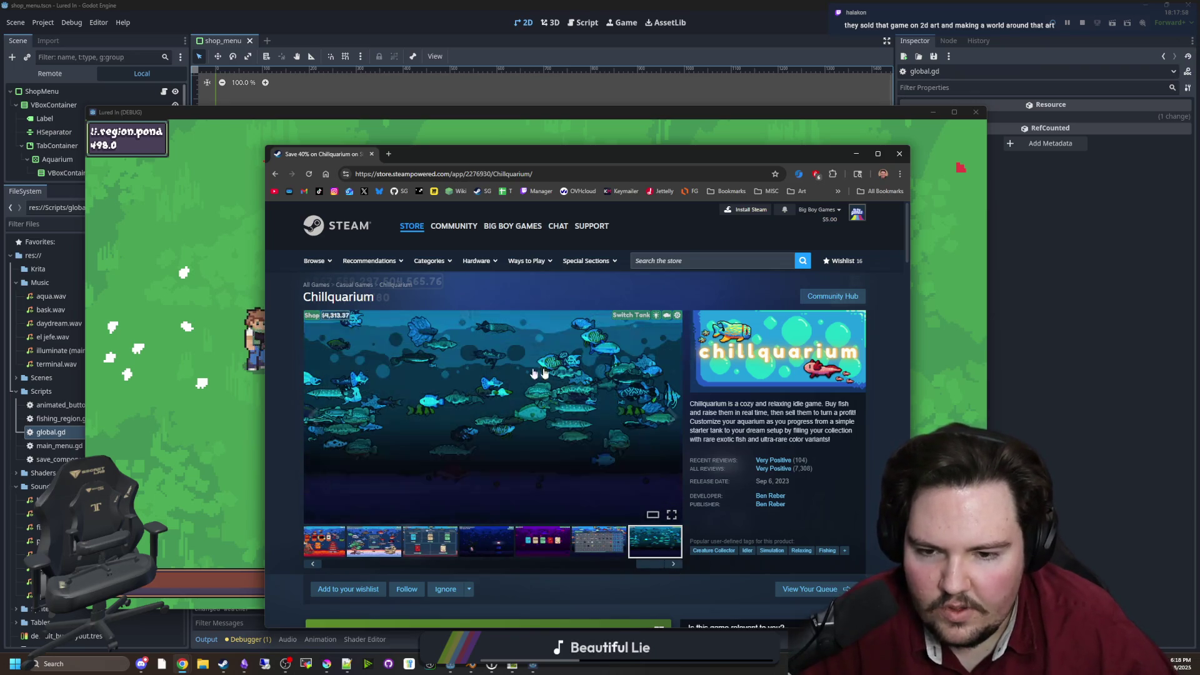
View the fish tank screenshot full size, step back through the earlier screenshots, then leave Chrome
{"action": "left_click", "coordinate": [516, 425]}
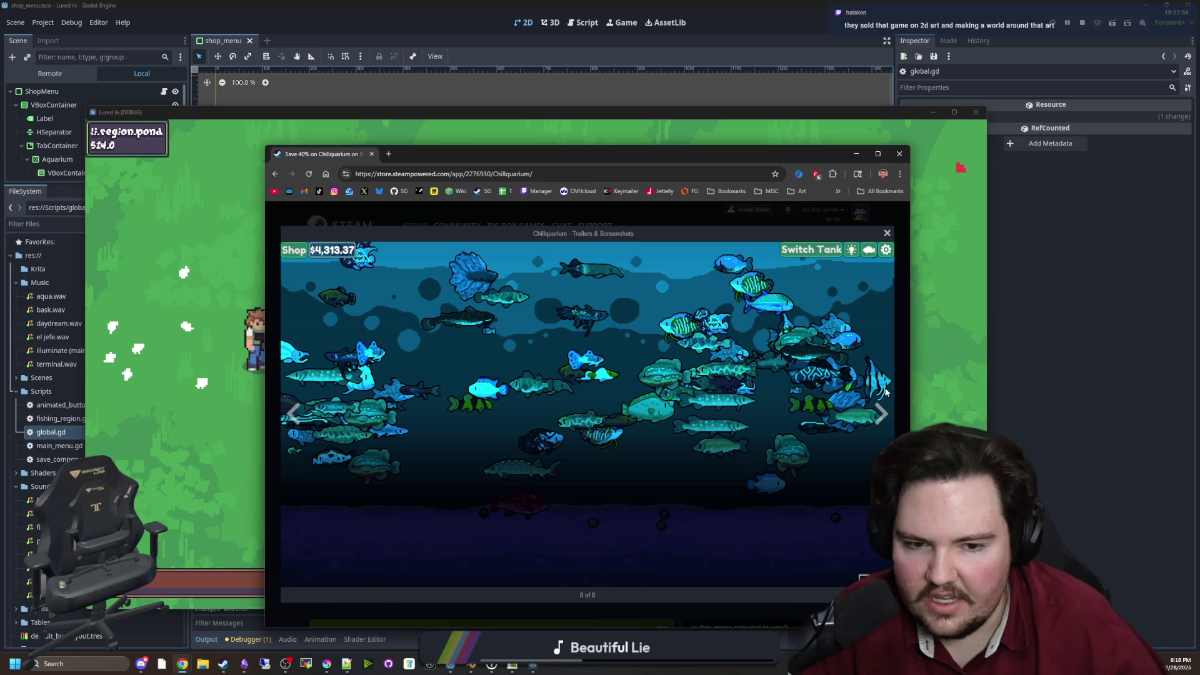
{"action": "left_click", "coordinate": [294, 414]}
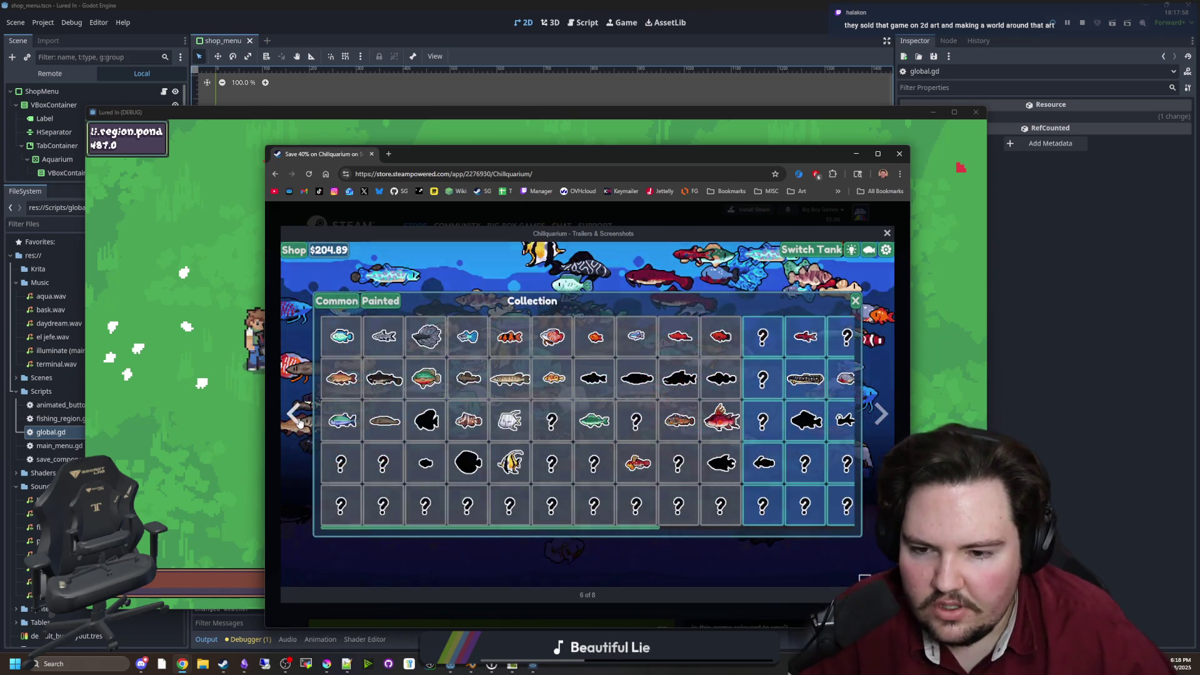
{"action": "left_click", "coordinate": [299, 423]}
{"action": "left_click", "coordinate": [299, 422]}
{"action": "left_click", "coordinate": [299, 423]}
{"action": "left_click", "coordinate": [299, 423]}
{"action": "left_click", "coordinate": [299, 422]}
{"action": "left_click", "coordinate": [299, 423]}
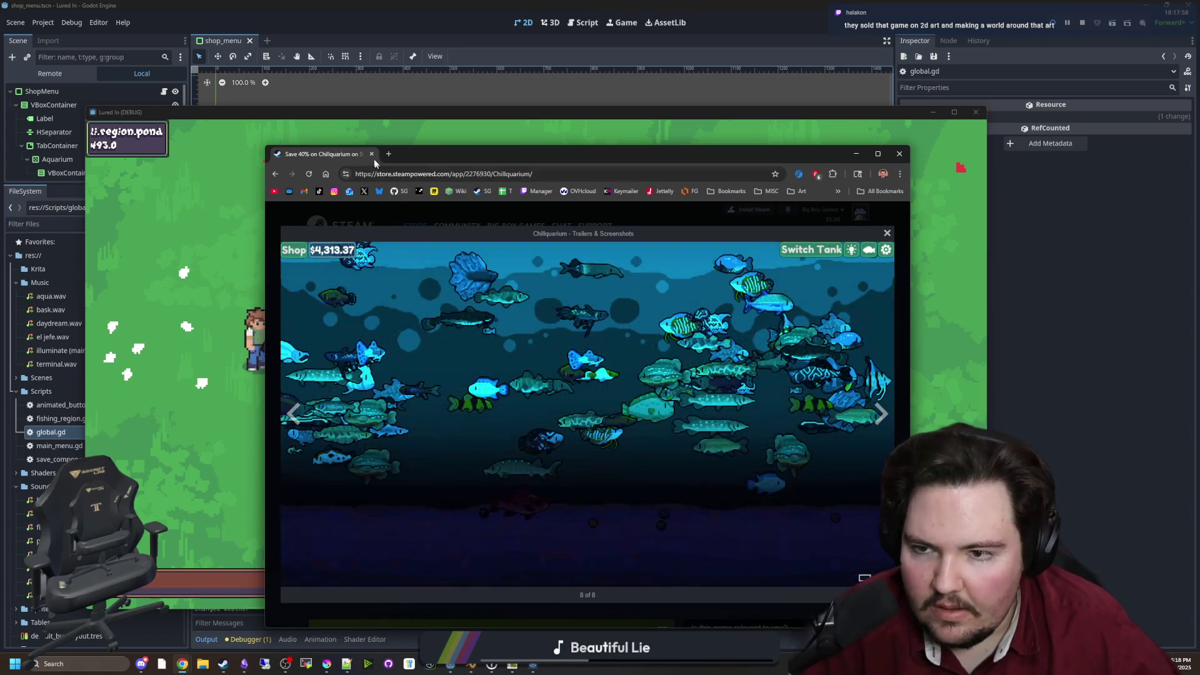
{"action": "key", "text": "alt+Tab"}
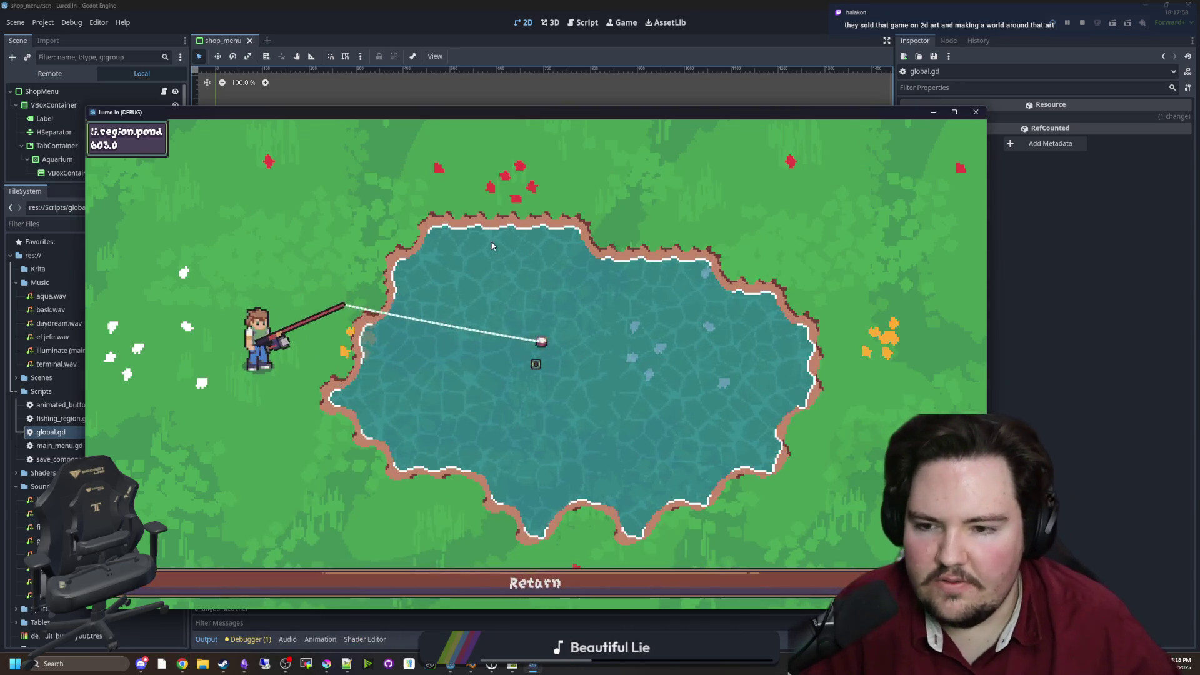
Return from the Pond, check the aquarium Shop's Advertising upgrade twice, and stop the game
{"action": "left_click", "coordinate": [600, 572]}
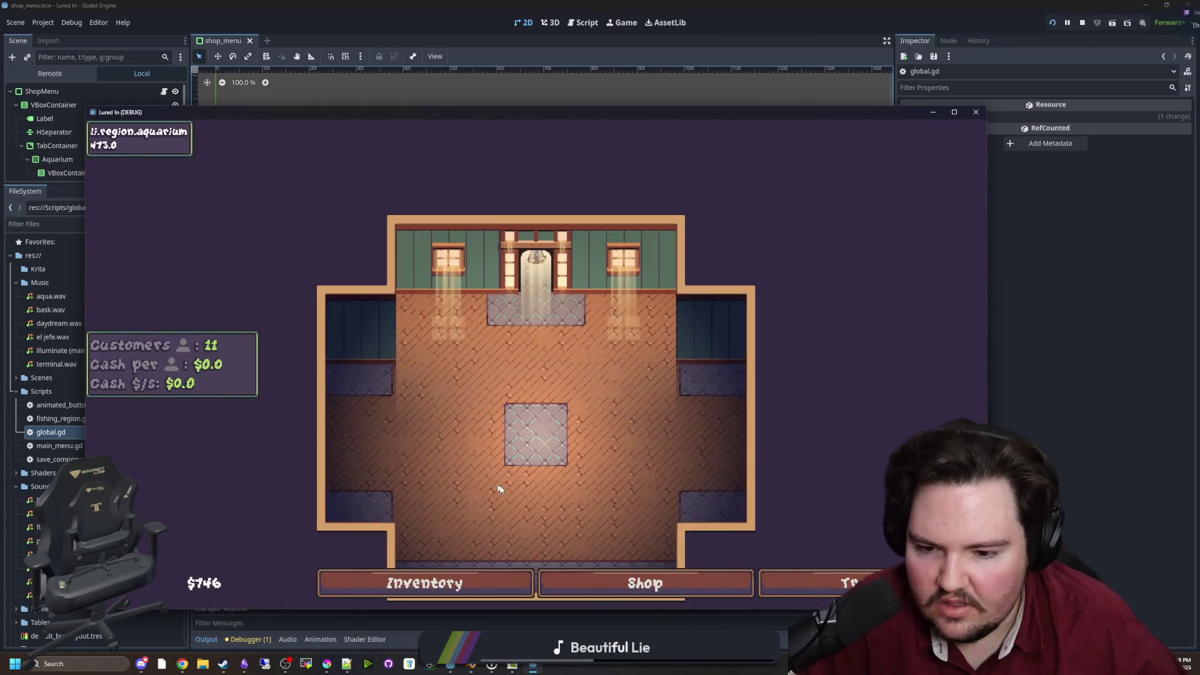
{"action": "left_click", "coordinate": [620, 579]}
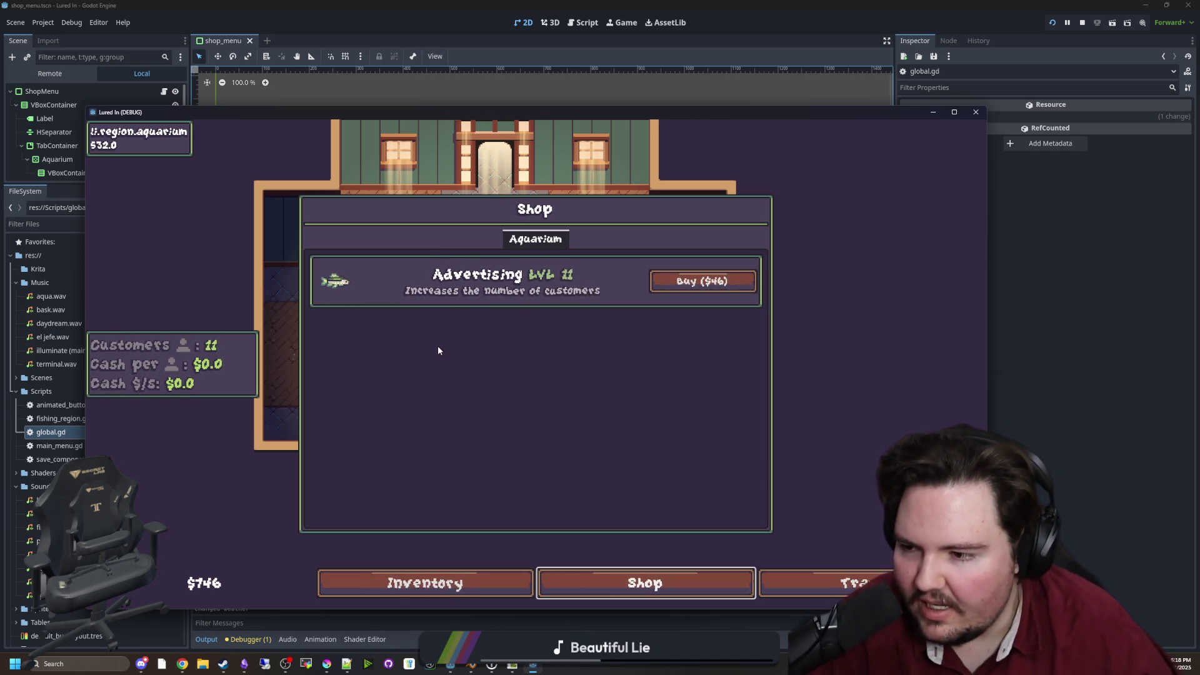
{"action": "left_click", "coordinate": [562, 380]}
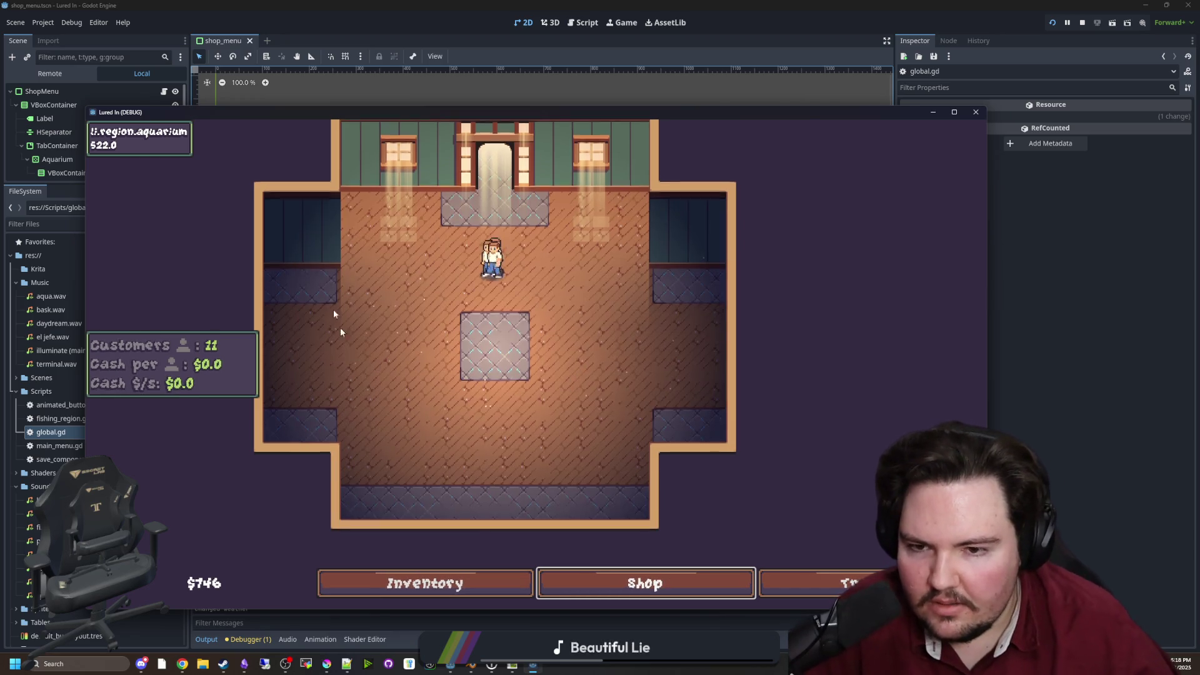
{"action": "left_click", "coordinate": [644, 582]}
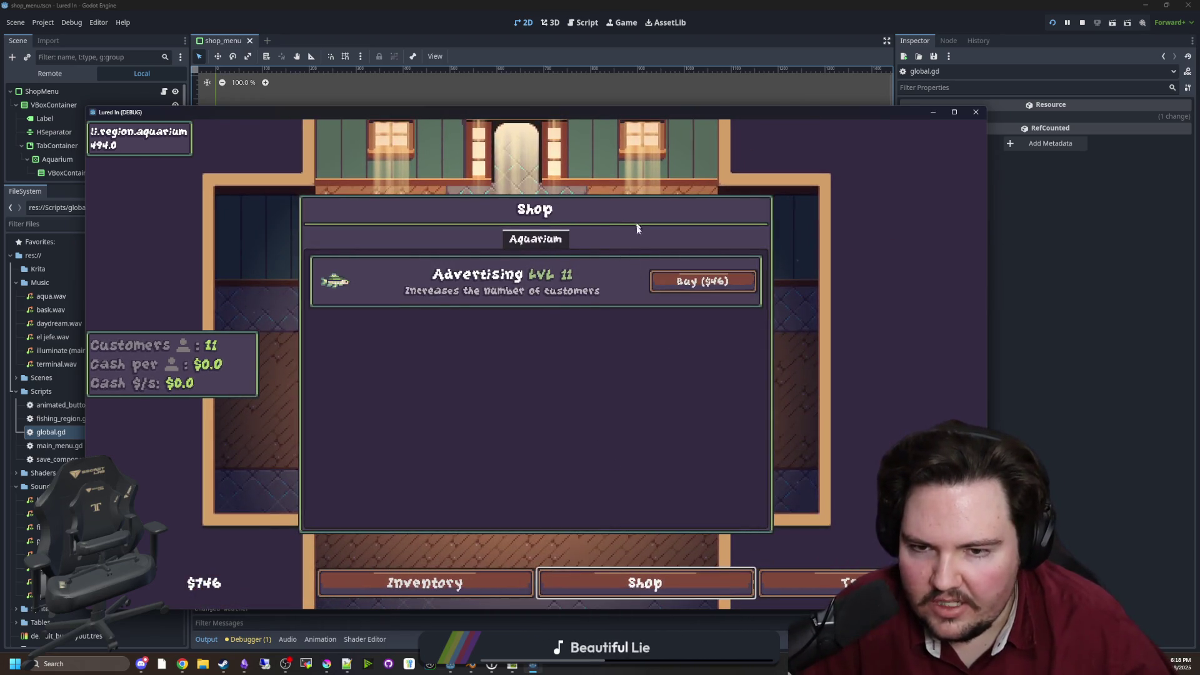
{"action": "left_click", "coordinate": [500, 366]}
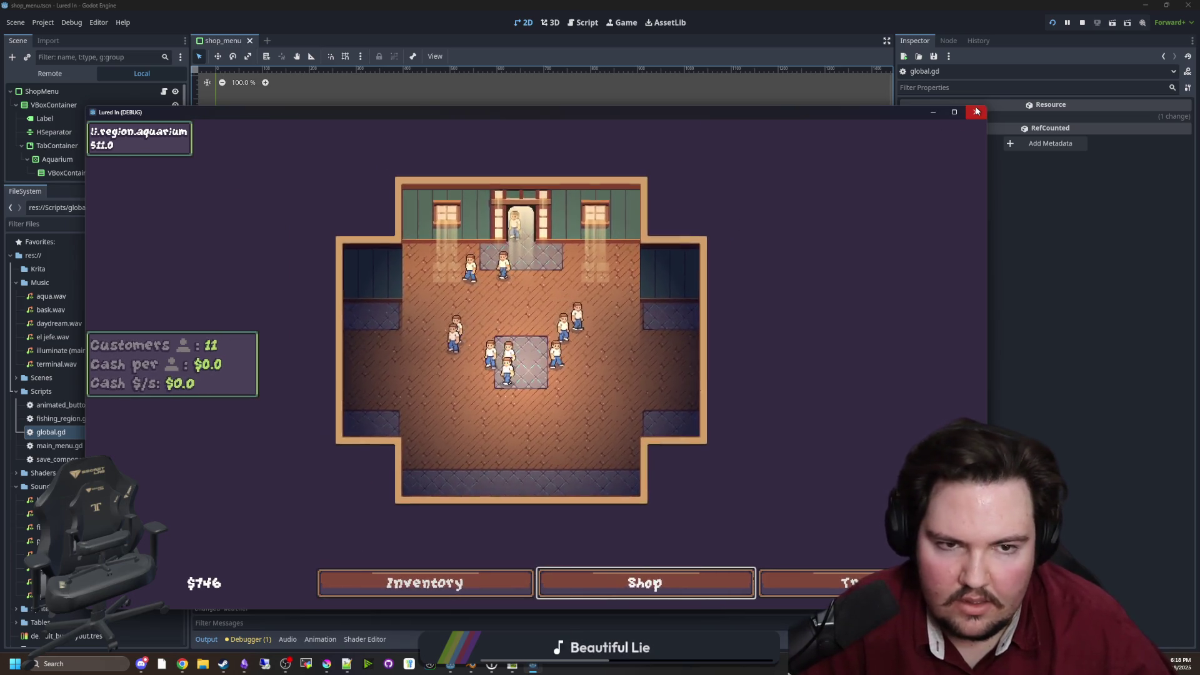
{"action": "left_click", "coordinate": [977, 111]}
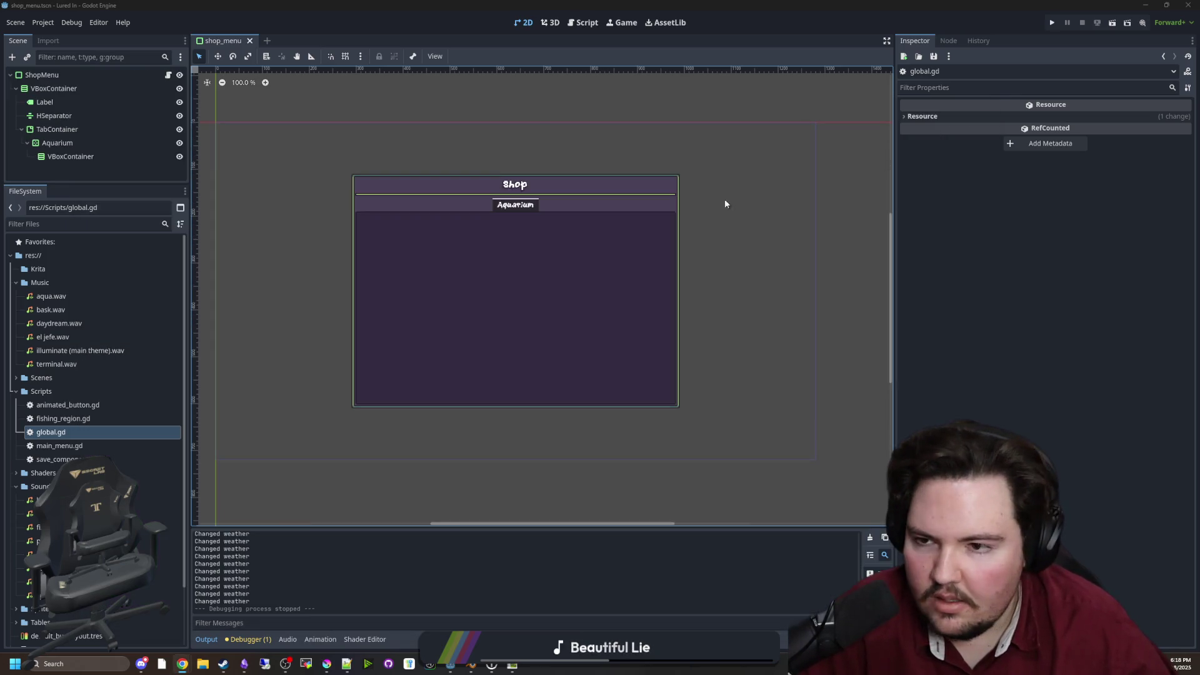
{"action": "key", "text": "super+Down"}
{"action": "key", "text": "super+Down"}
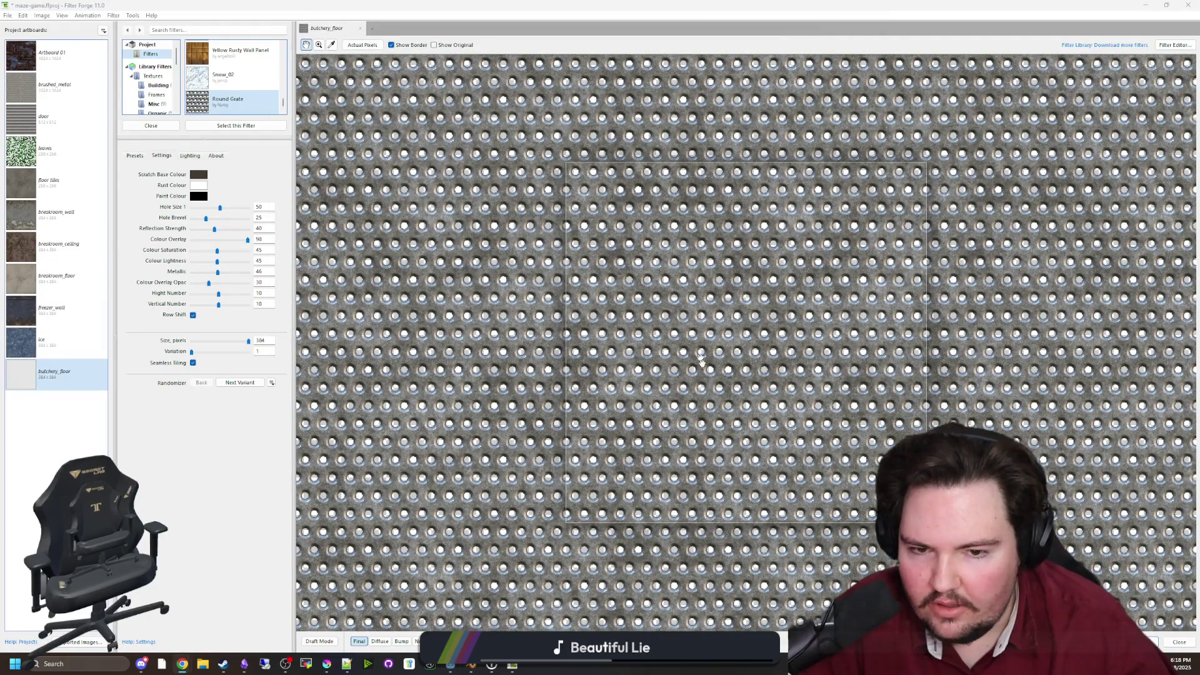
Export the butchery_floor diffuse, bump and normal PNGs to the Textures folder, overwriting the old files
{"action": "scroll", "coordinate": [697, 362], "scroll_direction": "up", "scroll_amount": 3}
{"action": "scroll", "coordinate": [681, 383], "scroll_direction": "down", "scroll_amount": 4}
{"action": "scroll", "coordinate": [625, 369], "scroll_direction": "up", "scroll_amount": 1}
{"action": "scroll", "coordinate": [436, 289], "scroll_direction": "down", "scroll_amount": 1}
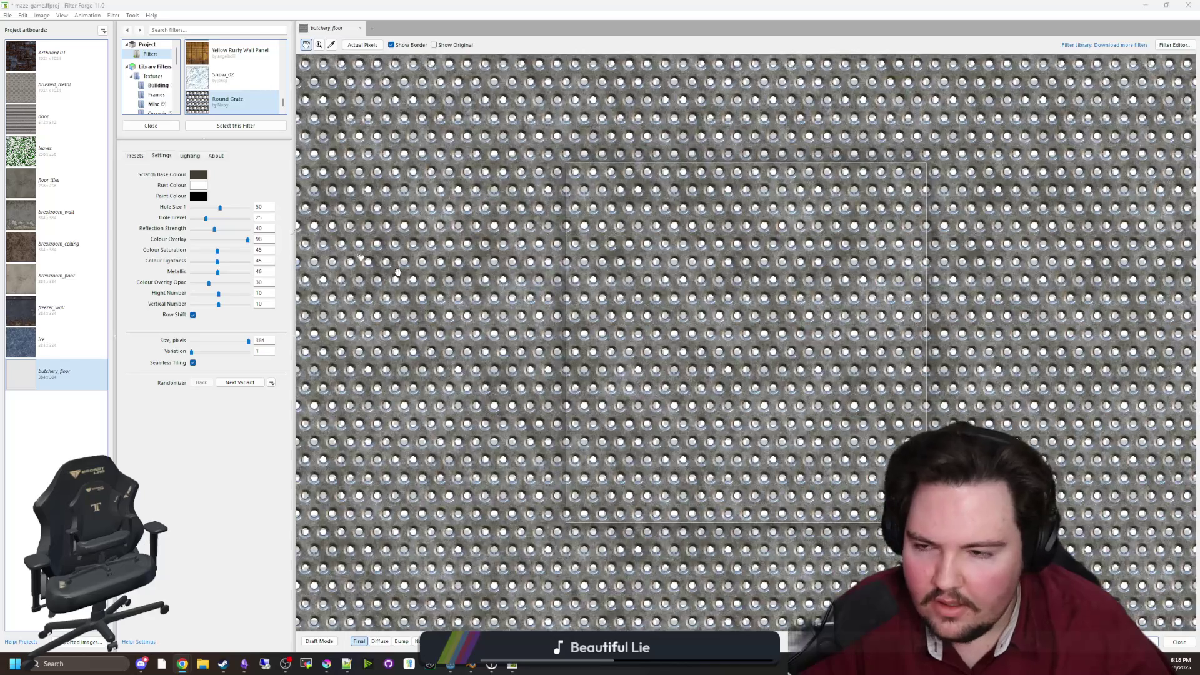
{"action": "left_click", "coordinate": [9, 16]}
{"action": "left_click", "coordinate": [33, 97]}
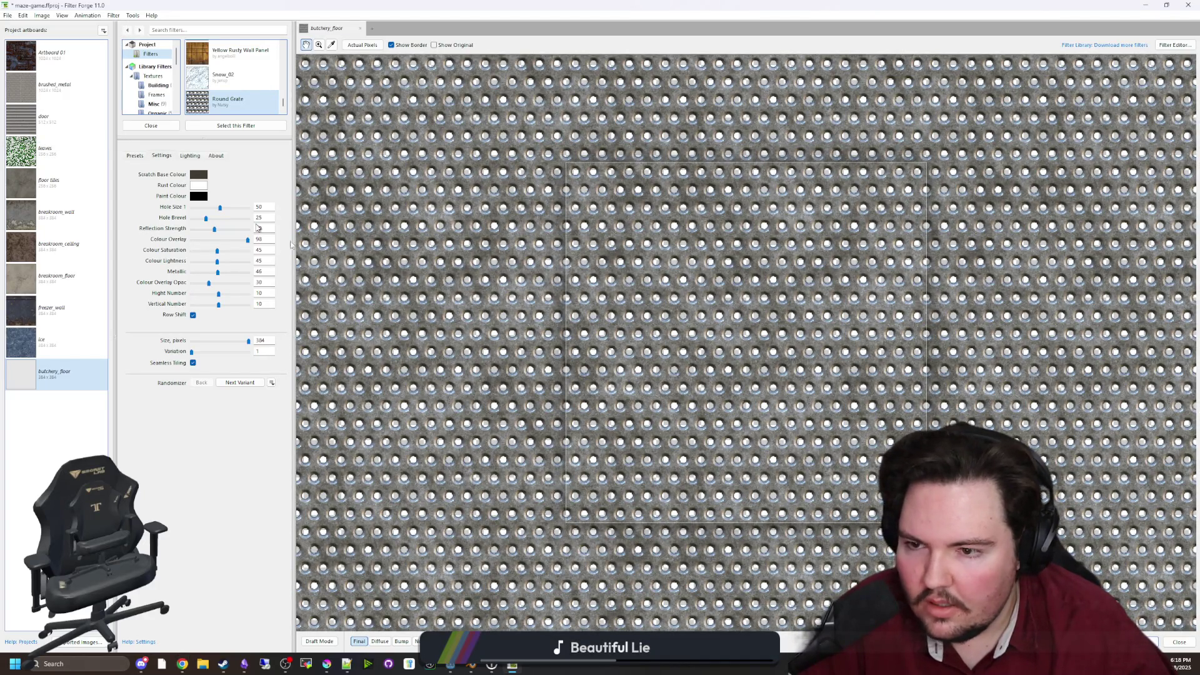
{"action": "left_click", "coordinate": [714, 536]}
{"action": "left_click", "coordinate": [659, 472]}
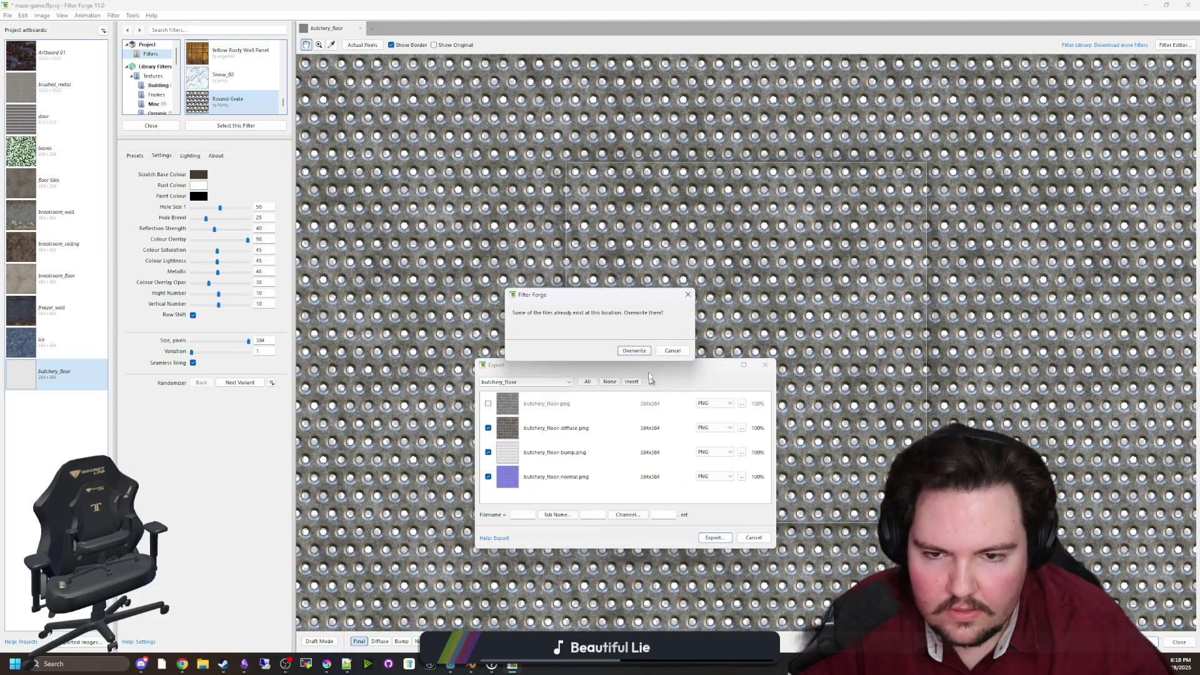
{"action": "left_click", "coordinate": [634, 350]}
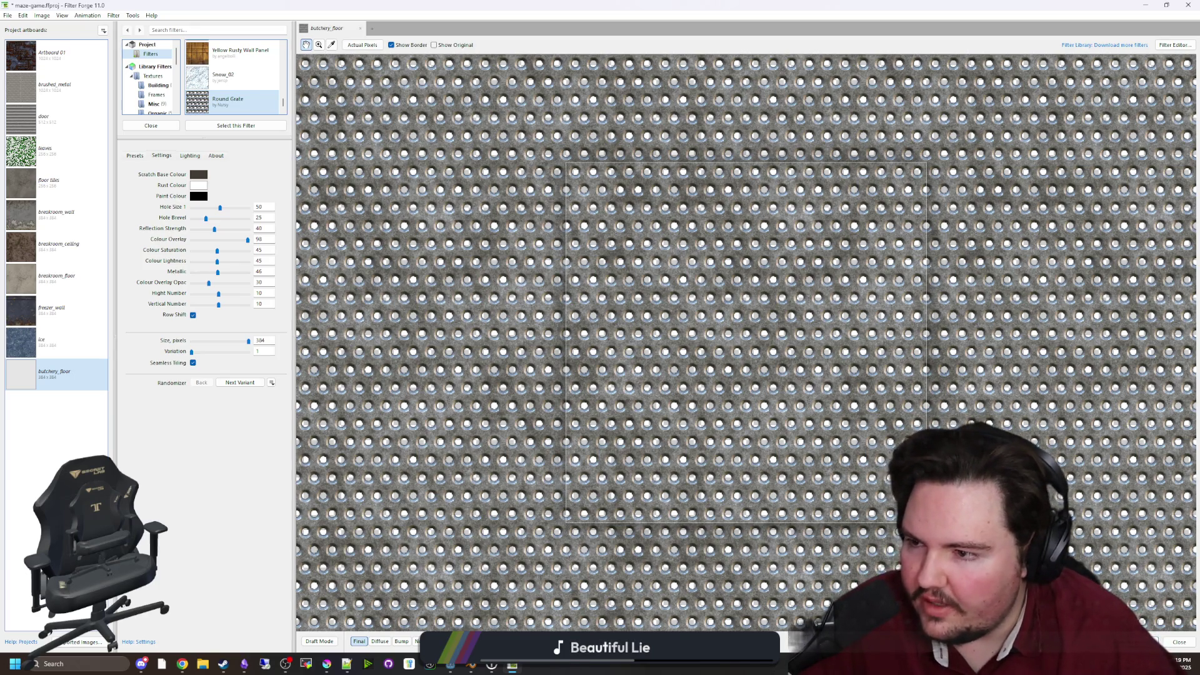
{"action": "key", "text": "alt+Tab"}
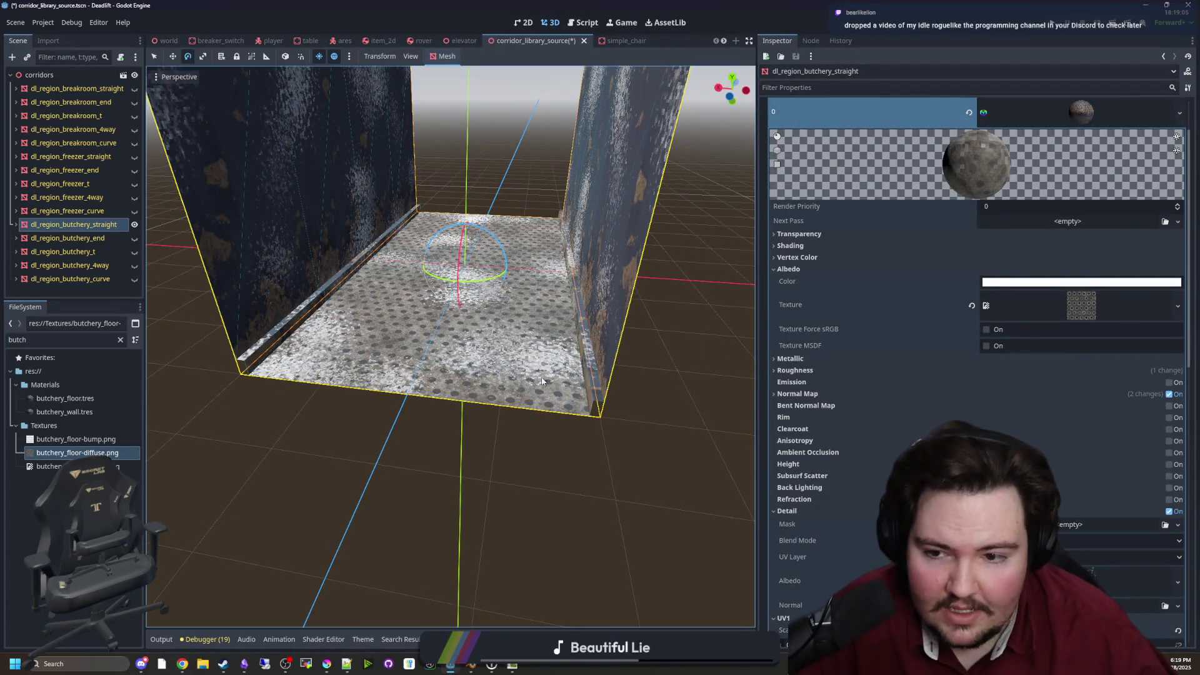
Assign butchery_floor-normal.png as the floor material's normal map with scale 1.0
{"action": "scroll", "coordinate": [623, 356], "scroll_direction": "up", "scroll_amount": 5}
{"action": "scroll", "coordinate": [450, 347], "scroll_direction": "down", "scroll_amount": 5}
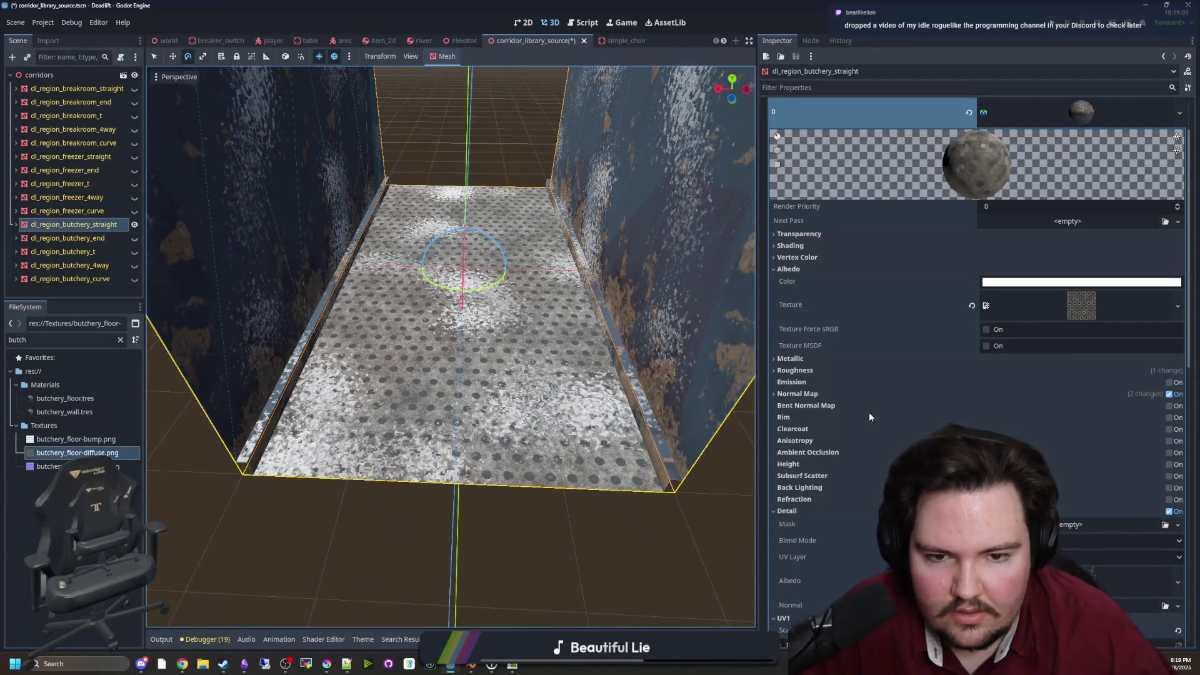
{"action": "left_click", "coordinate": [797, 394]}
{"action": "left_click", "coordinate": [1082, 431]}
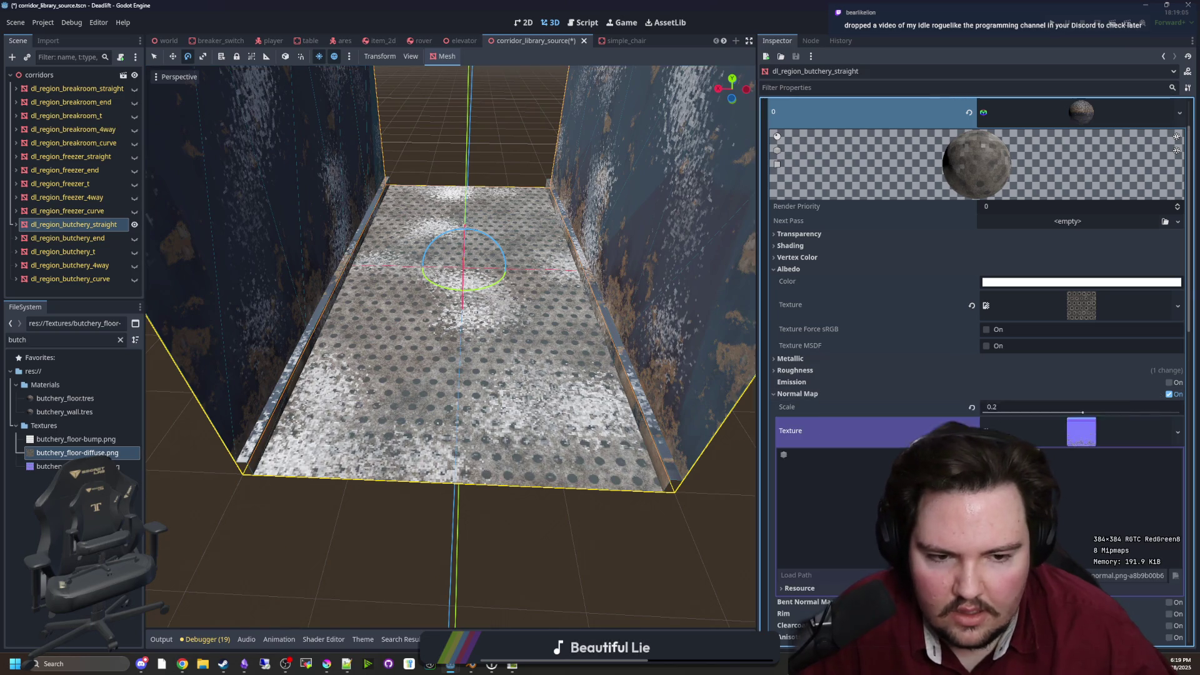
{"action": "mouse_move", "coordinate": [56, 466]}
{"action": "left_mouse_down"}
{"action": "mouse_move", "coordinate": [875, 375]}
{"action": "mouse_move", "coordinate": [1082, 296]}
{"action": "left_mouse_up"}
{"action": "scroll", "coordinate": [534, 430], "scroll_direction": "up", "scroll_amount": 3}
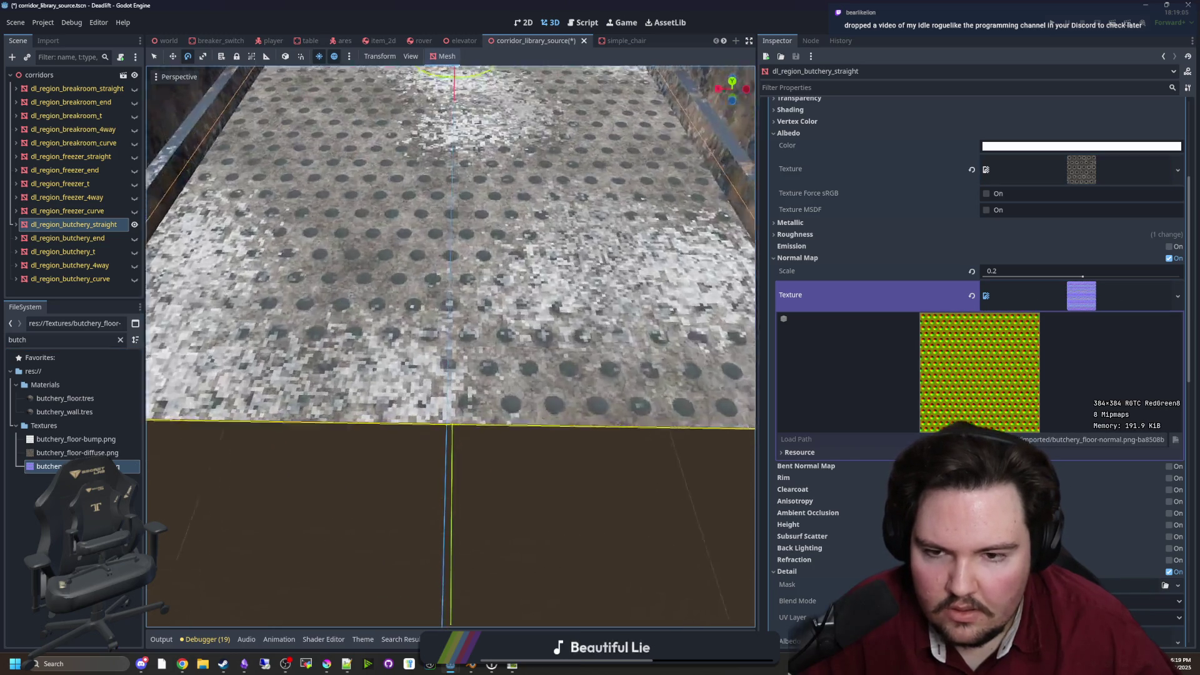
{"action": "left_click", "coordinate": [1020, 272]}
{"action": "type", "text": "1"}
{"action": "key", "text": "Return"}
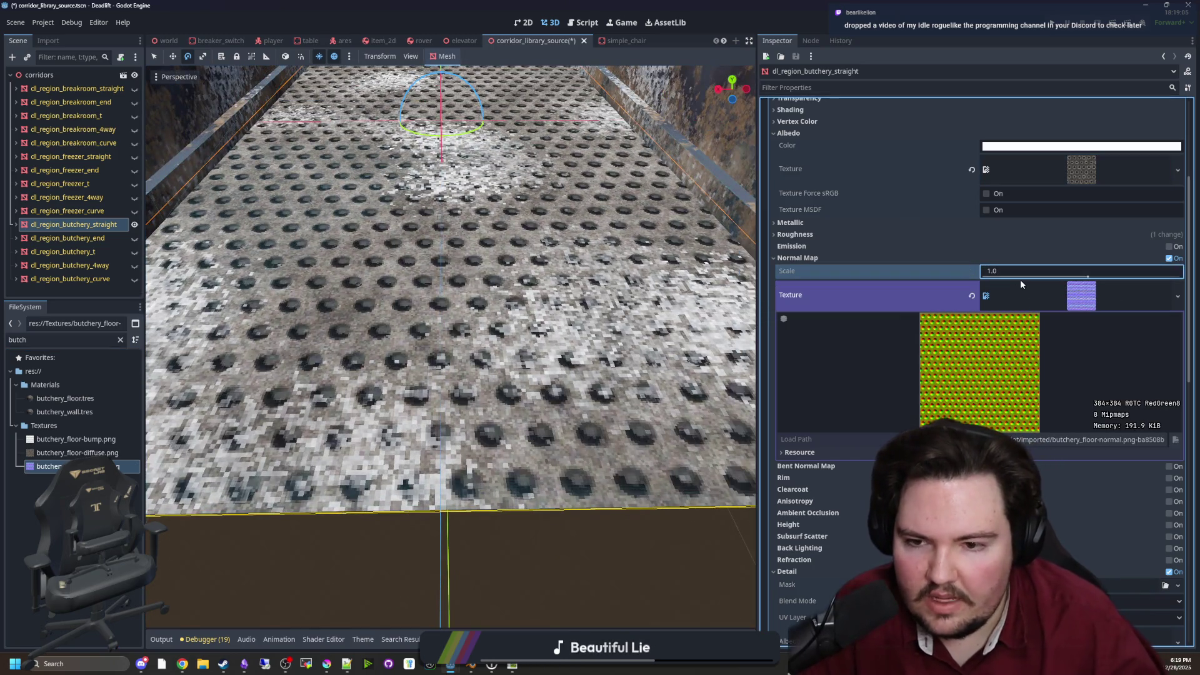
Frame the whole corridor in view, then bring Filter Forge back up full-screen
{"action": "key", "text": "f"}
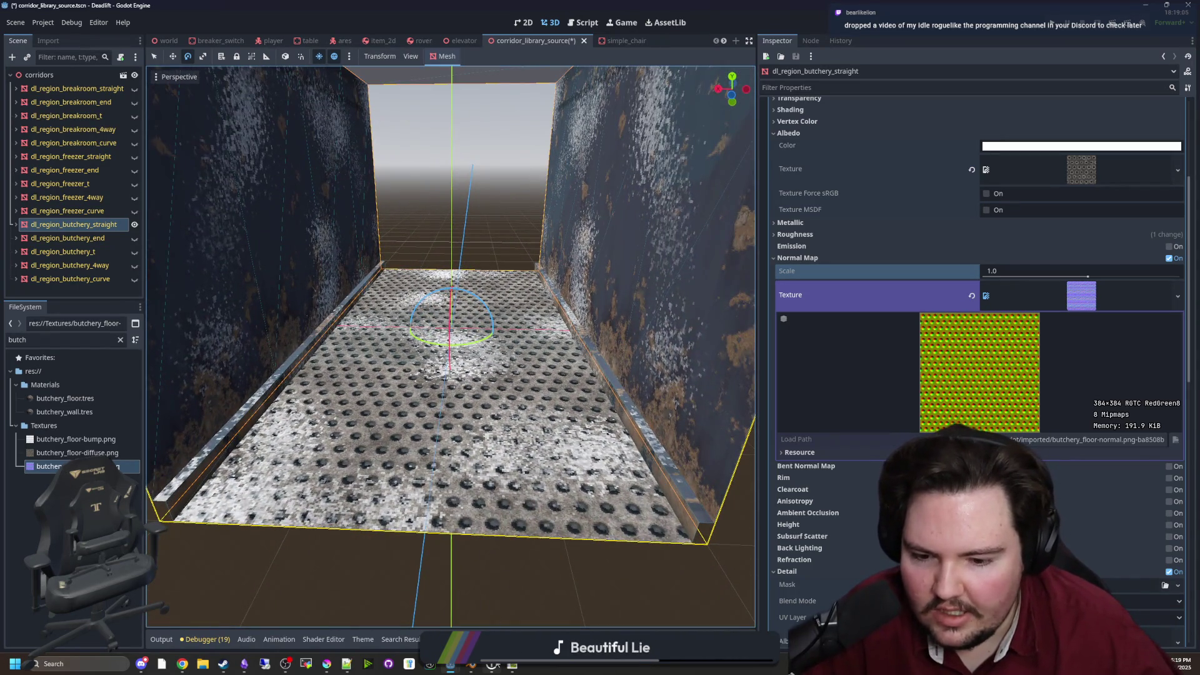
{"action": "left_click", "coordinate": [515, 666]}
{"action": "double_click", "coordinate": [541, 465]}
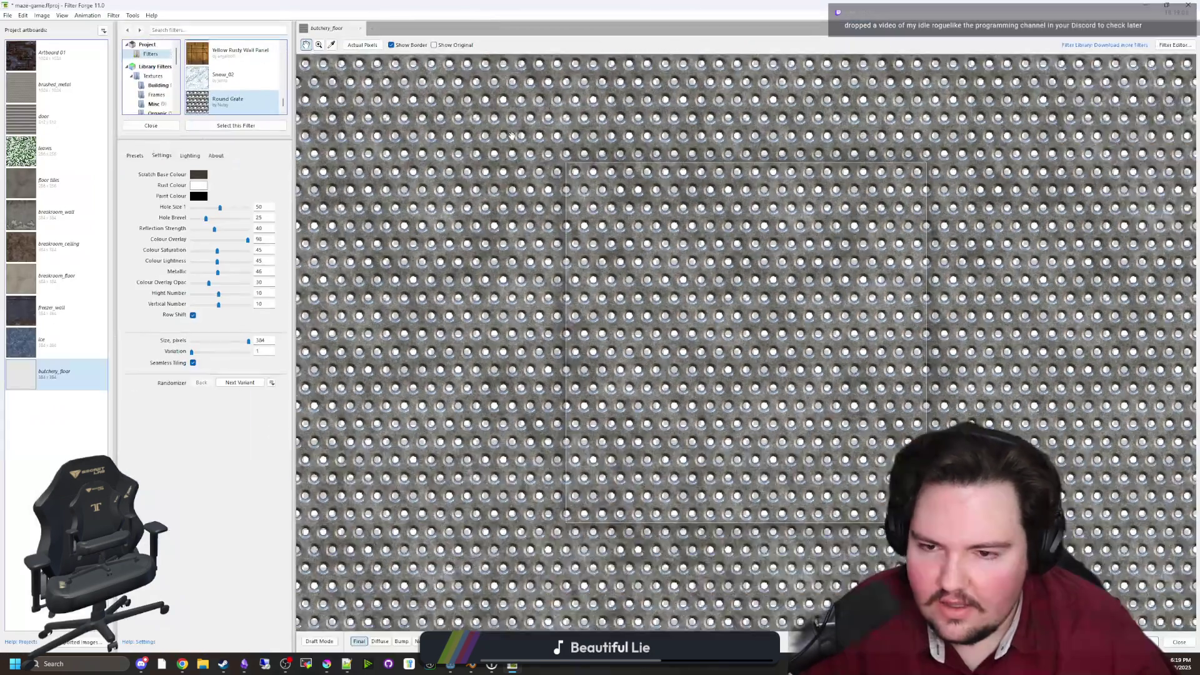
Set the grate's hole count to 14 and export the maps to Textures, overwriting the old files
{"action": "type", "text": "14"}
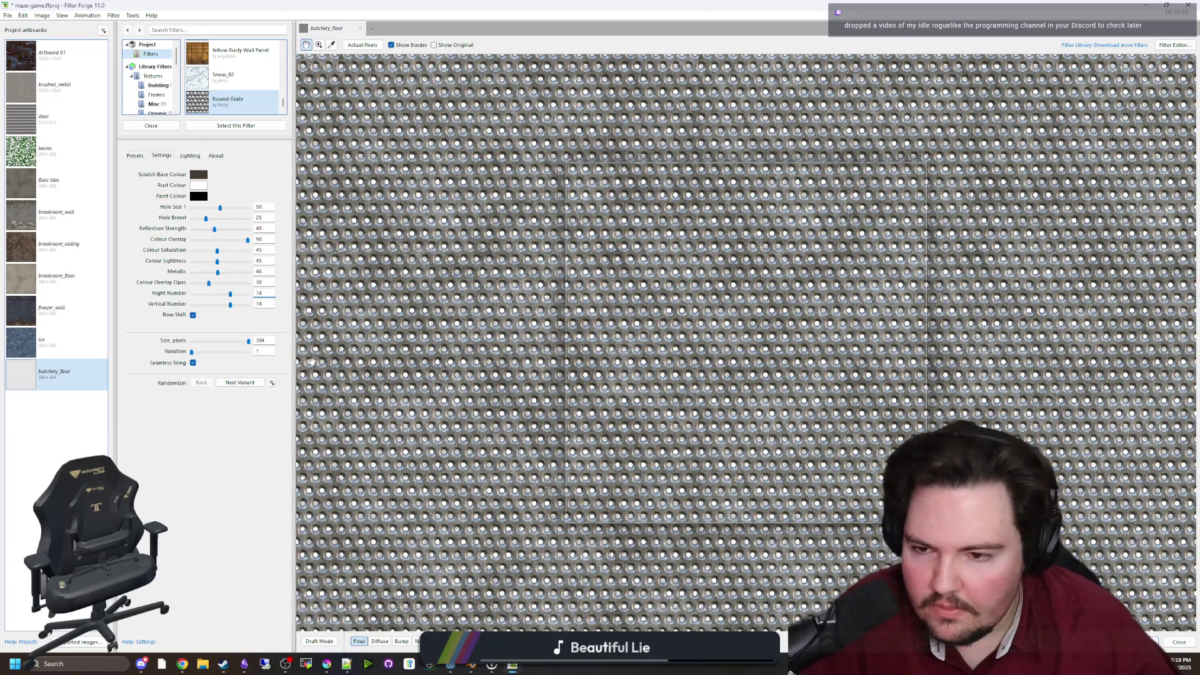
{"action": "left_click", "coordinate": [266, 341]}
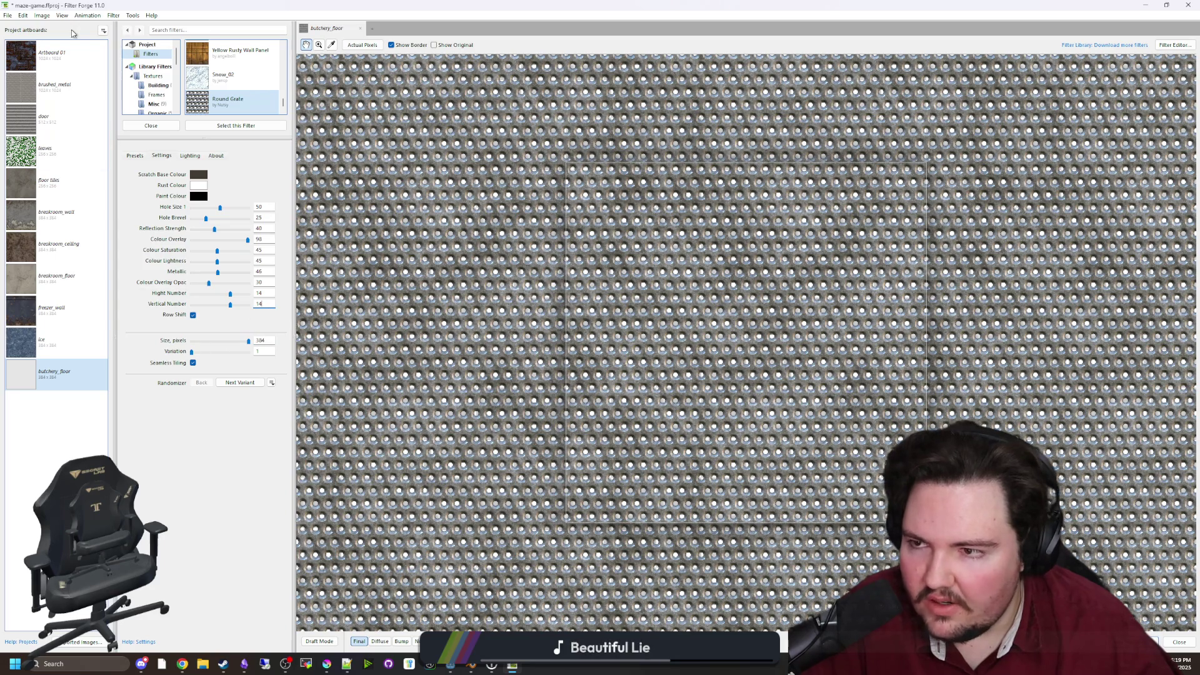
{"action": "left_click", "coordinate": [7, 16]}
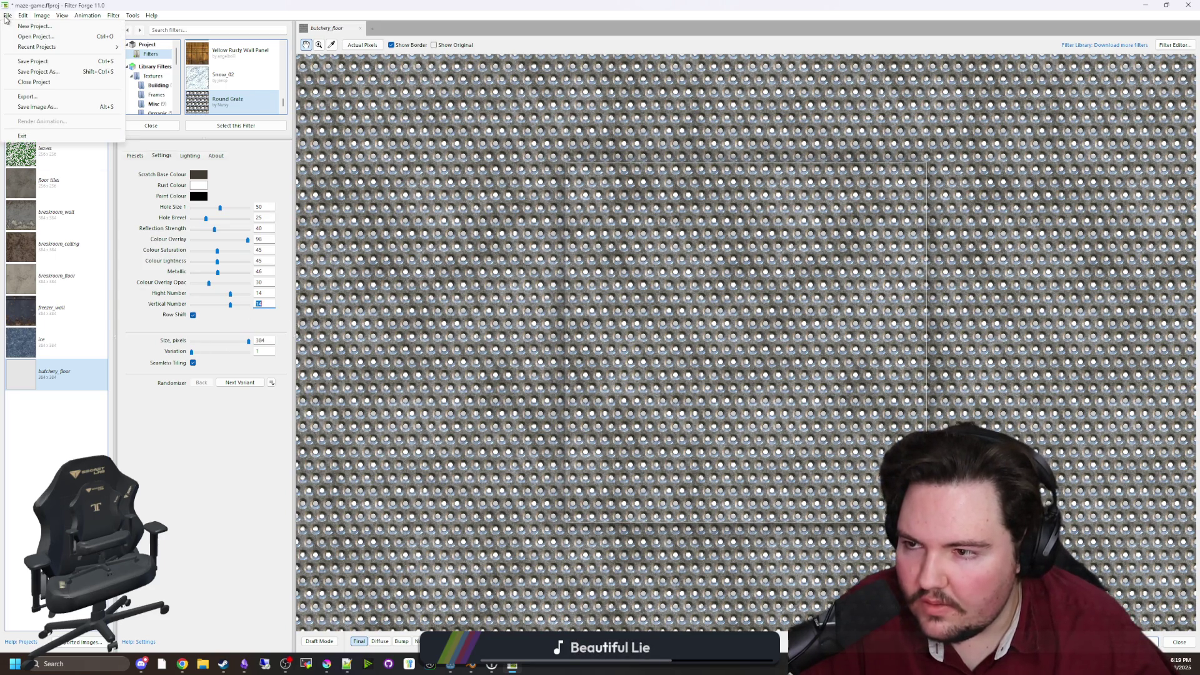
{"action": "left_click", "coordinate": [27, 96]}
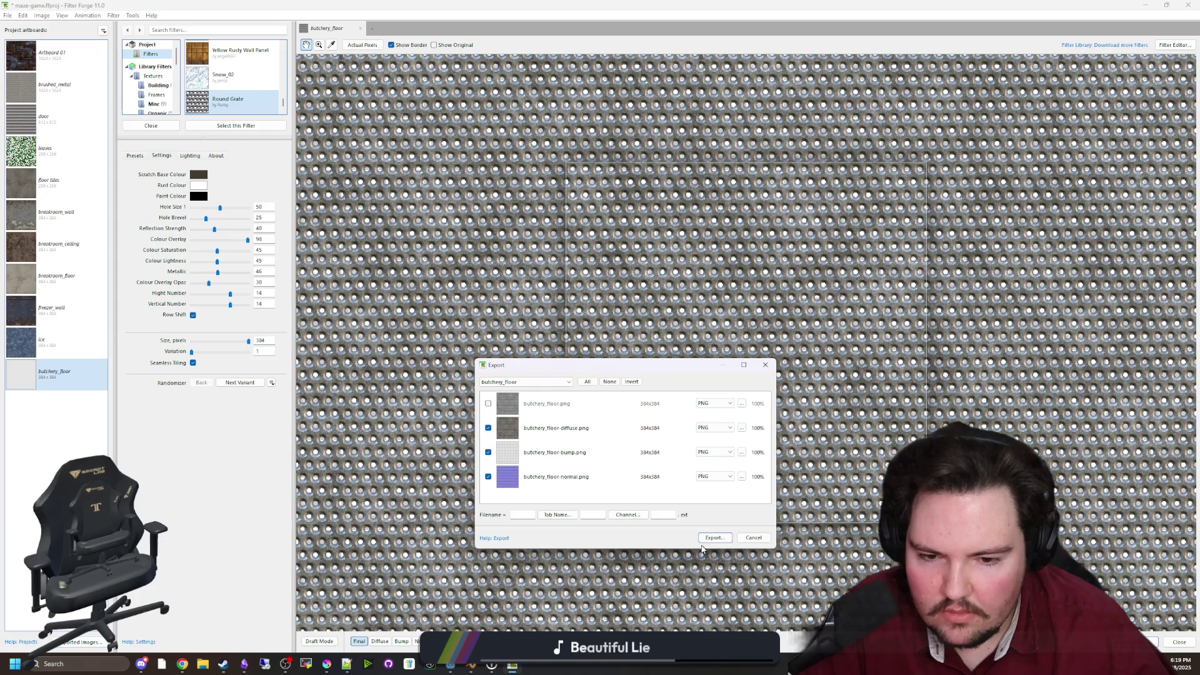
{"action": "left_click", "coordinate": [708, 539]}
{"action": "left_click", "coordinate": [660, 471]}
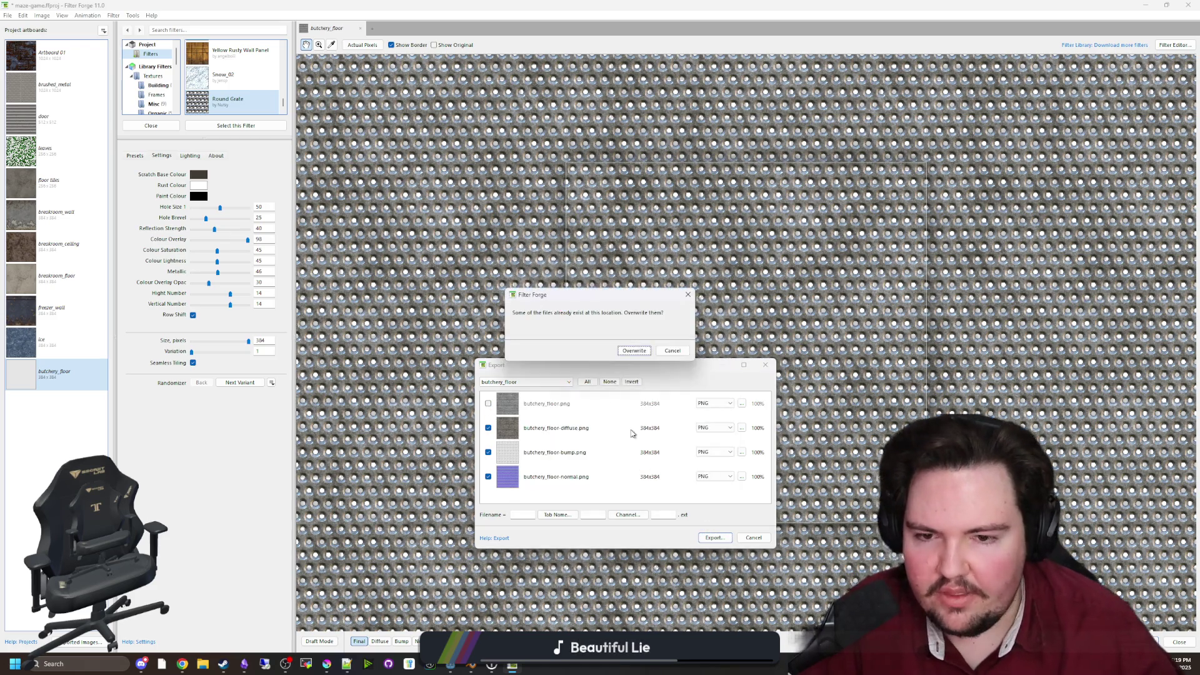
{"action": "left_click", "coordinate": [635, 351]}
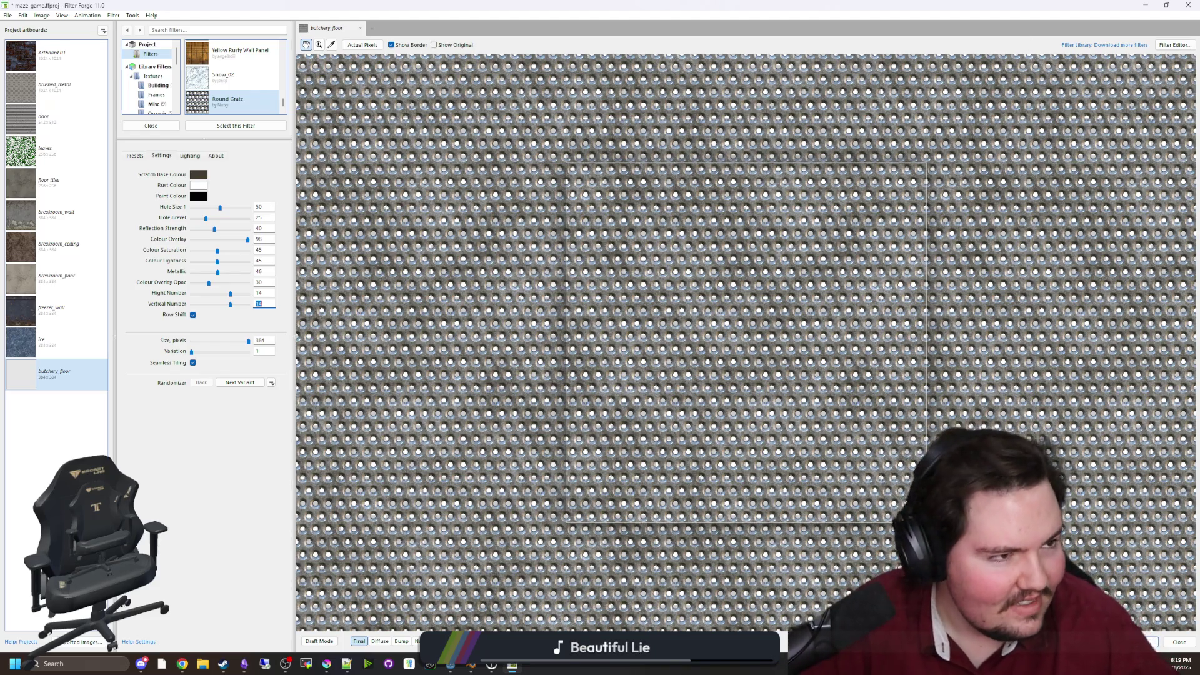
Search Google for 'hollow knight' and open its Steam store page in a maximized window
{"action": "type", "text": "holl"}
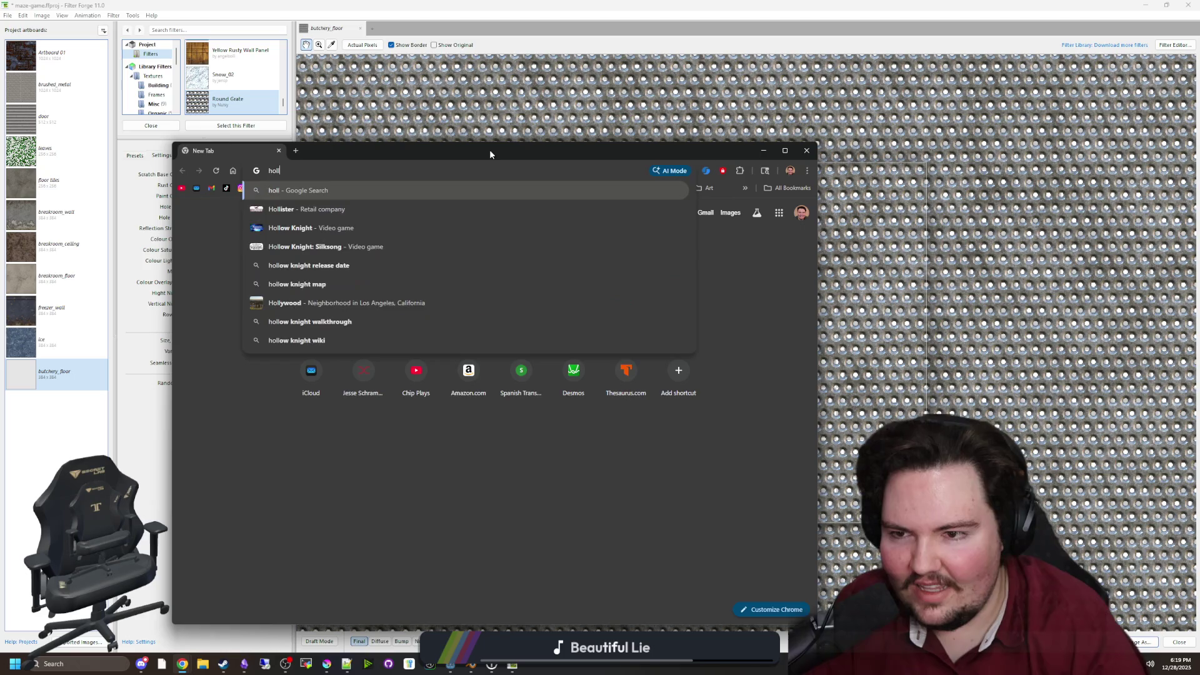
{"action": "type", "text": "ow knight"}
{"action": "key", "text": "Return"}
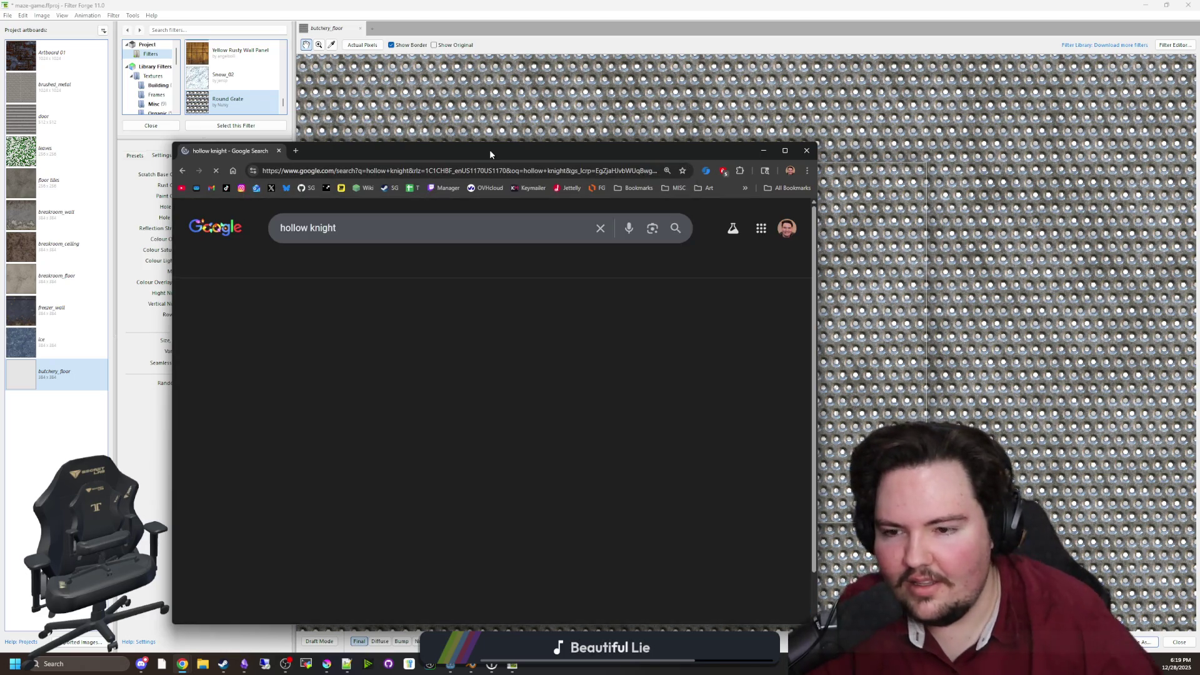
{"action": "scroll", "coordinate": [311, 391], "scroll_direction": "down", "scroll_amount": 5}
{"action": "scroll", "coordinate": [268, 475], "scroll_direction": "down", "scroll_amount": 4}
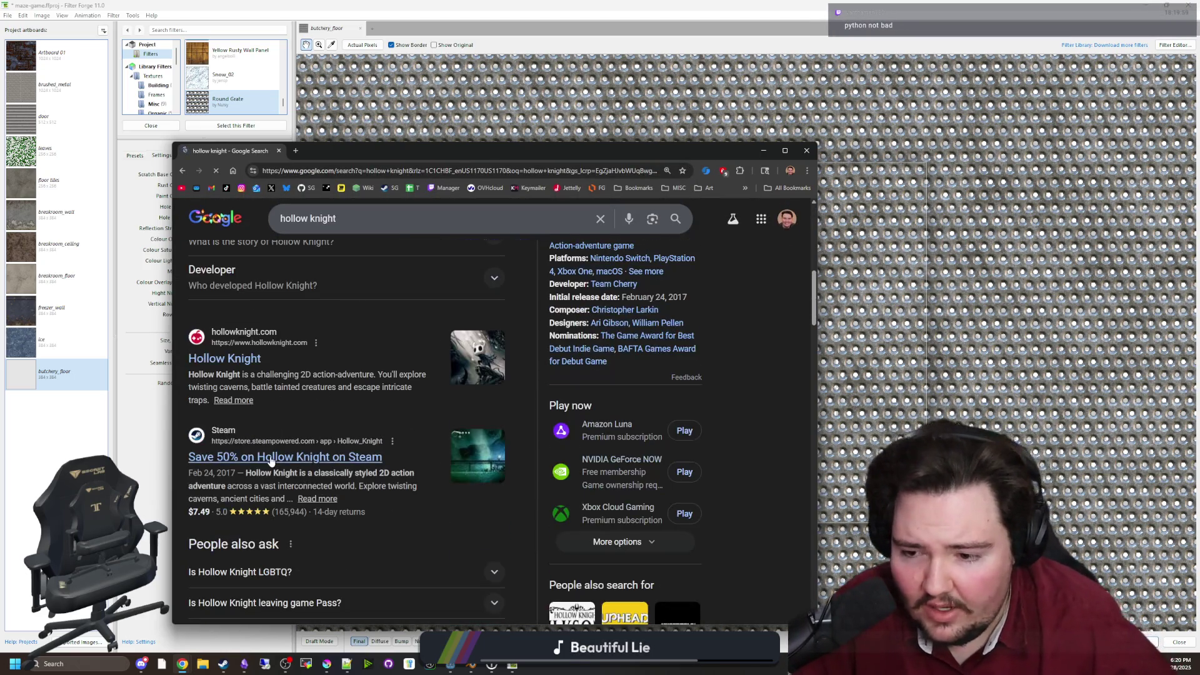
{"action": "left_click", "coordinate": [267, 469]}
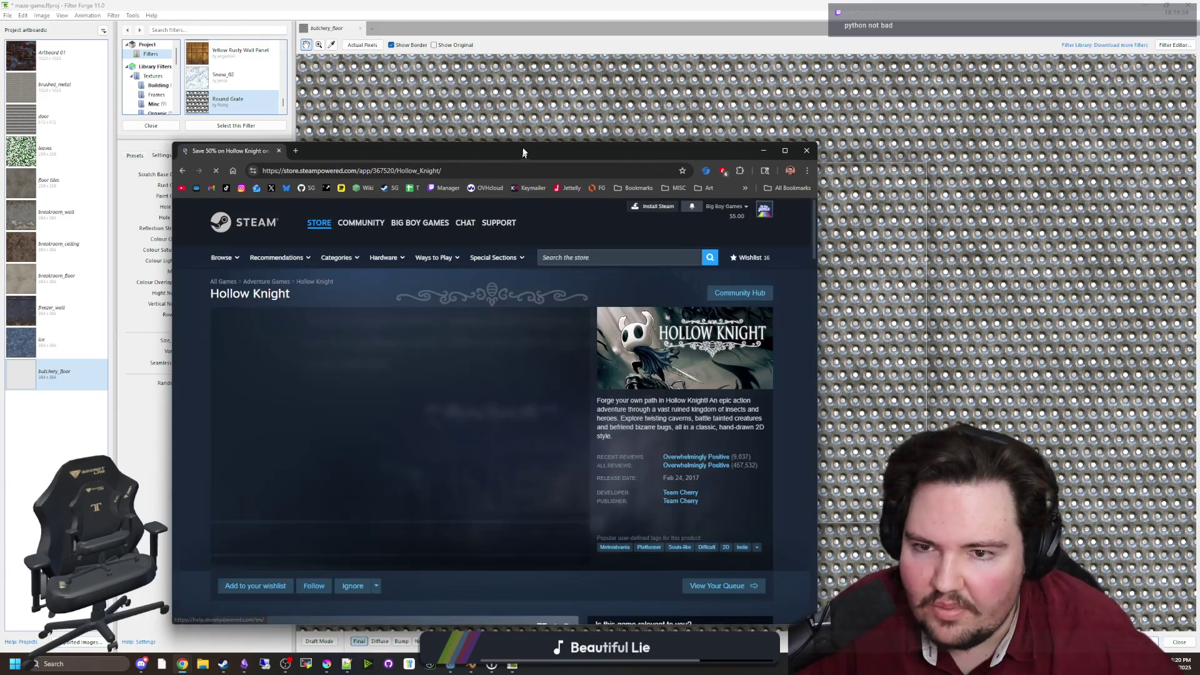
{"action": "double_click", "coordinate": [522, 148]}
Page through Hollow Knight's screenshots in the full-size viewer, then close the viewer
{"action": "left_click", "coordinate": [510, 403]}
{"action": "left_click", "coordinate": [513, 315]}
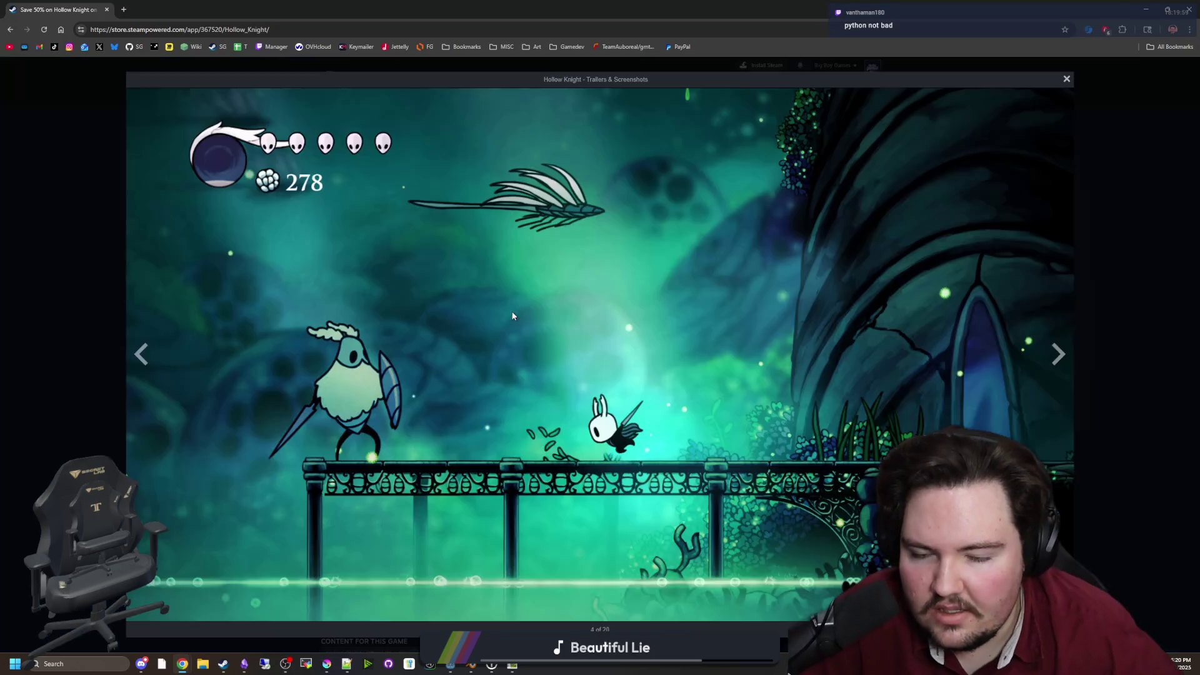
{"action": "left_click", "coordinate": [1057, 363]}
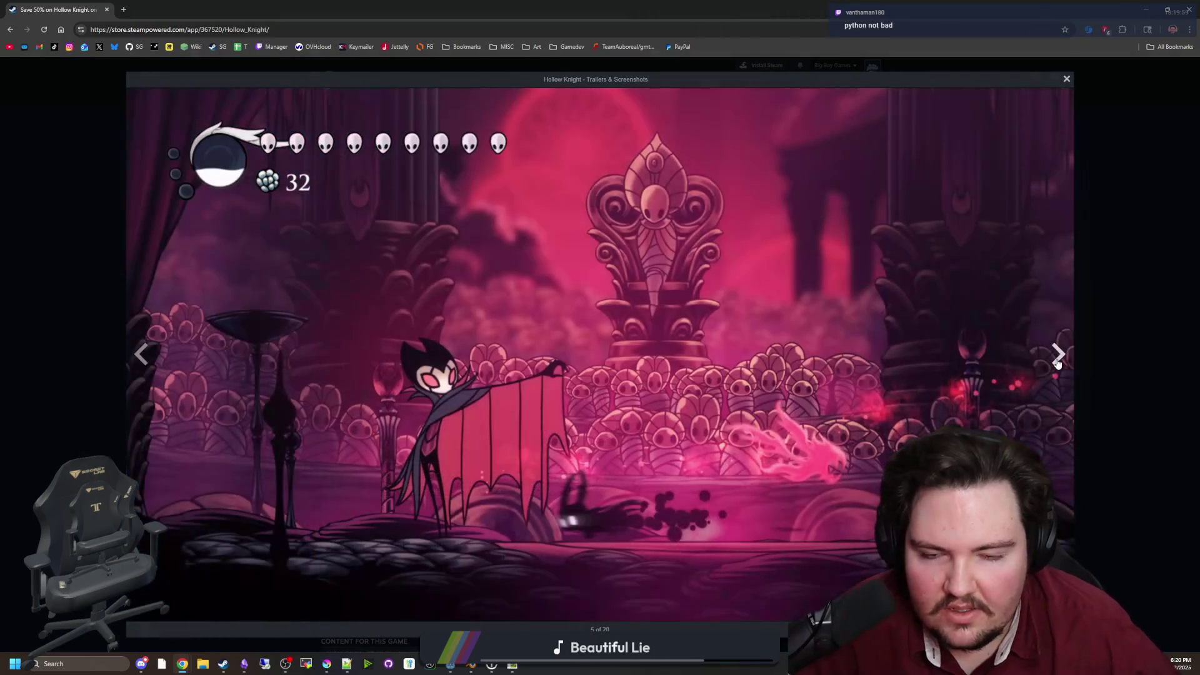
{"action": "left_click", "coordinate": [1056, 364]}
{"action": "left_click", "coordinate": [1056, 364]}
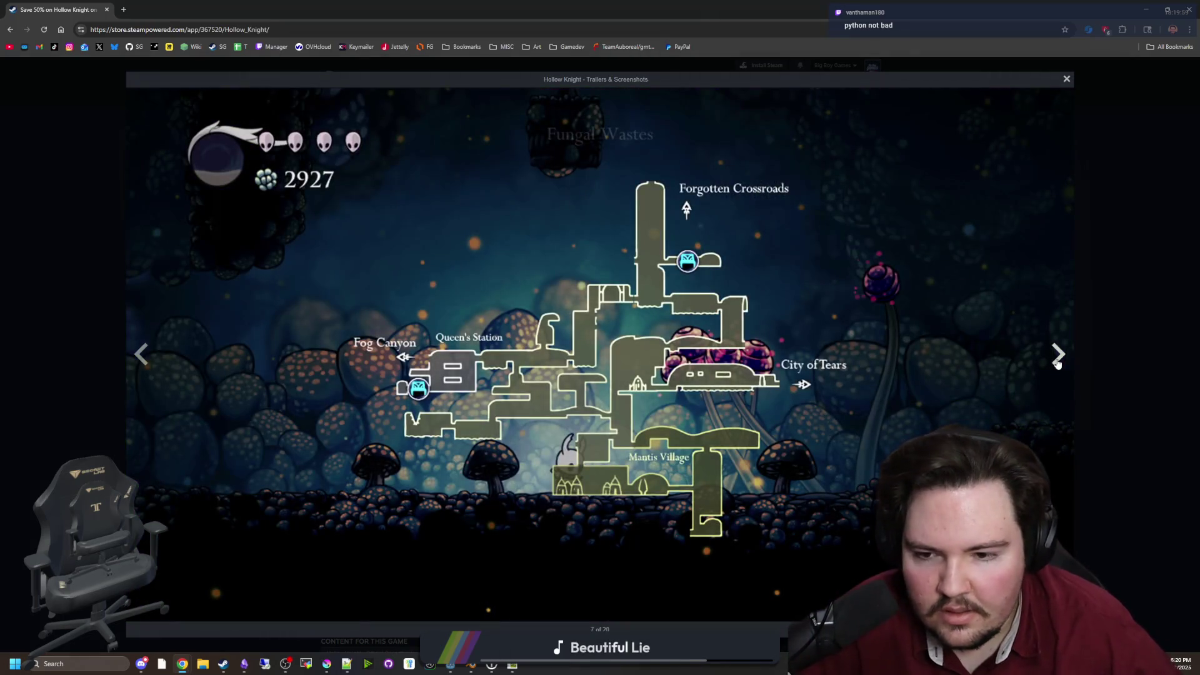
{"action": "left_click", "coordinate": [1057, 364]}
{"action": "left_click", "coordinate": [1057, 364]}
{"action": "left_click", "coordinate": [1056, 364]}
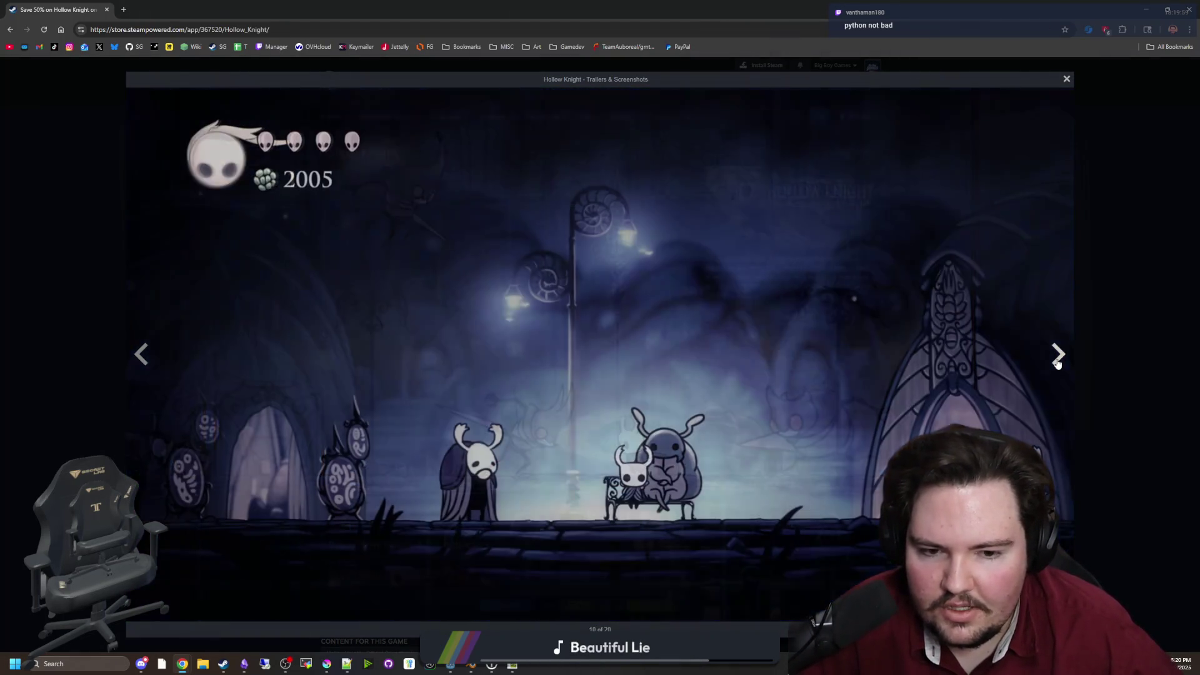
{"action": "left_click", "coordinate": [1056, 363]}
{"action": "left_click", "coordinate": [1057, 363]}
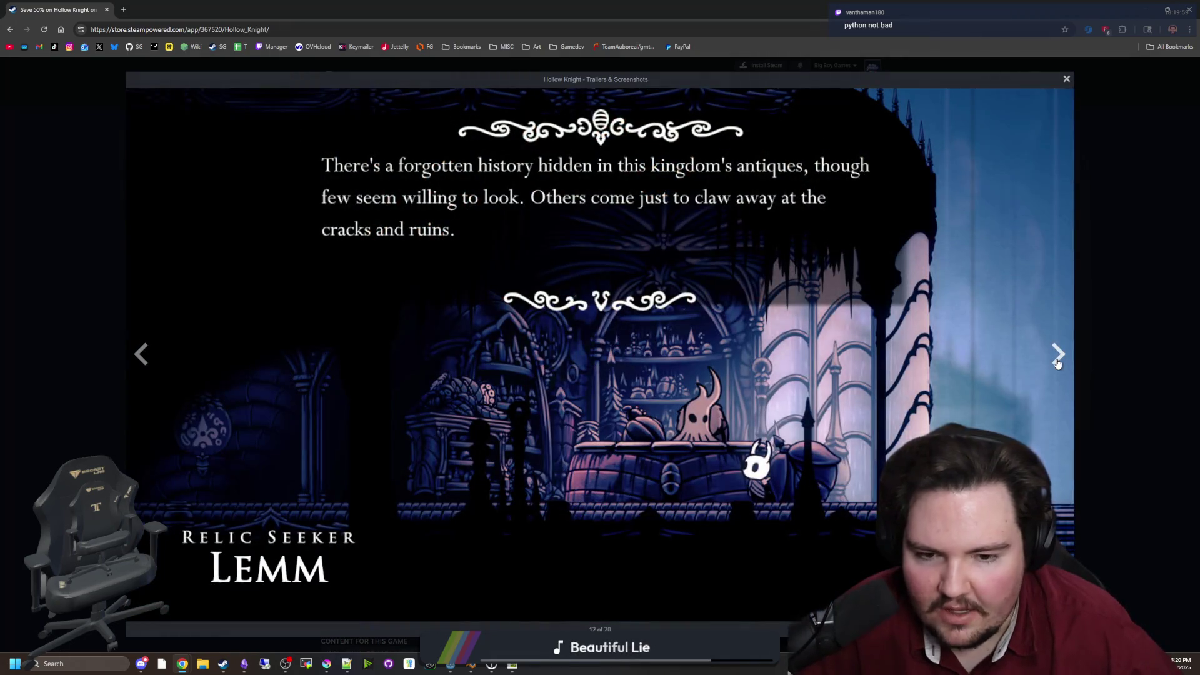
{"action": "left_click", "coordinate": [1056, 364]}
{"action": "left_click", "coordinate": [1056, 364]}
{"action": "left_click", "coordinate": [1056, 364]}
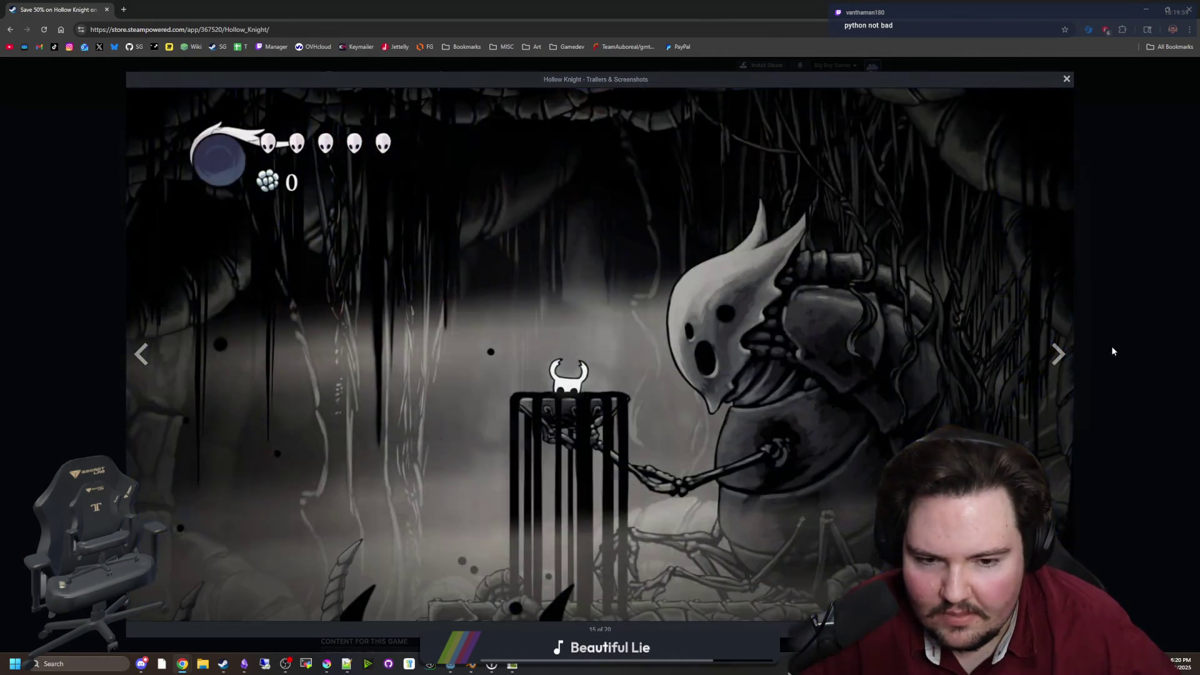
{"action": "key", "text": "Escape"}
{"action": "mouse_move", "coordinate": [806, 328]}
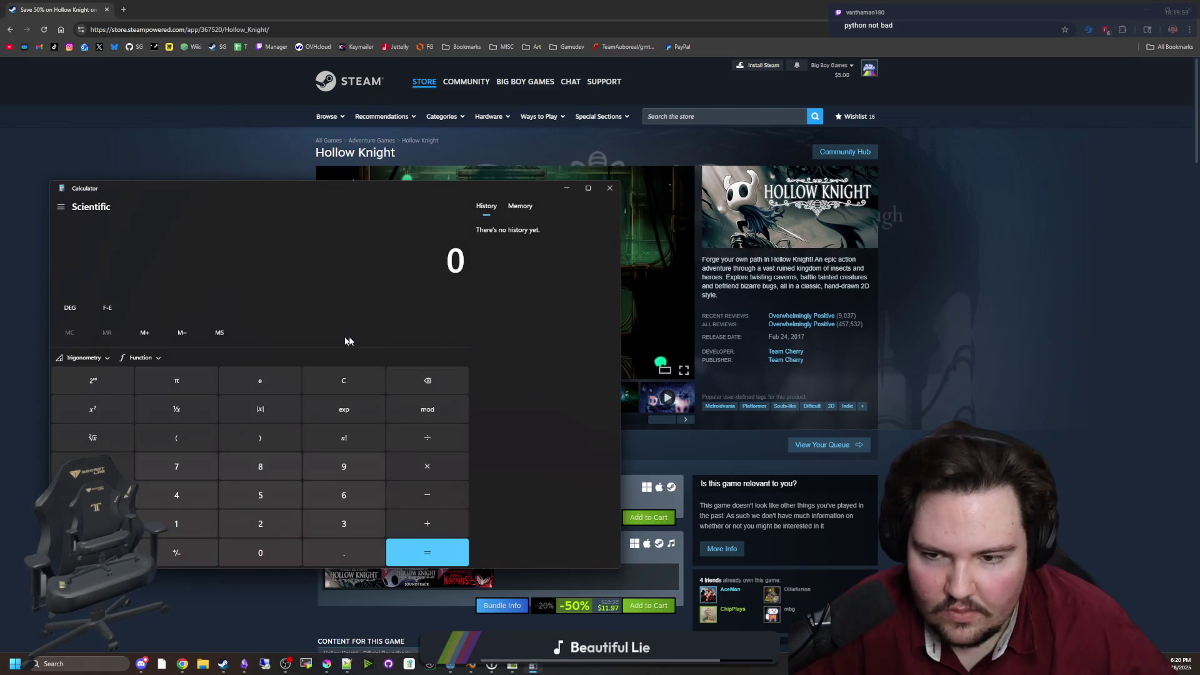
Compute 457000 × 50 × 15 × 0.5 in Calculator, reaching 171,375,000
{"action": "type", "text": "457"}
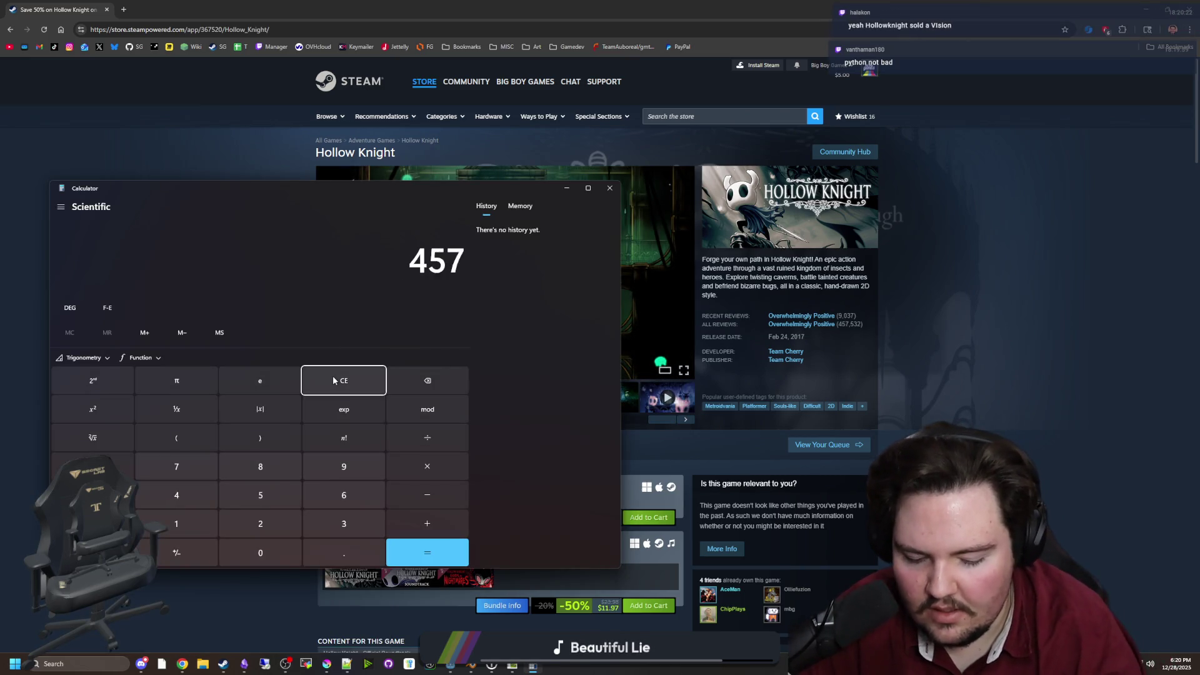
{"action": "type", "text": "000*"}
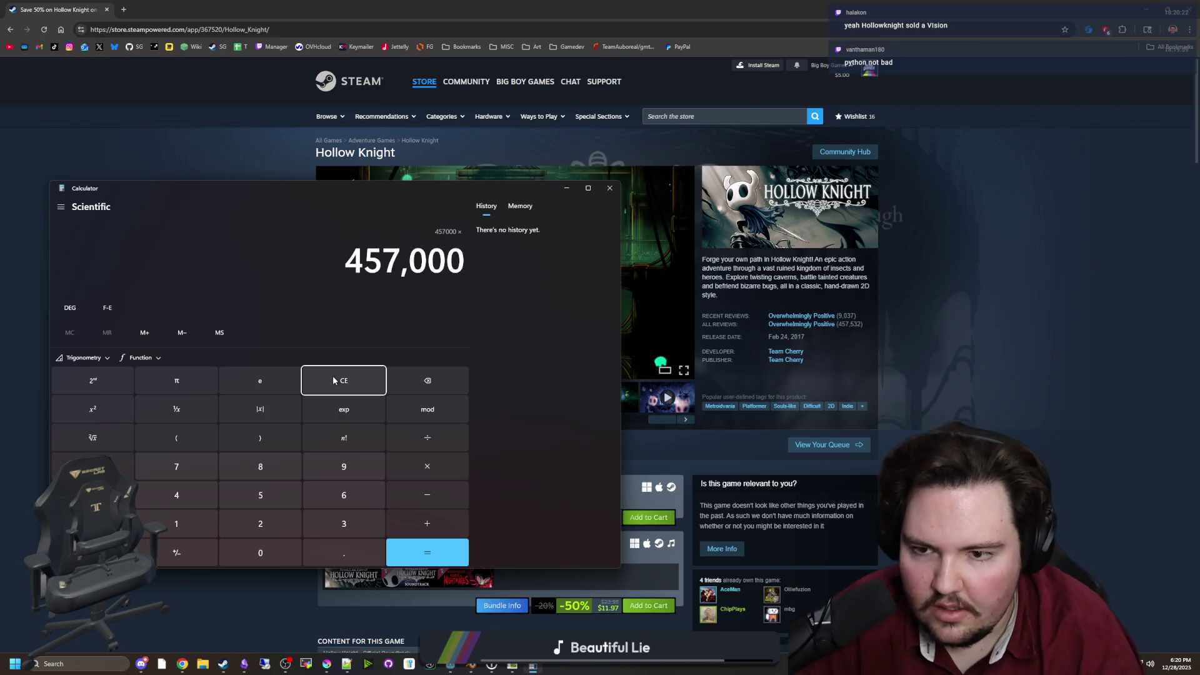
{"action": "type", "text": "50"}
{"action": "key", "text": "Return"}
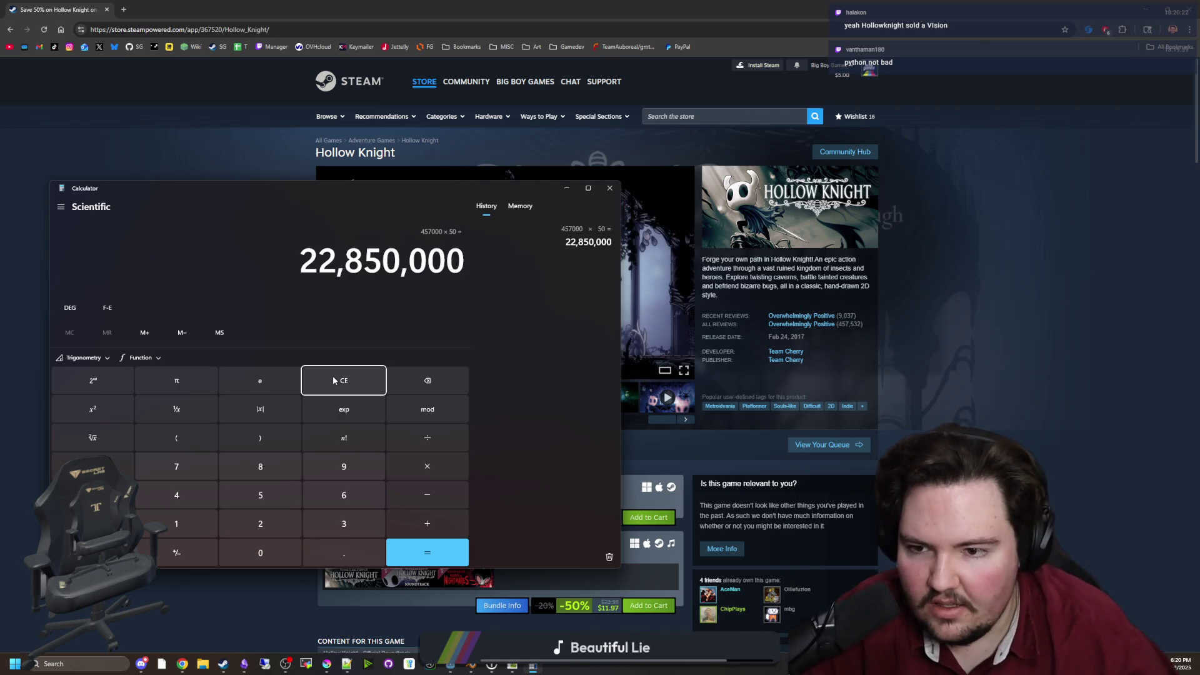
{"action": "scroll", "coordinate": [698, 380], "scroll_direction": "down", "scroll_amount": 1}
{"action": "mouse_move", "coordinate": [443, 216]}
{"action": "left_mouse_down"}
{"action": "mouse_move", "coordinate": [235, 269]}
{"action": "mouse_move", "coordinate": [345, 193]}
{"action": "left_mouse_up"}
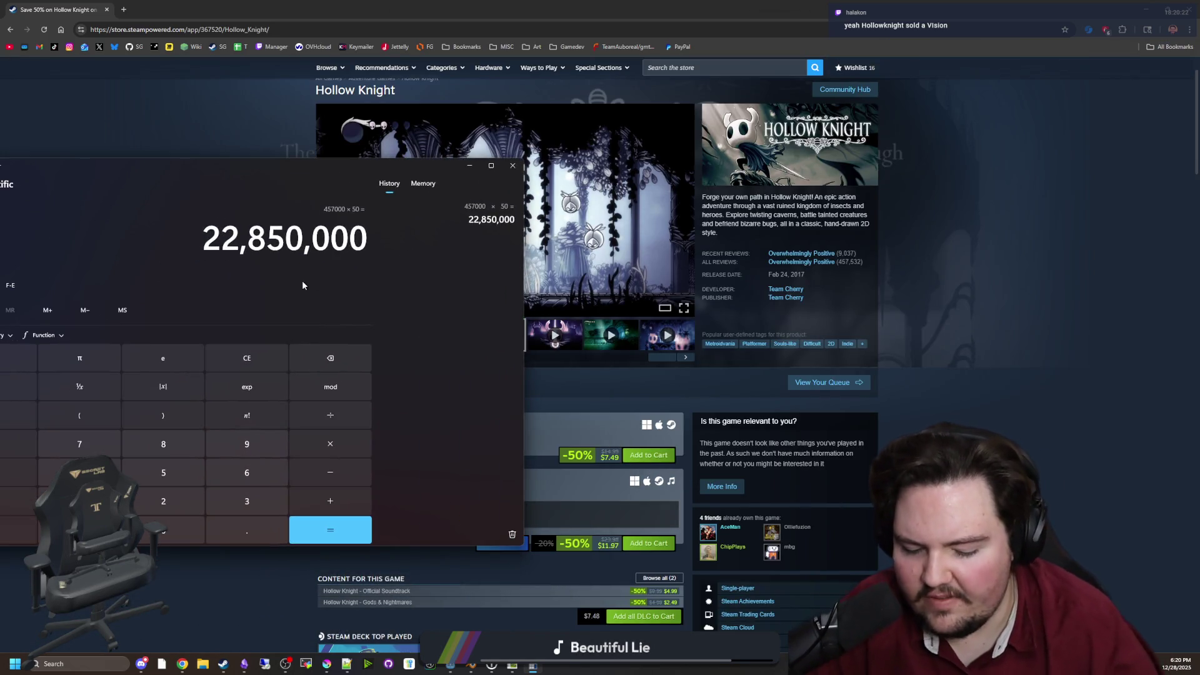
{"action": "type", "text": "*"}
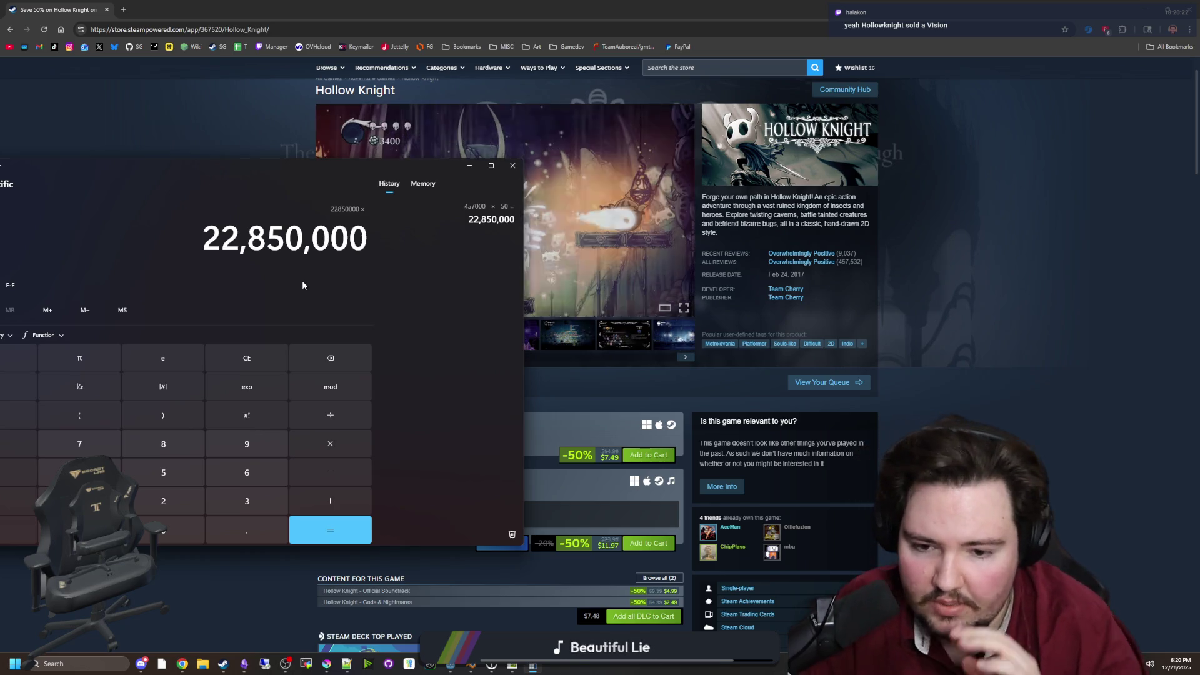
{"action": "type", "text": "15 ="}
{"action": "key", "text": "asterisk"}
{"action": "type", "text": "0.5"}
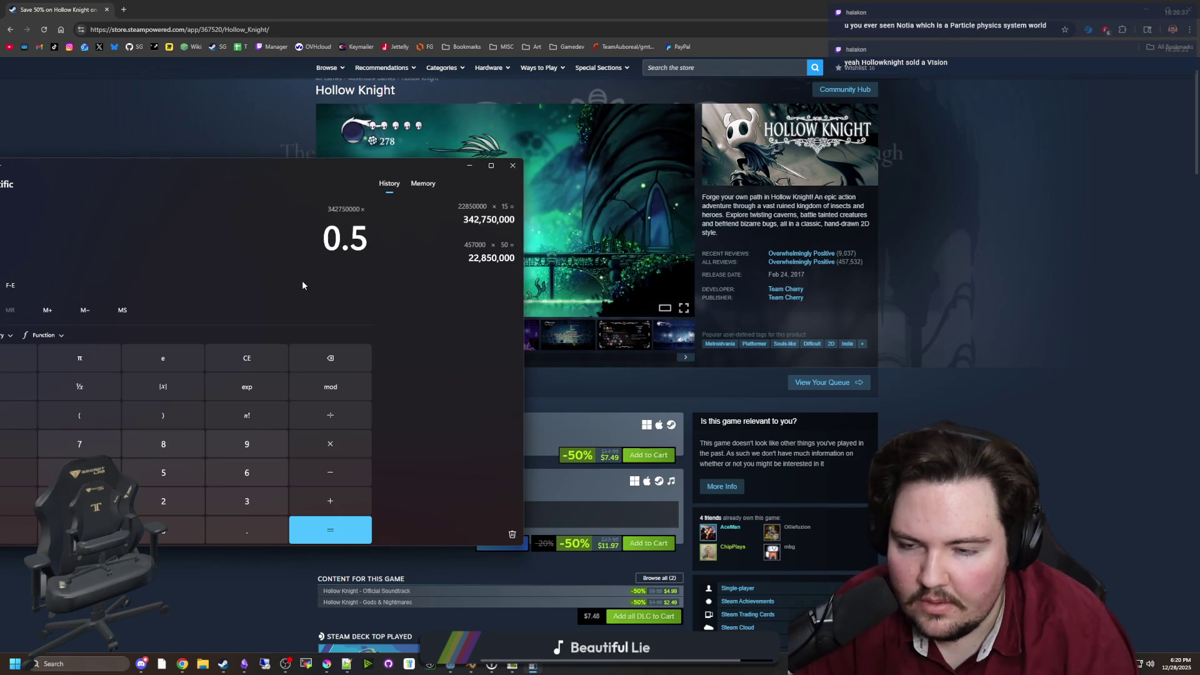
{"action": "key", "text": "Return"}
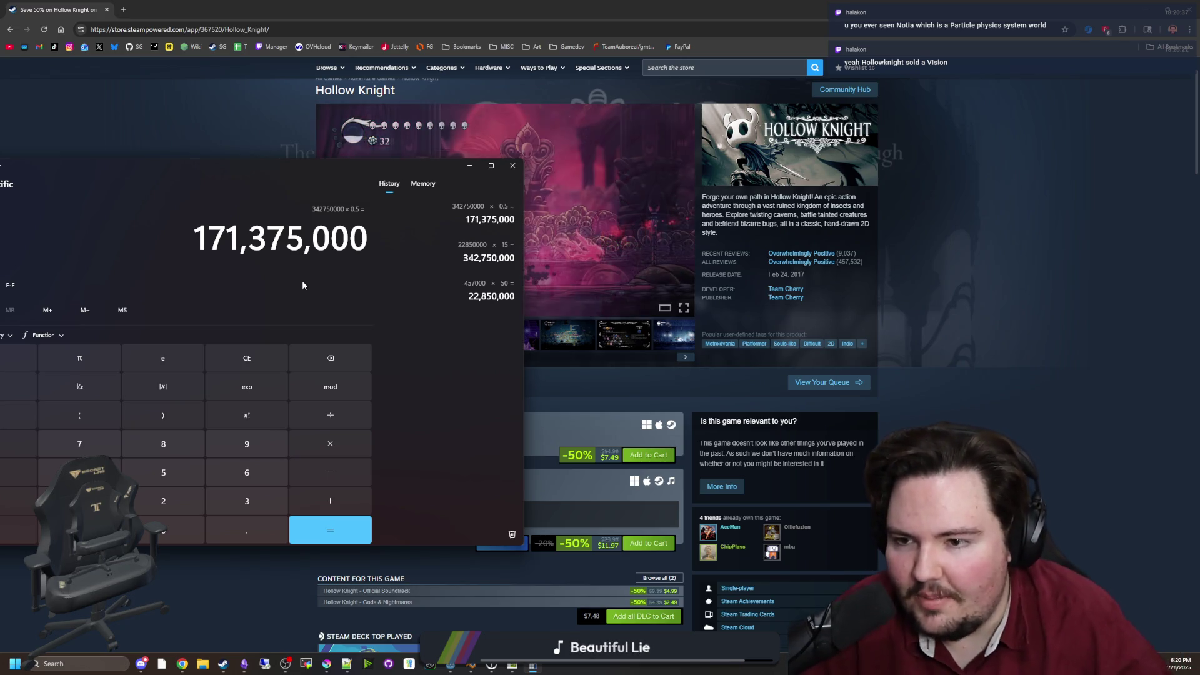
{"action": "left_click_drag", "start_coordinate": [335, 177], "coordinate": [582, 185]}
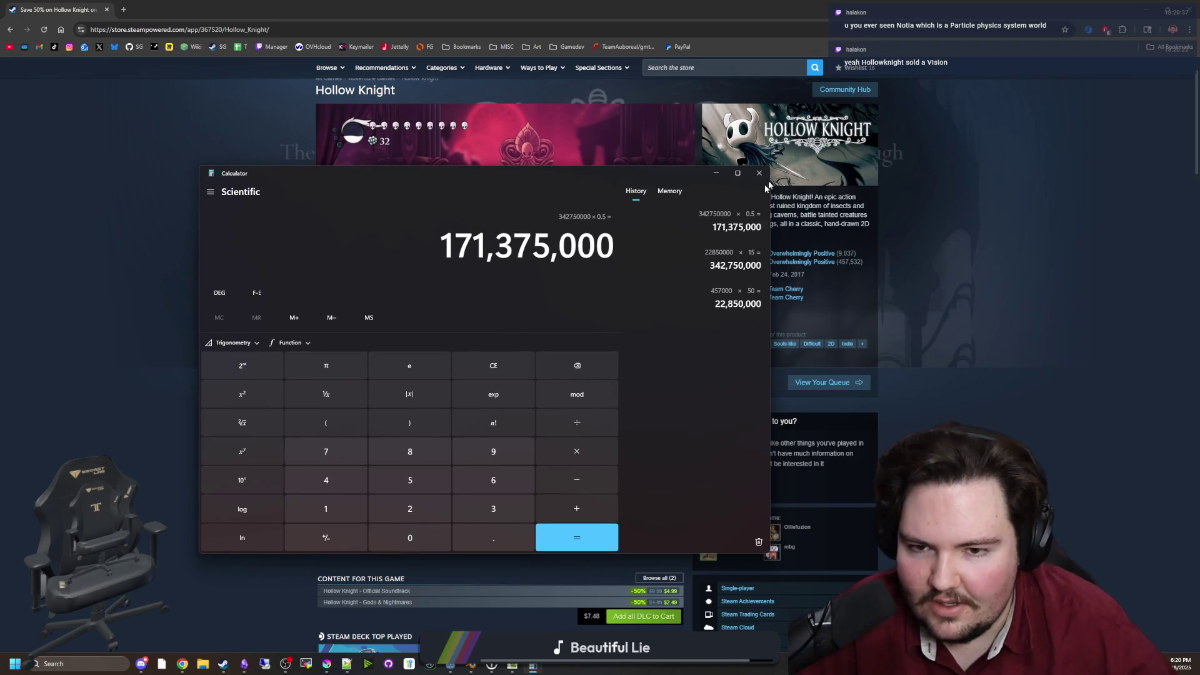
Close Calculator, take the browser out of full screen, and return to Filter Forge
{"action": "left_click", "coordinate": [761, 174]}
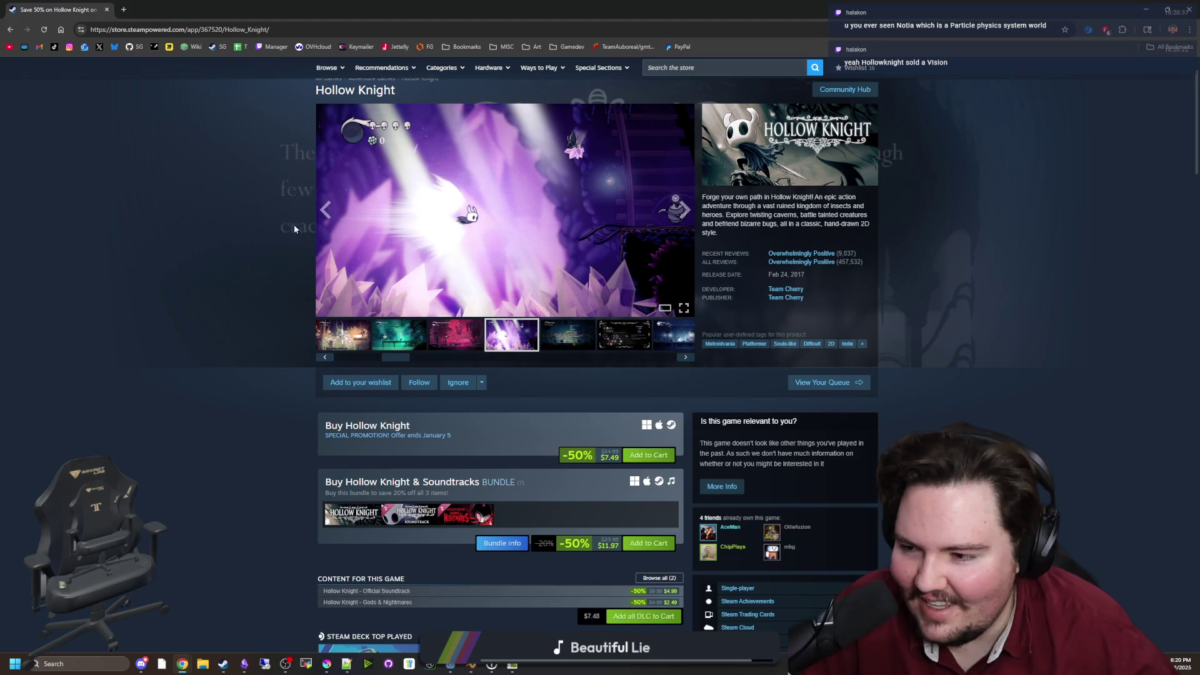
{"action": "scroll", "coordinate": [214, 234], "scroll_direction": "up", "scroll_amount": 1}
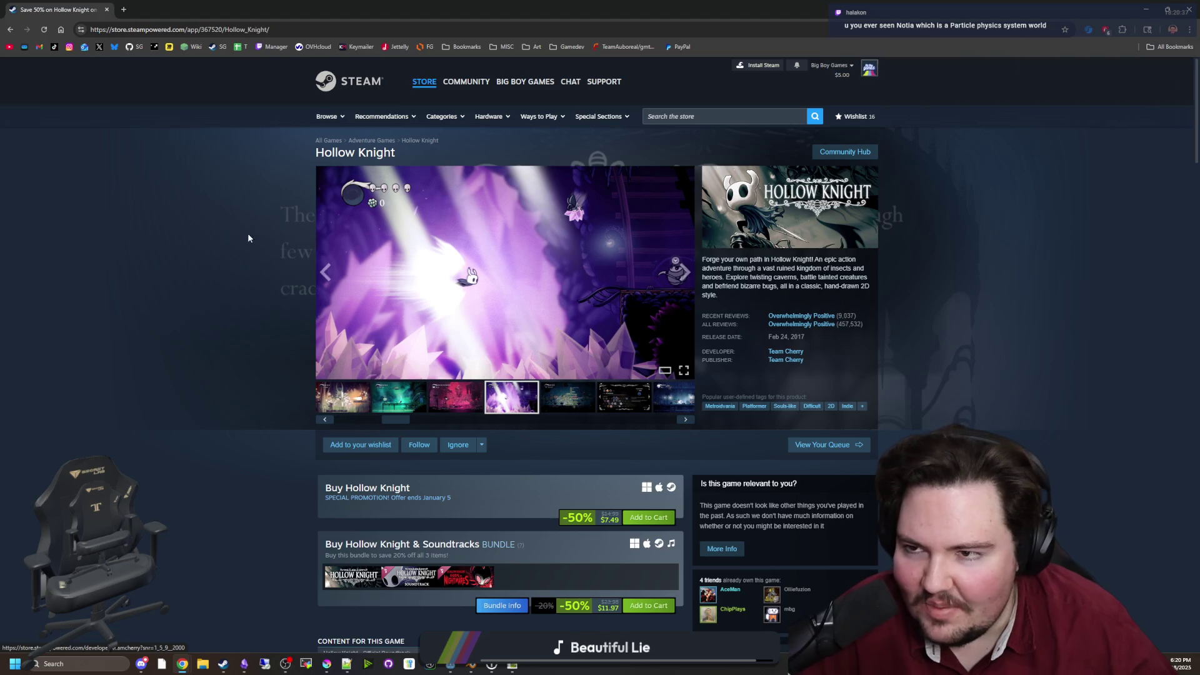
{"action": "key", "text": "super+Down"}
{"action": "left_click", "coordinate": [422, 366]}
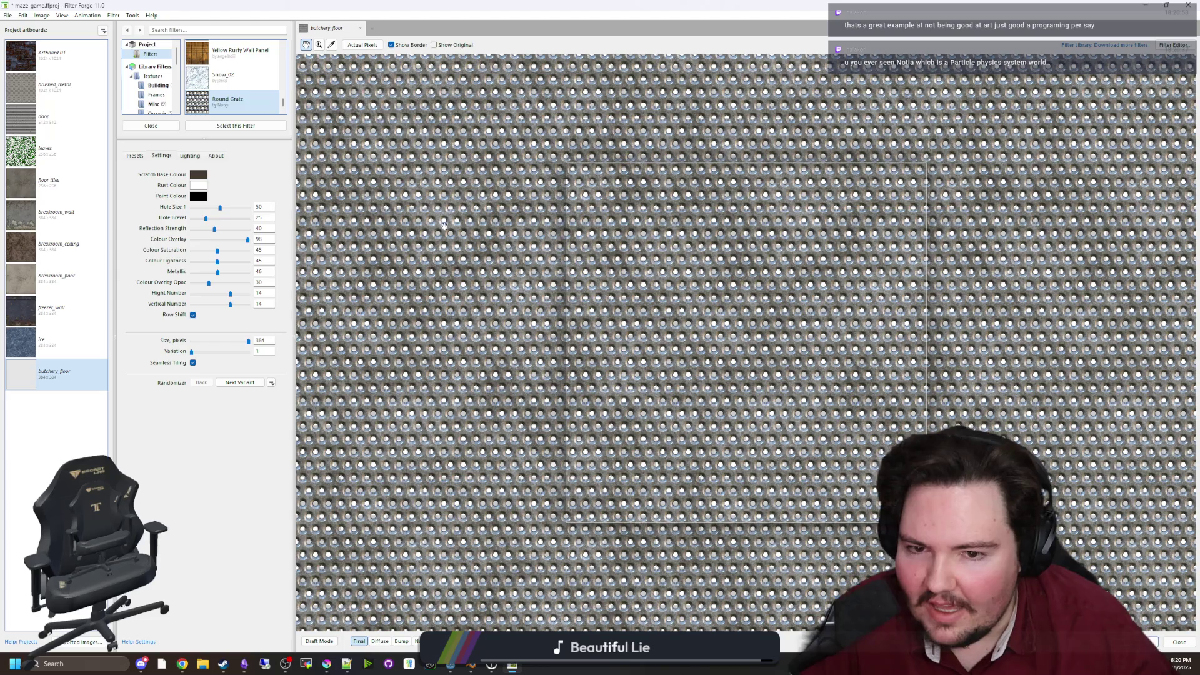
Re-export the butchery_floor maps to the Textures folder, confirming the prompt, then minimize Filter Forge
{"action": "left_click", "coordinate": [23, 16]}
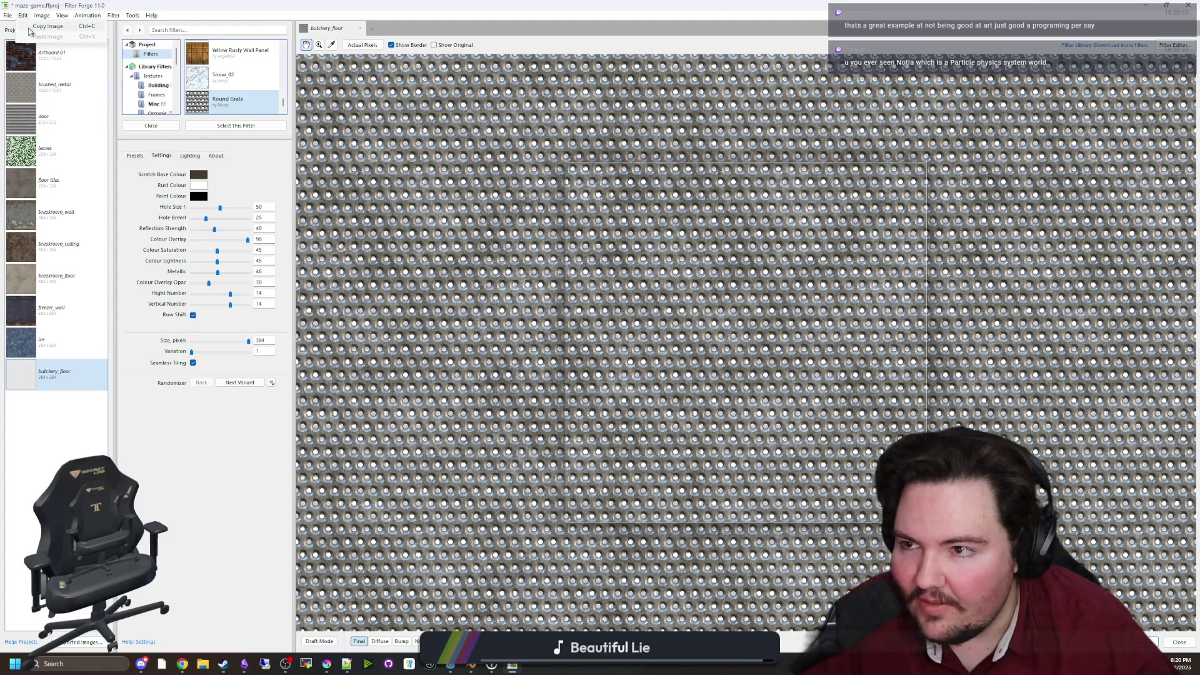
{"action": "left_click", "coordinate": [44, 95]}
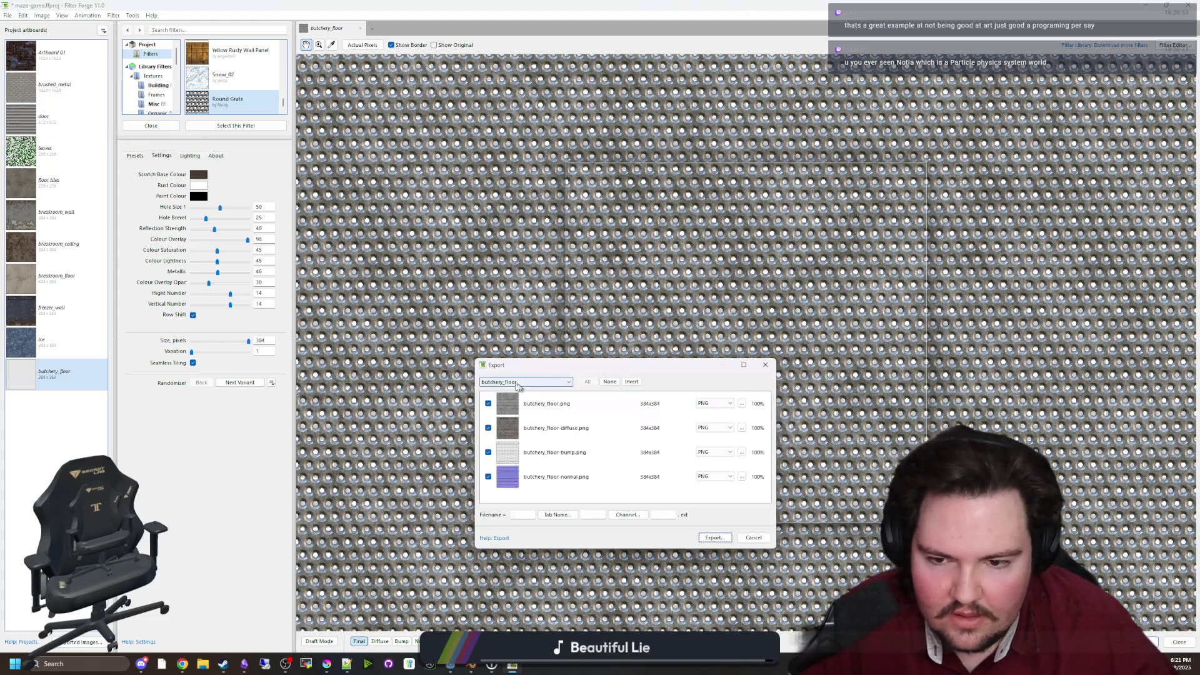
{"action": "left_click", "coordinate": [719, 538]}
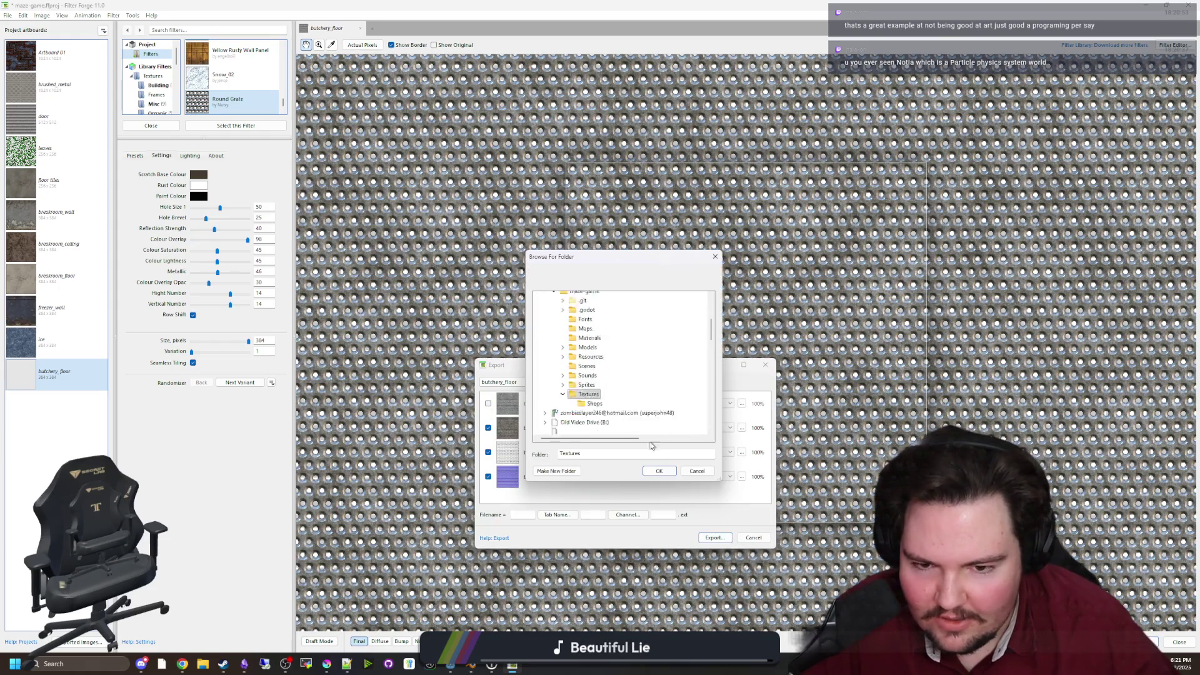
{"action": "left_click", "coordinate": [658, 472]}
{"action": "left_click", "coordinate": [644, 353]}
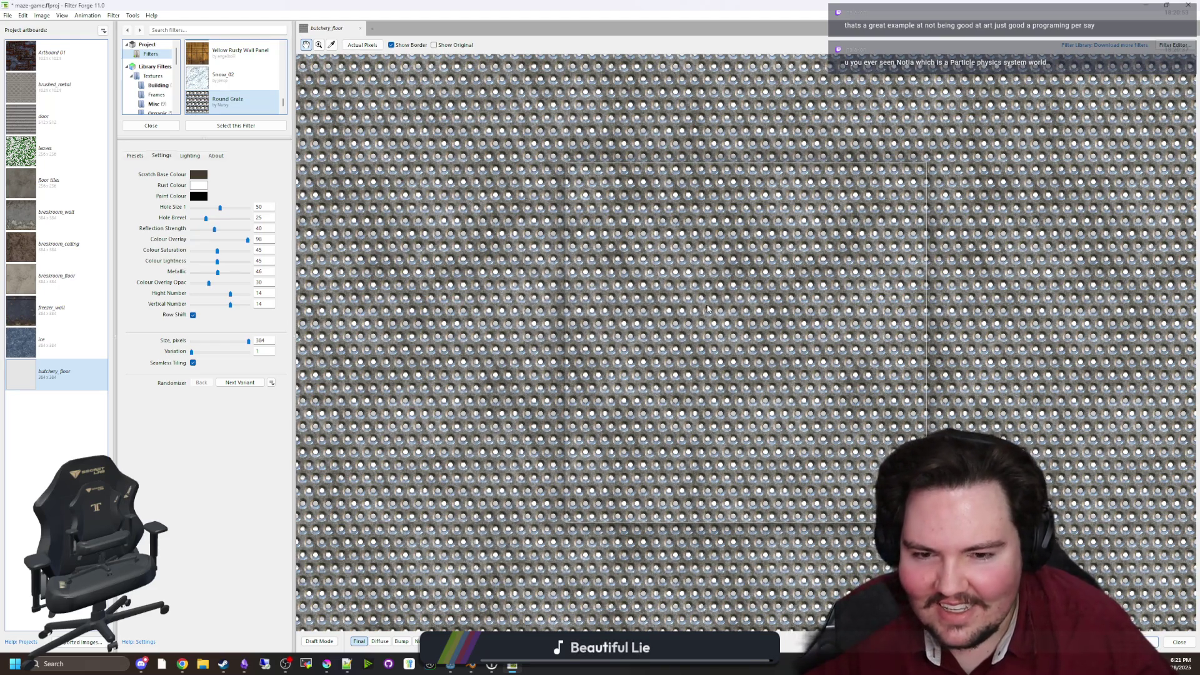
{"action": "left_click", "coordinate": [1146, 5]}
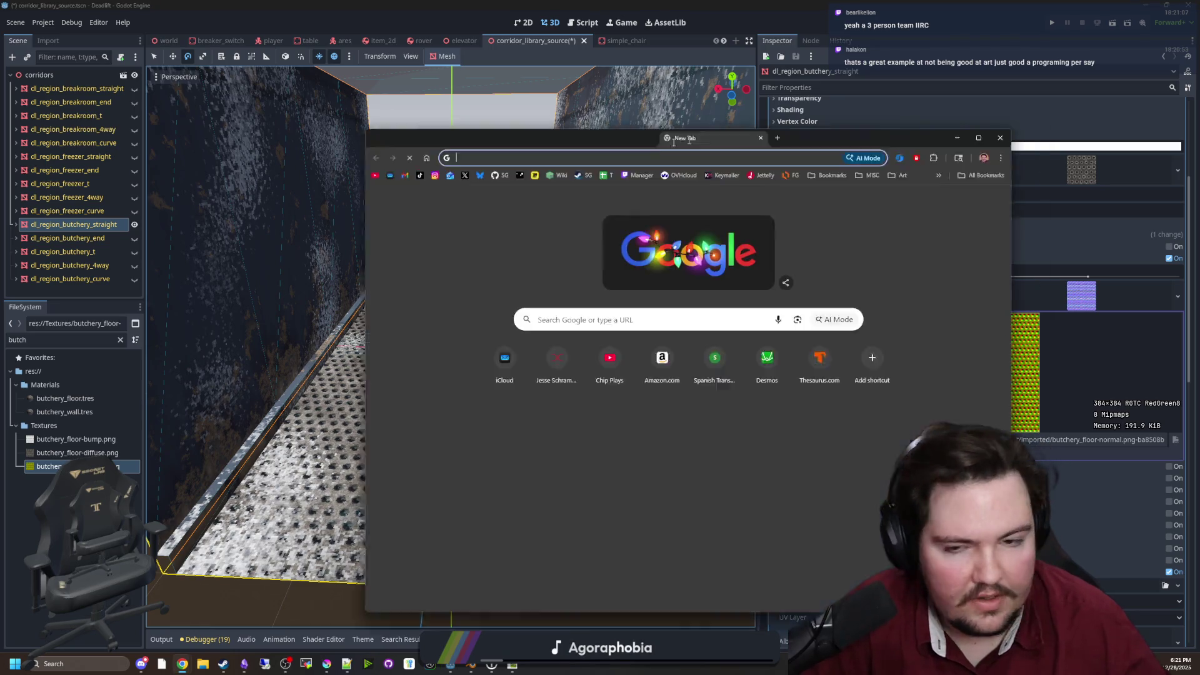
Move the new Chrome window into place over Godot
{"action": "left_click_drag", "start_coordinate": [694, 135], "coordinate": [561, 152]}
Search Google for 'idleon game' and open IdleOn's Steam page in a maximized window
{"action": "type", "text": "idleon "}
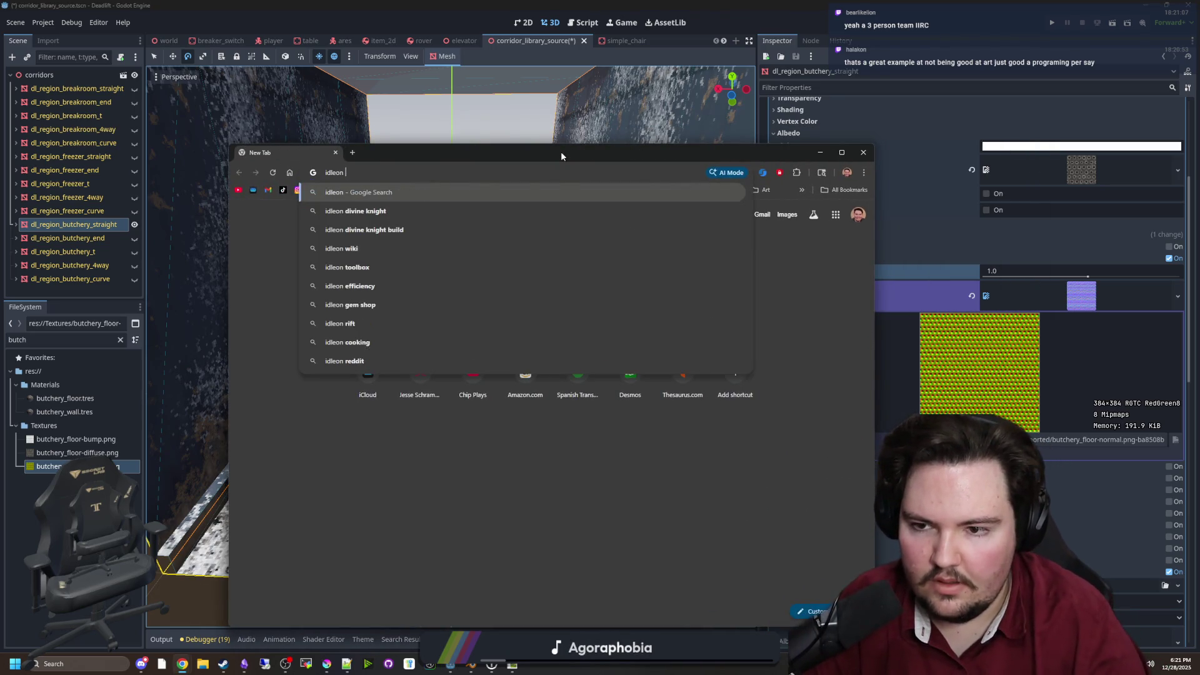
{"action": "type", "text": "game"}
{"action": "key", "text": "Return"}
{"action": "scroll", "coordinate": [375, 375], "scroll_direction": "down", "scroll_amount": 2}
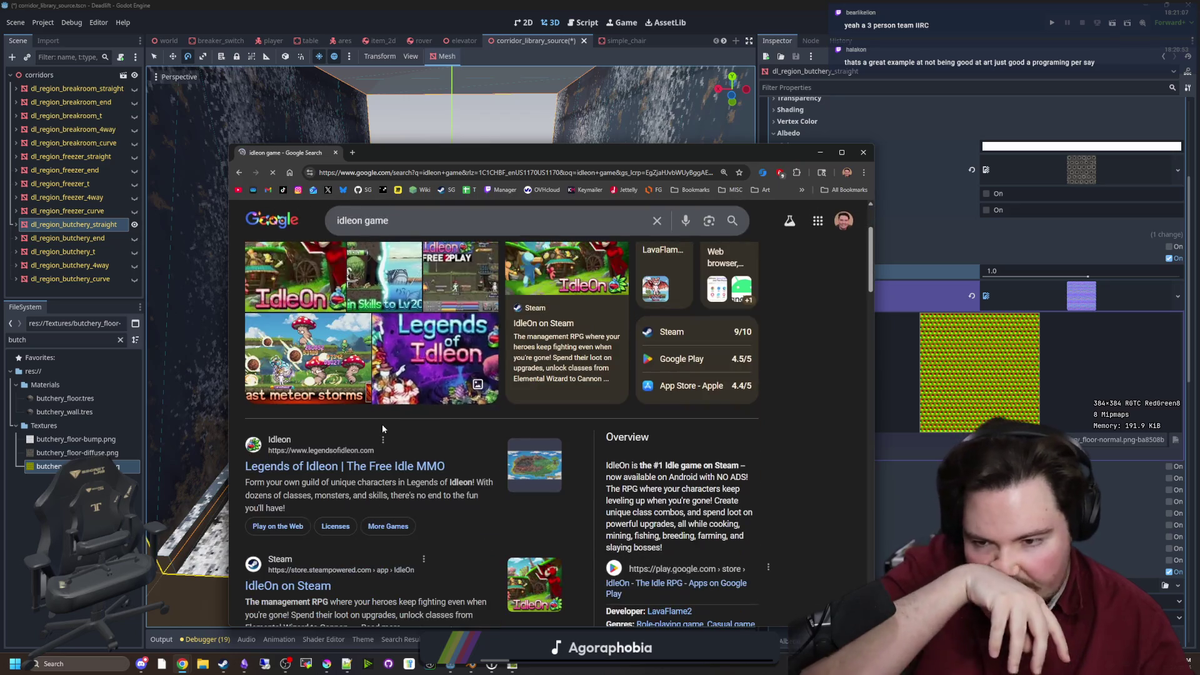
{"action": "left_click", "coordinate": [305, 588]}
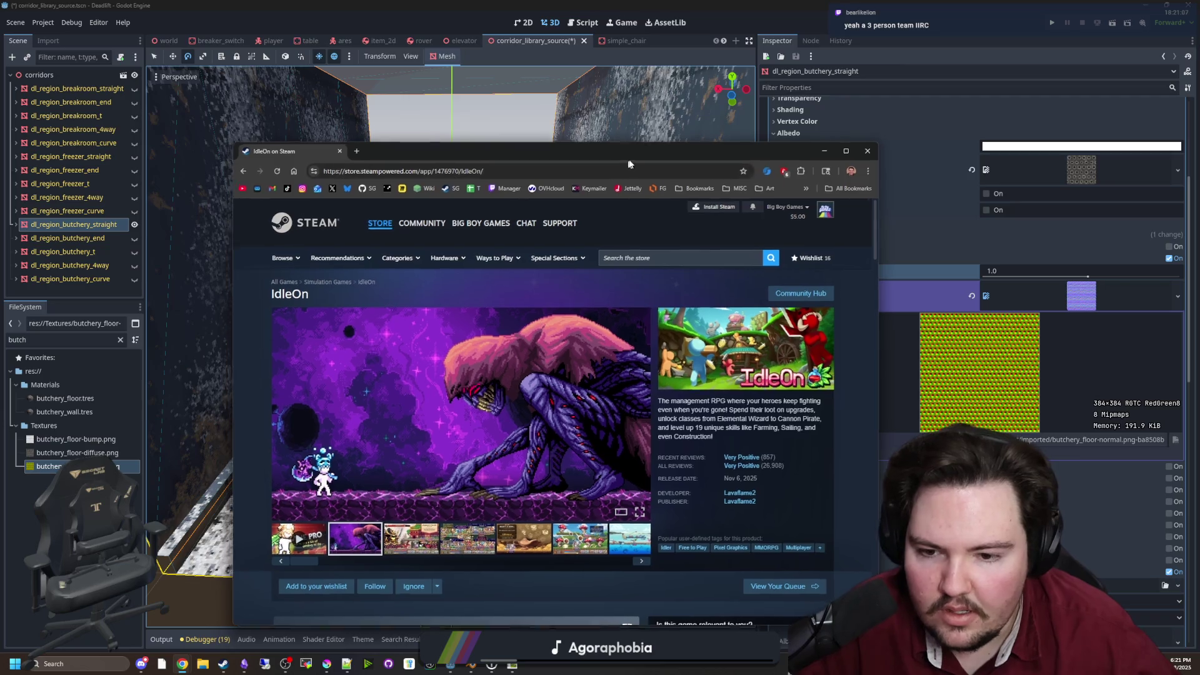
{"action": "double_click", "coordinate": [627, 162]}
Step through IdleOn's screenshots up to the ice-boss shot, then start a new tab
{"action": "left_click", "coordinate": [449, 406]}
{"action": "left_click", "coordinate": [511, 397]}
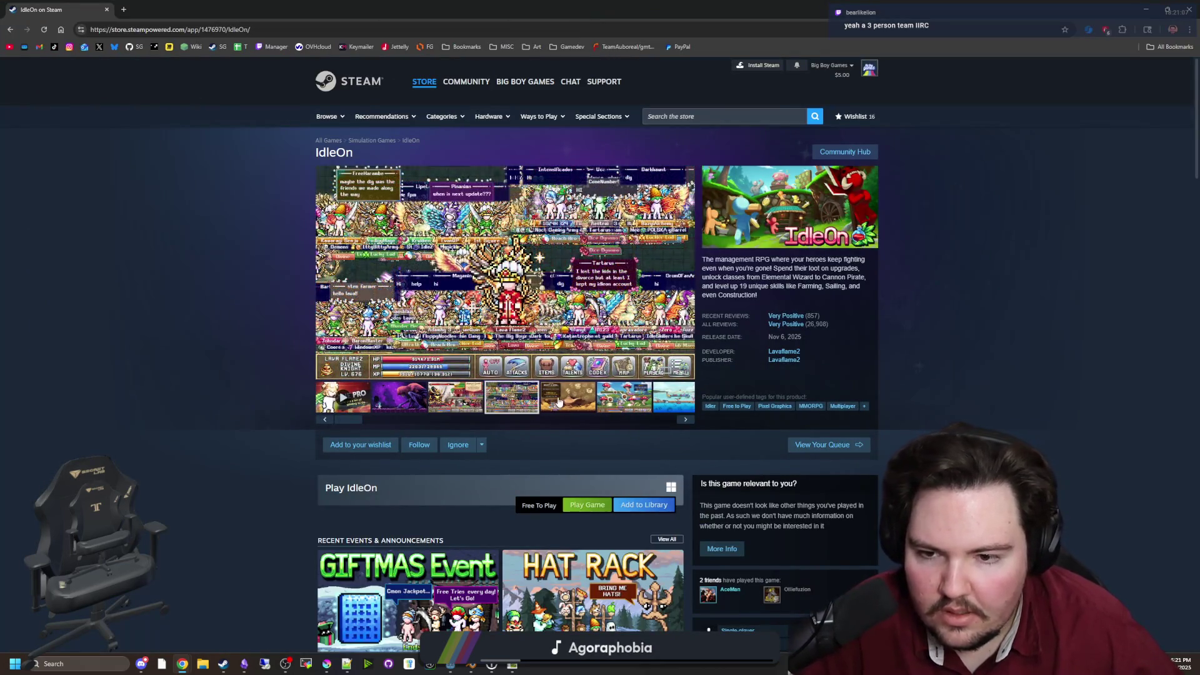
{"action": "left_click", "coordinate": [579, 394]}
{"action": "left_click", "coordinate": [602, 393]}
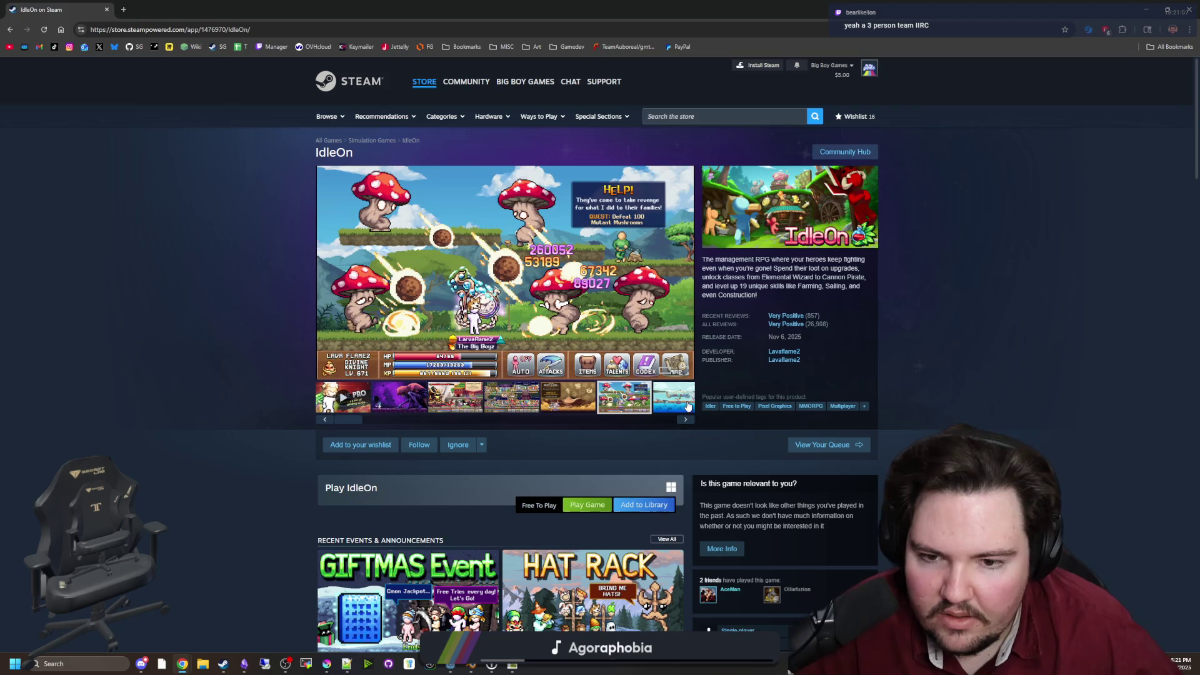
{"action": "left_click", "coordinate": [685, 407]}
{"action": "left_click", "coordinate": [686, 419]}
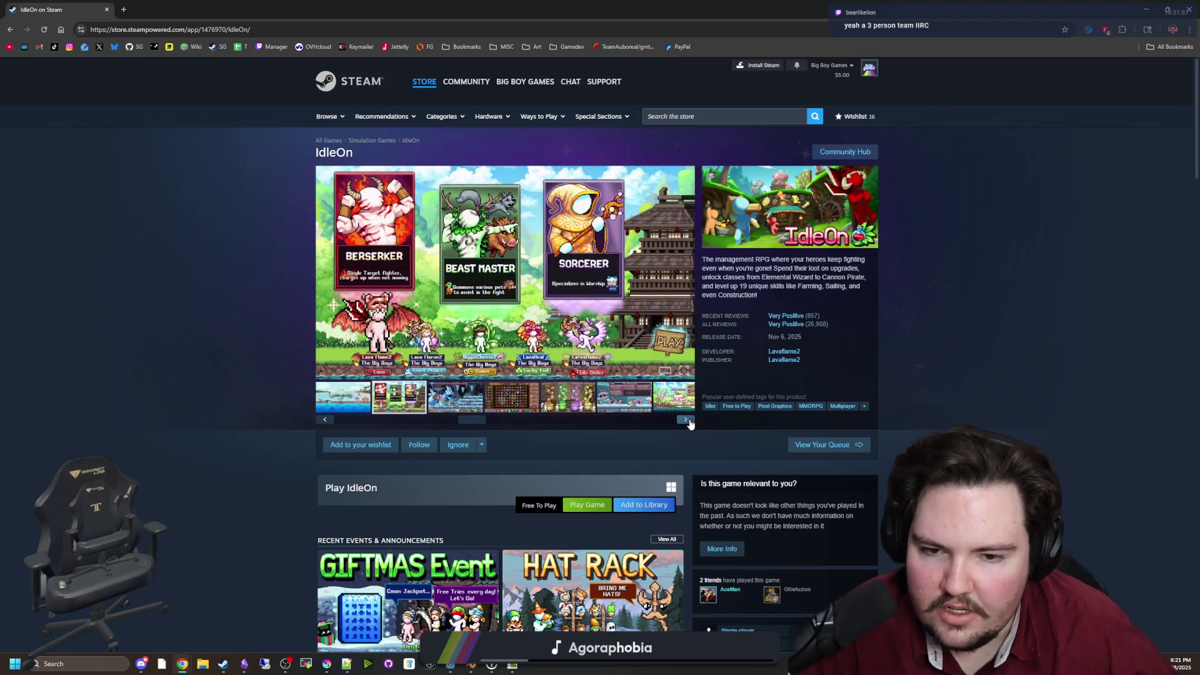
{"action": "left_click", "coordinate": [686, 420]}
{"action": "left_click", "coordinate": [124, 10]}
Search Google for 'autobattler game' and switch to the image results
{"action": "type", "text": "au"}
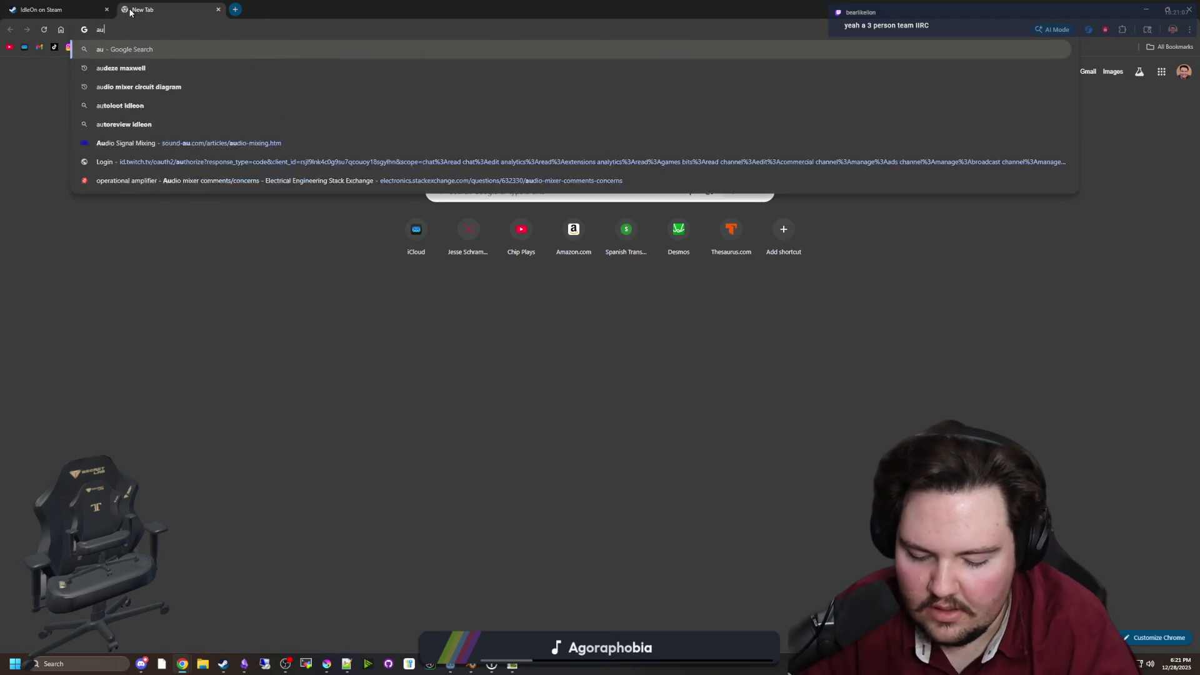
{"action": "type", "text": "tobattler"}
{"action": "key", "text": "Down"}
{"action": "key", "text": "Return"}
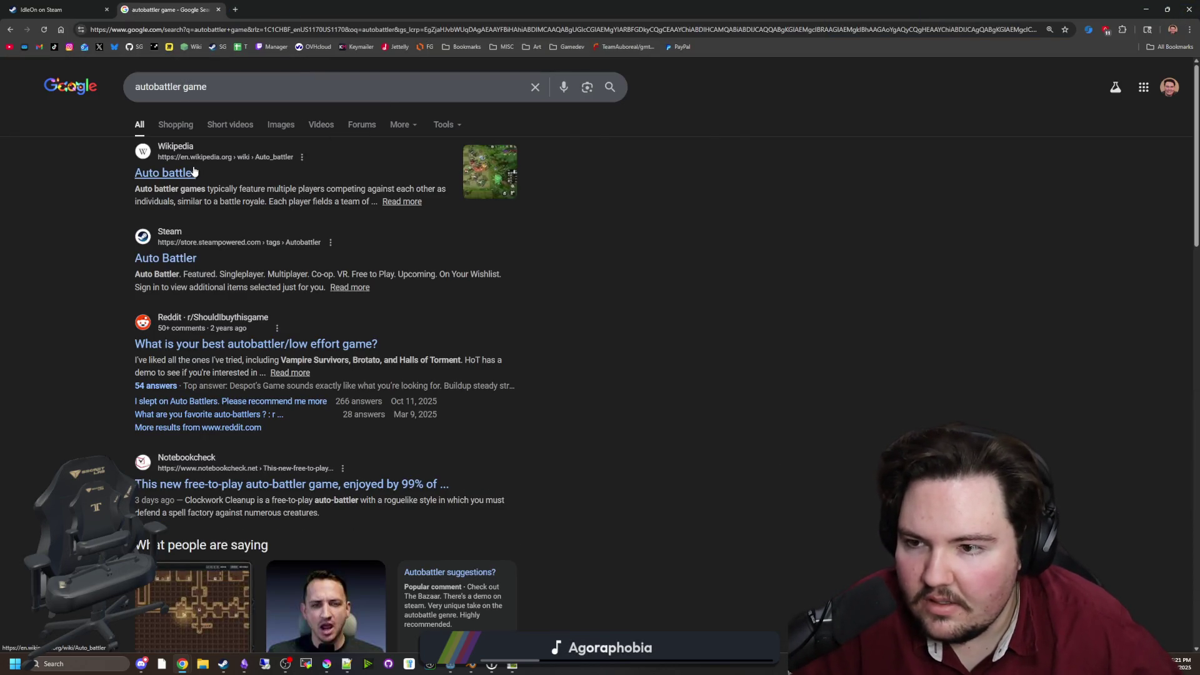
{"action": "left_click", "coordinate": [275, 127]}
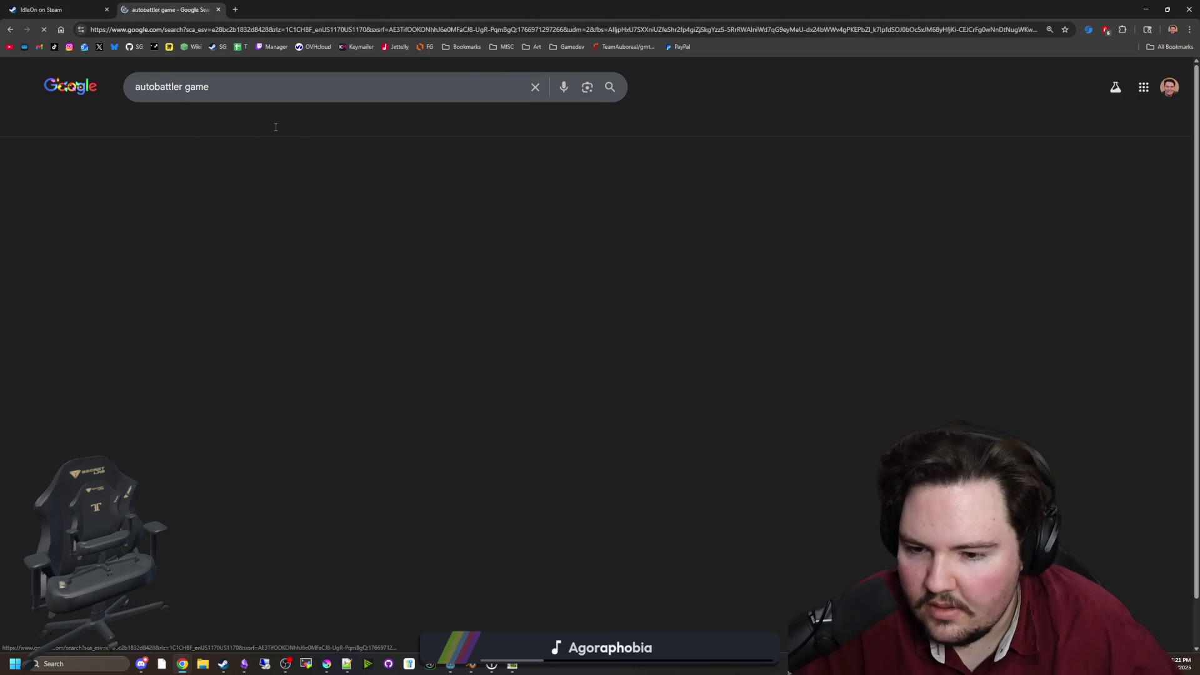
Preview several autobattler images, including Combat Alchemy, then go back to the IdleOn tab
{"action": "left_click", "coordinate": [449, 389]}
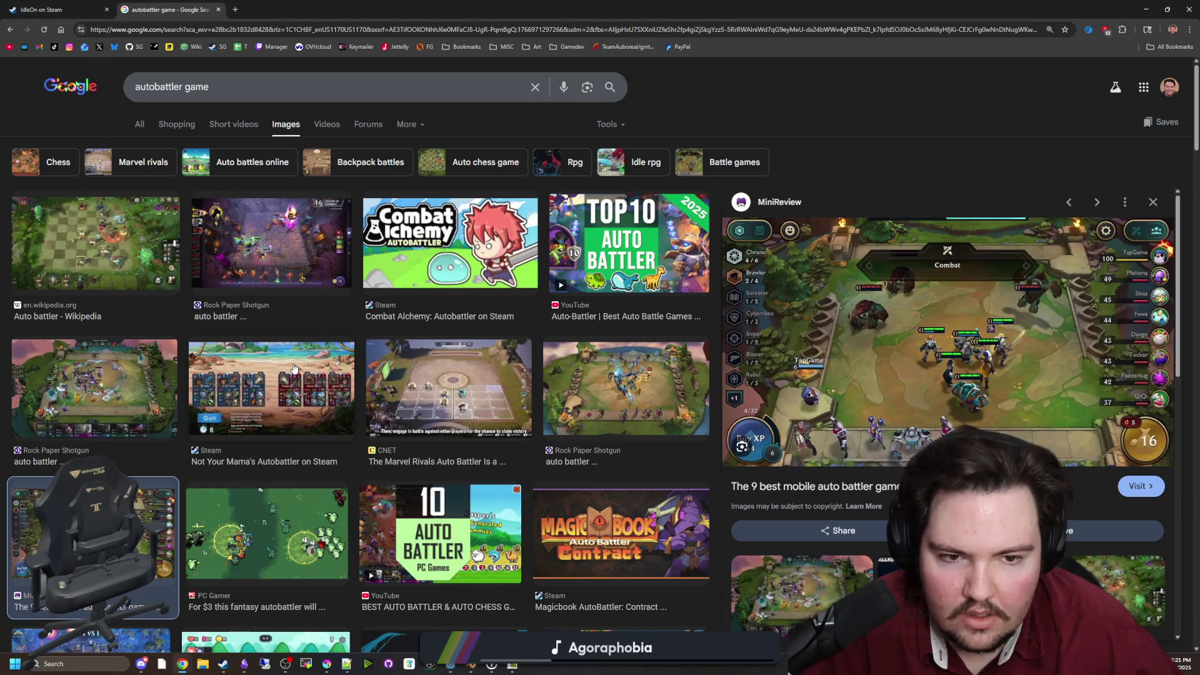
{"action": "left_click", "coordinate": [131, 387]}
{"action": "left_click", "coordinate": [338, 384]}
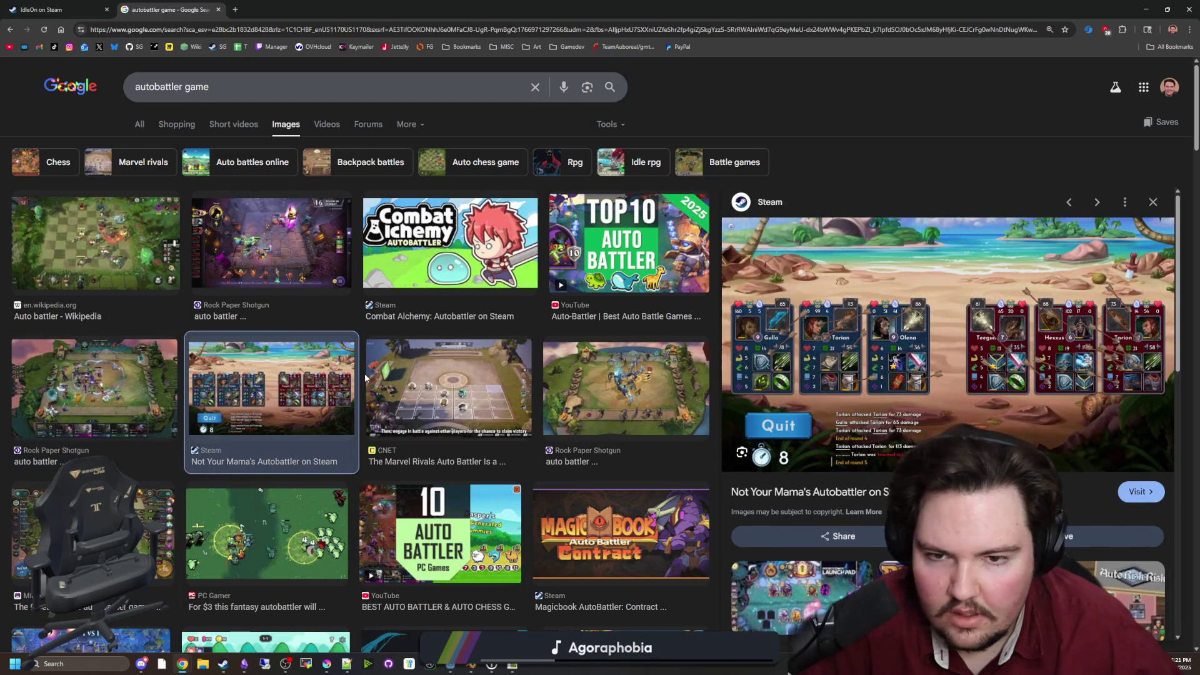
{"action": "left_click", "coordinate": [611, 366]}
{"action": "scroll", "coordinate": [610, 366], "scroll_direction": "down", "scroll_amount": 3}
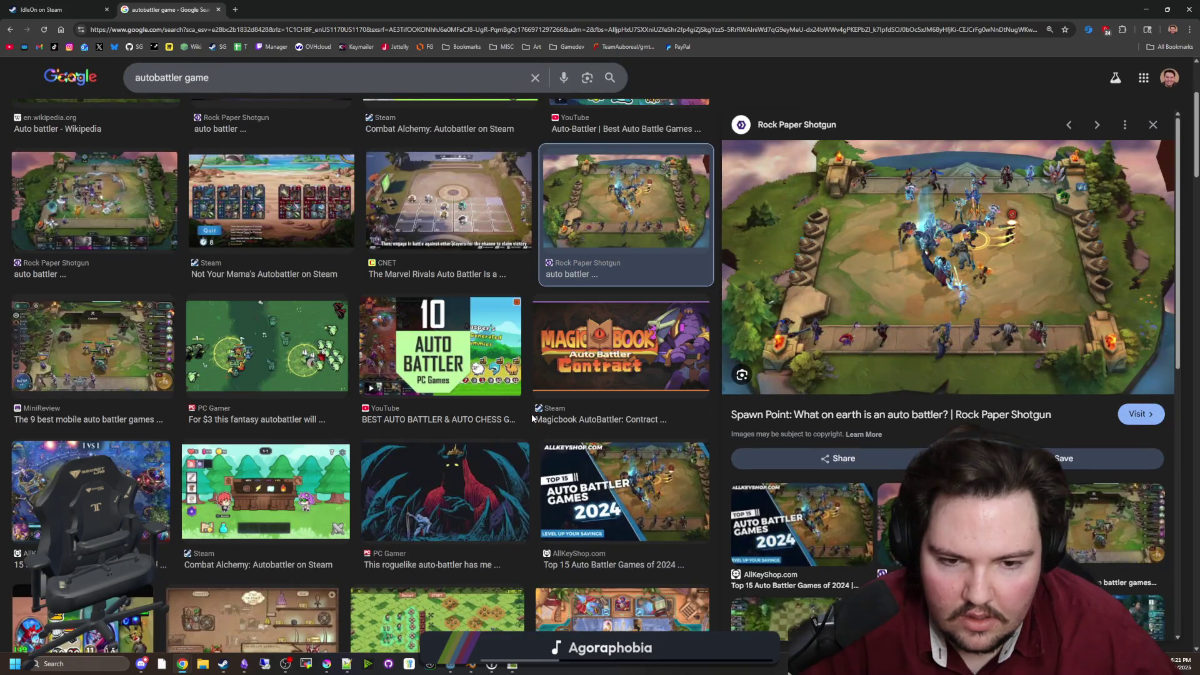
{"action": "left_click", "coordinate": [319, 500]}
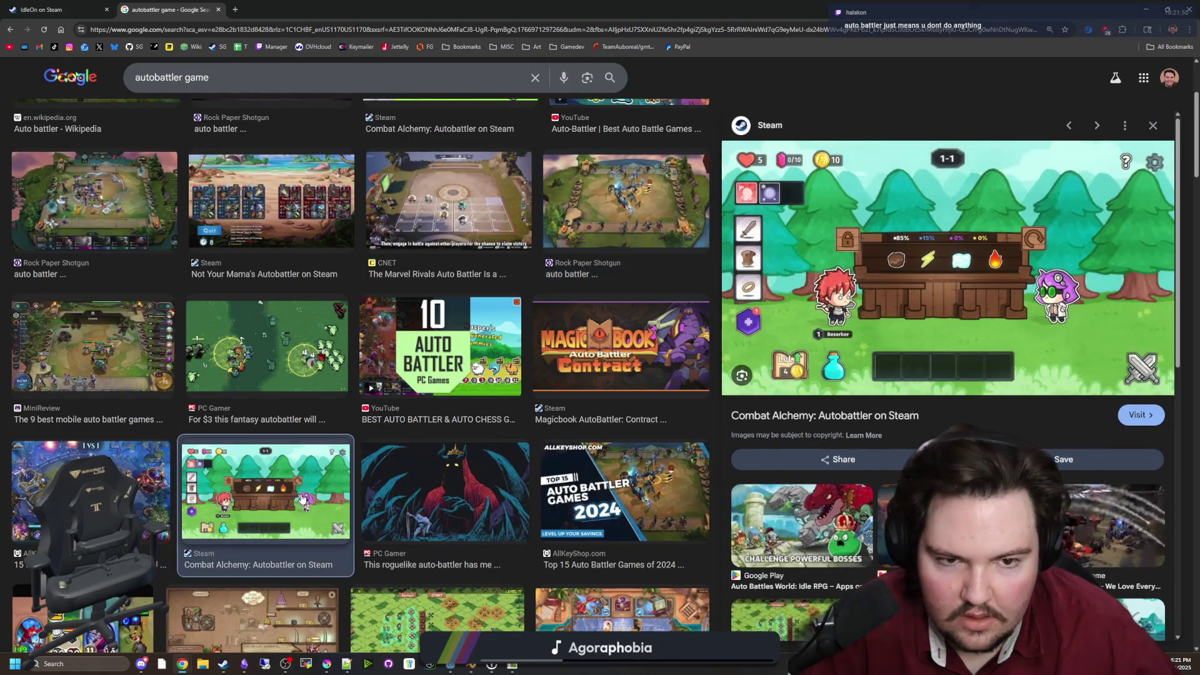
{"action": "scroll", "coordinate": [296, 498], "scroll_direction": "down", "scroll_amount": 3}
{"action": "key", "text": "alt+Left"}
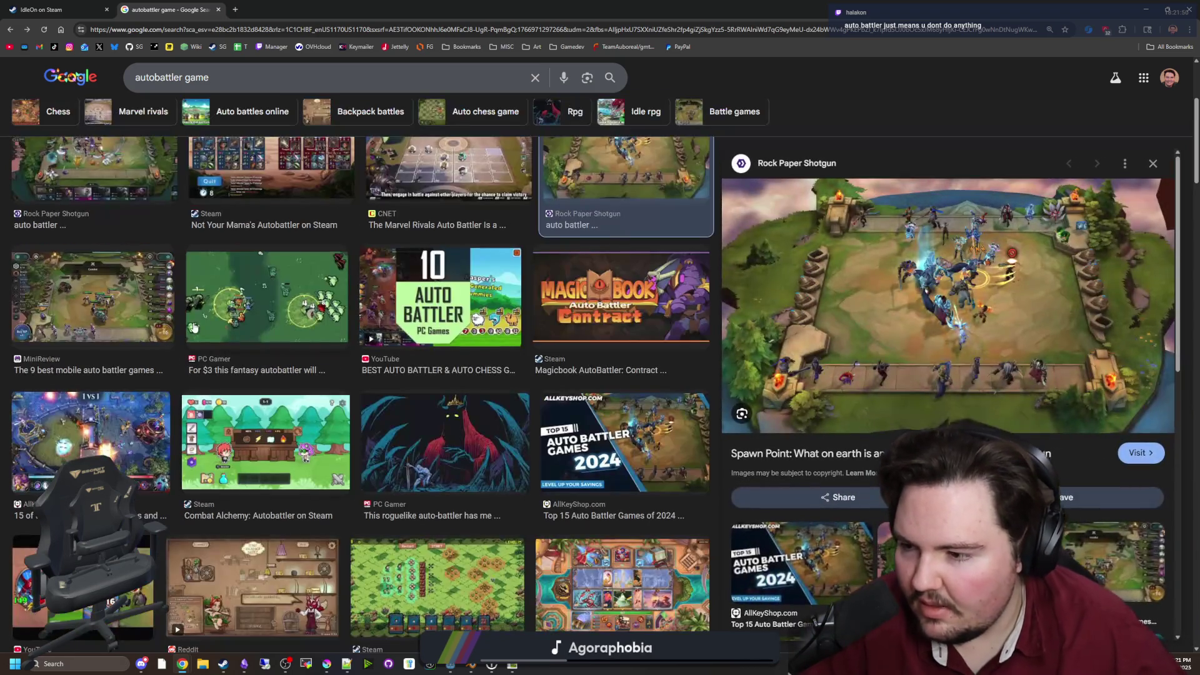
{"action": "scroll", "coordinate": [179, 261], "scroll_direction": "up", "scroll_amount": 5}
{"action": "left_click", "coordinate": [60, 6]}
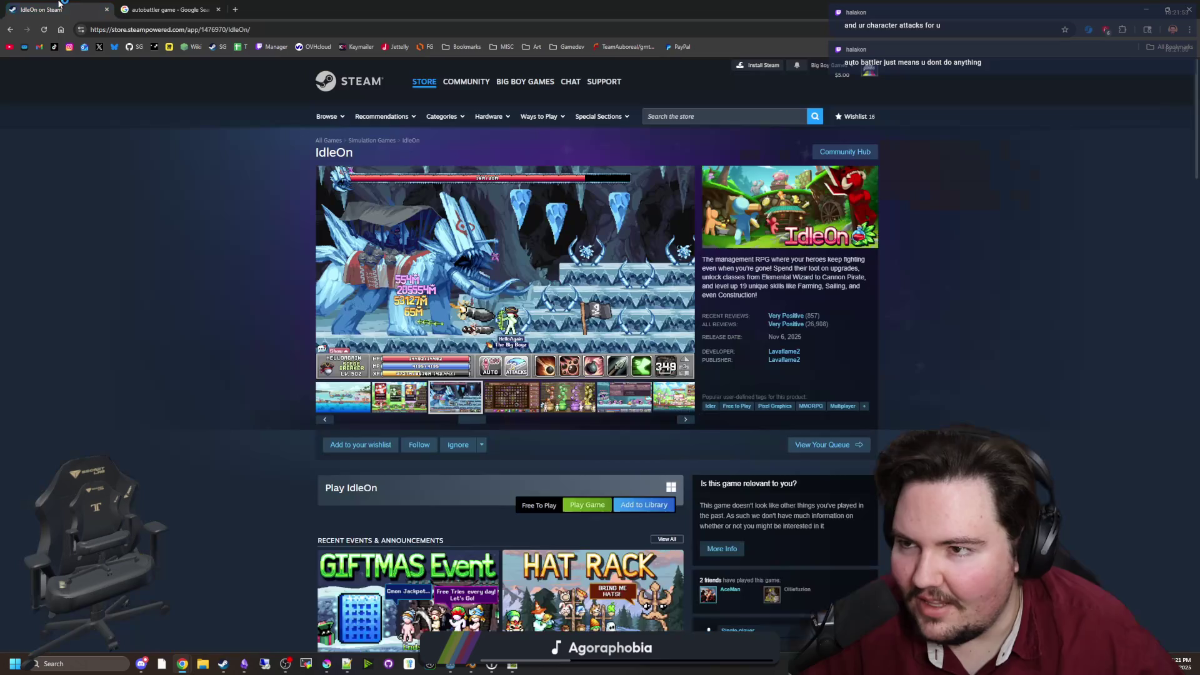
Page through IdleOn's cake-boss, world map and combat screenshots, then switch back to Godot
{"action": "left_click", "coordinate": [517, 401]}
{"action": "left_click", "coordinate": [584, 408]}
{"action": "left_click", "coordinate": [633, 402]}
{"action": "left_click", "coordinate": [679, 408]}
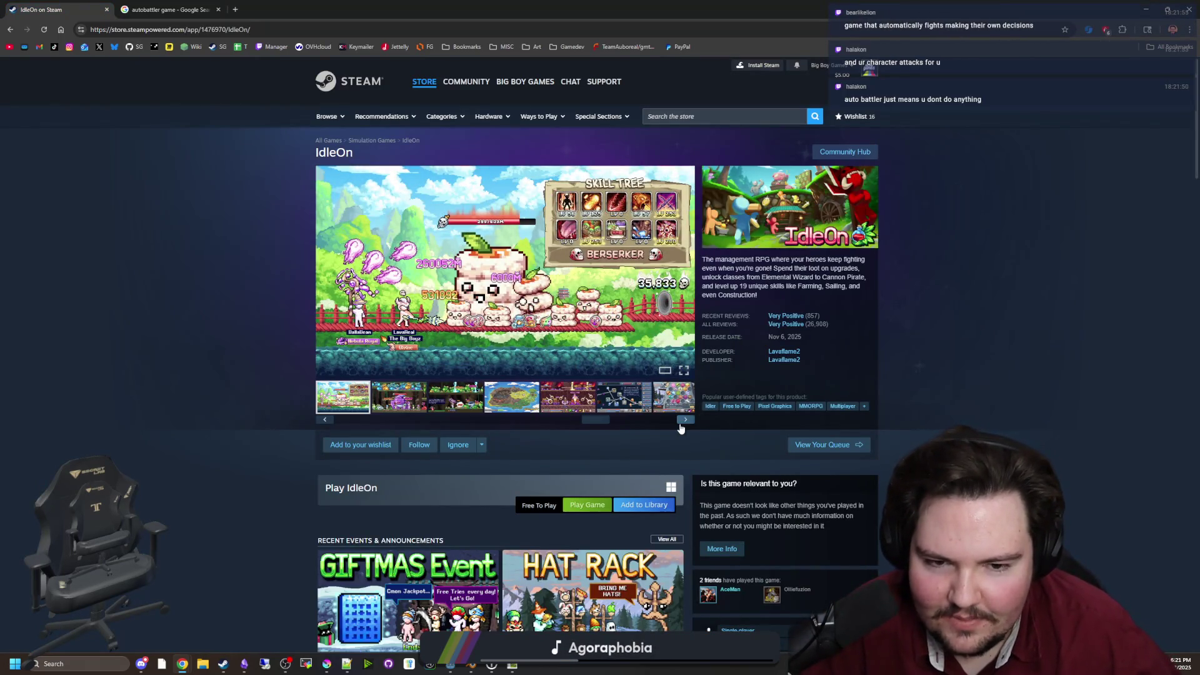
{"action": "left_click", "coordinate": [683, 423]}
{"action": "left_click", "coordinate": [685, 424]}
{"action": "left_click", "coordinate": [686, 424]}
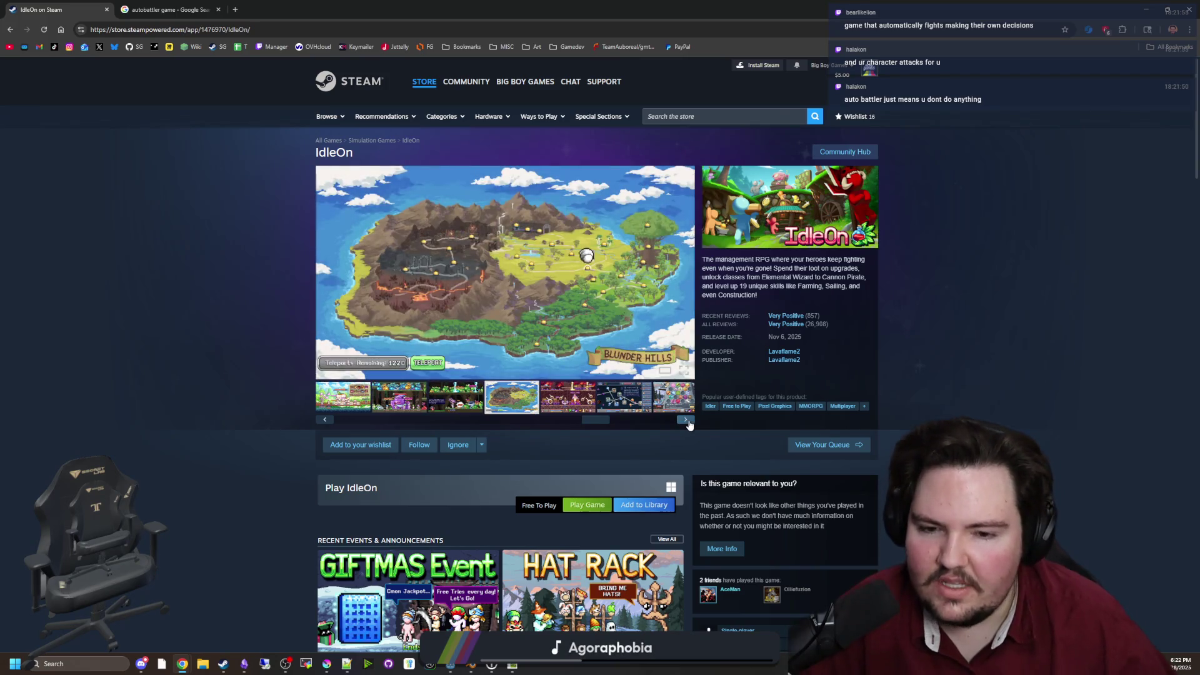
{"action": "left_click", "coordinate": [686, 422]}
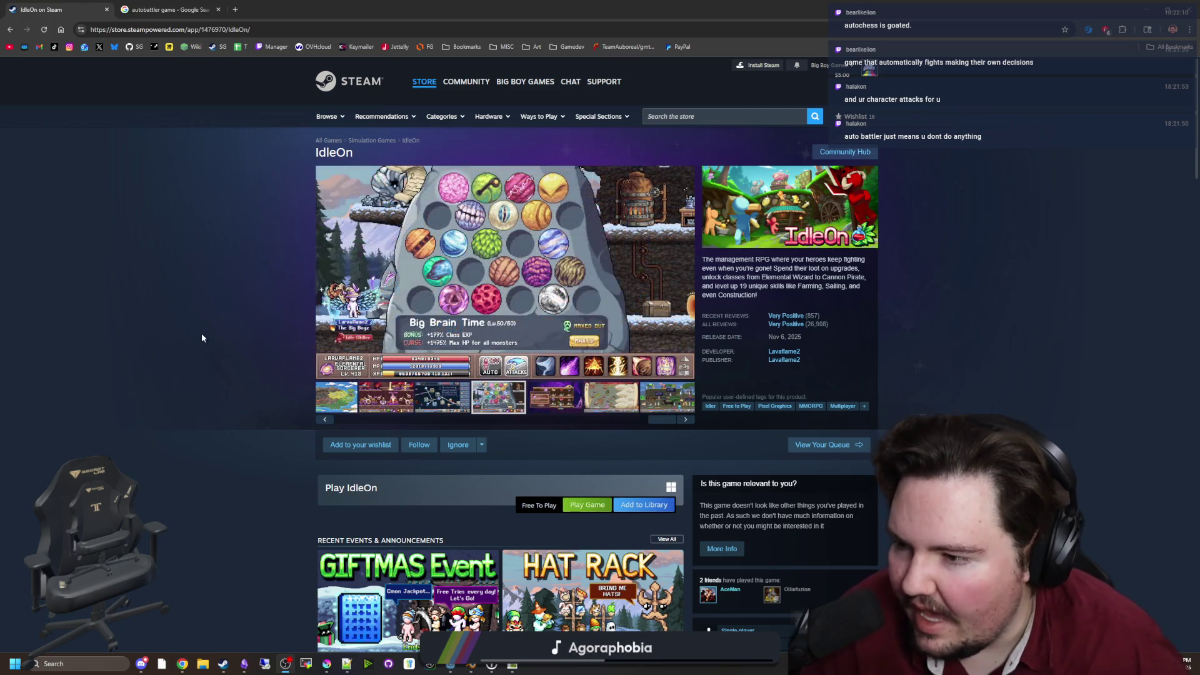
{"action": "left_click", "coordinate": [202, 338]}
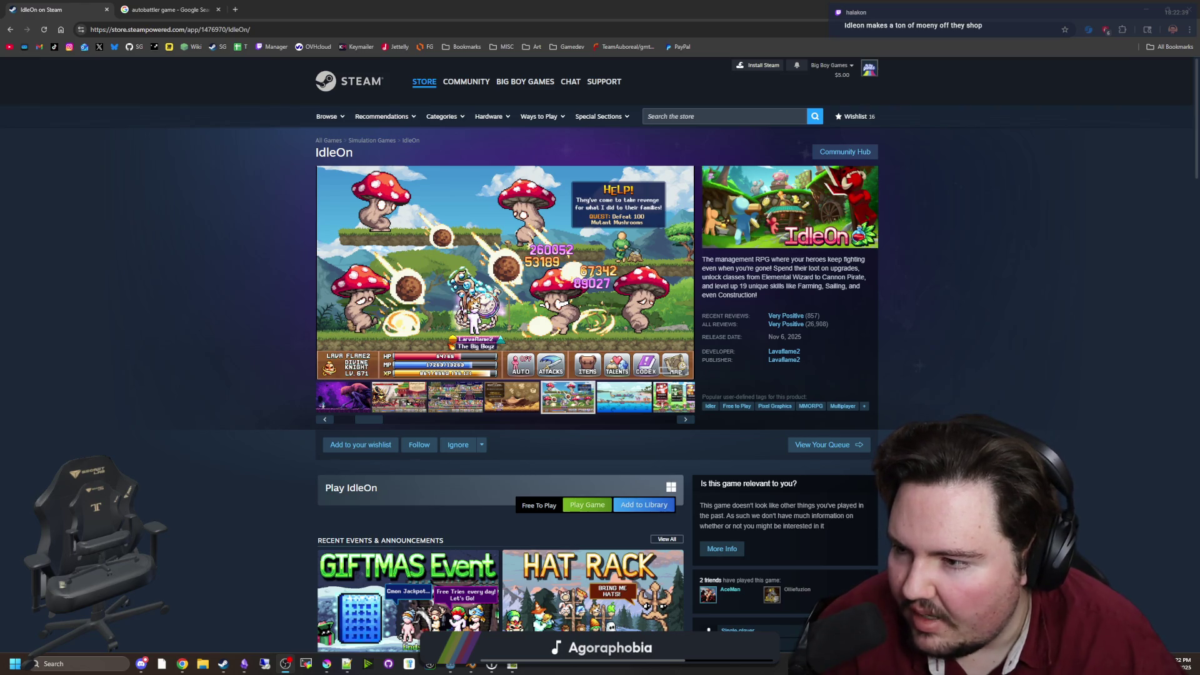
{"action": "key", "text": "alt+Tab"}
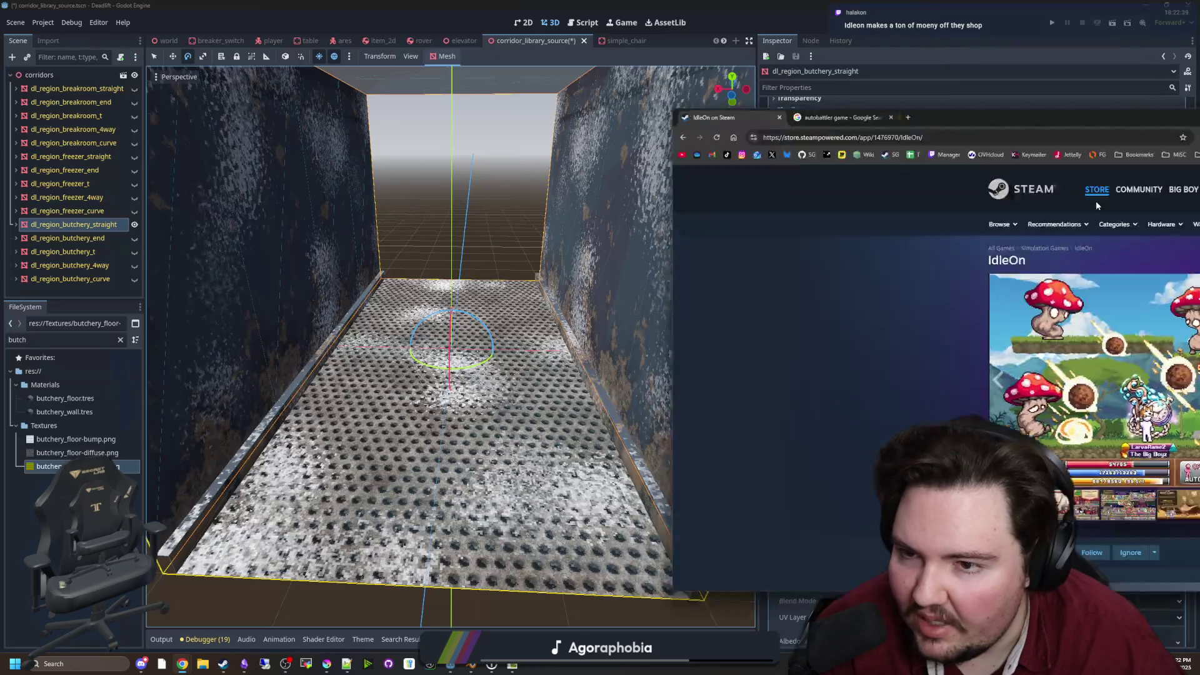
Set the floor material's Normal Map Scale to 0.5
{"action": "key", "text": "w"}
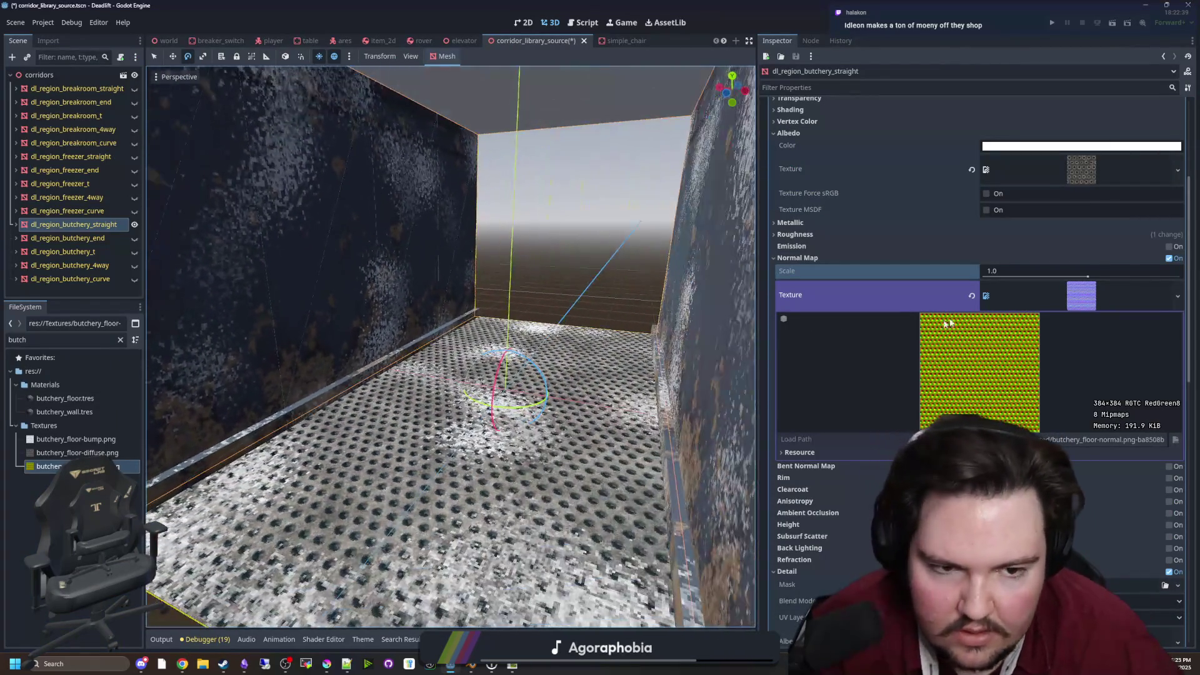
{"action": "left_click", "coordinate": [1008, 270]}
{"action": "type", "text": "0.5"}
{"action": "key", "text": "Return"}
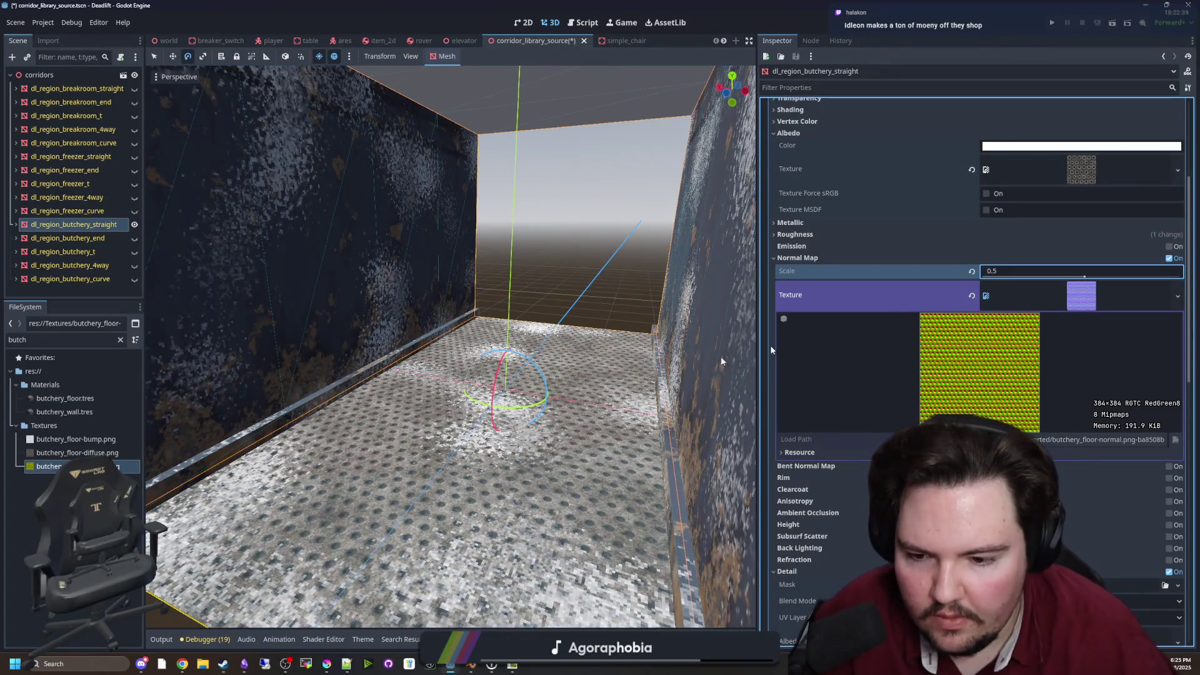
Fly through the corridor to inspect the softer floor normals, then return to the browser
{"action": "key", "text": "w"}
{"action": "key", "text": "e"}
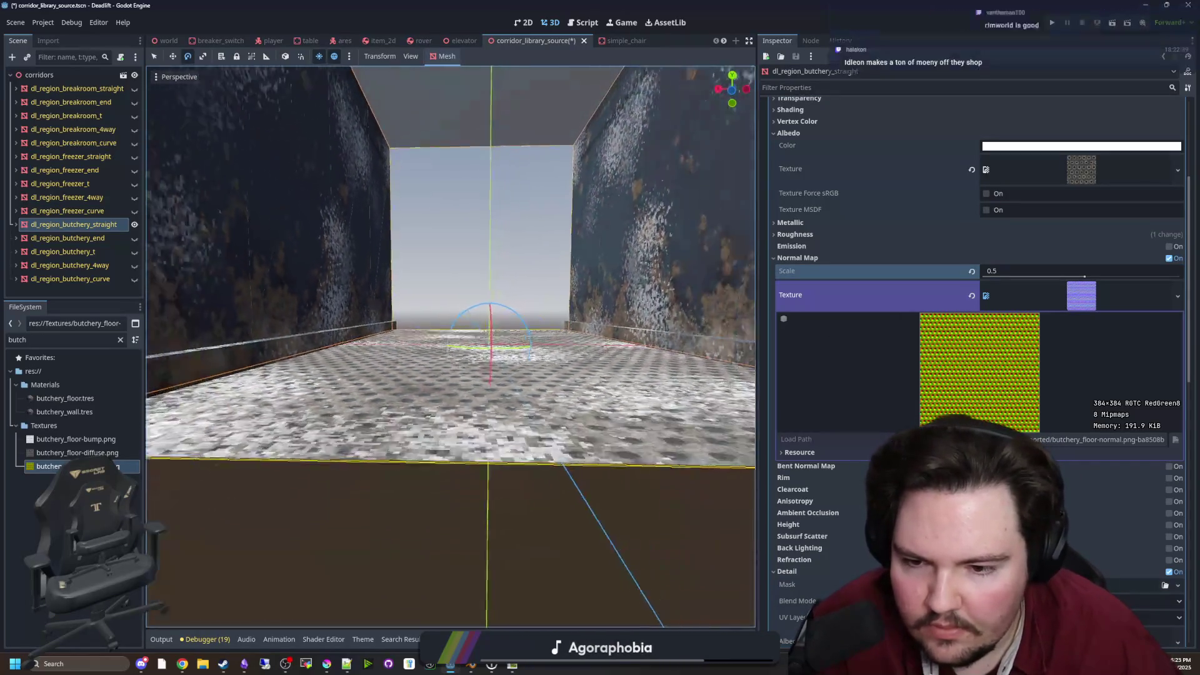
{"action": "key", "text": "s"}
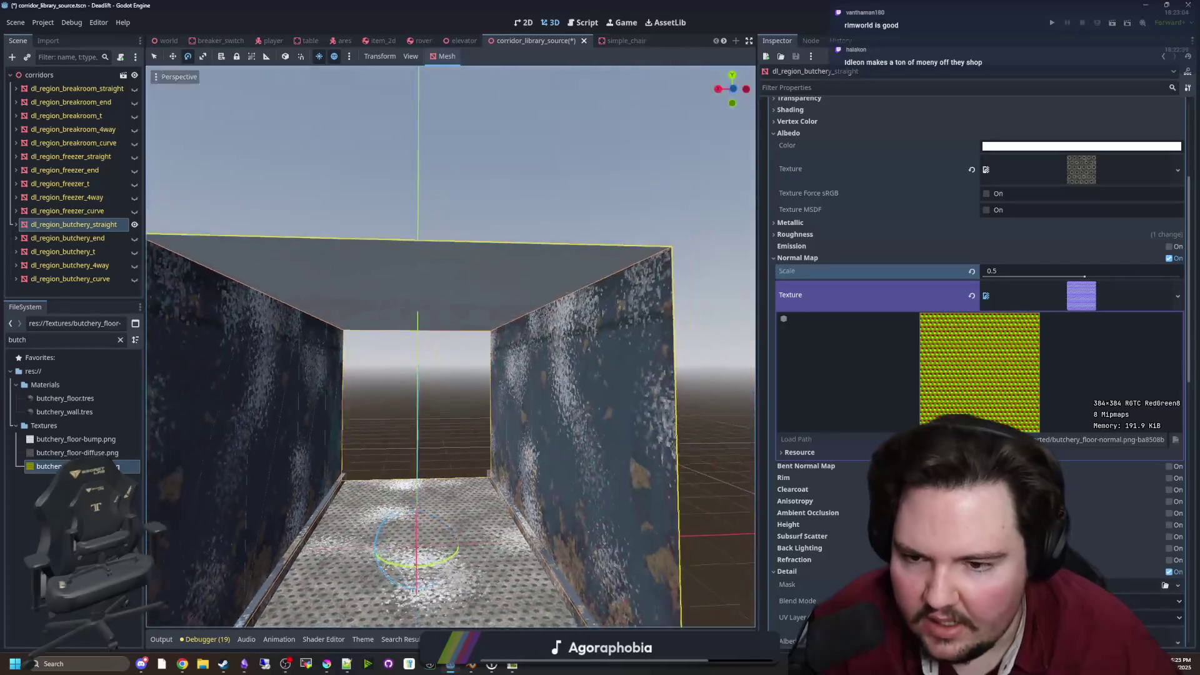
{"action": "key", "text": "s"}
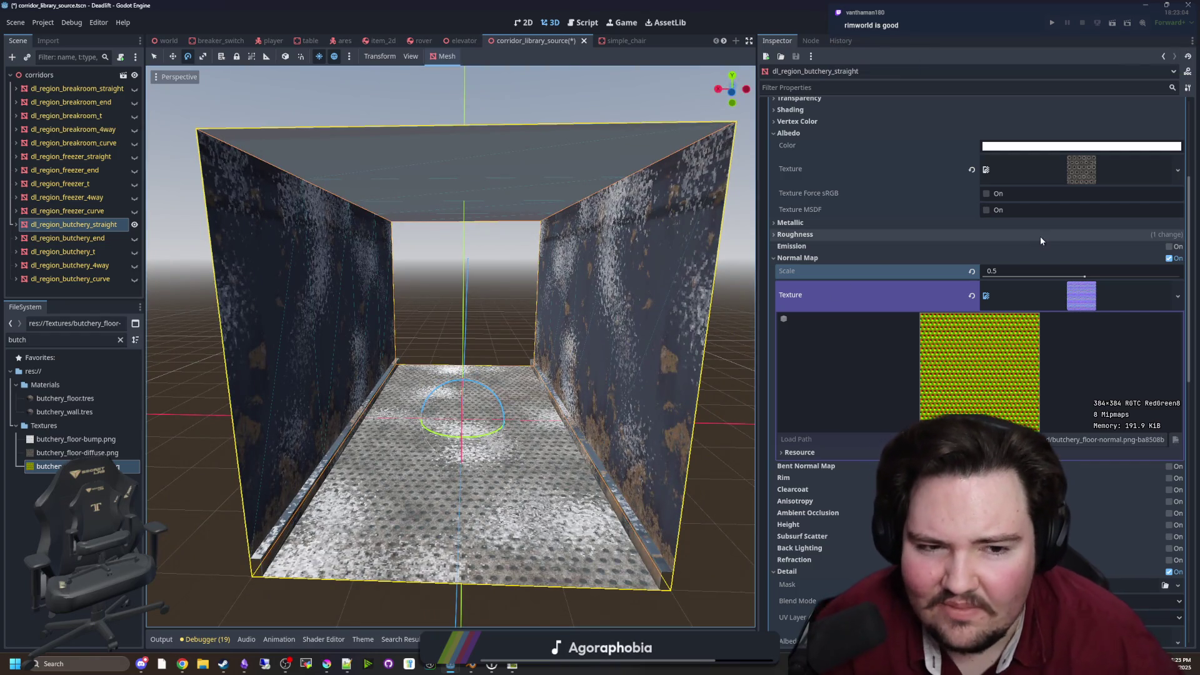
{"action": "left_click", "coordinate": [1081, 295]}
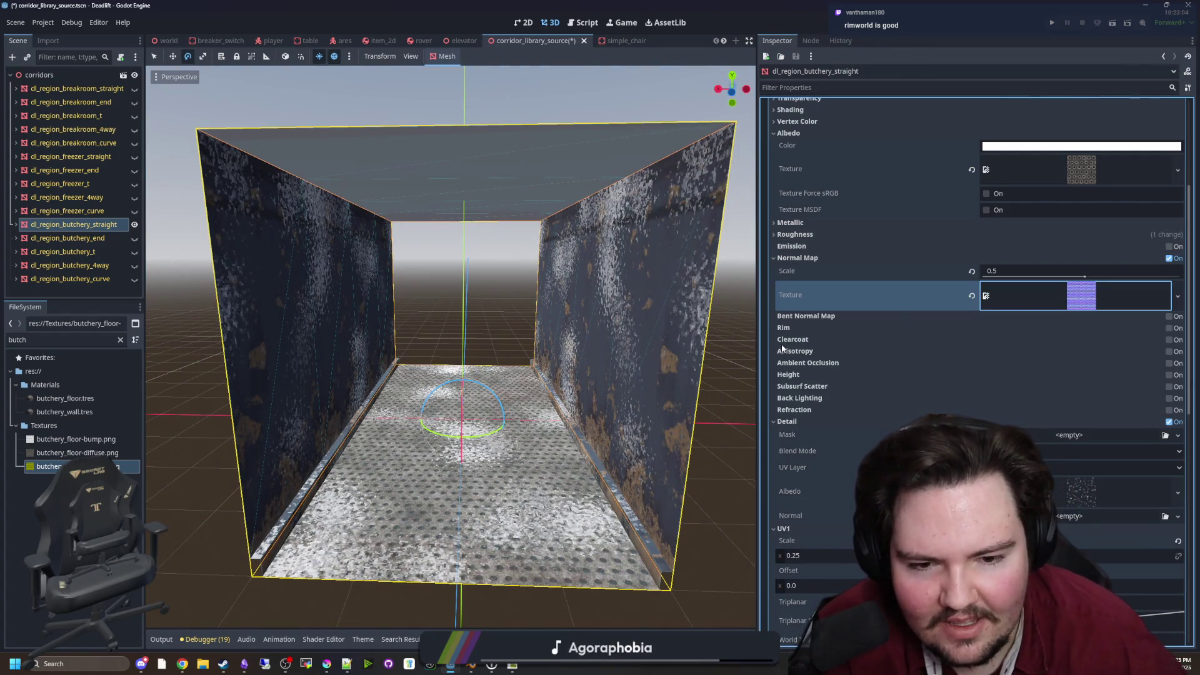
{"action": "scroll", "coordinate": [852, 380], "scroll_direction": "down", "scroll_amount": 5}
{"action": "scroll", "coordinate": [680, 373], "scroll_direction": "down", "scroll_amount": 5}
{"action": "scroll", "coordinate": [600, 423], "scroll_direction": "up", "scroll_amount": 5}
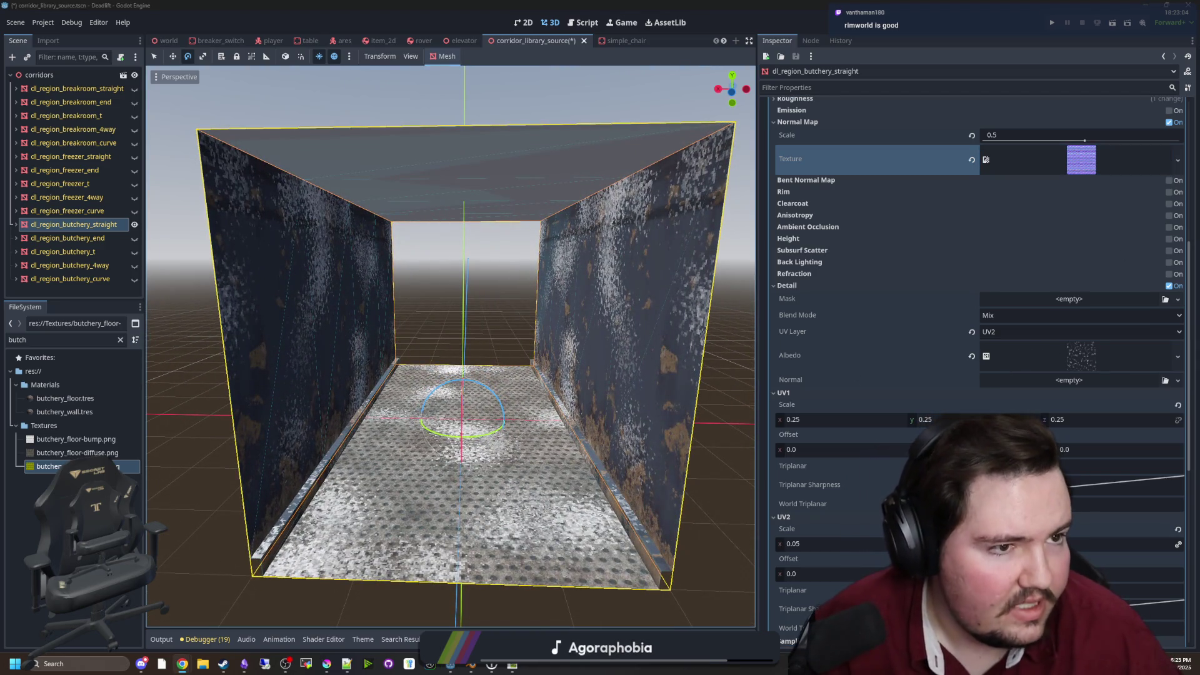
{"action": "key", "text": "alt+Tab"}
Search the Filter Forge filter library for 'blood'
{"action": "scroll", "coordinate": [316, 350], "scroll_direction": "down", "scroll_amount": 20}
{"action": "scroll", "coordinate": [295, 311], "scroll_direction": "up", "scroll_amount": 20}
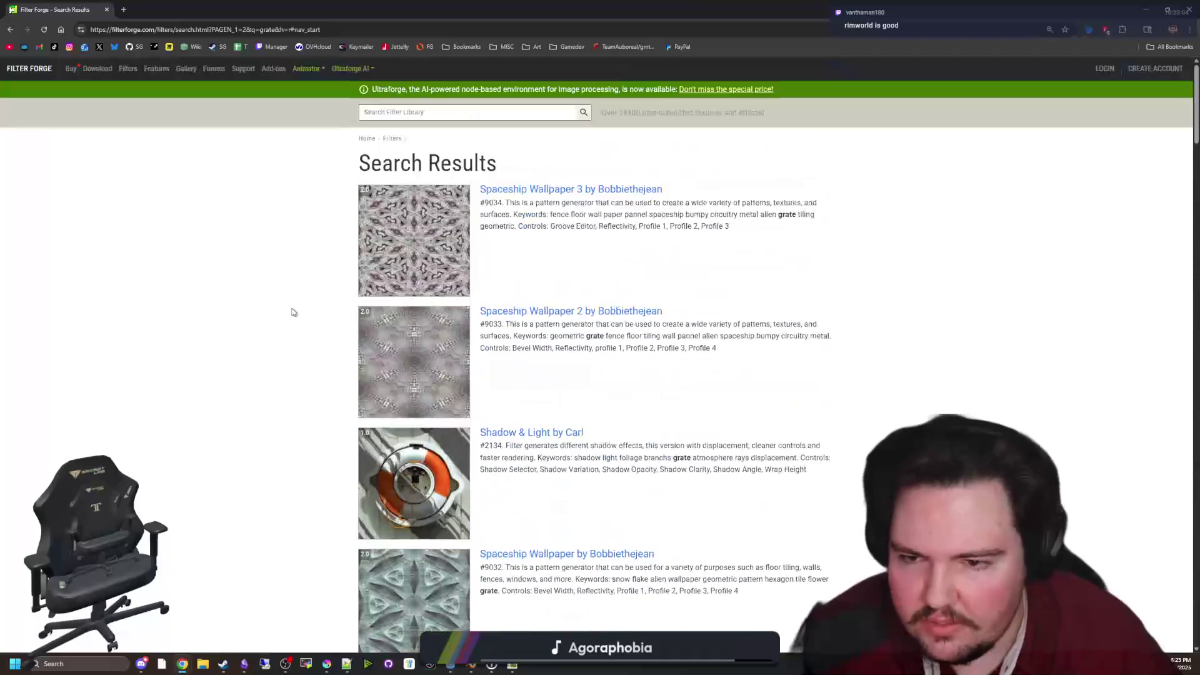
{"action": "type", "text": "blood"}
{"action": "key", "text": "Return"}
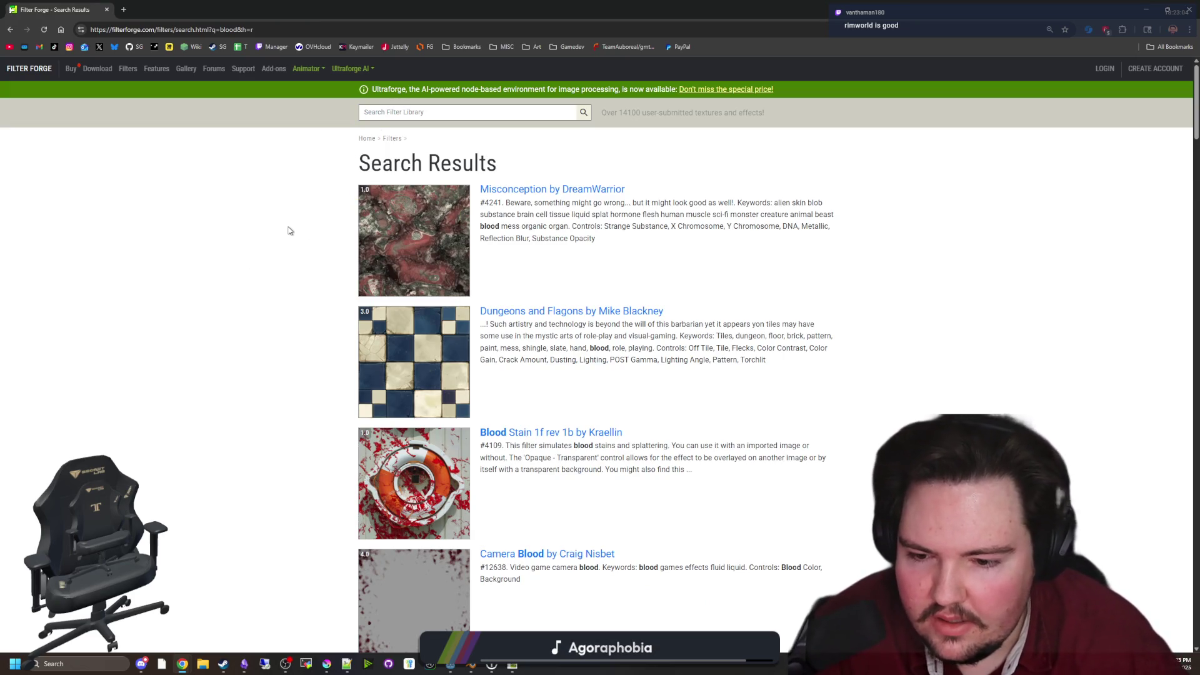
Open the BloodGenerator filter page in its own window, then close it to reveal Godot
{"action": "scroll", "coordinate": [289, 231], "scroll_direction": "down", "scroll_amount": 5}
{"action": "middle_click", "coordinate": [436, 382]}
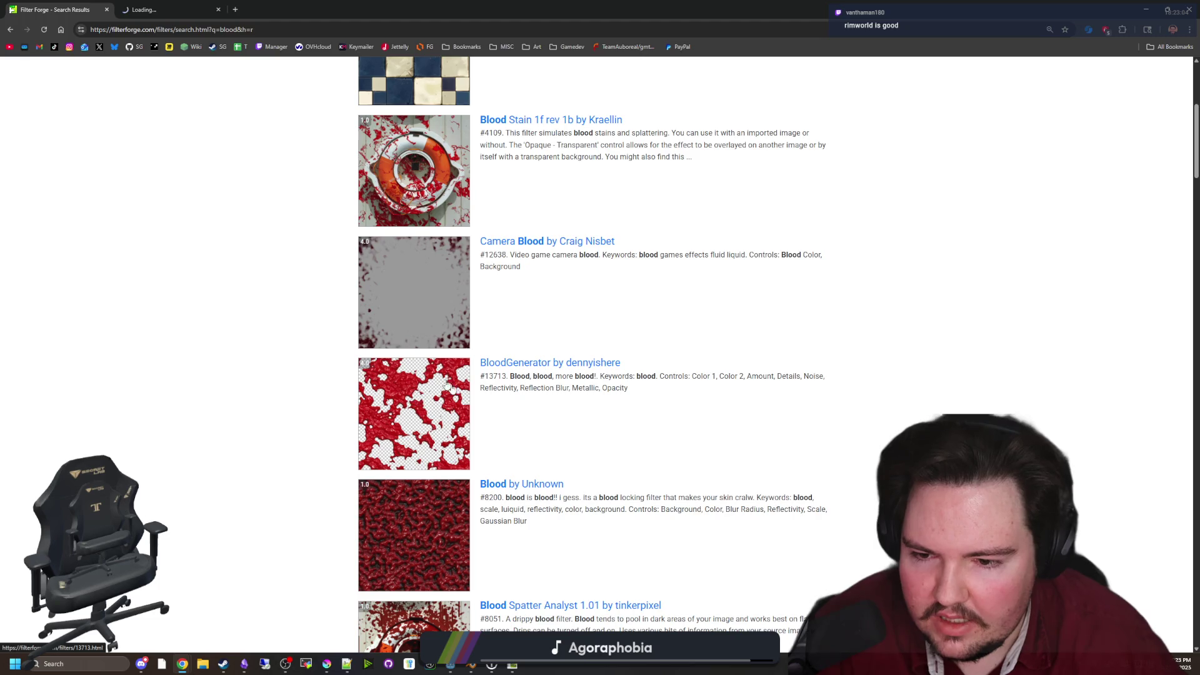
{"action": "scroll", "coordinate": [437, 383], "scroll_direction": "down", "scroll_amount": 10}
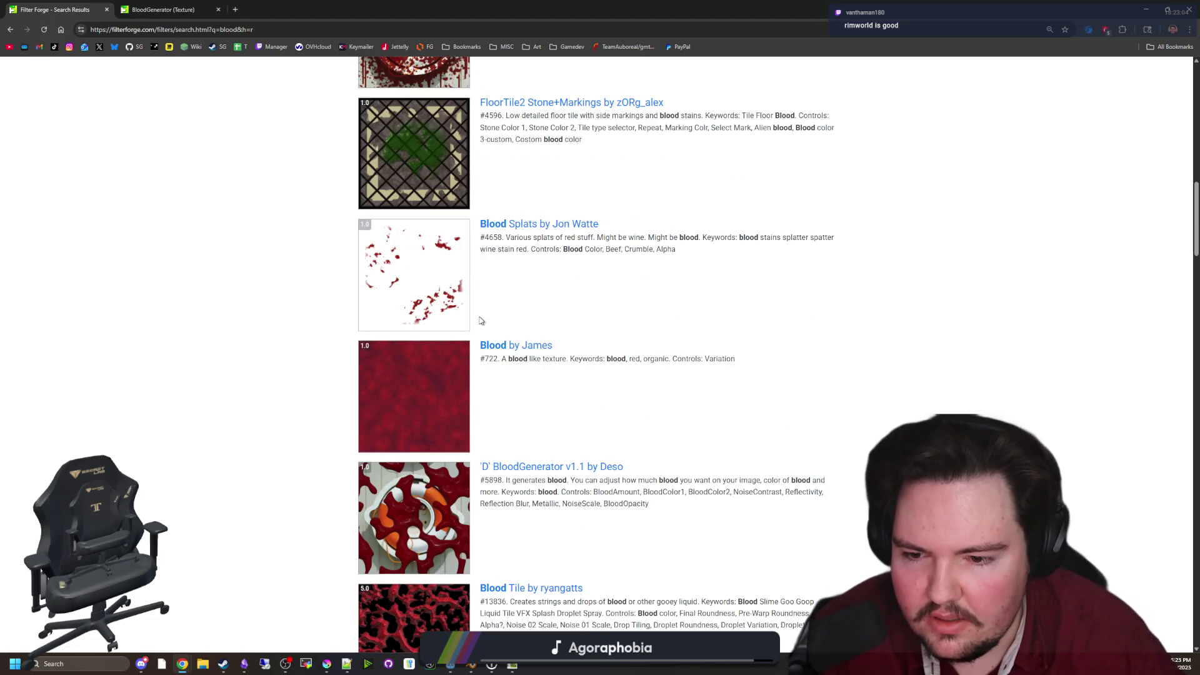
{"action": "scroll", "coordinate": [482, 321], "scroll_direction": "down", "scroll_amount": 11}
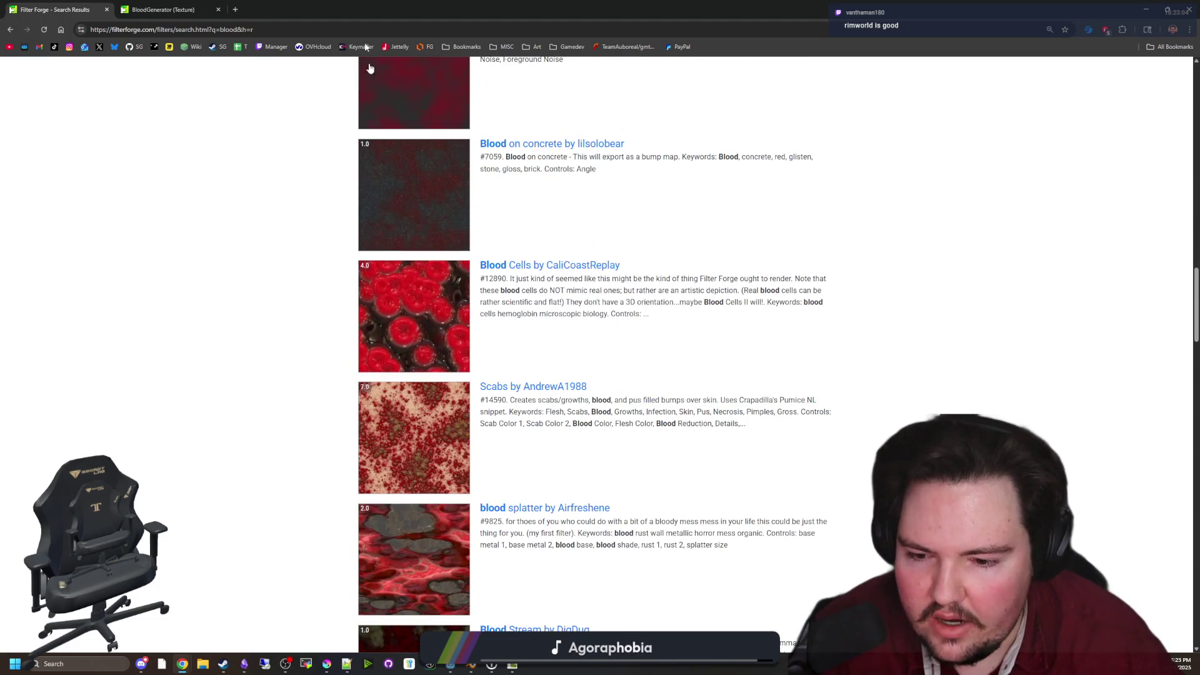
{"action": "mouse_move", "coordinate": [376, 8]}
{"action": "left_mouse_down"}
{"action": "mouse_move", "coordinate": [520, 295]}
{"action": "mouse_move", "coordinate": [391, 298]}
{"action": "left_mouse_up"}
{"action": "left_click", "coordinate": [396, 295]}
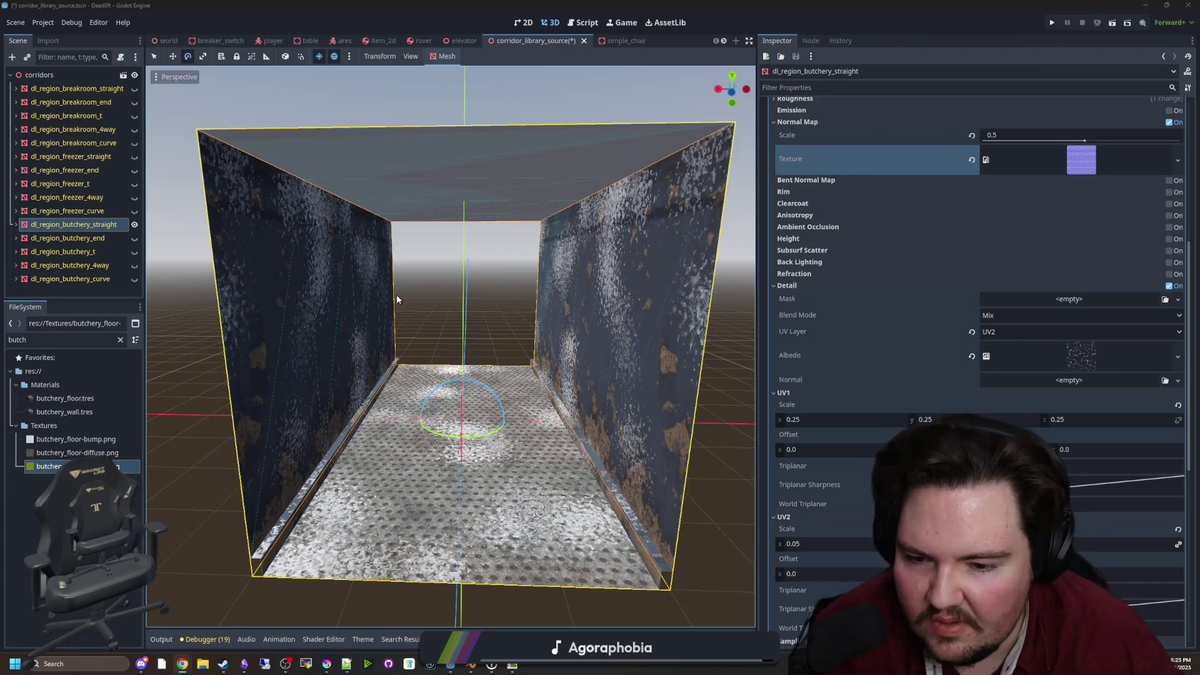
Make the Detail Albedo NoiseTexture2D and its sub-resources unique (recursive)
{"action": "left_click", "coordinate": [1086, 354]}
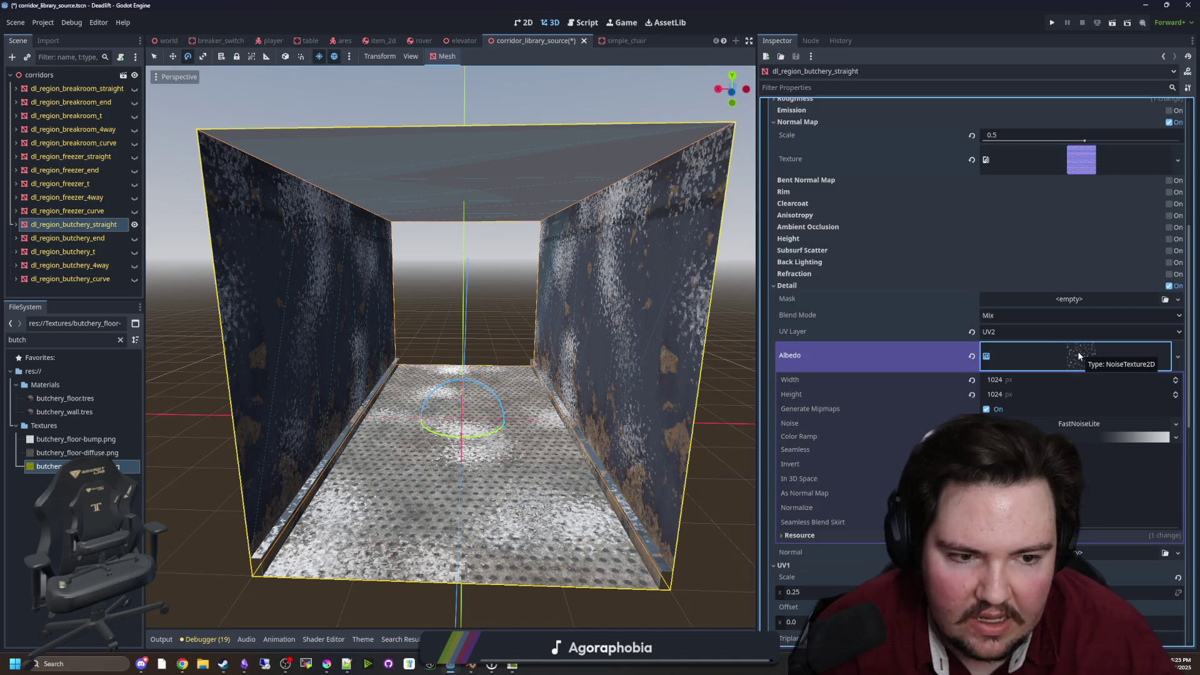
{"action": "left_click", "coordinate": [1079, 356]}
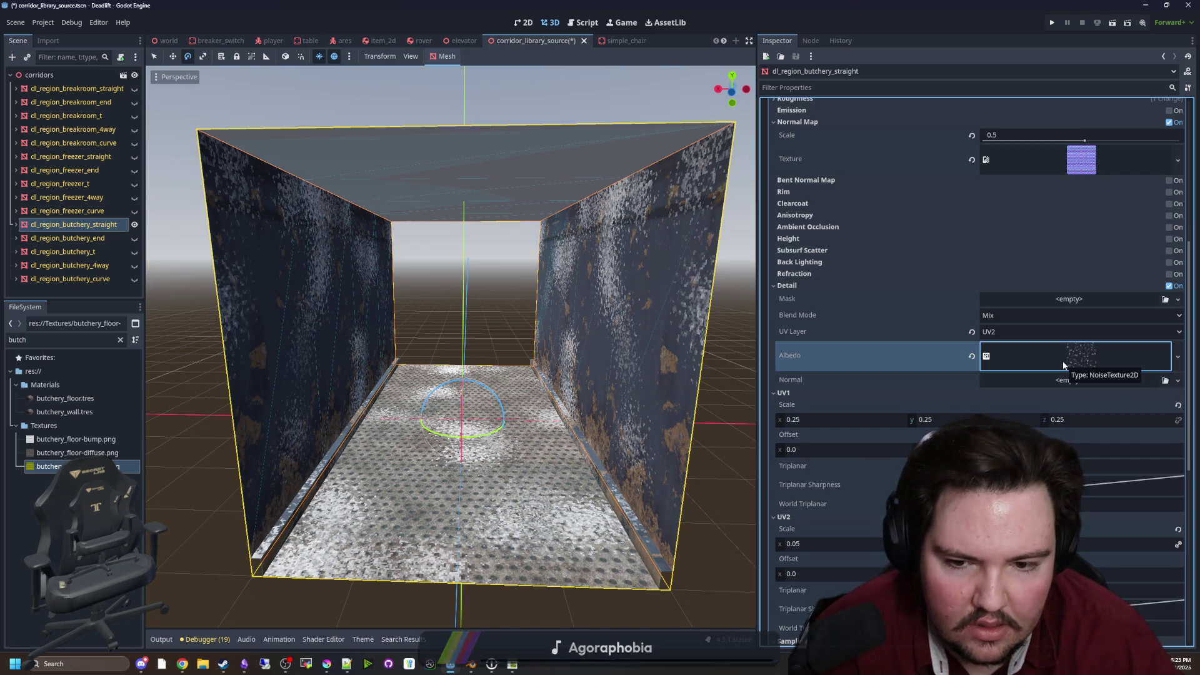
{"action": "scroll", "coordinate": [890, 372], "scroll_direction": "down", "scroll_amount": 5}
{"action": "scroll", "coordinate": [889, 373], "scroll_direction": "up", "scroll_amount": 5}
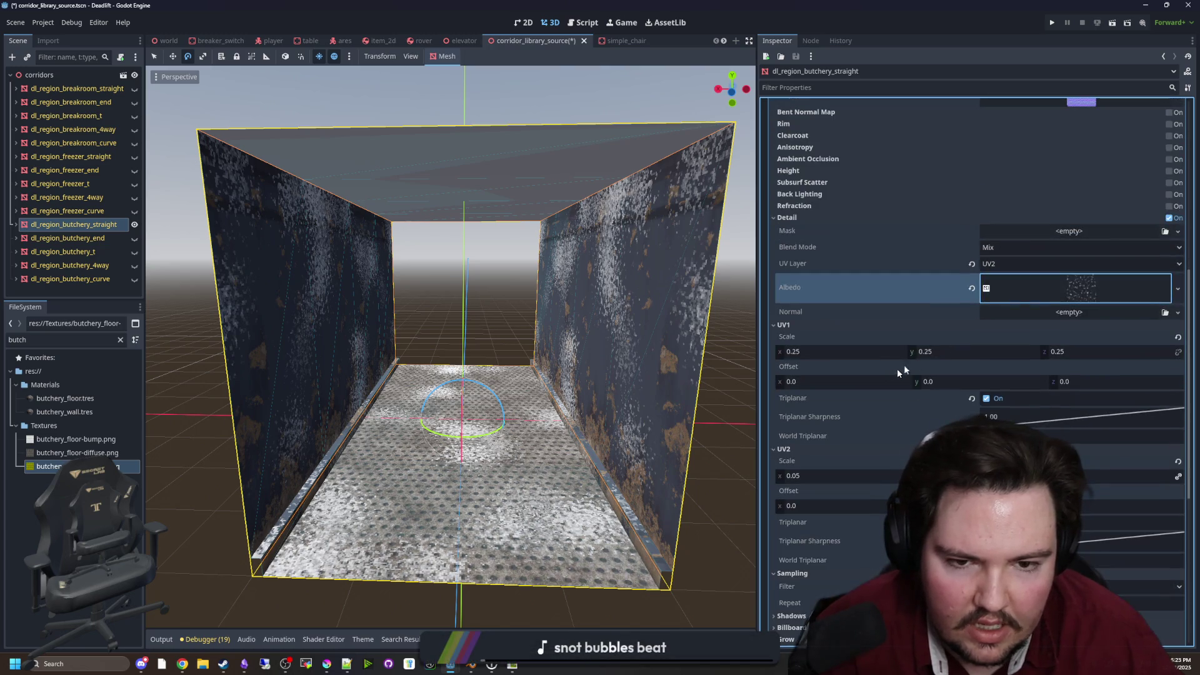
{"action": "left_click", "coordinate": [1075, 289]}
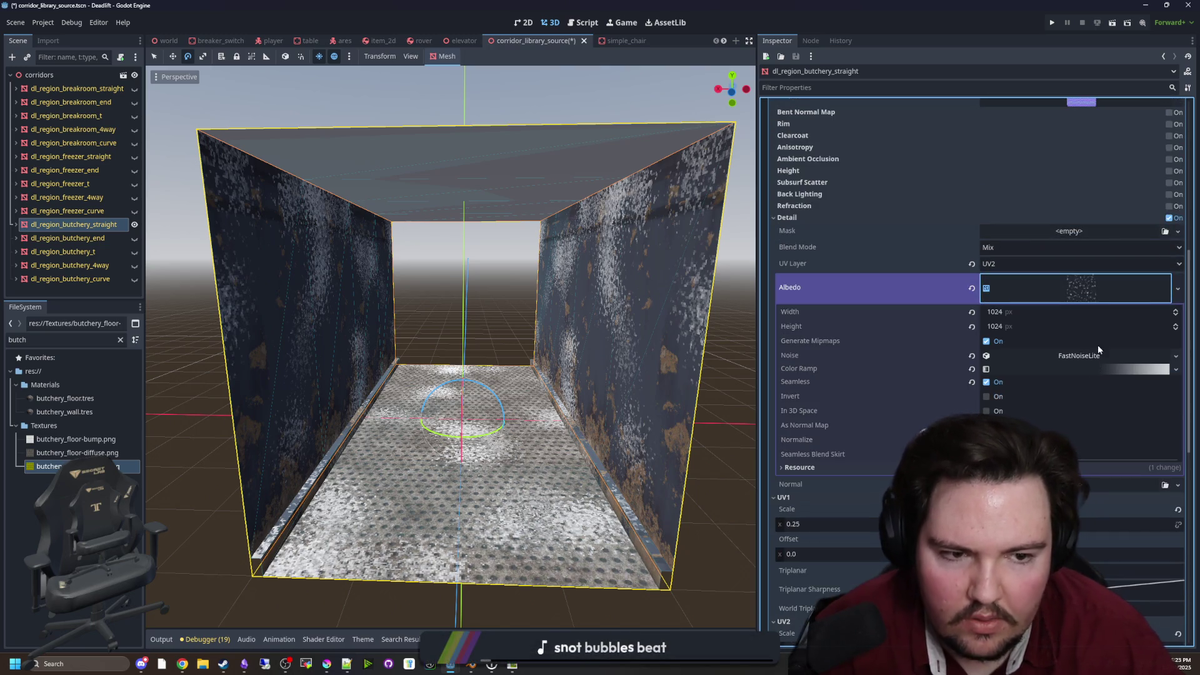
{"action": "left_click", "coordinate": [1091, 294]}
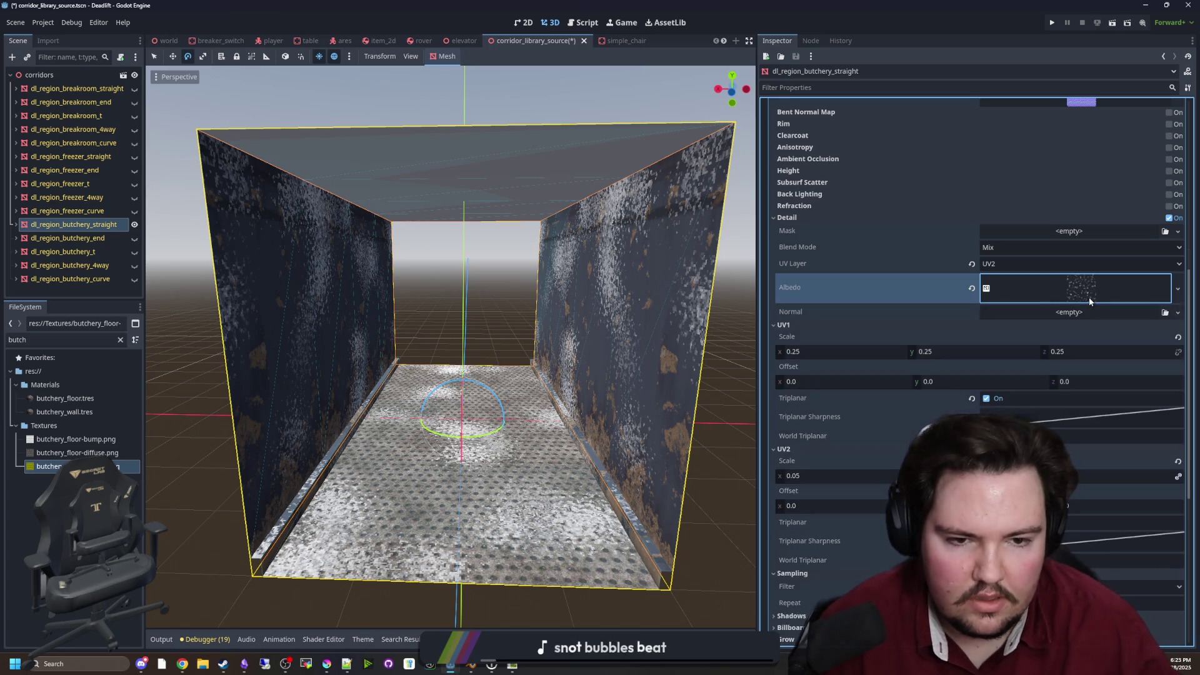
{"action": "right_click", "coordinate": [1091, 293]}
{"action": "left_click", "coordinate": [1138, 581]}
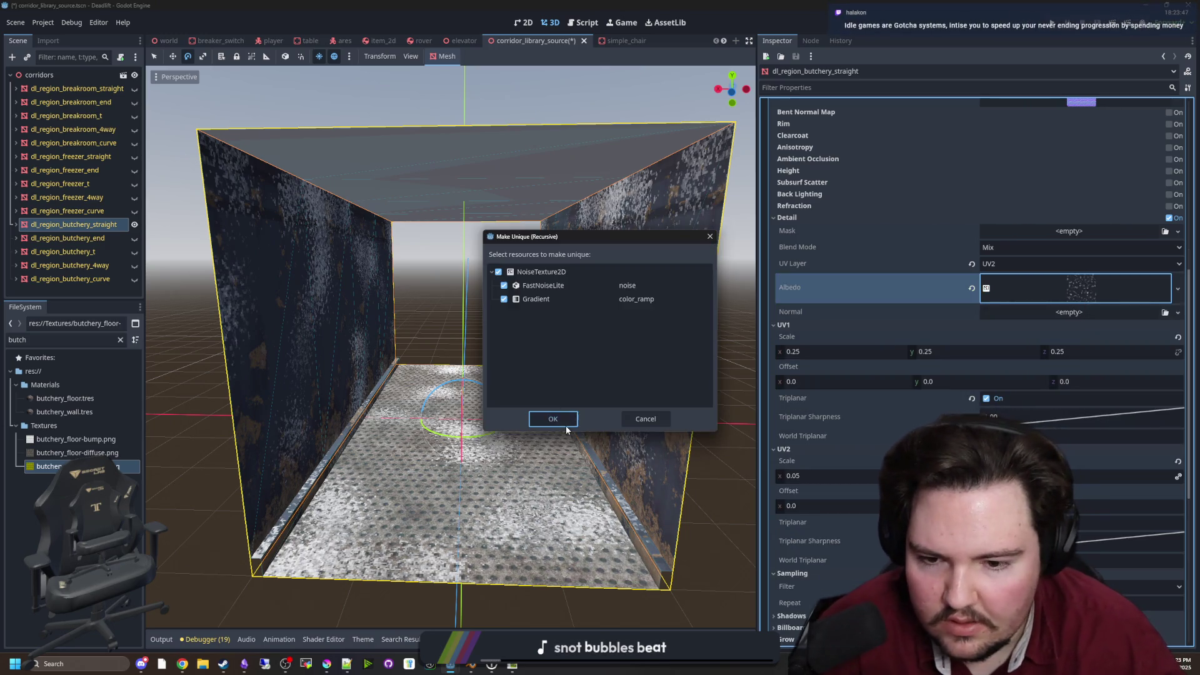
{"action": "left_click", "coordinate": [553, 419]}
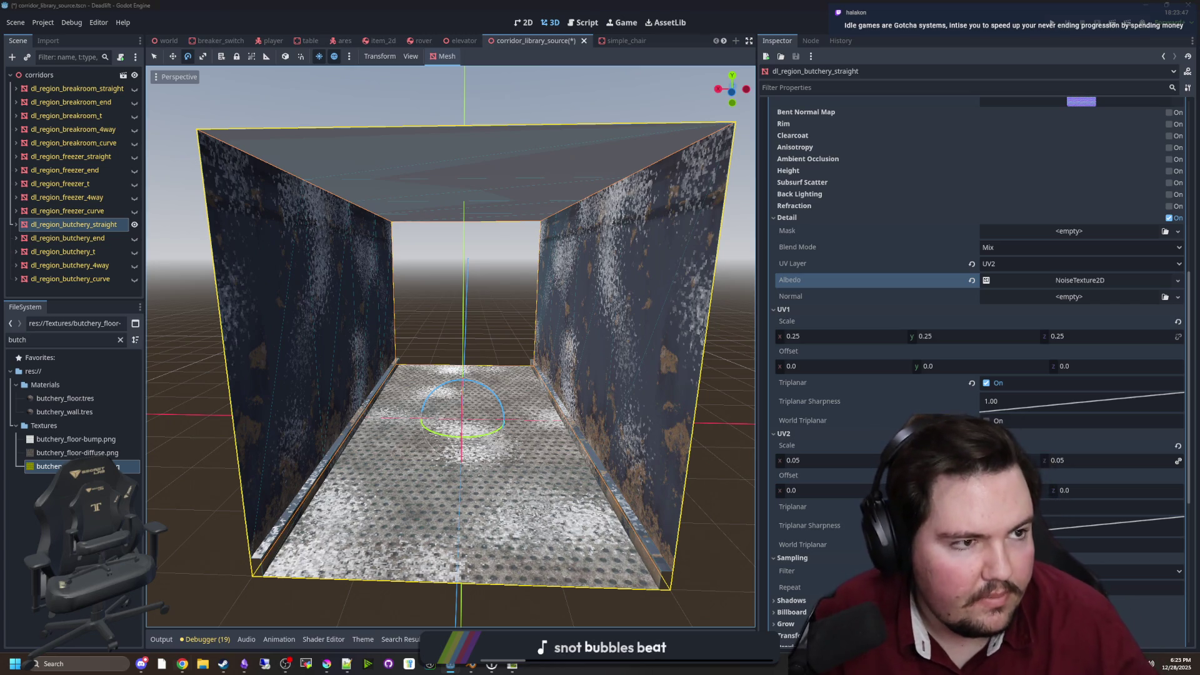
Google 'noita' and open its Steam store page in a maximized browser
{"action": "key", "text": "super+3"}
{"action": "type", "text": "noita"}
{"action": "key", "text": "Return"}
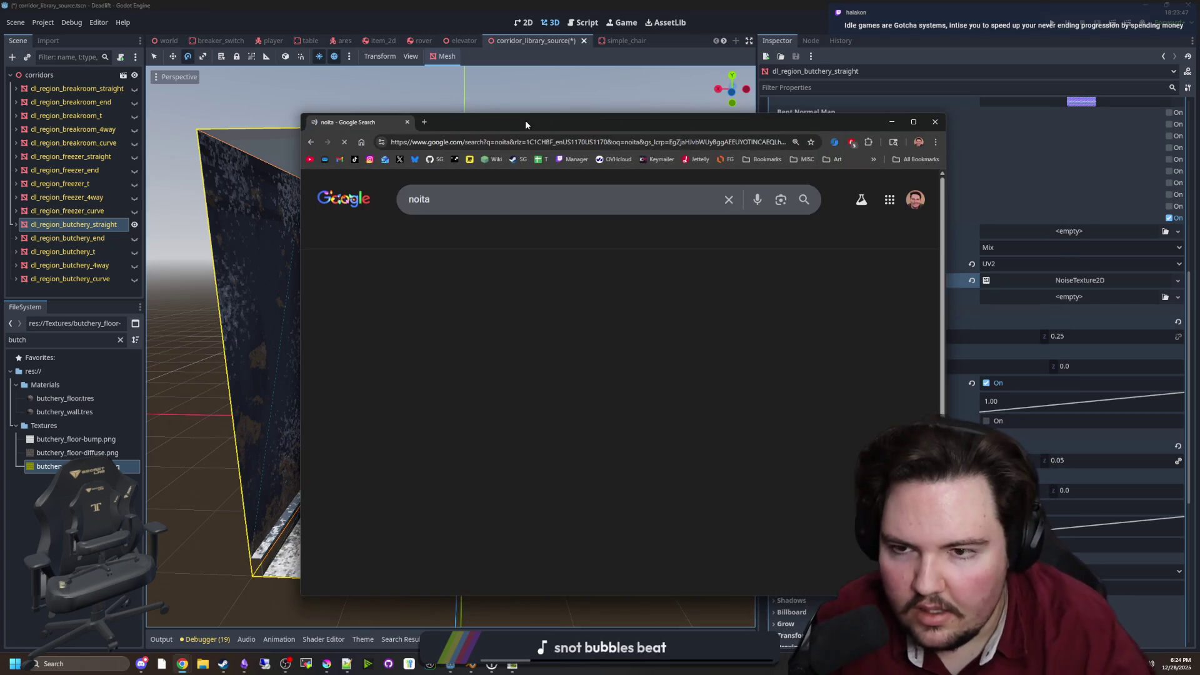
{"action": "scroll", "coordinate": [436, 232], "scroll_direction": "down", "scroll_amount": 3}
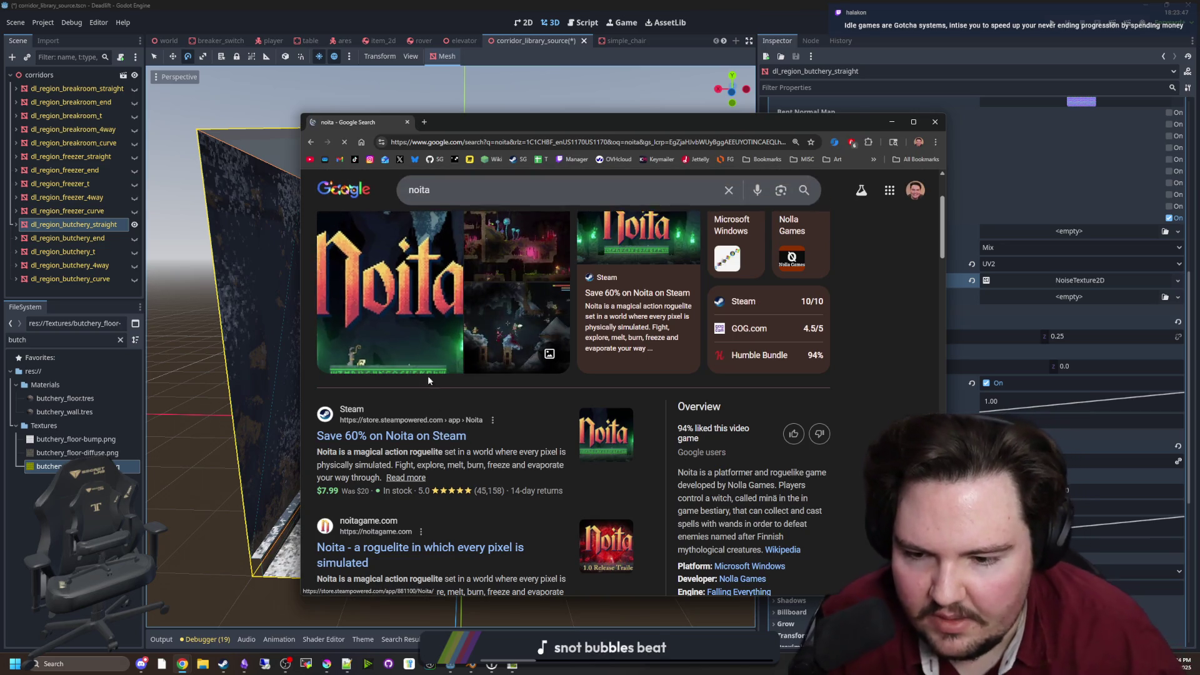
{"action": "left_click", "coordinate": [387, 437]}
{"action": "double_click", "coordinate": [579, 125]}
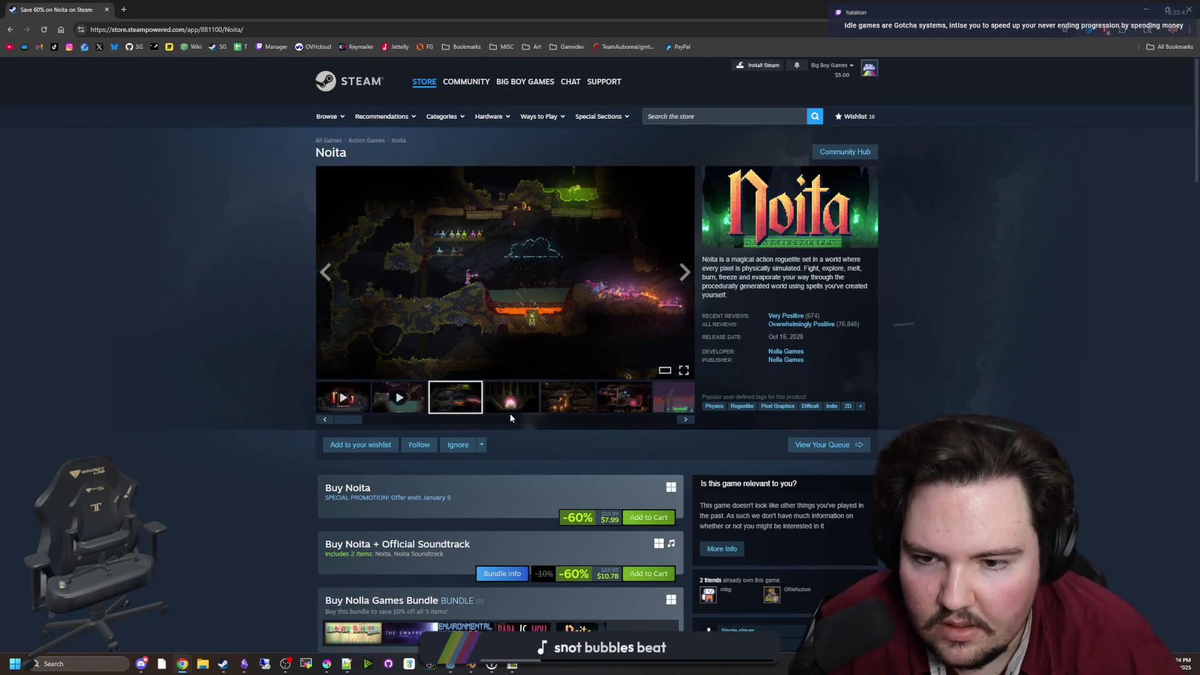
Open Noita's screenshot gallery full size and page through to the icy cave shot
{"action": "left_click", "coordinate": [531, 298]}
{"action": "left_click", "coordinate": [1057, 351]}
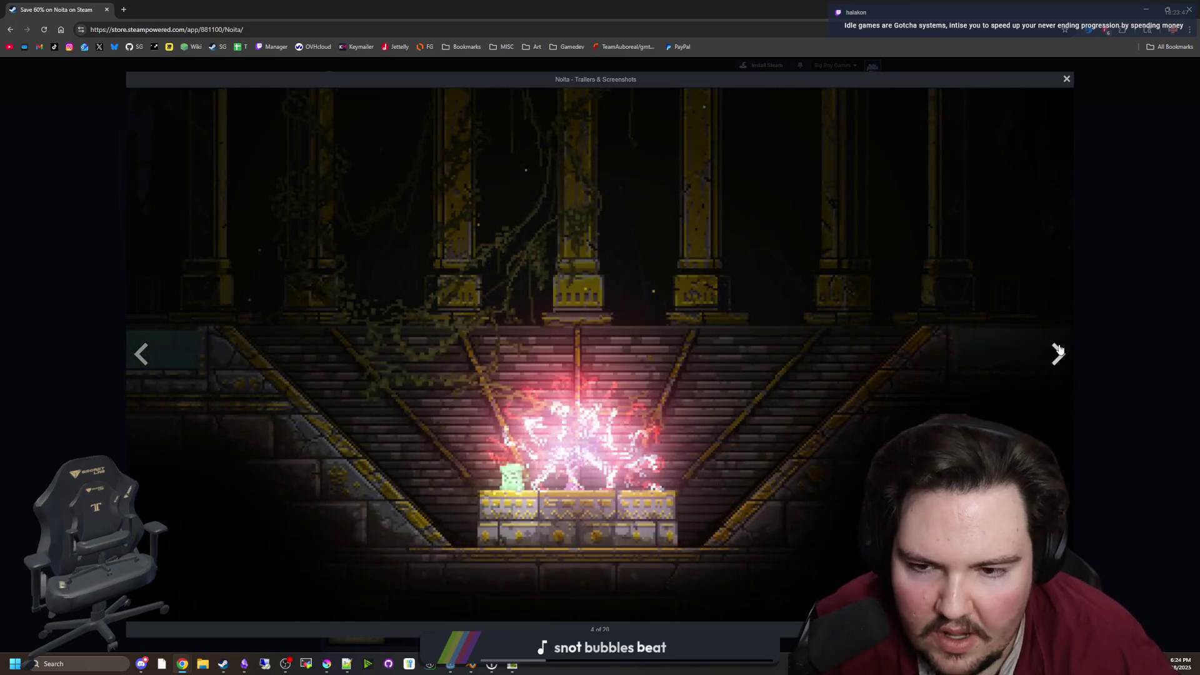
{"action": "left_click", "coordinate": [1058, 350]}
{"action": "left_click", "coordinate": [1059, 350]}
{"action": "left_click", "coordinate": [1058, 350]}
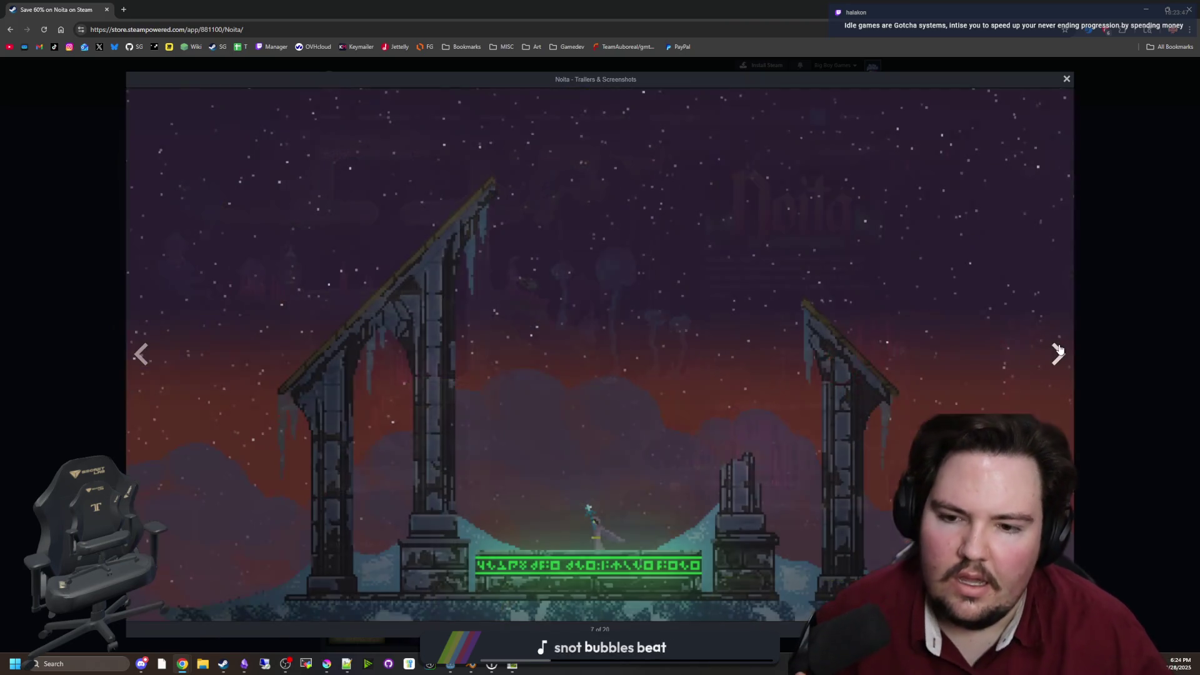
{"action": "left_click", "coordinate": [1059, 350]}
{"action": "left_click", "coordinate": [1058, 351]}
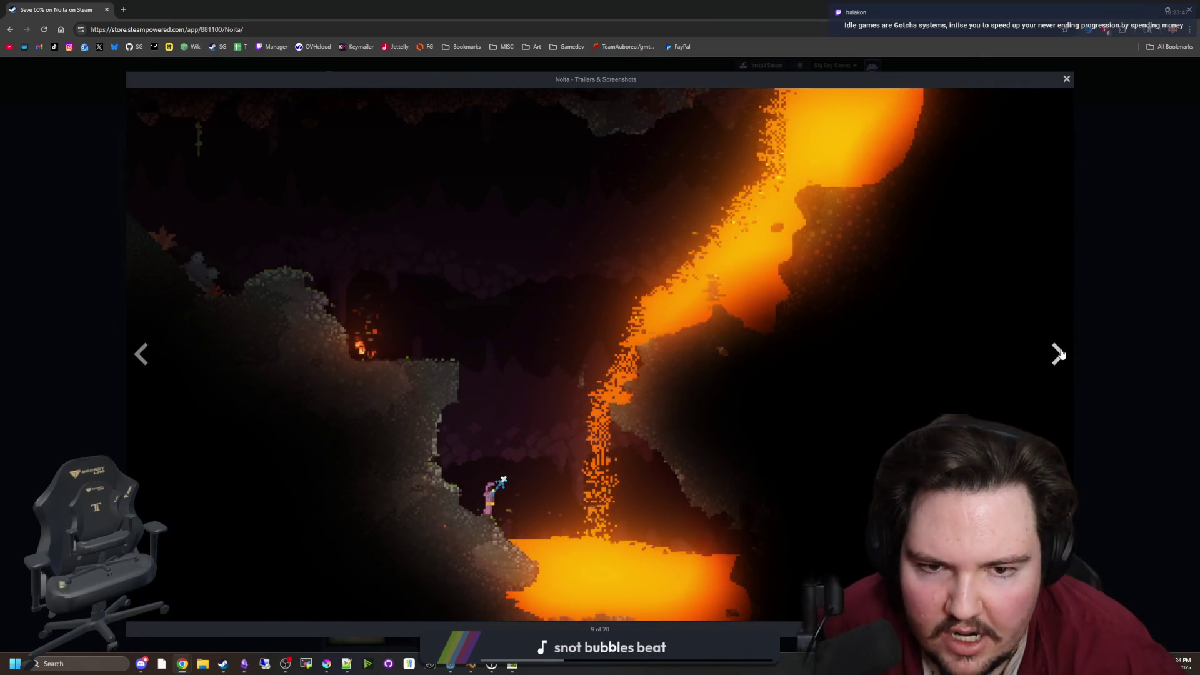
{"action": "left_click", "coordinate": [1058, 351]}
{"action": "left_click", "coordinate": [1056, 354]}
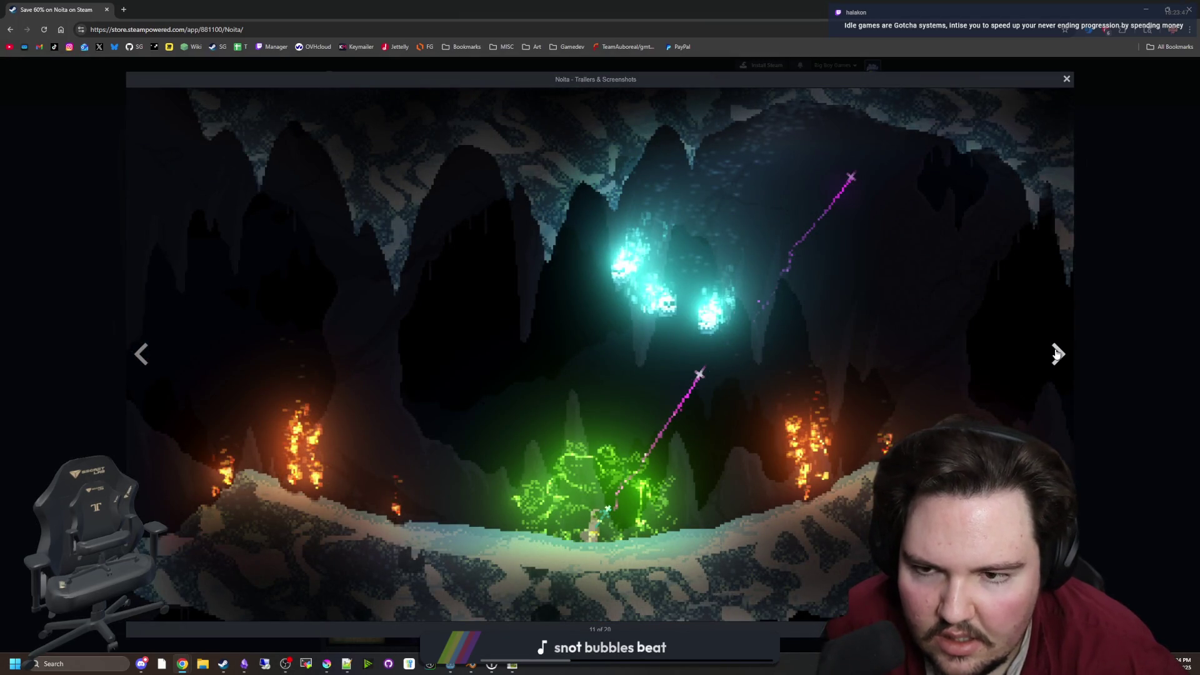
{"action": "left_click", "coordinate": [1056, 354]}
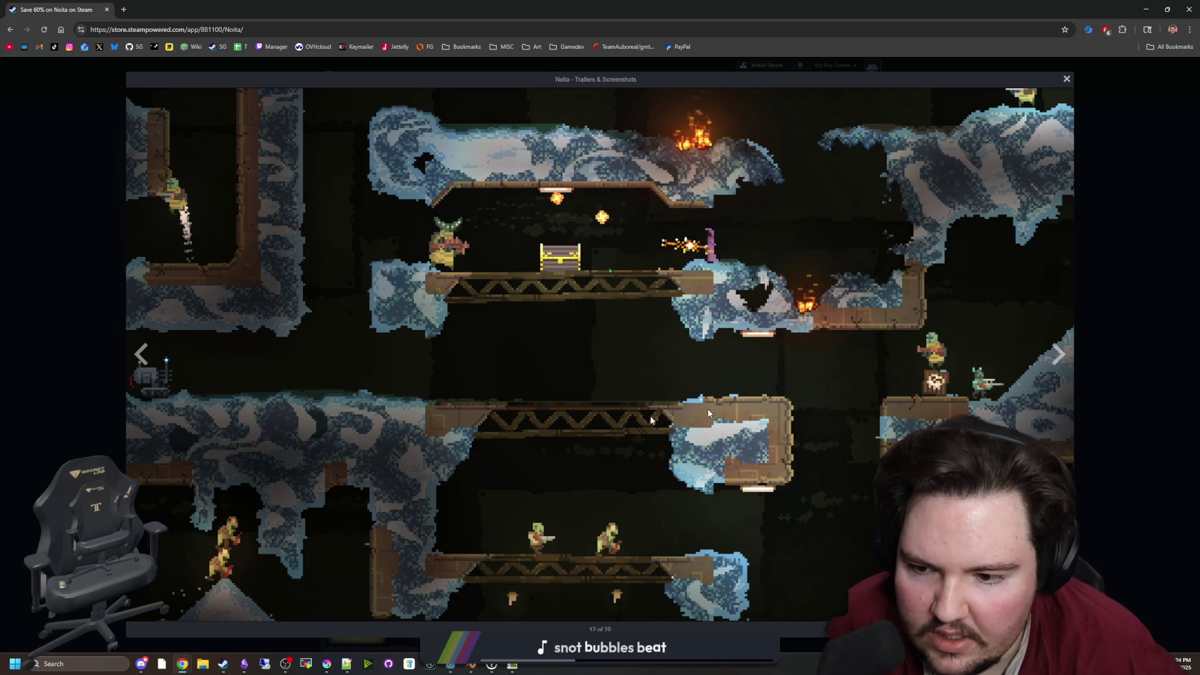
{"action": "left_click", "coordinate": [1056, 355]}
{"action": "left_click", "coordinate": [1057, 355]}
{"action": "left_click", "coordinate": [1057, 355]}
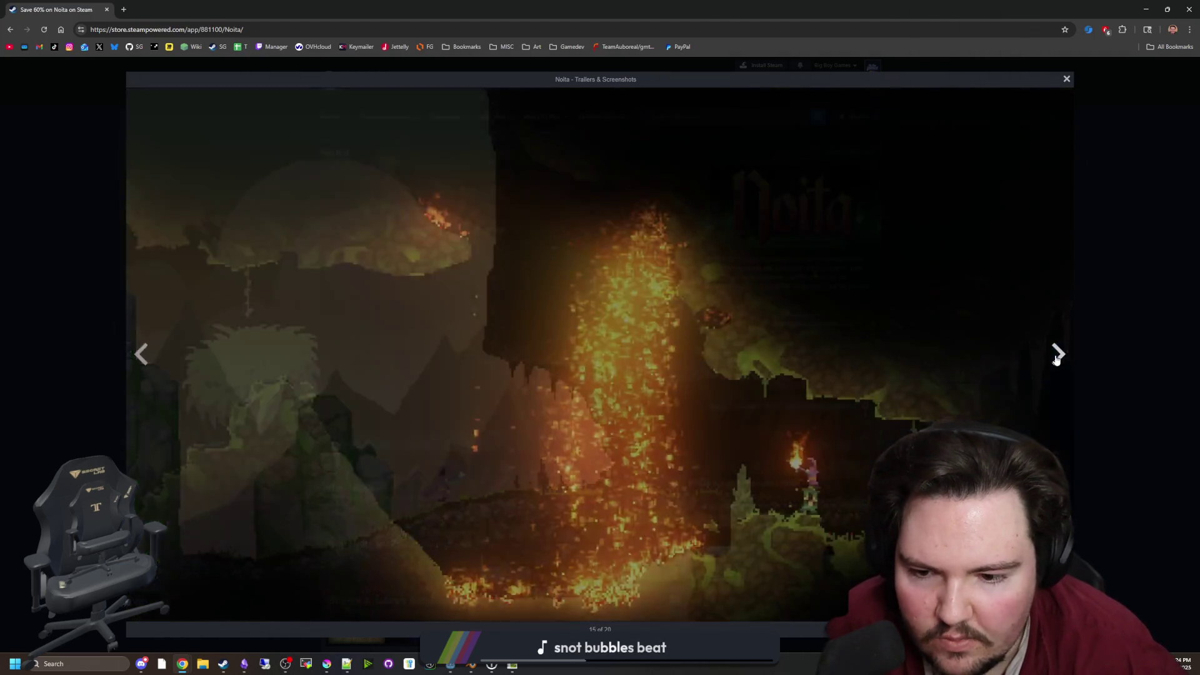
{"action": "left_click", "coordinate": [1056, 355]}
{"action": "left_click", "coordinate": [1057, 355]}
{"action": "left_click", "coordinate": [1057, 355]}
{"action": "left_click", "coordinate": [1056, 355]}
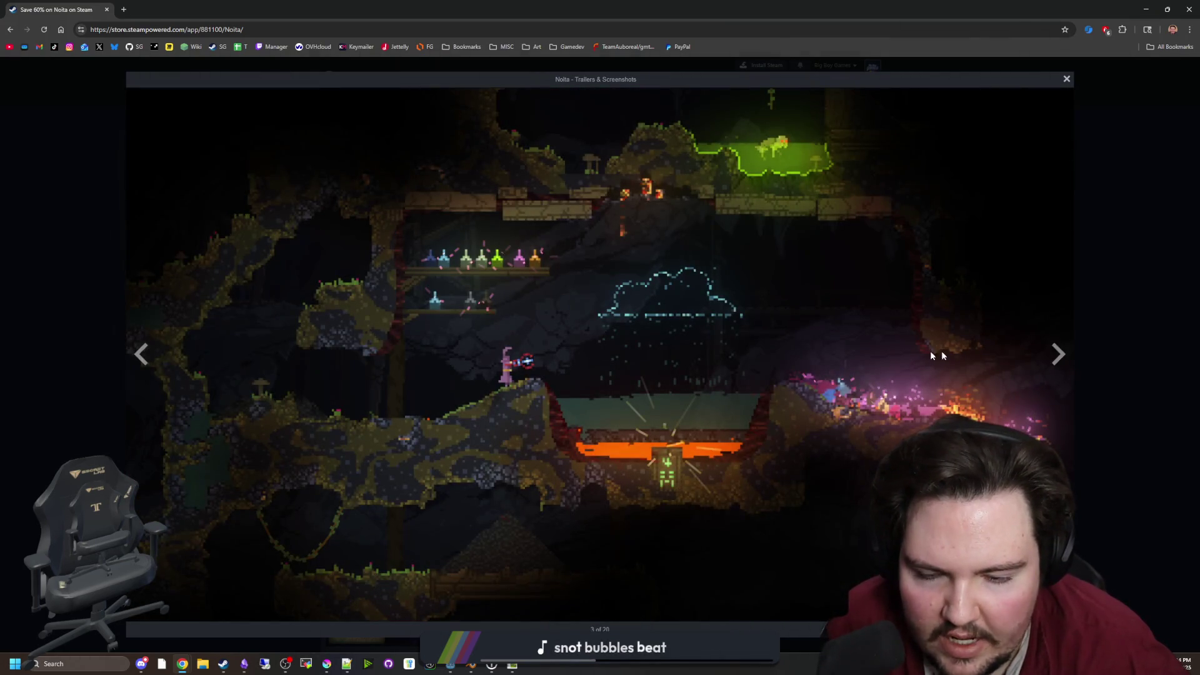
{"action": "left_click", "coordinate": [1058, 355]}
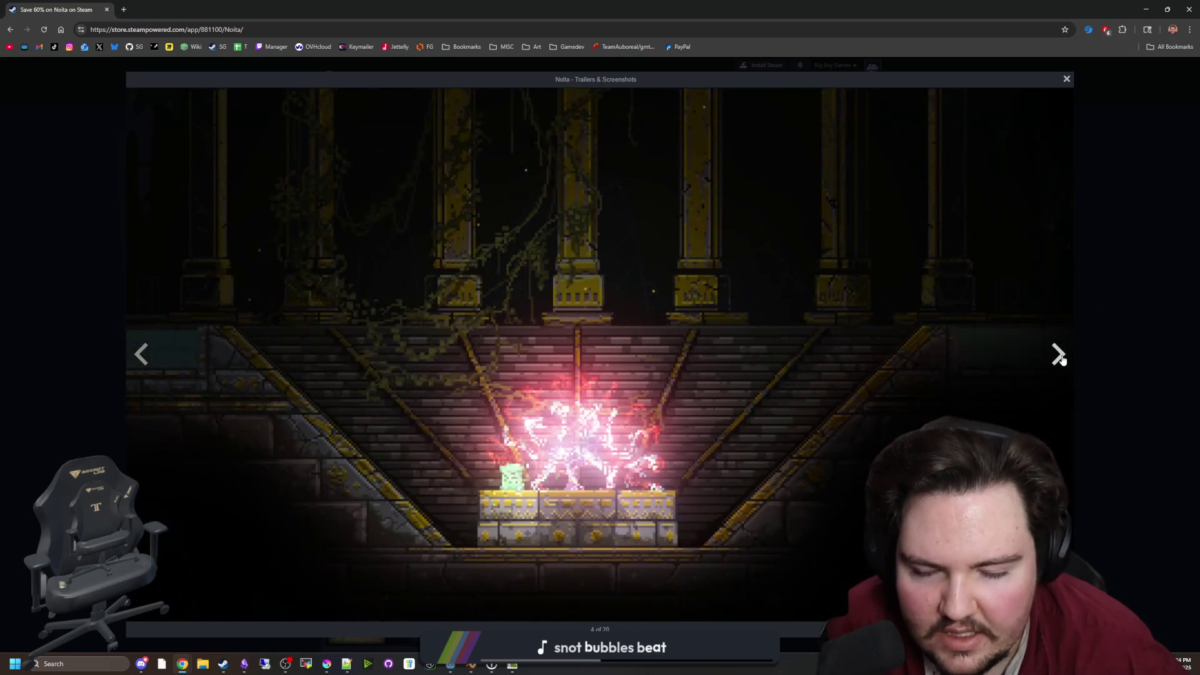
{"action": "left_click", "coordinate": [1060, 356]}
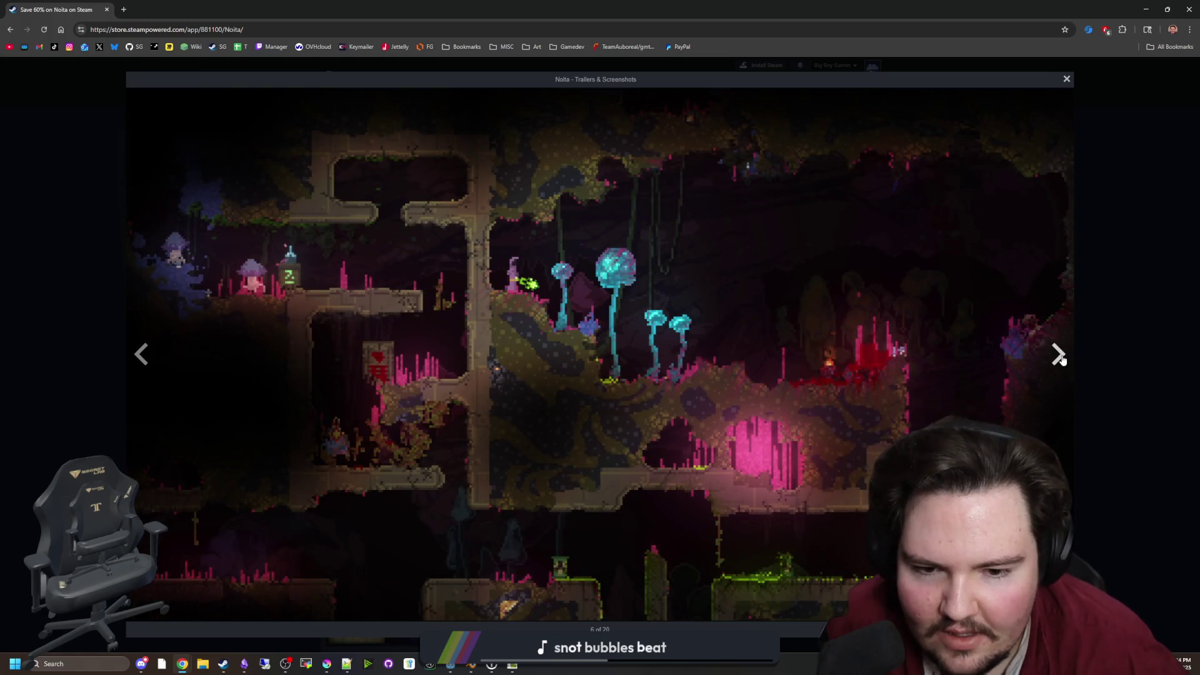
{"action": "left_click", "coordinate": [1058, 355]}
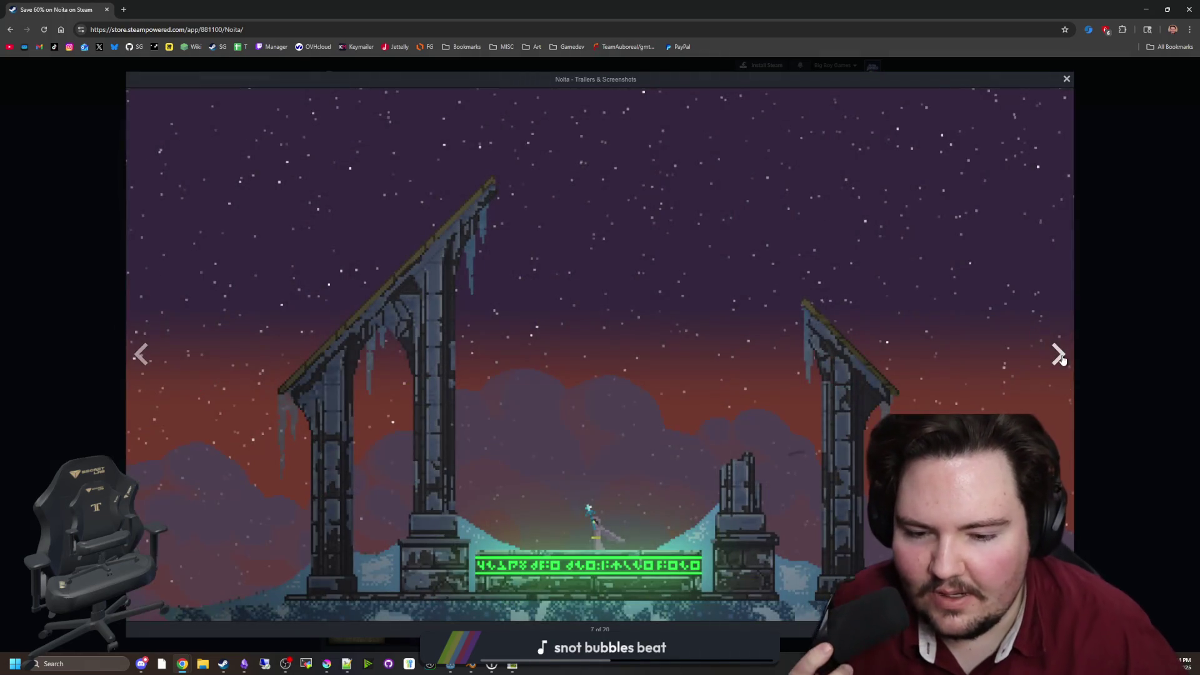
{"action": "left_click", "coordinate": [1061, 357]}
{"action": "left_click", "coordinate": [1060, 356]}
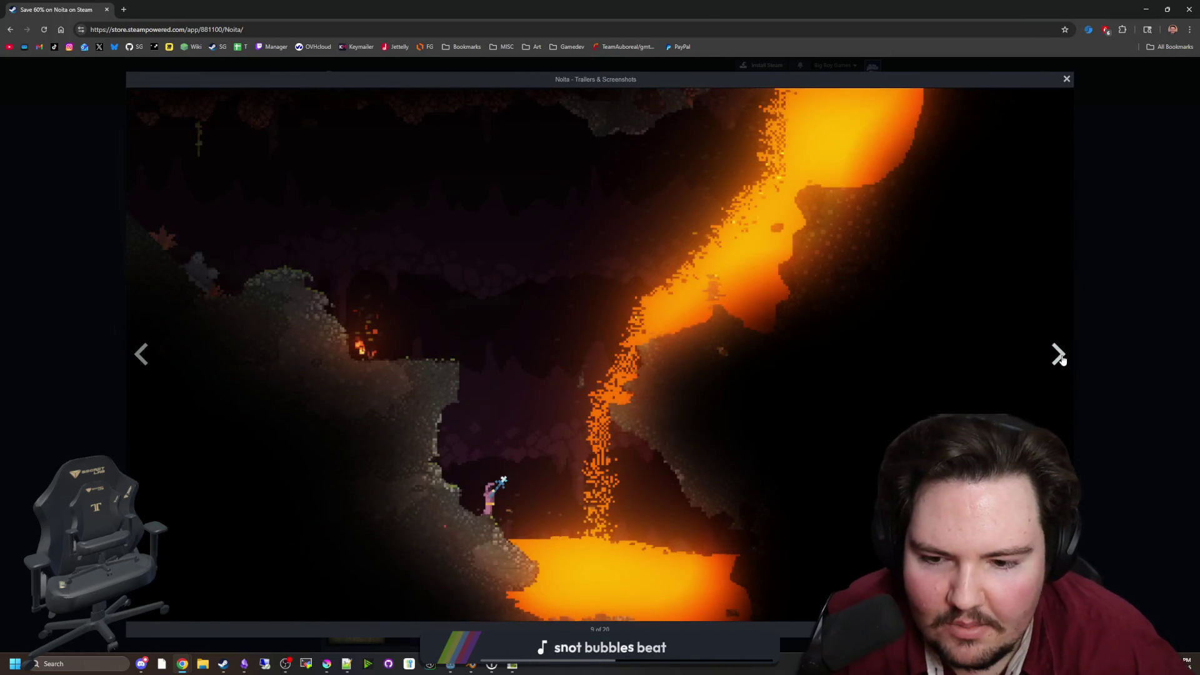
{"action": "left_click", "coordinate": [1060, 356]}
Advance to screenshot 13 of 20, close the gallery, and move the browser aside
{"action": "left_click", "coordinate": [1060, 356]}
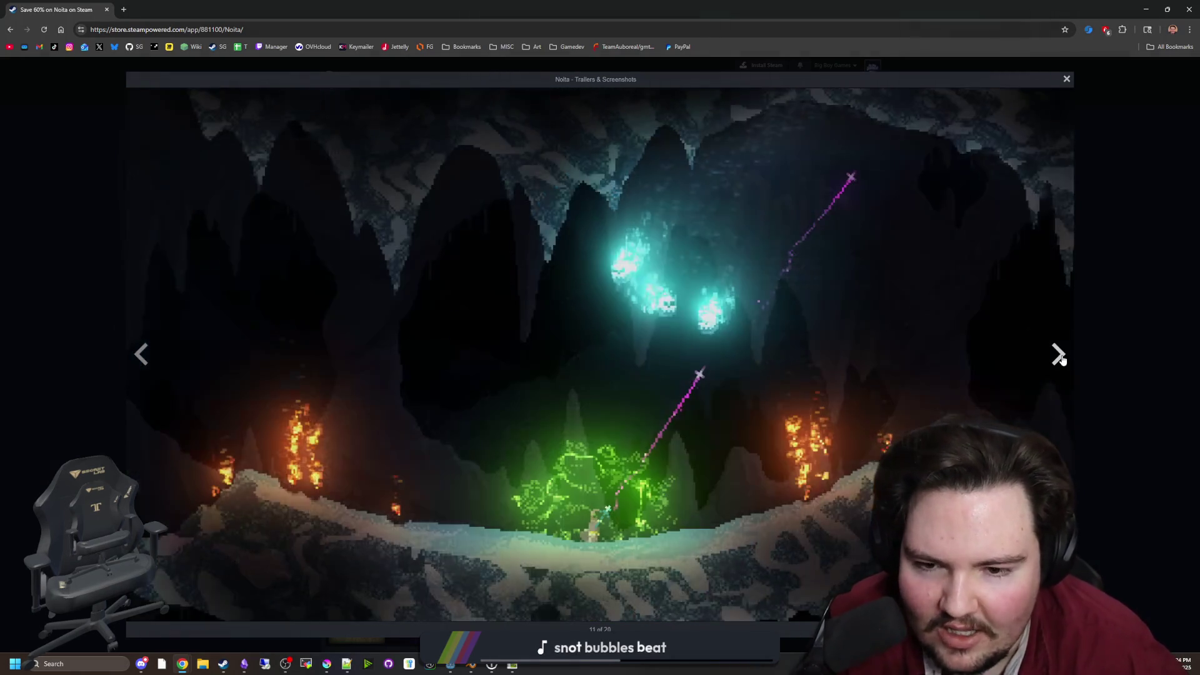
{"action": "left_click", "coordinate": [1060, 356]}
{"action": "left_click", "coordinate": [1060, 356]}
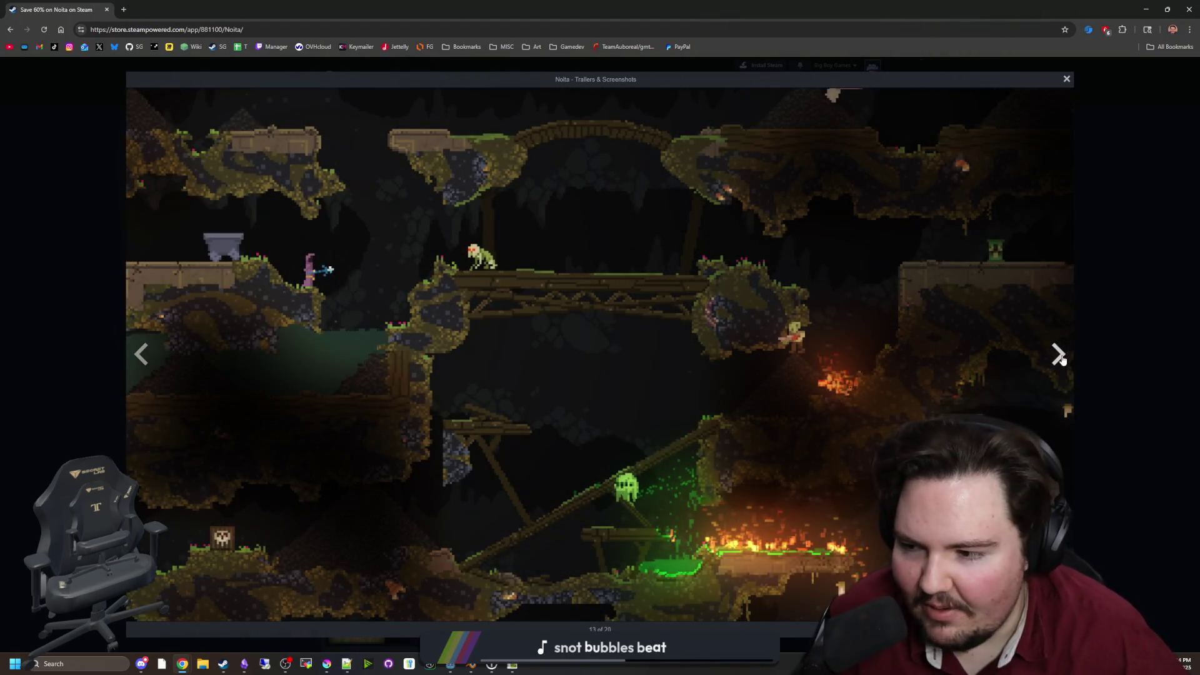
{"action": "left_click", "coordinate": [1105, 305]}
{"action": "mouse_move", "coordinate": [450, 10]}
{"action": "left_mouse_down"}
{"action": "mouse_move", "coordinate": [895, 250]}
{"action": "mouse_move", "coordinate": [1199, 250]}
{"action": "left_mouse_up"}
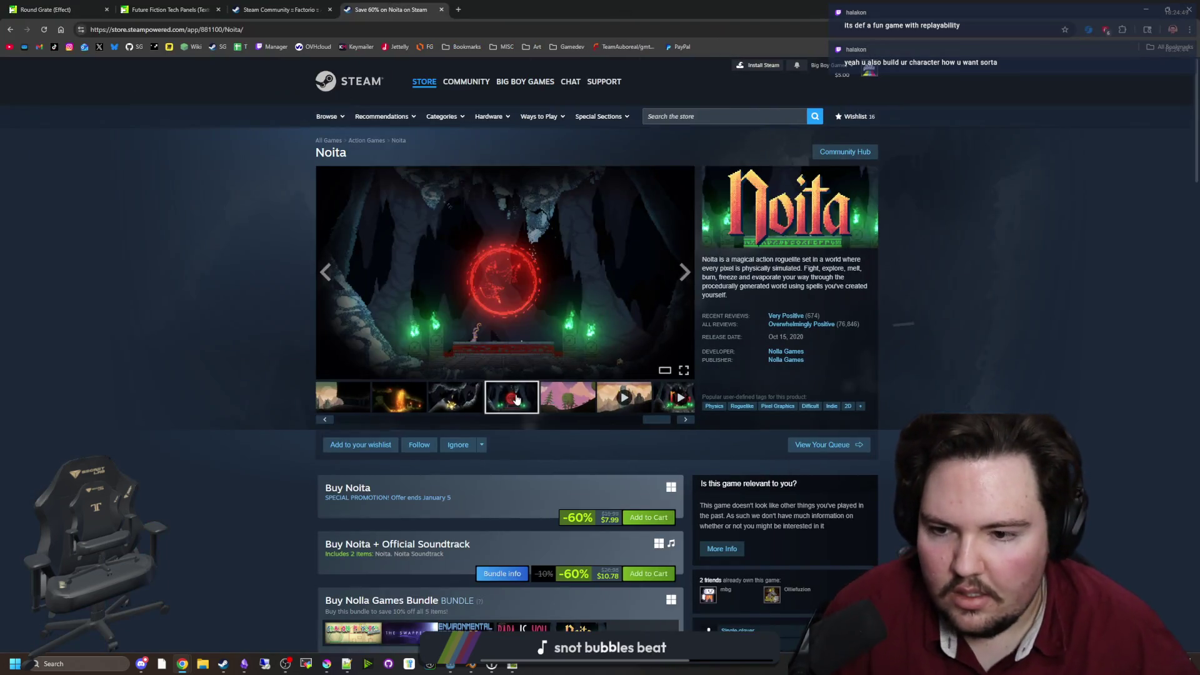
Bring the Noita store page forward with the pink mountain screenshot selected
{"action": "left_click", "coordinate": [566, 397]}
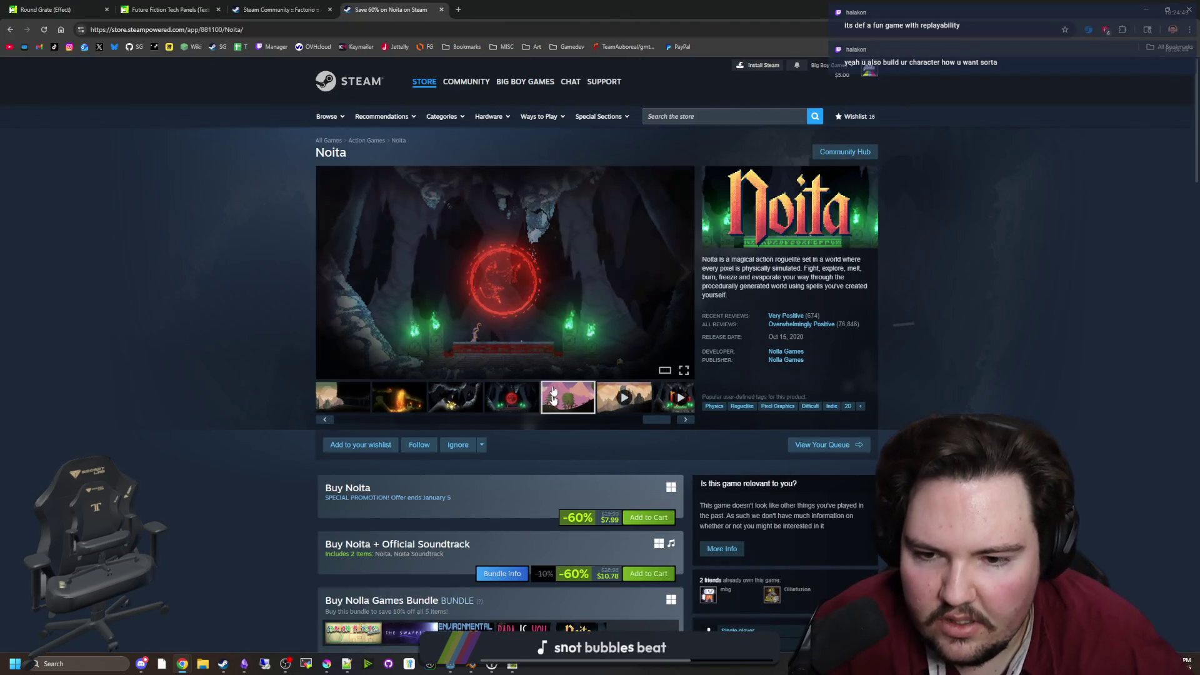
Open the pink mountain screenshot full size and flip through to the snowy cave
{"action": "left_click", "coordinate": [543, 295]}
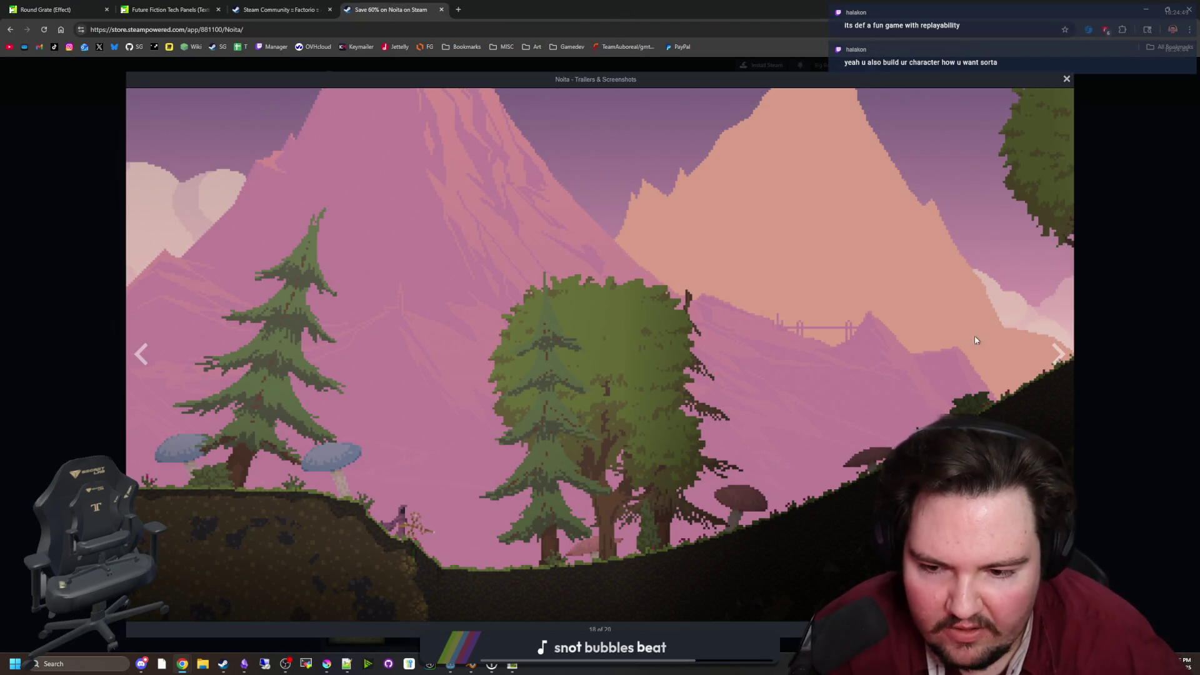
{"action": "left_click", "coordinate": [1060, 355]}
{"action": "left_click", "coordinate": [1061, 354]}
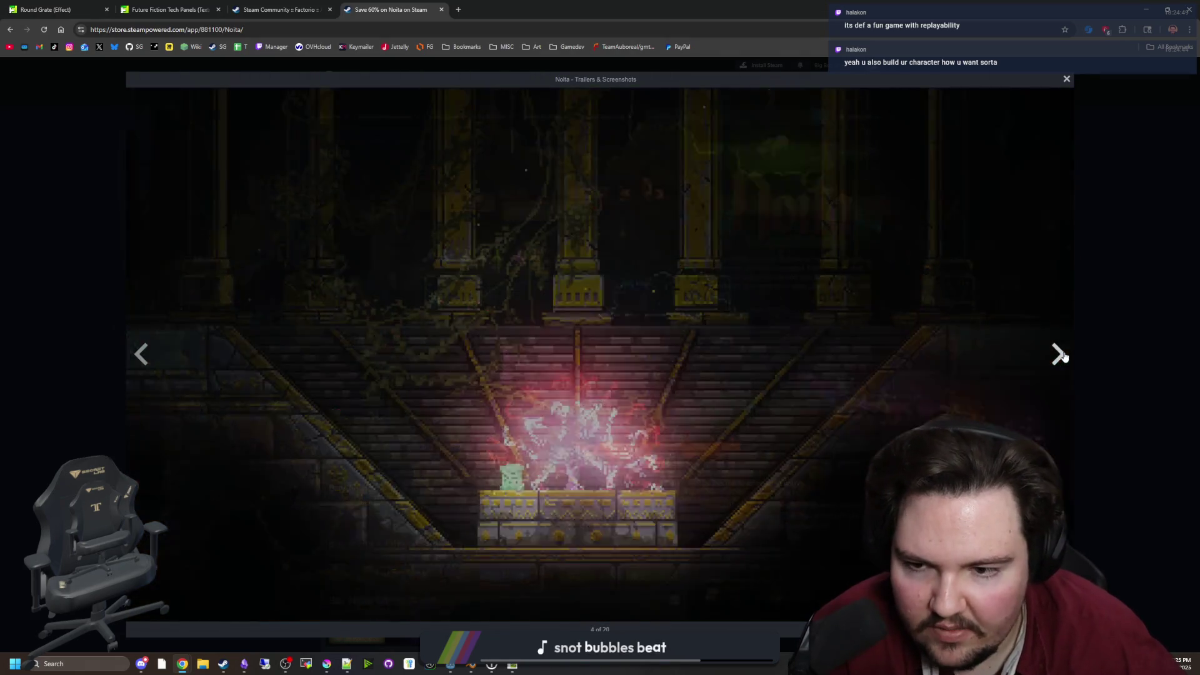
{"action": "left_click", "coordinate": [1061, 354]}
{"action": "left_click", "coordinate": [1061, 354]}
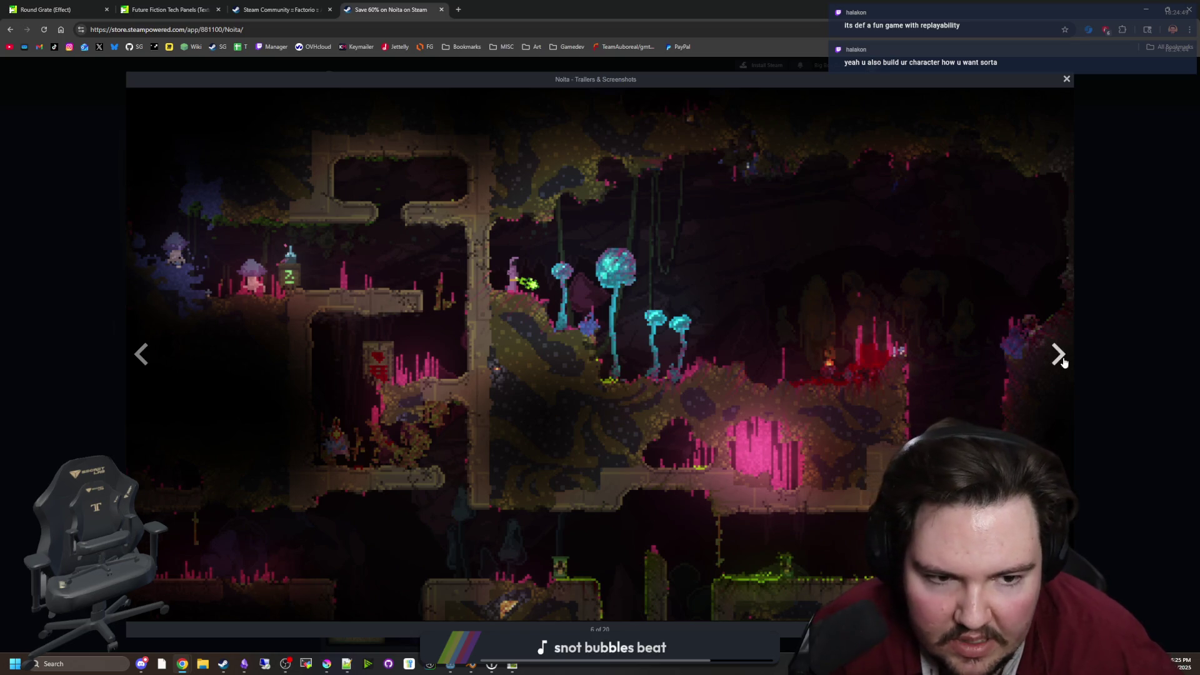
{"action": "left_click", "coordinate": [1060, 355]}
{"action": "left_click", "coordinate": [1061, 356]}
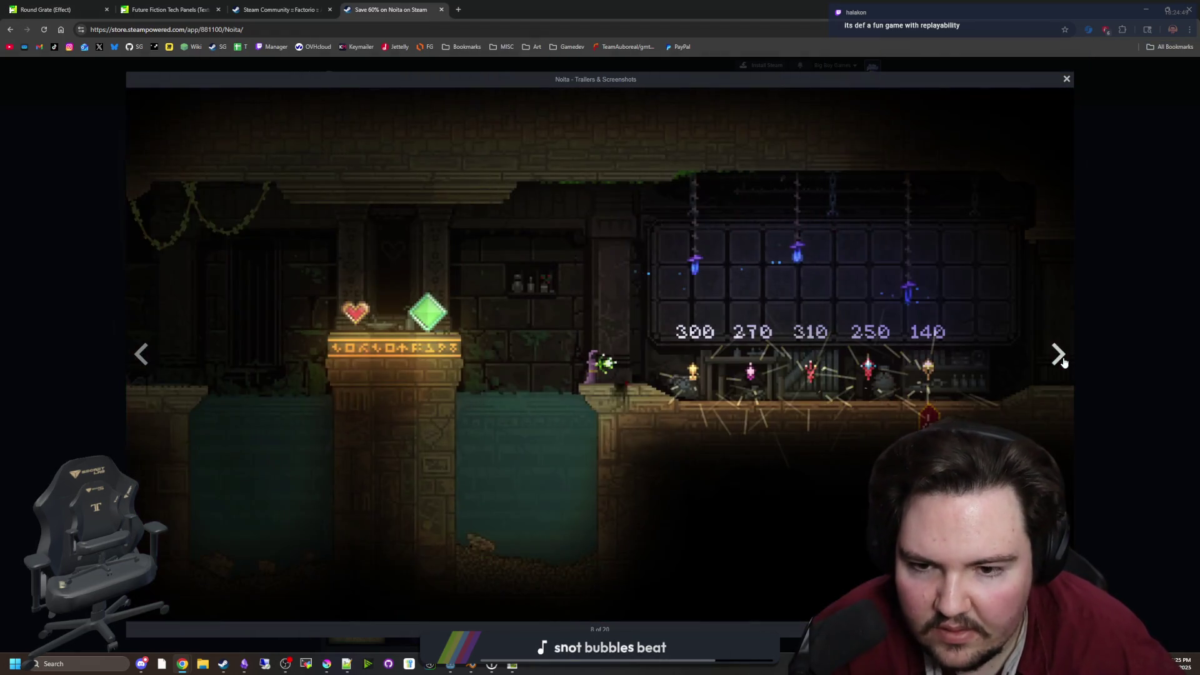
{"action": "left_click", "coordinate": [1061, 356]}
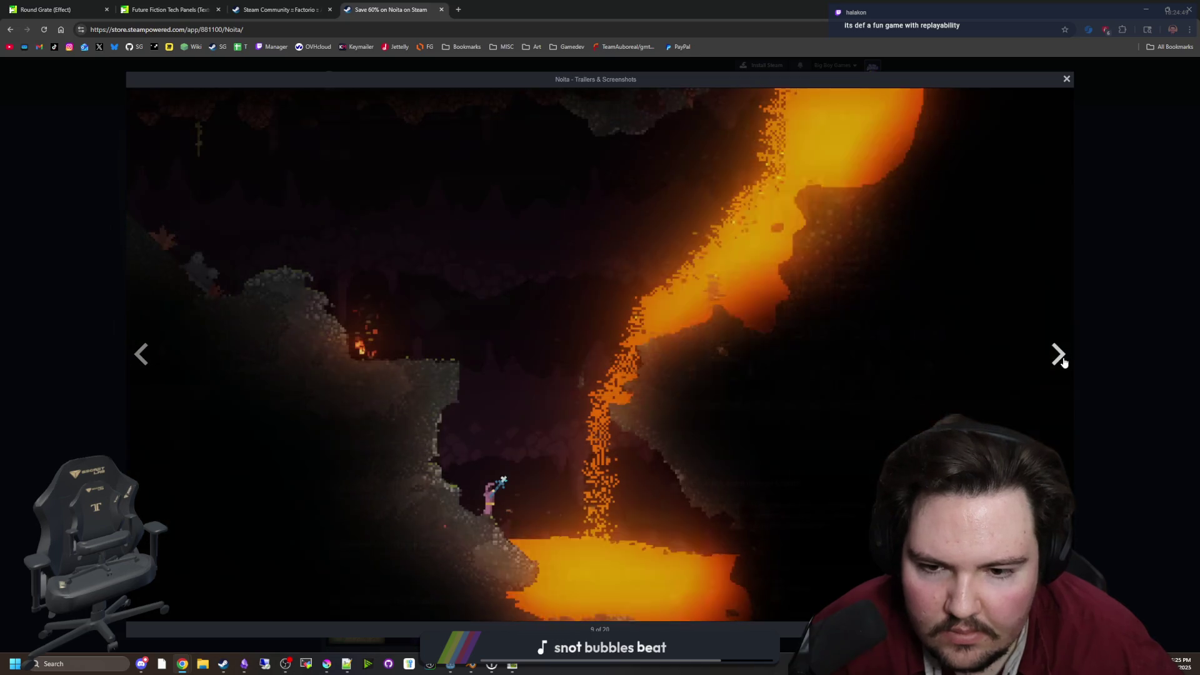
{"action": "left_click", "coordinate": [1061, 356]}
Continue to the snowy cave battle screenshot, close the gallery, and return to Godot
{"action": "left_click", "coordinate": [1061, 355]}
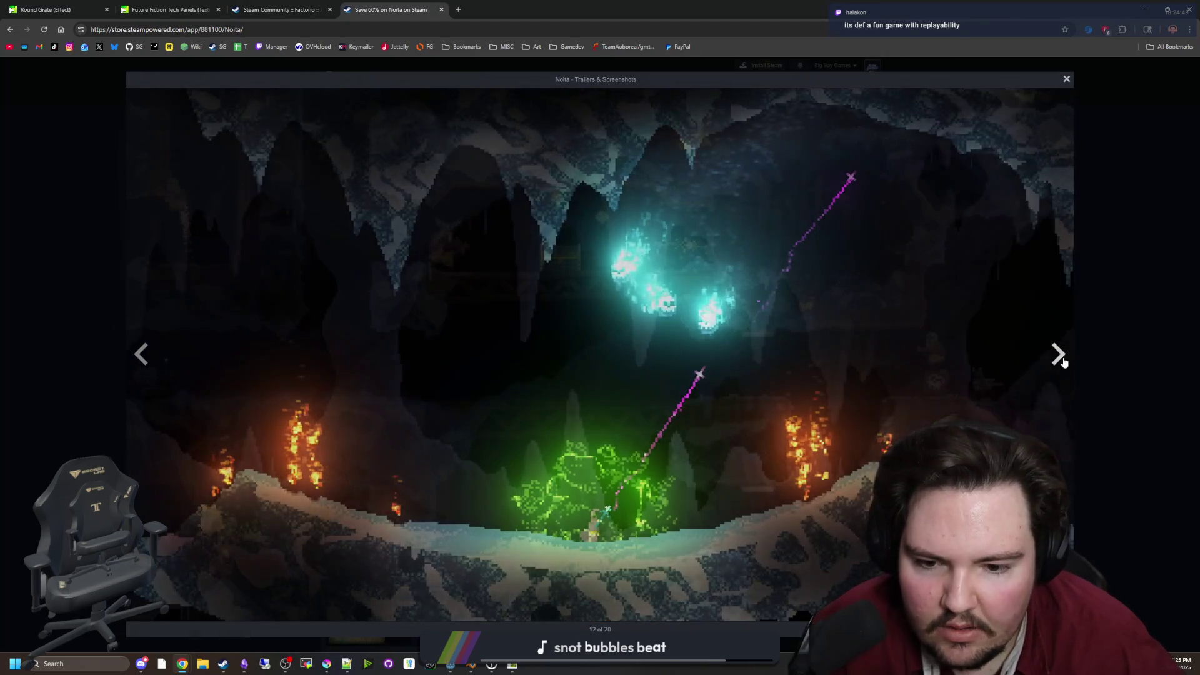
{"action": "left_click", "coordinate": [1061, 356]}
{"action": "left_click", "coordinate": [1061, 355]}
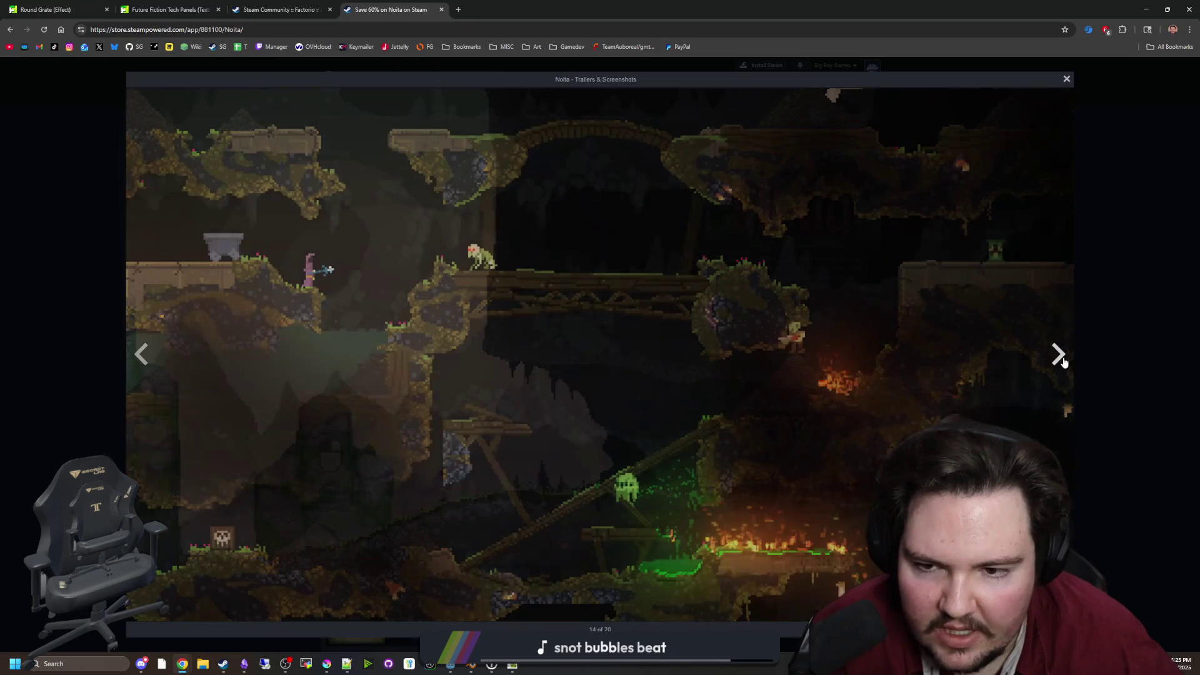
{"action": "left_click", "coordinate": [1060, 356]}
{"action": "left_click", "coordinate": [1060, 357]}
{"action": "left_click", "coordinate": [1061, 358]}
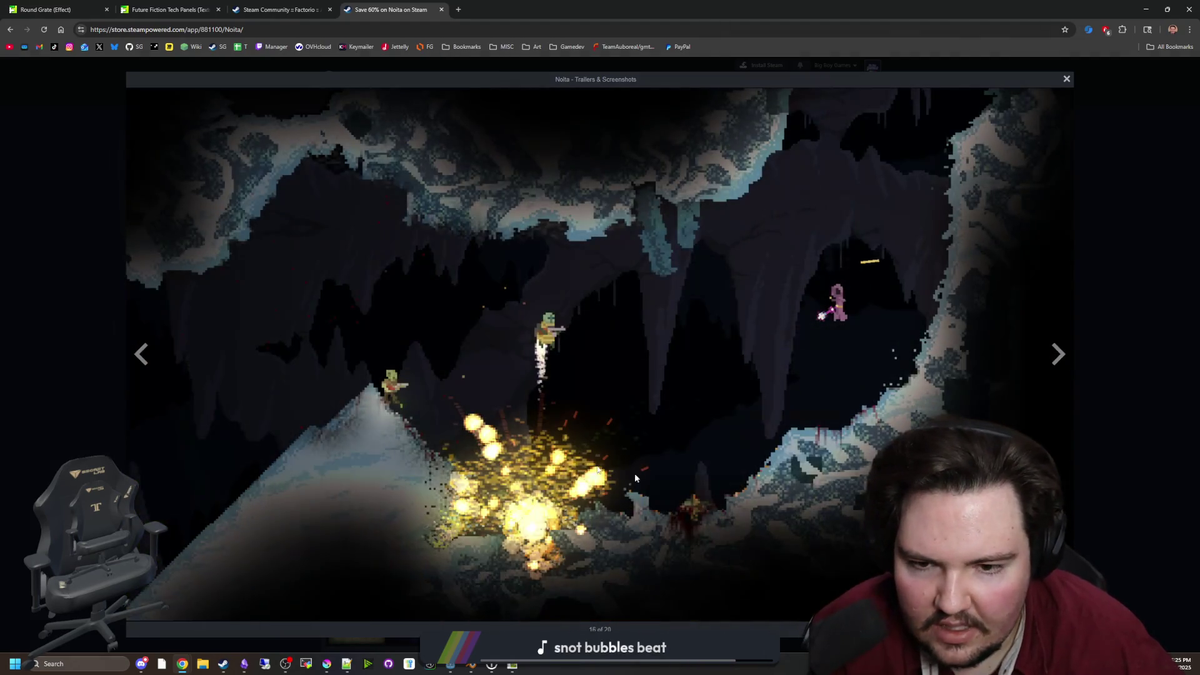
{"action": "left_click", "coordinate": [1088, 270]}
{"action": "key", "text": "alt+Tab"}
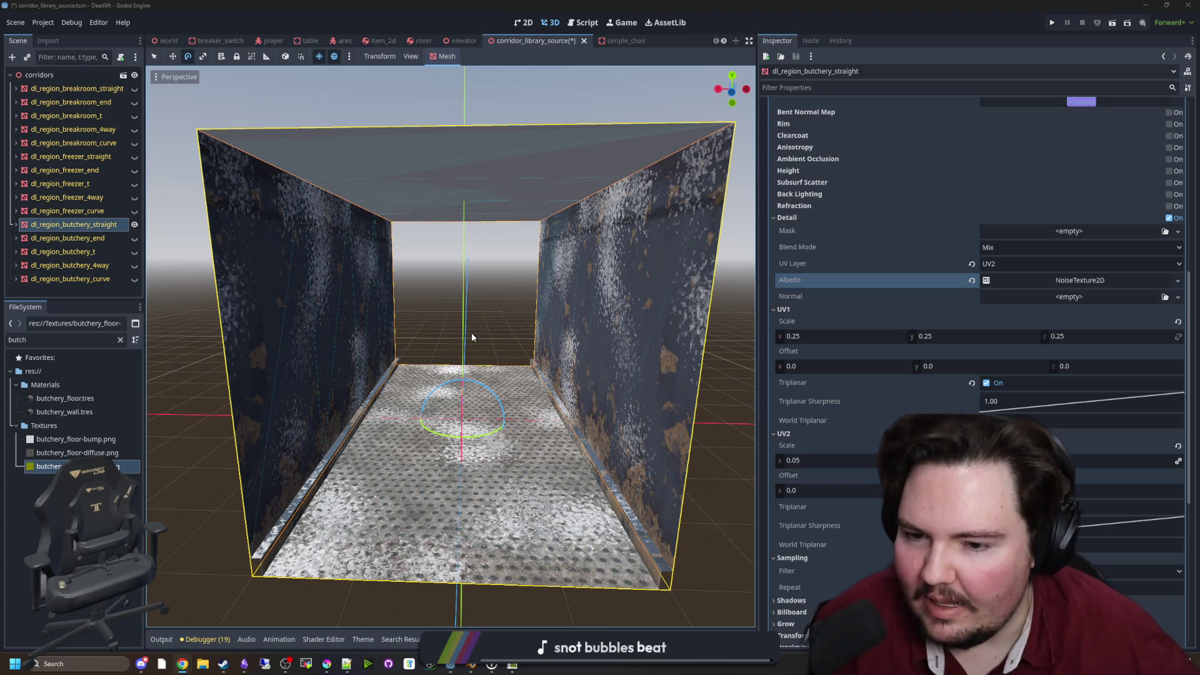
Zoom and look around inside the dl_region_butchery_straight corridor in the 3D viewport
{"action": "scroll", "coordinate": [471, 338], "scroll_direction": "down", "scroll_amount": 5}
{"action": "scroll", "coordinate": [472, 336], "scroll_direction": "up", "scroll_amount": 5}
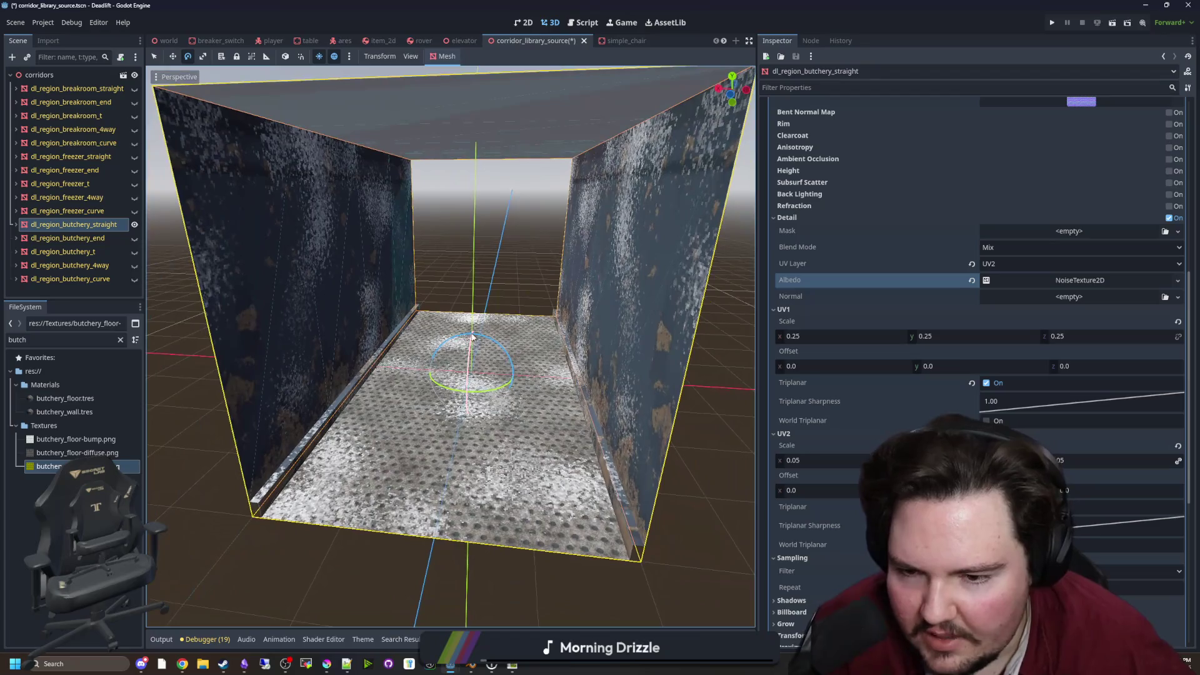
{"action": "mouse_move", "coordinate": [471, 336]}
{"action": "left_mouse_down"}
{"action": "mouse_move", "coordinate": [764, 331]}
{"action": "mouse_move", "coordinate": [535, 384]}
{"action": "left_mouse_up"}
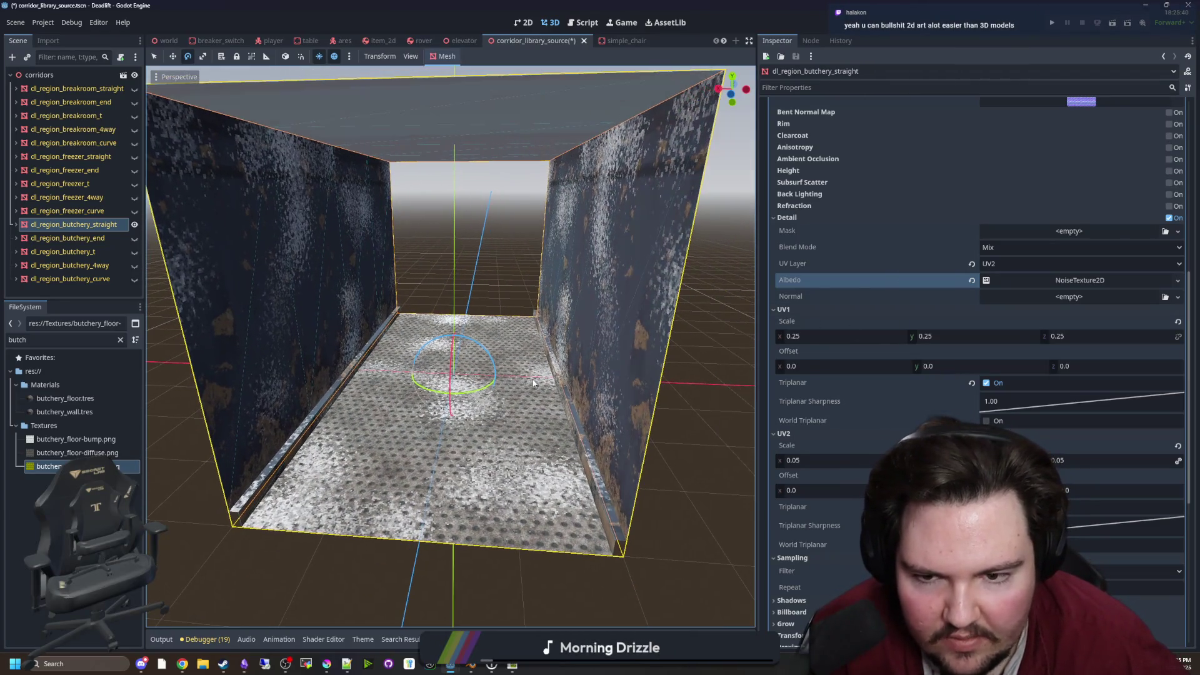
Open the detail albedo noise's Color Ramp and add a new stop, nudged slightly left
{"action": "left_click", "coordinate": [1064, 280]}
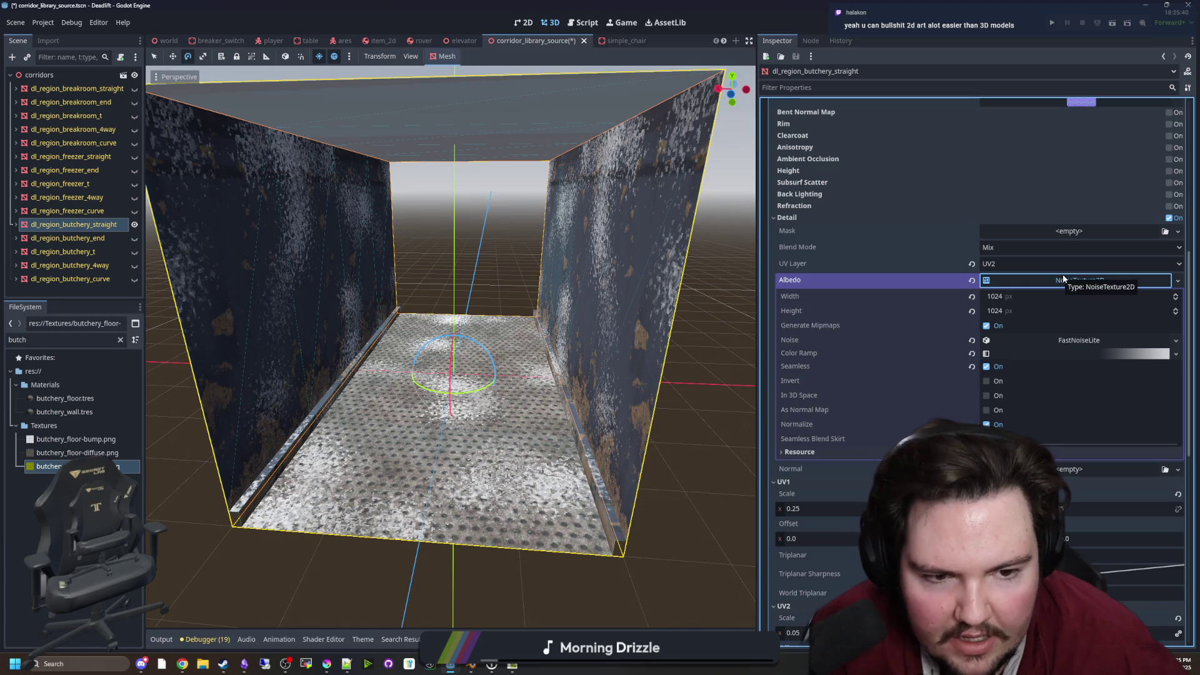
{"action": "left_click", "coordinate": [1065, 280]}
{"action": "left_click", "coordinate": [1064, 279]}
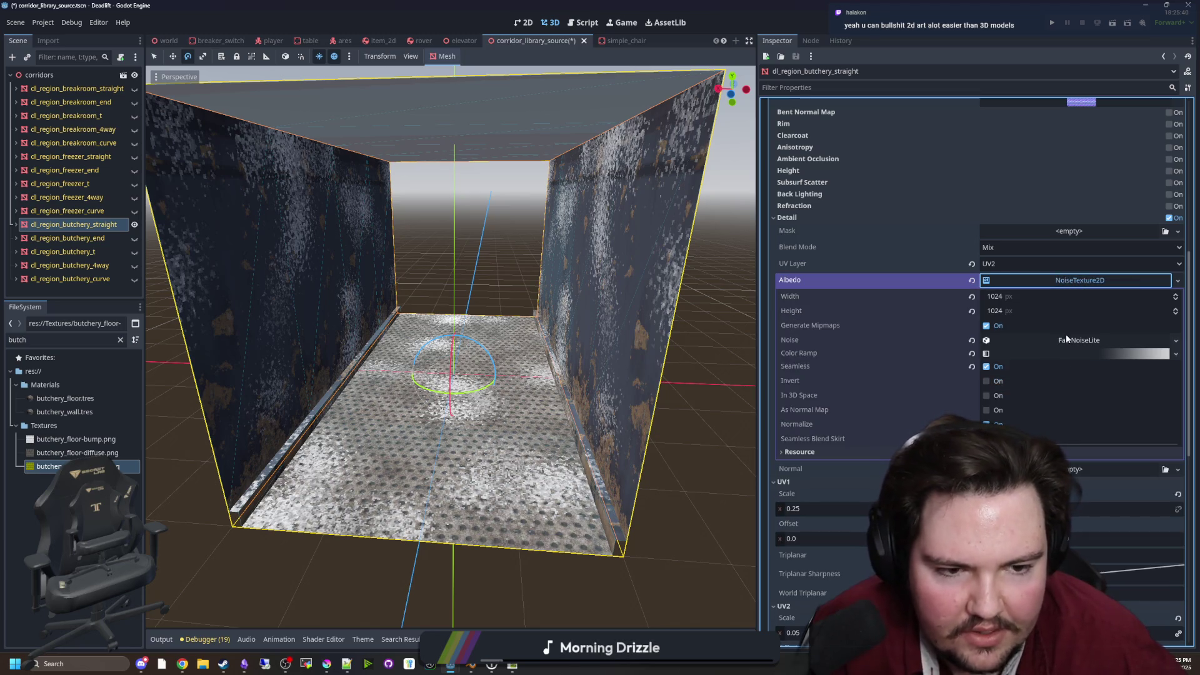
{"action": "left_click", "coordinate": [1066, 340]}
{"action": "left_click", "coordinate": [1067, 337]}
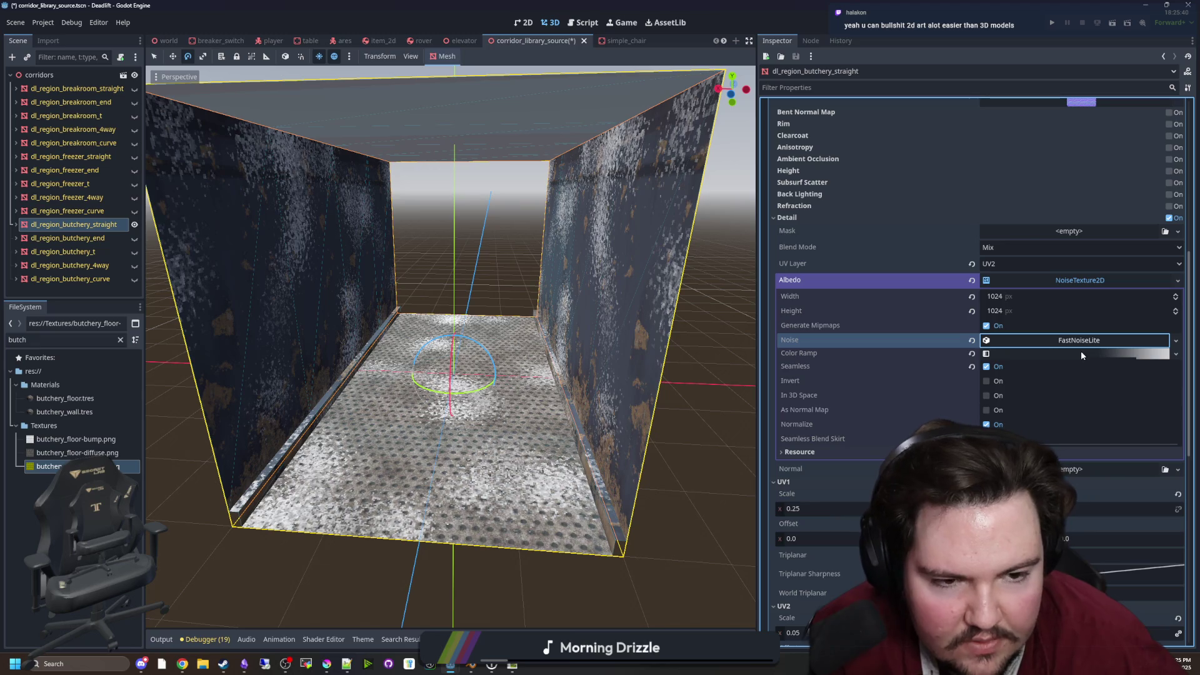
{"action": "left_click", "coordinate": [1082, 352]}
{"action": "left_click", "coordinate": [977, 391]}
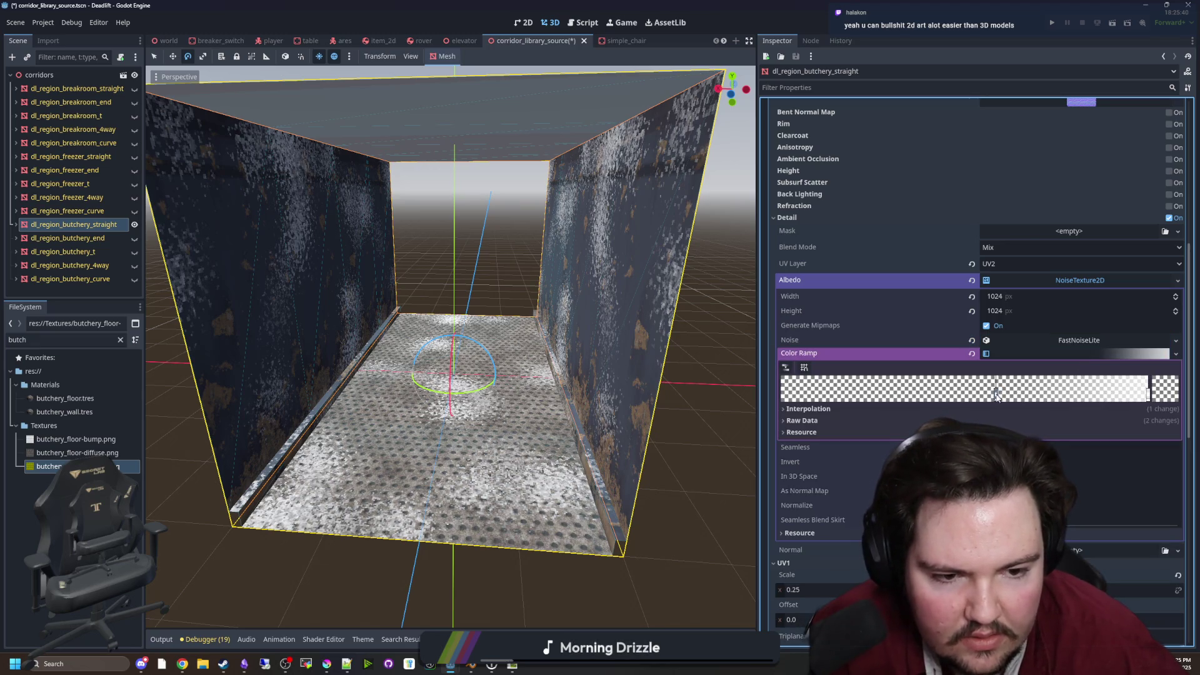
{"action": "mouse_move", "coordinate": [978, 396]}
{"action": "left_mouse_down"}
{"action": "mouse_move", "coordinate": [905, 394]}
{"action": "mouse_move", "coordinate": [955, 394]}
{"action": "left_mouse_up"}
Set the ramp colours to run from fully transparent to opaque dark red 7a0000
{"action": "left_click", "coordinate": [1164, 389]}
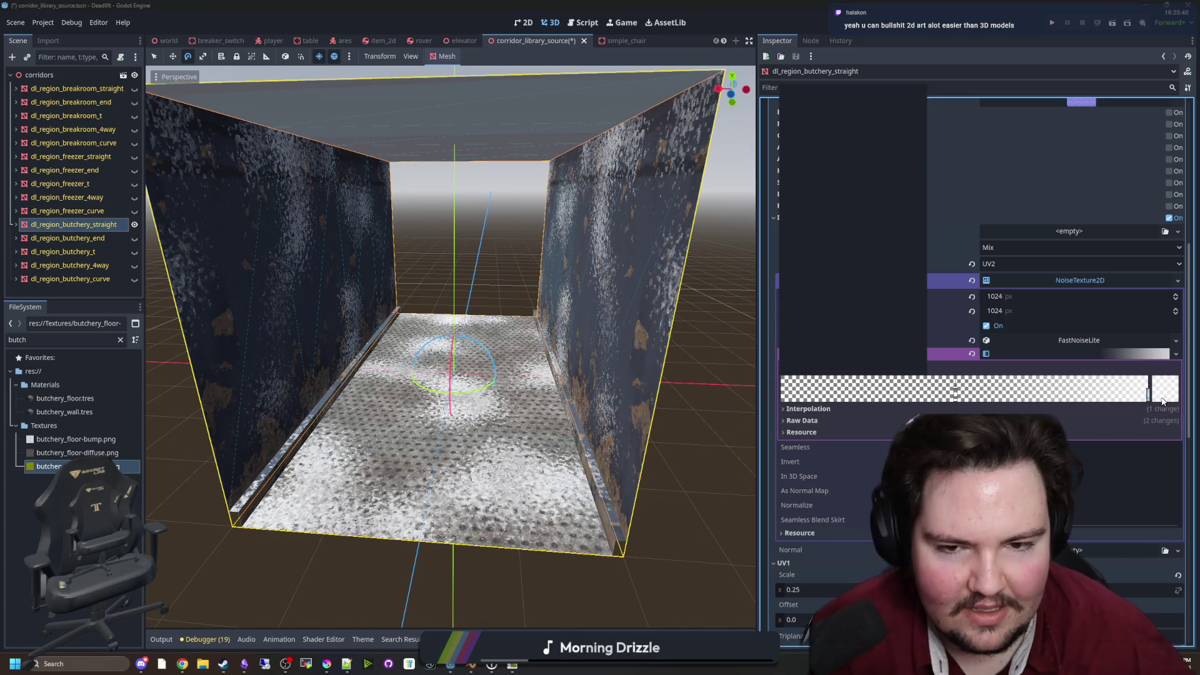
{"action": "left_click", "coordinate": [897, 176]}
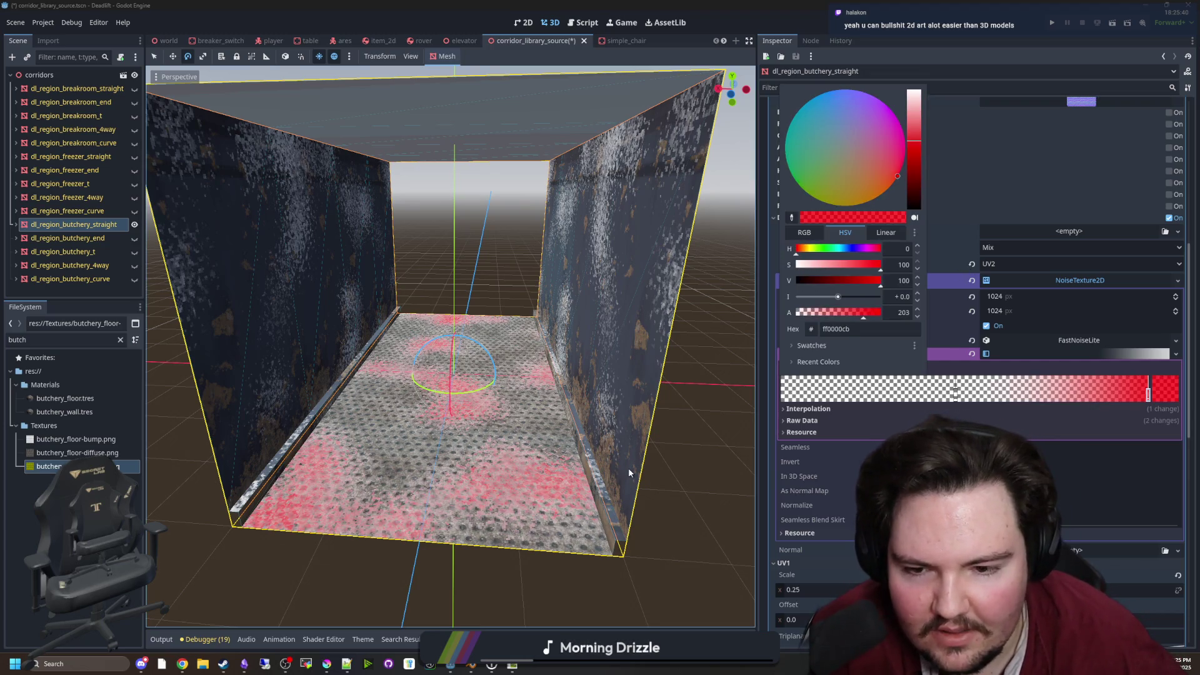
{"action": "left_click", "coordinate": [956, 394]}
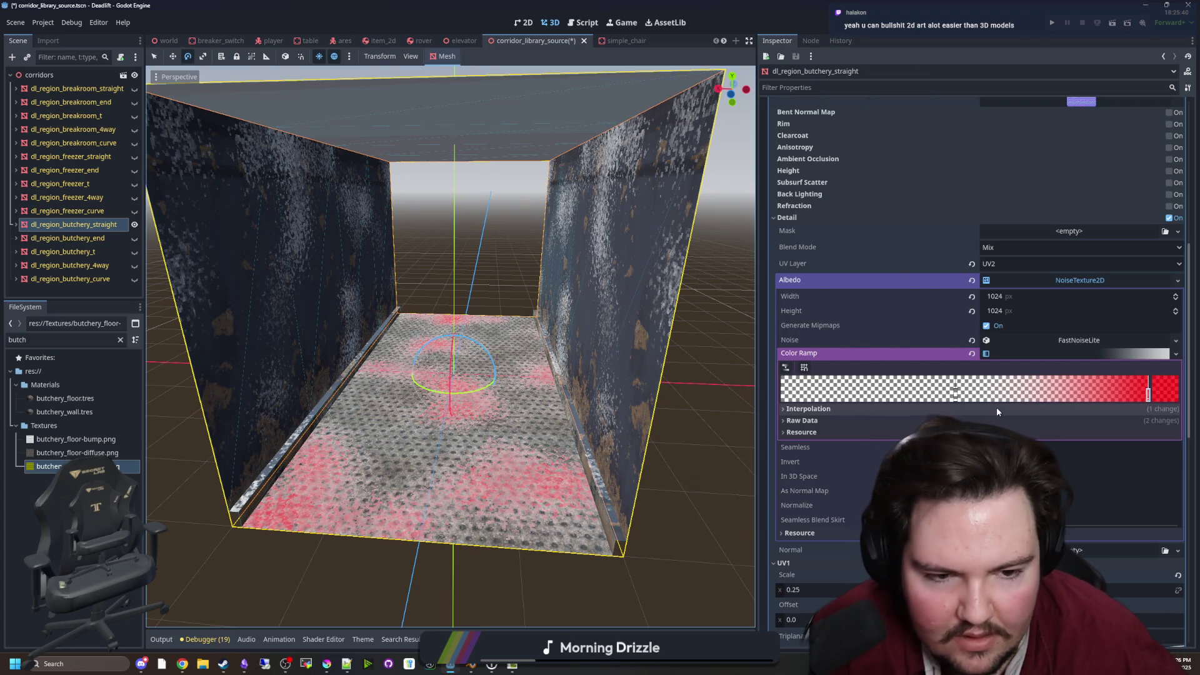
{"action": "left_click", "coordinate": [1165, 390]}
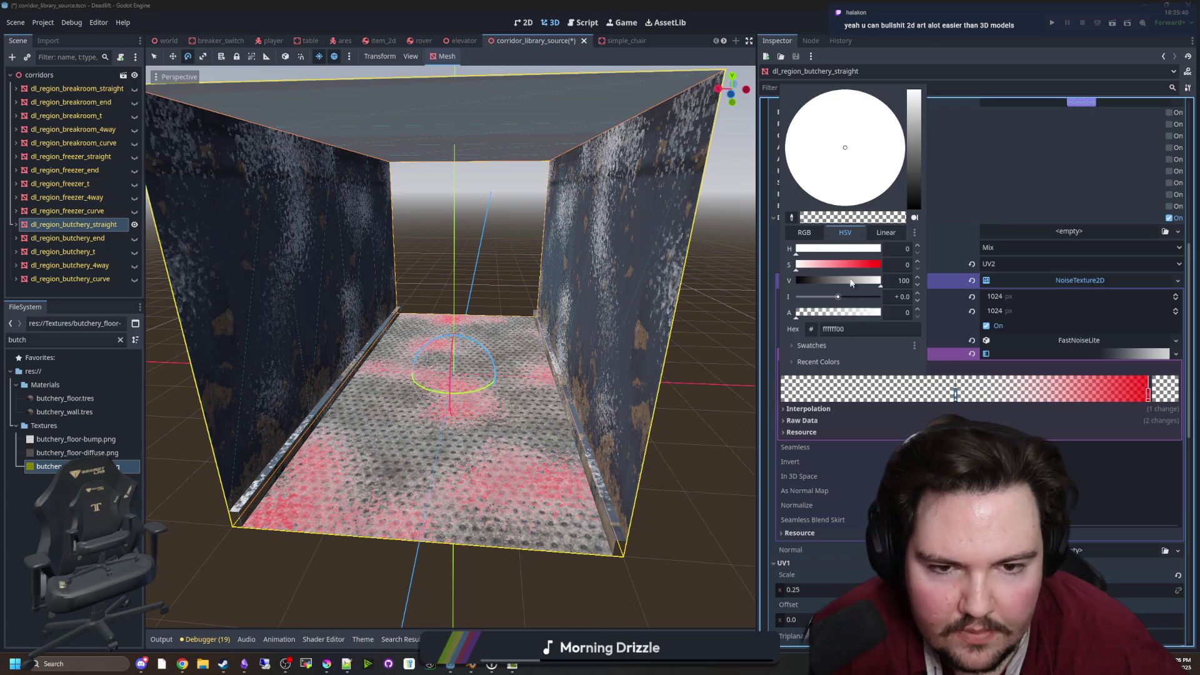
{"action": "left_click", "coordinate": [679, 511]}
{"action": "scroll", "coordinate": [750, 432], "scroll_direction": "up", "scroll_amount": 5}
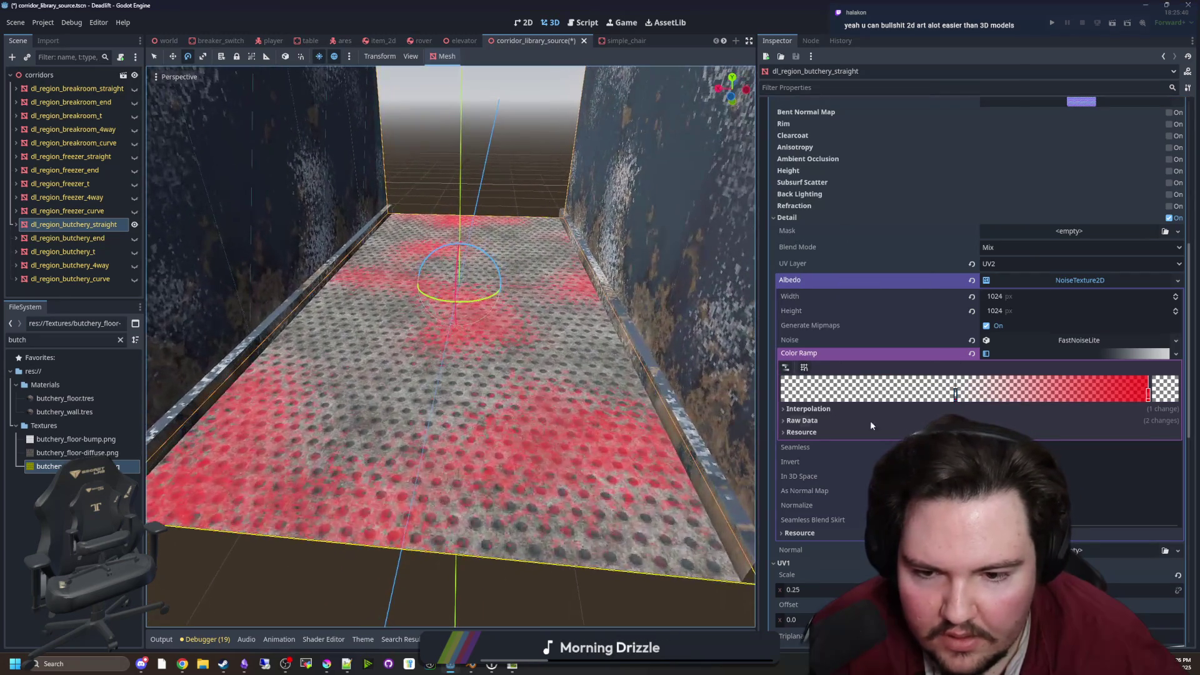
{"action": "left_click", "coordinate": [1148, 393]}
{"action": "left_click_drag", "start_coordinate": [881, 313], "coordinate": [731, 311]}
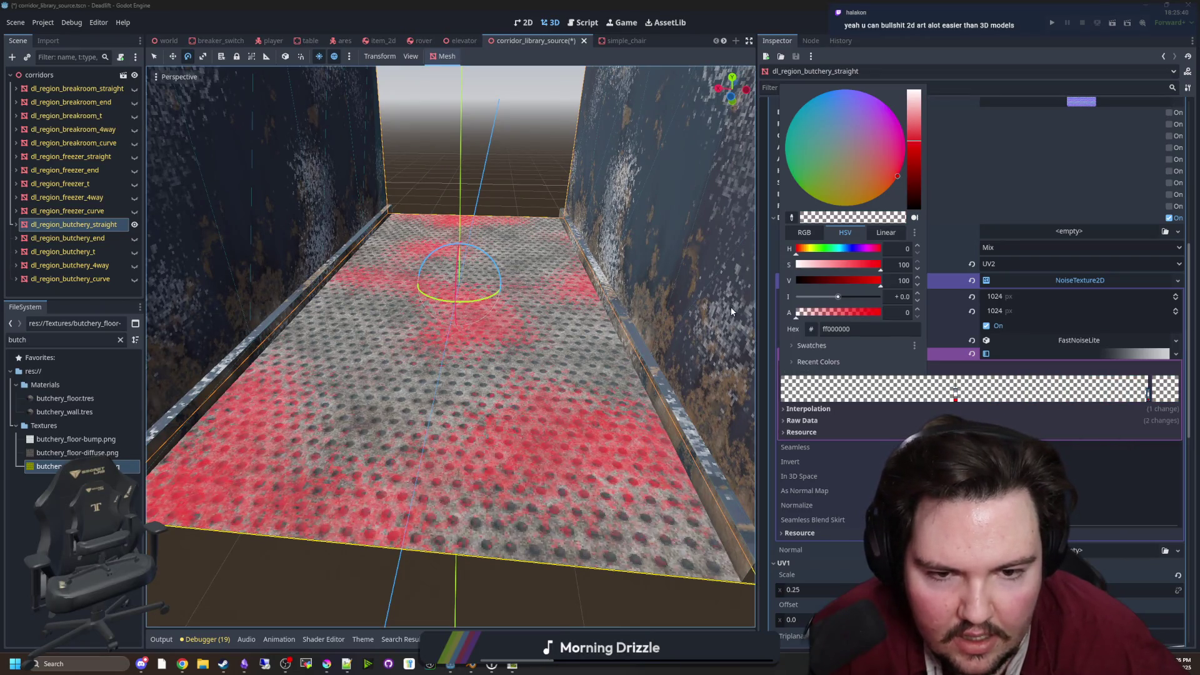
{"action": "mouse_move", "coordinate": [806, 310]}
{"action": "left_mouse_down"}
{"action": "mouse_move", "coordinate": [881, 312]}
{"action": "mouse_move", "coordinate": [838, 285]}
{"action": "left_mouse_up"}
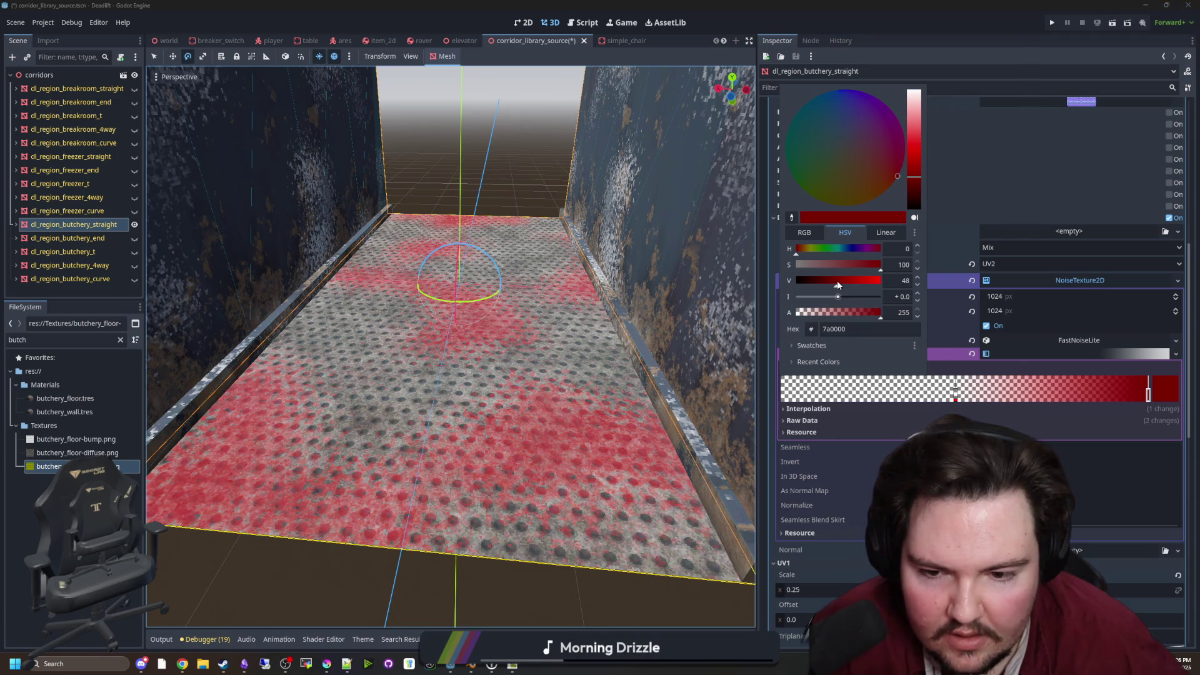
{"action": "left_click", "coordinate": [1127, 395]}
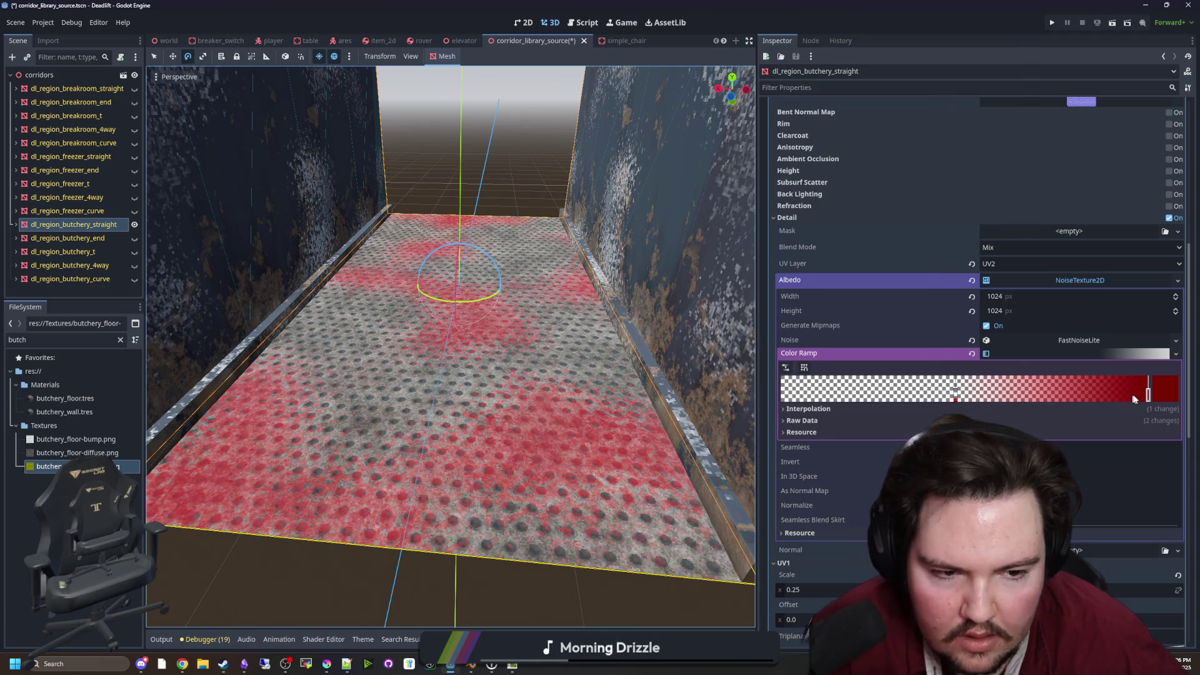
Widen the dark red band and darken it to 4f0000, then reselect the corridor
{"action": "left_click_drag", "start_coordinate": [1156, 399], "coordinate": [1081, 394]}
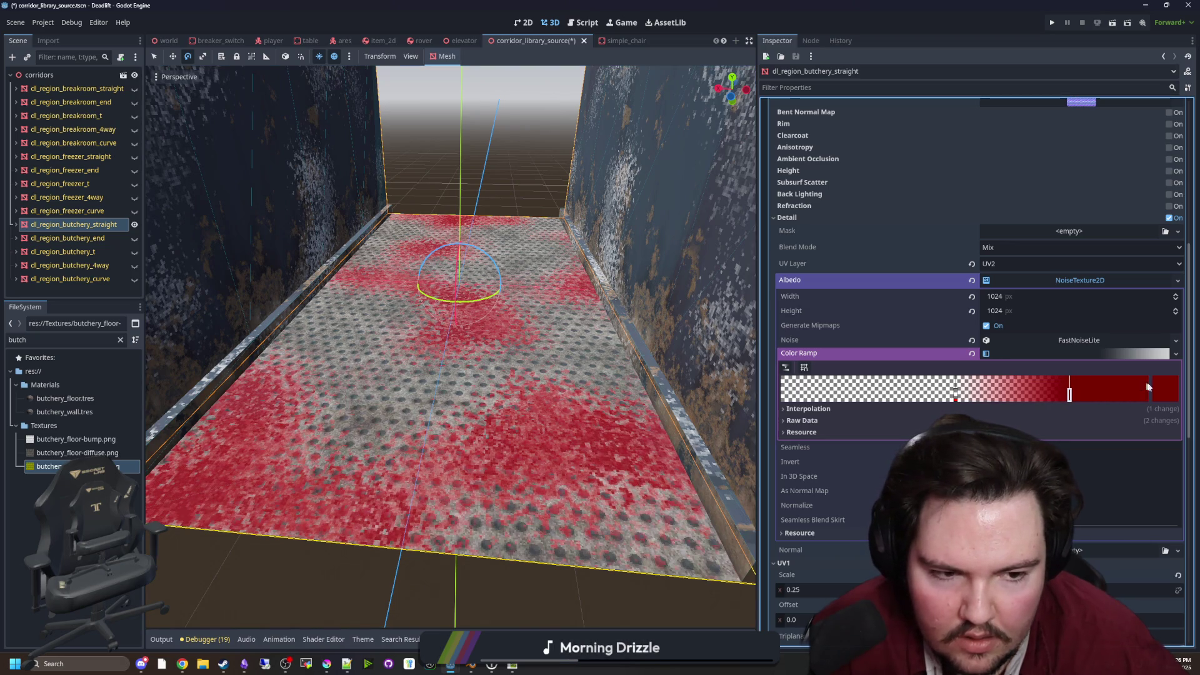
{"action": "left_click", "coordinate": [1069, 394]}
{"action": "left_click_drag", "start_coordinate": [832, 285], "coordinate": [823, 285]}
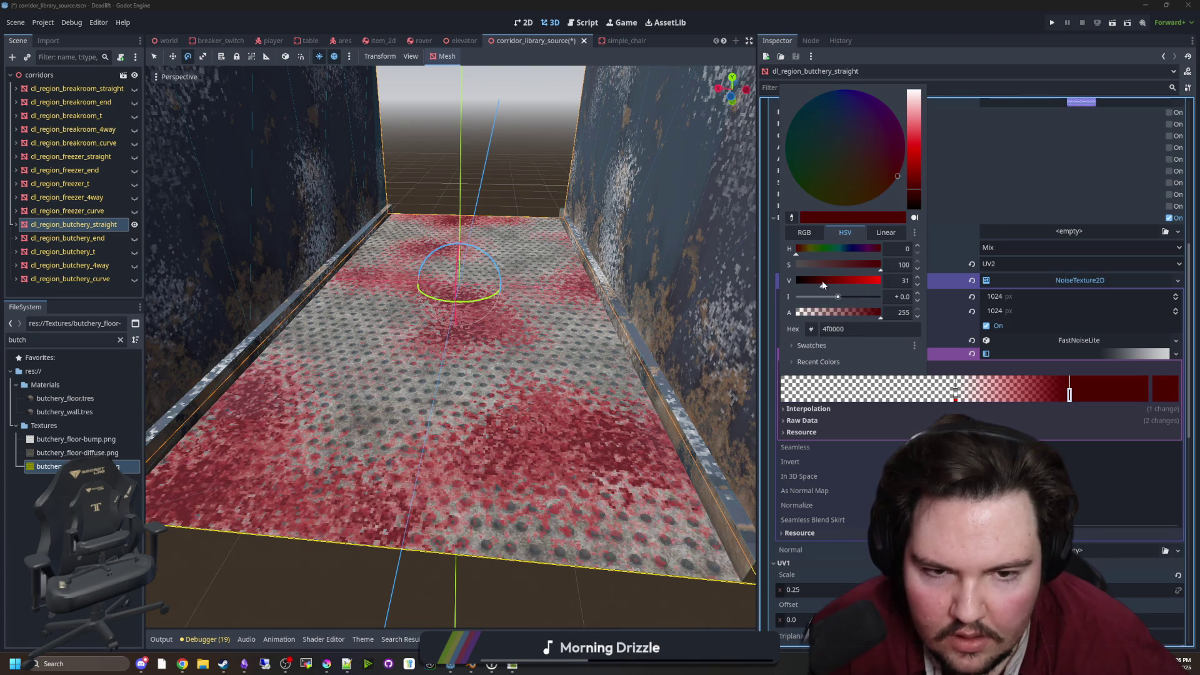
{"action": "left_click", "coordinate": [475, 500]}
{"action": "mouse_move", "coordinate": [475, 500]}
{"action": "left_mouse_down"}
{"action": "mouse_move", "coordinate": [568, 549]}
{"action": "mouse_move", "coordinate": [438, 450]}
{"action": "left_mouse_up"}
{"action": "left_click", "coordinate": [568, 550]}
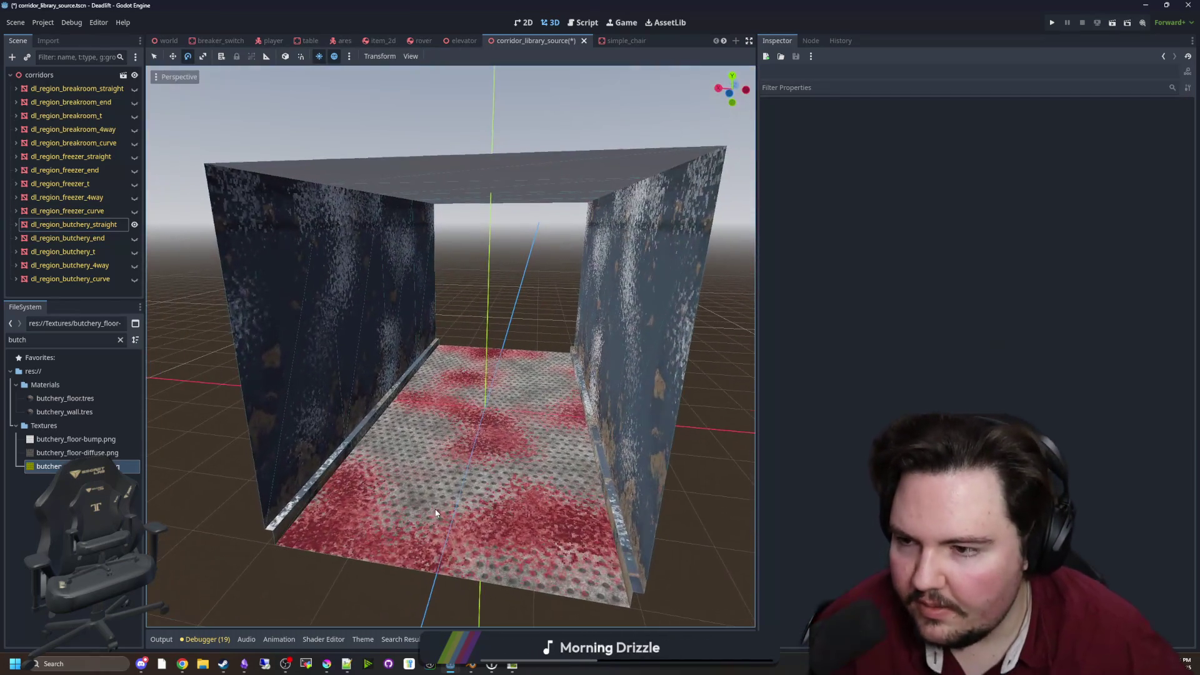
{"action": "left_click", "coordinate": [100, 227]}
Copy the Detail Albedo noise texture from the slot 0 floor material
{"action": "key", "text": "f"}
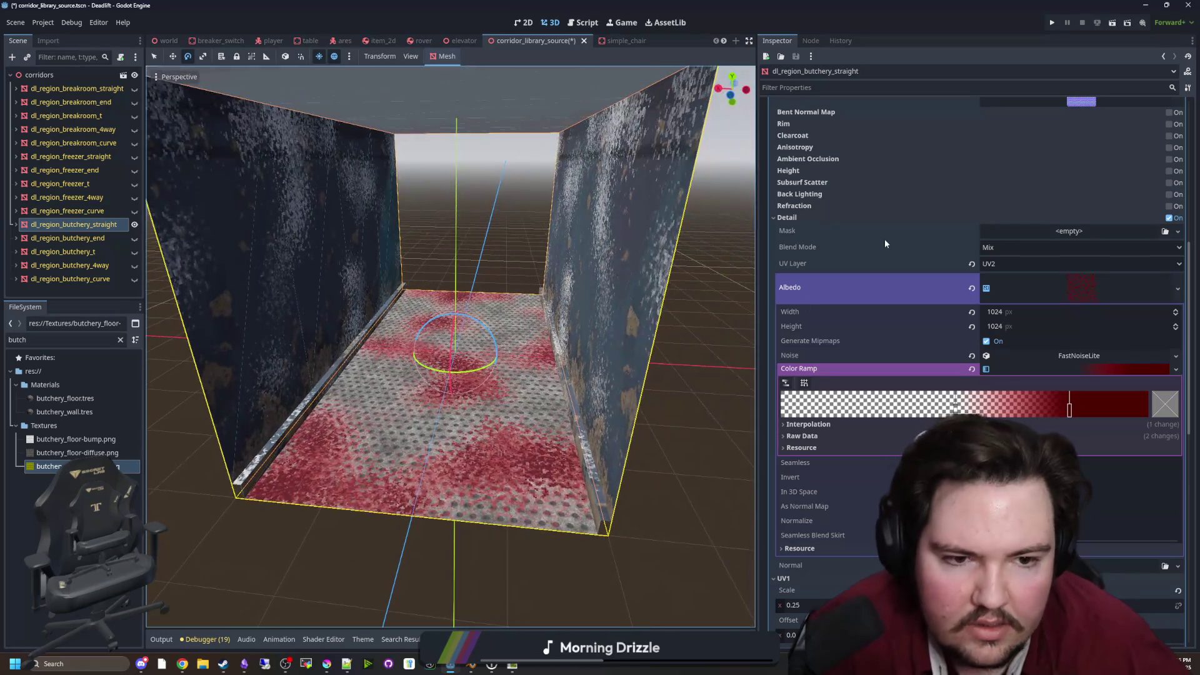
{"action": "scroll", "coordinate": [938, 231], "scroll_direction": "up", "scroll_amount": 10}
{"action": "left_click", "coordinate": [1058, 181]}
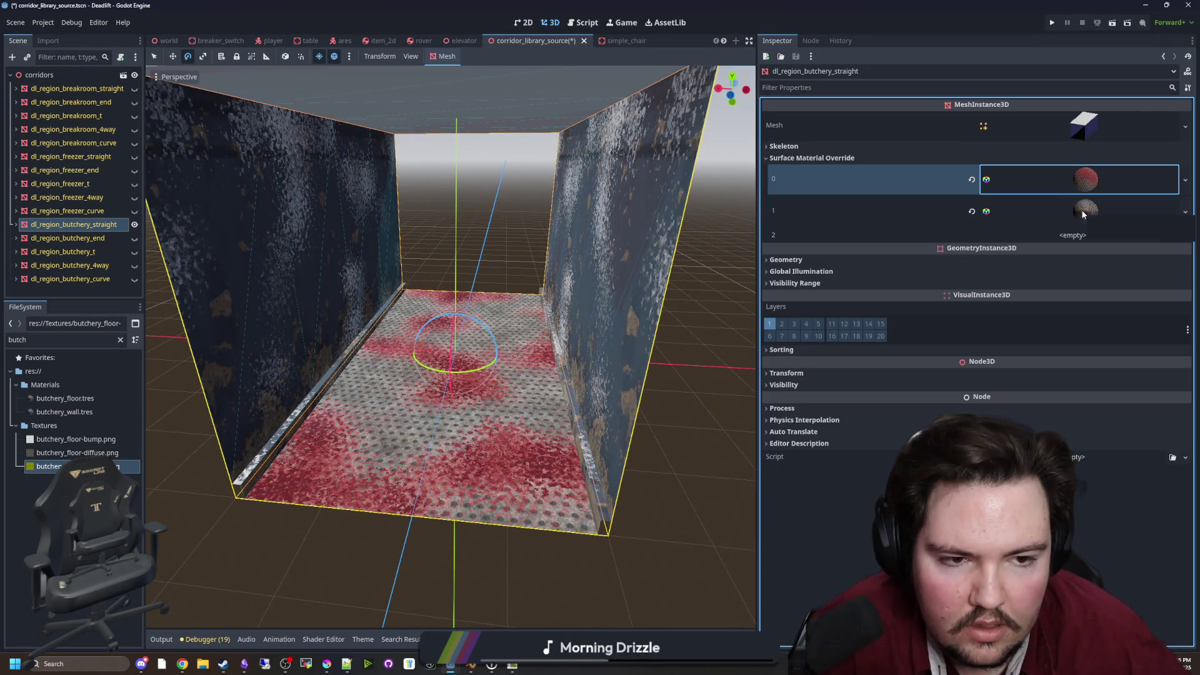
{"action": "left_click", "coordinate": [1084, 182]}
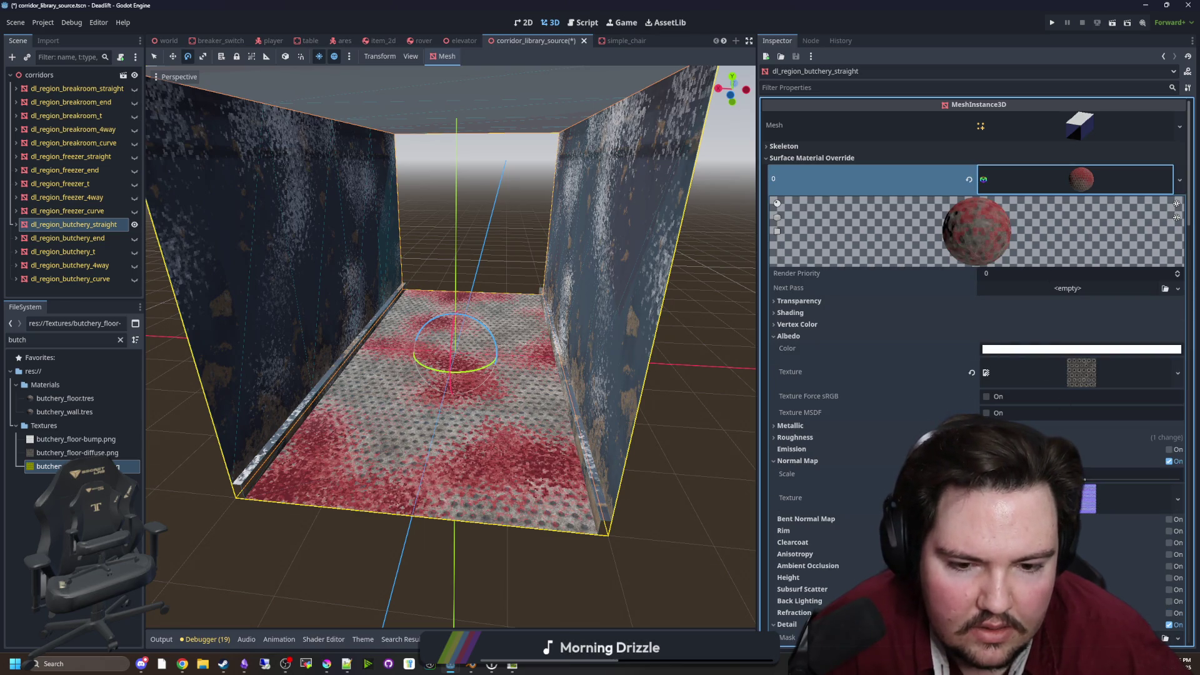
{"action": "scroll", "coordinate": [1083, 274], "scroll_direction": "down", "scroll_amount": 10}
{"action": "right_click", "coordinate": [1083, 274]}
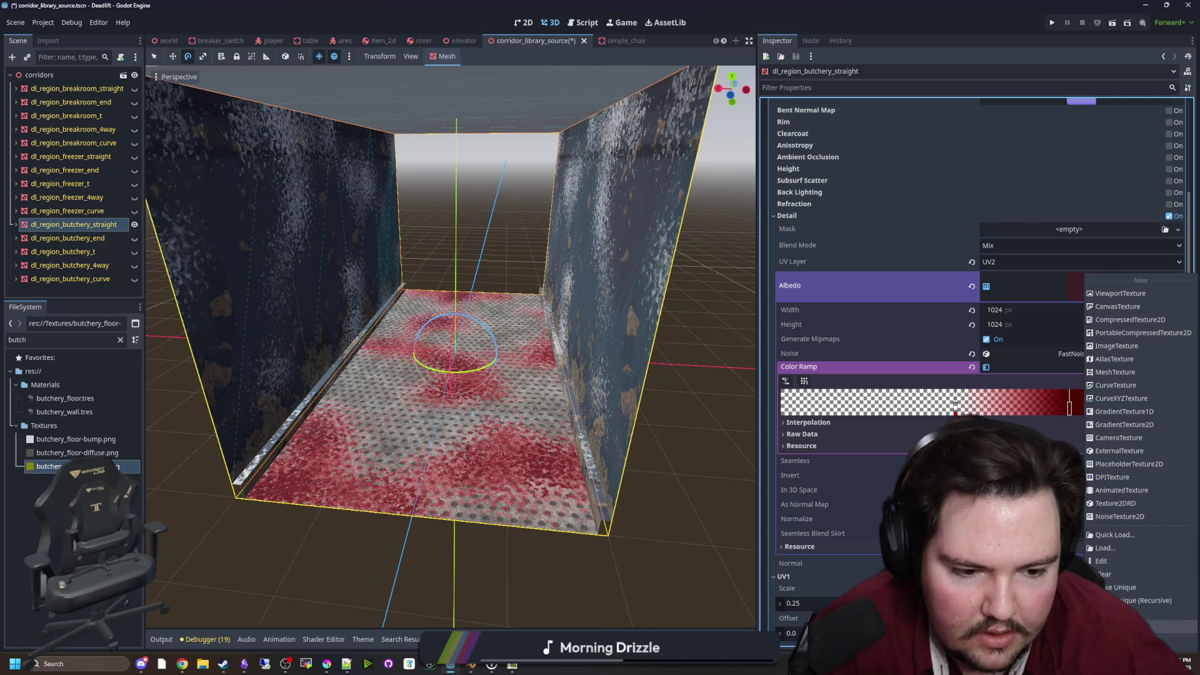
{"action": "key", "text": "Escape"}
{"action": "scroll", "coordinate": [975, 313], "scroll_direction": "up", "scroll_amount": 10}
Paste the noise texture into the slot 1 wall material's Detail Albedo
{"action": "left_click", "coordinate": [1083, 179]}
{"action": "left_click", "coordinate": [1086, 212]}
{"action": "scroll", "coordinate": [1099, 425], "scroll_direction": "down", "scroll_amount": 5}
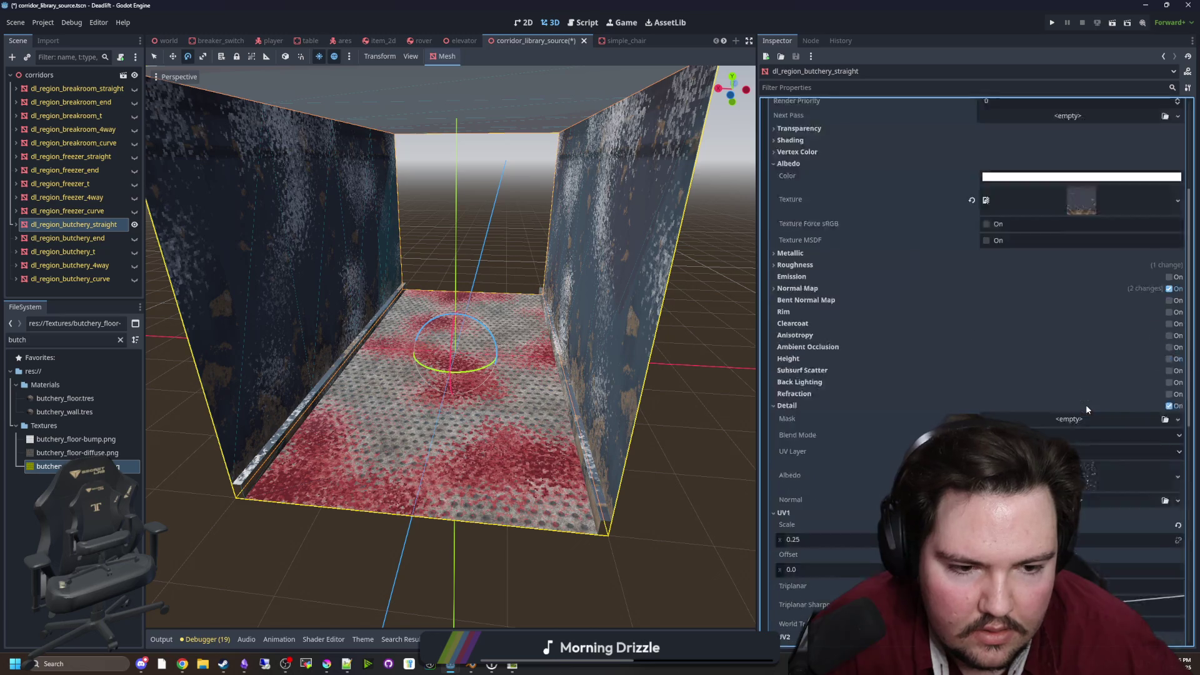
{"action": "right_click", "coordinate": [1080, 410]}
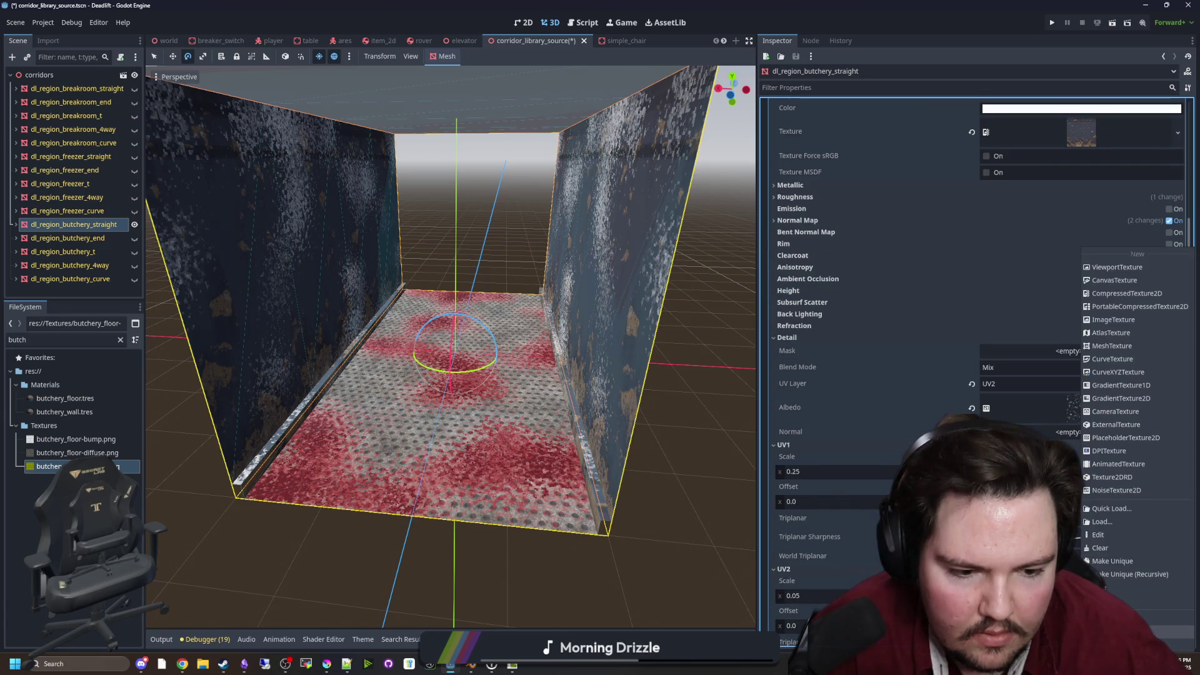
{"action": "key", "text": "Escape"}
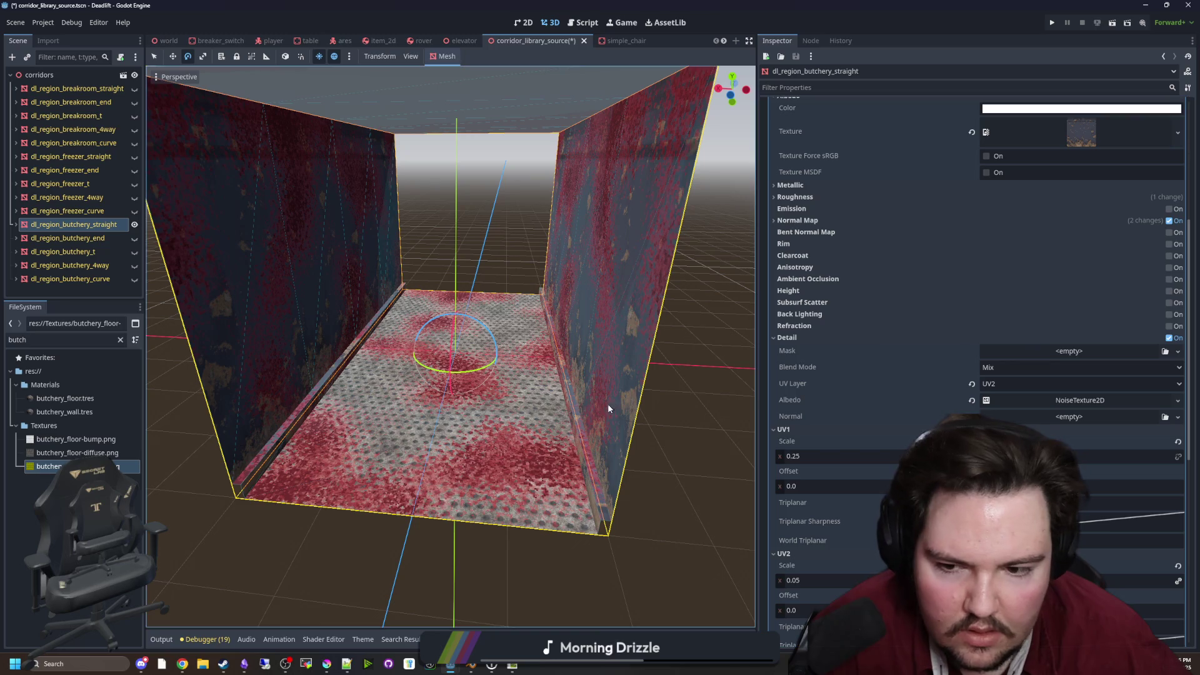
{"action": "mouse_move", "coordinate": [684, 471]}
{"action": "left_mouse_down"}
{"action": "mouse_move", "coordinate": [625, 463]}
{"action": "mouse_move", "coordinate": [688, 401]}
{"action": "mouse_move", "coordinate": [614, 361]}
{"action": "left_mouse_up"}
{"action": "left_click", "coordinate": [667, 368]}
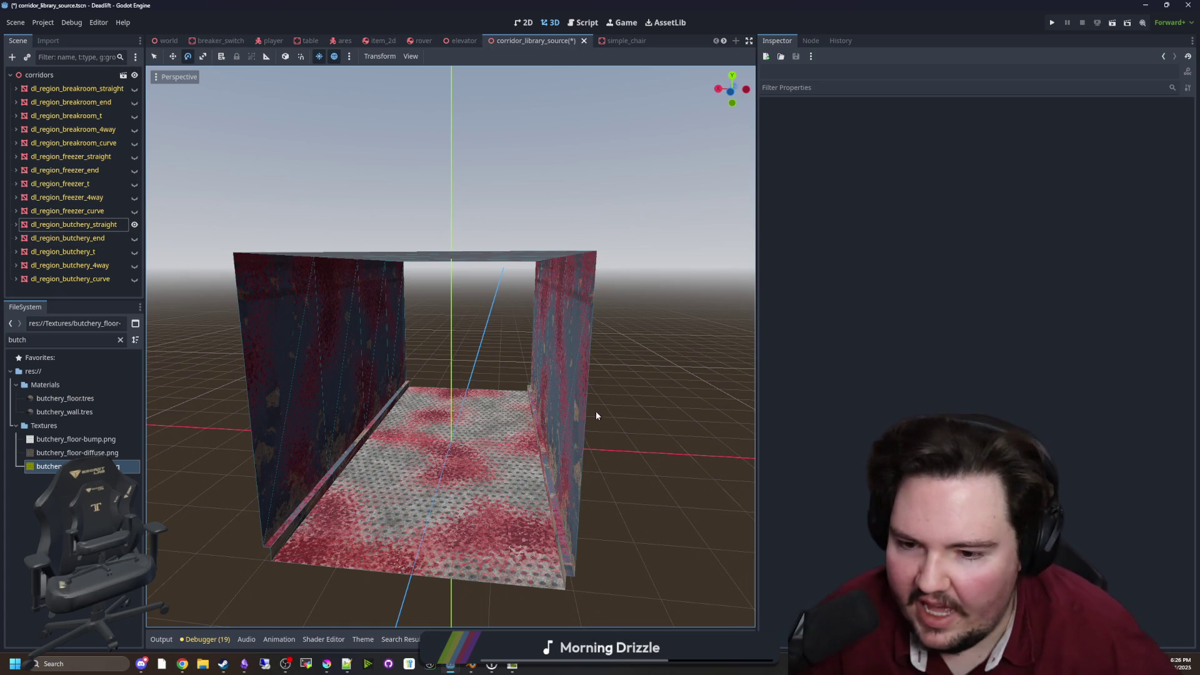
View the corridor from the front and select dl_region_butchery_straight to inspect its material
{"action": "left_click_drag", "start_coordinate": [603, 418], "coordinate": [632, 406]}
{"action": "key", "text": "w"}
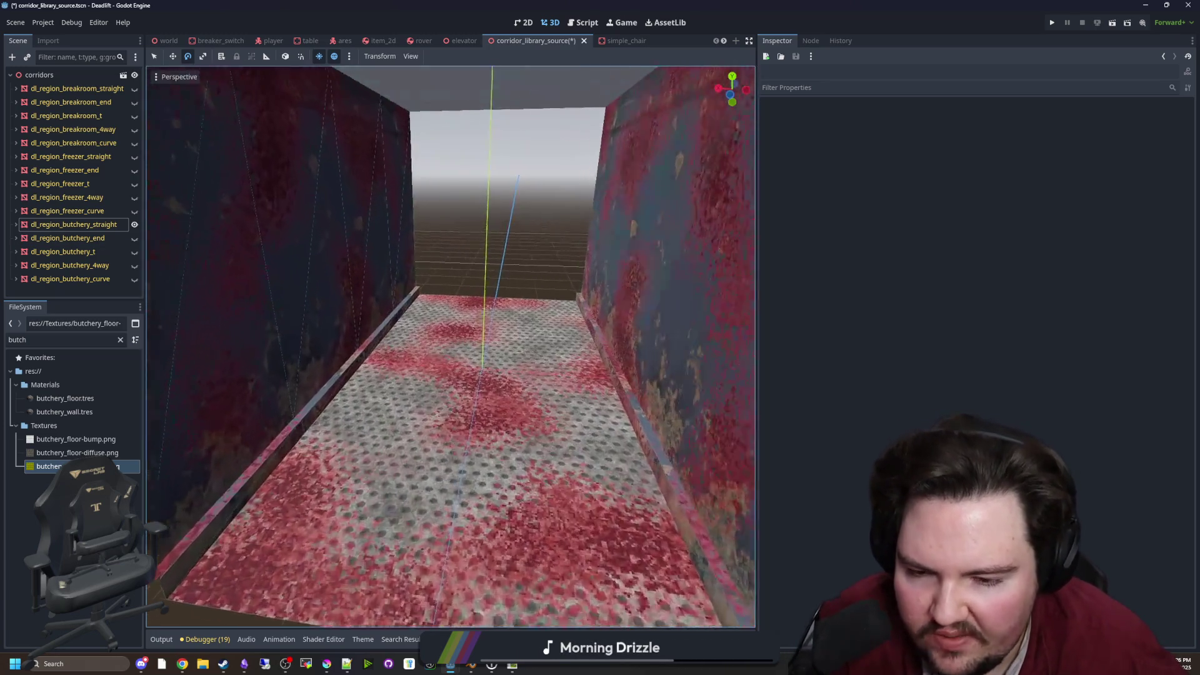
{"action": "key", "text": "s"}
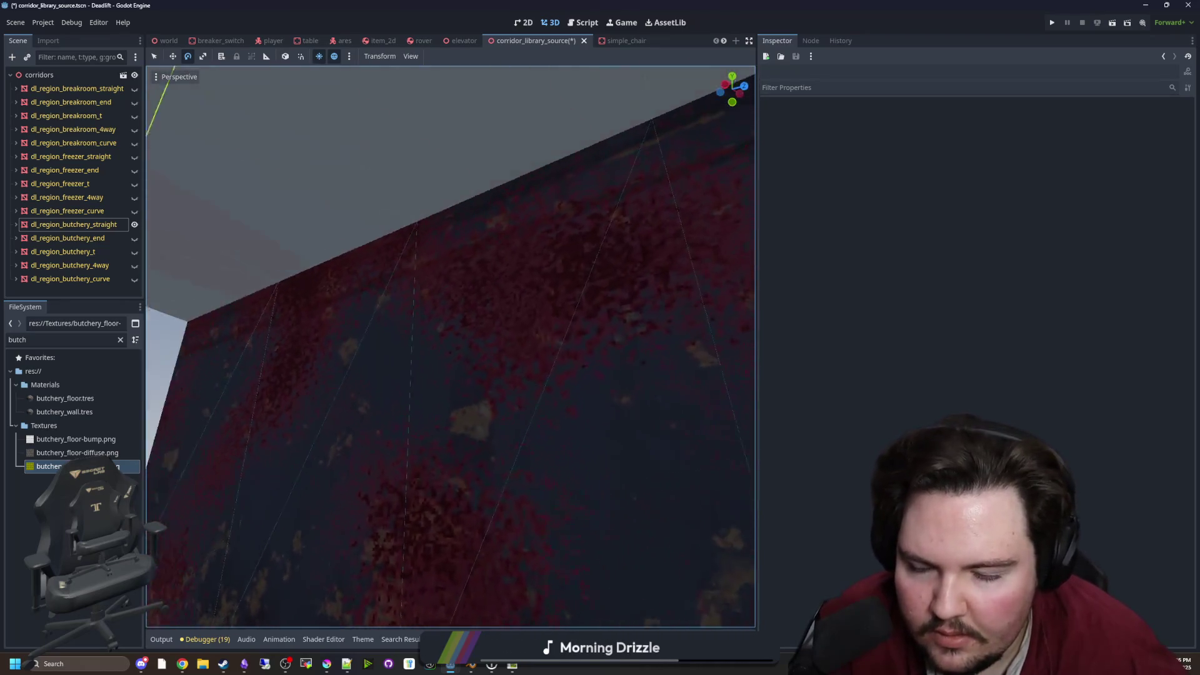
{"action": "key", "text": "KP_1"}
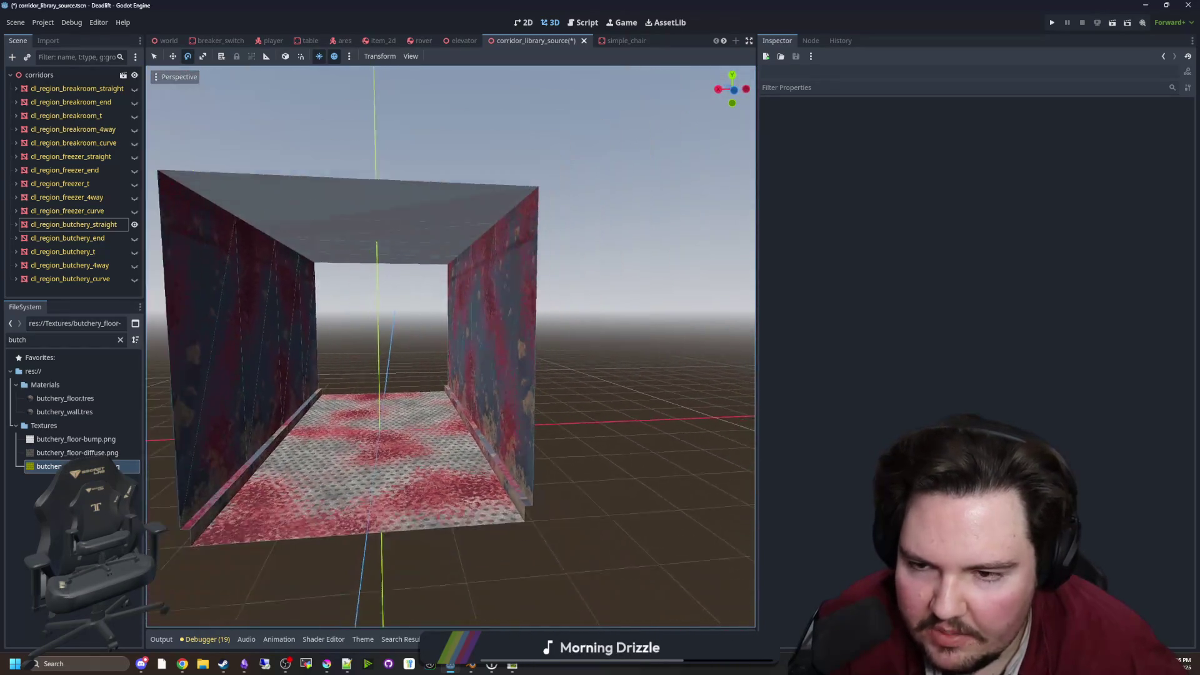
{"action": "left_click", "coordinate": [103, 225]}
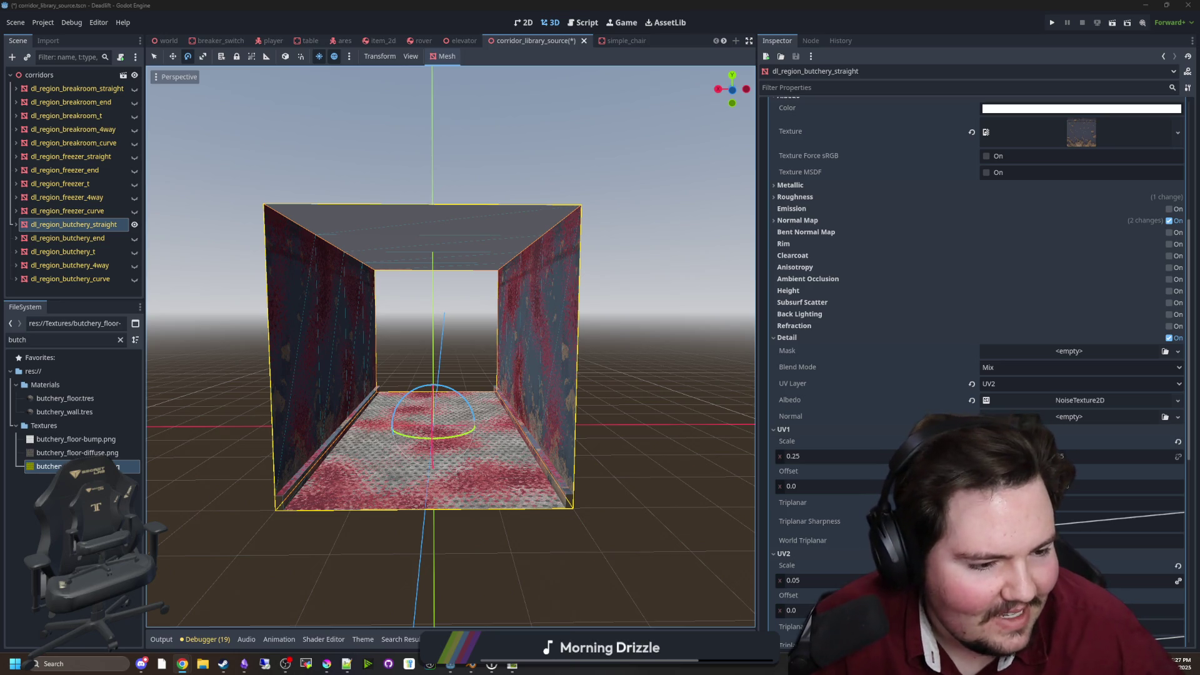
Bring the browser with Filter Forge's 'industrial wall' search results in front of Godot
{"action": "key", "text": "super+d"}
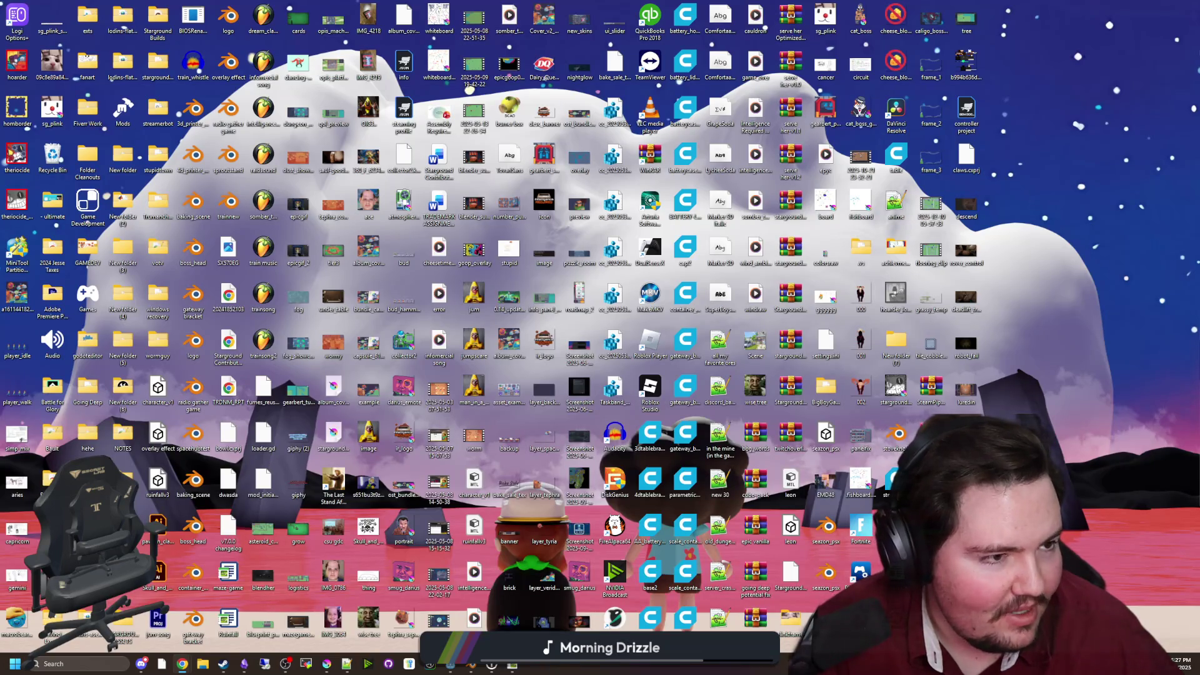
{"action": "key", "text": "super+d"}
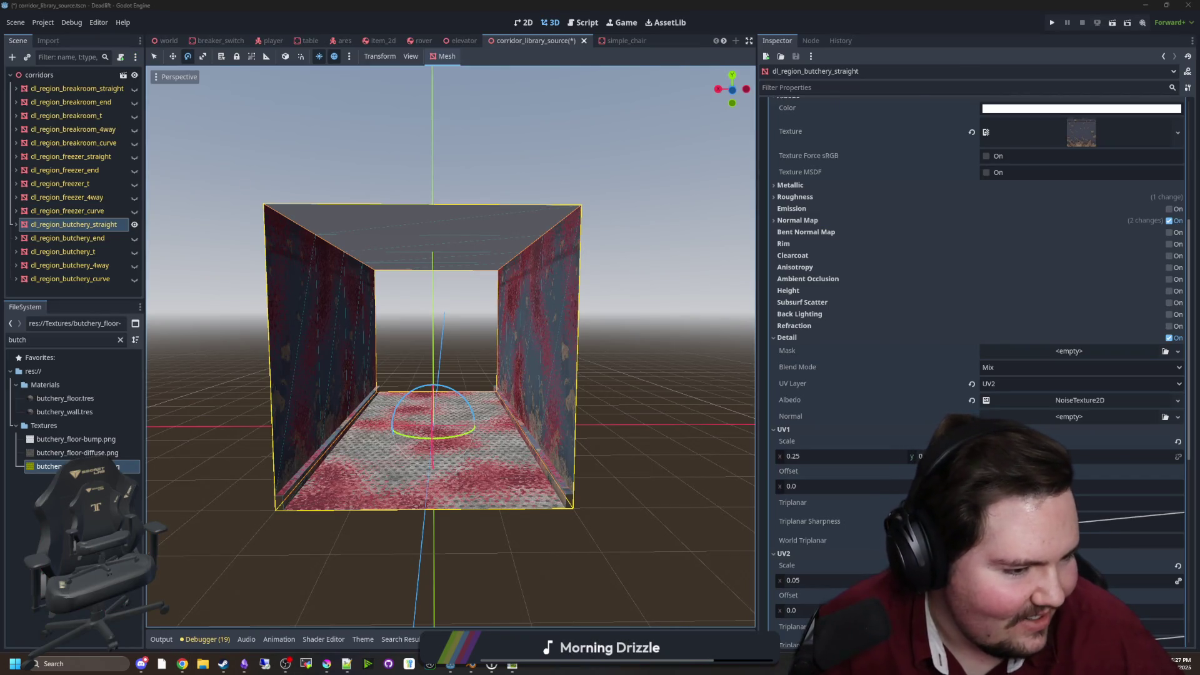
{"action": "key", "text": "alt+Tab"}
{"action": "key", "text": "super+d"}
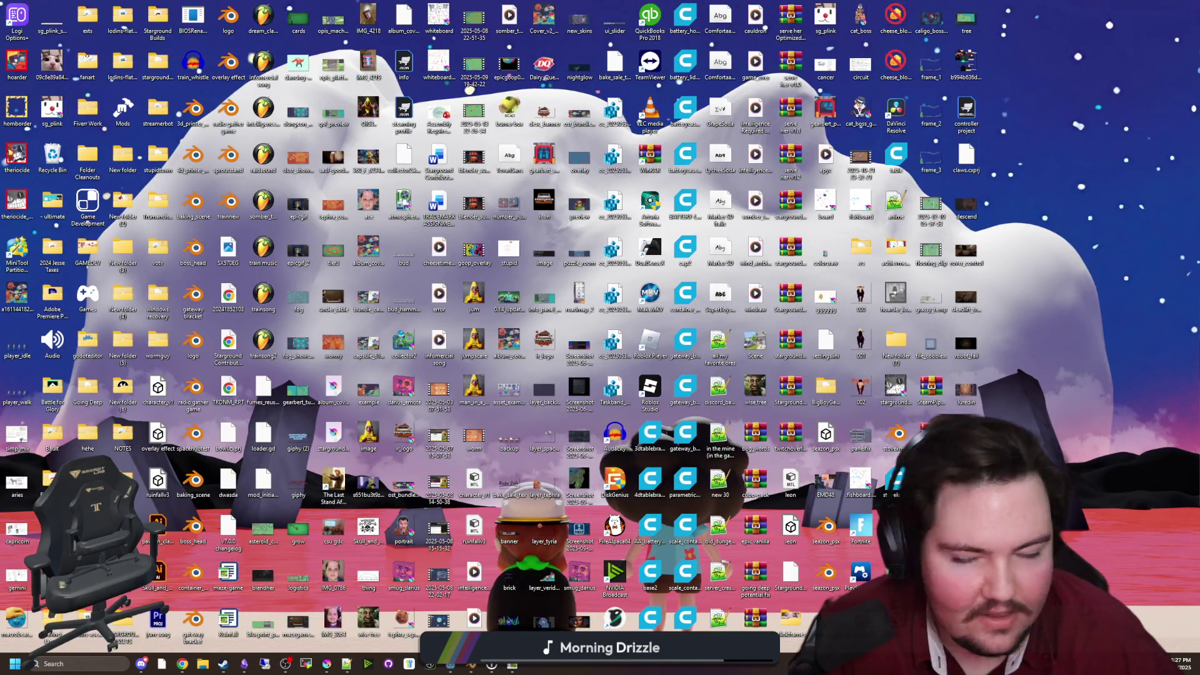
{"action": "key", "text": "super+d"}
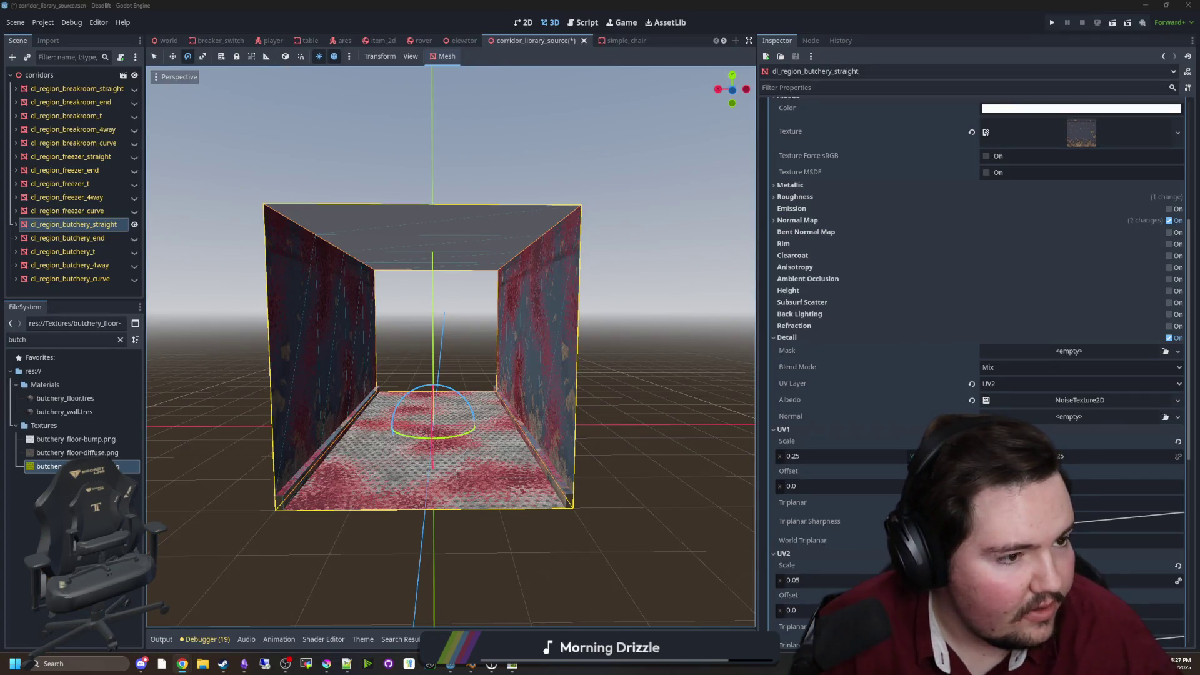
{"action": "key", "text": "alt+Tab"}
{"action": "type", "text": "me"}
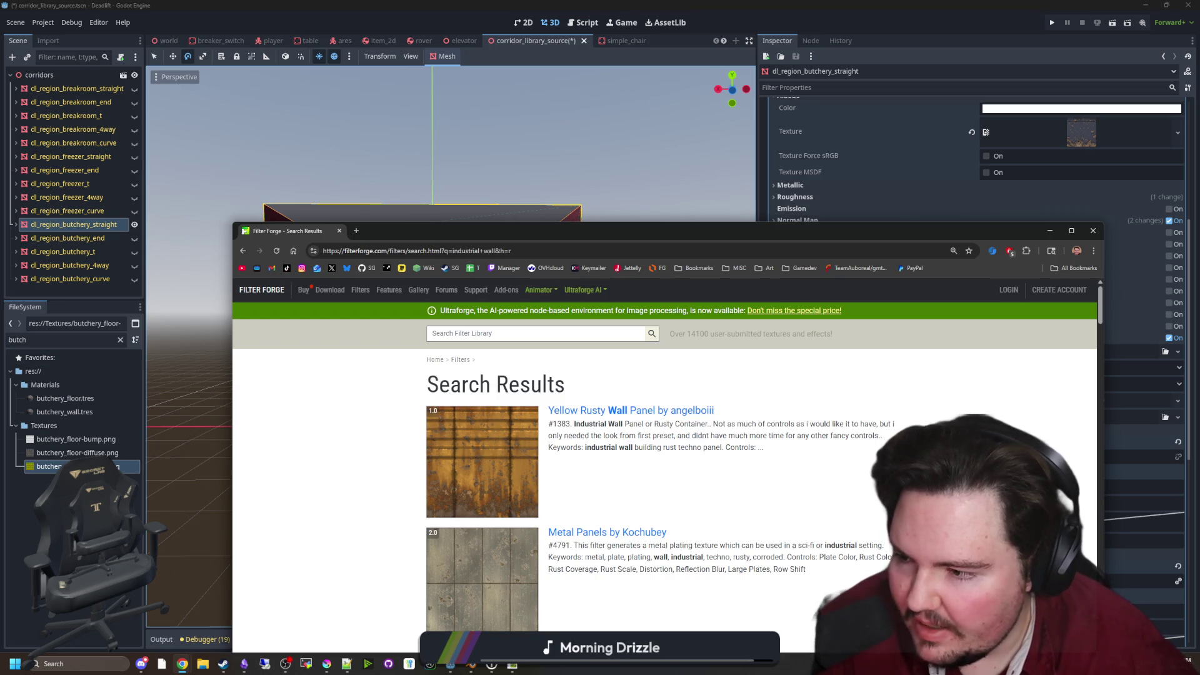
Open the Worn Industrial Tiles and Industrial Wall filters in new tabs
{"action": "left_click_drag", "start_coordinate": [659, 235], "coordinate": [647, 110]}
{"action": "scroll", "coordinate": [500, 348], "scroll_direction": "down", "scroll_amount": 10}
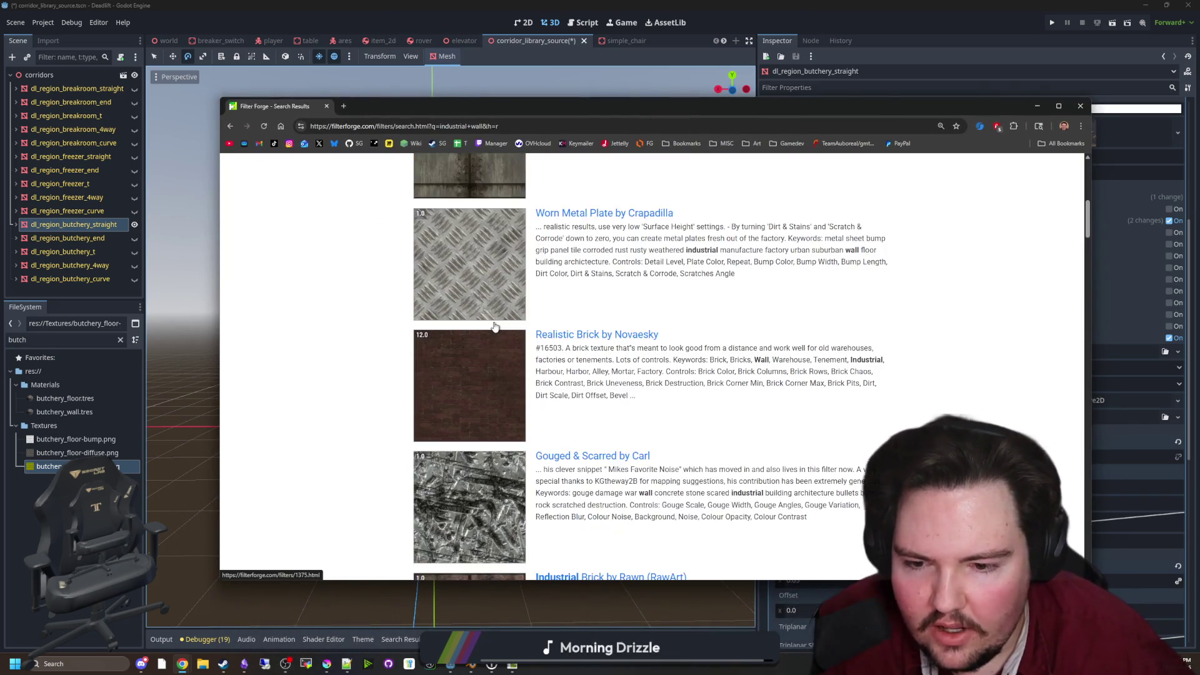
{"action": "scroll", "coordinate": [495, 327], "scroll_direction": "down", "scroll_amount": 5}
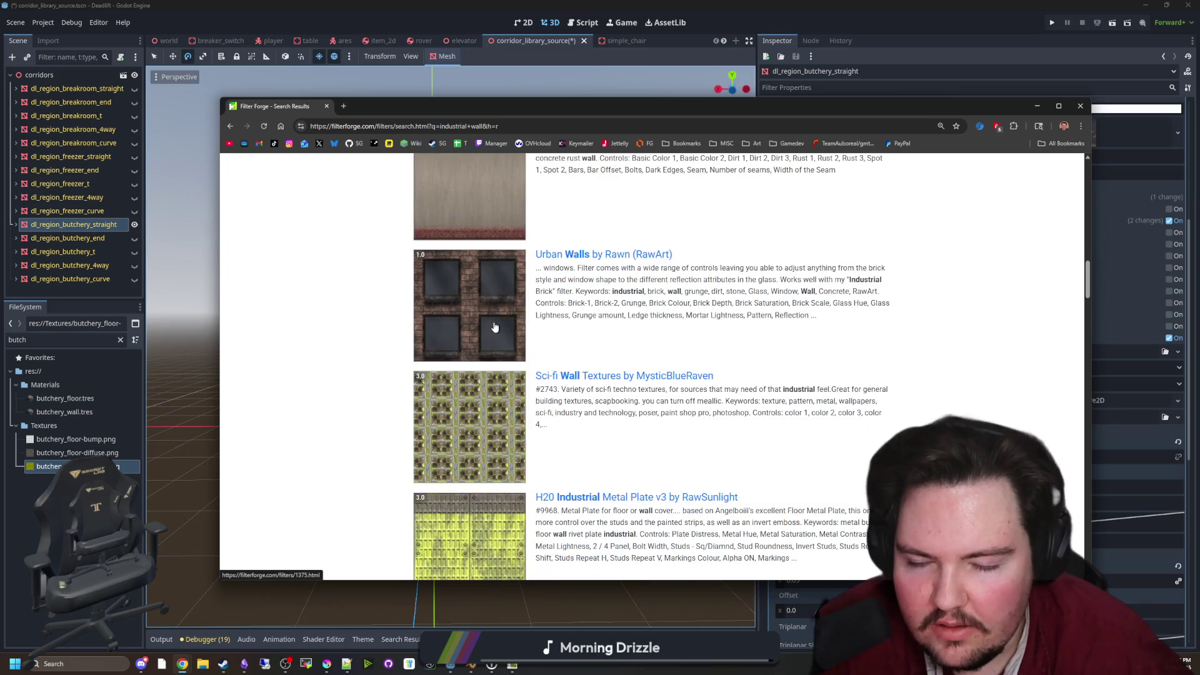
{"action": "scroll", "coordinate": [466, 293], "scroll_direction": "up", "scroll_amount": 3}
{"action": "middle_click", "coordinate": [466, 293]}
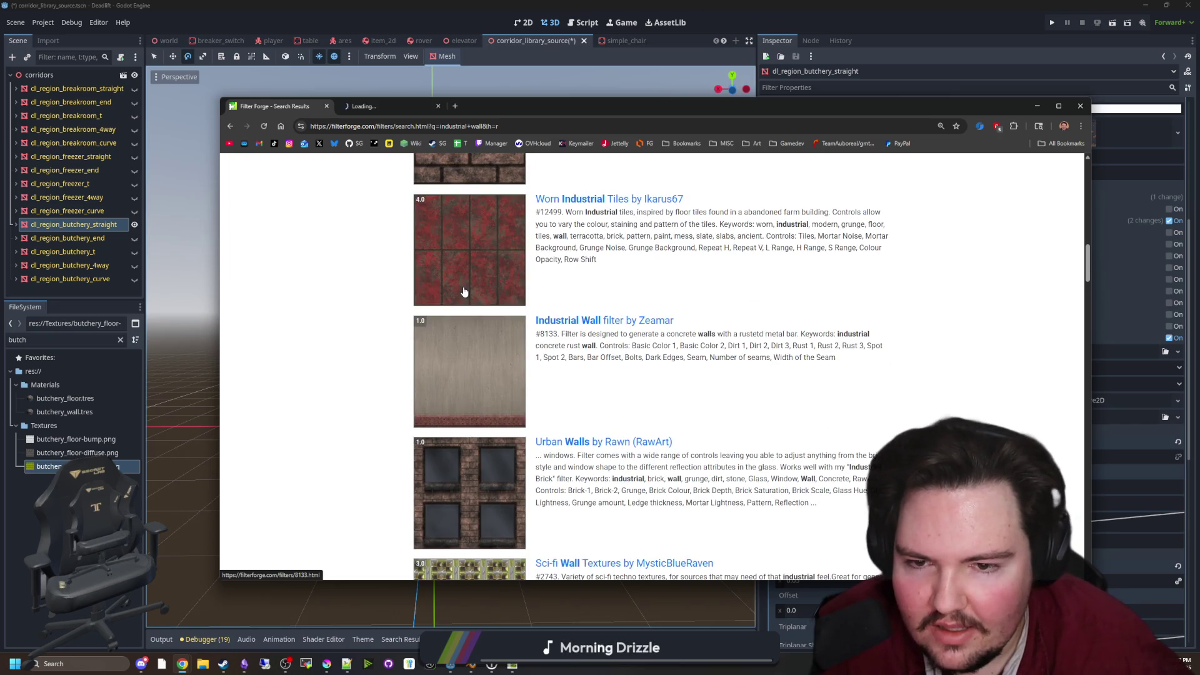
{"action": "middle_click", "coordinate": [461, 348]}
Close Worn Industrial Tiles and send the Industrial Wall filter to Filter Forge
{"action": "scroll", "coordinate": [399, 250], "scroll_direction": "up", "scroll_amount": 4}
{"action": "left_click", "coordinate": [424, 108]}
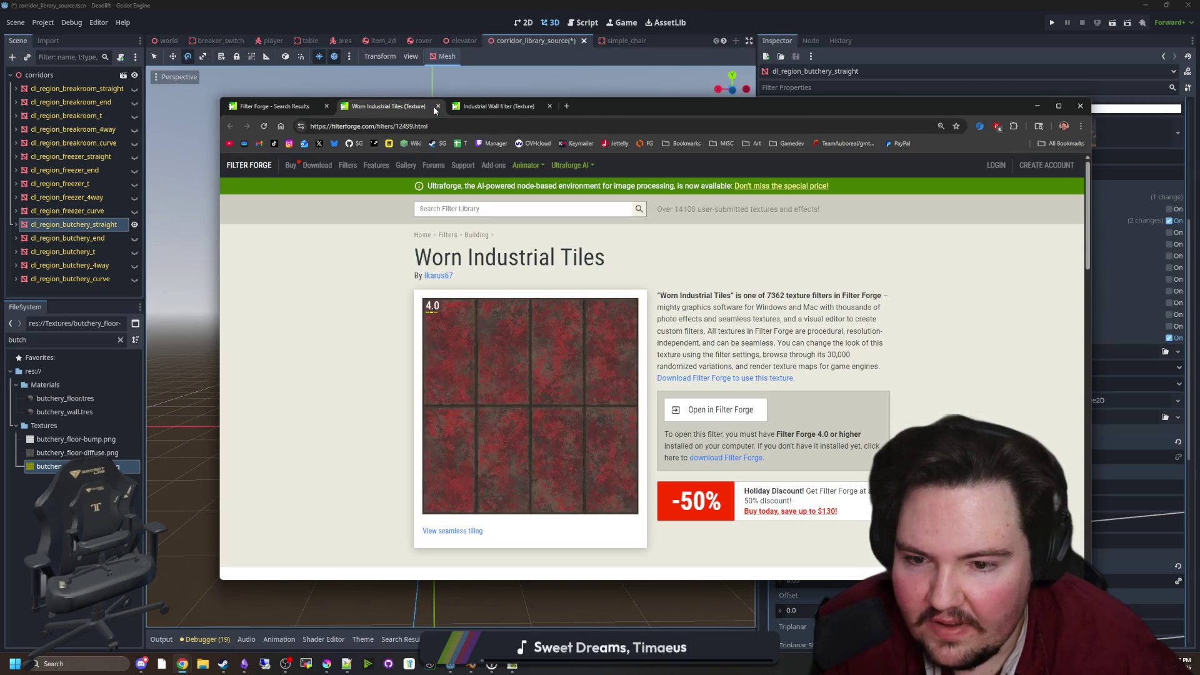
{"action": "left_click", "coordinate": [438, 106]}
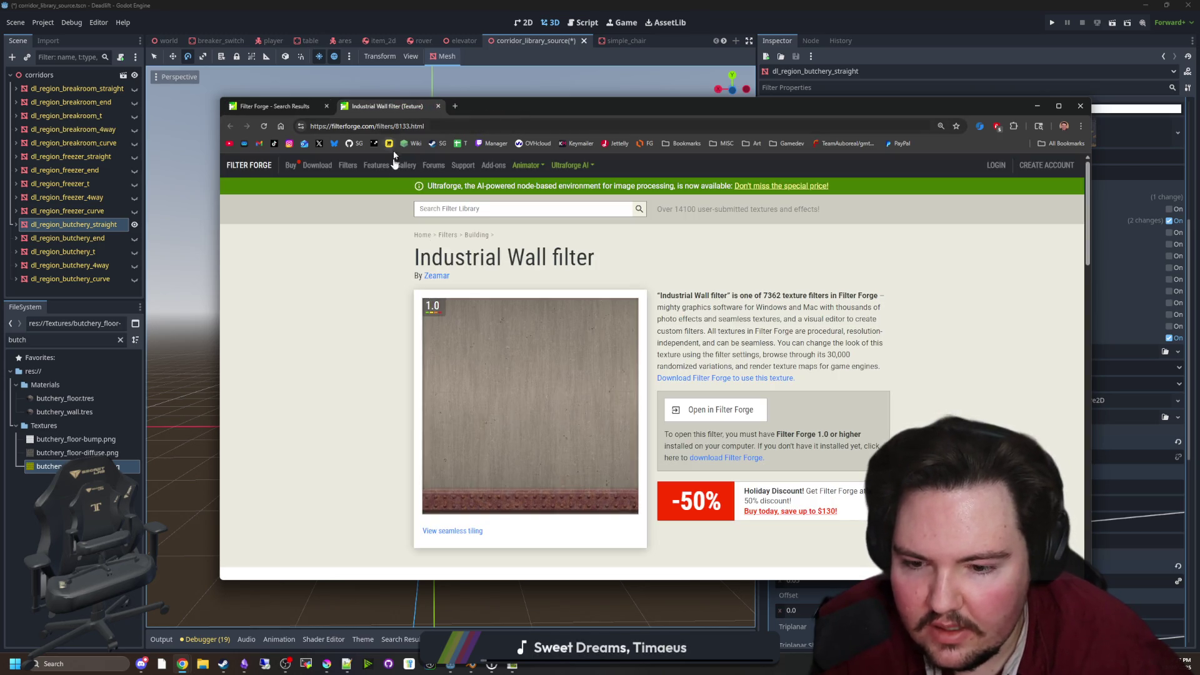
{"action": "left_click", "coordinate": [719, 407]}
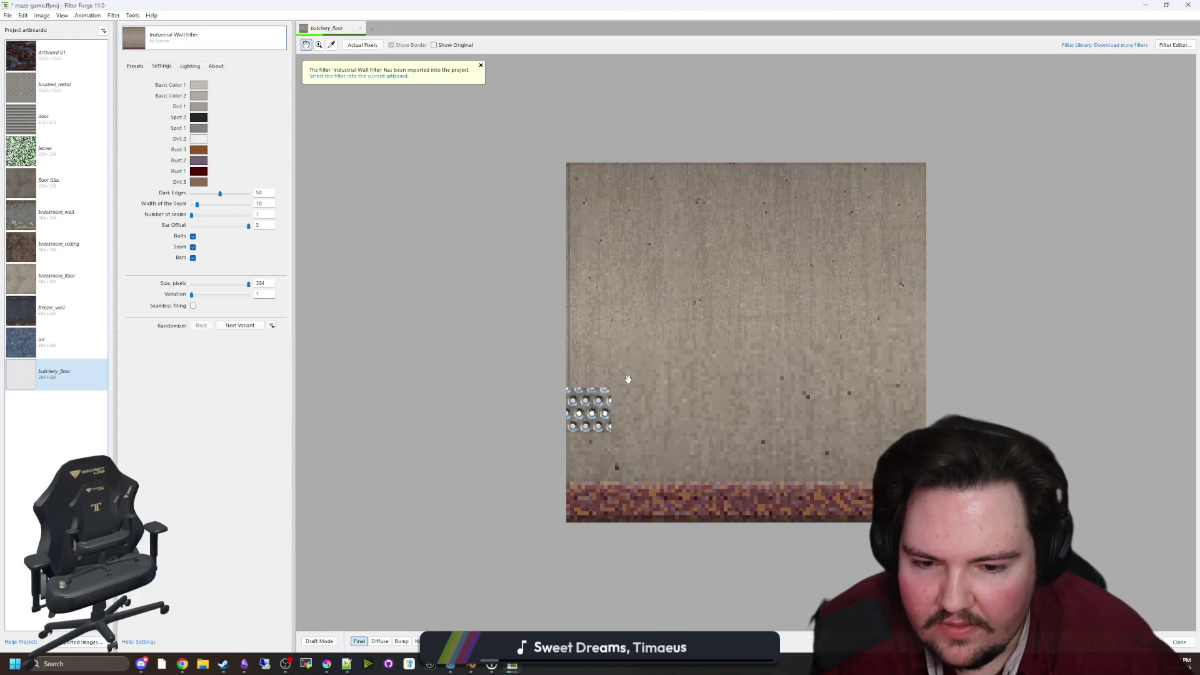
Apply the Industrial Wall filter's second preset to the butchery_floor texture
{"action": "left_click", "coordinate": [142, 66]}
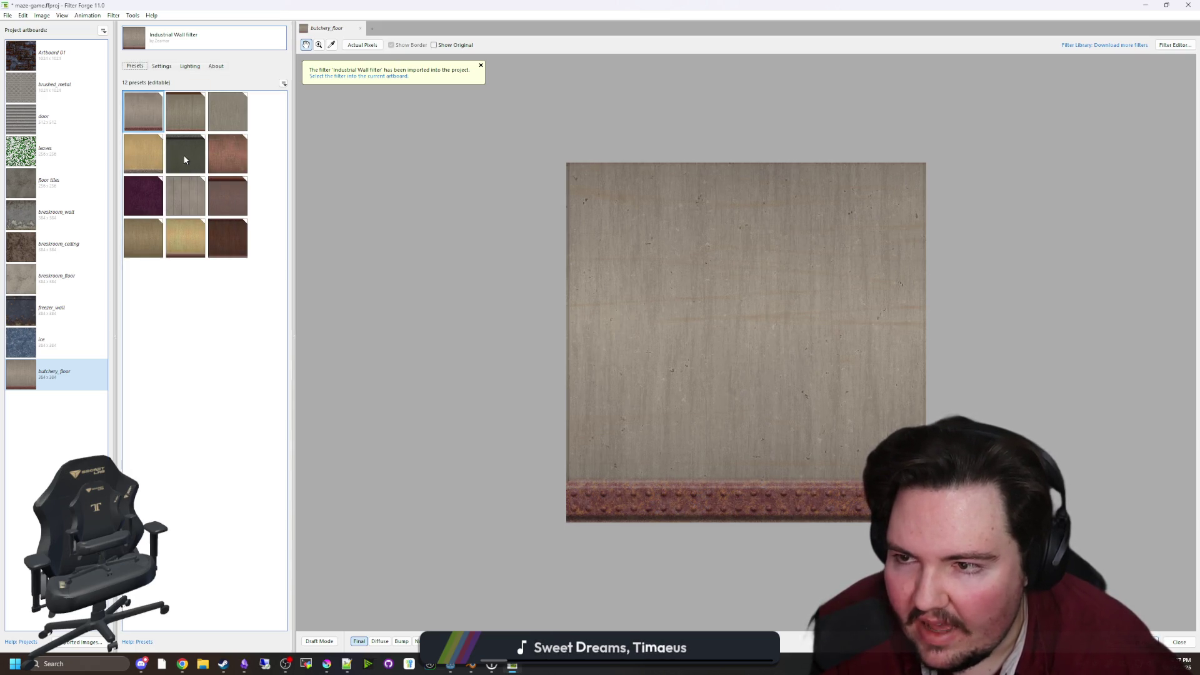
{"action": "left_click", "coordinate": [185, 111]}
{"action": "left_click", "coordinate": [162, 65]}
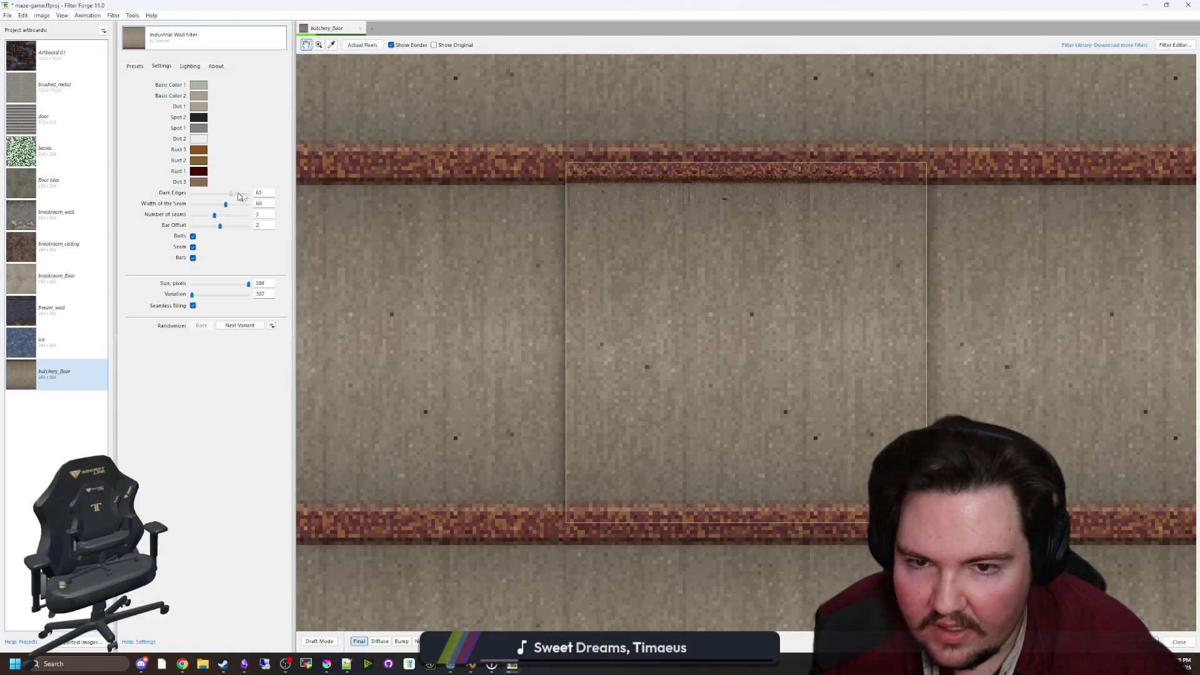
Set seam width to 66, seams to 6 and Dark Edges to 42, adjusting the rust bar offset
{"action": "left_click_drag", "start_coordinate": [238, 194], "coordinate": [212, 197]}
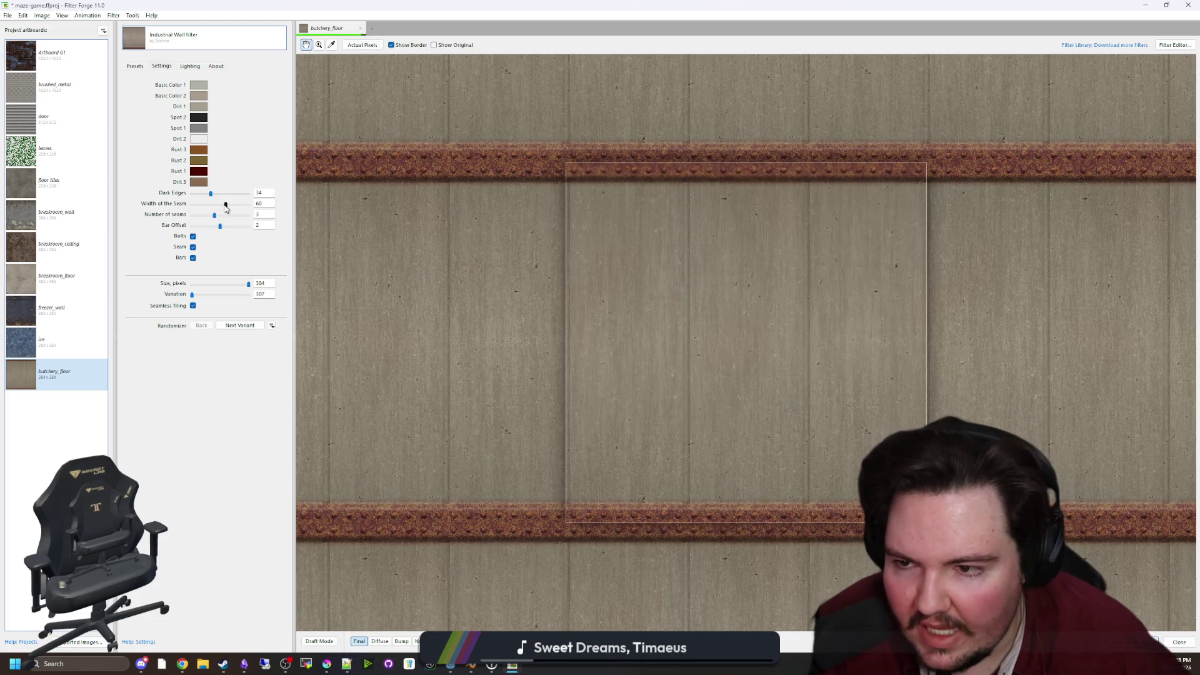
{"action": "mouse_move", "coordinate": [231, 208]}
{"action": "left_mouse_down"}
{"action": "mouse_move", "coordinate": [265, 208]}
{"action": "mouse_move", "coordinate": [202, 213]}
{"action": "mouse_move", "coordinate": [262, 215]}
{"action": "left_mouse_up"}
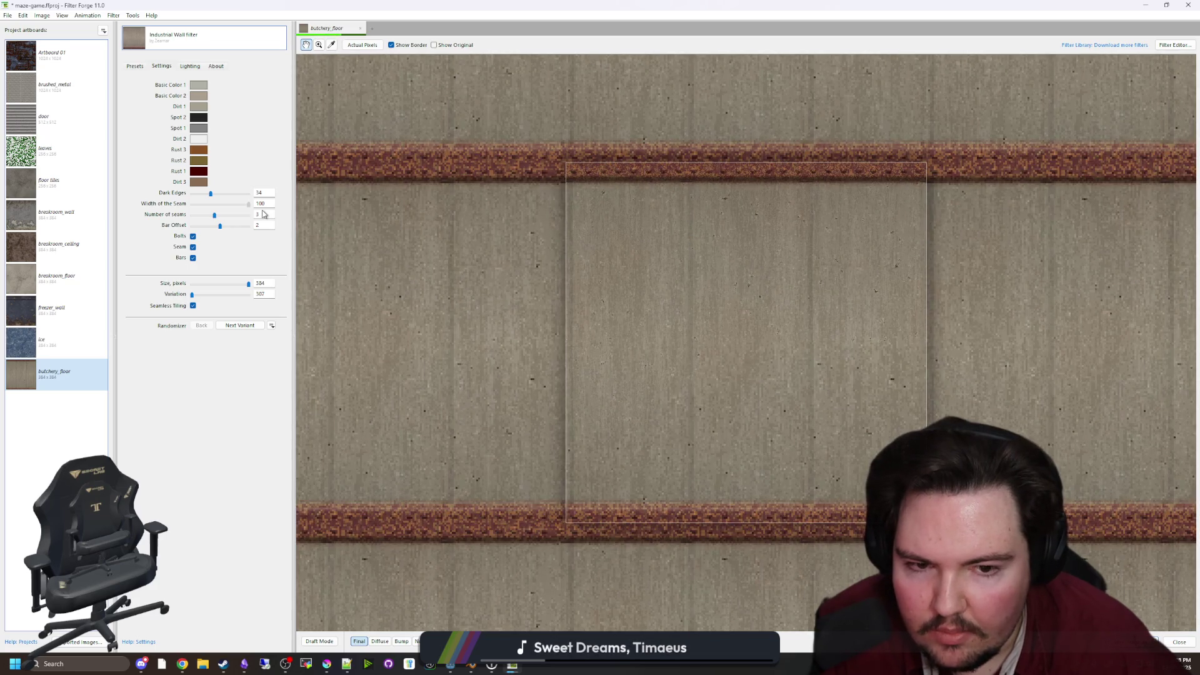
{"action": "left_click_drag", "start_coordinate": [263, 214], "coordinate": [229, 212]}
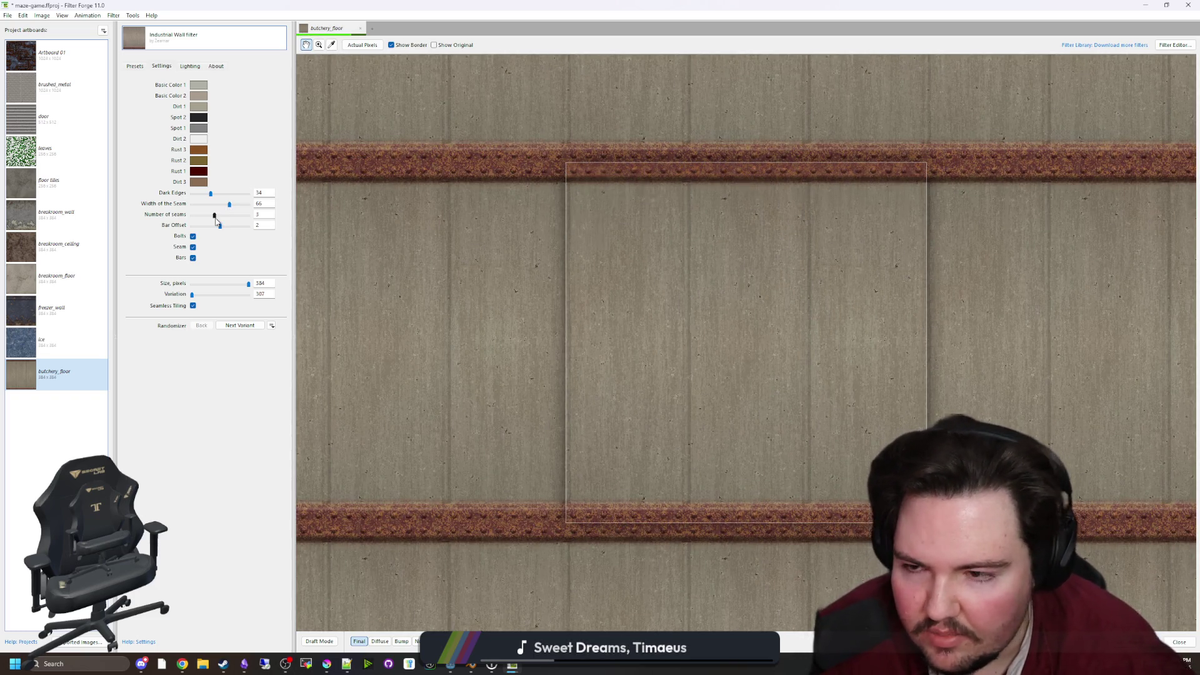
{"action": "left_click_drag", "start_coordinate": [223, 217], "coordinate": [250, 219]}
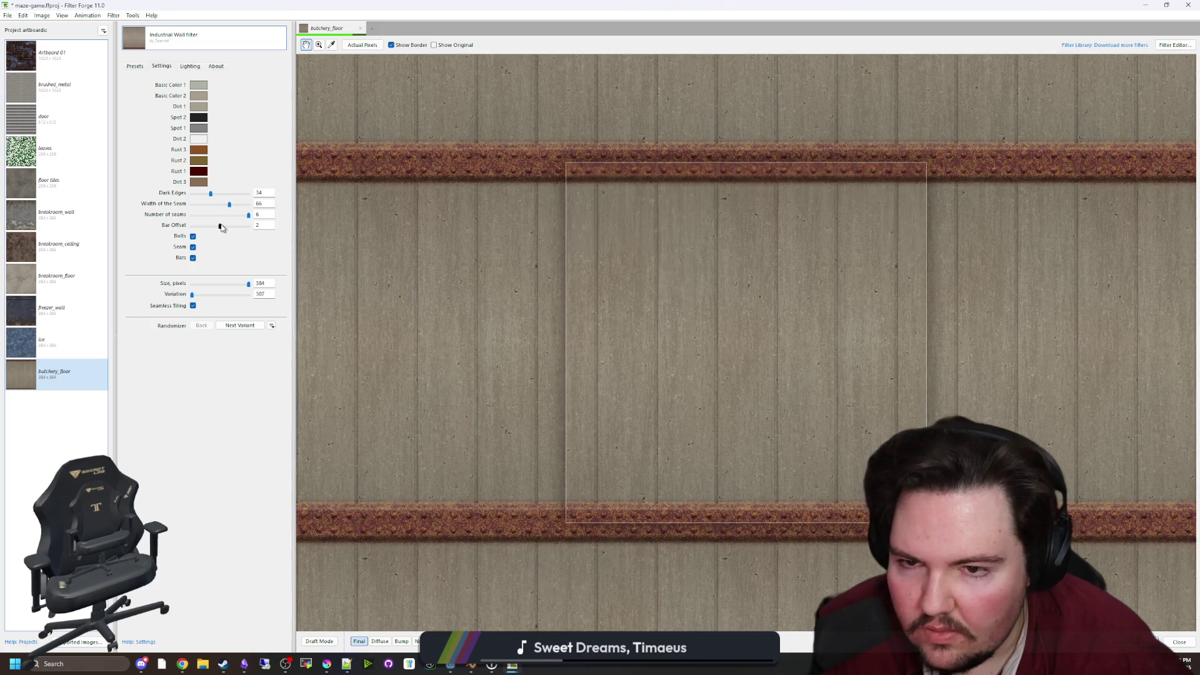
{"action": "mouse_move", "coordinate": [222, 226]}
{"action": "left_mouse_down"}
{"action": "mouse_move", "coordinate": [249, 230]}
{"action": "mouse_move", "coordinate": [197, 236]}
{"action": "mouse_move", "coordinate": [220, 236]}
{"action": "left_mouse_up"}
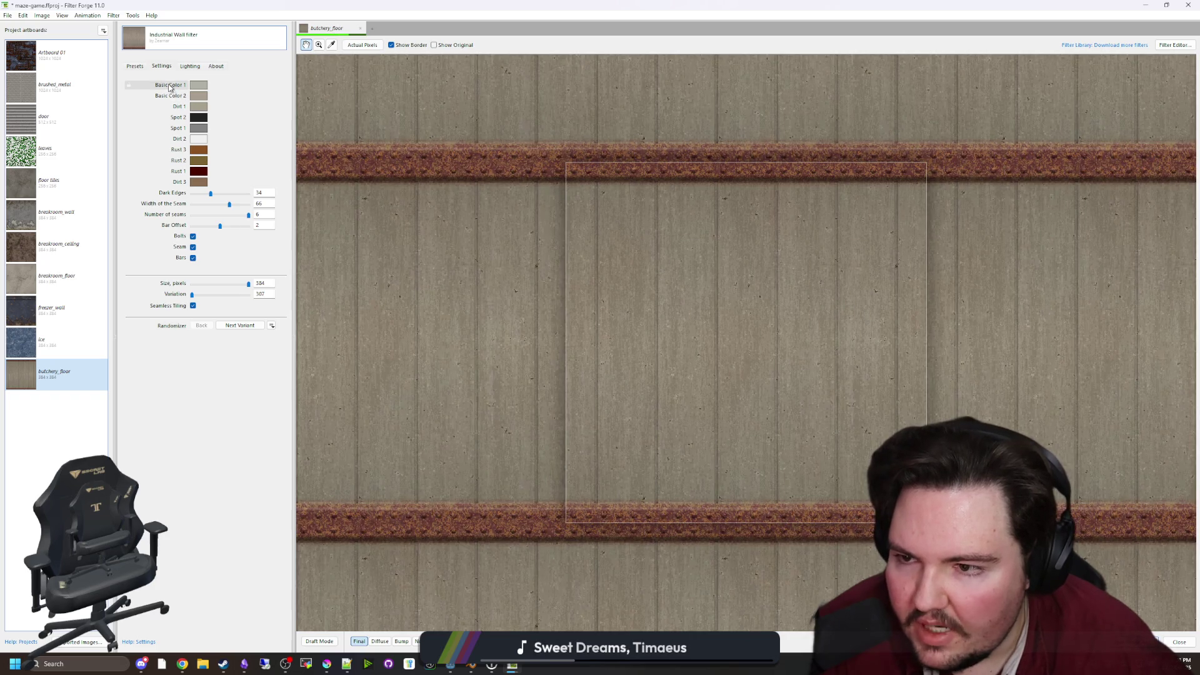
{"action": "mouse_move", "coordinate": [212, 194]}
{"action": "left_mouse_down"}
{"action": "mouse_move", "coordinate": [244, 194]}
{"action": "mouse_move", "coordinate": [213, 194]}
{"action": "left_mouse_up"}
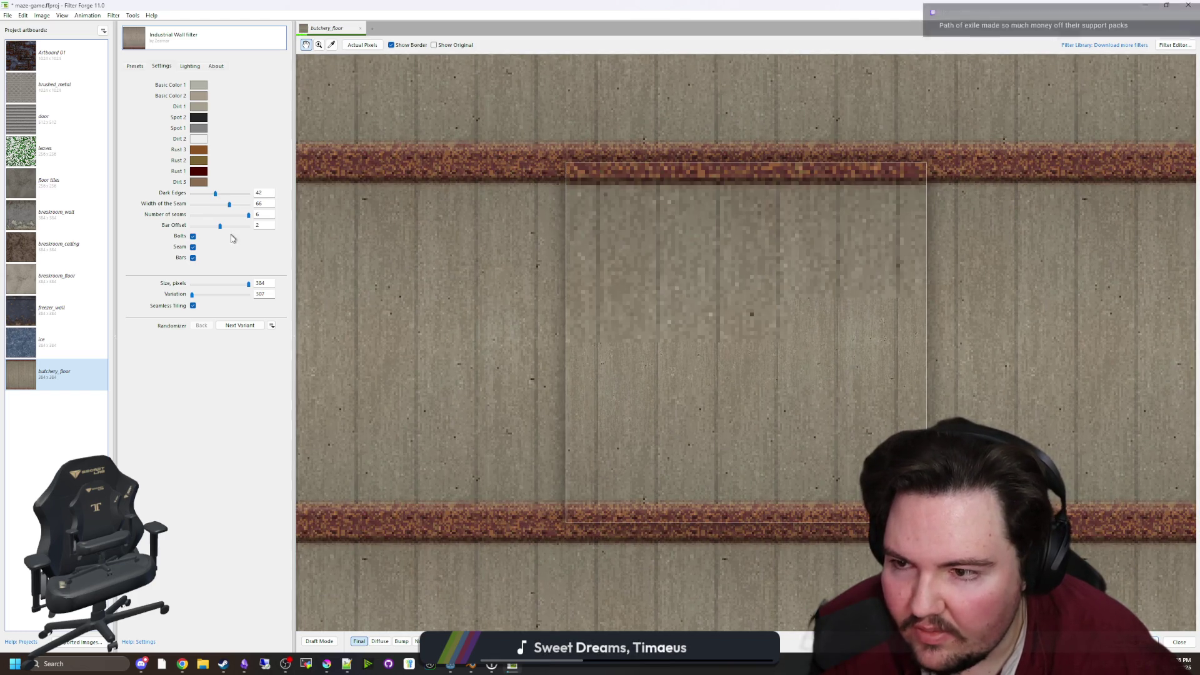
{"action": "left_click_drag", "start_coordinate": [212, 194], "coordinate": [216, 193]}
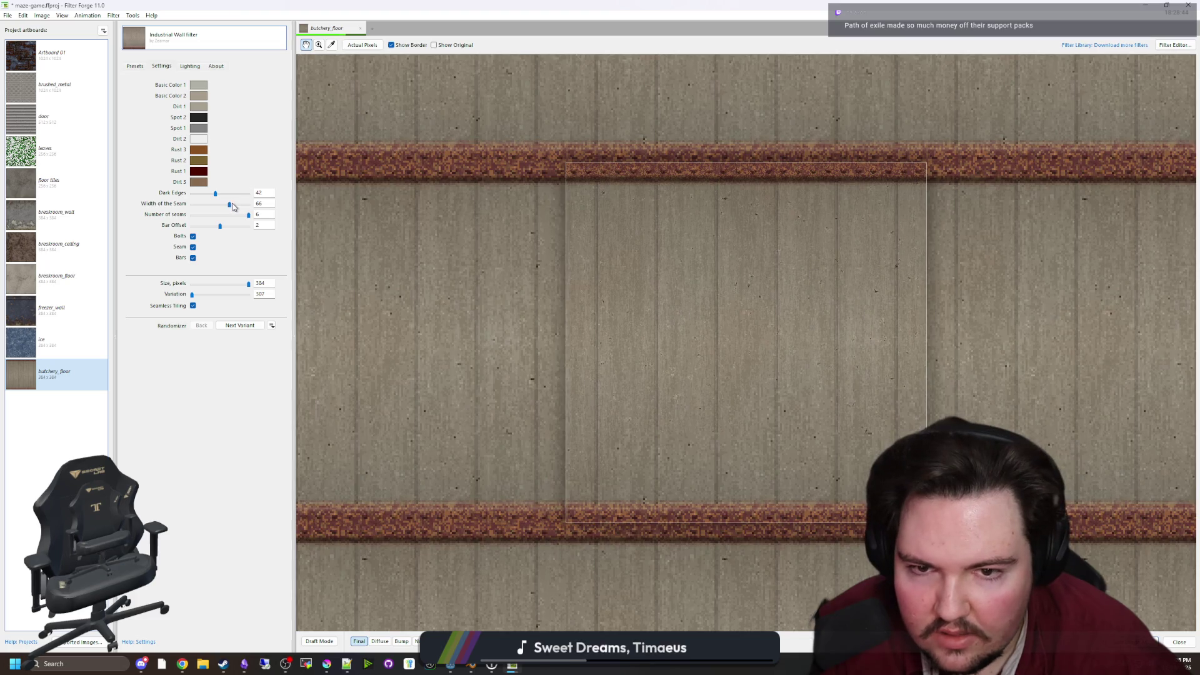
Turn on the rusty bars, then shrink the Filter Forge window and move it aside
{"action": "scroll", "coordinate": [664, 351], "scroll_direction": "down", "scroll_amount": 1}
{"action": "scroll", "coordinate": [641, 319], "scroll_direction": "up", "scroll_amount": 1}
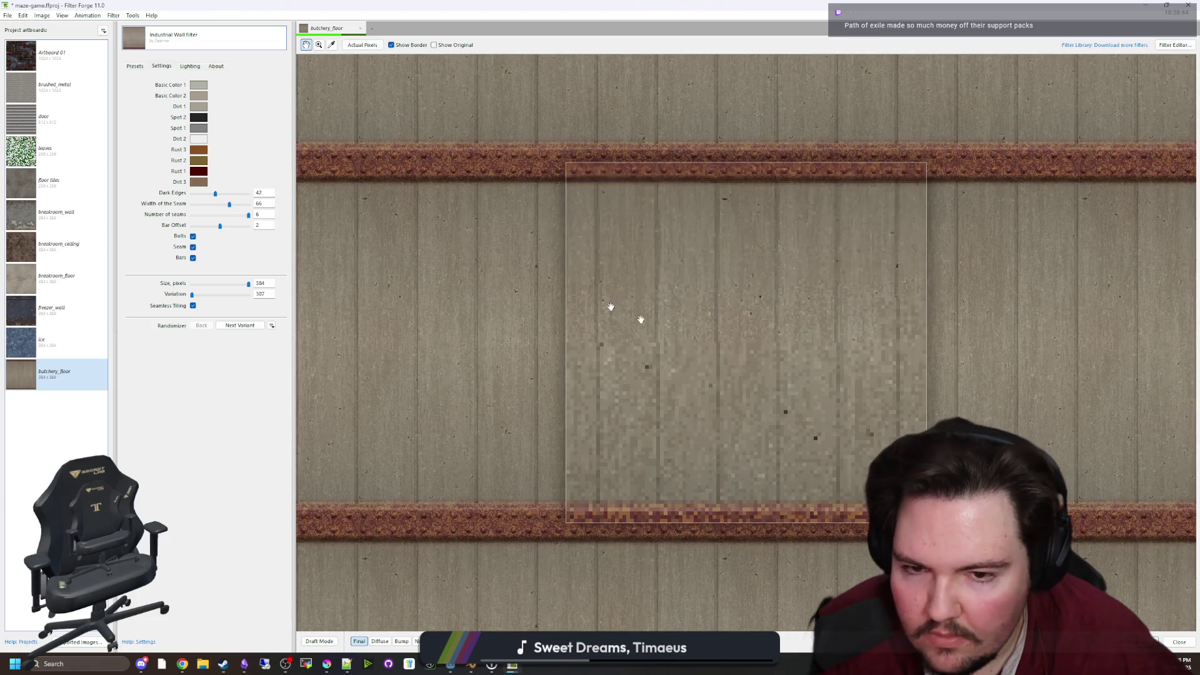
{"action": "left_click", "coordinate": [135, 66]}
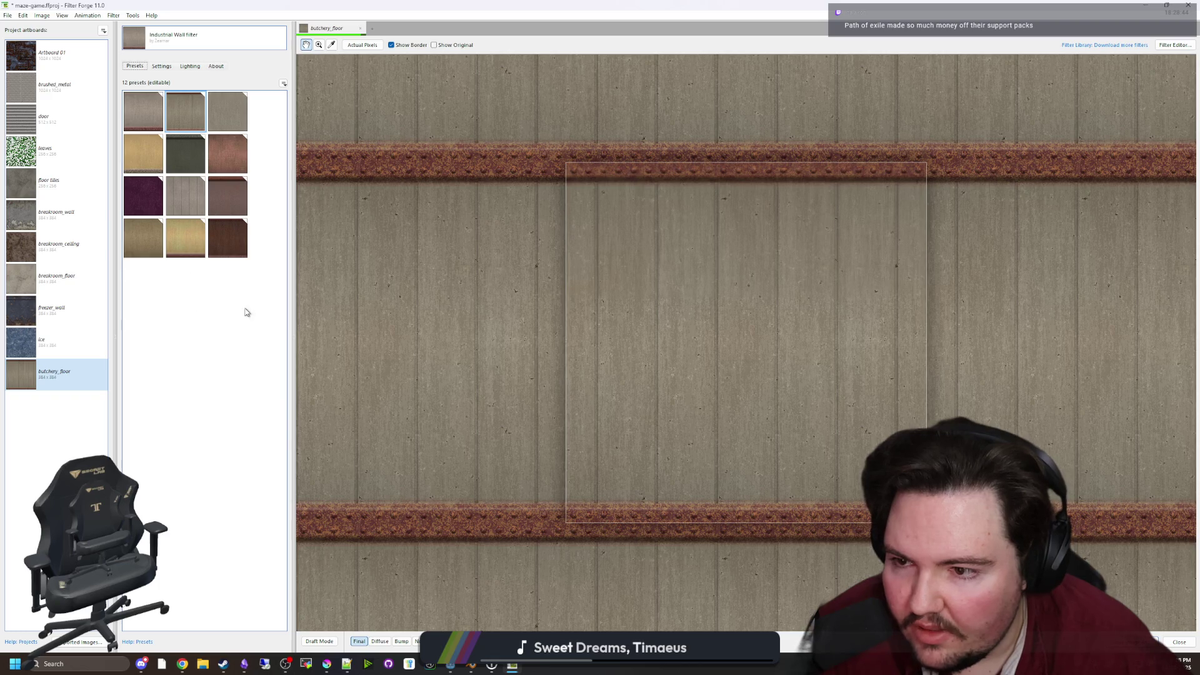
{"action": "scroll", "coordinate": [724, 525], "scroll_direction": "up", "scroll_amount": 1}
{"action": "scroll", "coordinate": [721, 501], "scroll_direction": "down", "scroll_amount": 1}
{"action": "left_click", "coordinate": [162, 66]}
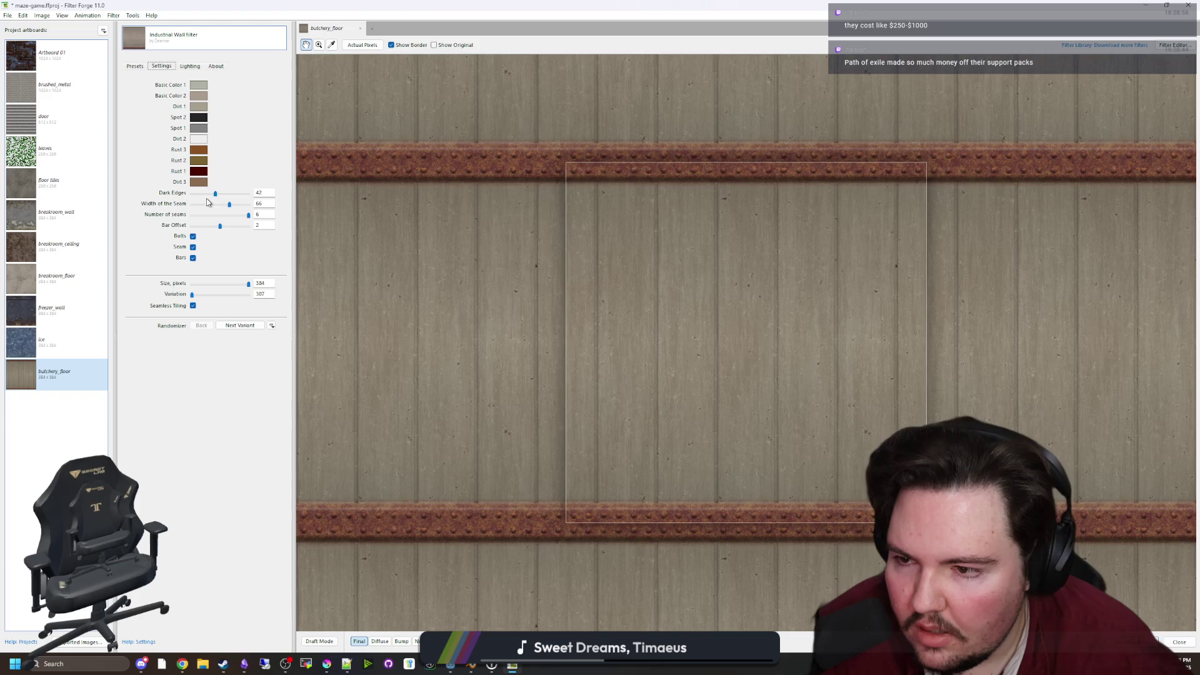
{"action": "left_click", "coordinate": [194, 258]}
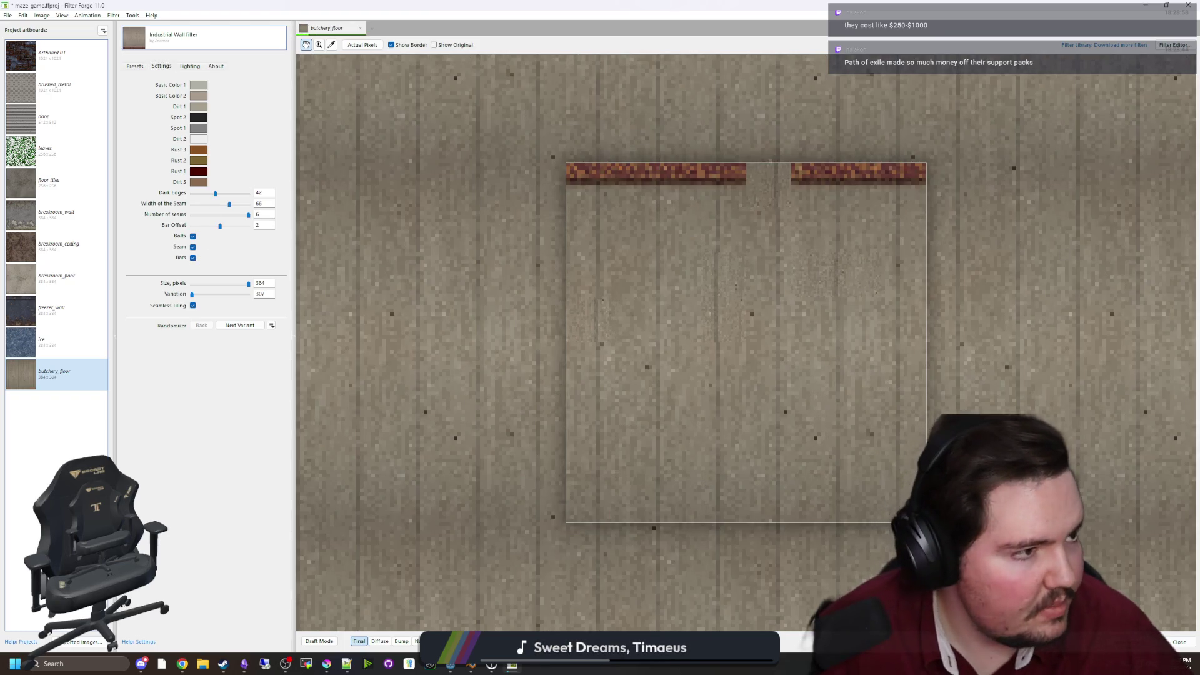
{"action": "key", "text": "super+Down"}
{"action": "left_click_drag", "start_coordinate": [748, 427], "coordinate": [740, 479]}
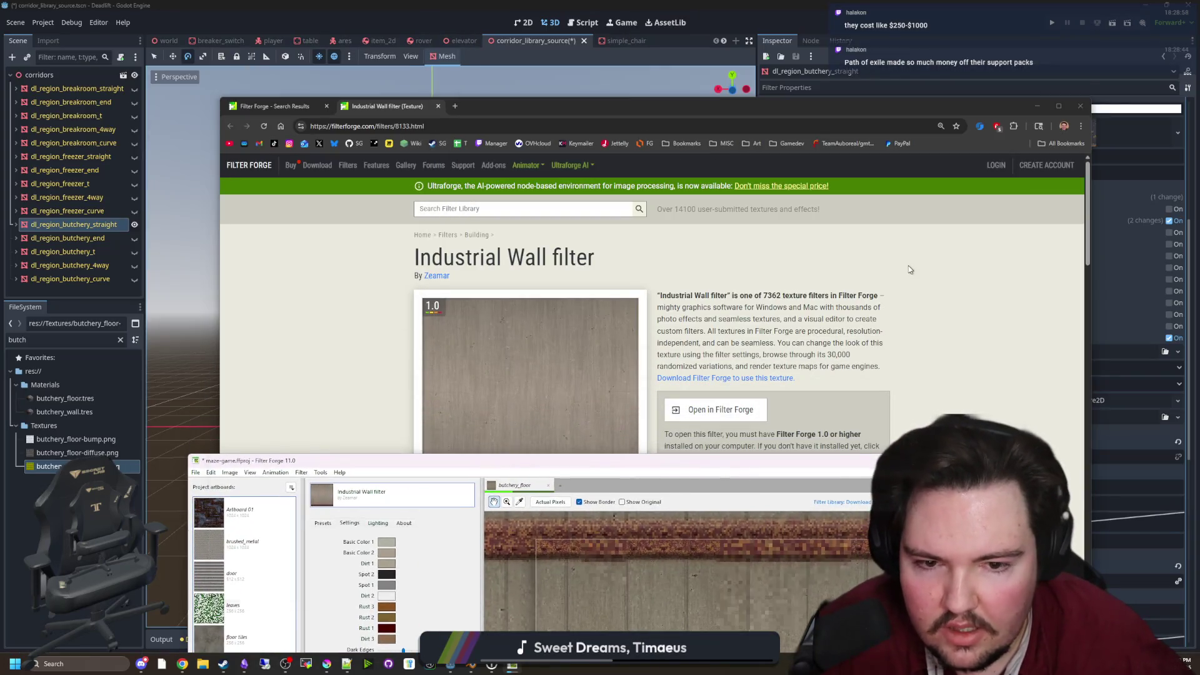
Go back to Chrome's "industrial wall" search results and scroll through the wall filters
{"action": "left_click", "coordinate": [262, 111]}
{"action": "scroll", "coordinate": [543, 311], "scroll_direction": "down", "scroll_amount": 2}
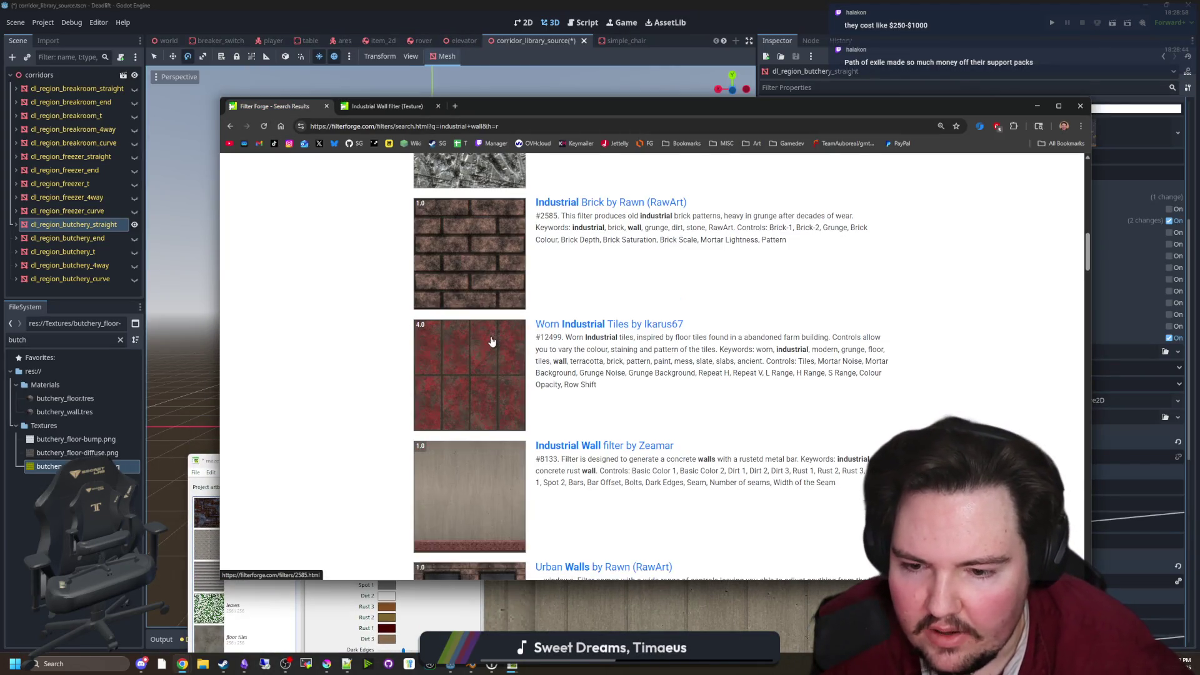
{"action": "scroll", "coordinate": [353, 407], "scroll_direction": "down", "scroll_amount": 2}
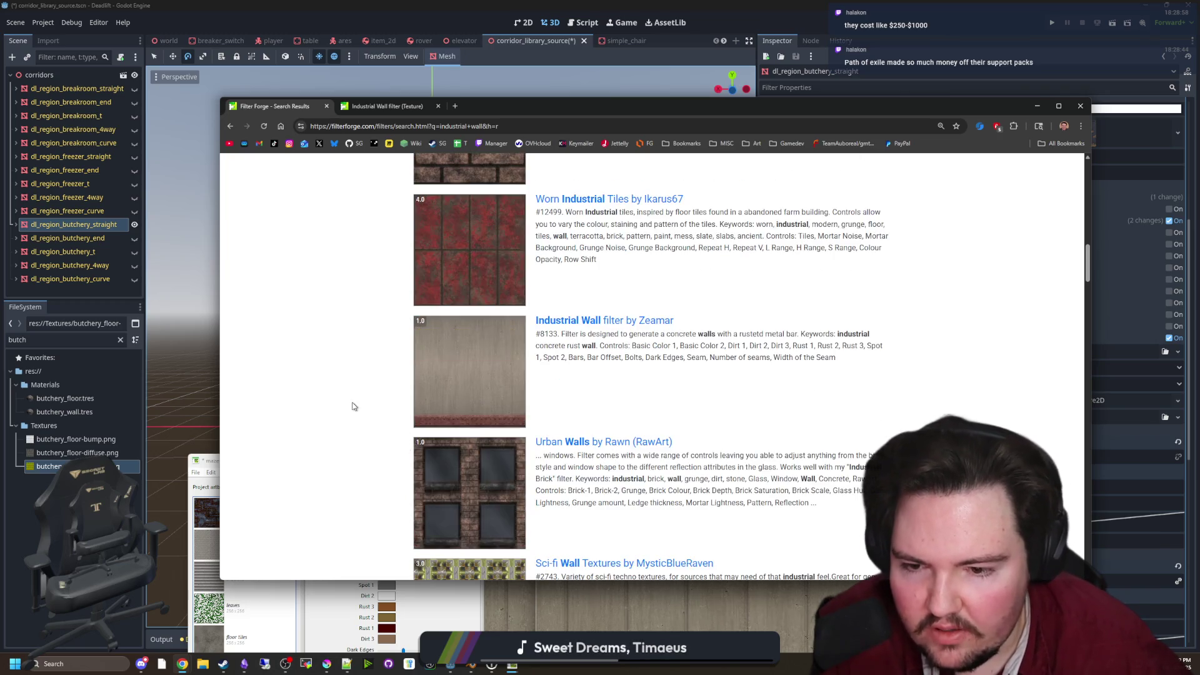
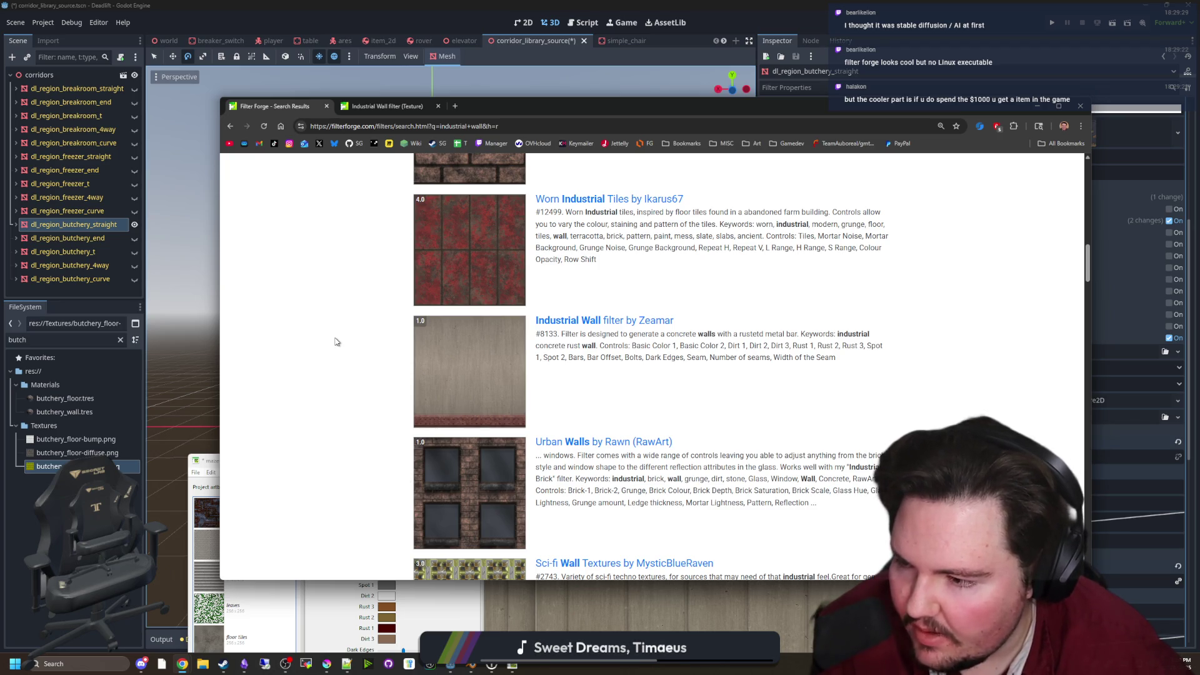
Scroll through the industrial wall filter results and go to page 2
{"action": "scroll", "coordinate": [336, 342], "scroll_direction": "down", "scroll_amount": 7}
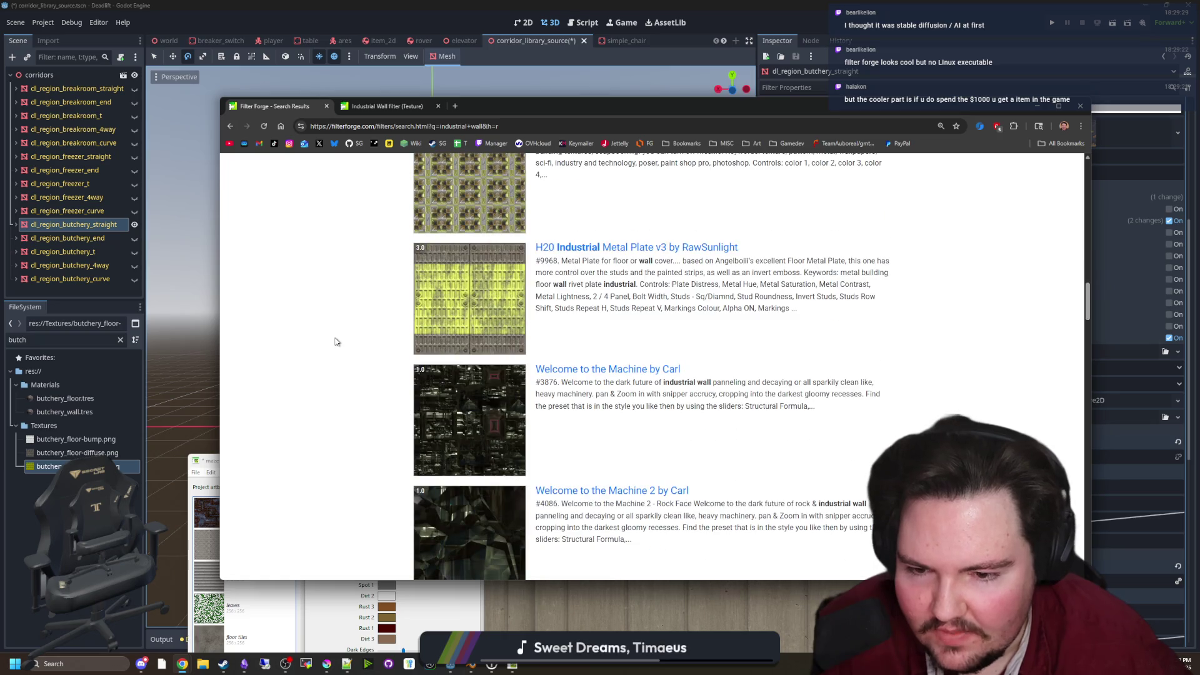
{"action": "scroll", "coordinate": [432, 320], "scroll_direction": "down", "scroll_amount": 8}
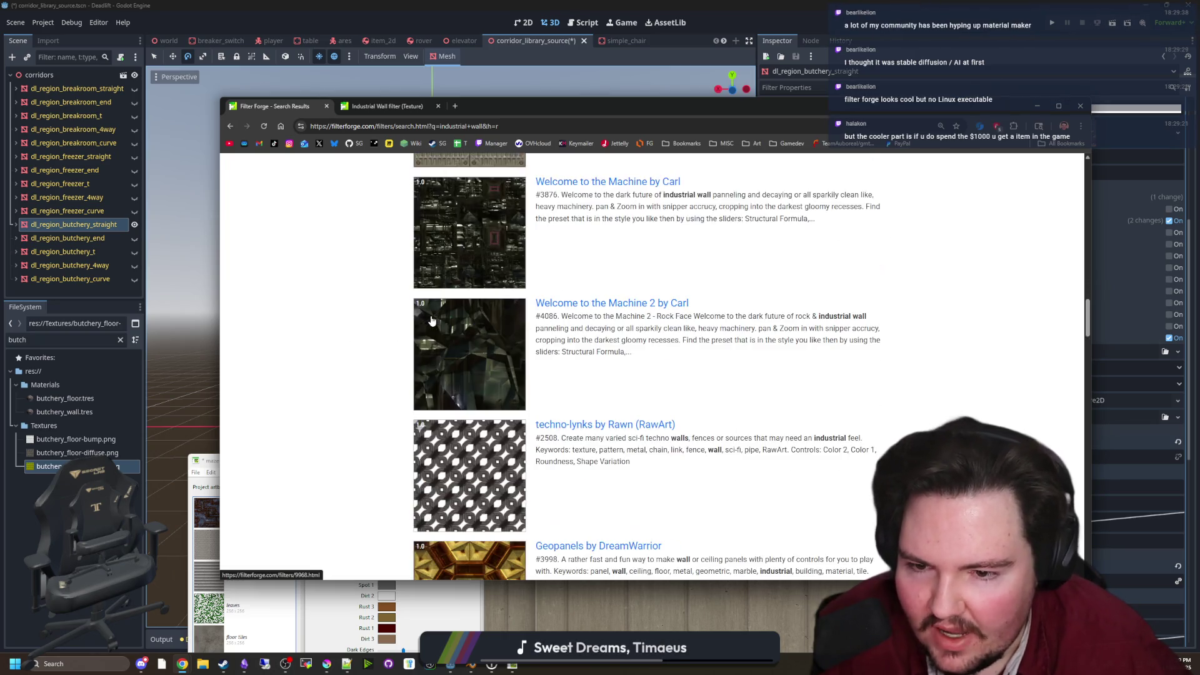
{"action": "scroll", "coordinate": [431, 320], "scroll_direction": "down", "scroll_amount": 4}
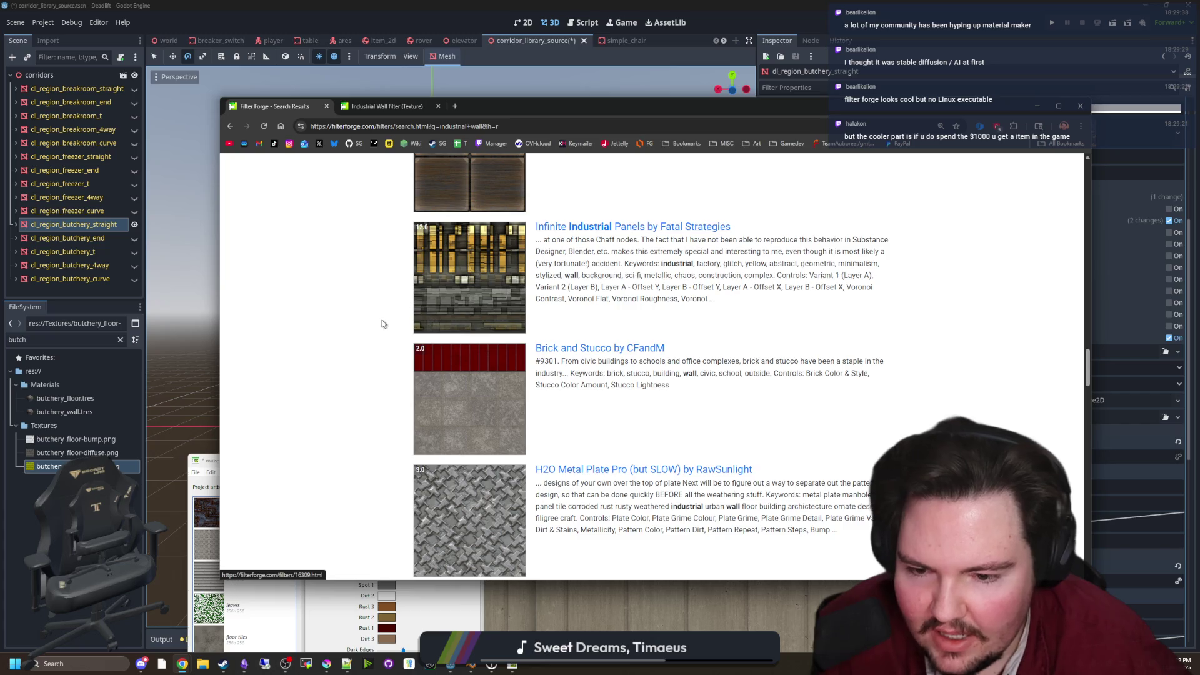
{"action": "scroll", "coordinate": [384, 324], "scroll_direction": "down", "scroll_amount": 17}
{"action": "scroll", "coordinate": [372, 325], "scroll_direction": "down", "scroll_amount": 13}
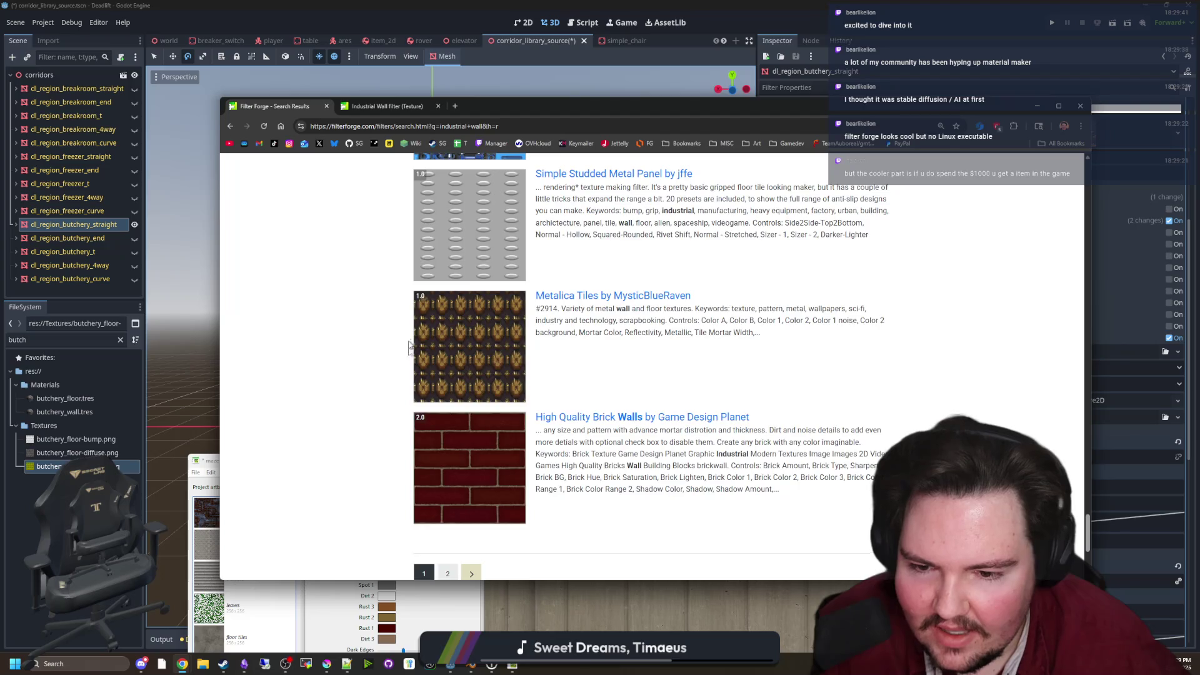
{"action": "scroll", "coordinate": [409, 348], "scroll_direction": "down", "scroll_amount": 2}
{"action": "left_click", "coordinate": [442, 449]}
Skim page 2, then open the Filter Forge site in a new tab at its Download page
{"action": "scroll", "coordinate": [347, 392], "scroll_direction": "down", "scroll_amount": 3}
{"action": "scroll", "coordinate": [347, 393], "scroll_direction": "down", "scroll_amount": 9}
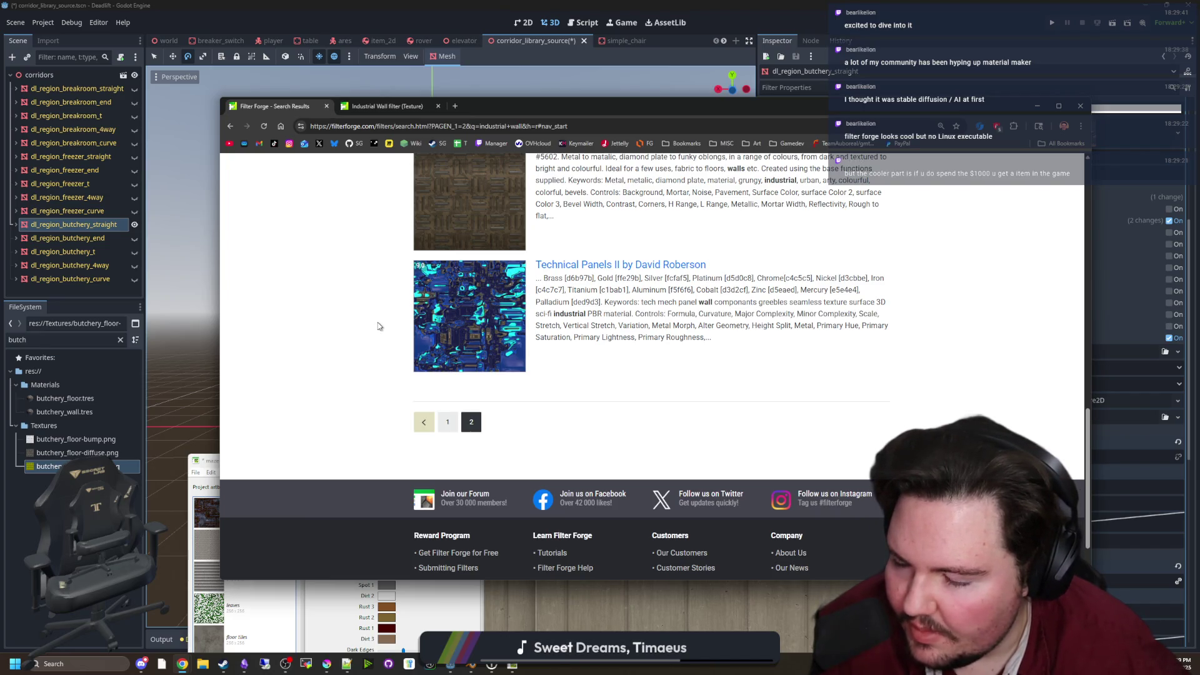
{"action": "scroll", "coordinate": [365, 245], "scroll_direction": "up", "scroll_amount": 9}
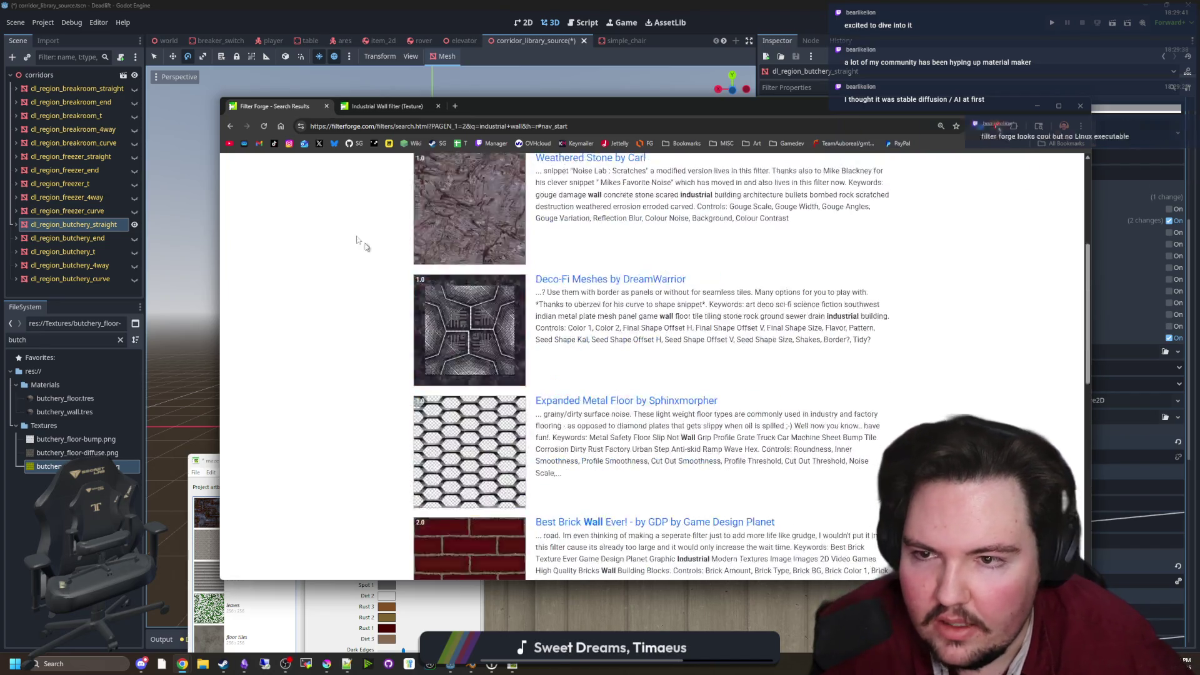
{"action": "scroll", "coordinate": [364, 246], "scroll_direction": "up", "scroll_amount": 4}
{"action": "left_click", "coordinate": [250, 169]}
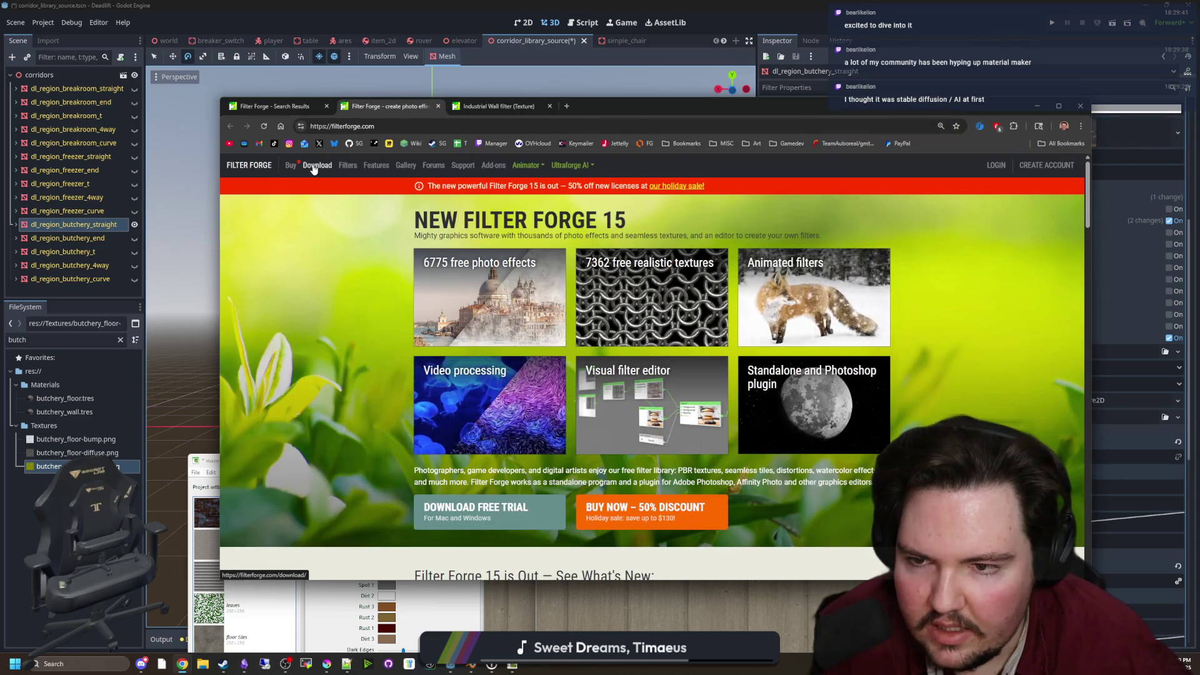
{"action": "left_click", "coordinate": [300, 164]}
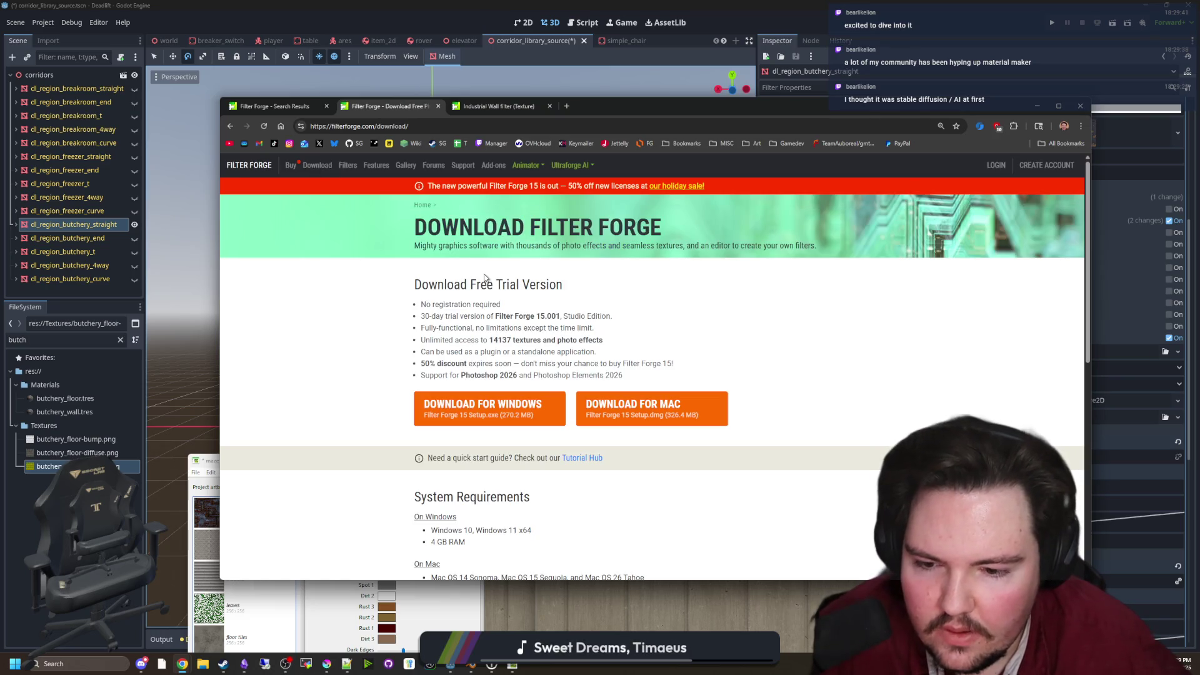
Scroll through the Filter Forge 15 free trial download page
{"action": "scroll", "coordinate": [485, 278], "scroll_direction": "down", "scroll_amount": 2}
{"action": "scroll", "coordinate": [499, 349], "scroll_direction": "up", "scroll_amount": 1}
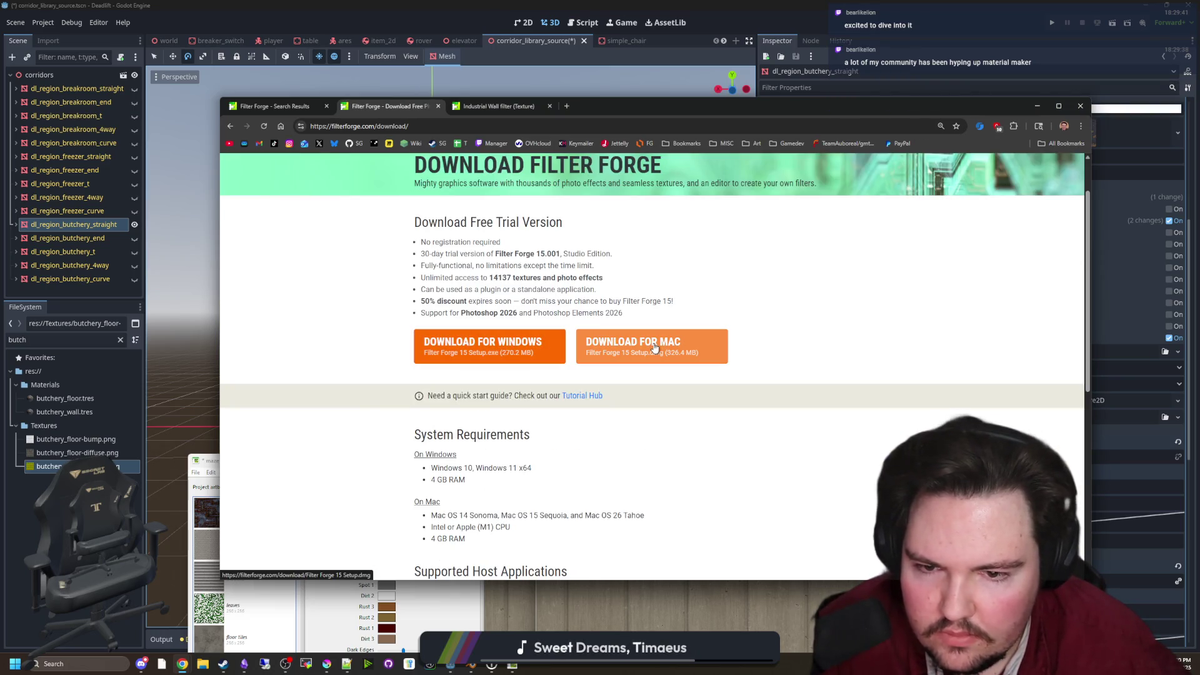
{"action": "scroll", "coordinate": [569, 394], "scroll_direction": "up", "scroll_amount": 1}
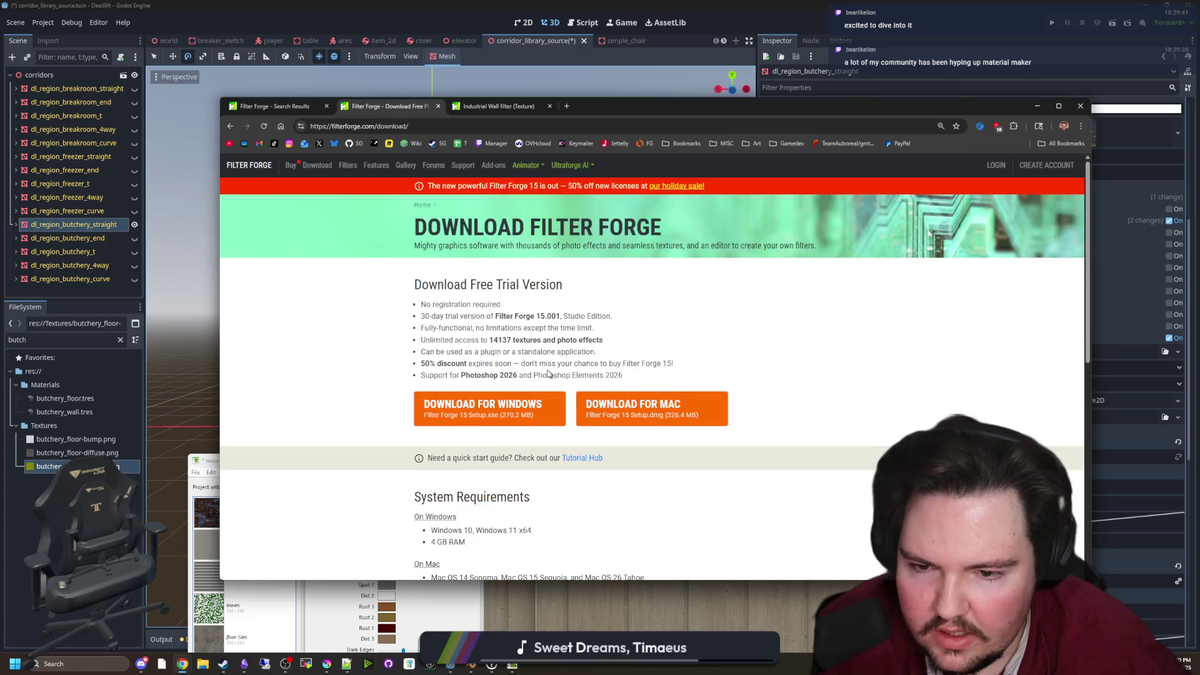
{"action": "scroll", "coordinate": [549, 373], "scroll_direction": "down", "scroll_amount": 4}
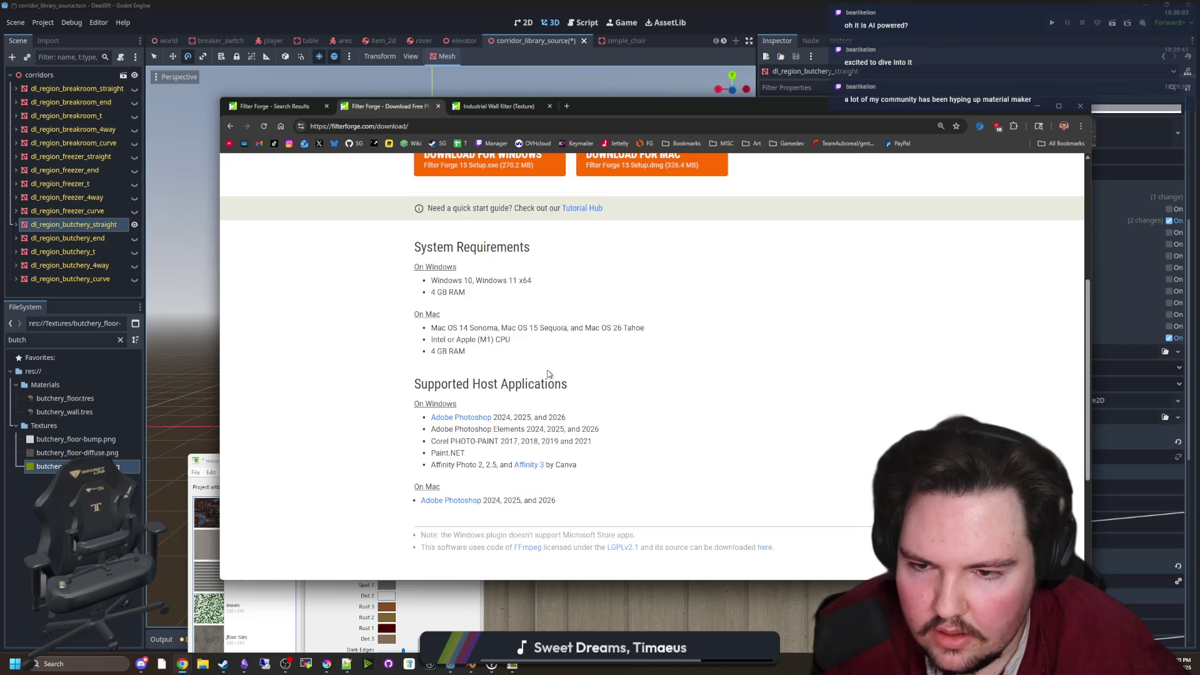
{"action": "scroll", "coordinate": [549, 374], "scroll_direction": "down", "scroll_amount": 3}
{"action": "scroll", "coordinate": [548, 373], "scroll_direction": "up", "scroll_amount": 7}
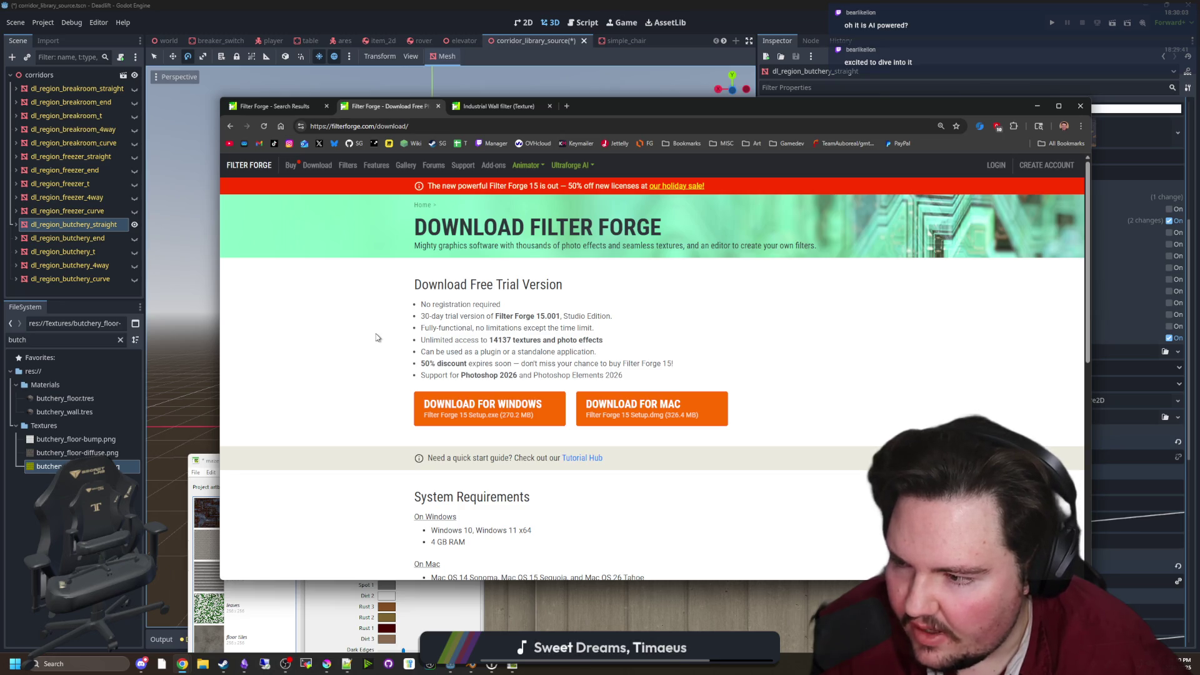
Return to the Industrial Wall filter page, resize the Filter Forge window, and open the Filter Library
{"action": "left_click", "coordinate": [514, 108]}
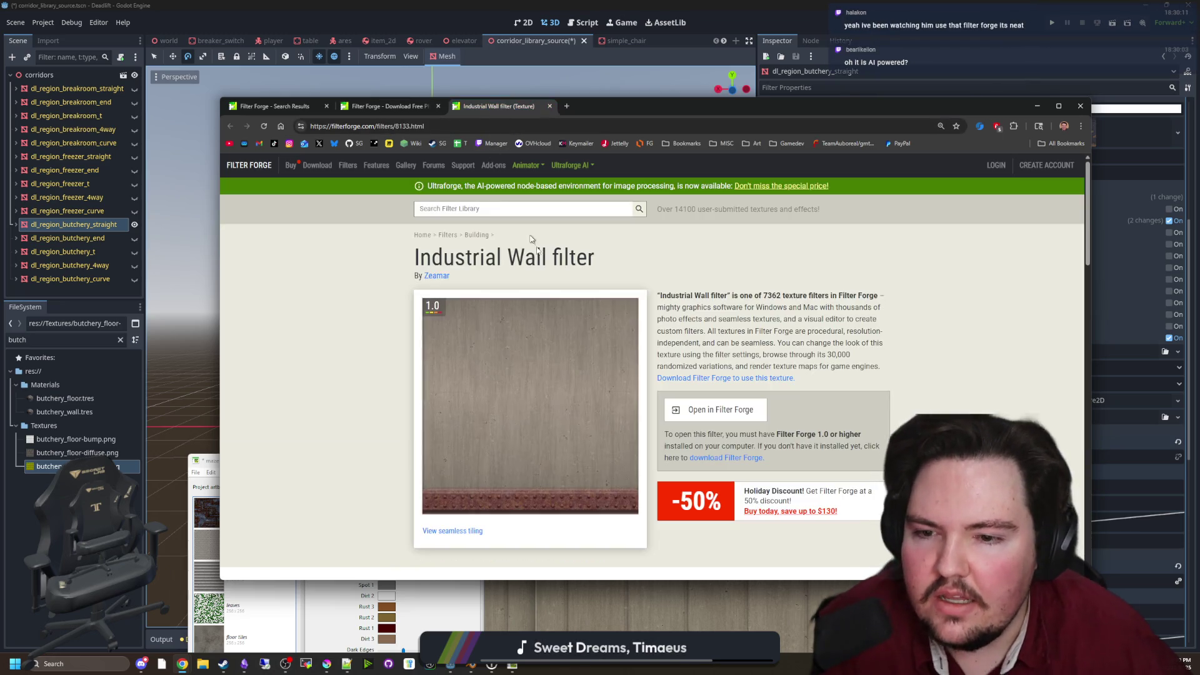
{"action": "double_click", "coordinate": [212, 463]}
{"action": "double_click", "coordinate": [494, 4]}
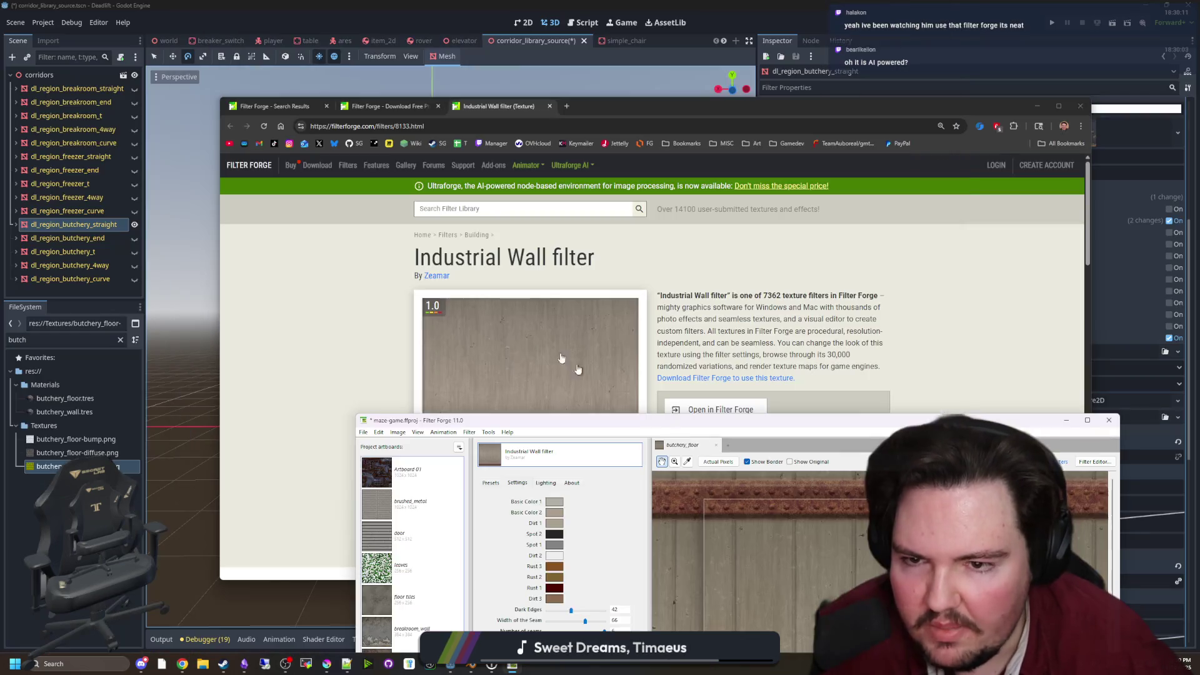
{"action": "left_click", "coordinate": [341, 166]}
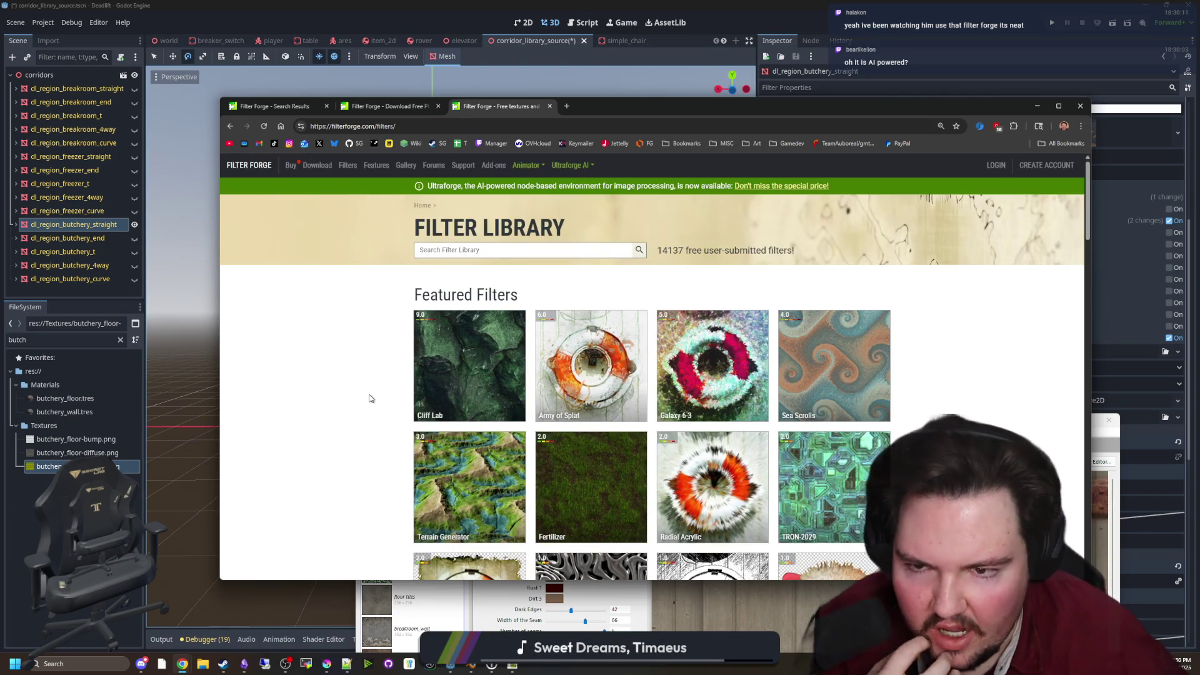
Scroll the Featured Filters grid, move the browser window down, and open the Fertilizer filter
{"action": "scroll", "coordinate": [581, 356], "scroll_direction": "down", "scroll_amount": 5}
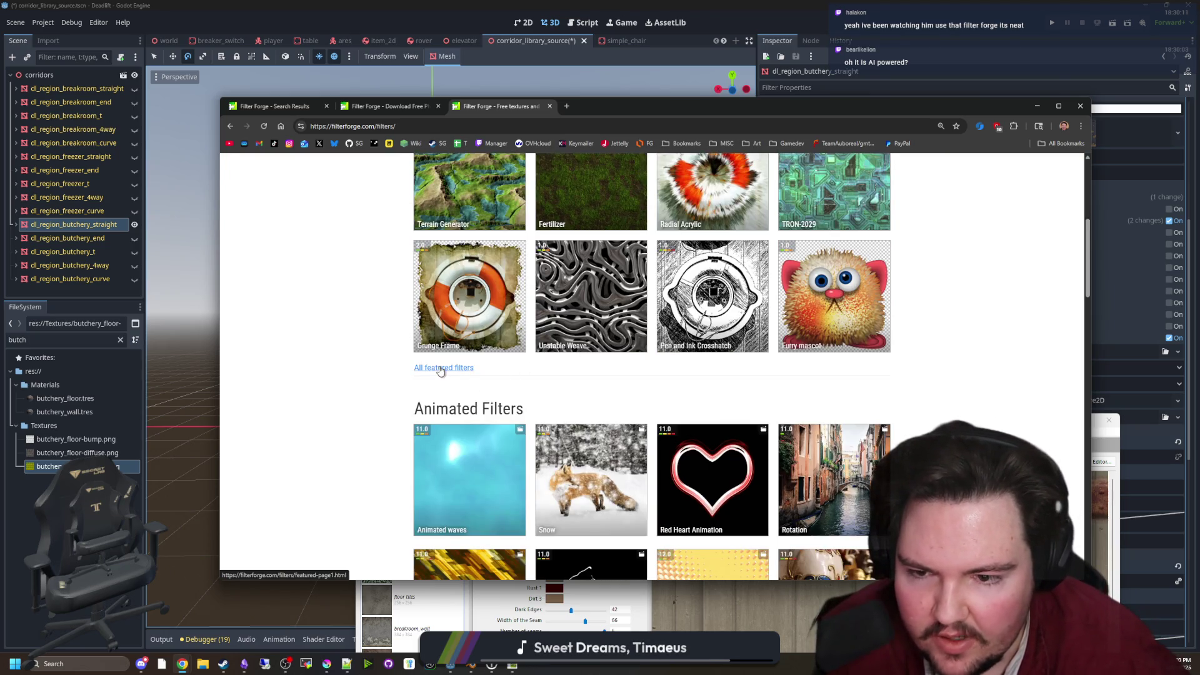
{"action": "scroll", "coordinate": [372, 369], "scroll_direction": "up", "scroll_amount": 4}
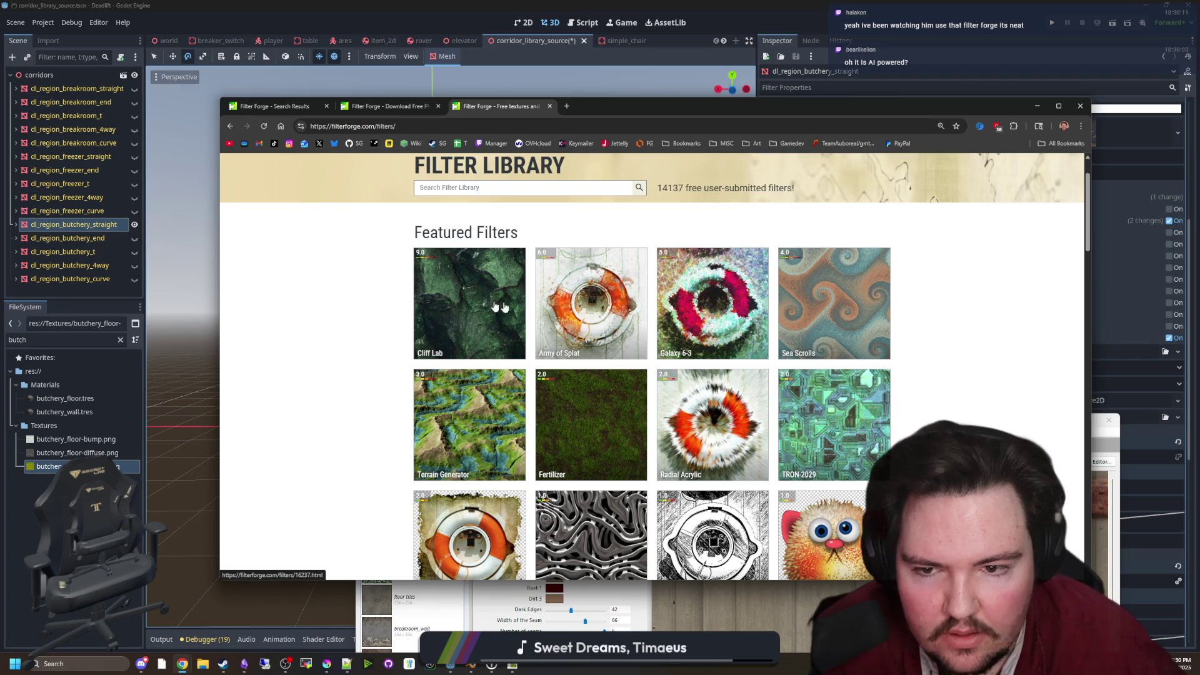
{"action": "scroll", "coordinate": [473, 304], "scroll_direction": "down", "scroll_amount": 3}
{"action": "scroll", "coordinate": [372, 313], "scroll_direction": "down", "scroll_amount": 10}
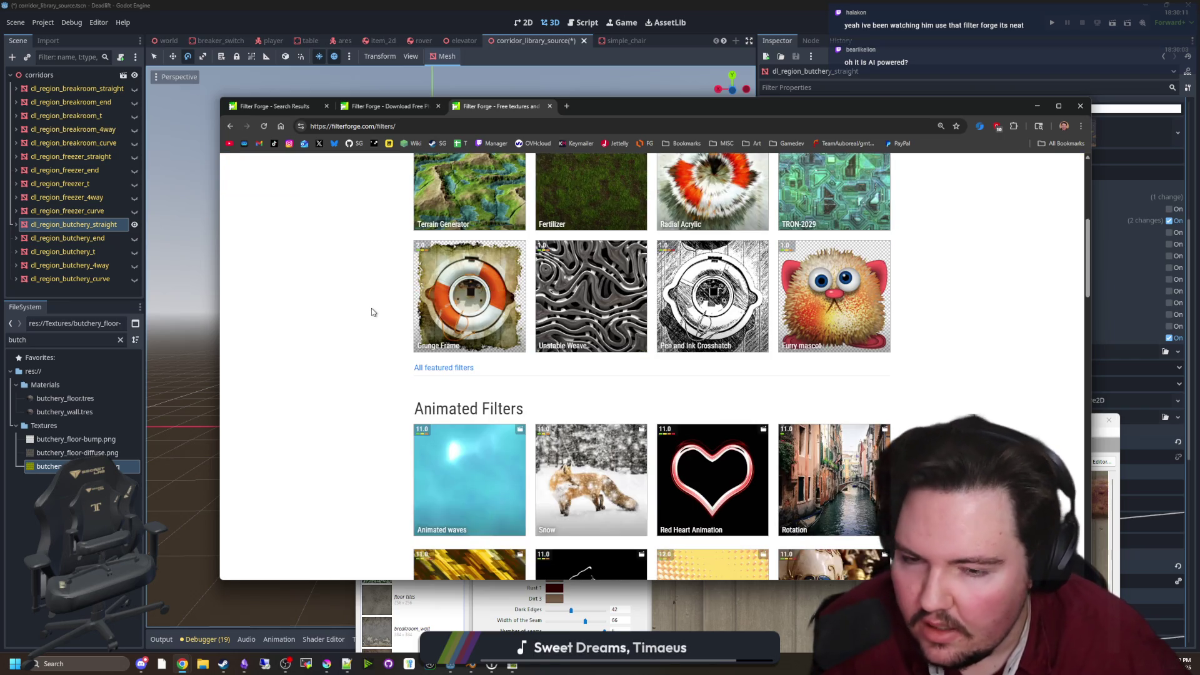
{"action": "scroll", "coordinate": [372, 300], "scroll_direction": "up", "scroll_amount": 10}
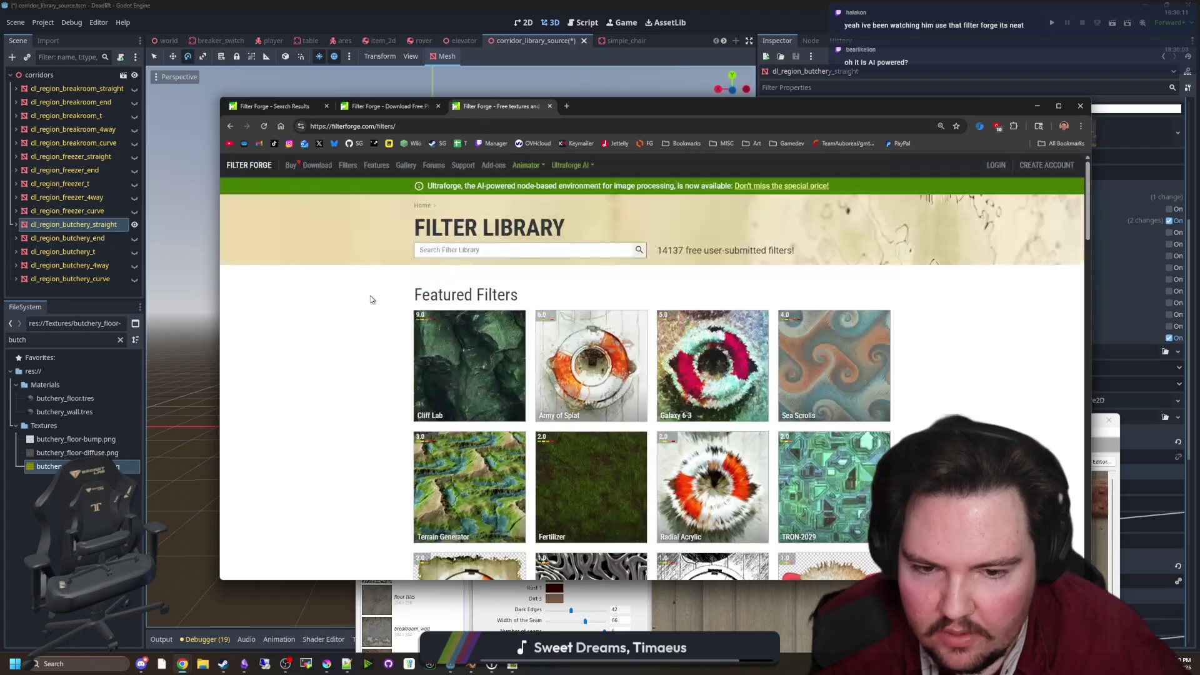
{"action": "scroll", "coordinate": [369, 312], "scroll_direction": "down", "scroll_amount": 5}
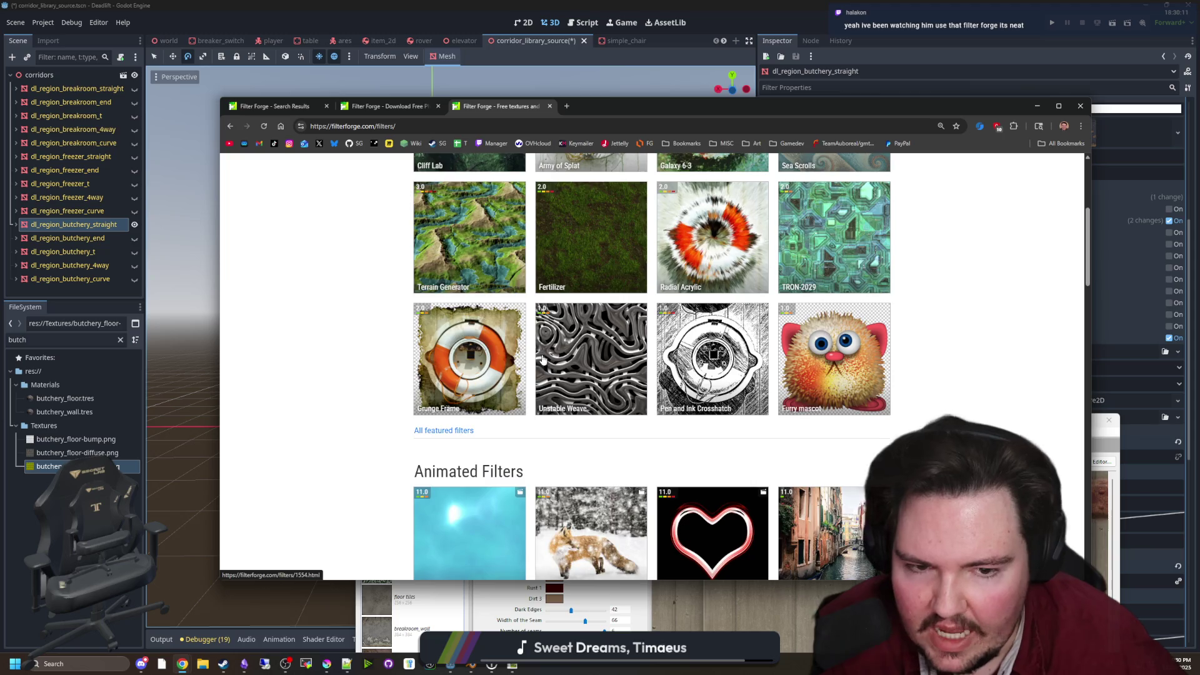
{"action": "scroll", "coordinate": [543, 360], "scroll_direction": "up", "scroll_amount": 5}
{"action": "mouse_move", "coordinate": [744, 106]}
{"action": "left_mouse_down"}
{"action": "mouse_move", "coordinate": [837, 574]}
{"action": "mouse_move", "coordinate": [712, 60]}
{"action": "left_mouse_up"}
{"action": "scroll", "coordinate": [374, 357], "scroll_direction": "down", "scroll_amount": 2}
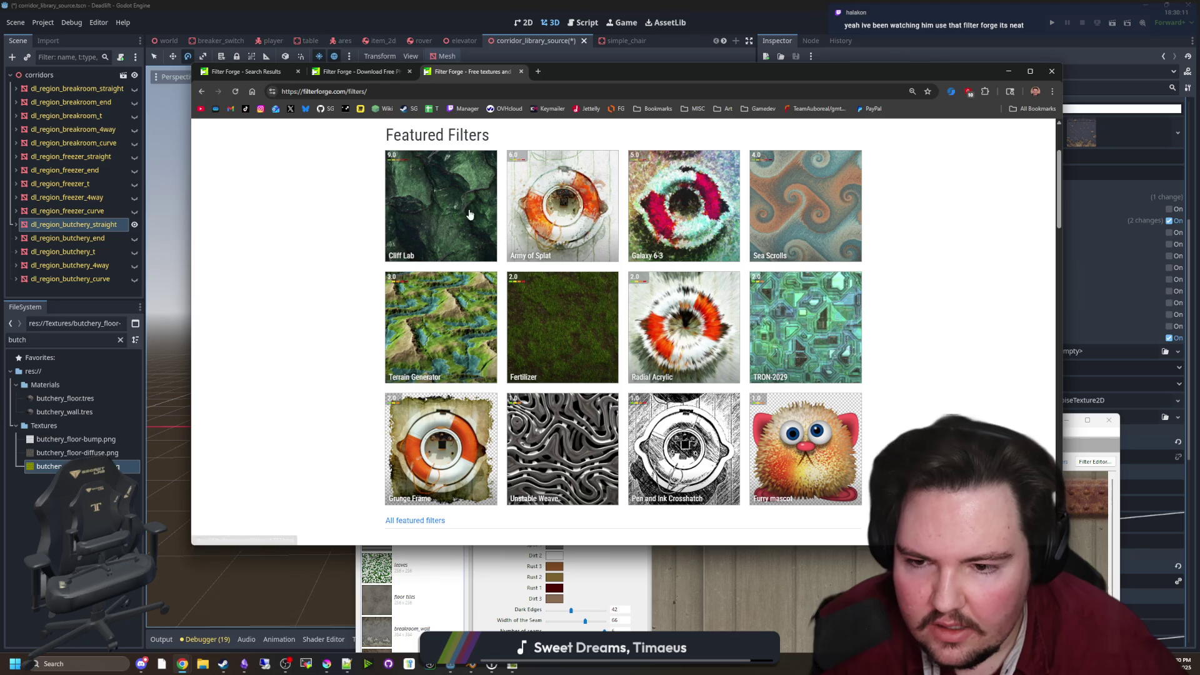
{"action": "left_click", "coordinate": [589, 338]}
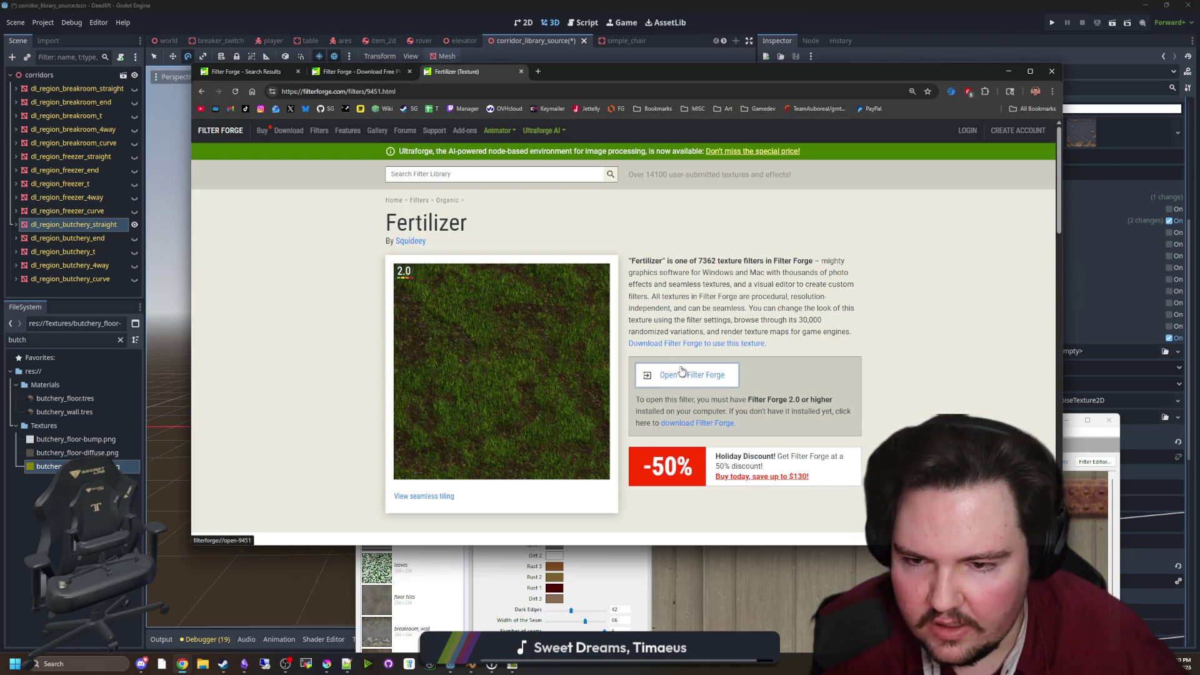
Send the Fertilizer filter to Filter Forge and apply it to the texture
{"action": "left_click", "coordinate": [682, 372]}
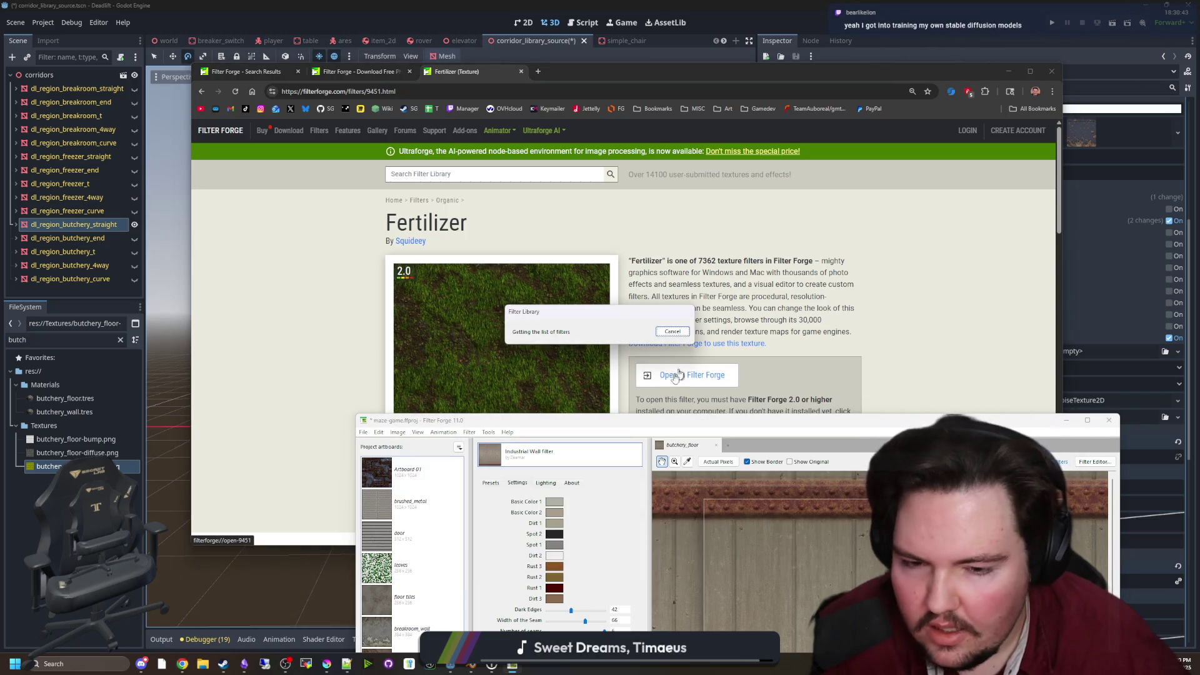
{"action": "mouse_move", "coordinate": [603, 422]}
{"action": "left_mouse_down"}
{"action": "mouse_move", "coordinate": [547, 369]}
{"action": "mouse_move", "coordinate": [453, 128]}
{"action": "left_mouse_up"}
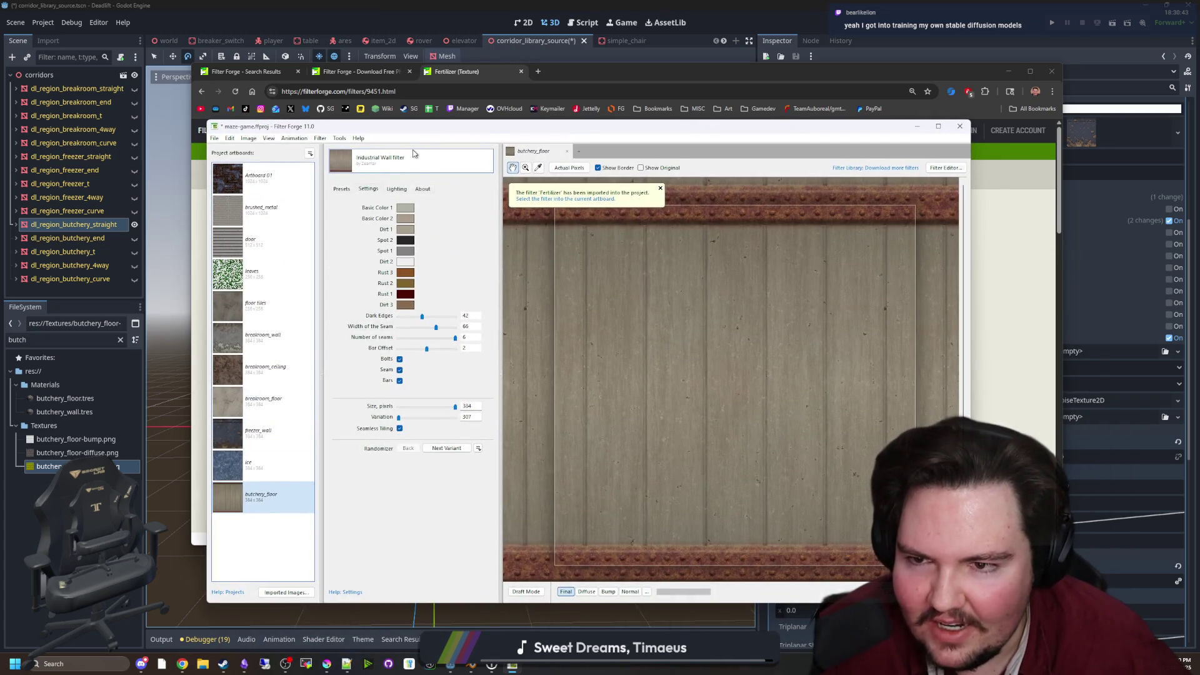
{"action": "left_click", "coordinate": [375, 161]}
{"action": "left_click", "coordinate": [448, 227]}
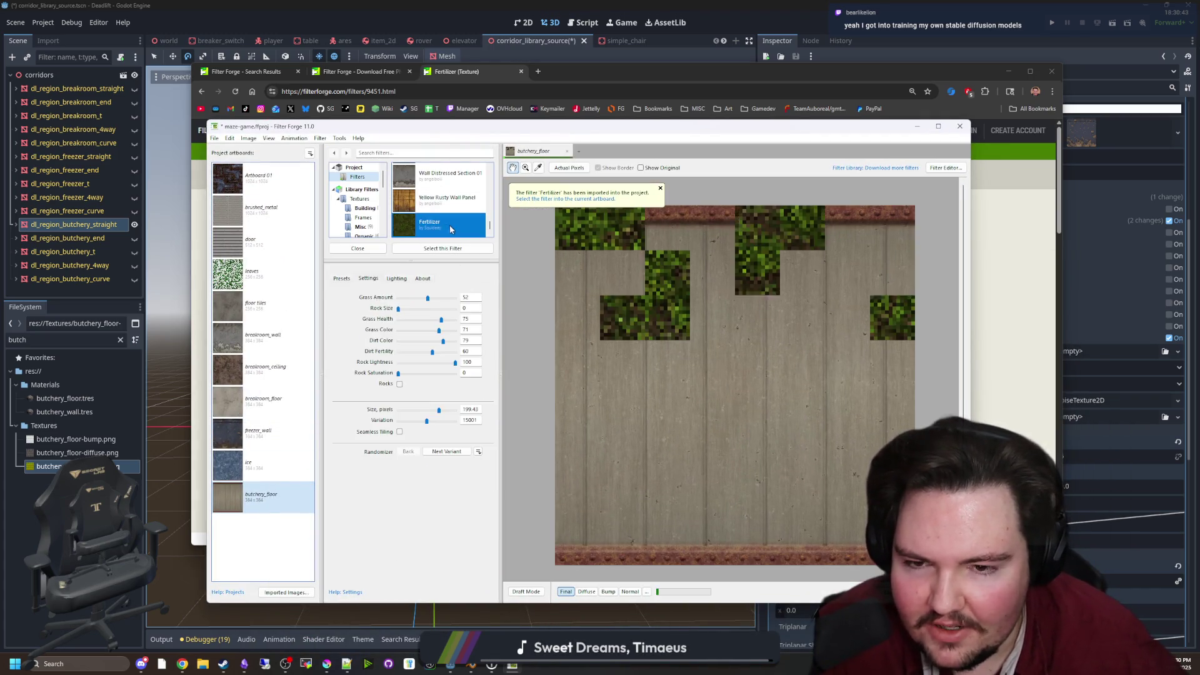
Pan the grass preview and scatter rocks over the grass texture
{"action": "left_click", "coordinate": [1004, 320]}
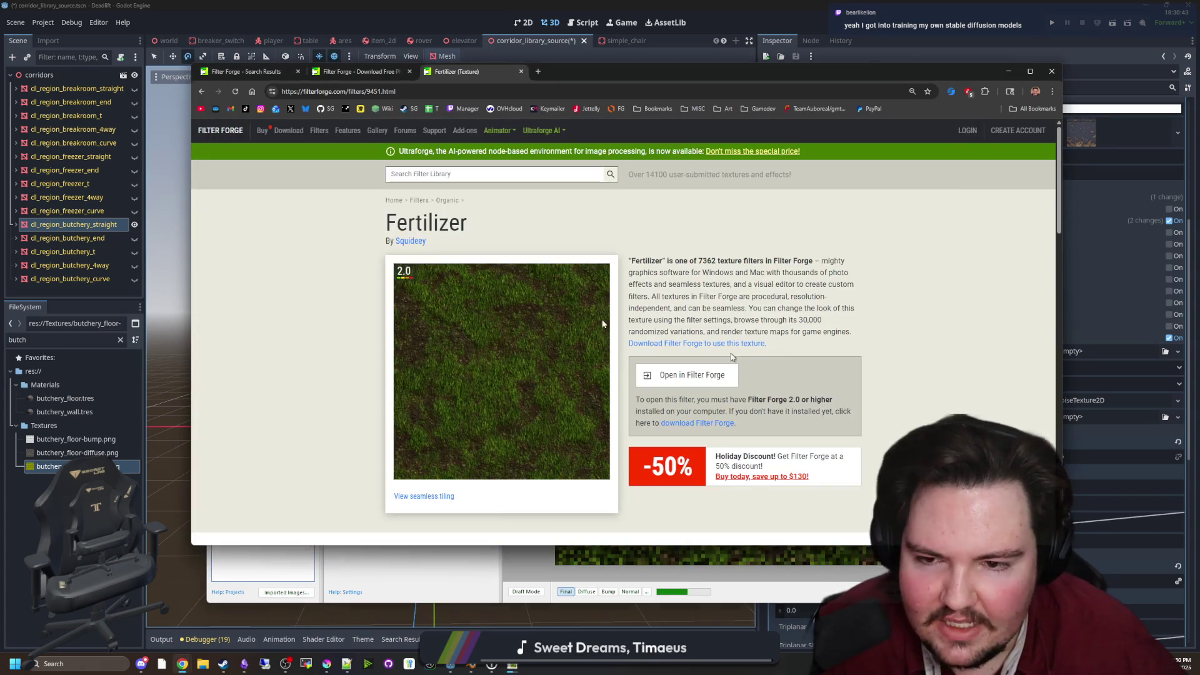
{"action": "mouse_move", "coordinate": [513, 663]}
{"action": "left_click", "coordinate": [511, 626]}
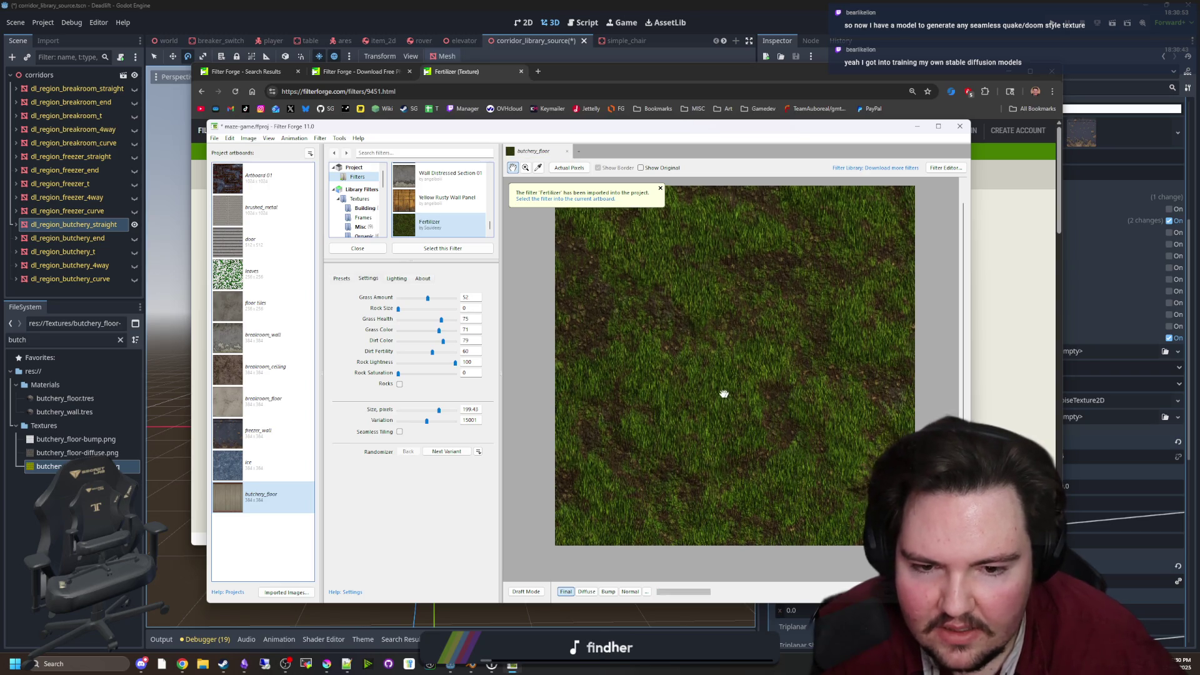
{"action": "scroll", "coordinate": [719, 394], "scroll_direction": "down", "scroll_amount": 1}
{"action": "scroll", "coordinate": [731, 373], "scroll_direction": "up", "scroll_amount": 1}
{"action": "left_click_drag", "start_coordinate": [717, 378], "coordinate": [705, 372]}
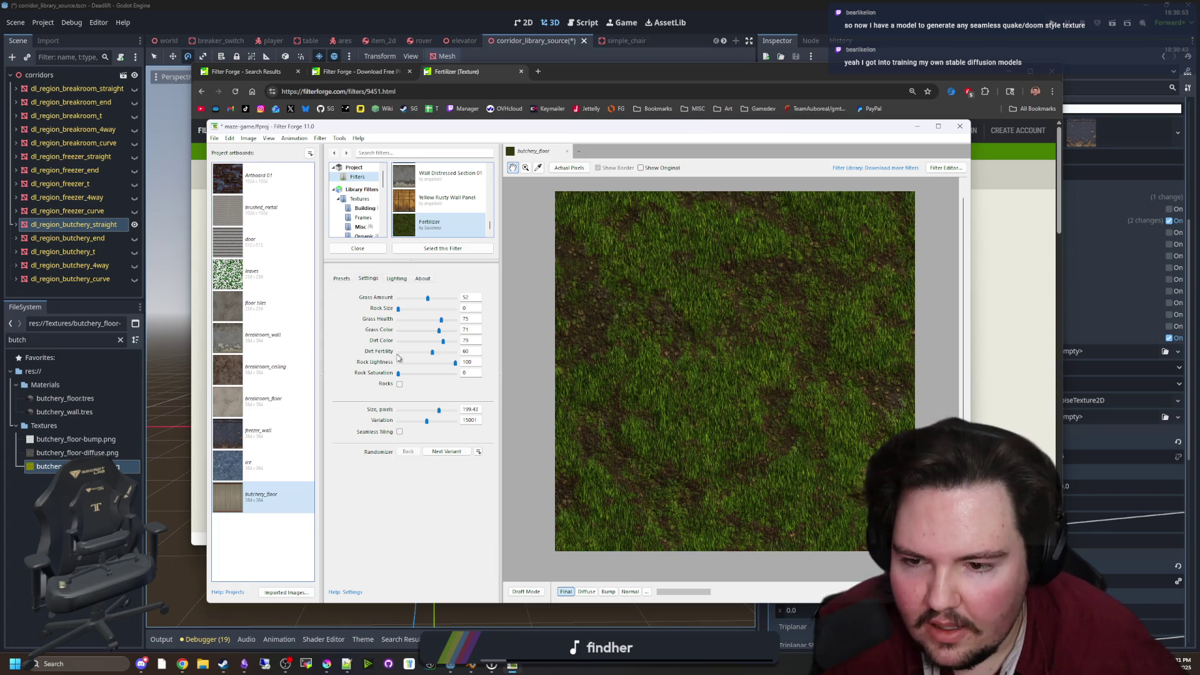
{"action": "left_click", "coordinate": [400, 383]}
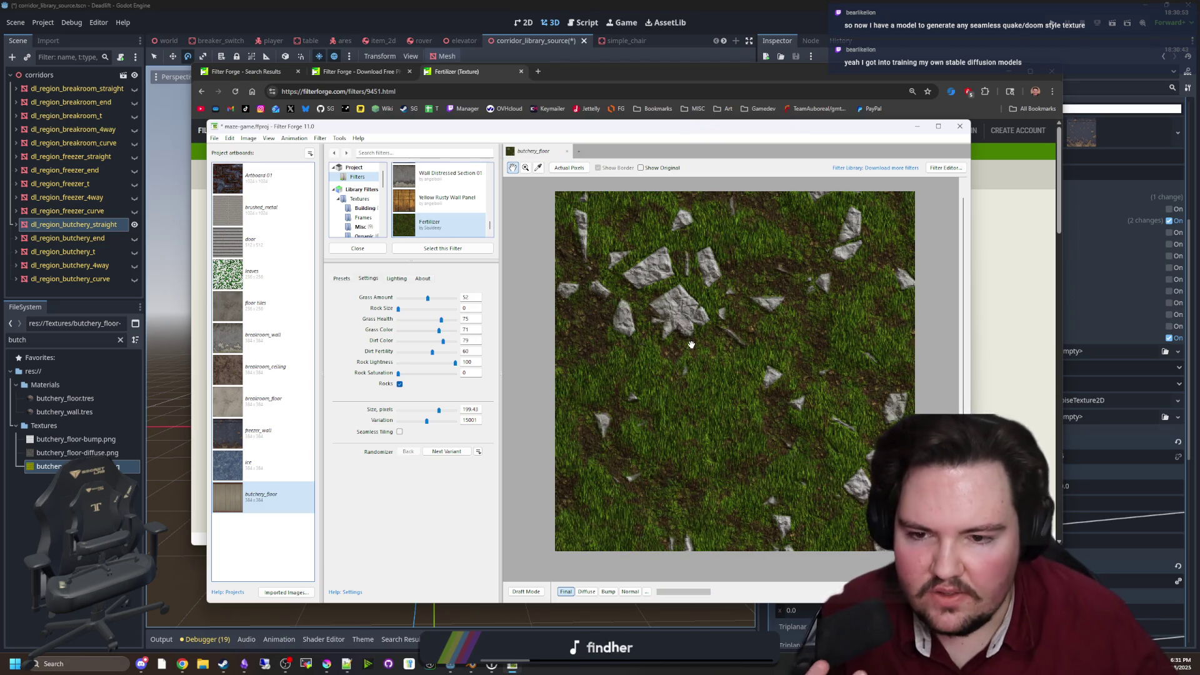
Lower Dirt Fertility from 60 to 34
{"action": "scroll", "coordinate": [691, 345], "scroll_direction": "up", "scroll_amount": 1}
{"action": "scroll", "coordinate": [691, 344], "scroll_direction": "down", "scroll_amount": 1}
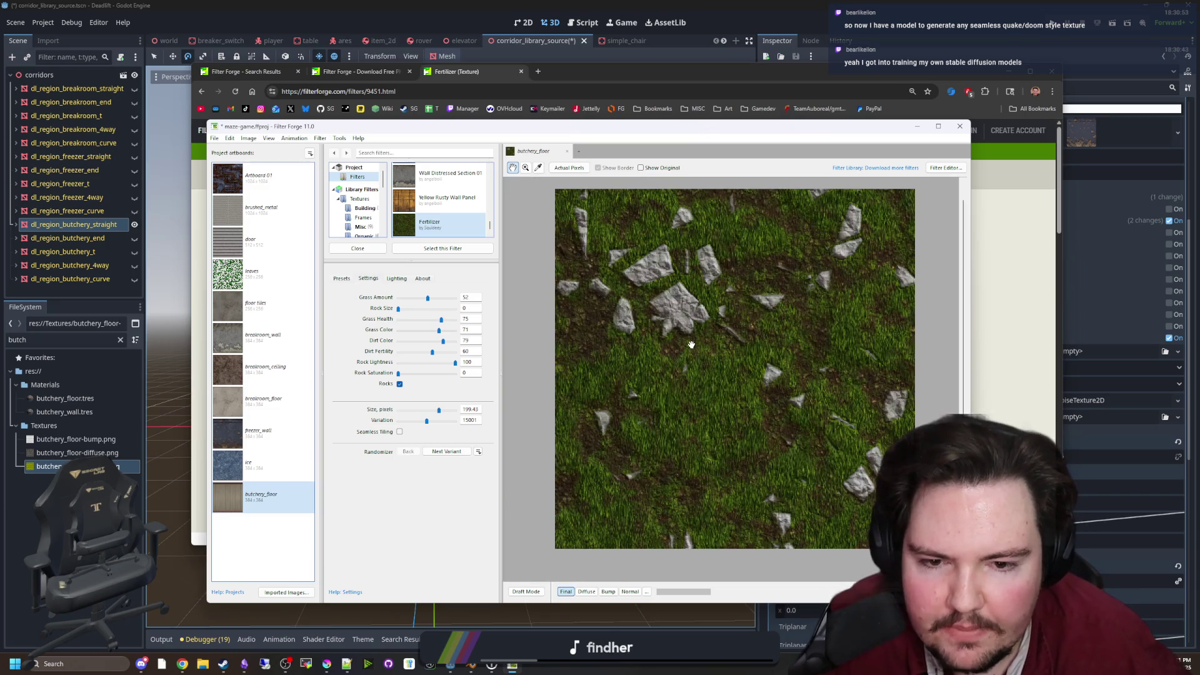
{"action": "scroll", "coordinate": [722, 342], "scroll_direction": "up", "scroll_amount": 1}
{"action": "left_click_drag", "start_coordinate": [709, 367], "coordinate": [696, 362]}
{"action": "left_click_drag", "start_coordinate": [435, 354], "coordinate": [423, 354]}
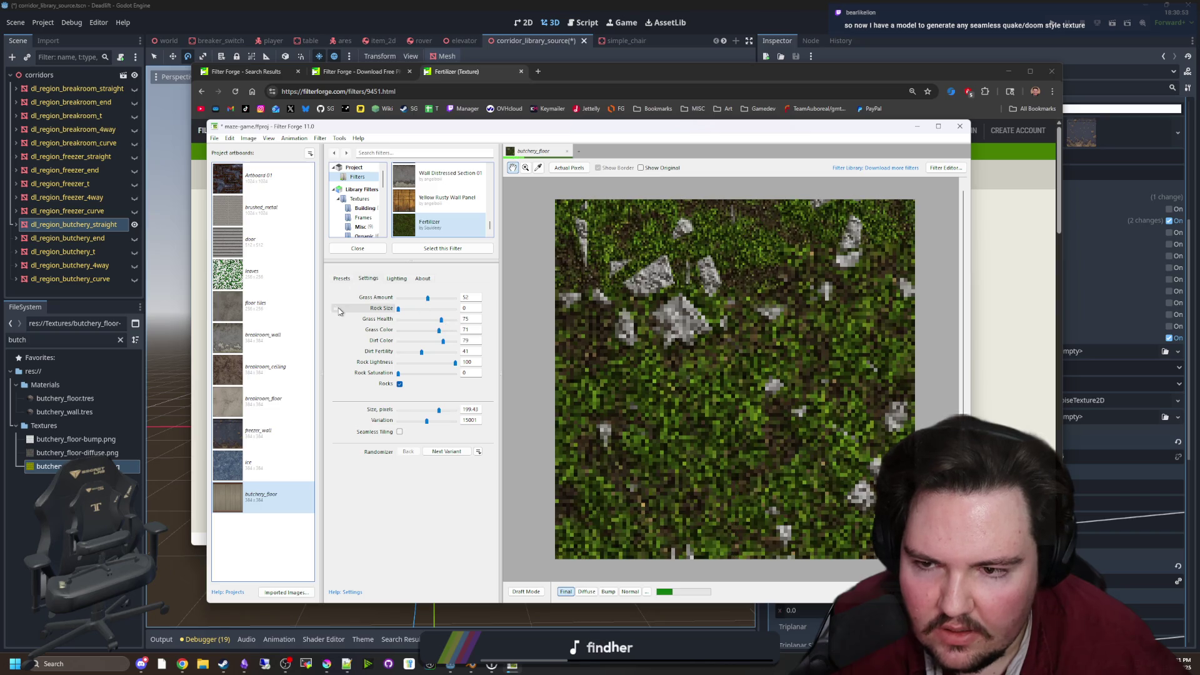
Look through the File, Edit and View menus, then return to the Fertilizer web page
{"action": "left_click", "coordinate": [214, 138]}
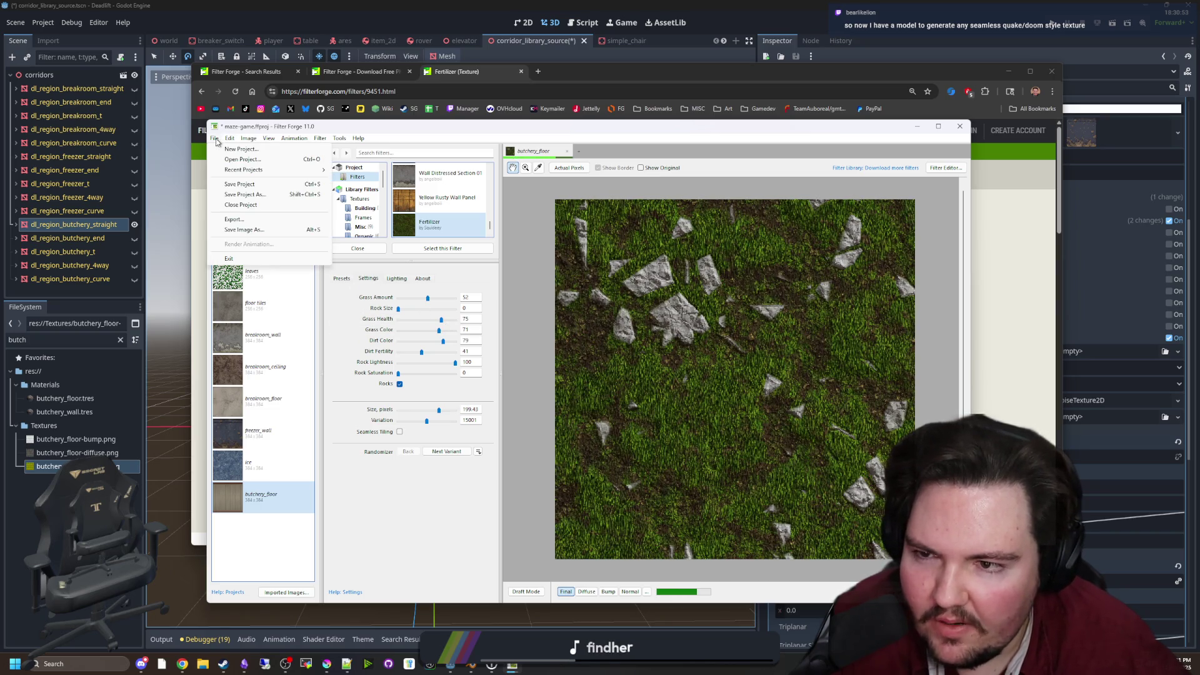
{"action": "left_click", "coordinate": [215, 139]}
{"action": "left_click", "coordinate": [215, 139]}
{"action": "left_click", "coordinate": [215, 138]}
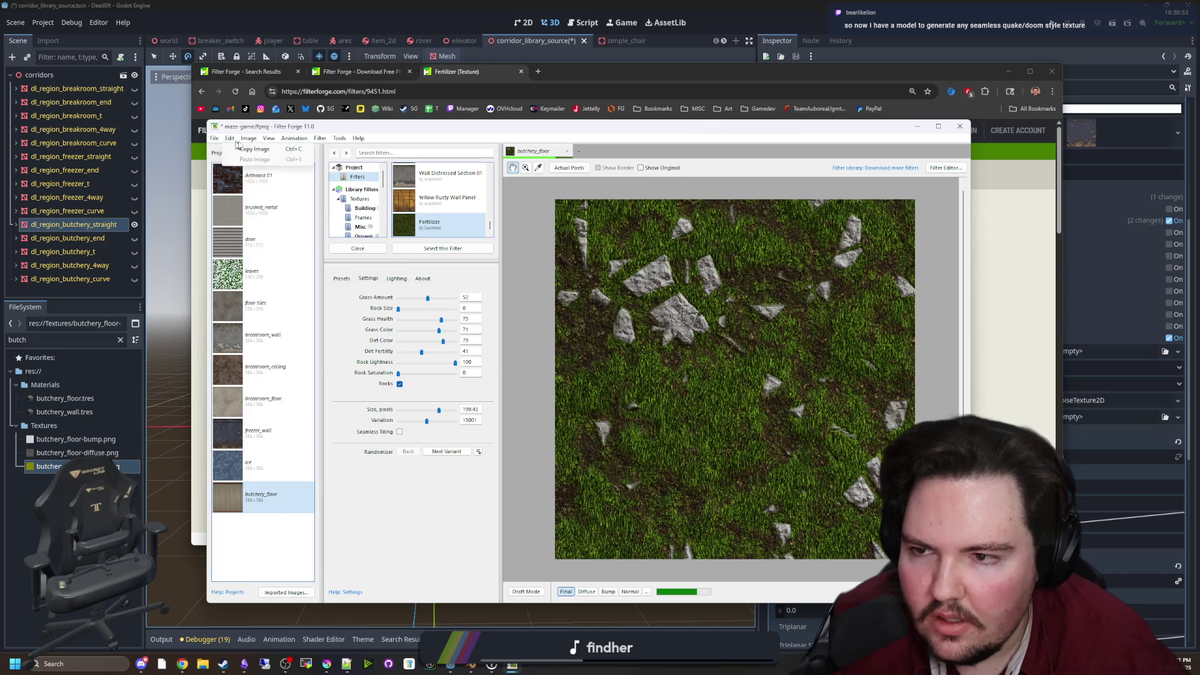
{"action": "left_click", "coordinate": [230, 139]}
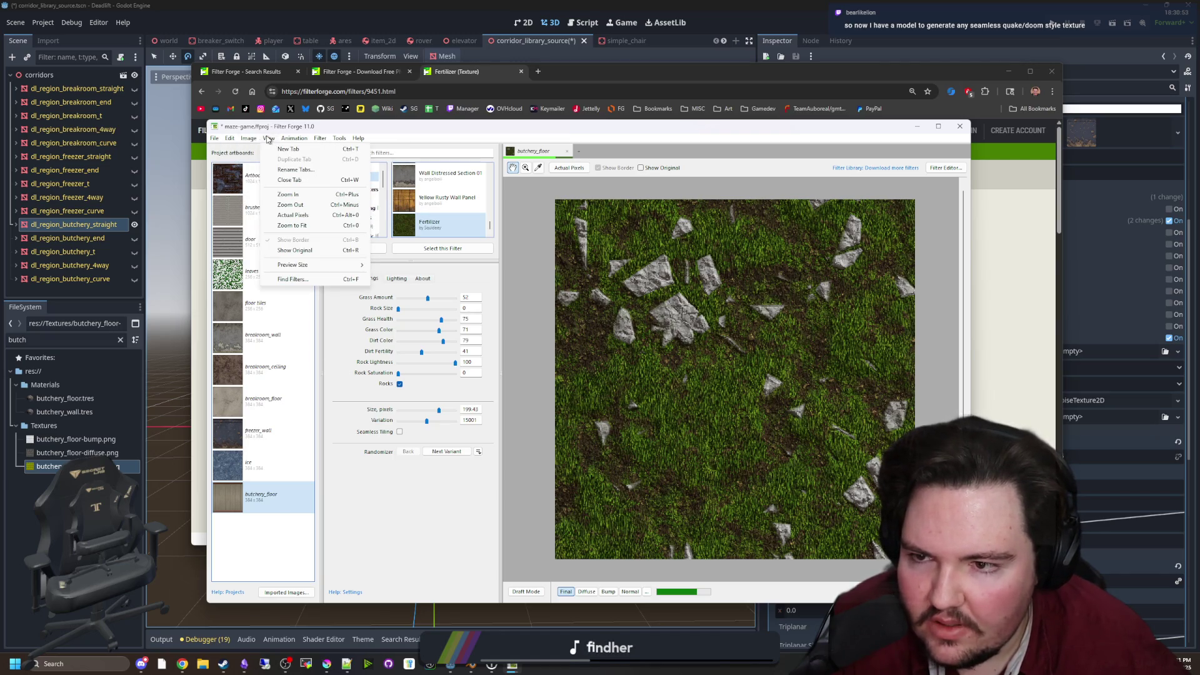
{"action": "left_click", "coordinate": [588, 74]}
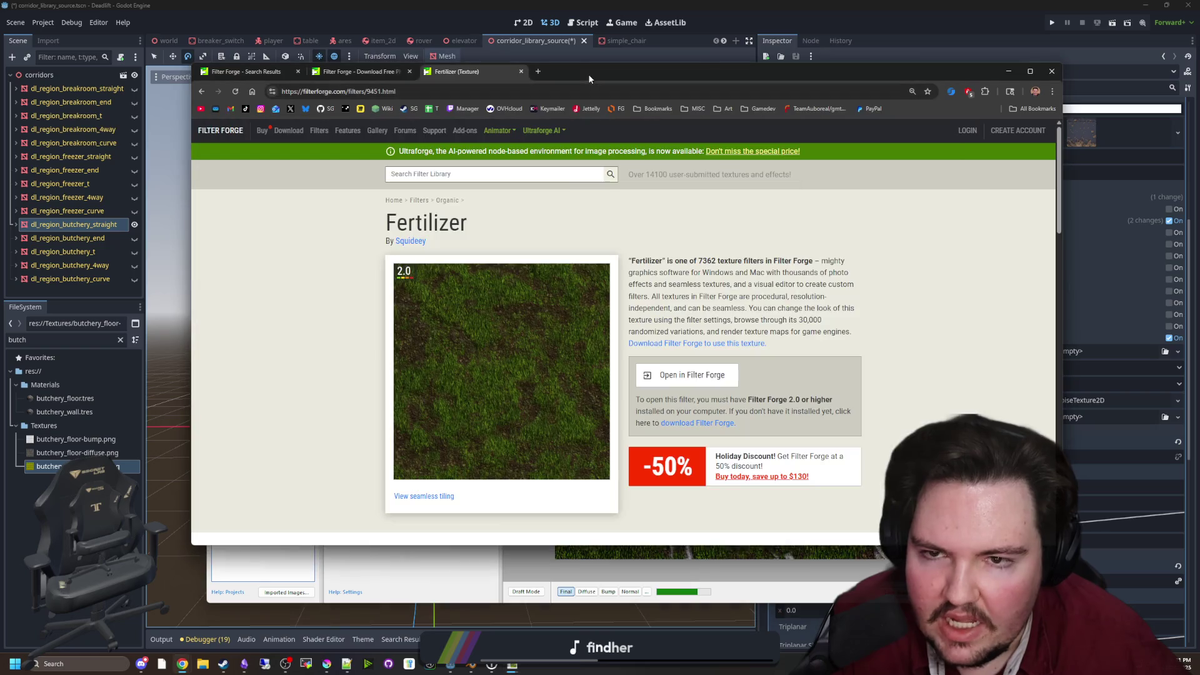
Scroll through the Compare Editions pricing table on the Buy page
{"action": "left_click", "coordinate": [269, 130]}
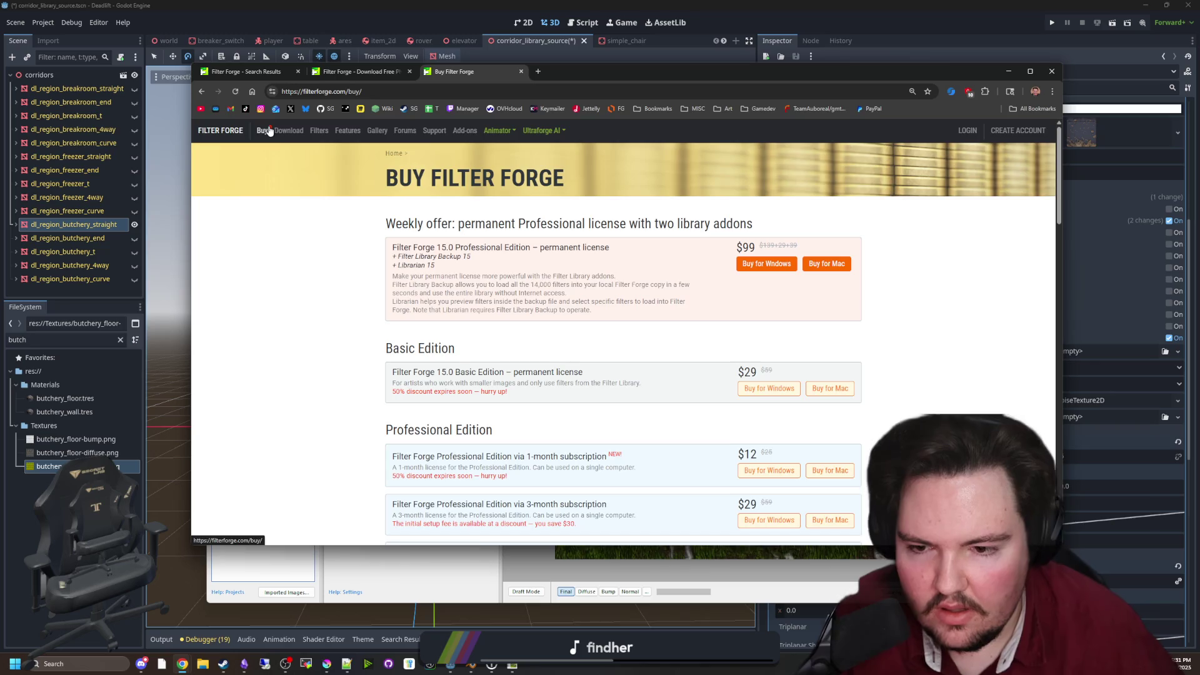
{"action": "scroll", "coordinate": [550, 362], "scroll_direction": "down", "scroll_amount": 2}
{"action": "scroll", "coordinate": [550, 363], "scroll_direction": "down", "scroll_amount": 4}
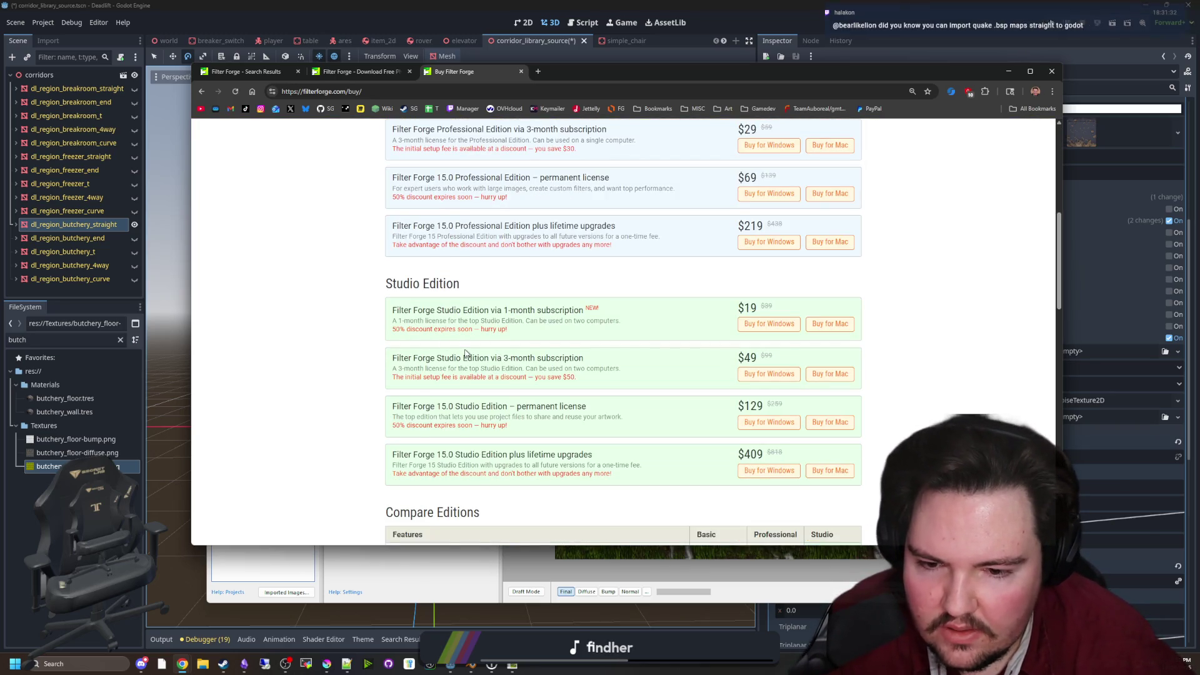
{"action": "scroll", "coordinate": [469, 352], "scroll_direction": "down", "scroll_amount": 6}
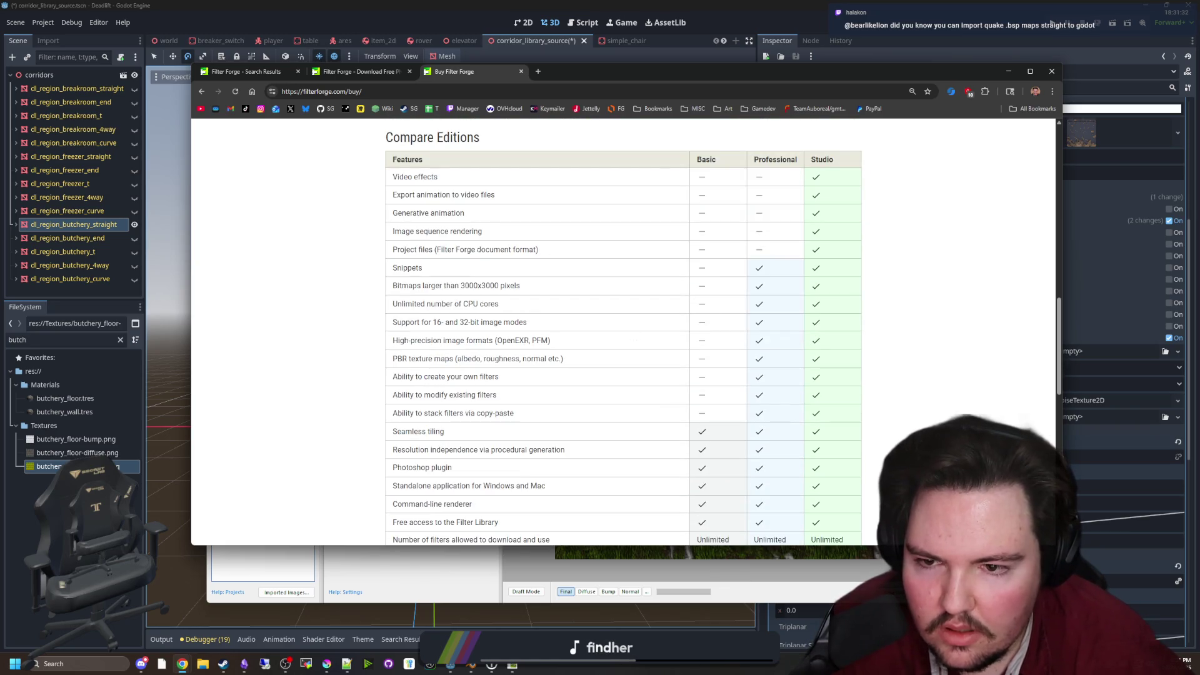
{"action": "left_click_drag", "start_coordinate": [493, 252], "coordinate": [549, 258]}
{"action": "left_click", "coordinate": [553, 258]}
{"action": "scroll", "coordinate": [388, 268], "scroll_direction": "up", "scroll_amount": 4}
{"action": "scroll", "coordinate": [446, 317], "scroll_direction": "down", "scroll_amount": 2}
{"action": "scroll", "coordinate": [455, 348], "scroll_direction": "up", "scroll_amount": 8}
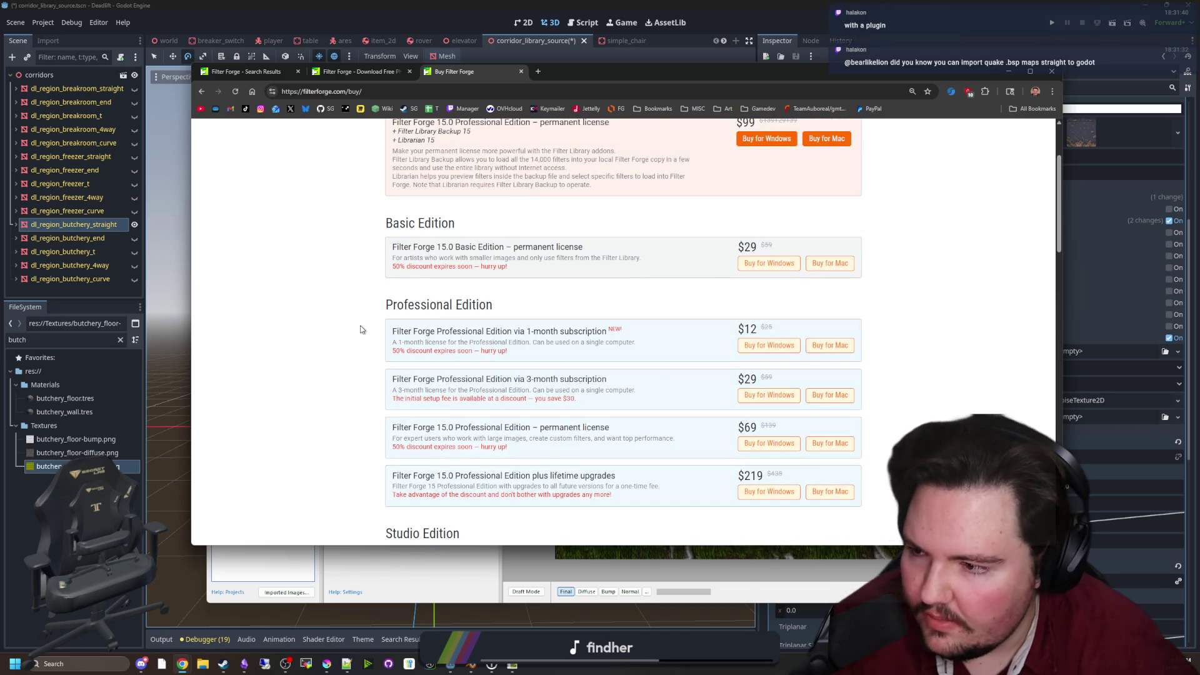
{"action": "scroll", "coordinate": [361, 329], "scroll_direction": "up", "scroll_amount": 2}
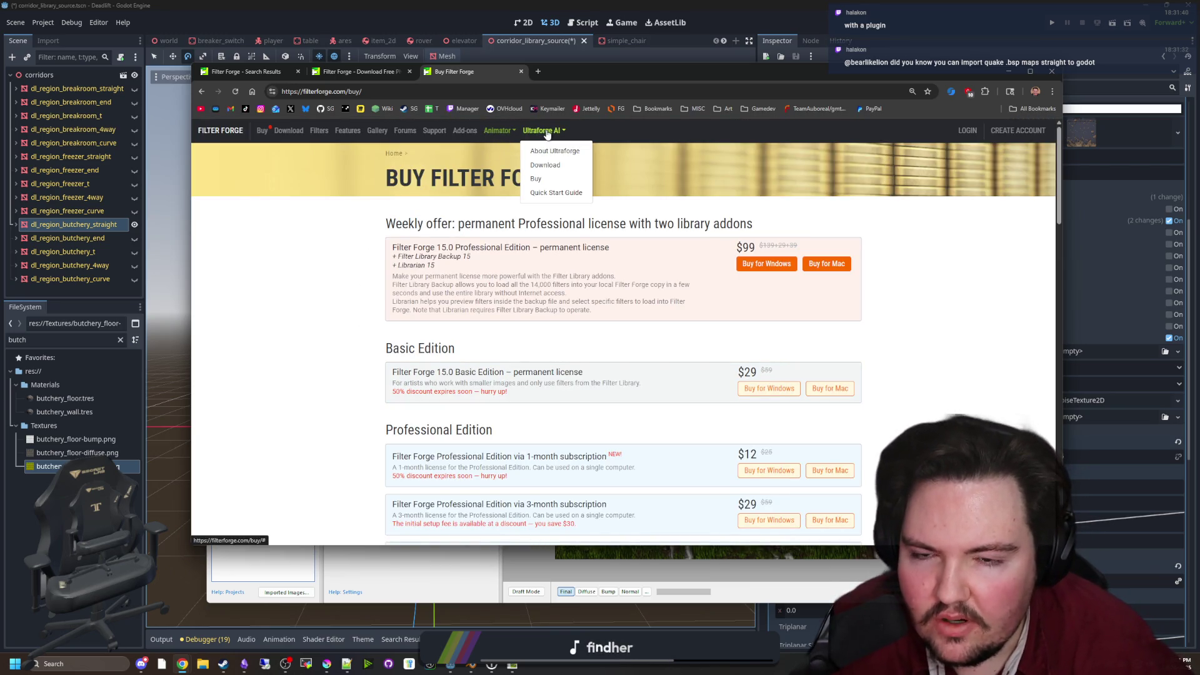
Skim the Ultraforge AI overview page
{"action": "left_click", "coordinate": [557, 152]}
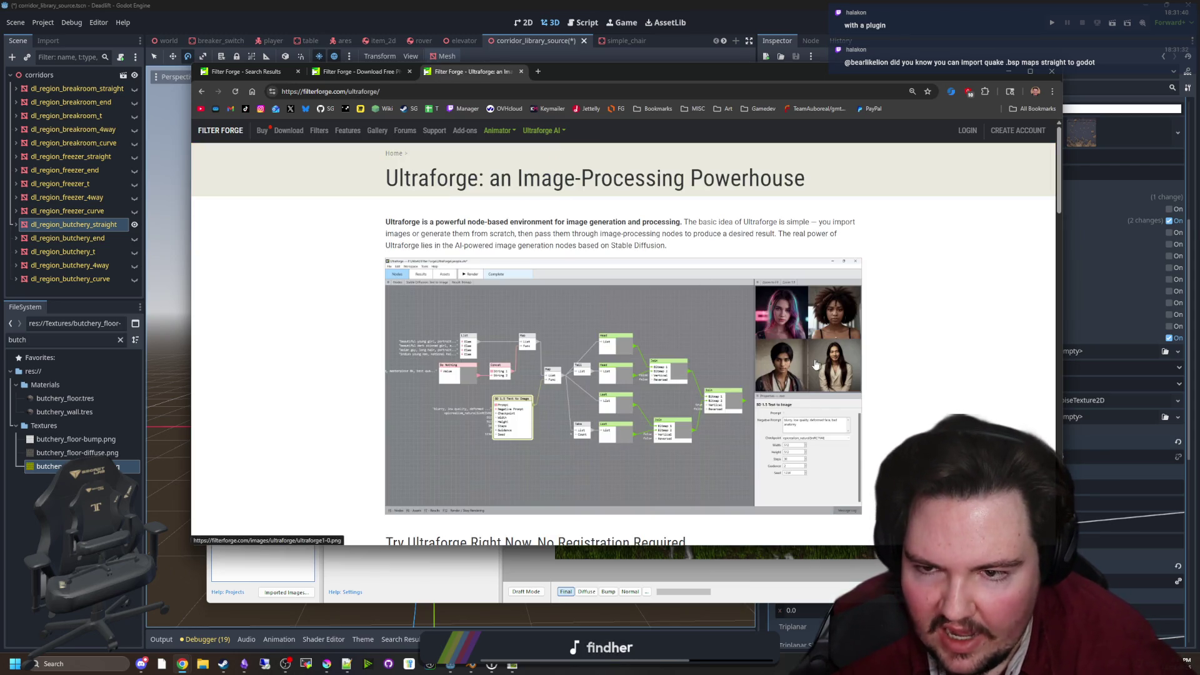
{"action": "scroll", "coordinate": [605, 326], "scroll_direction": "down", "scroll_amount": 2}
{"action": "scroll", "coordinate": [605, 327], "scroll_direction": "down", "scroll_amount": 5}
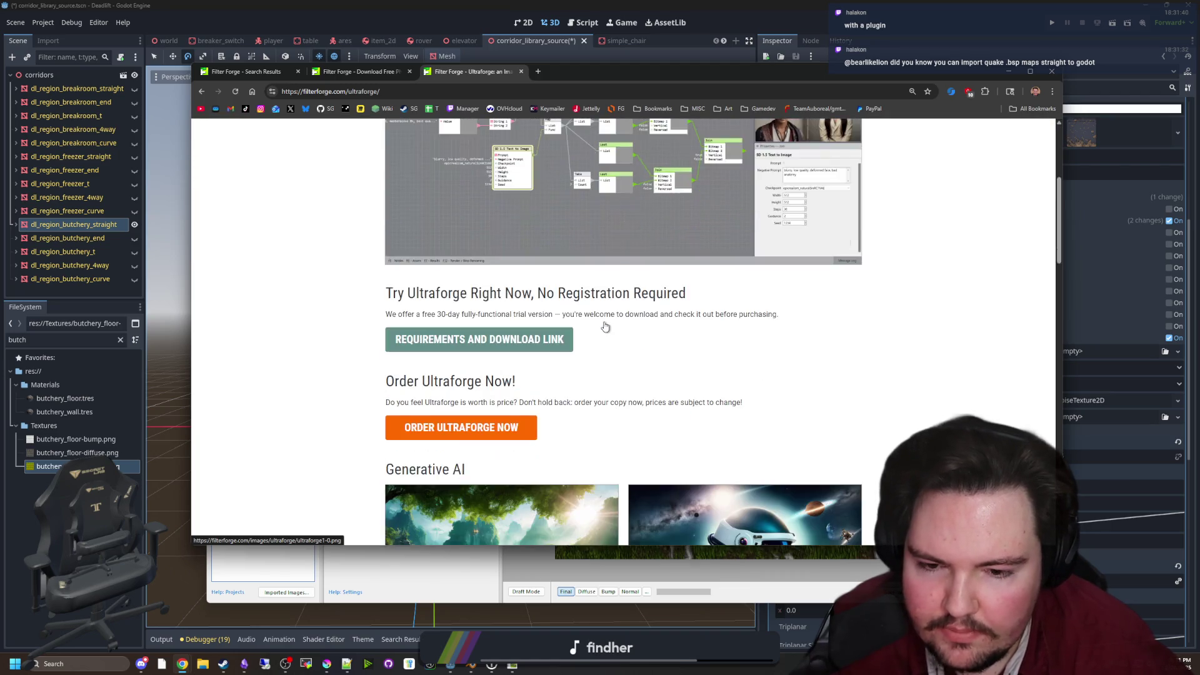
{"action": "scroll", "coordinate": [605, 326], "scroll_direction": "down", "scroll_amount": 5}
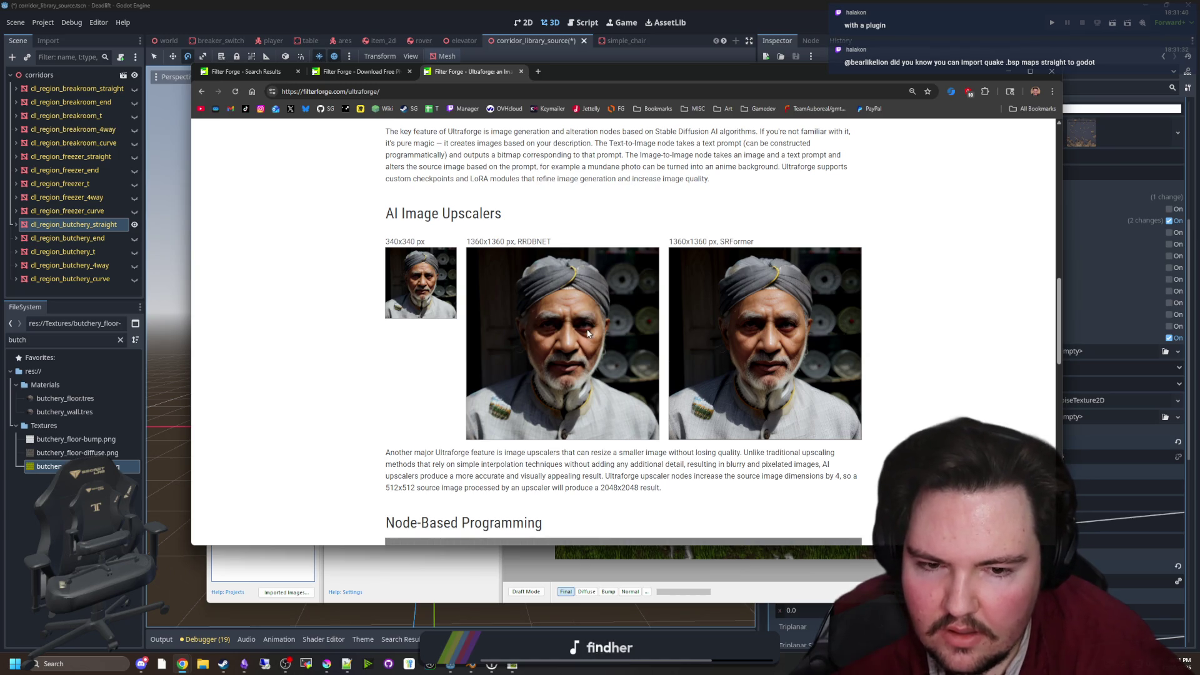
{"action": "scroll", "coordinate": [587, 334], "scroll_direction": "down", "scroll_amount": 4}
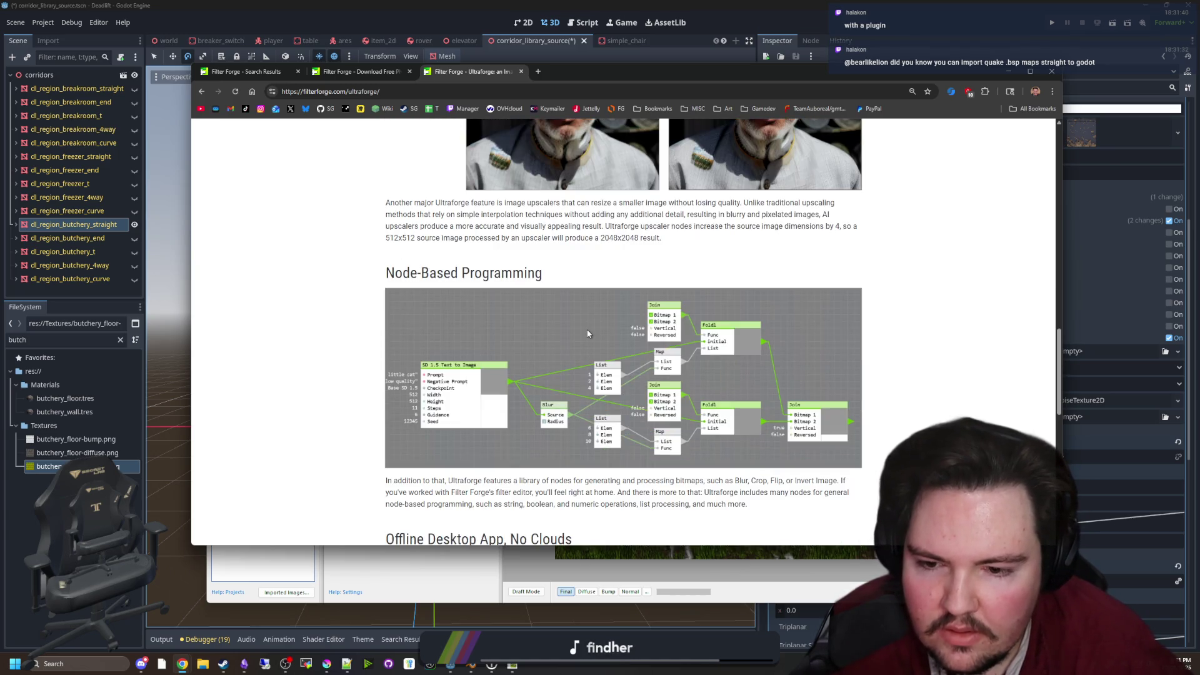
{"action": "scroll", "coordinate": [683, 407], "scroll_direction": "down", "scroll_amount": 10}
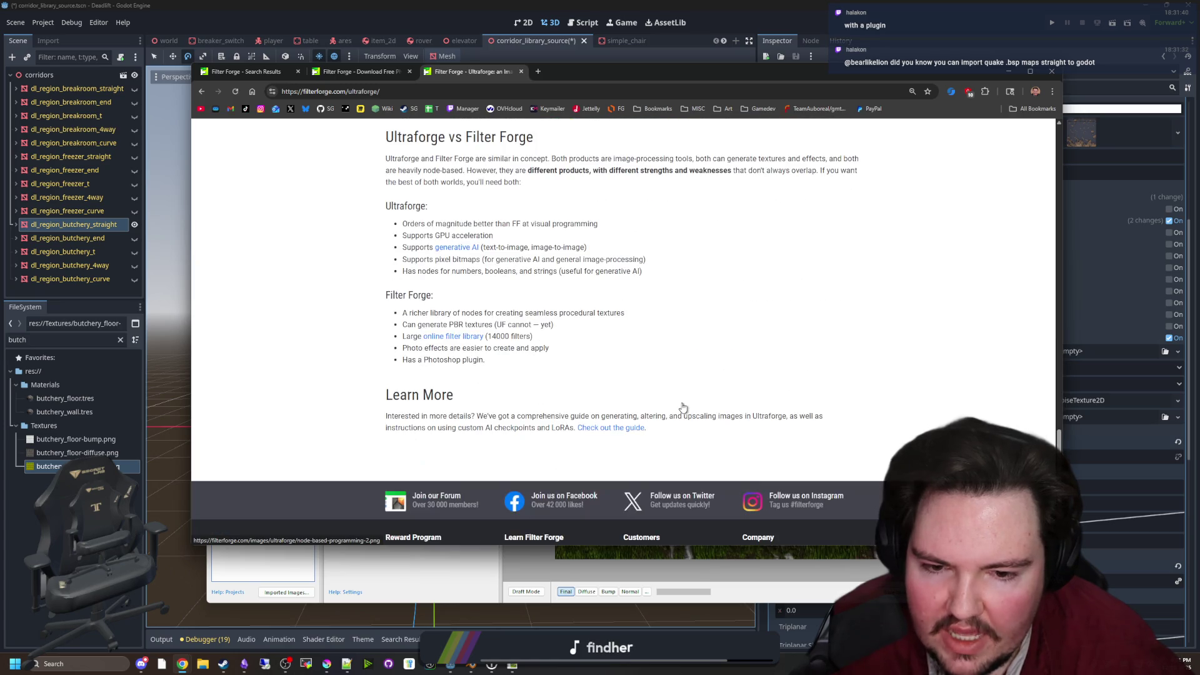
{"action": "scroll", "coordinate": [683, 407], "scroll_direction": "up", "scroll_amount": 20}
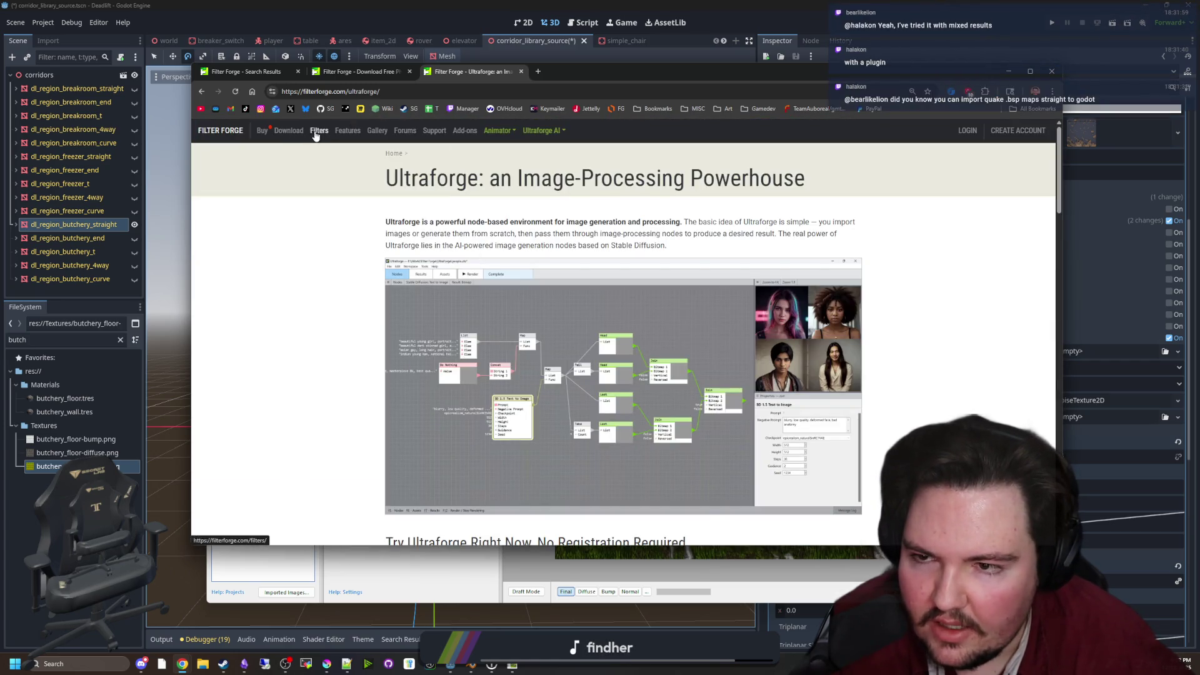
Open the Metal Panels filter from the Filter Library, then bring Filter Forge forward
{"action": "left_click", "coordinate": [315, 136]}
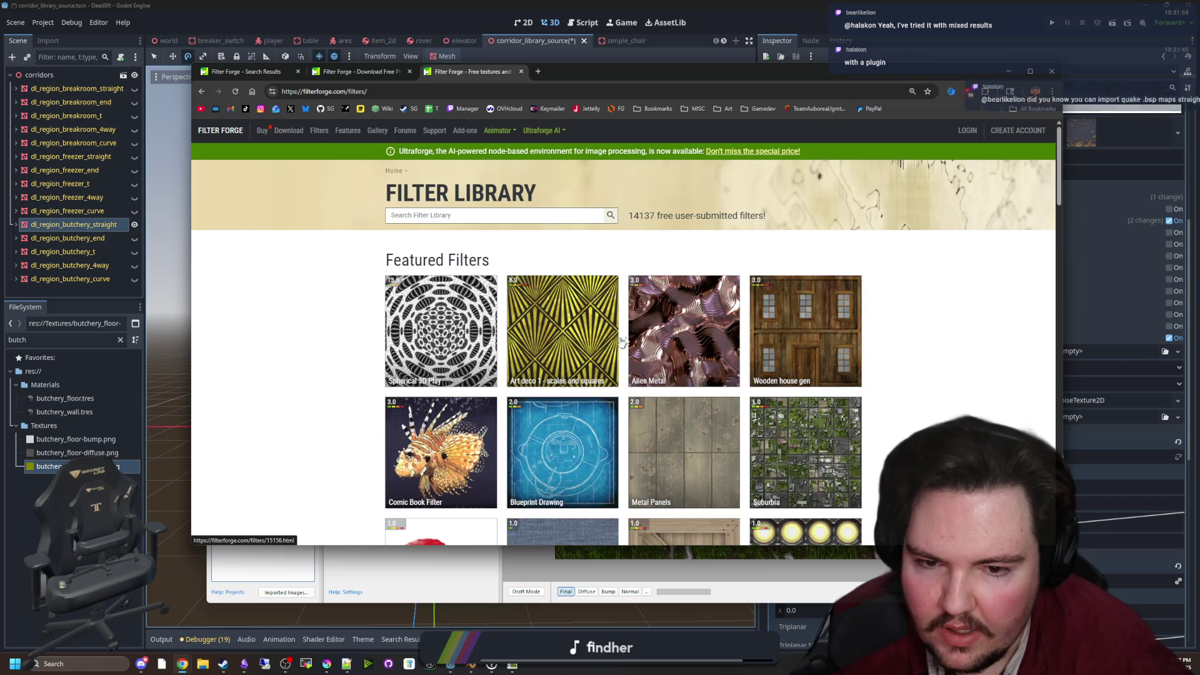
{"action": "scroll", "coordinate": [651, 339], "scroll_direction": "down", "scroll_amount": 2}
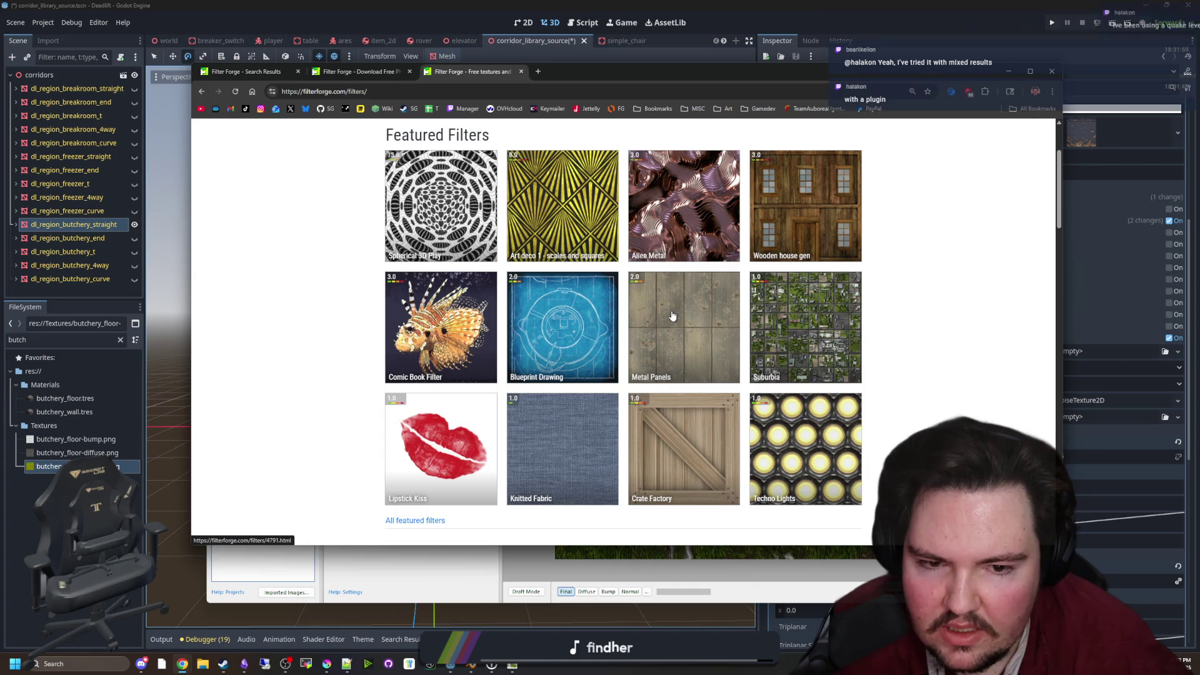
{"action": "left_click", "coordinate": [671, 316]}
{"action": "scroll", "coordinate": [499, 342], "scroll_direction": "down", "scroll_amount": 1}
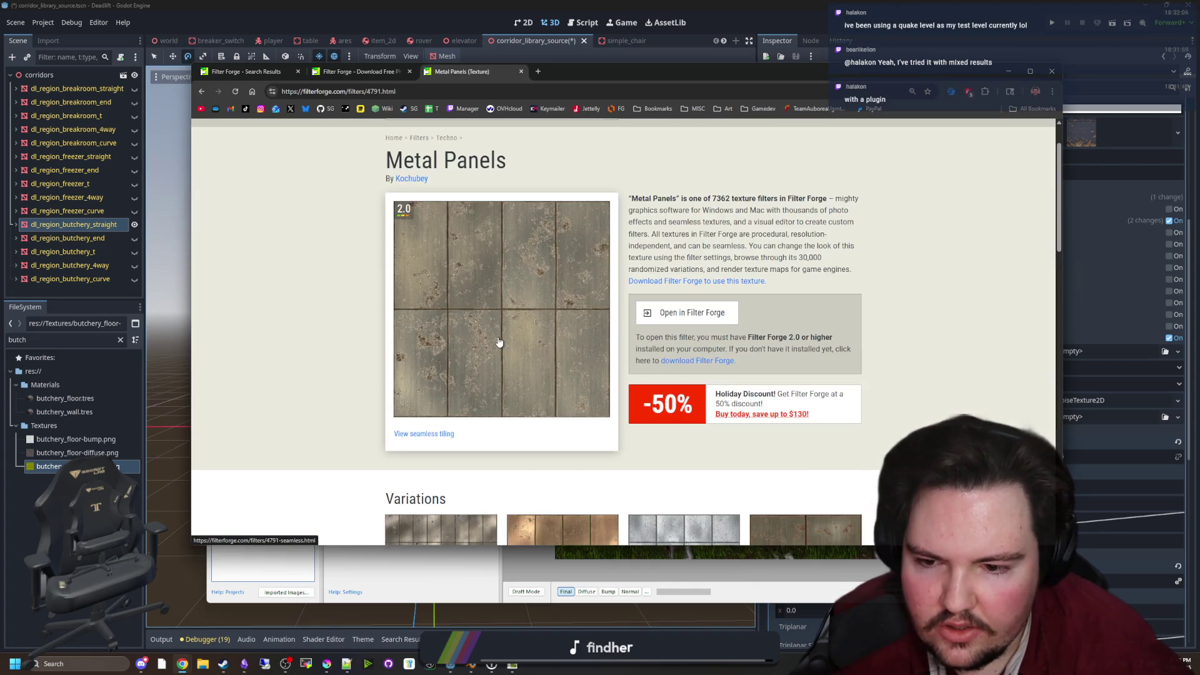
{"action": "left_click", "coordinate": [546, 565]}
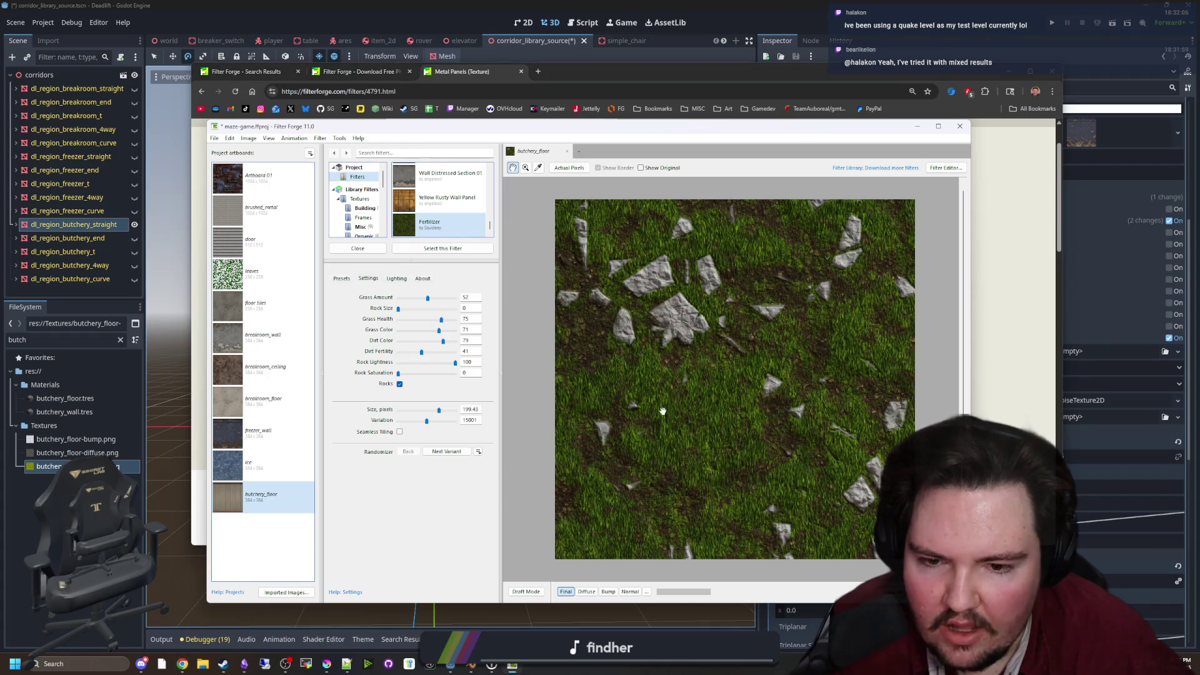
Cycle the preview through the normal, diffuse and bump maps, then back to Final
{"action": "left_click", "coordinate": [631, 591]}
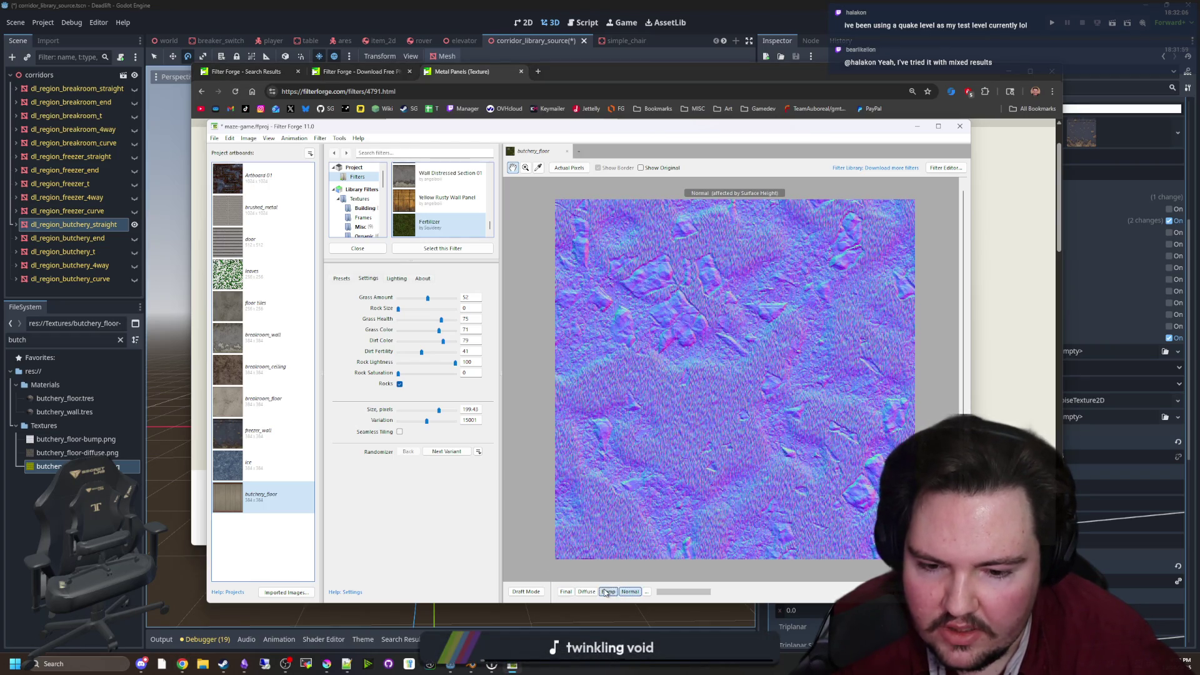
{"action": "left_click", "coordinate": [586, 592]}
{"action": "left_click", "coordinate": [607, 591]}
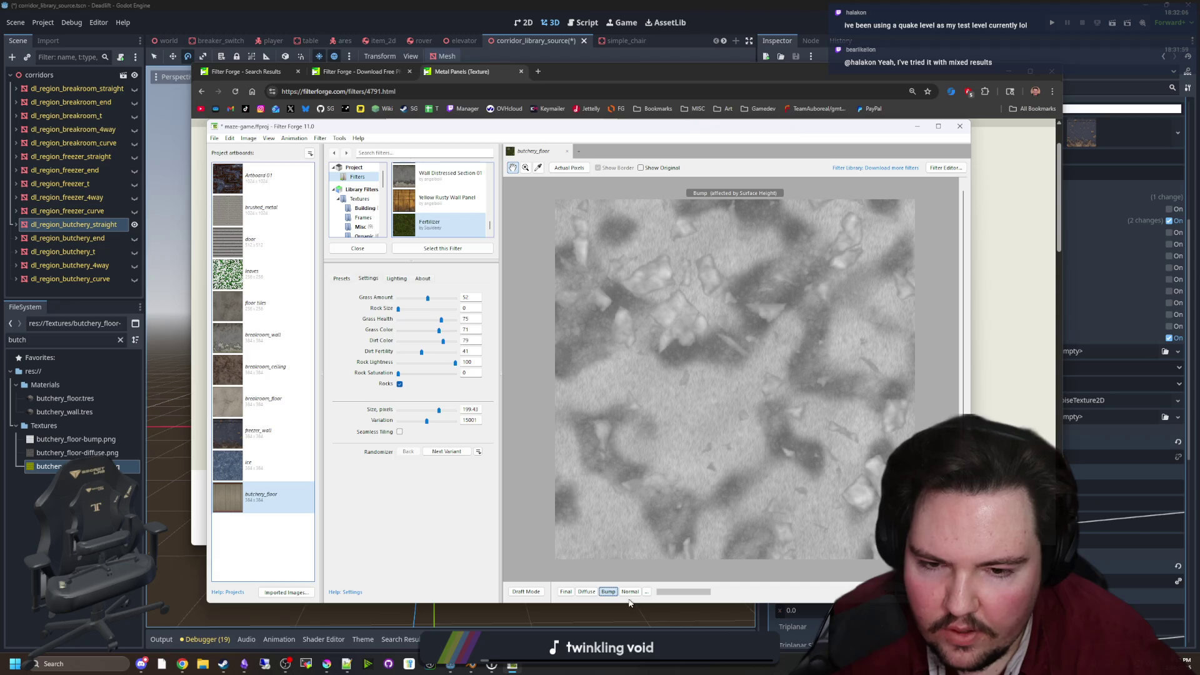
{"action": "left_click", "coordinate": [630, 591]}
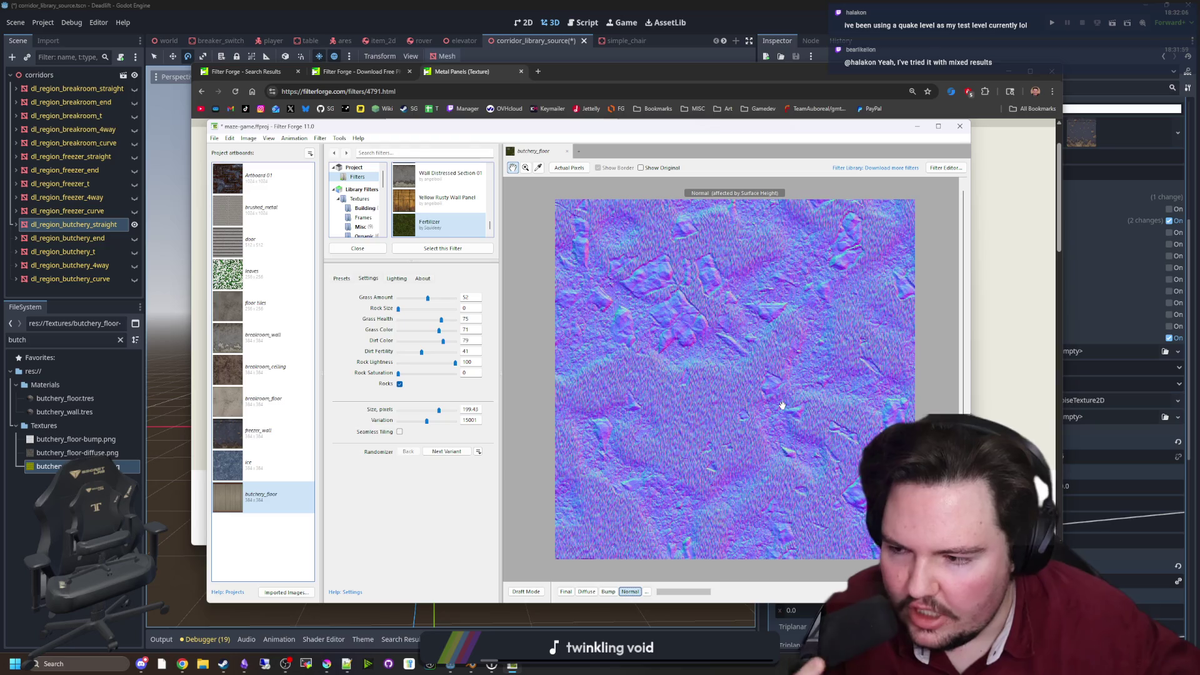
{"action": "left_click", "coordinate": [608, 591]}
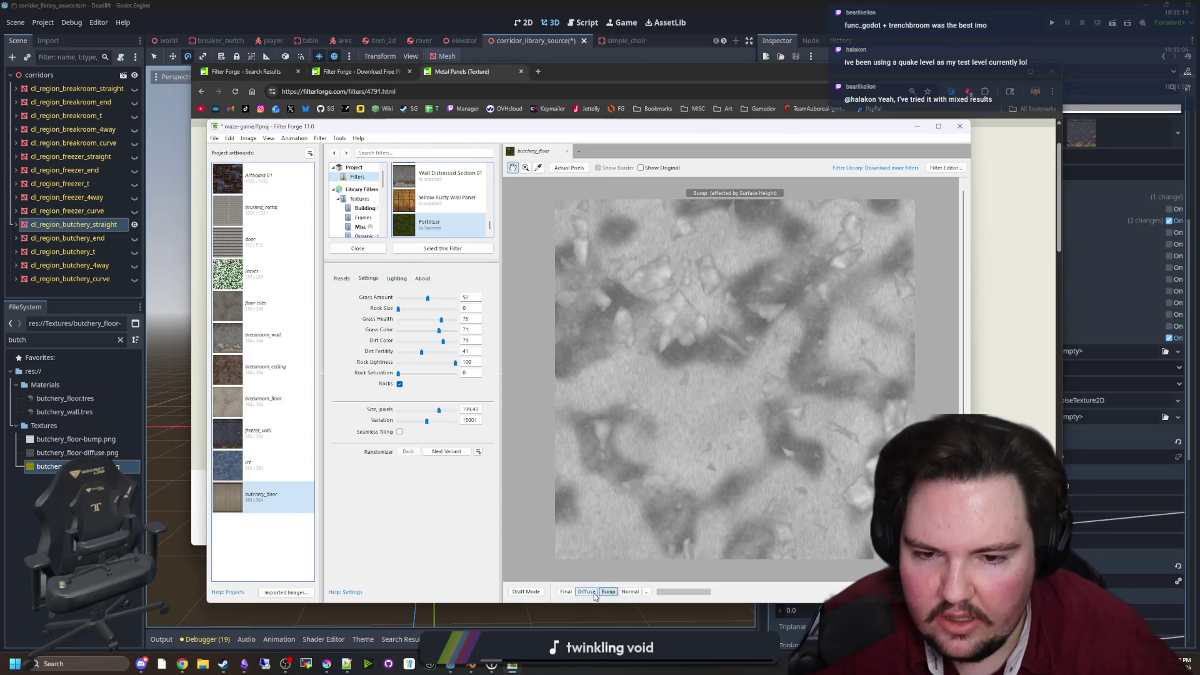
{"action": "left_click", "coordinate": [586, 591]}
{"action": "left_click", "coordinate": [607, 592]}
{"action": "left_click", "coordinate": [627, 592]}
{"action": "left_click", "coordinate": [591, 593]}
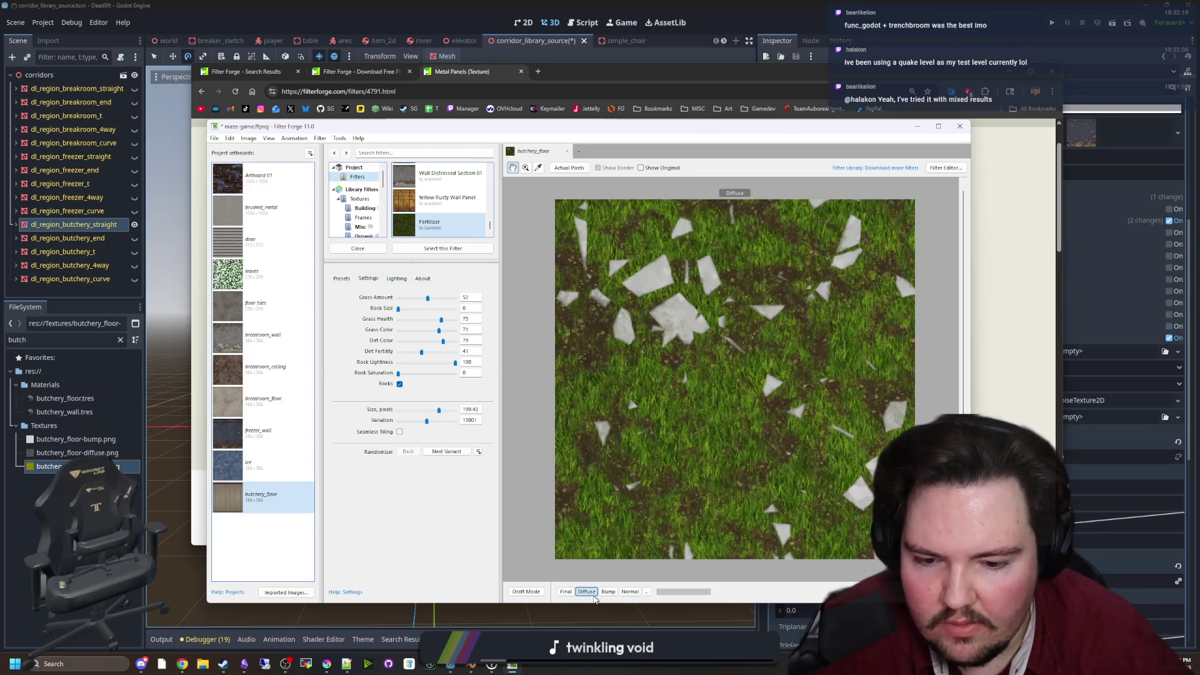
{"action": "left_click", "coordinate": [607, 592]}
{"action": "left_click", "coordinate": [588, 592]}
{"action": "left_click", "coordinate": [629, 592]}
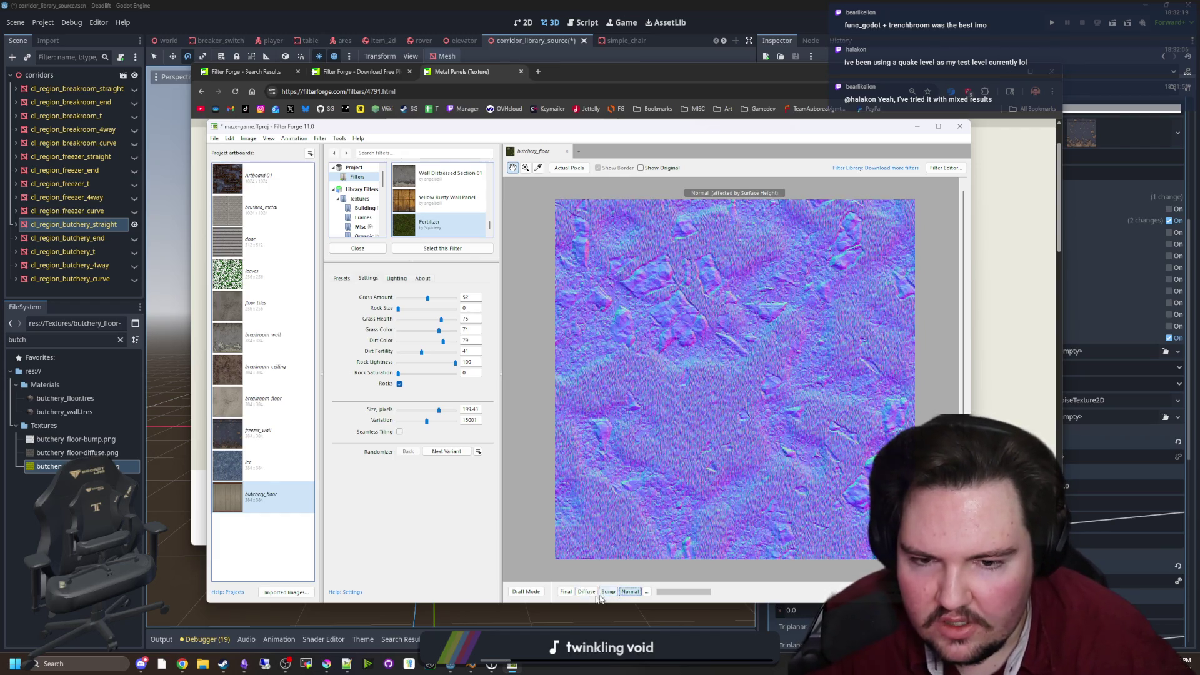
{"action": "left_click", "coordinate": [571, 593]}
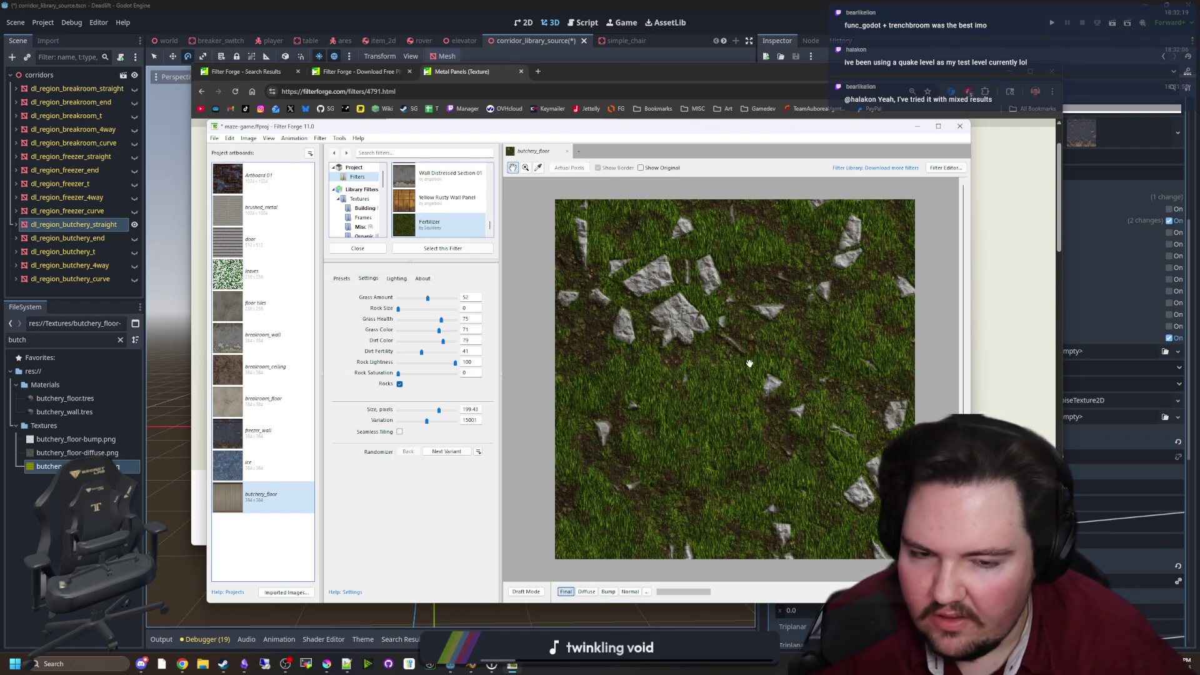
Switch to the browser's industrial wall Search Results tab
{"action": "scroll", "coordinate": [712, 382], "scroll_direction": "down", "scroll_amount": 2}
{"action": "scroll", "coordinate": [750, 363], "scroll_direction": "up", "scroll_amount": 2}
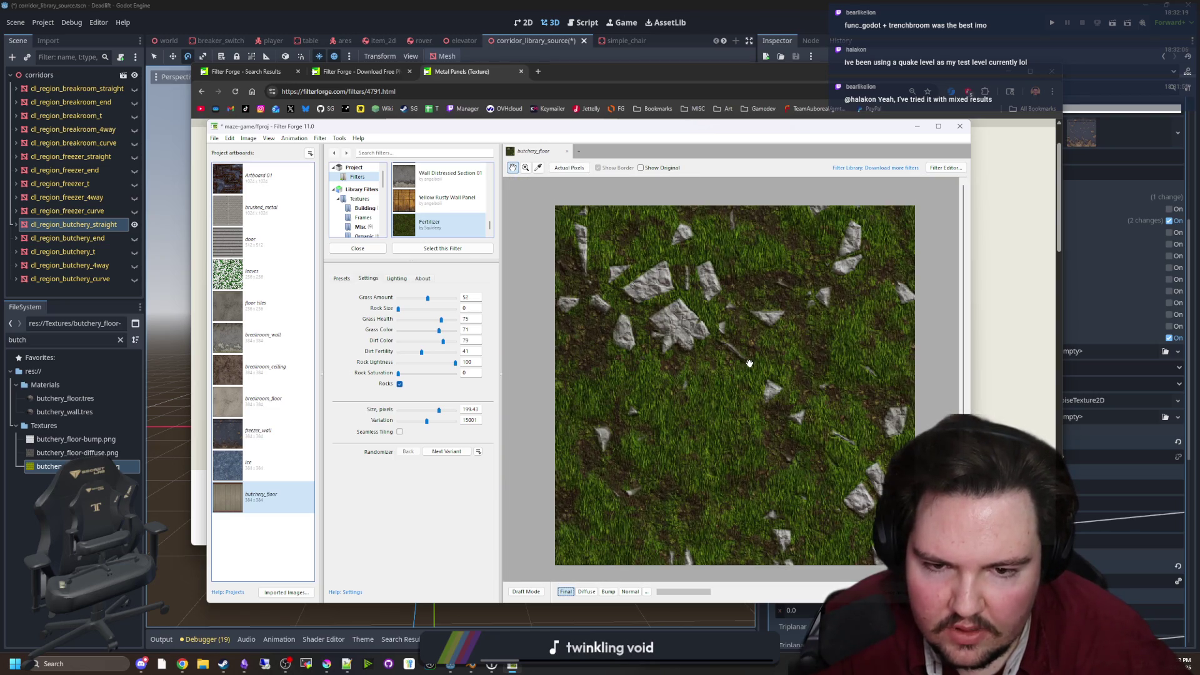
{"action": "scroll", "coordinate": [761, 366], "scroll_direction": "down", "scroll_amount": 1}
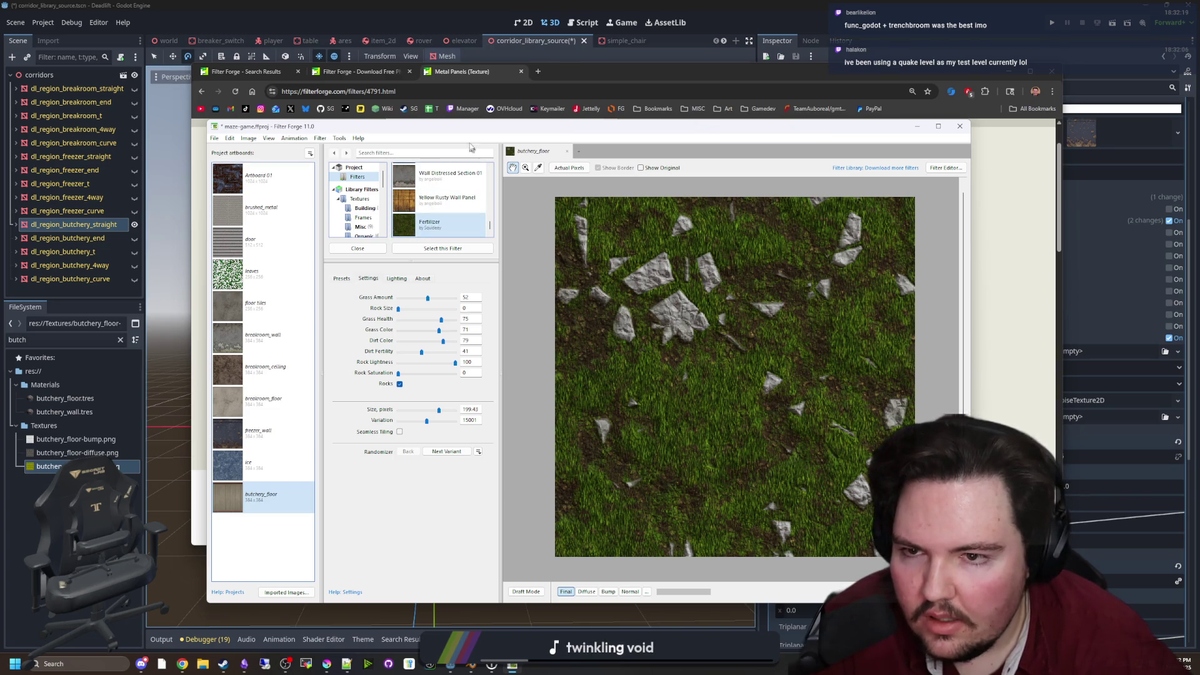
{"action": "left_click", "coordinate": [577, 66]}
{"action": "left_click", "coordinate": [347, 72]}
{"action": "left_click", "coordinate": [261, 71]}
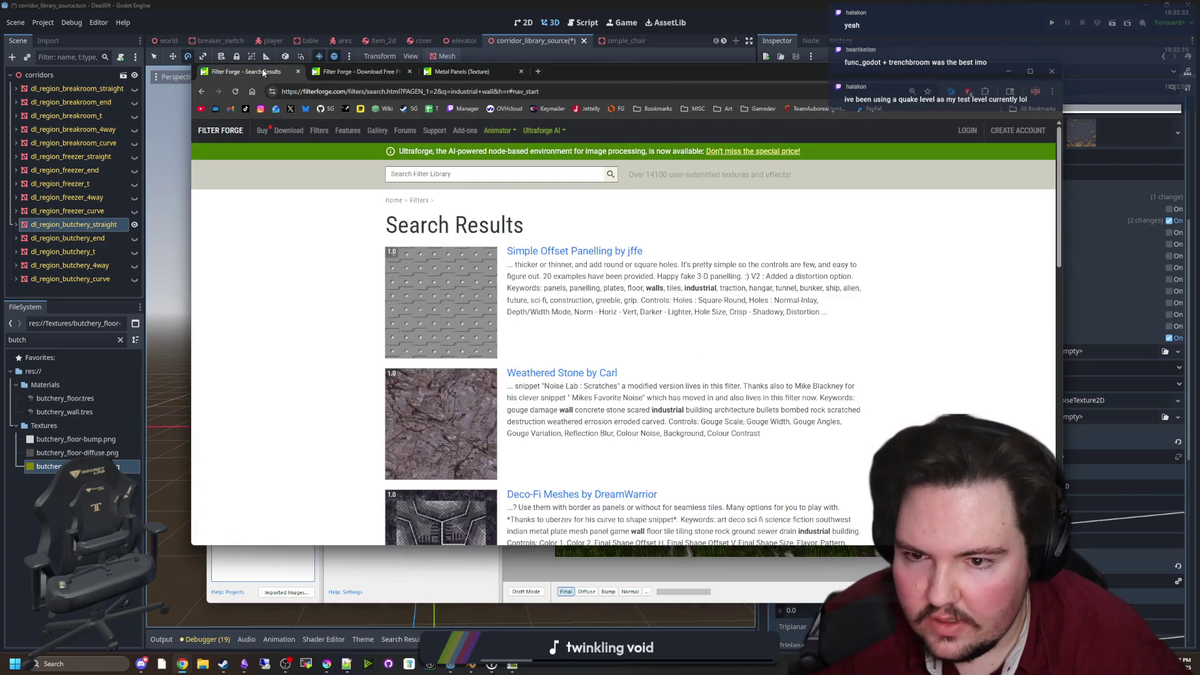
In Filter Forge, raise Variation to 30000 for a new rock layout
{"action": "scroll", "coordinate": [447, 337], "scroll_direction": "down", "scroll_amount": 8}
{"action": "left_click", "coordinate": [468, 578]}
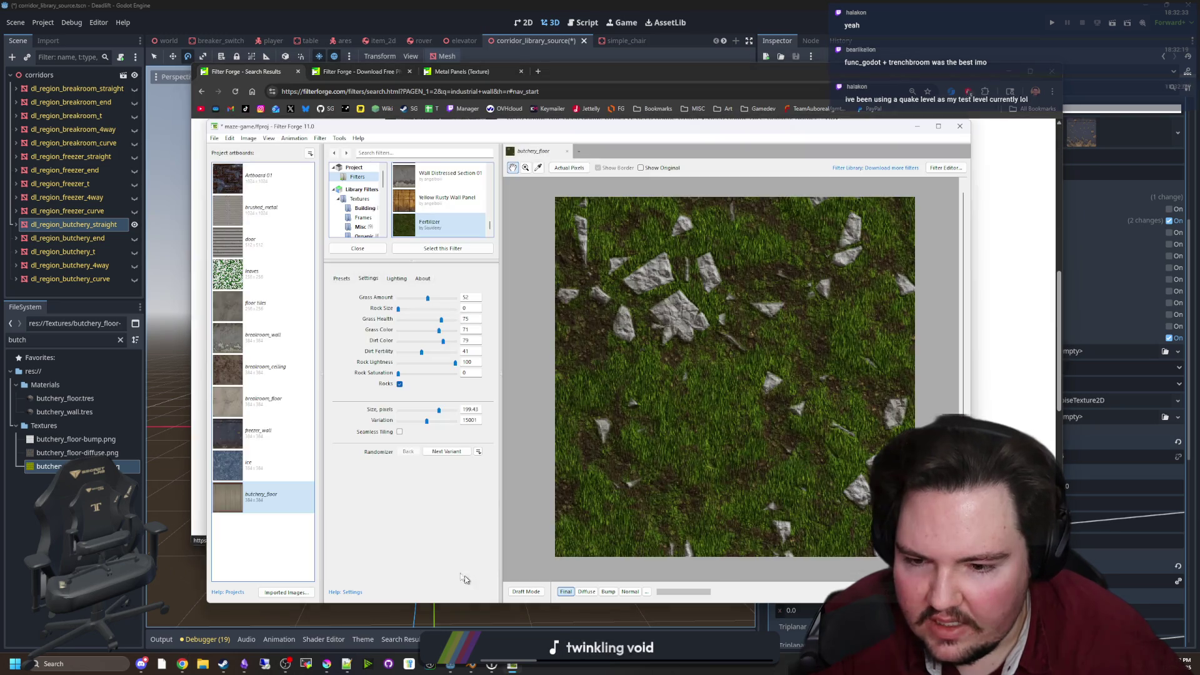
{"action": "left_click_drag", "start_coordinate": [426, 422], "coordinate": [455, 425]}
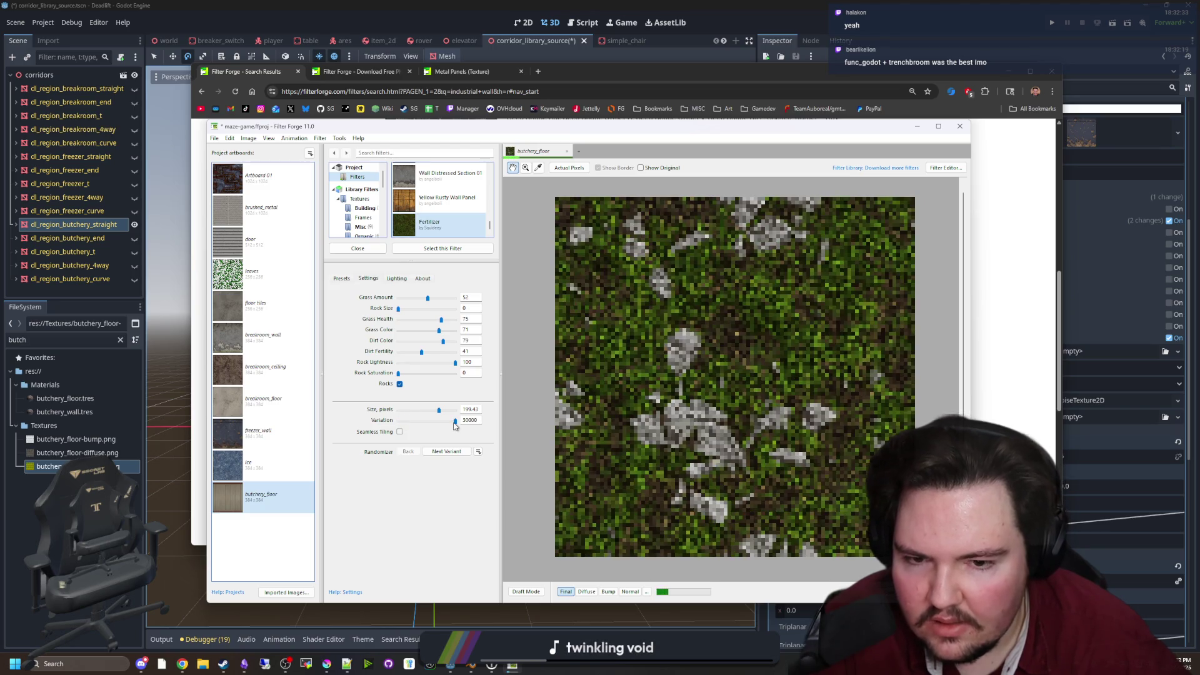
Go back to page 1 of the search results and scroll through it
{"action": "left_click", "coordinate": [1001, 284]}
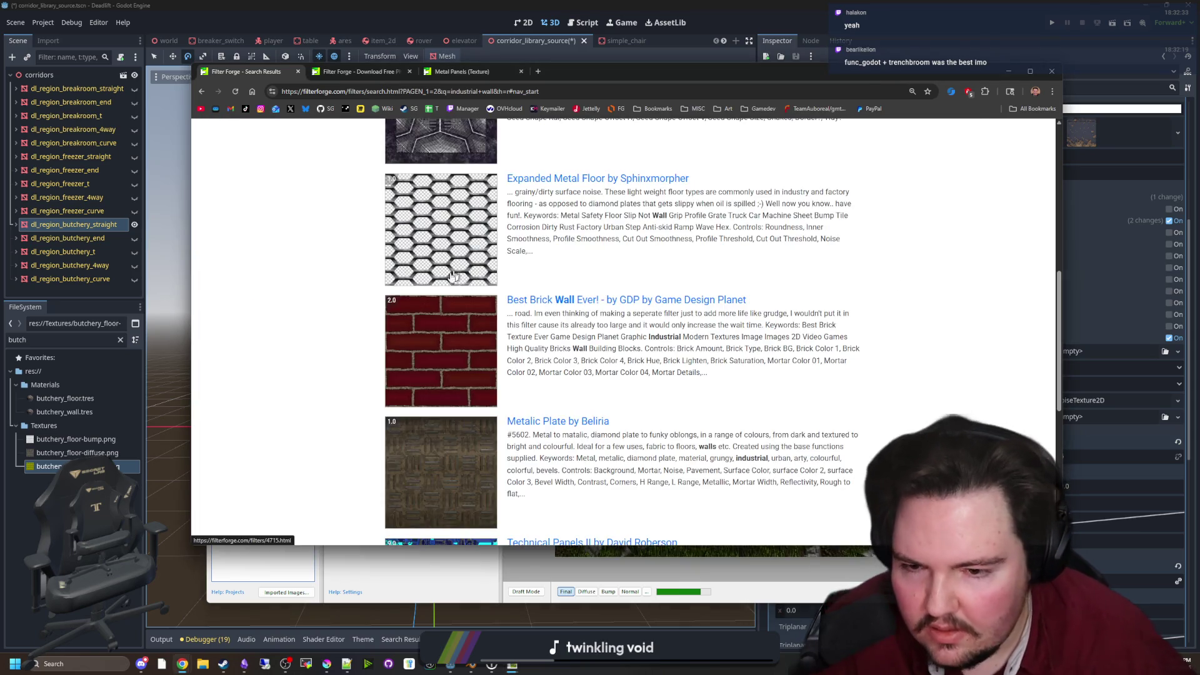
{"action": "scroll", "coordinate": [453, 277], "scroll_direction": "down", "scroll_amount": 5}
{"action": "left_click", "coordinate": [429, 449]}
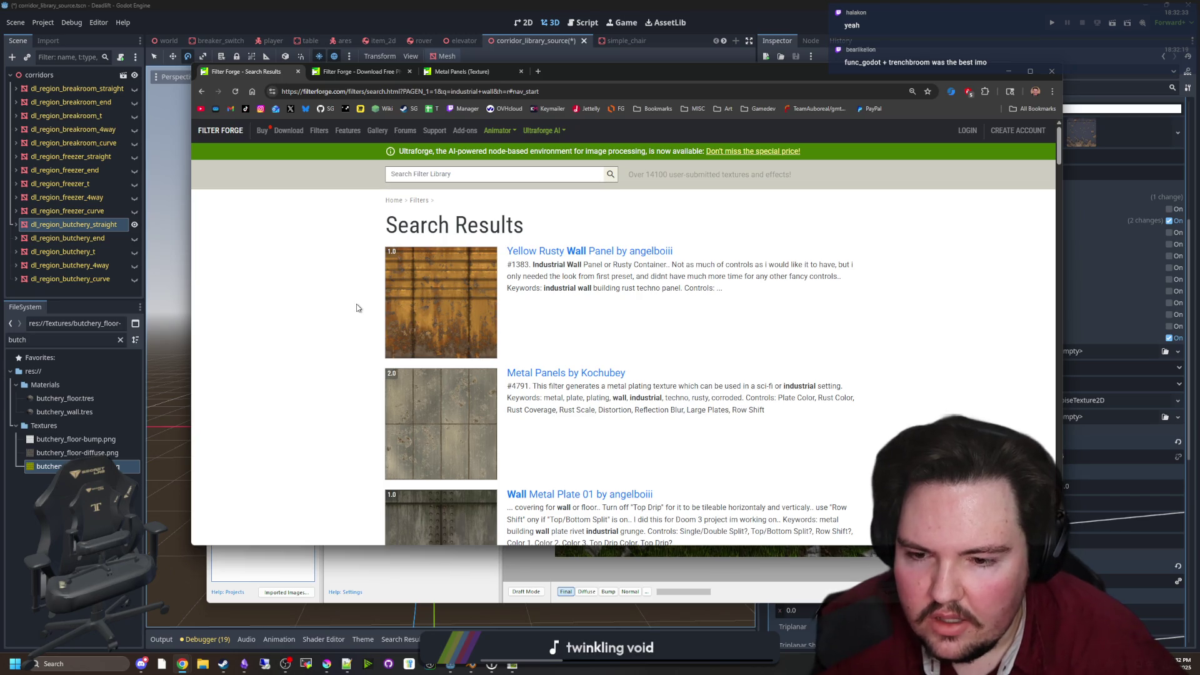
{"action": "scroll", "coordinate": [360, 307], "scroll_direction": "down", "scroll_amount": 8}
{"action": "scroll", "coordinate": [358, 308], "scroll_direction": "down", "scroll_amount": 7}
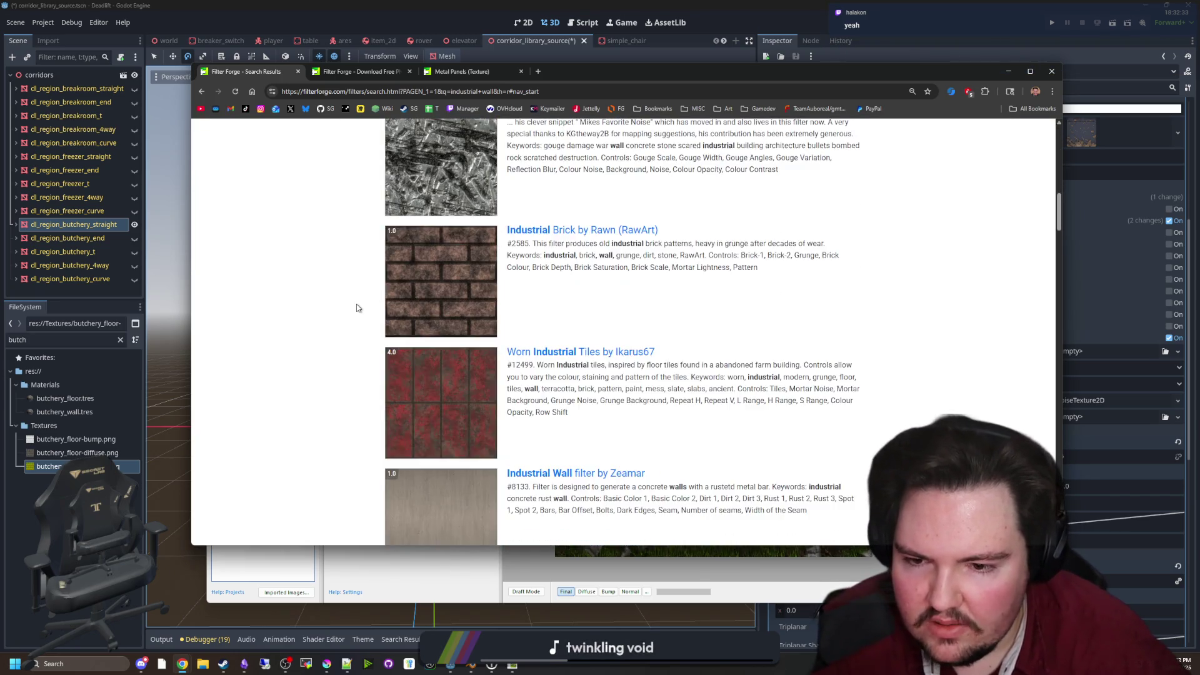
{"action": "scroll", "coordinate": [357, 308], "scroll_direction": "down", "scroll_amount": 4}
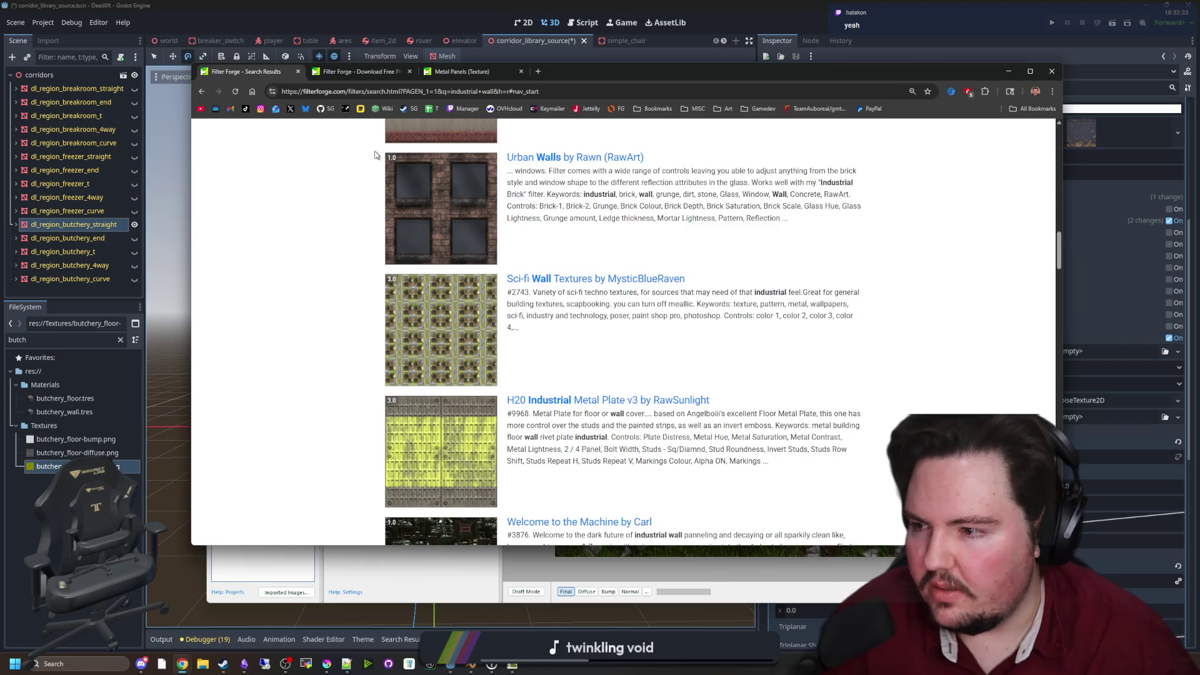
{"action": "left_click", "coordinate": [540, 72]}
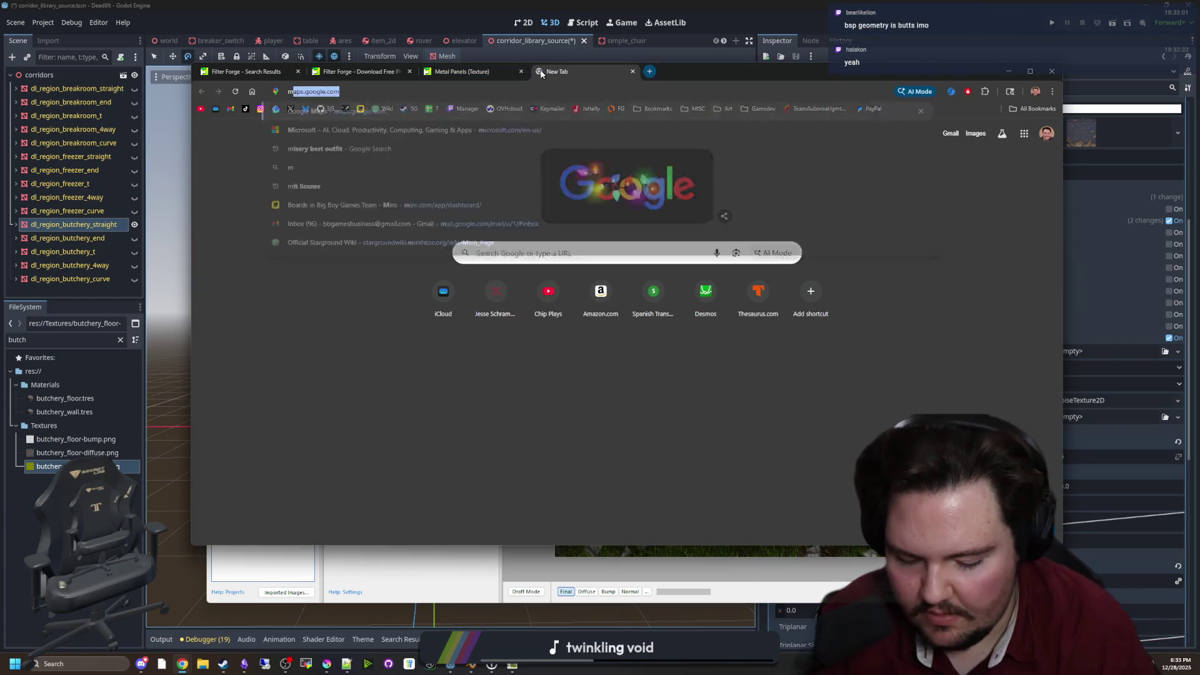
Search Google for 'material maker' and open materialmaker.org
{"action": "type", "text": "material maker"}
{"action": "key", "text": "Return"}
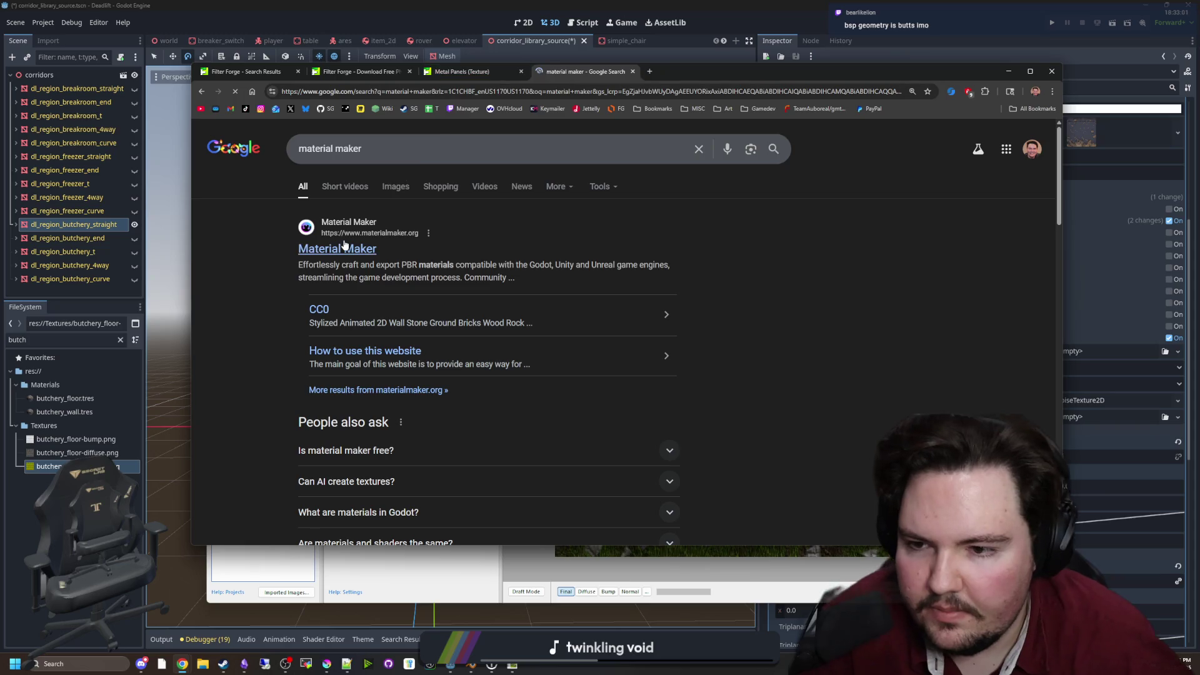
{"action": "left_click", "coordinate": [343, 246]}
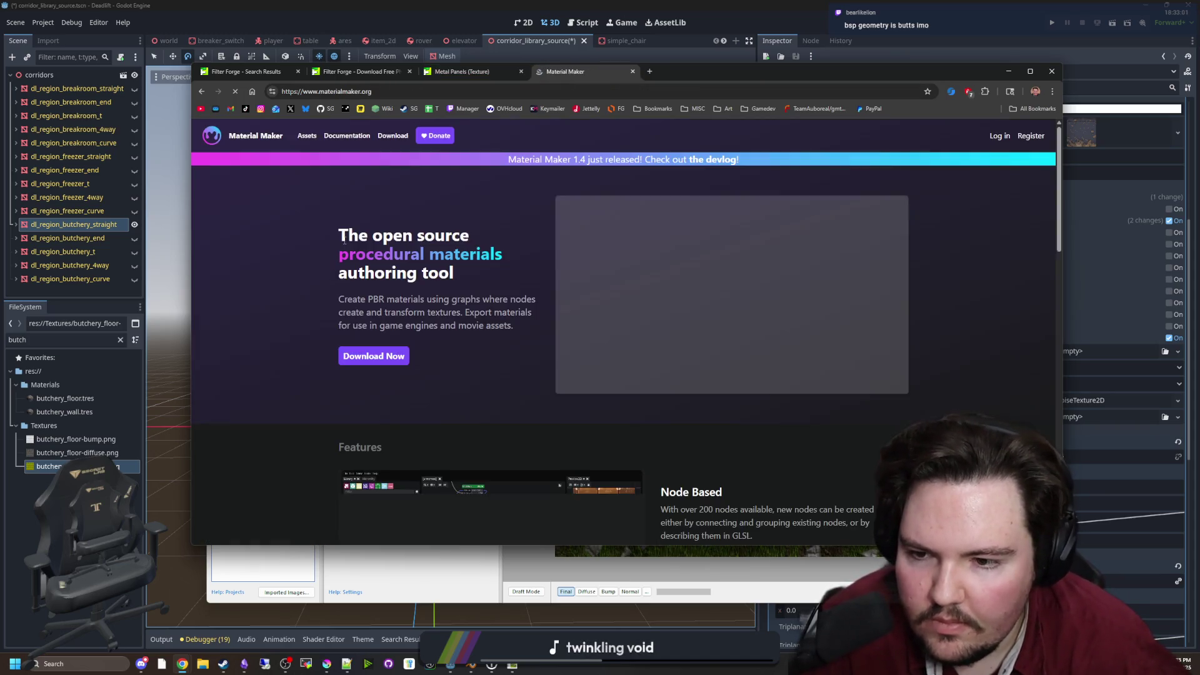
Scroll the Material Maker homepage, accept the cookie notice, and reload the page
{"action": "scroll", "coordinate": [528, 330], "scroll_direction": "down", "scroll_amount": 2}
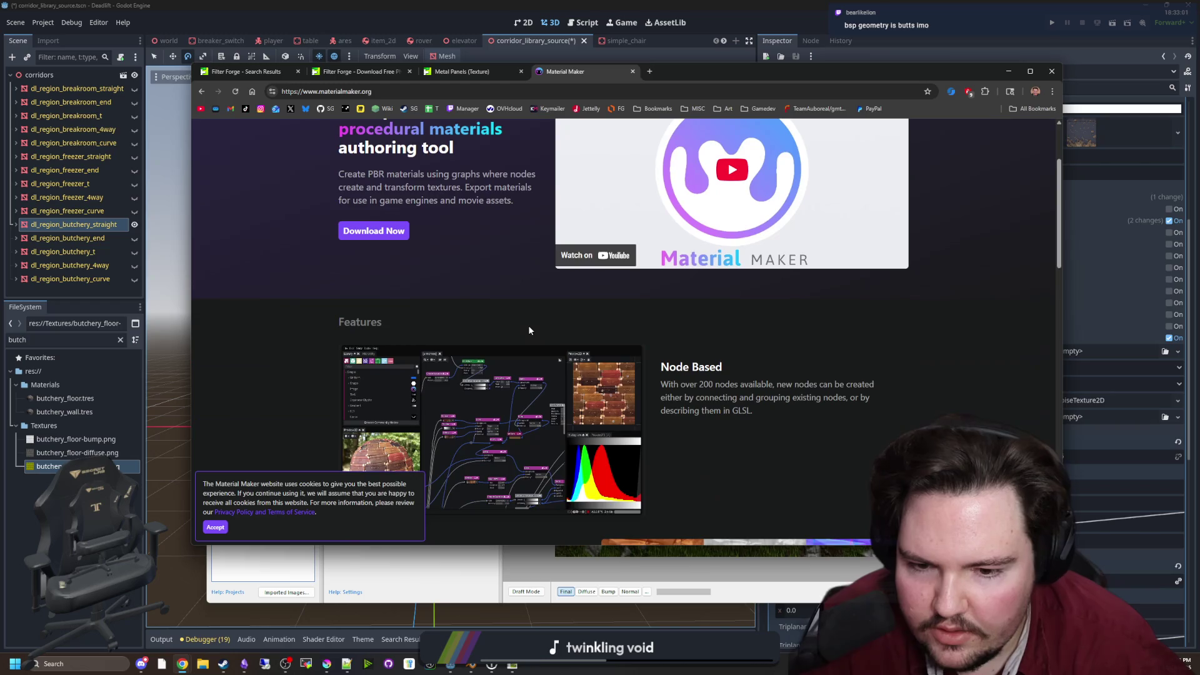
{"action": "scroll", "coordinate": [508, 340], "scroll_direction": "down", "scroll_amount": 1}
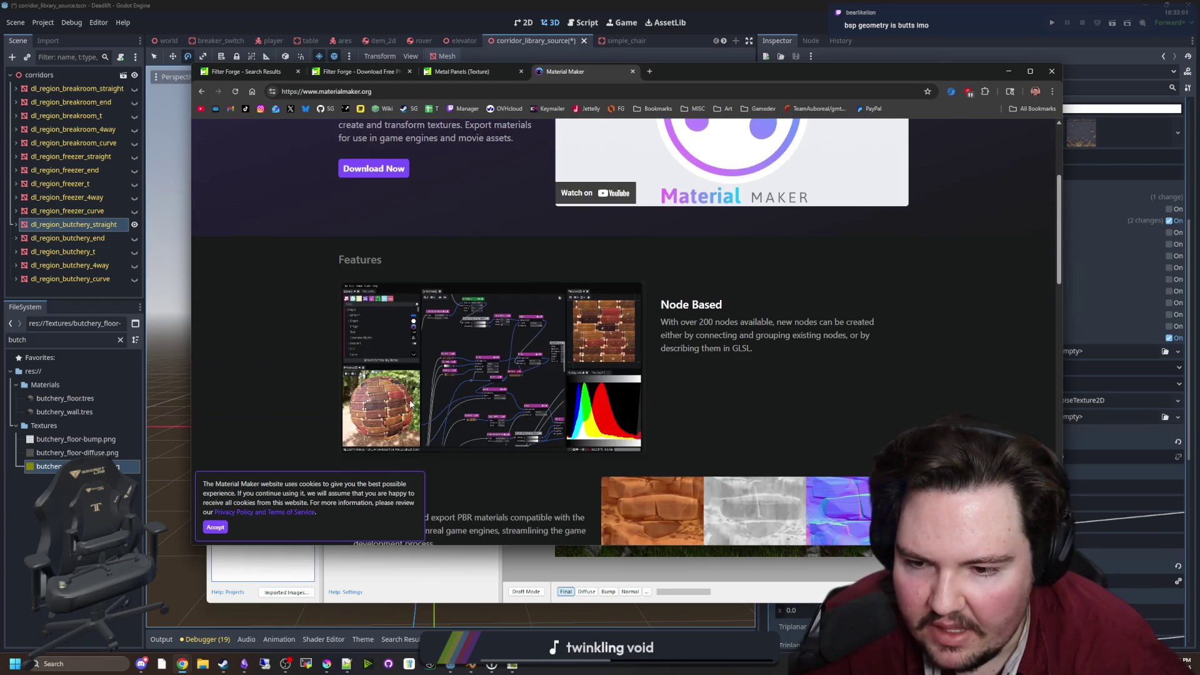
{"action": "scroll", "coordinate": [715, 389], "scroll_direction": "down", "scroll_amount": 3}
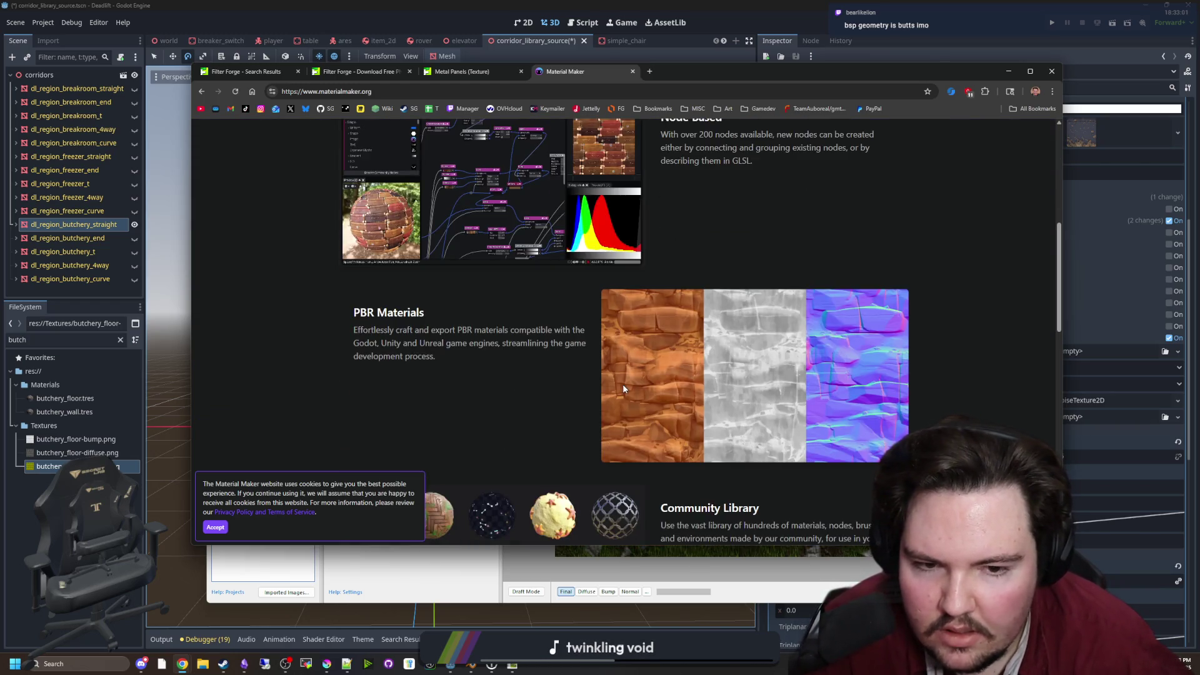
{"action": "scroll", "coordinate": [461, 263], "scroll_direction": "up", "scroll_amount": 2}
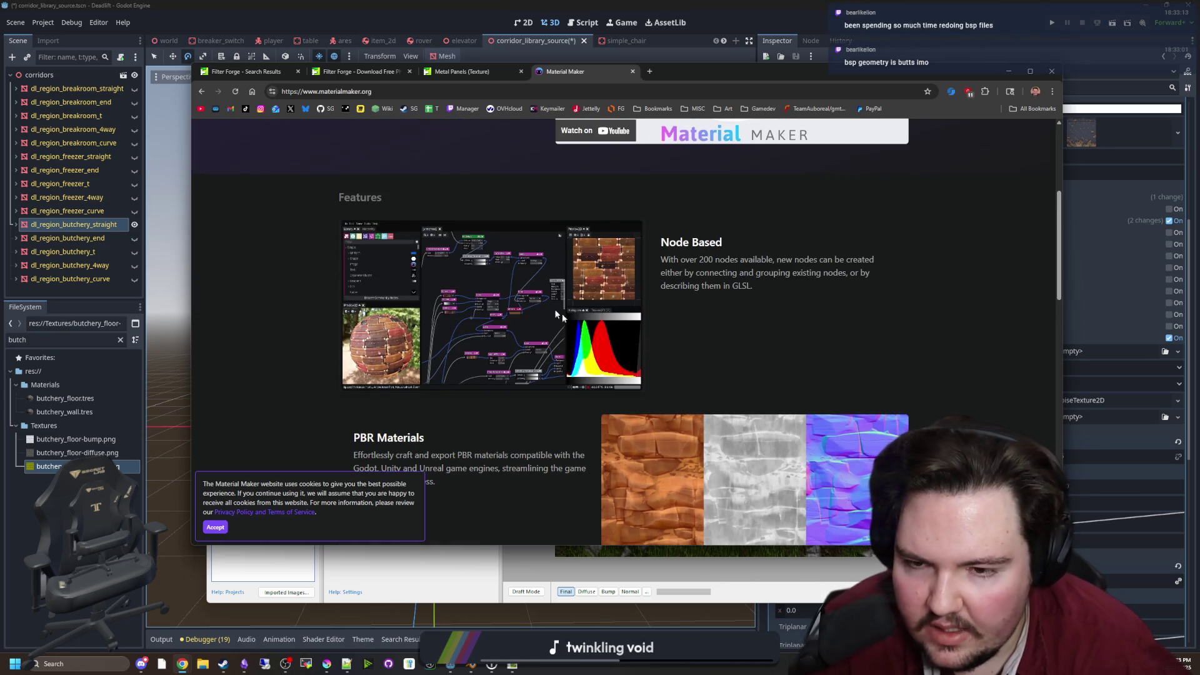
{"action": "scroll", "coordinate": [487, 415], "scroll_direction": "down", "scroll_amount": 5}
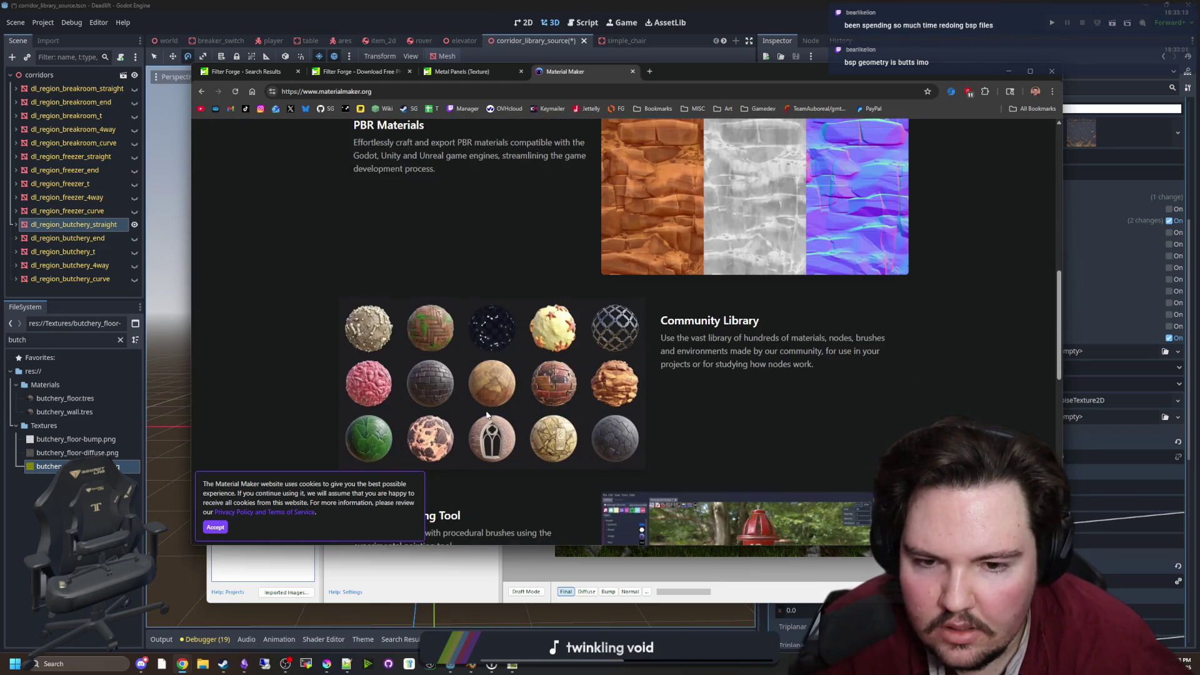
{"action": "scroll", "coordinate": [487, 414], "scroll_direction": "down", "scroll_amount": 3}
{"action": "scroll", "coordinate": [538, 369], "scroll_direction": "up", "scroll_amount": 2}
{"action": "scroll", "coordinate": [689, 300], "scroll_direction": "down", "scroll_amount": 9}
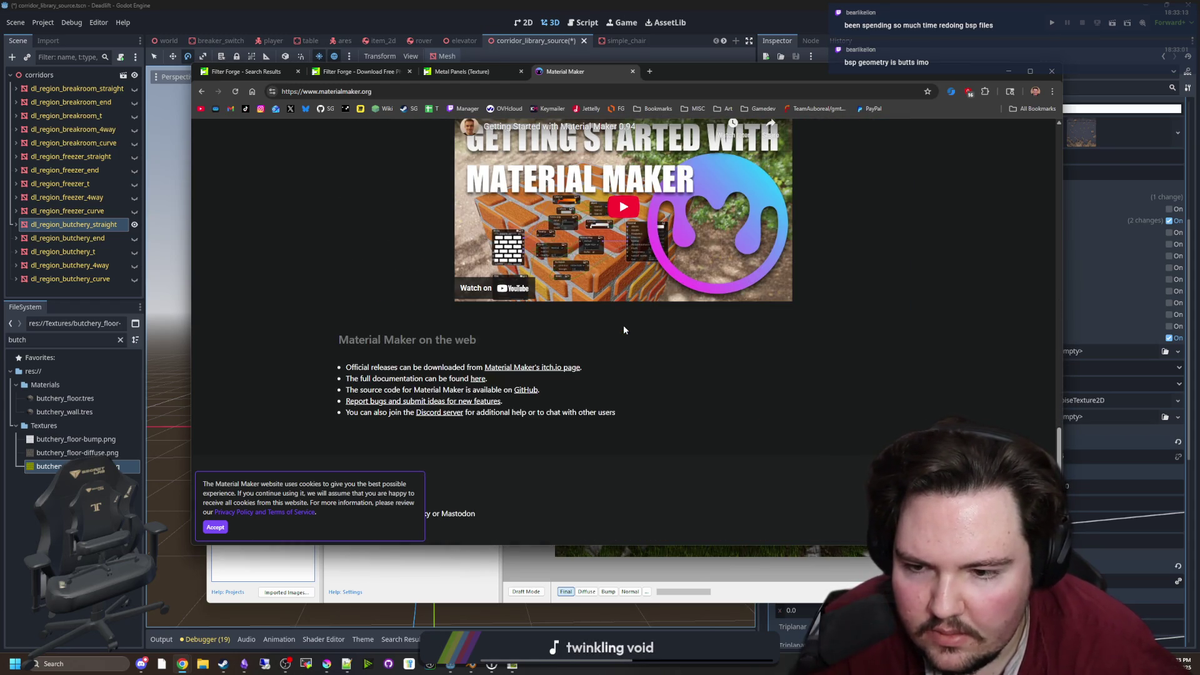
{"action": "left_click", "coordinate": [216, 527]}
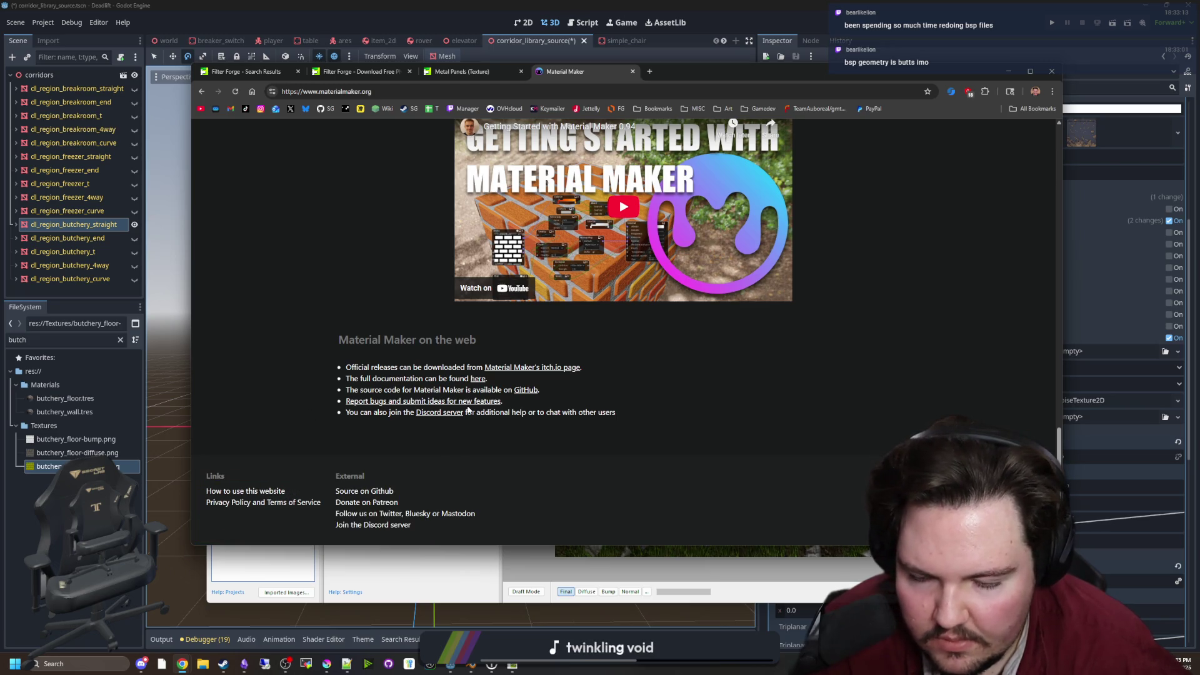
{"action": "scroll", "coordinate": [468, 409], "scroll_direction": "up", "scroll_amount": 20}
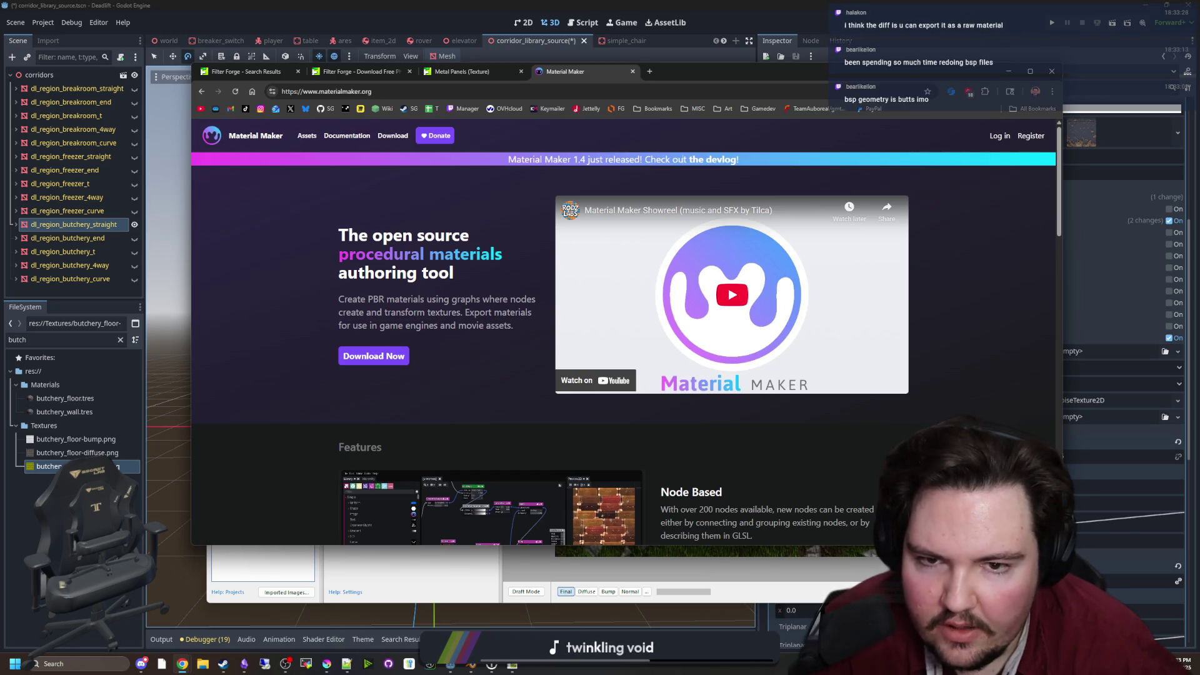
{"action": "left_click", "coordinate": [265, 135]}
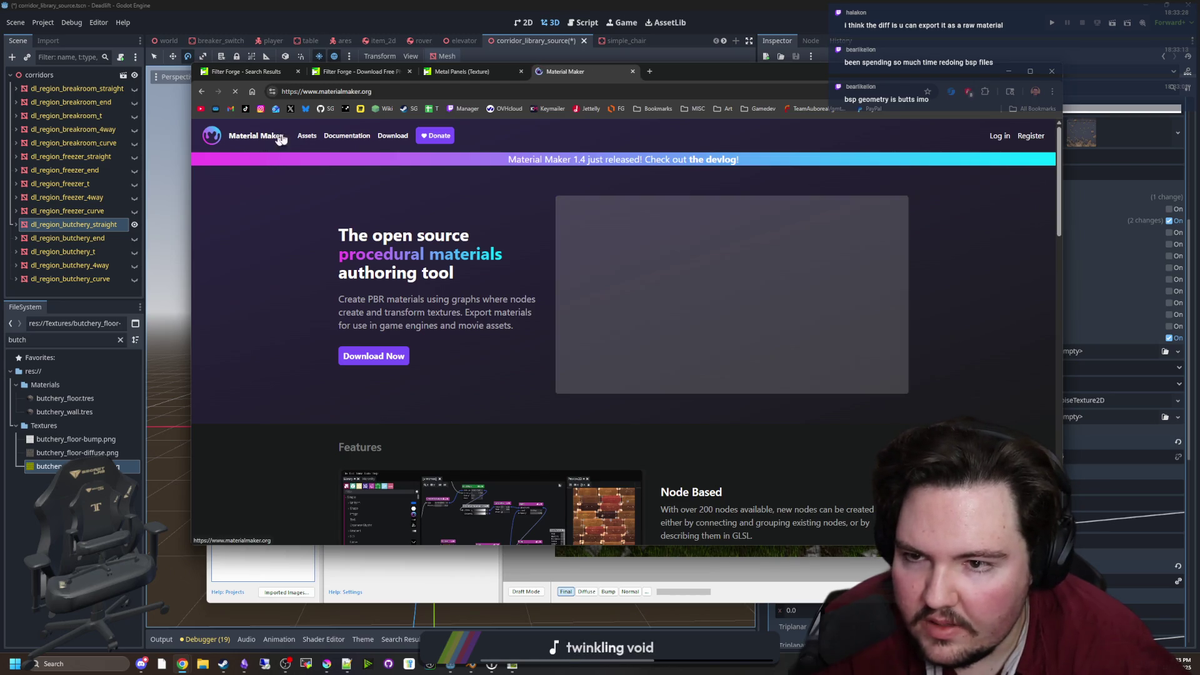
Look over the Material Maker itch.io download page
{"action": "left_click", "coordinate": [393, 136]}
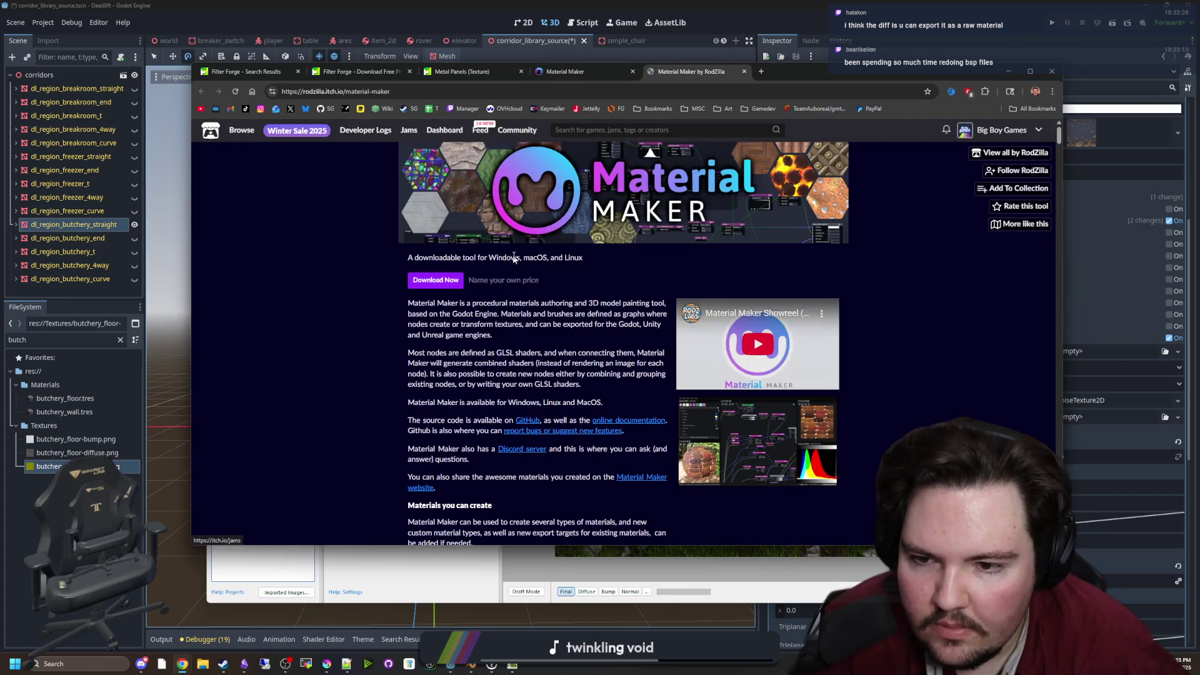
{"action": "scroll", "coordinate": [572, 322], "scroll_direction": "down", "scroll_amount": 10}
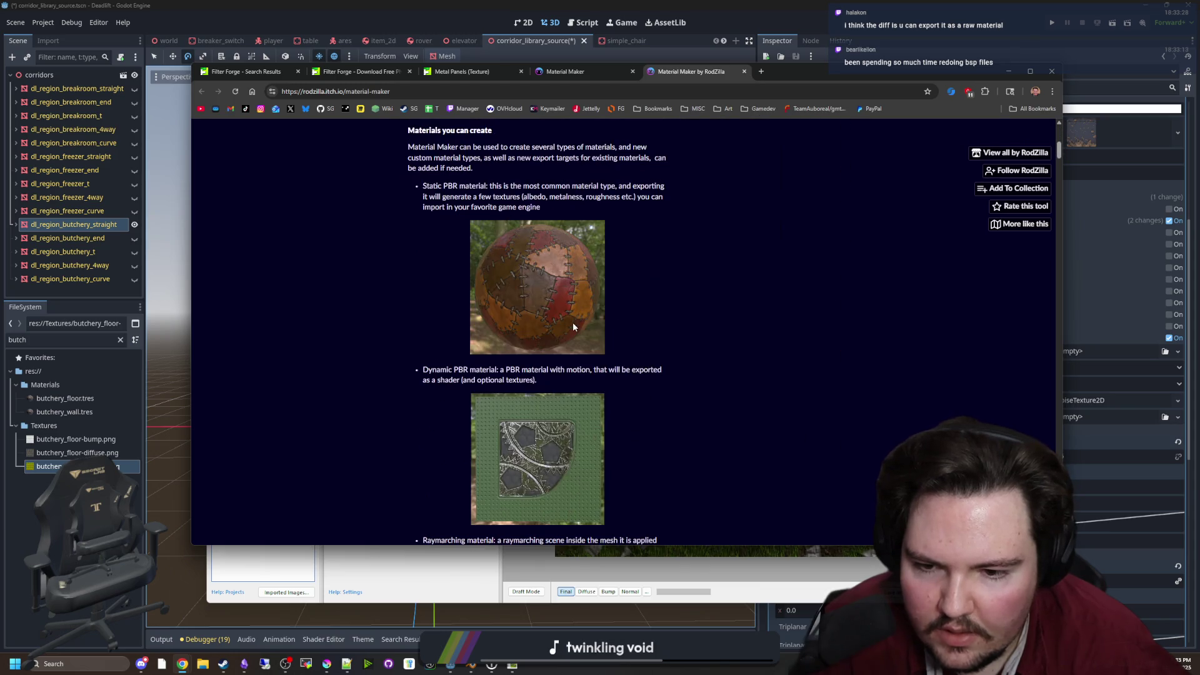
{"action": "scroll", "coordinate": [573, 322], "scroll_direction": "down", "scroll_amount": 15}
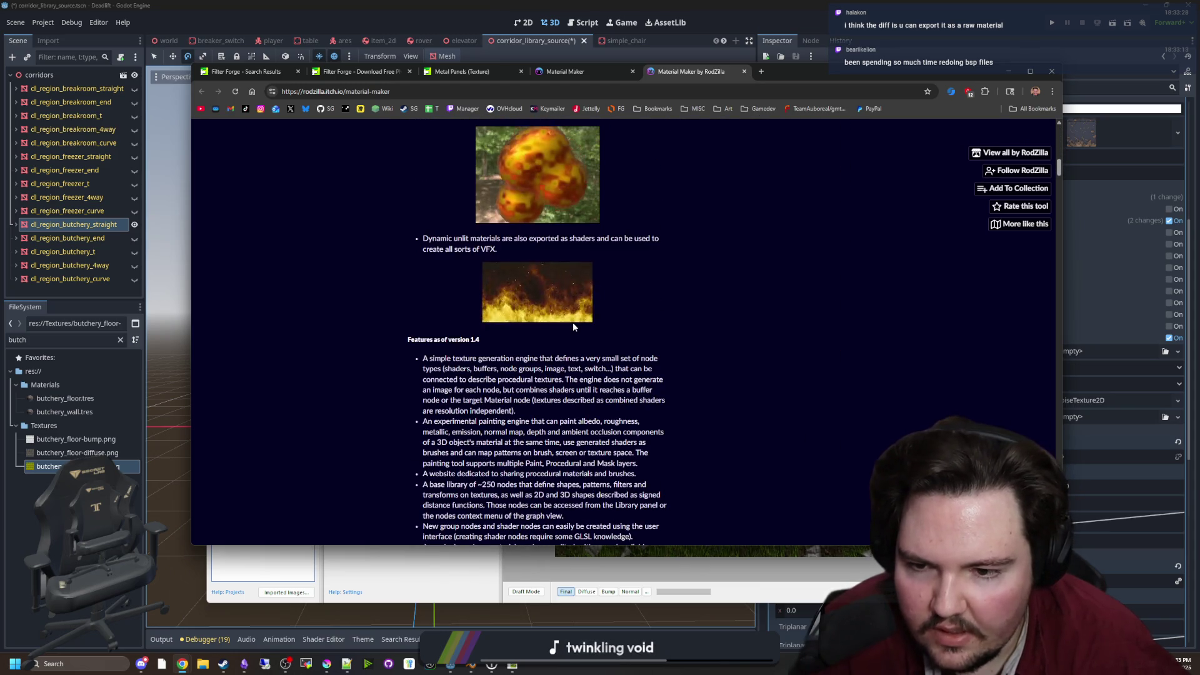
{"action": "scroll", "coordinate": [632, 348], "scroll_direction": "down", "scroll_amount": 6}
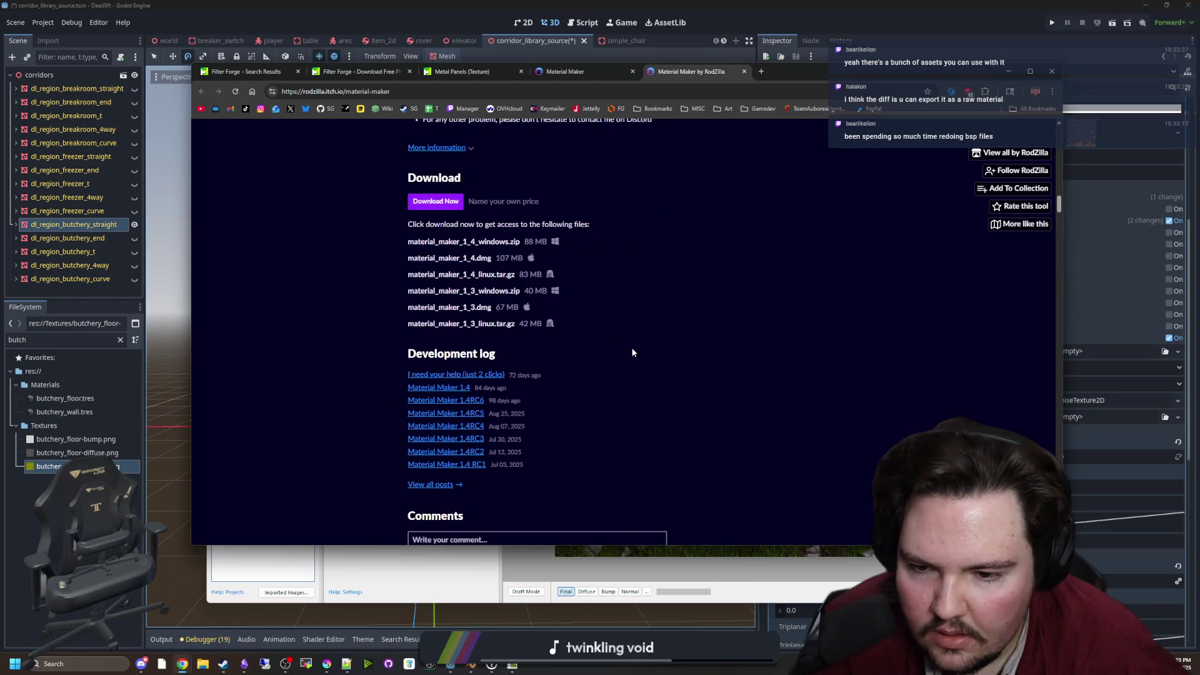
{"action": "scroll", "coordinate": [633, 348], "scroll_direction": "up", "scroll_amount": 15}
{"action": "scroll", "coordinate": [338, 320], "scroll_direction": "up", "scroll_amount": 10}
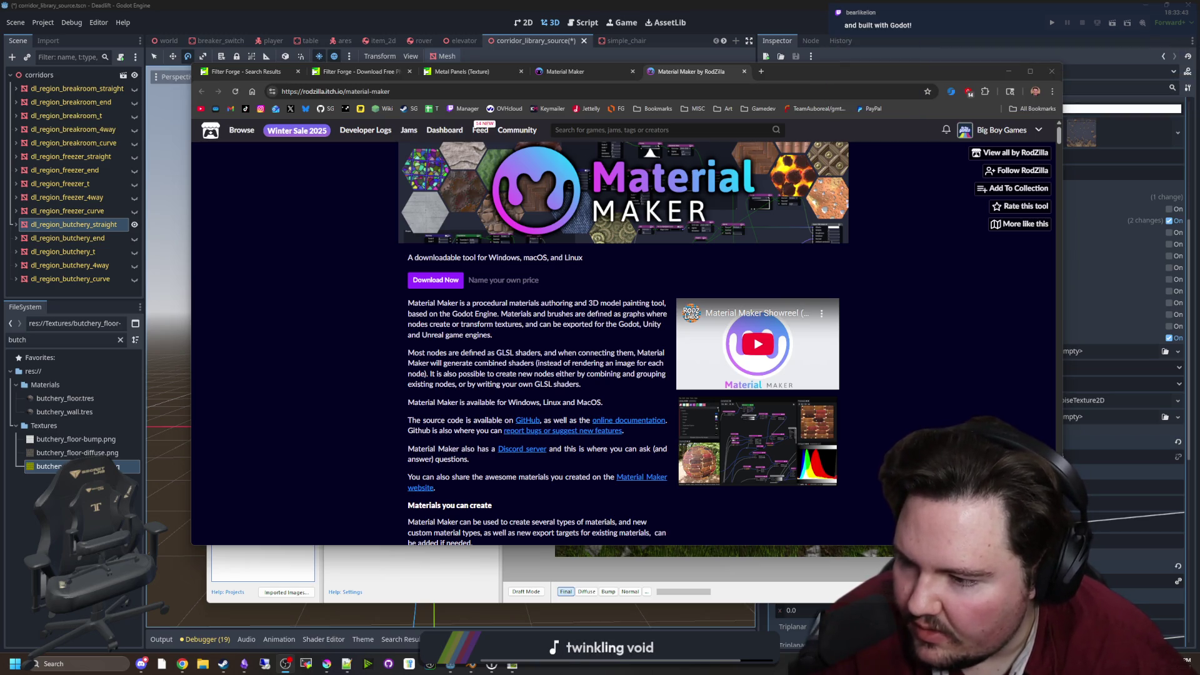
{"action": "scroll", "coordinate": [625, 331], "scroll_direction": "down", "scroll_amount": 2}
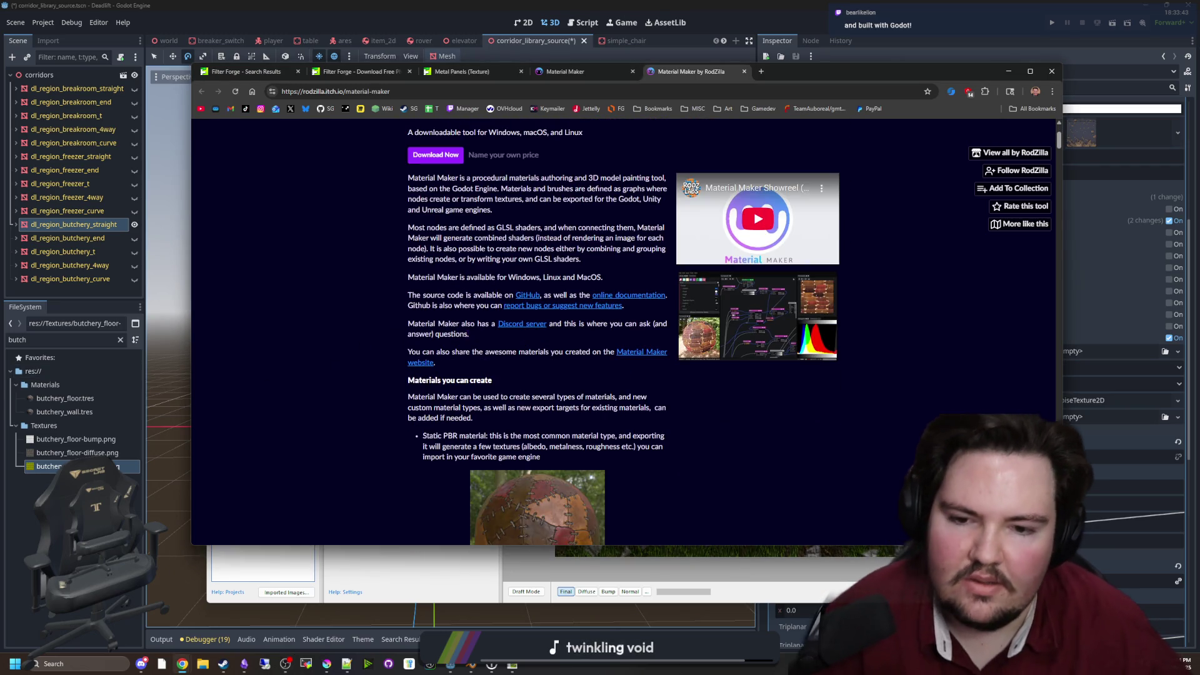
Browse the materialmaker.org homepage down past the Community Library section
{"action": "left_click", "coordinate": [598, 73]}
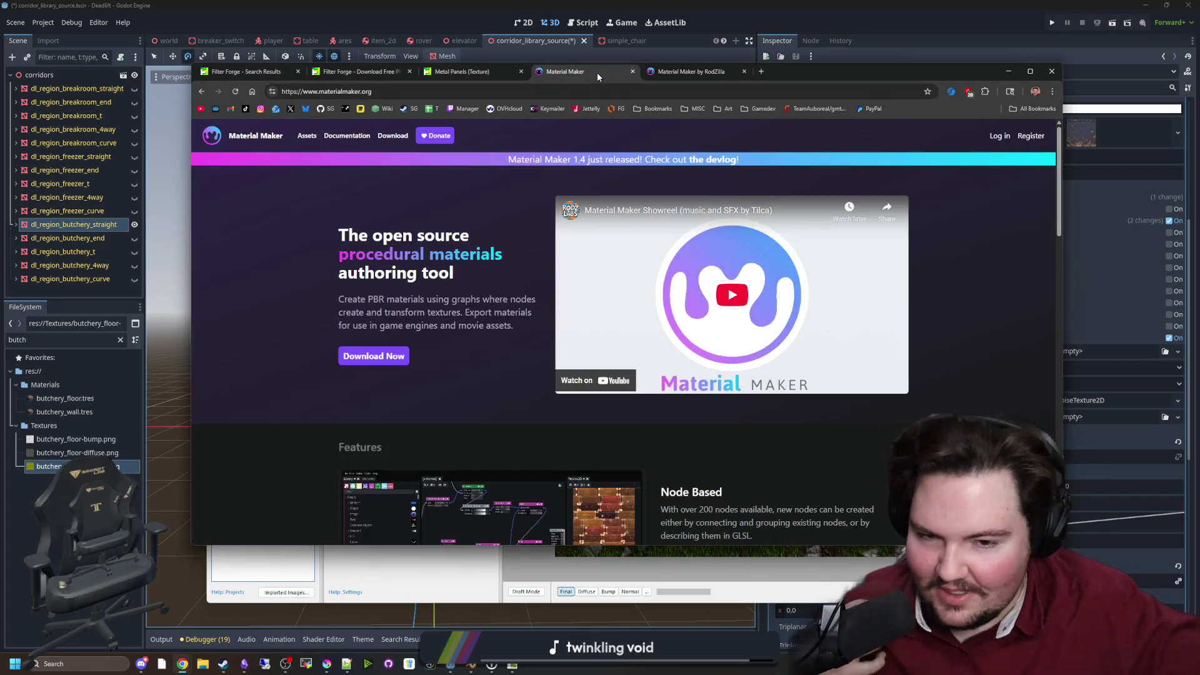
{"action": "scroll", "coordinate": [886, 403], "scroll_direction": "down", "scroll_amount": 2}
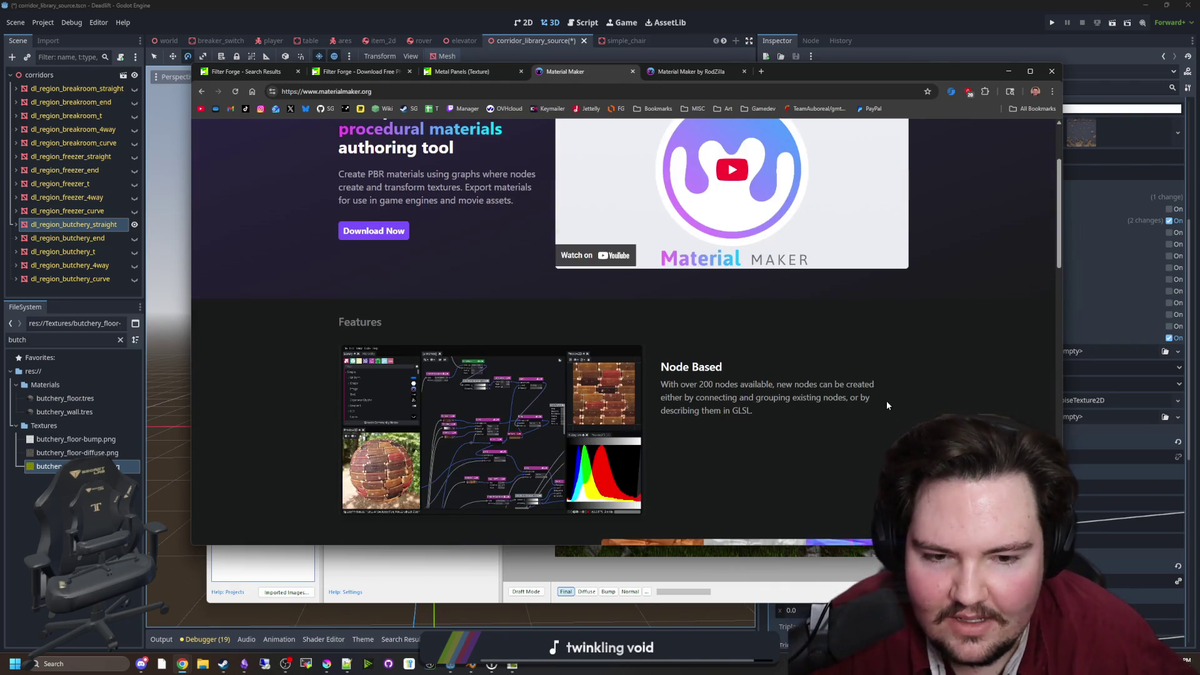
{"action": "scroll", "coordinate": [536, 337], "scroll_direction": "down", "scroll_amount": 4}
{"action": "scroll", "coordinate": [535, 335], "scroll_direction": "down", "scroll_amount": 3}
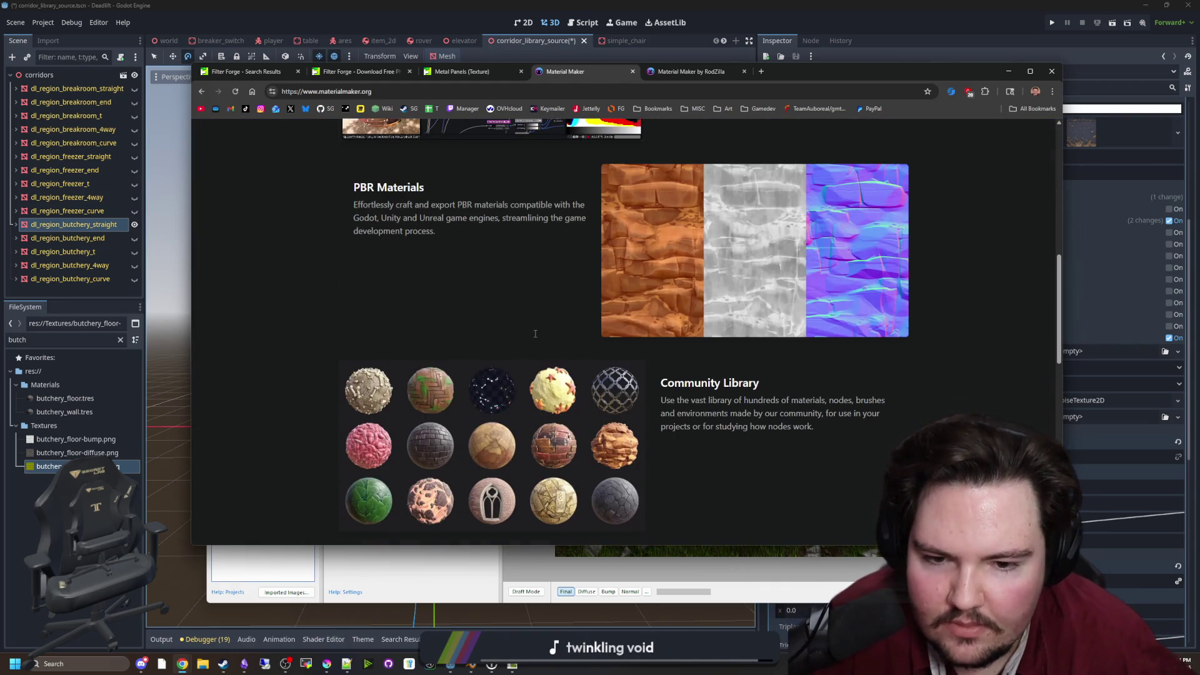
{"action": "left_click_drag", "start_coordinate": [741, 326], "coordinate": [675, 316]}
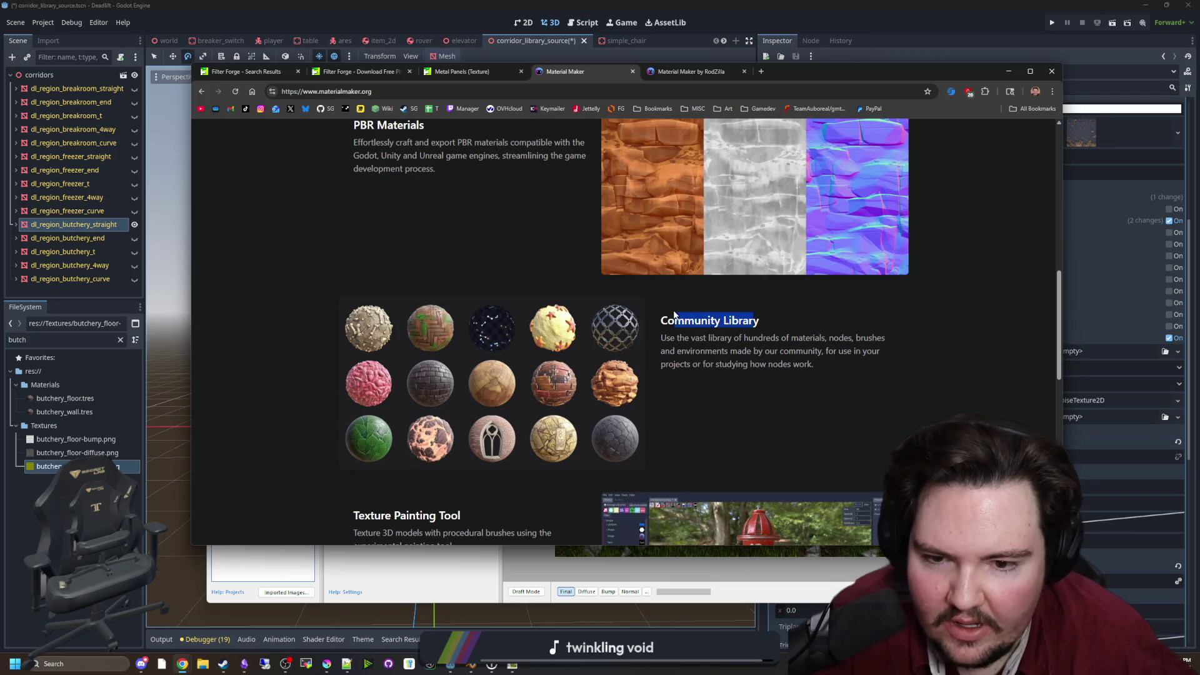
{"action": "left_click", "coordinate": [674, 316]}
{"action": "scroll", "coordinate": [657, 317], "scroll_direction": "down", "scroll_amount": 1}
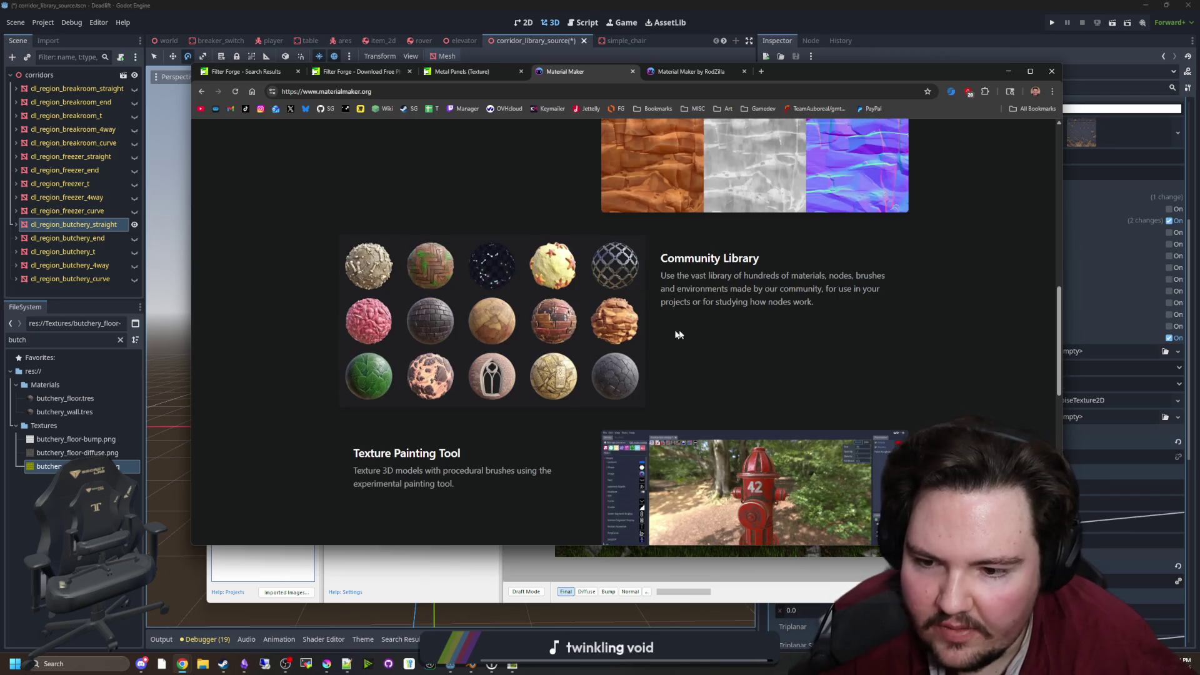
{"action": "scroll", "coordinate": [679, 335], "scroll_direction": "down", "scroll_amount": 2}
{"action": "scroll", "coordinate": [481, 307], "scroll_direction": "down", "scroll_amount": 8}
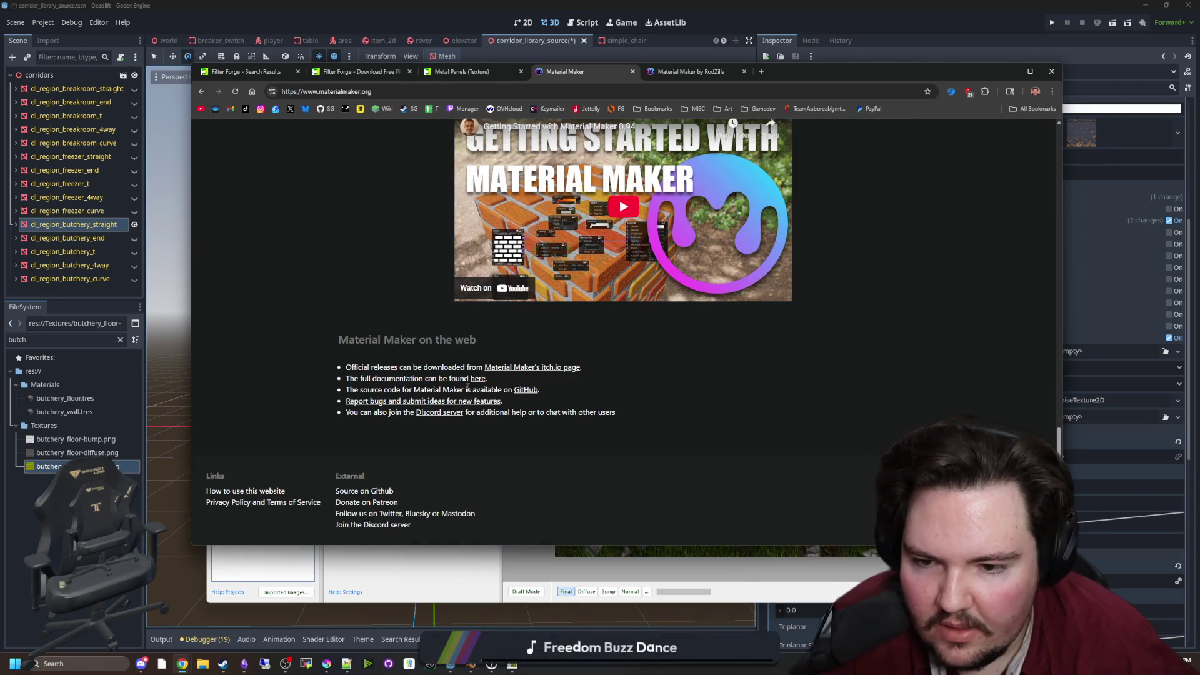
{"action": "scroll", "coordinate": [446, 414], "scroll_direction": "up", "scroll_amount": 10}
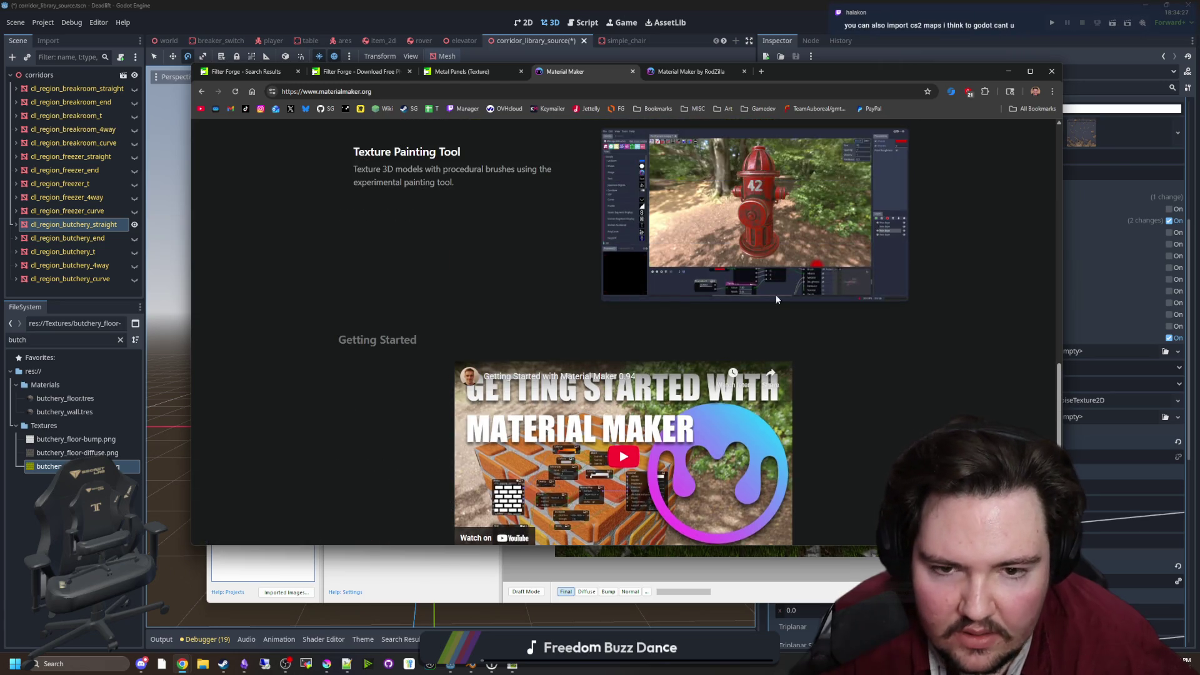
{"action": "scroll", "coordinate": [425, 338], "scroll_direction": "up", "scroll_amount": 8}
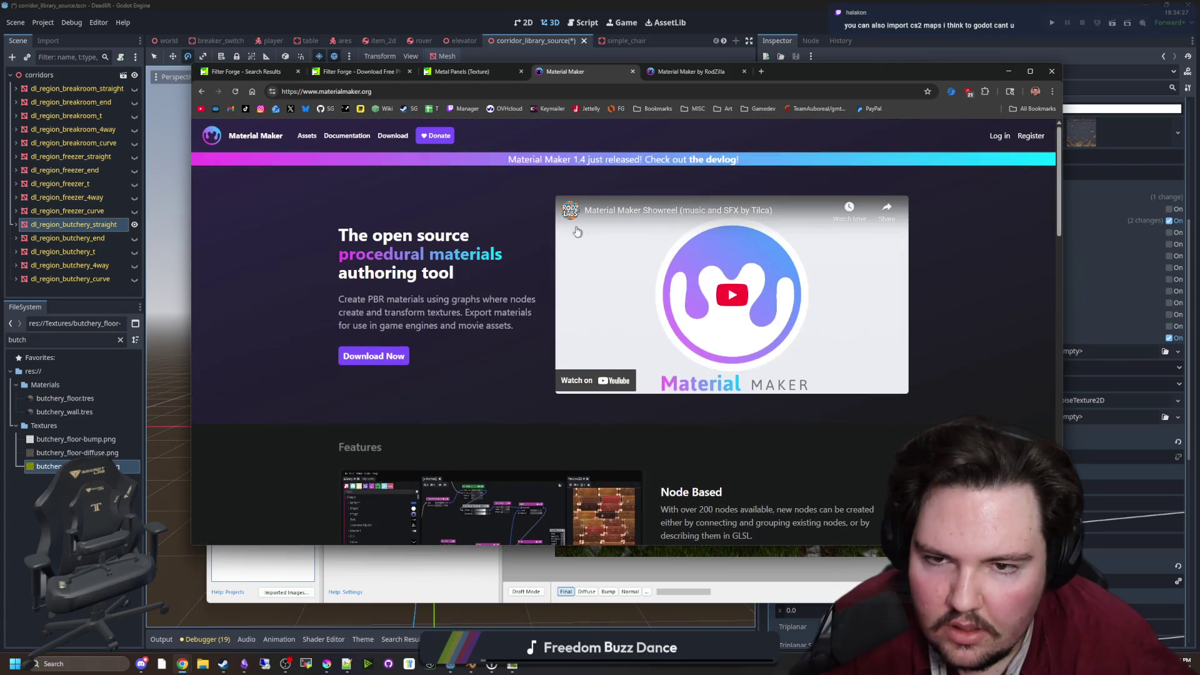
Download material_maker_1_4_windows.zip without paying and open it from Chrome's downloads
{"action": "left_click", "coordinate": [394, 137]}
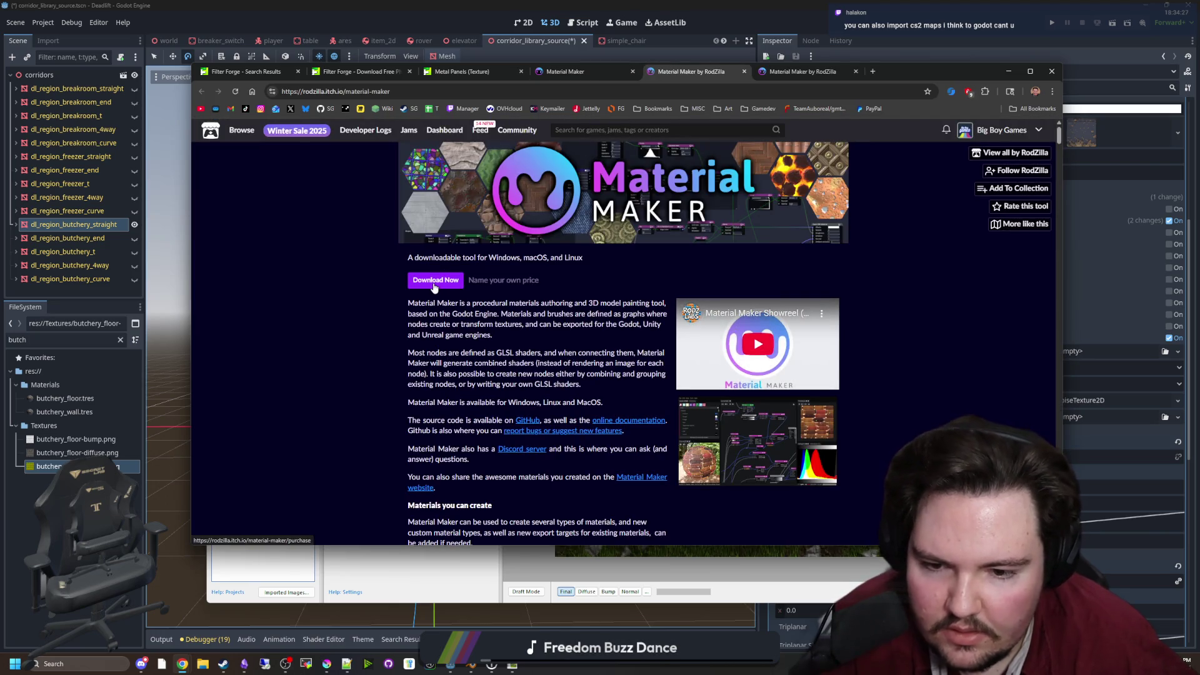
{"action": "left_click", "coordinate": [435, 282]}
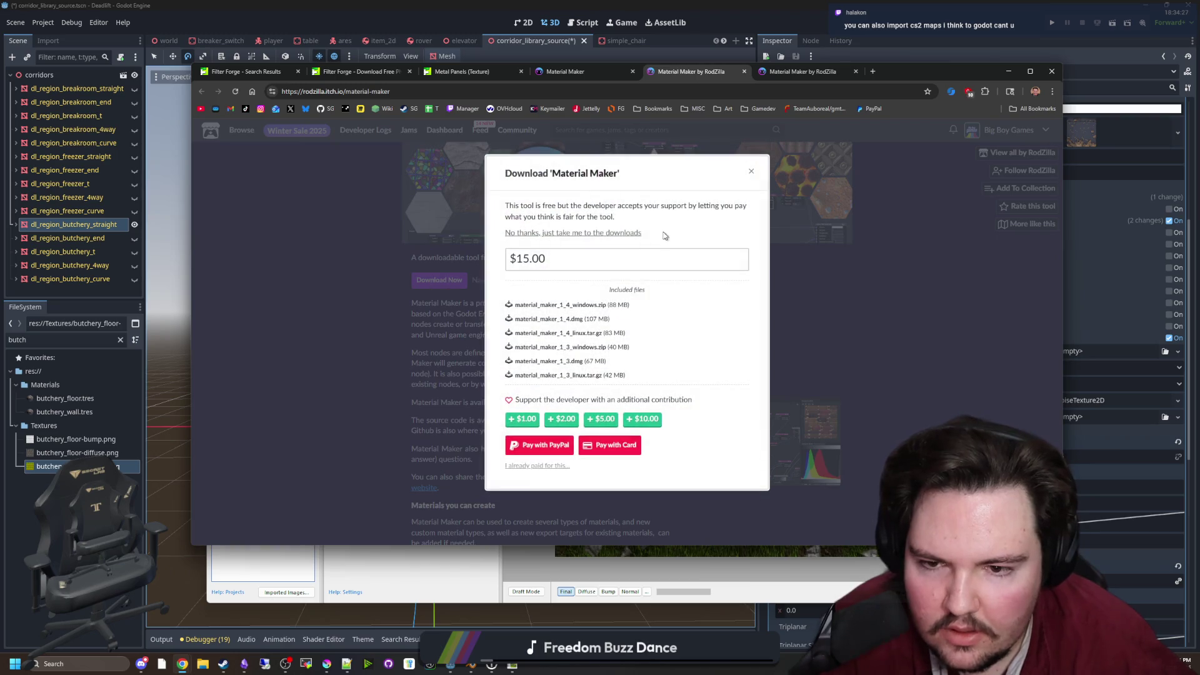
{"action": "left_click", "coordinate": [603, 233]}
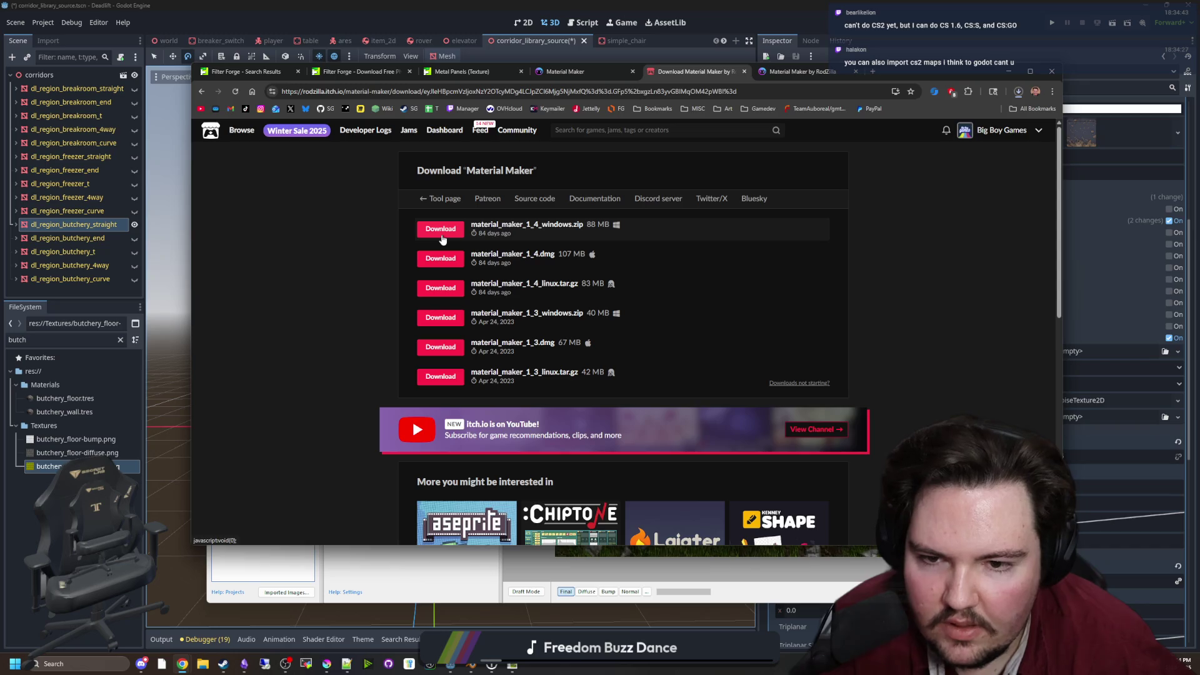
{"action": "key", "text": "alt+Left"}
{"action": "left_click", "coordinate": [1020, 93]}
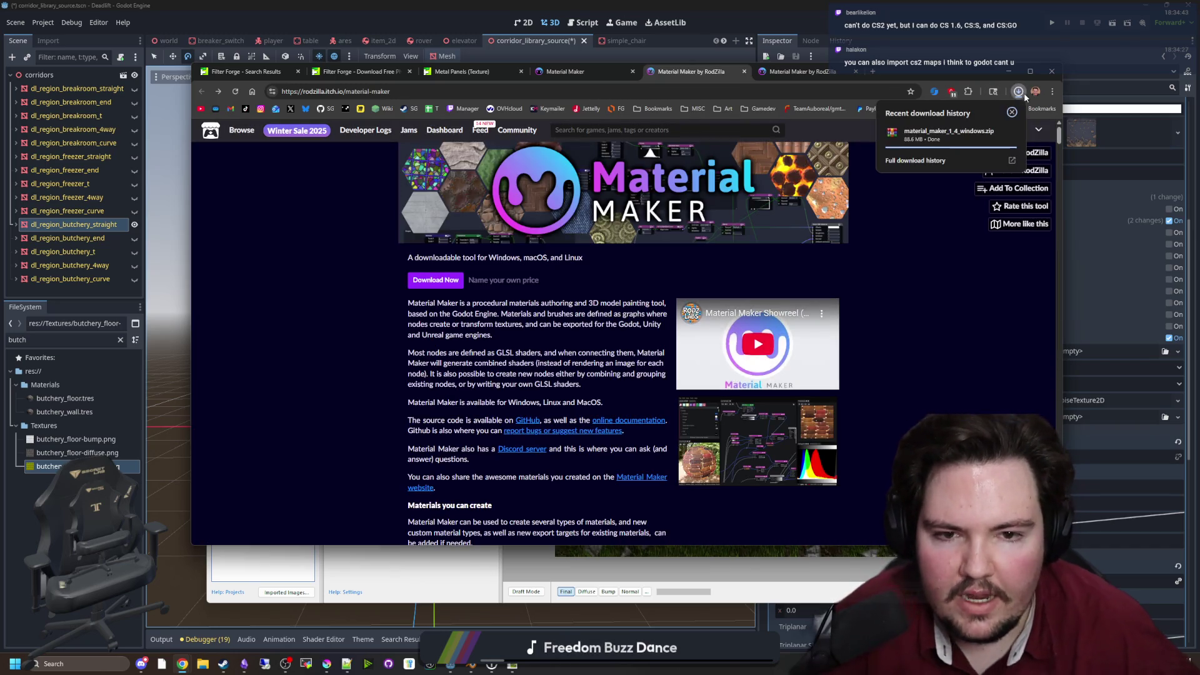
{"action": "left_click", "coordinate": [963, 134]}
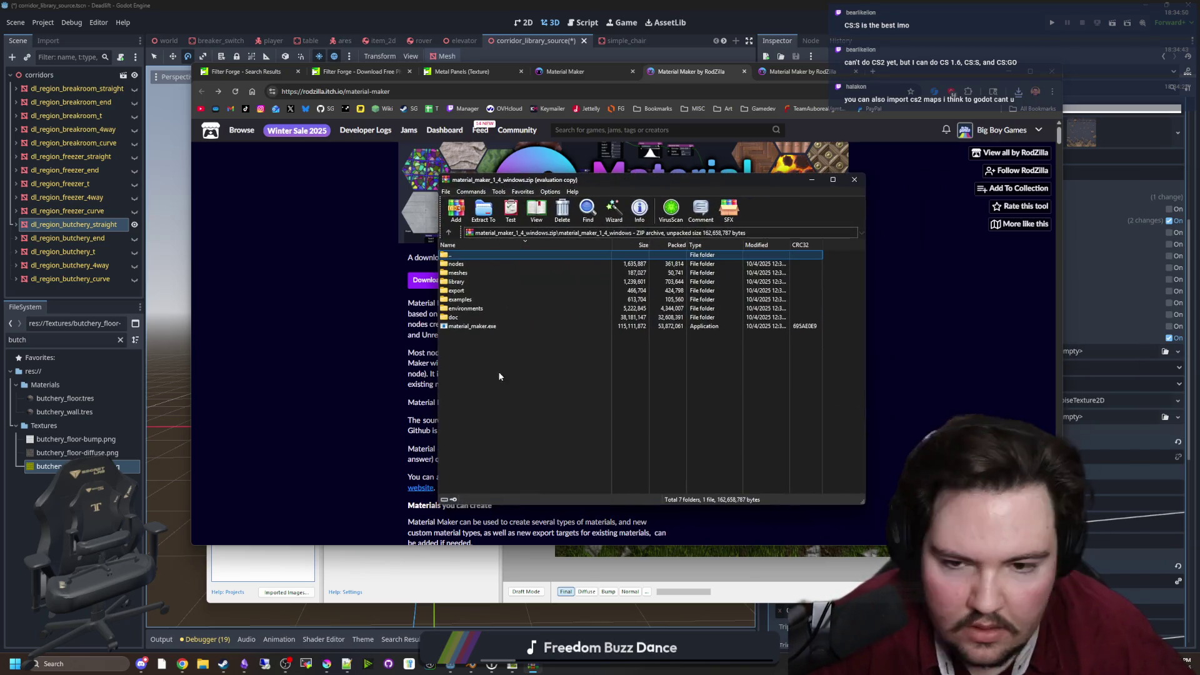
Run material_maker.exe from the WinRAR archive, allowing it via SmartScreen's More info and Run anyway
{"action": "double_click", "coordinate": [478, 326]}
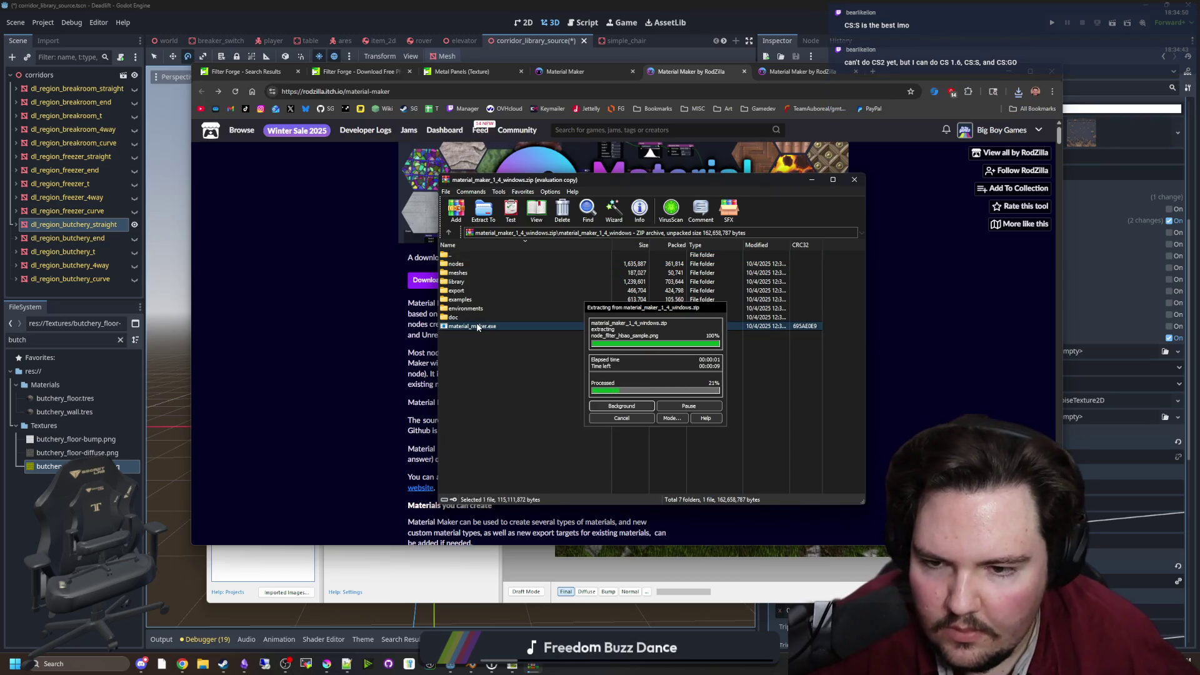
{"action": "scroll", "coordinate": [314, 397], "scroll_direction": "down", "scroll_amount": 10}
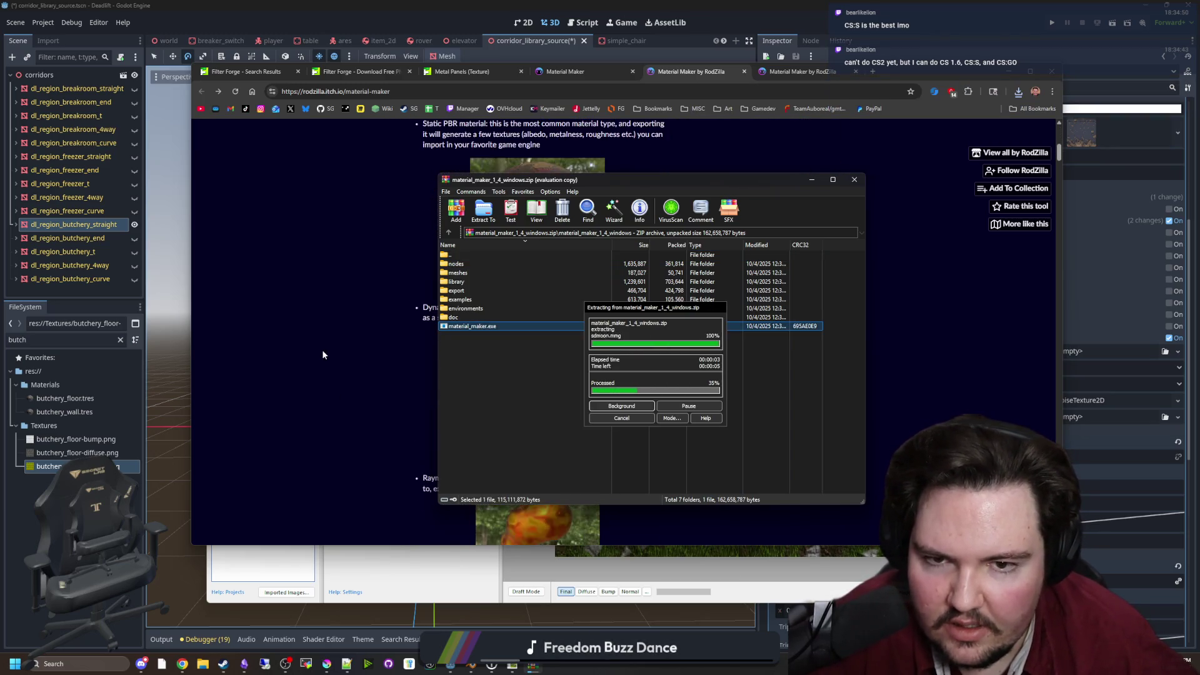
{"action": "left_click_drag", "start_coordinate": [532, 179], "coordinate": [807, 153]}
{"action": "scroll", "coordinate": [371, 364], "scroll_direction": "down", "scroll_amount": 2}
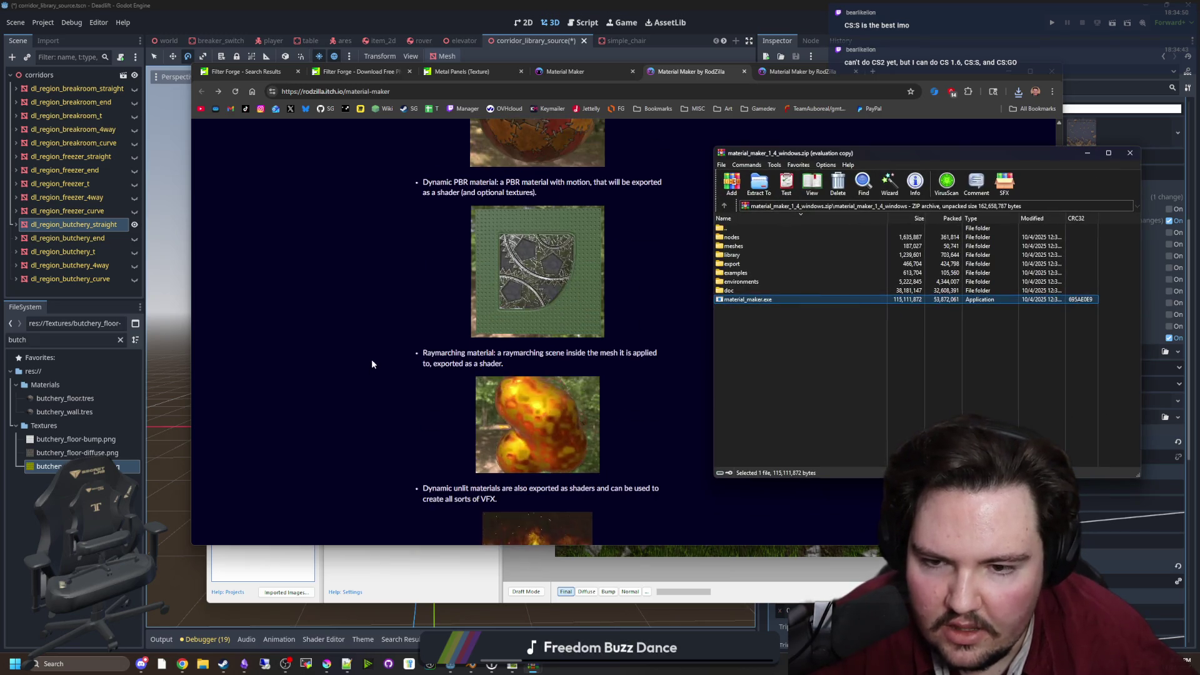
{"action": "left_click", "coordinate": [371, 364]}
{"action": "scroll", "coordinate": [385, 357], "scroll_direction": "down", "scroll_amount": 2}
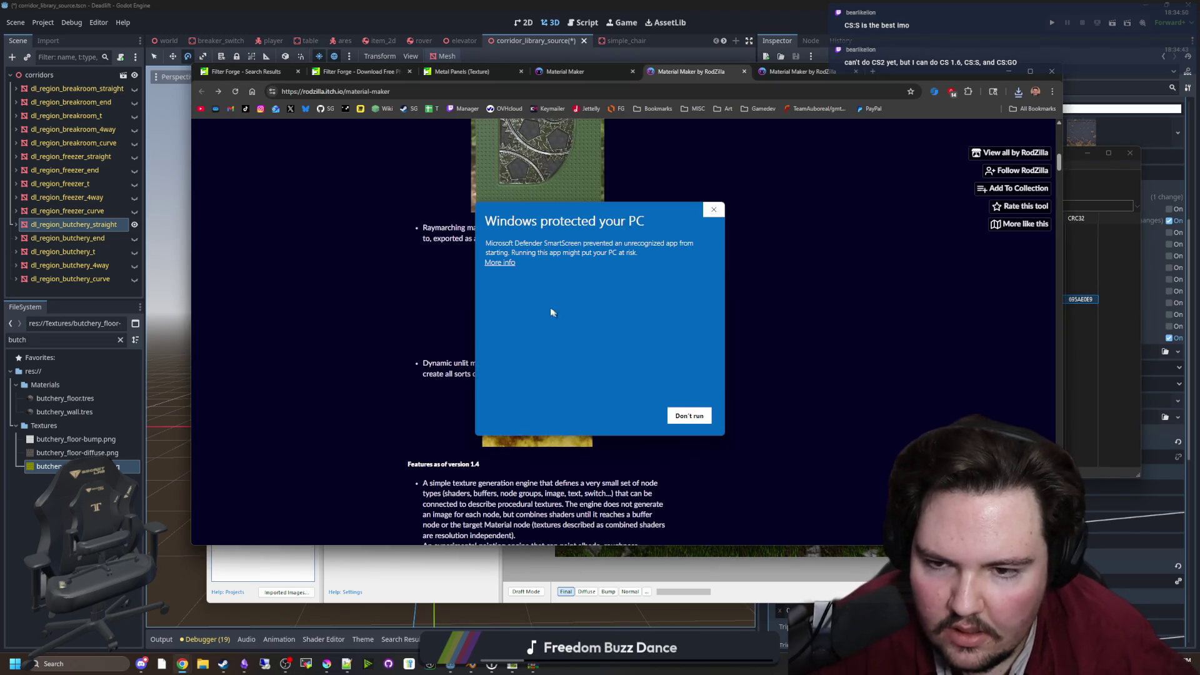
{"action": "left_click", "coordinate": [500, 263]}
{"action": "left_click", "coordinate": [626, 415]}
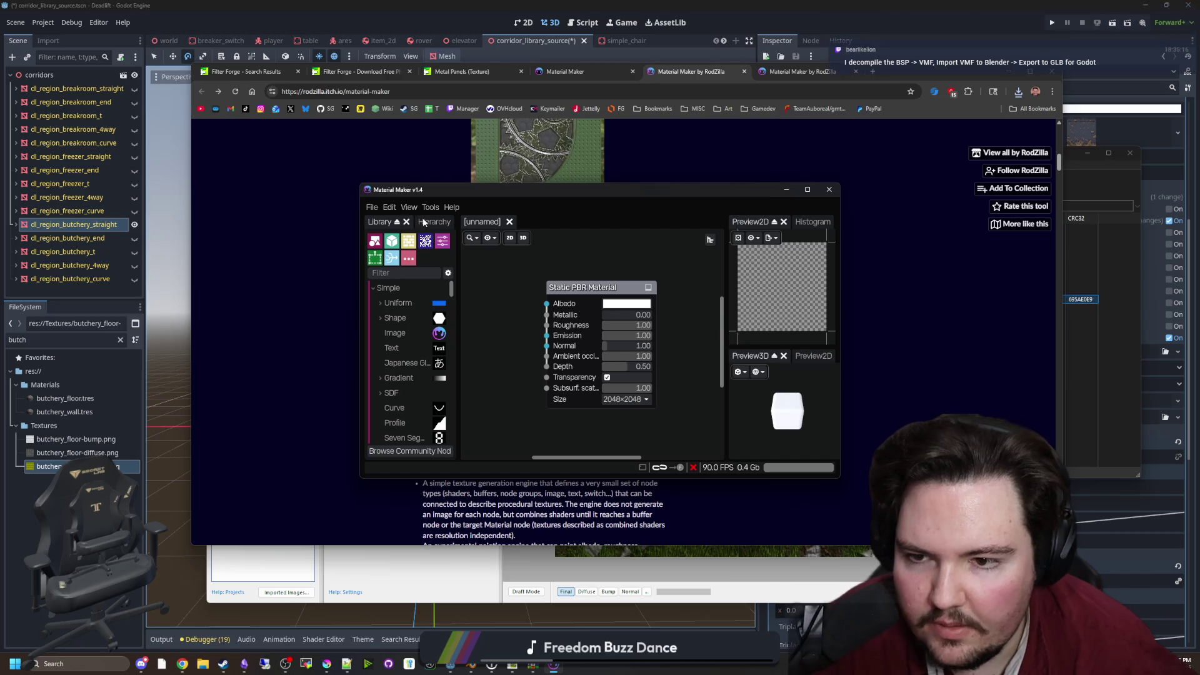
Maximize the Material Maker window and reposition the graph around the Static PBR Material node
{"action": "left_click", "coordinate": [806, 189]}
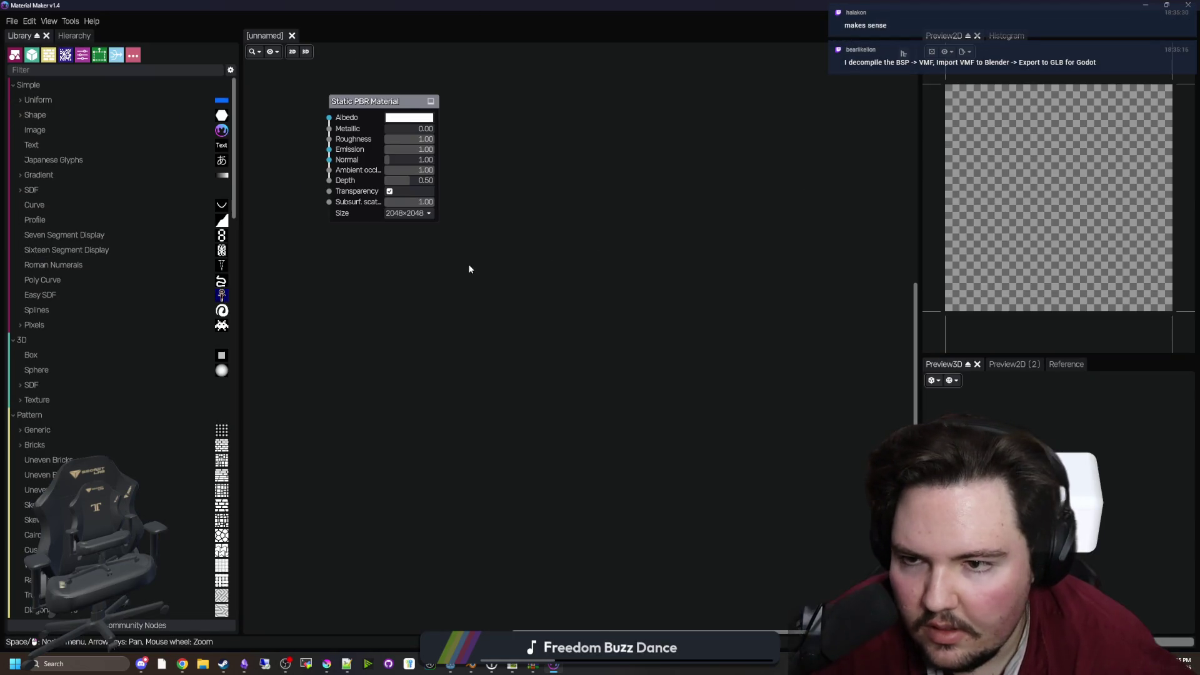
{"action": "left_click_drag", "start_coordinate": [469, 269], "coordinate": [550, 410]}
{"action": "scroll", "coordinate": [522, 275], "scroll_direction": "up", "scroll_amount": 4}
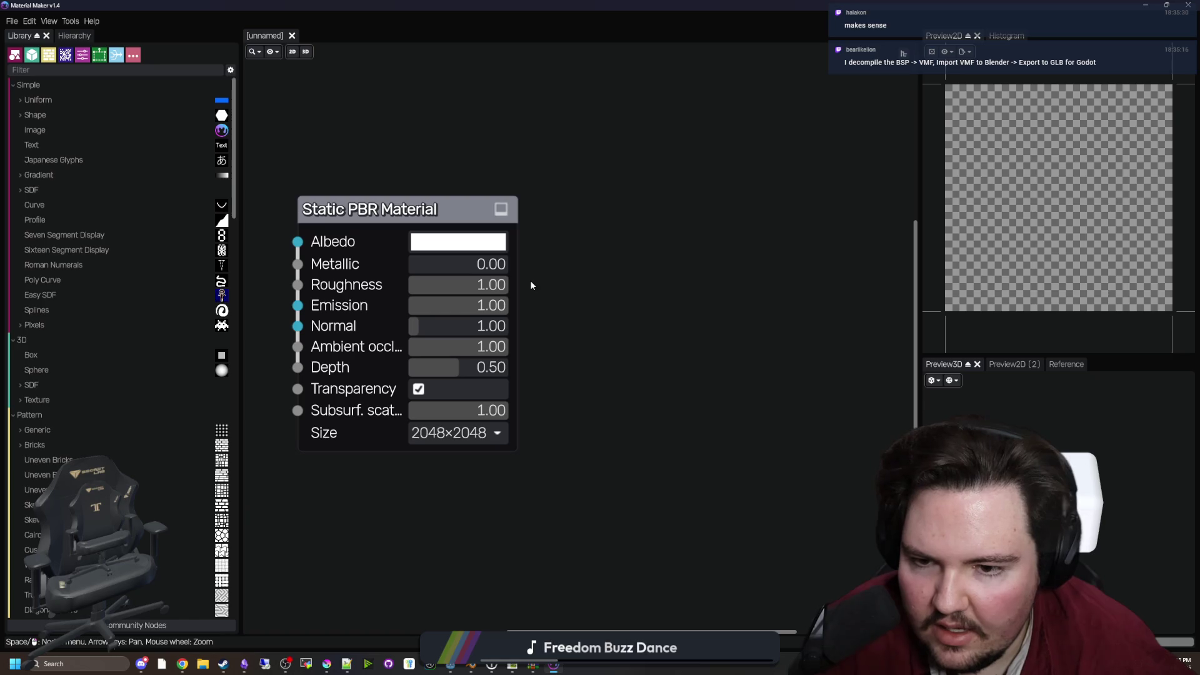
{"action": "left_click_drag", "start_coordinate": [531, 285], "coordinate": [676, 307]}
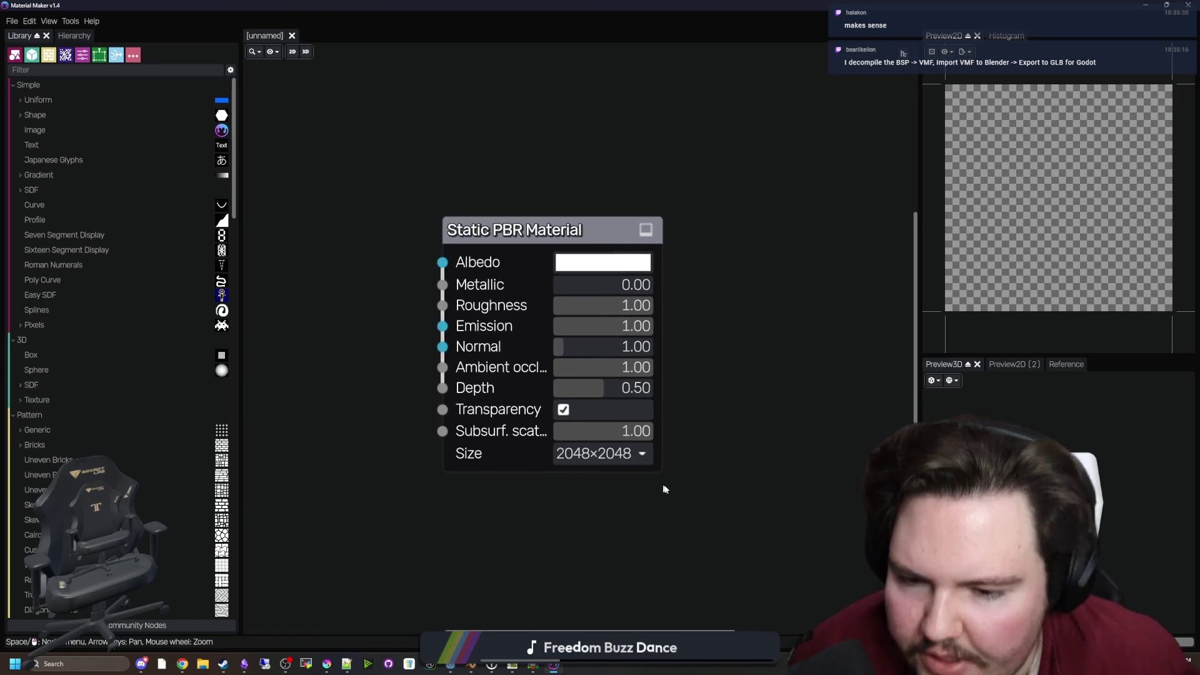
{"action": "left_click_drag", "start_coordinate": [707, 437], "coordinate": [916, 461]}
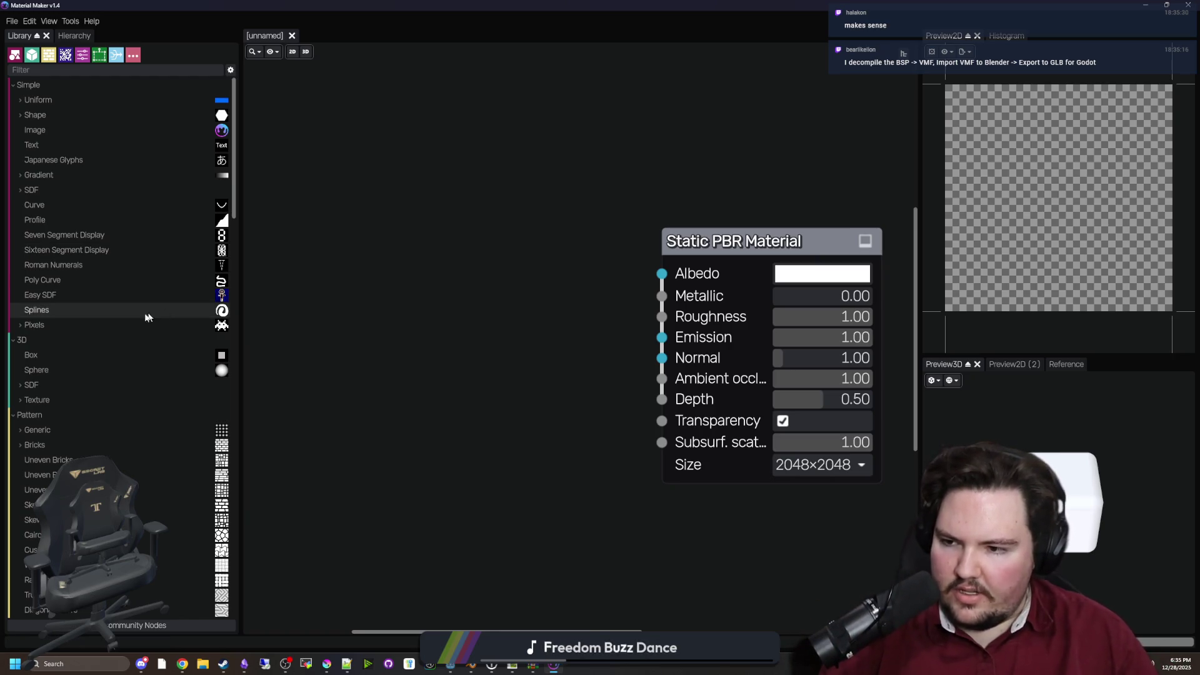
{"action": "scroll", "coordinate": [169, 350], "scroll_direction": "down", "scroll_amount": 2}
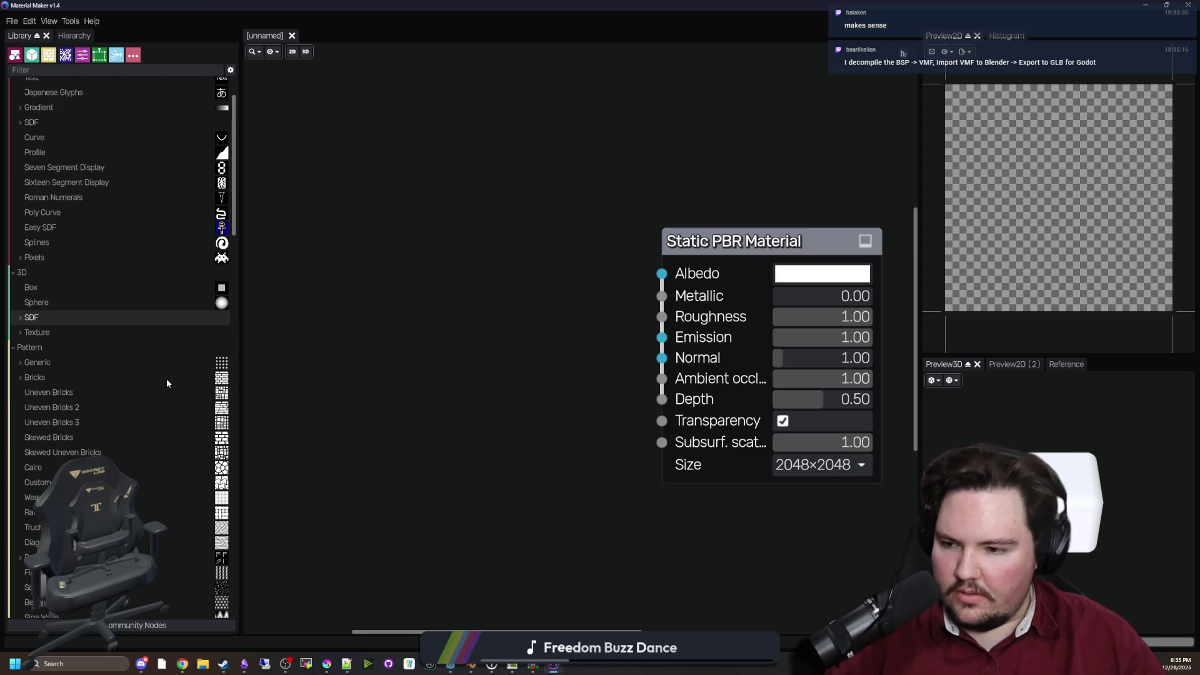
Add Skewed Bricks and Cairo pattern nodes from the Library to the graph
{"action": "mouse_move", "coordinate": [156, 437]}
{"action": "left_mouse_down"}
{"action": "mouse_move", "coordinate": [509, 415]}
{"action": "mouse_move", "coordinate": [453, 325]}
{"action": "left_mouse_up"}
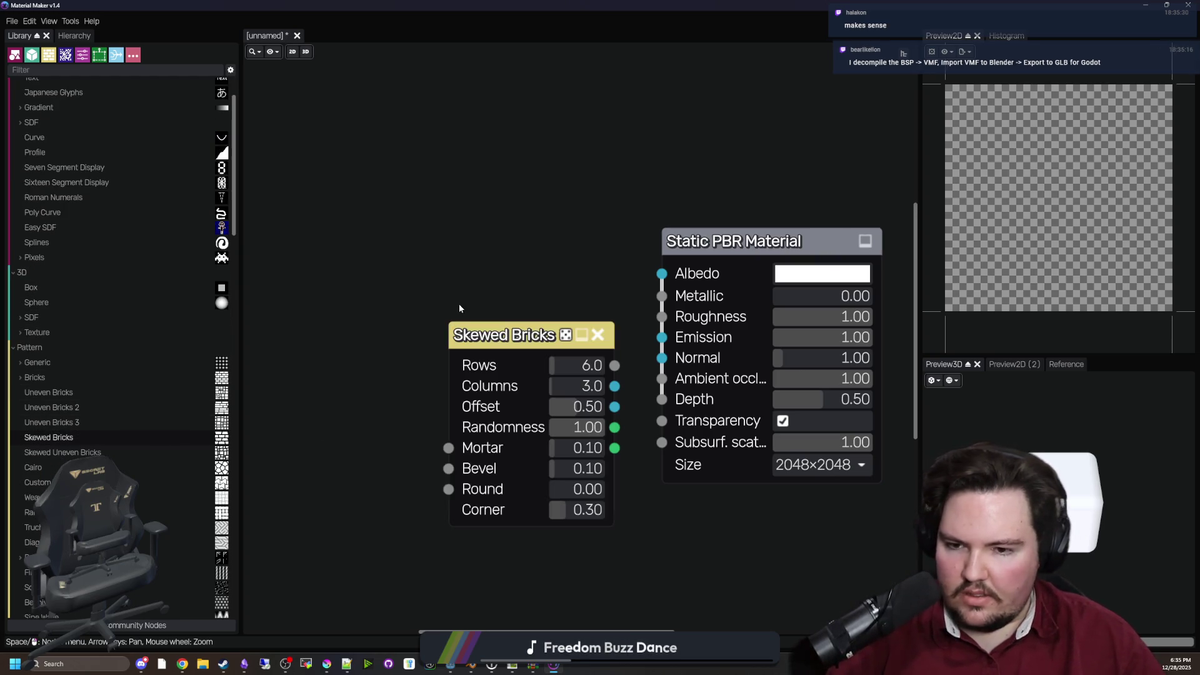
{"action": "left_click_drag", "start_coordinate": [528, 325], "coordinate": [329, 305]}
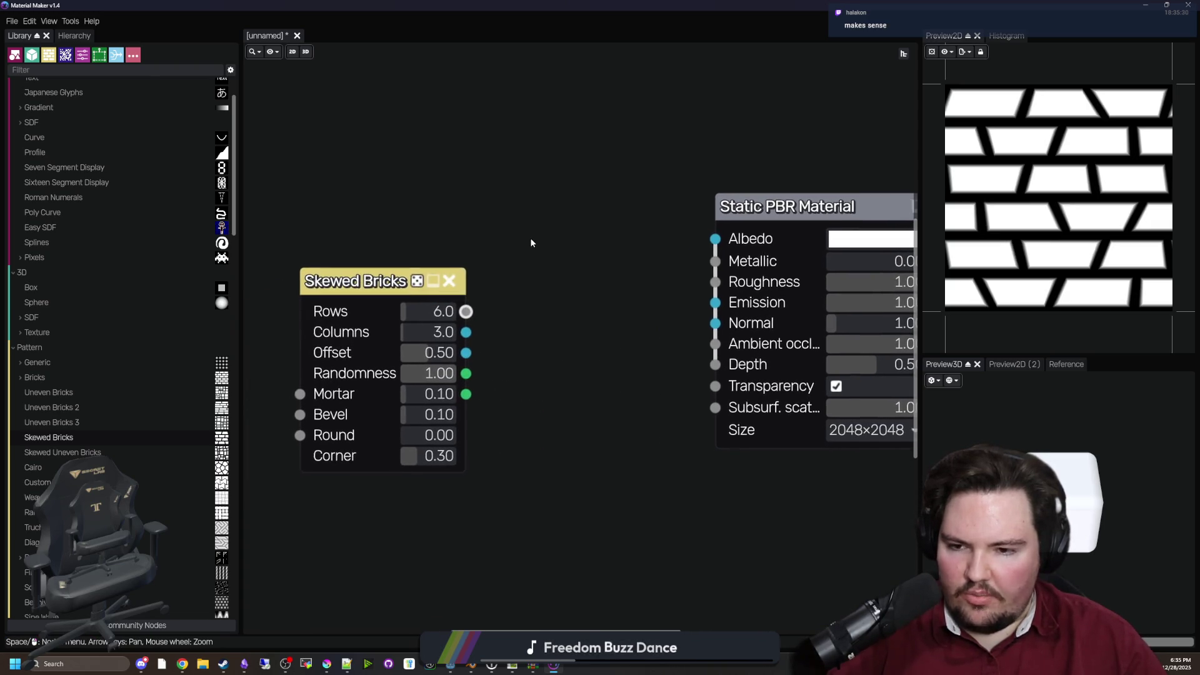
{"action": "left_click_drag", "start_coordinate": [394, 286], "coordinate": [373, 219]}
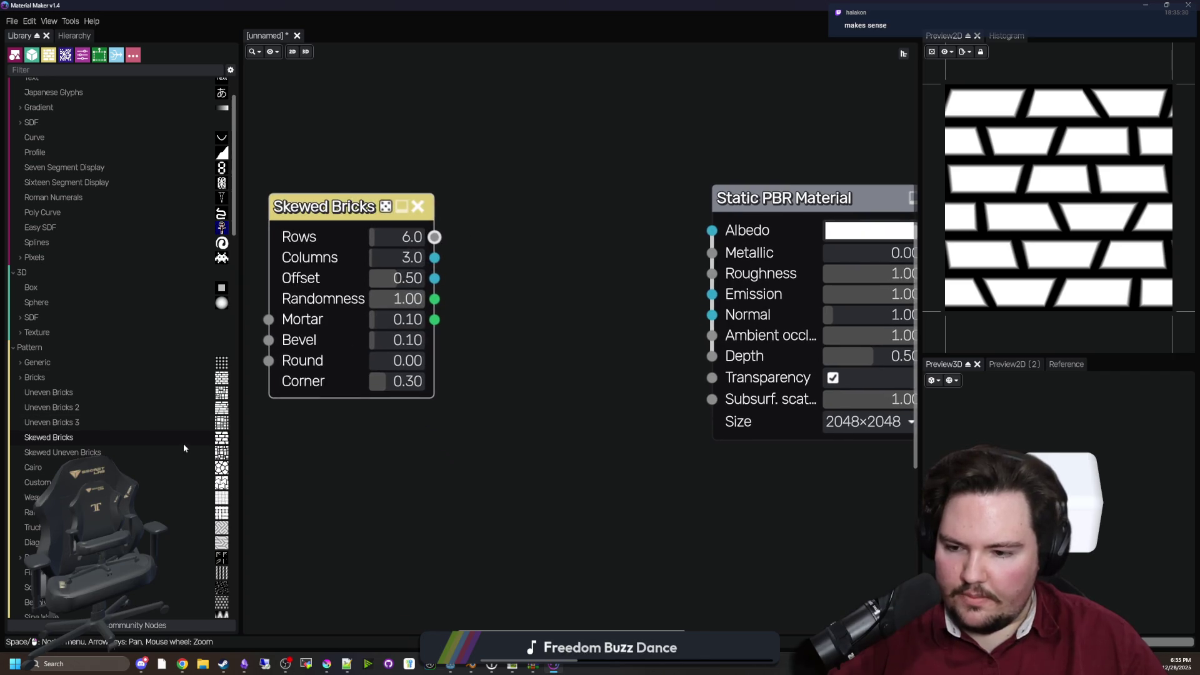
{"action": "scroll", "coordinate": [182, 443], "scroll_direction": "down", "scroll_amount": 2}
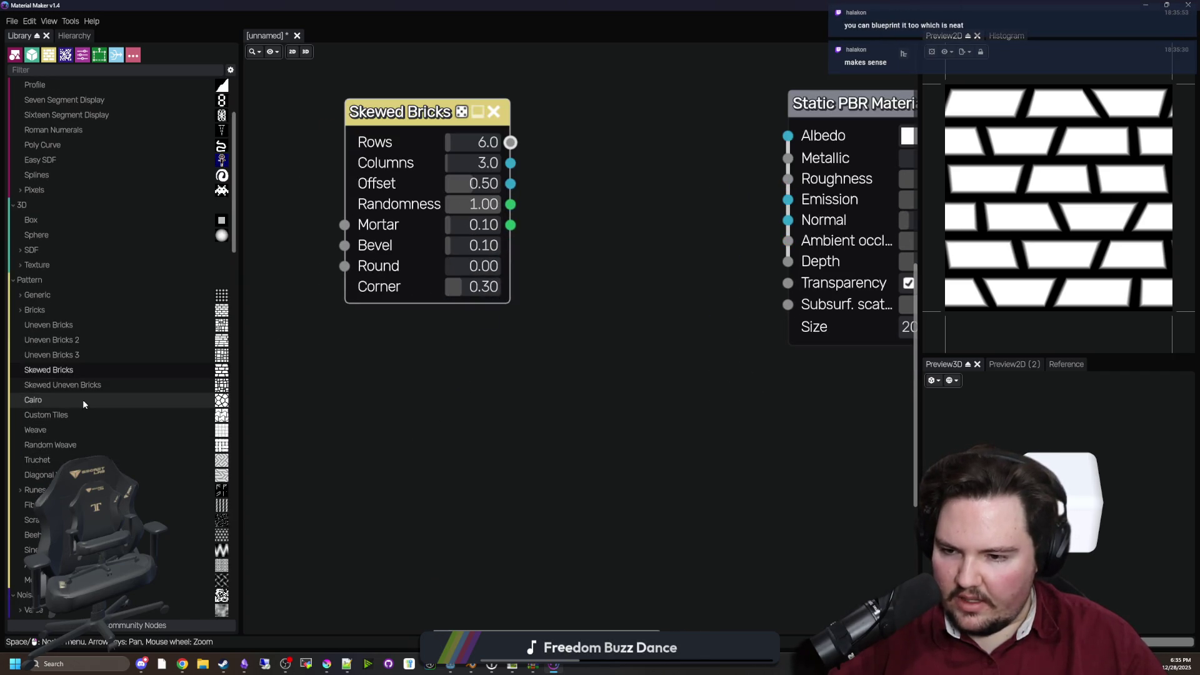
{"action": "left_click_drag", "start_coordinate": [399, 393], "coordinate": [400, 395]}
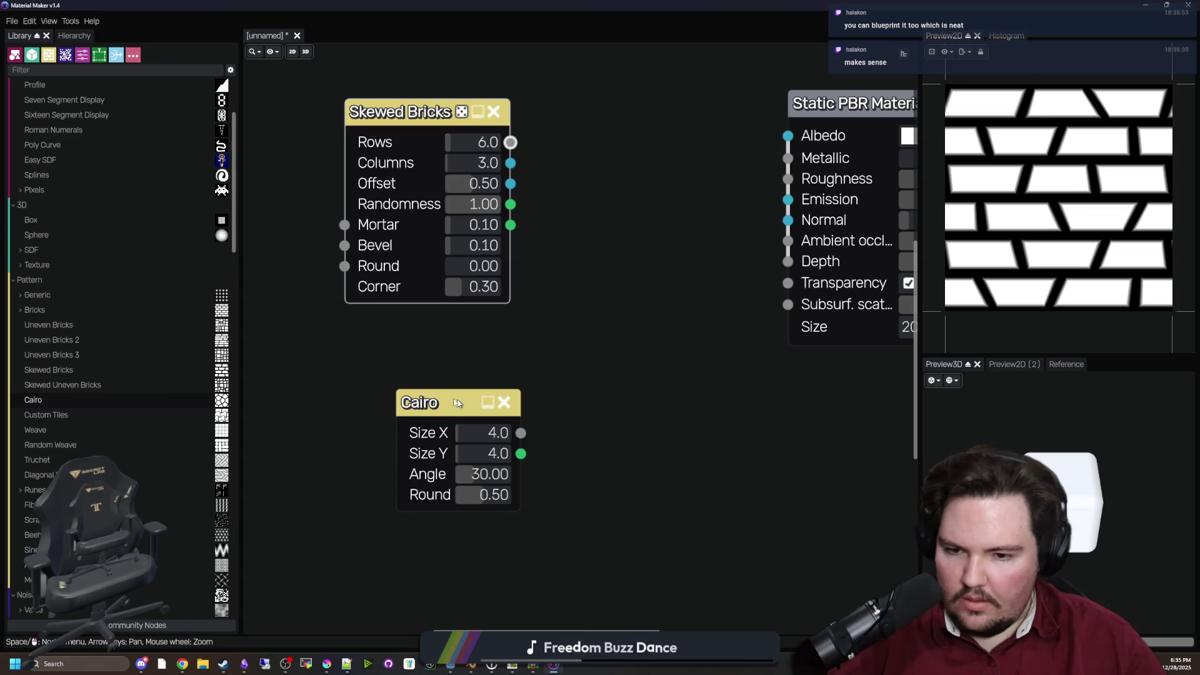
{"action": "scroll", "coordinate": [597, 343], "scroll_direction": "down", "scroll_amount": 1}
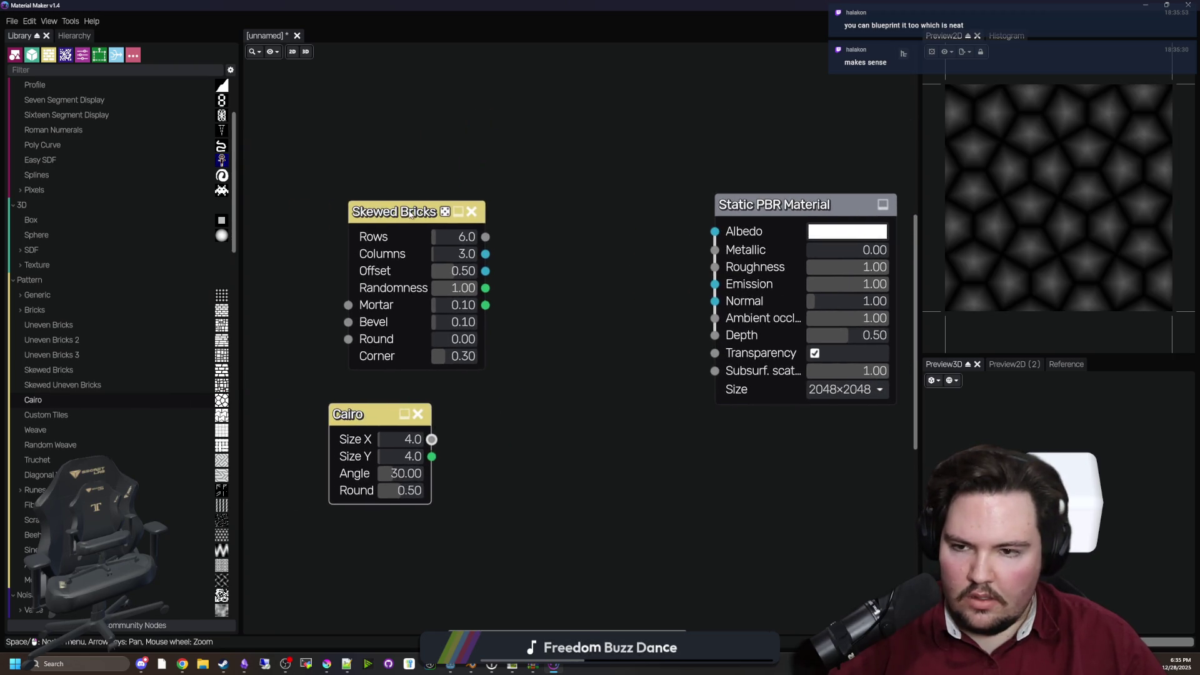
{"action": "left_click", "coordinate": [410, 214]}
{"action": "mouse_move", "coordinate": [339, 442]}
{"action": "left_mouse_down"}
{"action": "mouse_move", "coordinate": [445, 444]}
{"action": "mouse_move", "coordinate": [683, 249]}
{"action": "left_mouse_up"}
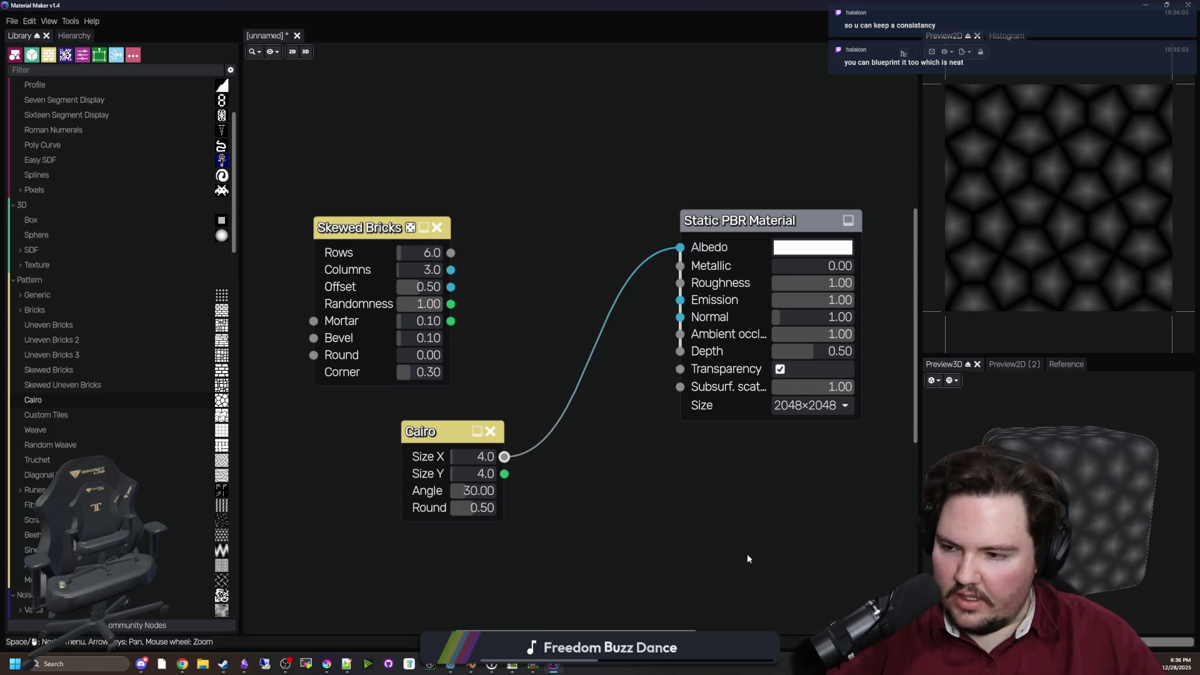
Delete Skewed Bricks and Cairo, and wire a Shard FBM Noise node into Albedo
{"action": "left_click", "coordinate": [389, 229]}
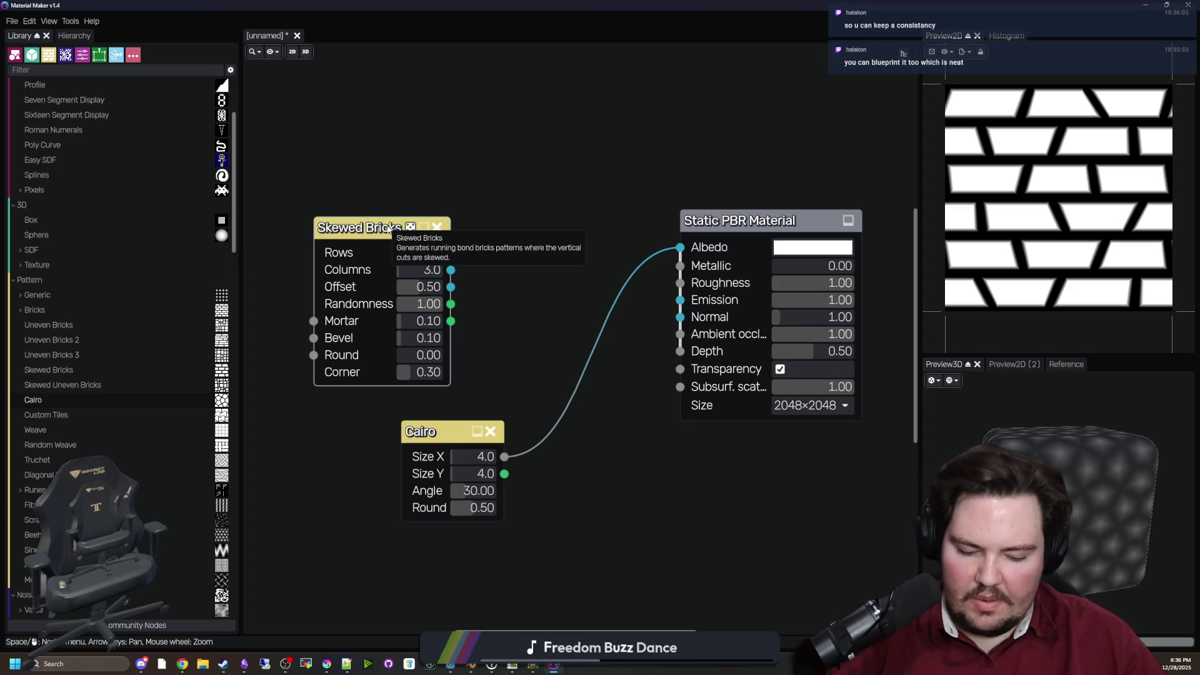
{"action": "key", "text": "Delete"}
{"action": "left_click_drag", "start_coordinate": [425, 453], "coordinate": [437, 303]}
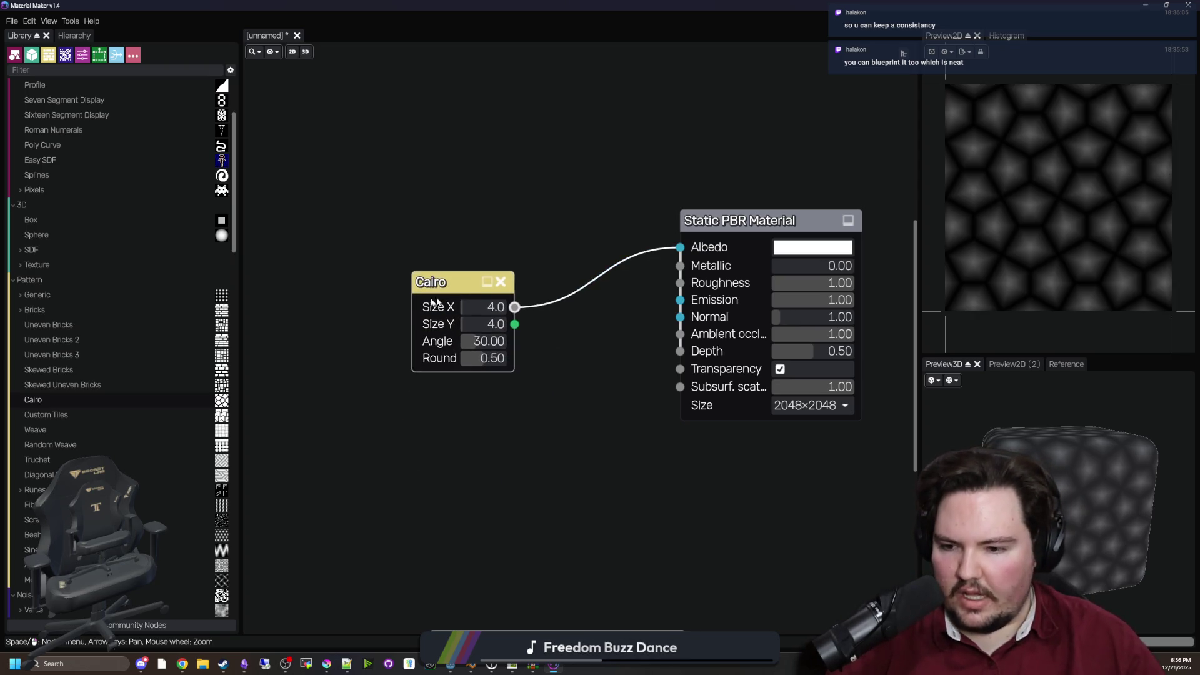
{"action": "scroll", "coordinate": [162, 490], "scroll_direction": "down", "scroll_amount": 5}
{"action": "scroll", "coordinate": [104, 425], "scroll_direction": "down", "scroll_amount": 3}
{"action": "mouse_move", "coordinate": [144, 407]}
{"action": "left_mouse_down"}
{"action": "mouse_move", "coordinate": [594, 474]}
{"action": "mouse_move", "coordinate": [447, 444]}
{"action": "mouse_move", "coordinate": [601, 345]}
{"action": "mouse_move", "coordinate": [663, 250]}
{"action": "mouse_move", "coordinate": [680, 247]}
{"action": "left_mouse_up"}
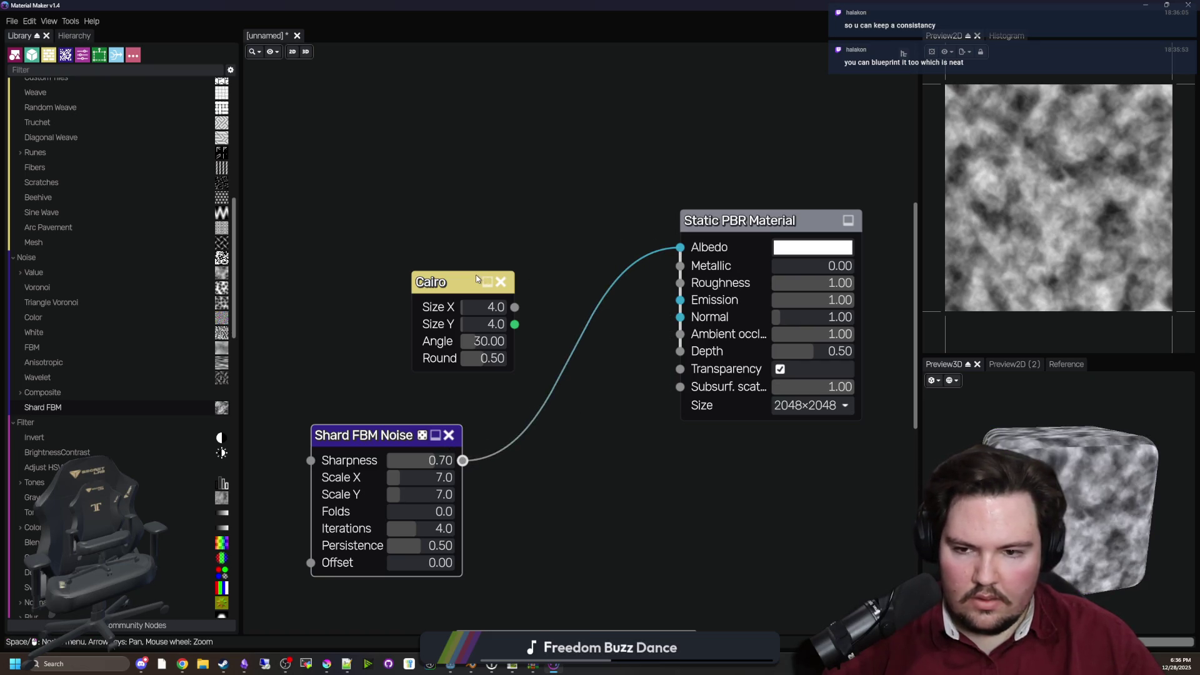
{"action": "left_click", "coordinate": [476, 279]}
{"action": "key", "text": "Delete"}
{"action": "left_click", "coordinate": [13, 22]}
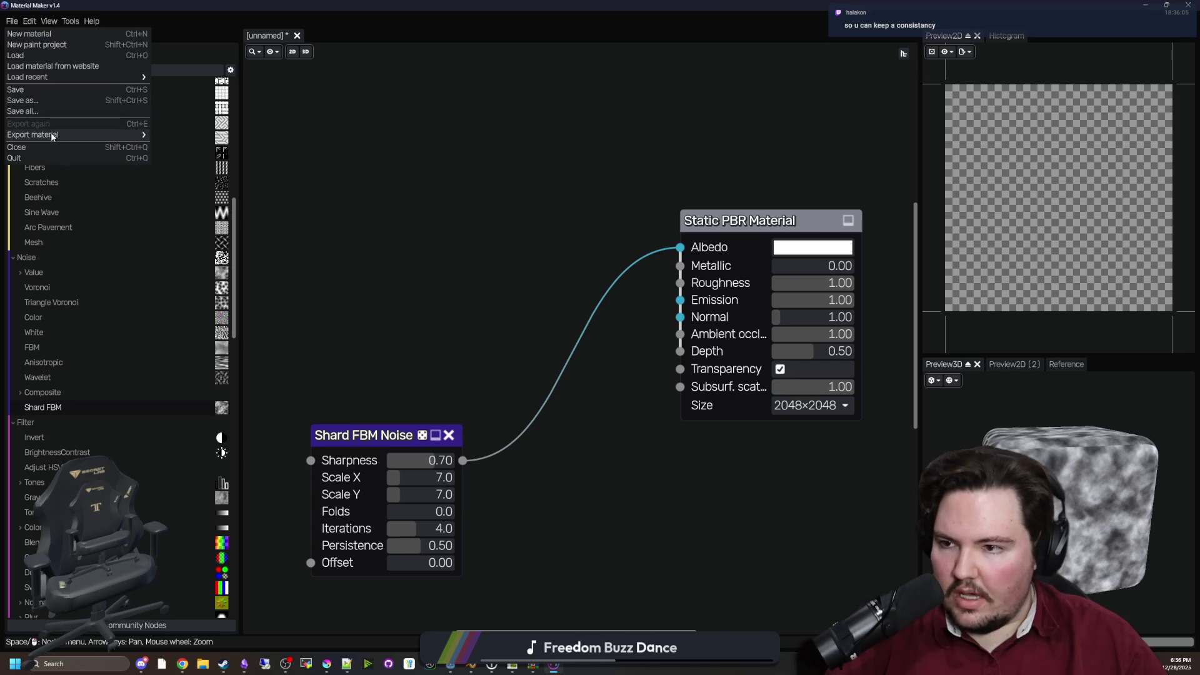
Start a Godot 4 Standard export, check its file-type filters, then cancel without saving
{"action": "mouse_move", "coordinate": [50, 132]}
{"action": "mouse_move", "coordinate": [180, 147]}
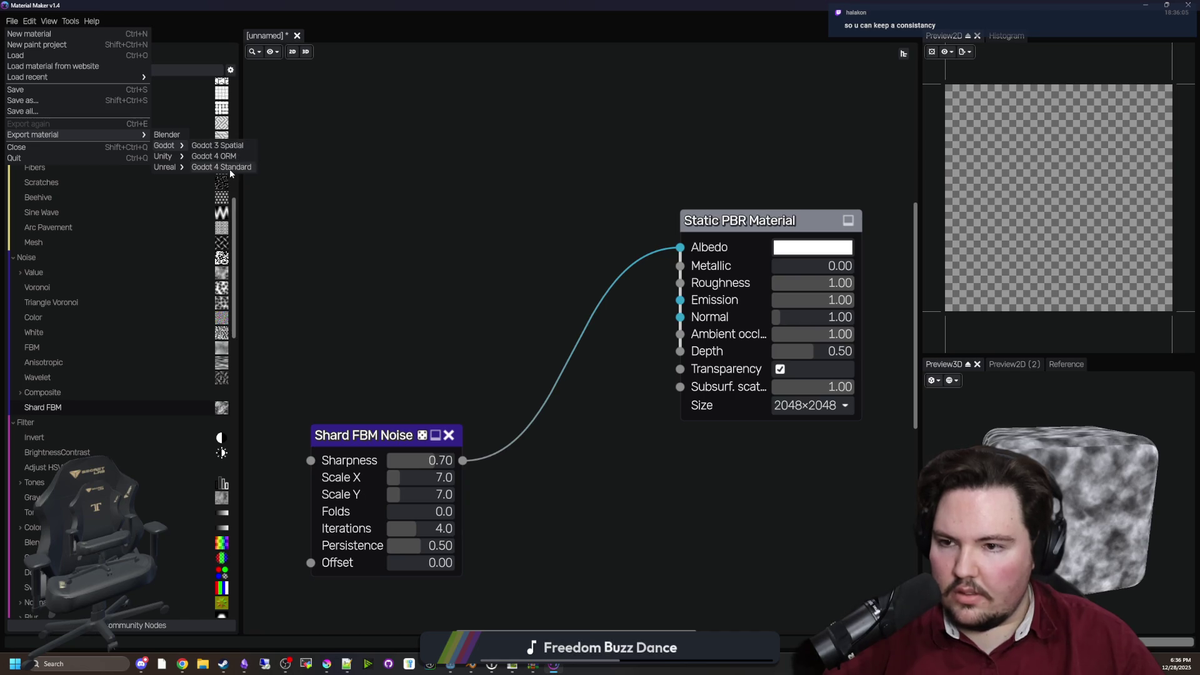
{"action": "left_click", "coordinate": [223, 170]}
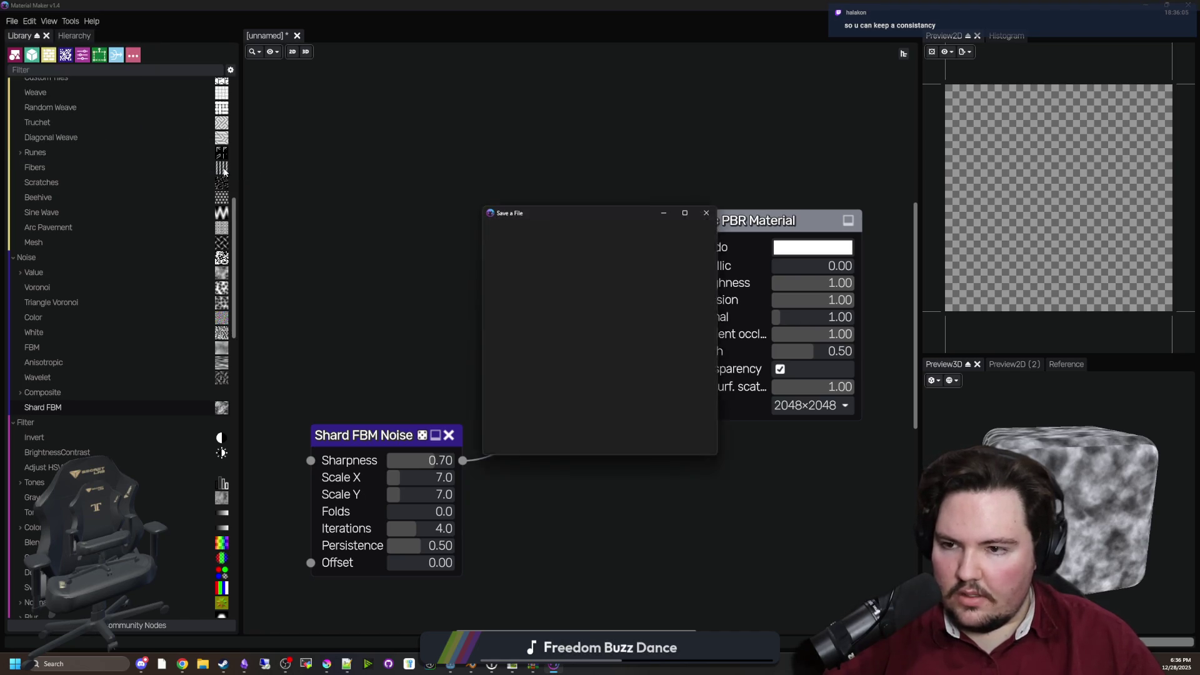
{"action": "left_click", "coordinate": [698, 427]}
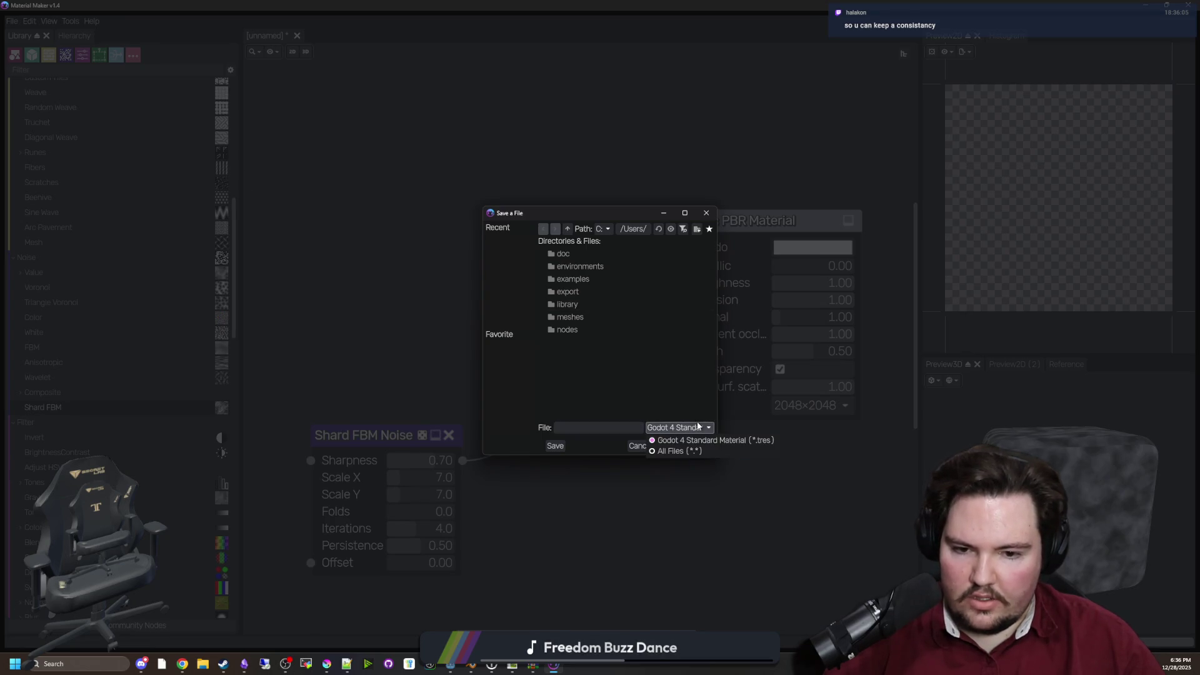
{"action": "left_click", "coordinate": [704, 431]}
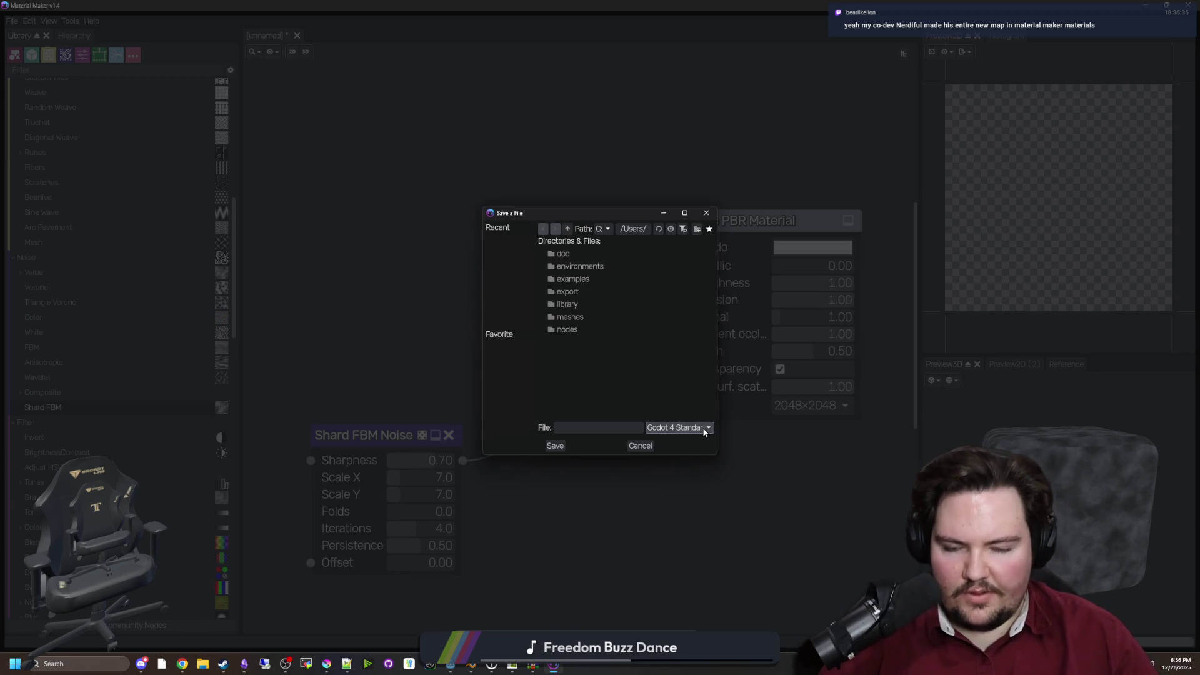
{"action": "left_click", "coordinate": [704, 431]}
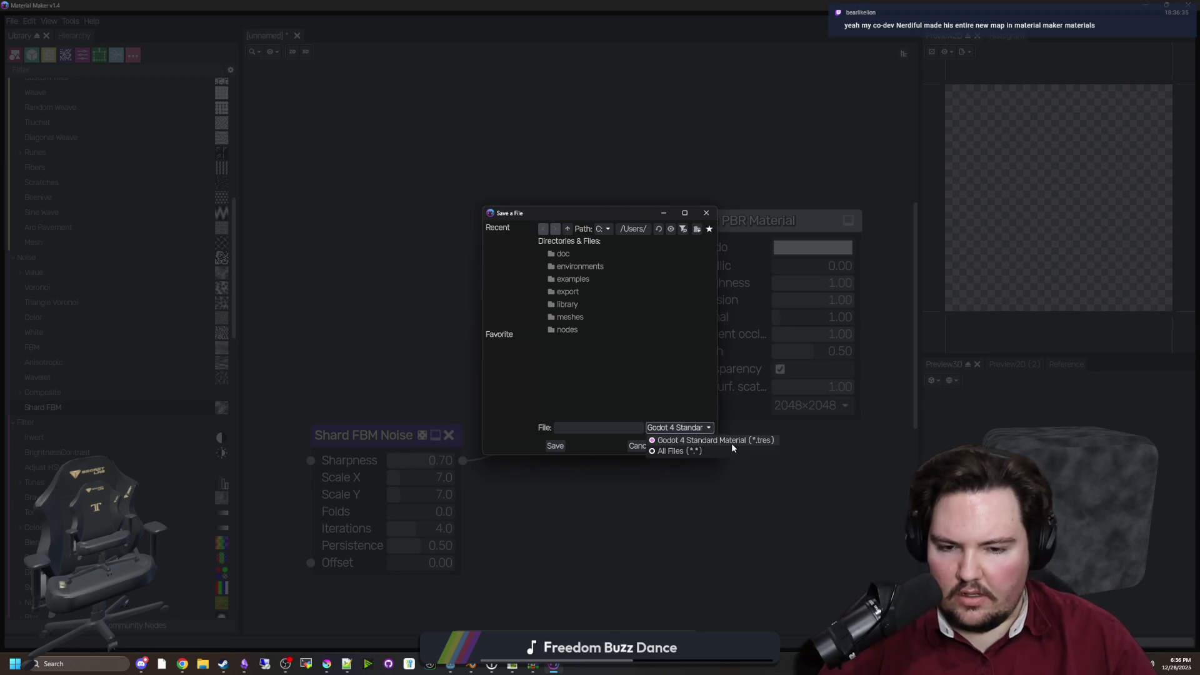
{"action": "left_click", "coordinate": [700, 440]}
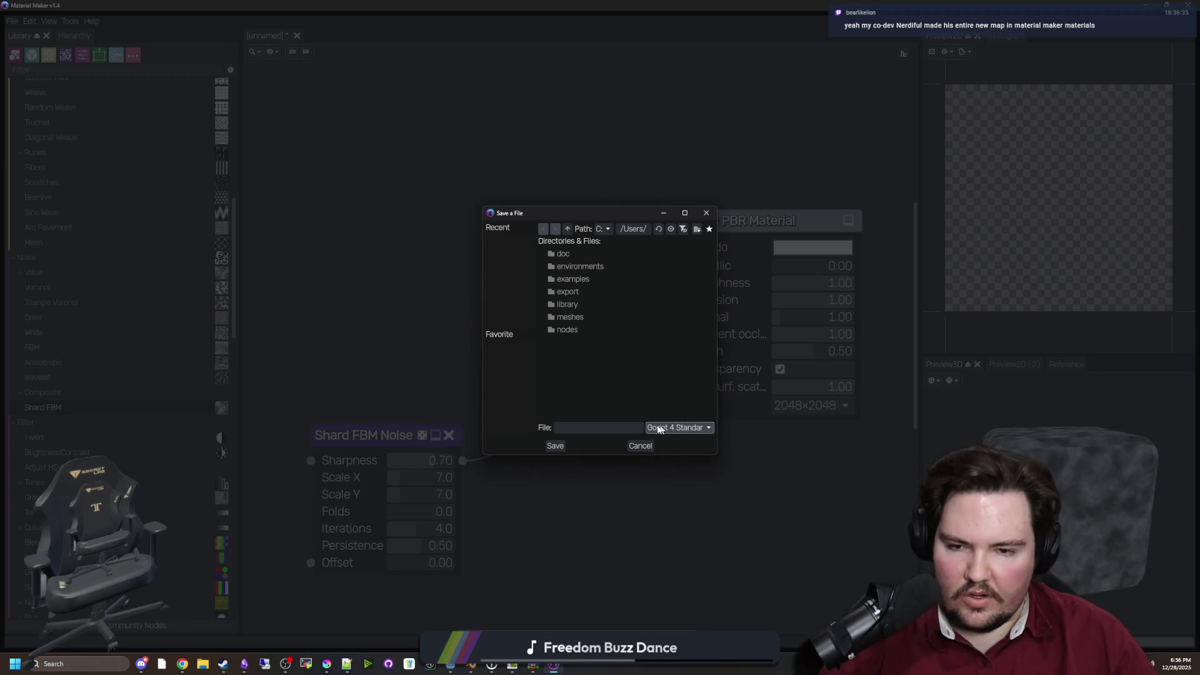
{"action": "left_click", "coordinate": [713, 212]}
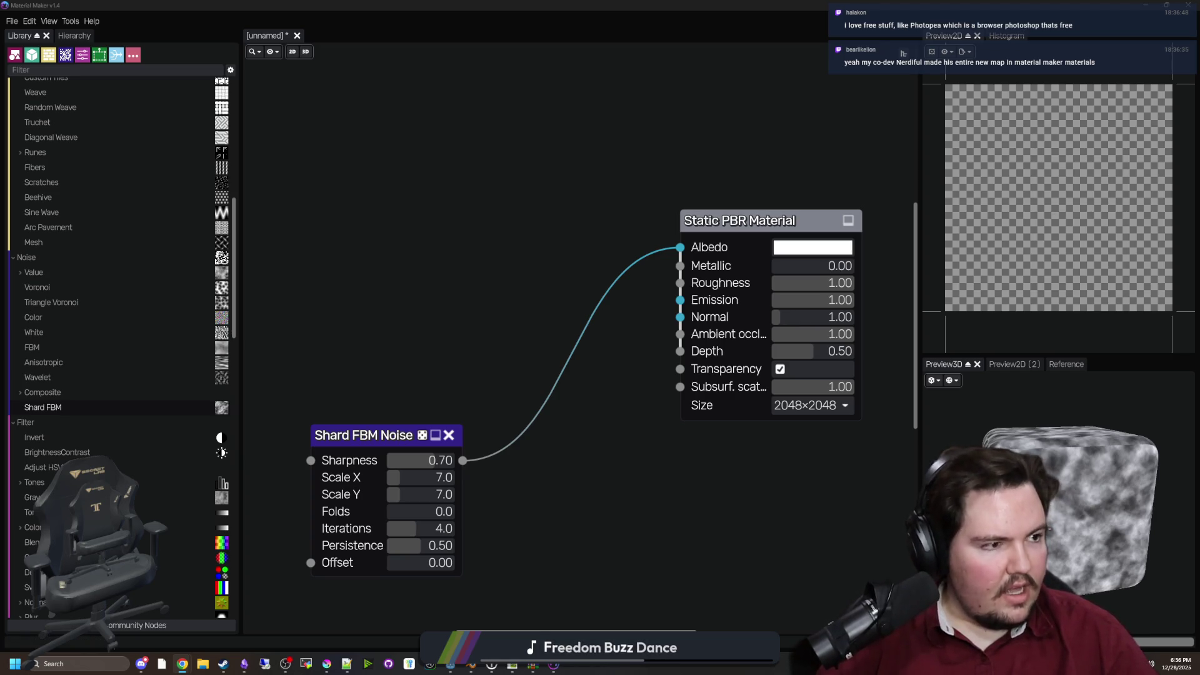
{"action": "key", "text": "alt+Tab"}
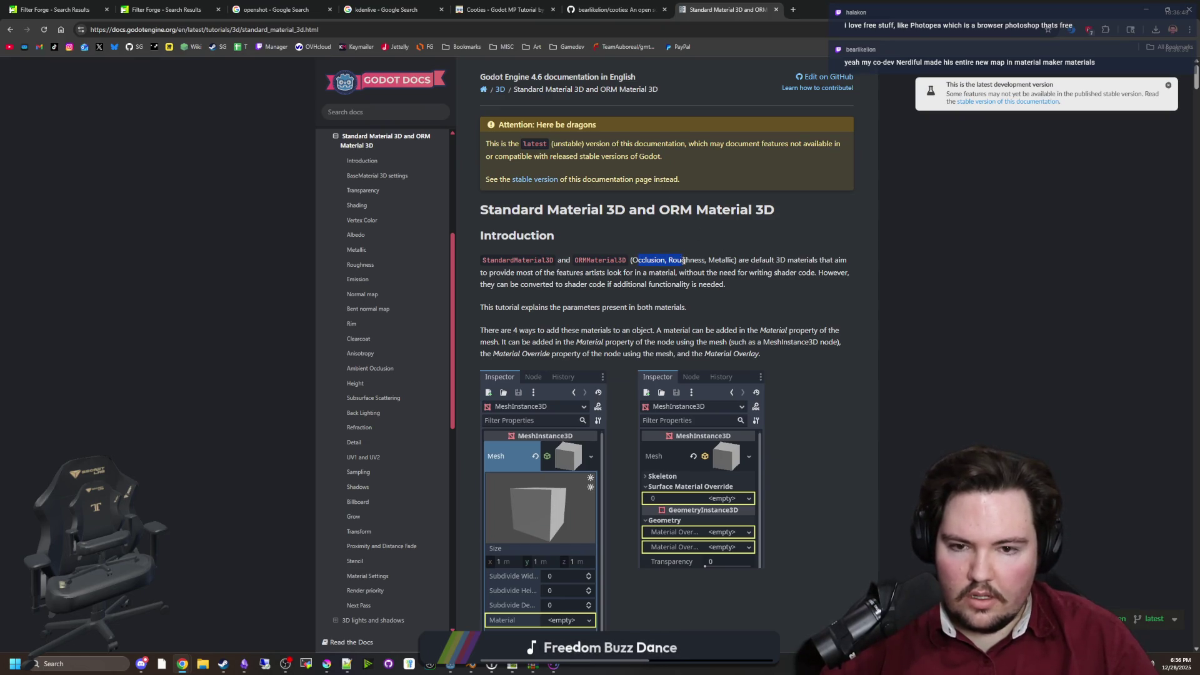
Dismiss the version notice and scroll down the Standard Material 3D docs page
{"action": "left_click", "coordinate": [735, 256]}
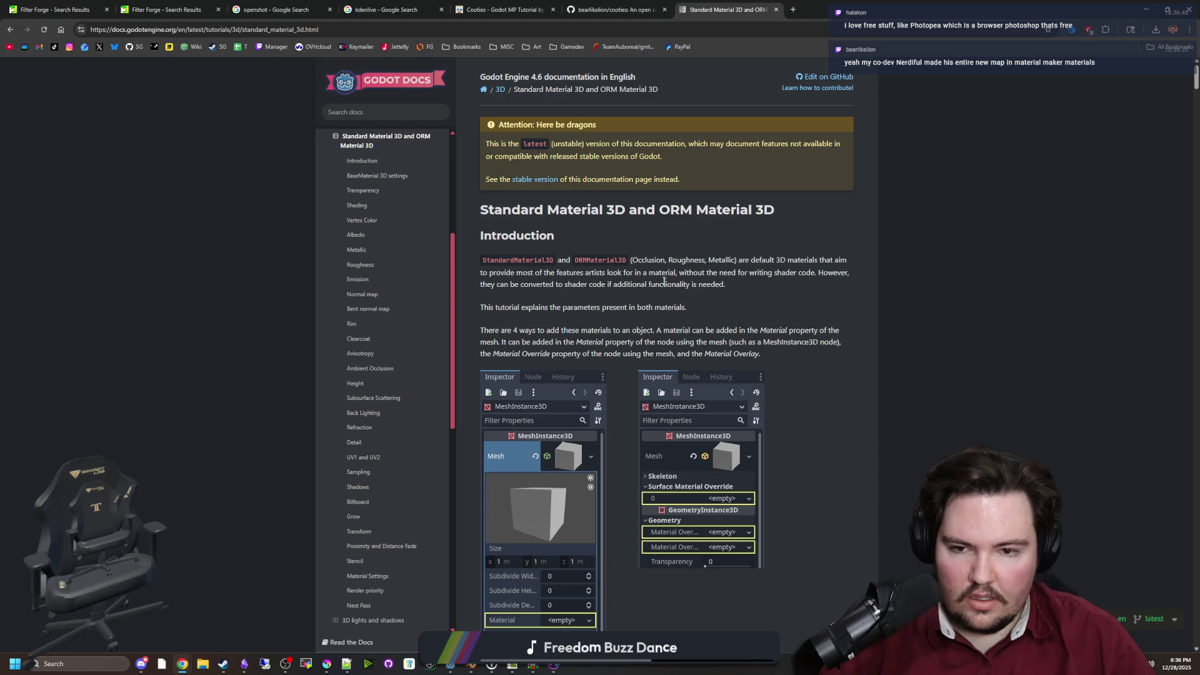
{"action": "scroll", "coordinate": [660, 272], "scroll_direction": "down", "scroll_amount": 3}
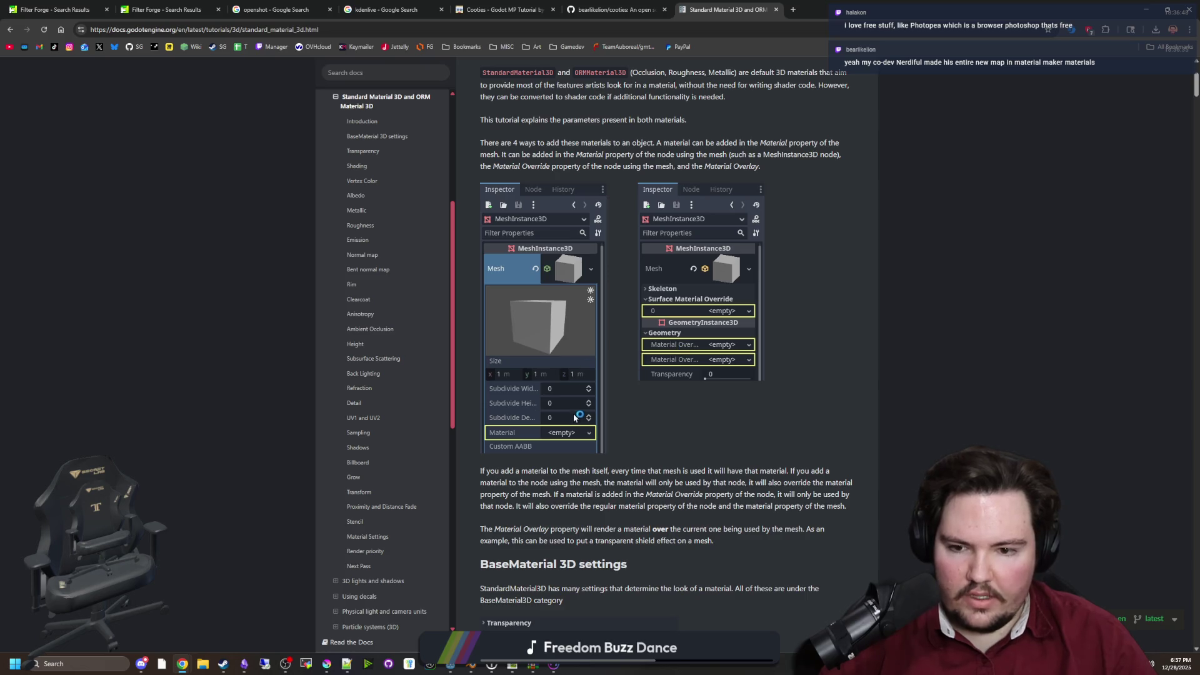
{"action": "scroll", "coordinate": [577, 403], "scroll_direction": "down", "scroll_amount": 3}
{"action": "scroll", "coordinate": [575, 403], "scroll_direction": "down", "scroll_amount": 9}
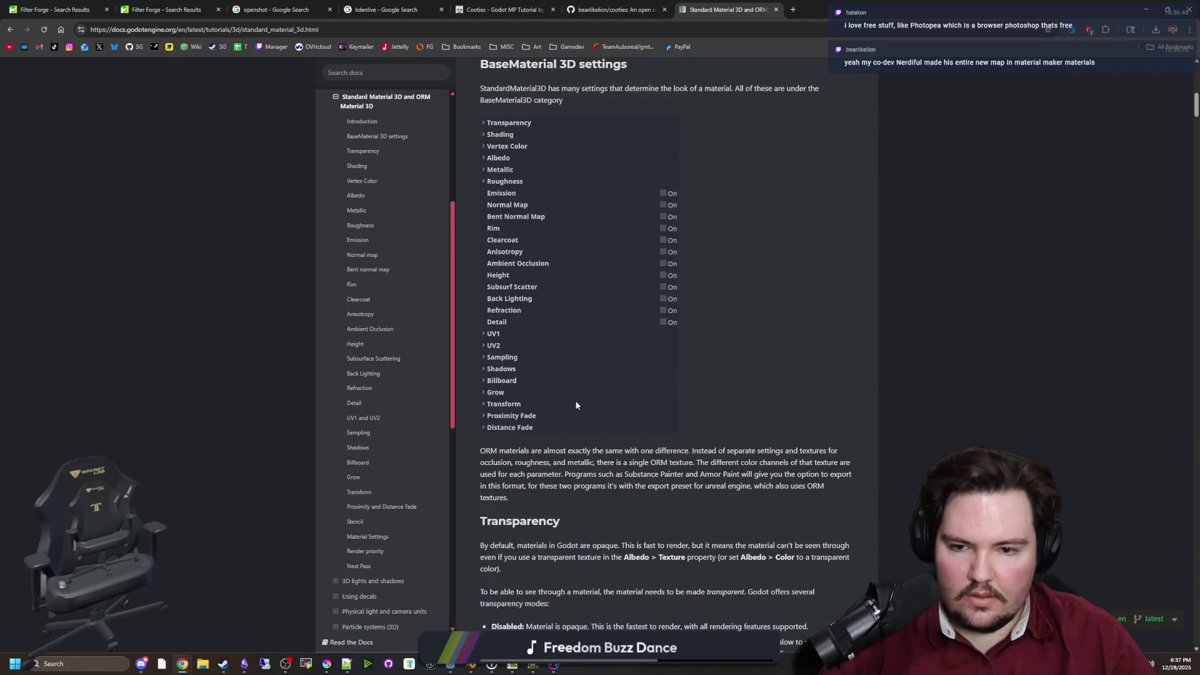
{"action": "scroll", "coordinate": [574, 405], "scroll_direction": "down", "scroll_amount": 15}
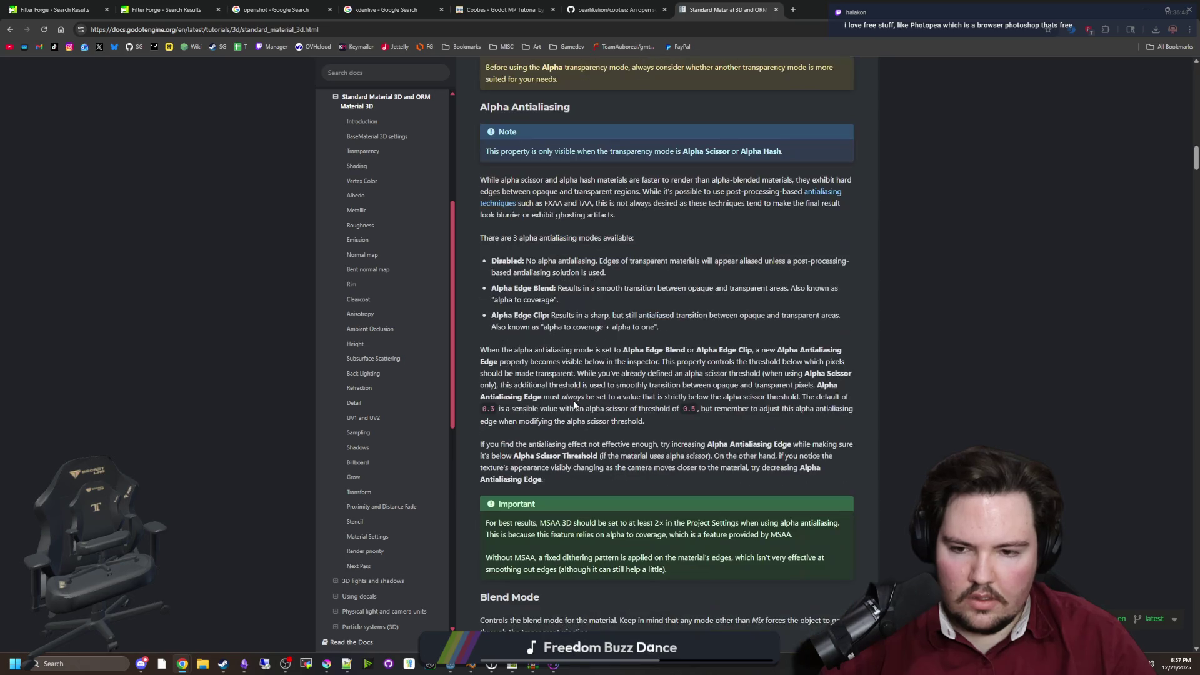
{"action": "scroll", "coordinate": [574, 403], "scroll_direction": "down", "scroll_amount": 12}
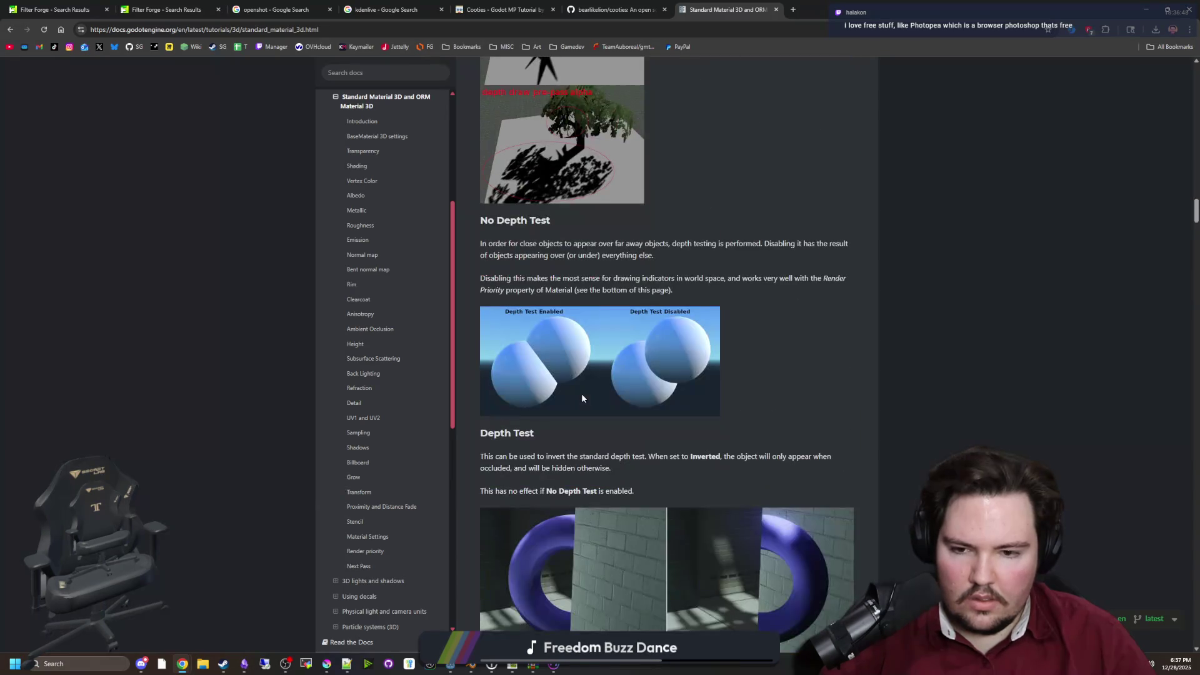
{"action": "scroll", "coordinate": [748, 365], "scroll_direction": "down", "scroll_amount": 10}
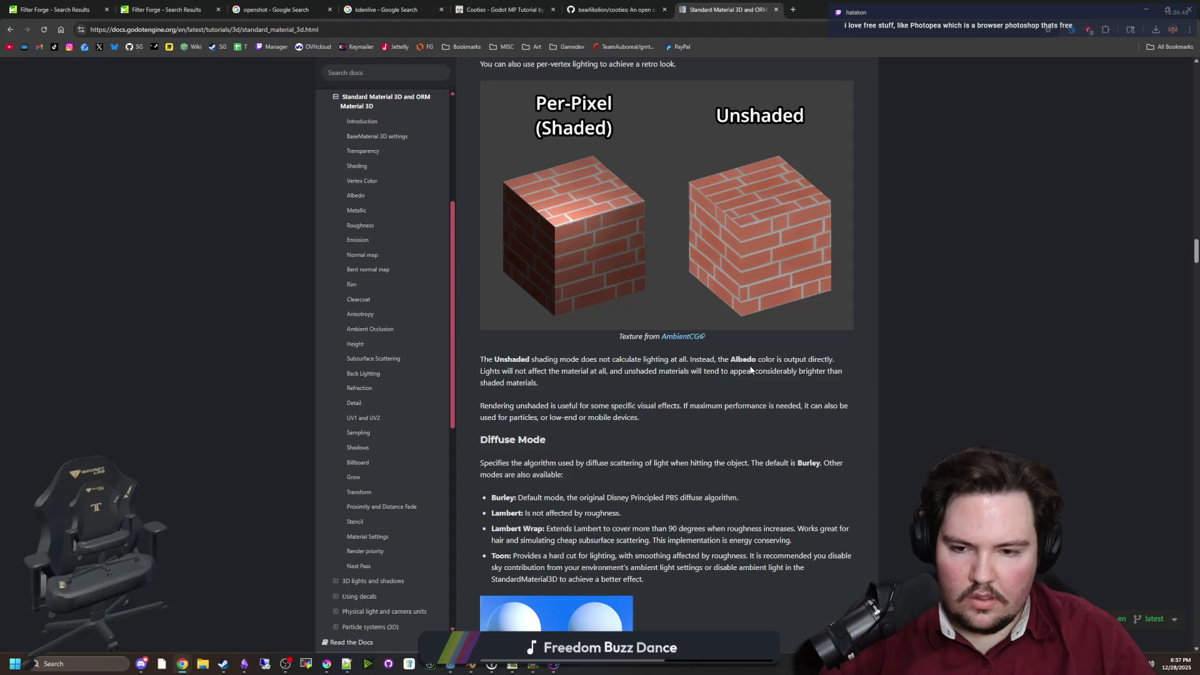
Search the page for 'orm' and step through the matches to the bent normal map paragraph
{"action": "key", "text": "ctrl+f"}
{"action": "type", "text": "e"}
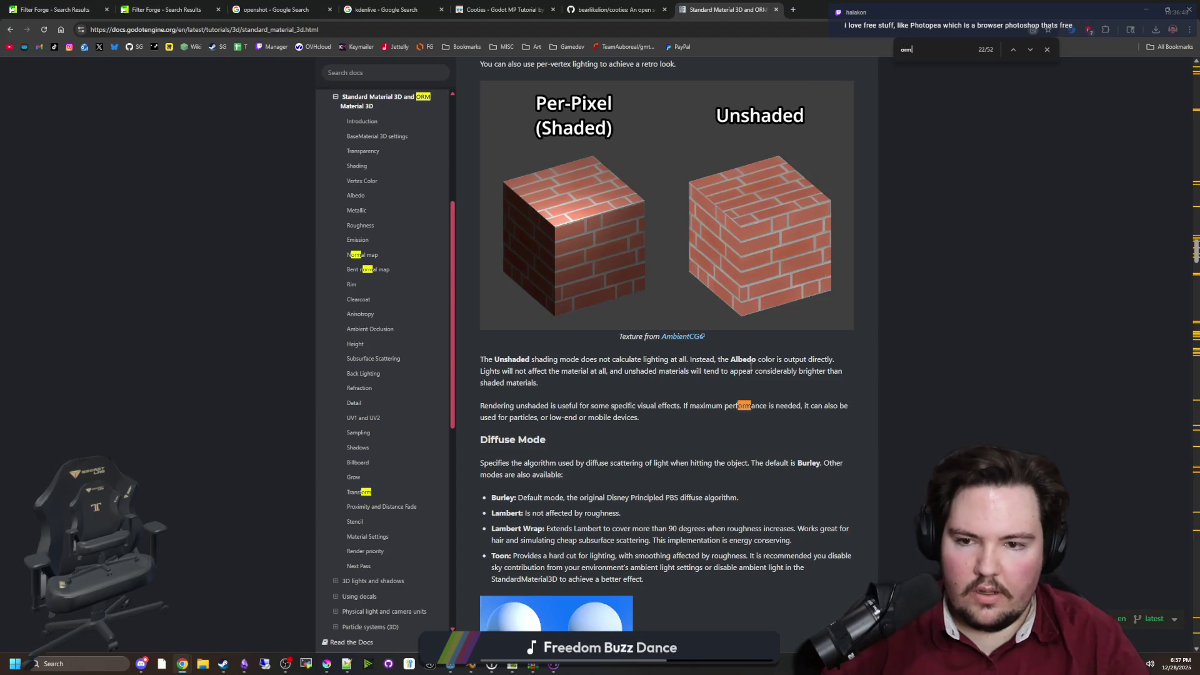
{"action": "key", "text": "Return"}
{"action": "key", "text": "Return"}
{"action": "key", "text": "Return"}
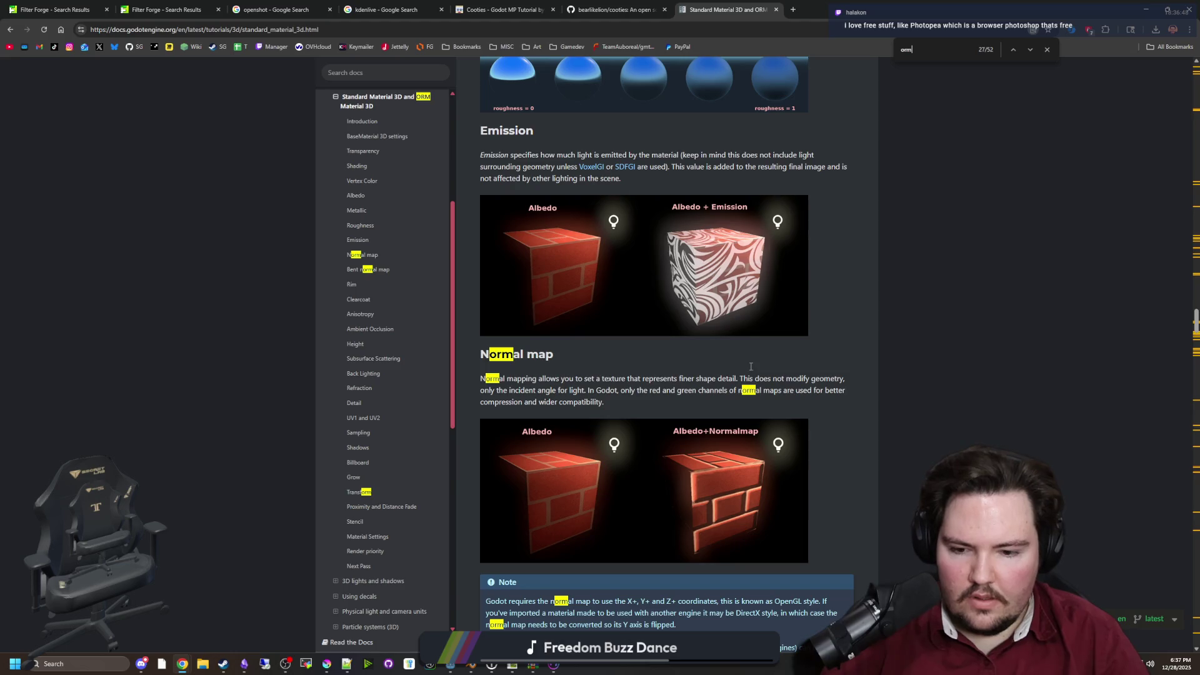
{"action": "key", "text": "Return"}
{"action": "key", "text": "Return"}
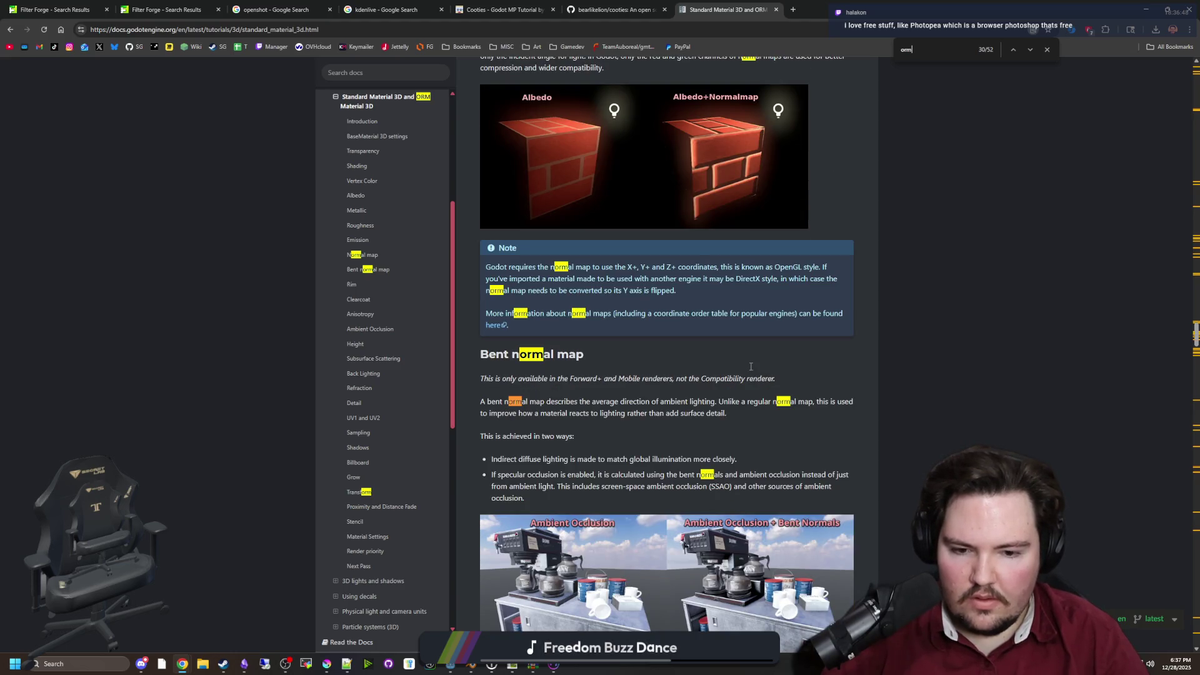
{"action": "scroll", "coordinate": [649, 319], "scroll_direction": "down", "scroll_amount": 4}
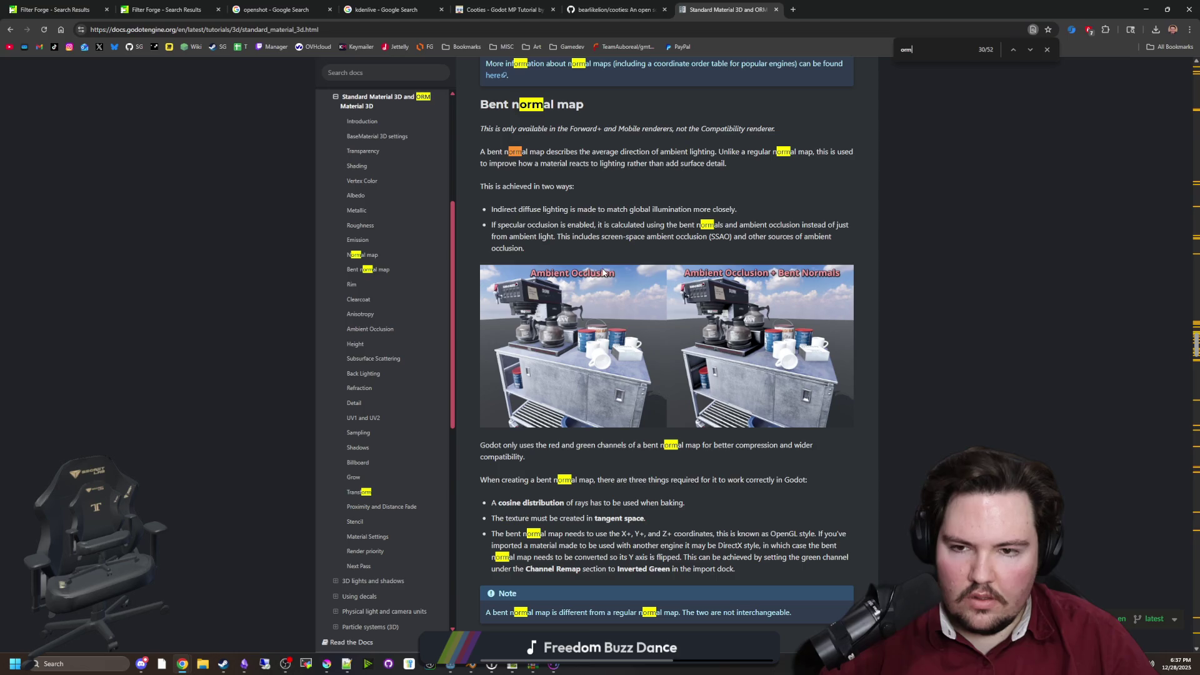
{"action": "triple_click", "coordinate": [548, 154]}
{"action": "left_click", "coordinate": [548, 154]}
Read further through the docs sections, scrolling back and forth
{"action": "scroll", "coordinate": [638, 211], "scroll_direction": "down", "scroll_amount": 10}
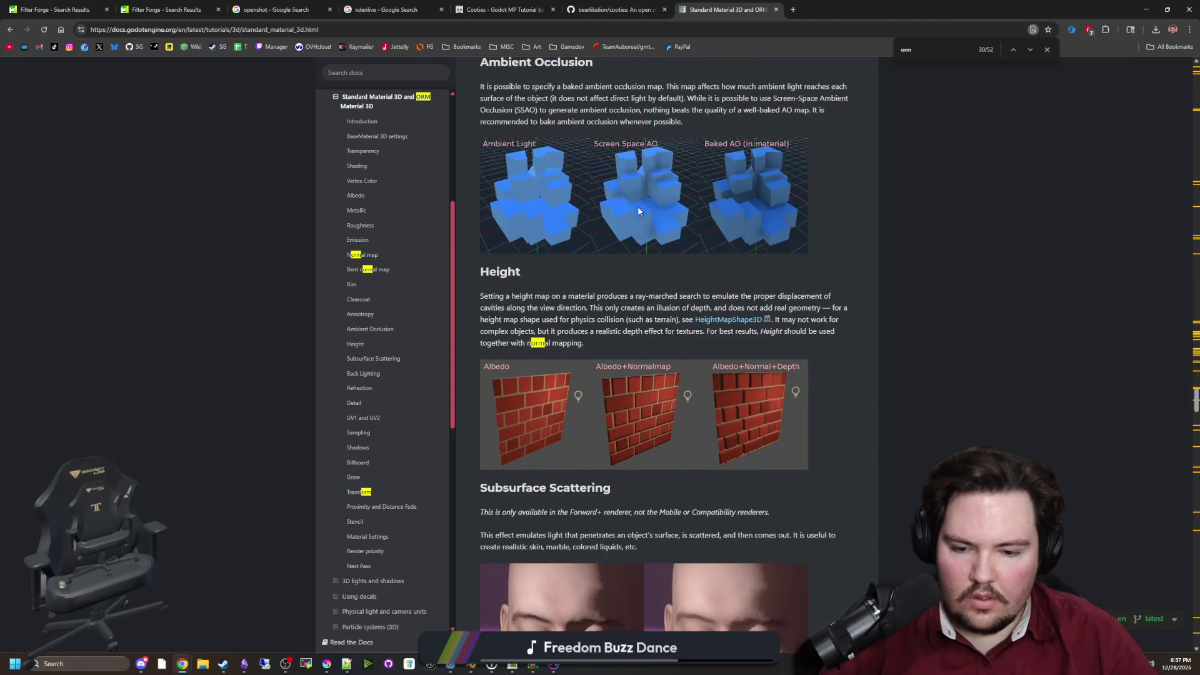
{"action": "scroll", "coordinate": [638, 212], "scroll_direction": "down", "scroll_amount": 20}
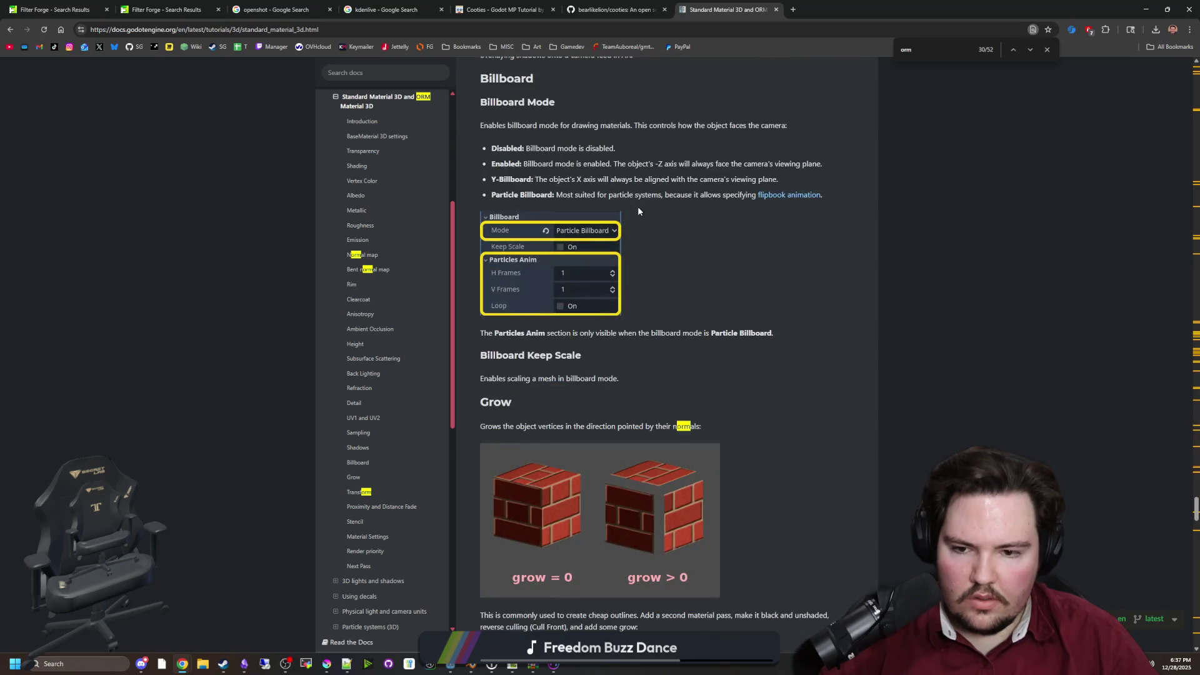
{"action": "scroll", "coordinate": [637, 211], "scroll_direction": "down", "scroll_amount": 20}
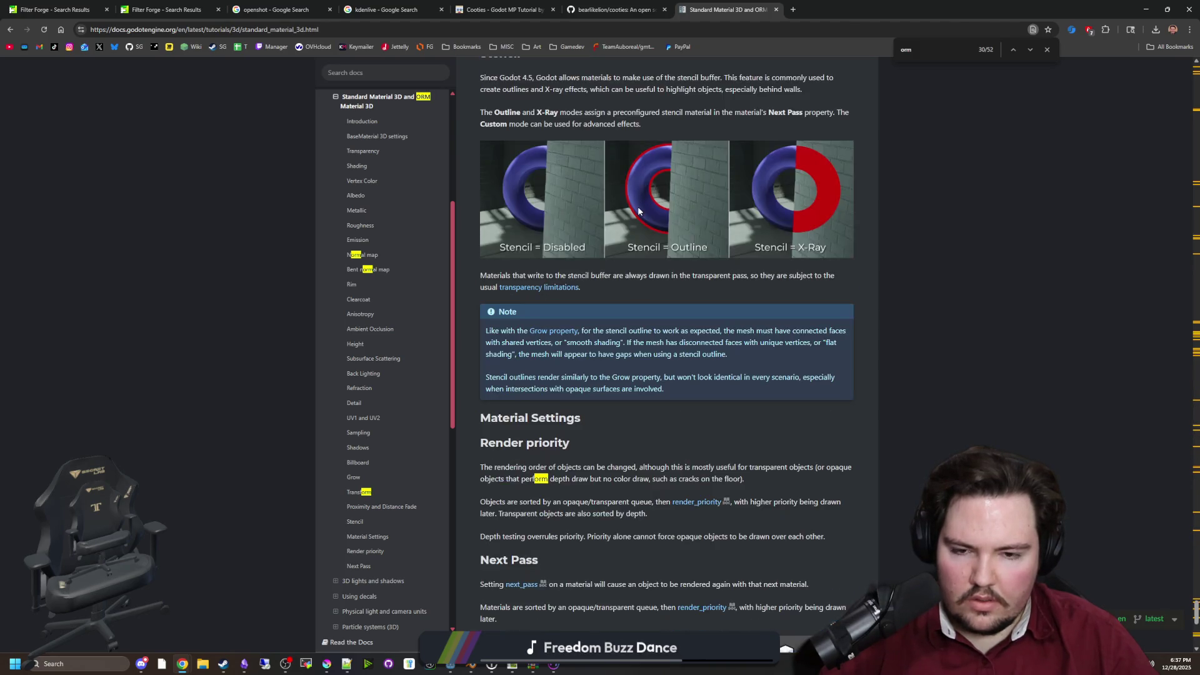
{"action": "scroll", "coordinate": [637, 212], "scroll_direction": "down", "scroll_amount": 4}
{"action": "scroll", "coordinate": [637, 211], "scroll_direction": "down", "scroll_amount": 12}
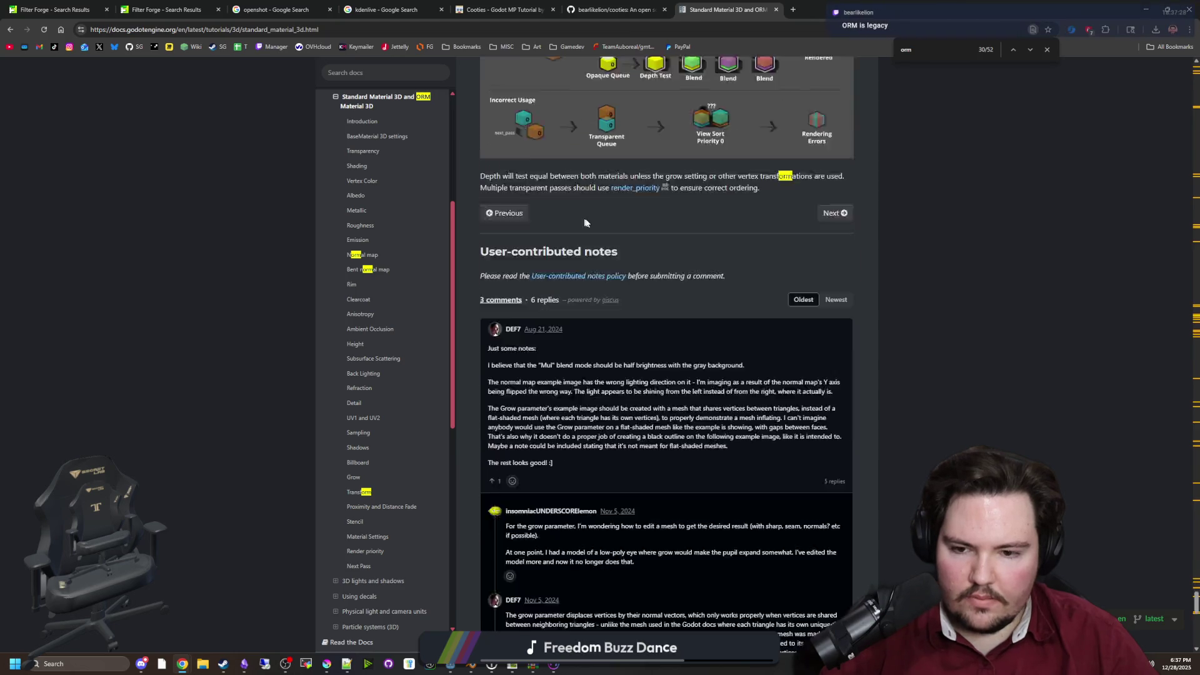
{"action": "scroll", "coordinate": [341, 243], "scroll_direction": "up", "scroll_amount": 2}
{"action": "scroll", "coordinate": [341, 247], "scroll_direction": "down", "scroll_amount": 4}
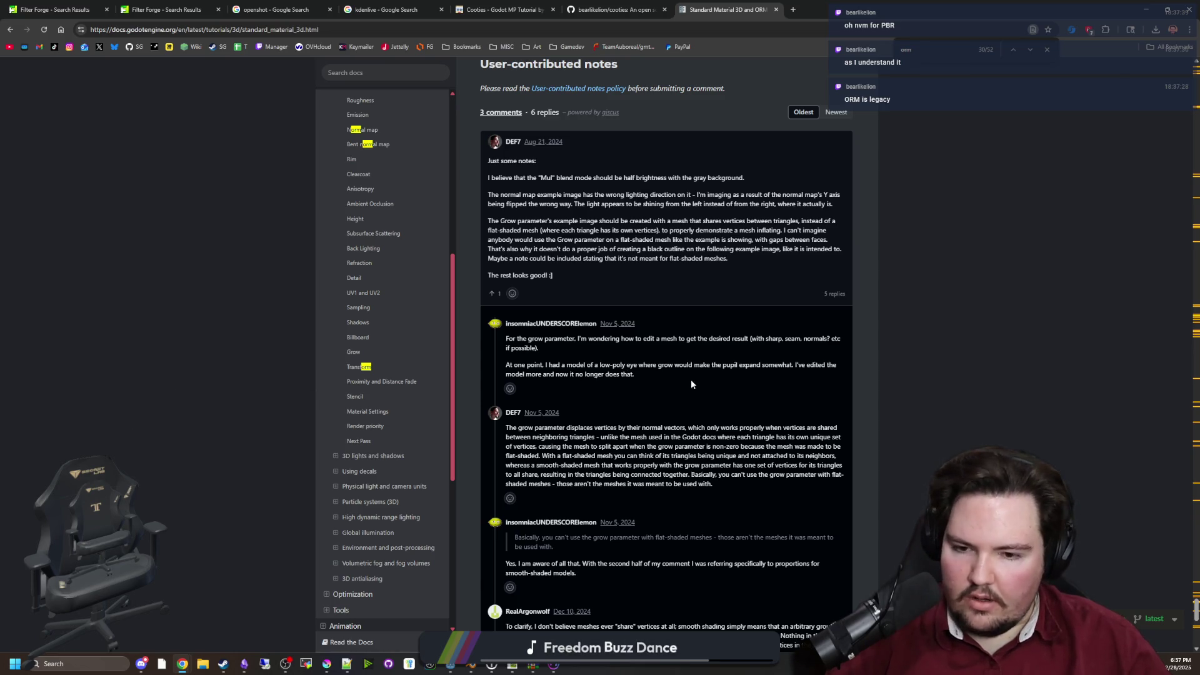
{"action": "scroll", "coordinate": [692, 380], "scroll_direction": "up", "scroll_amount": 10}
{"action": "scroll", "coordinate": [773, 368], "scroll_direction": "down", "scroll_amount": 2}
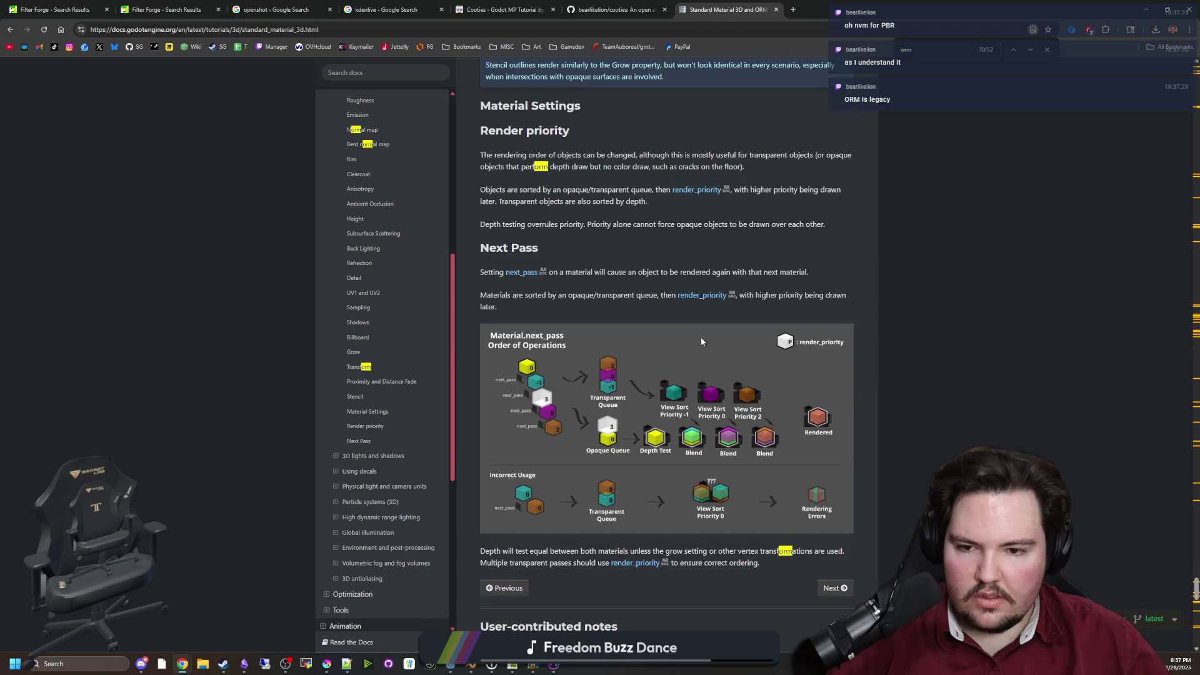
{"action": "scroll", "coordinate": [600, 317], "scroll_direction": "down", "scroll_amount": 3}
{"action": "scroll", "coordinate": [708, 362], "scroll_direction": "up", "scroll_amount": 4}
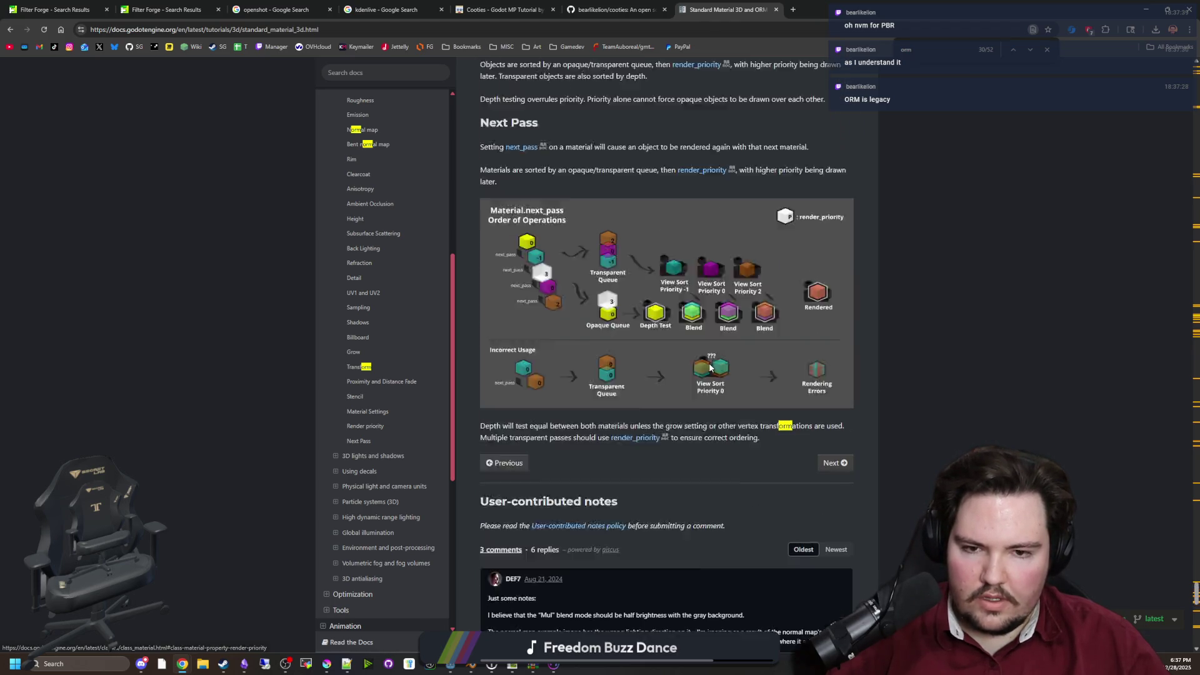
{"action": "scroll", "coordinate": [709, 362], "scroll_direction": "up", "scroll_amount": 12}
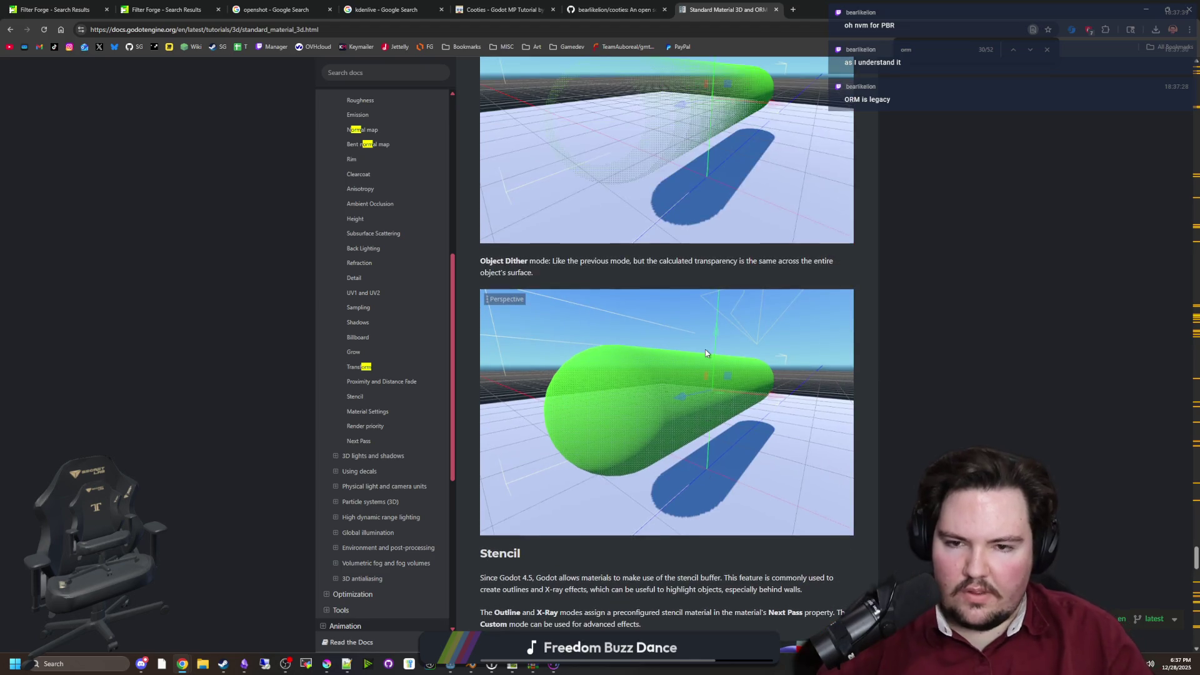
{"action": "scroll", "coordinate": [805, 257], "scroll_direction": "up", "scroll_amount": 15}
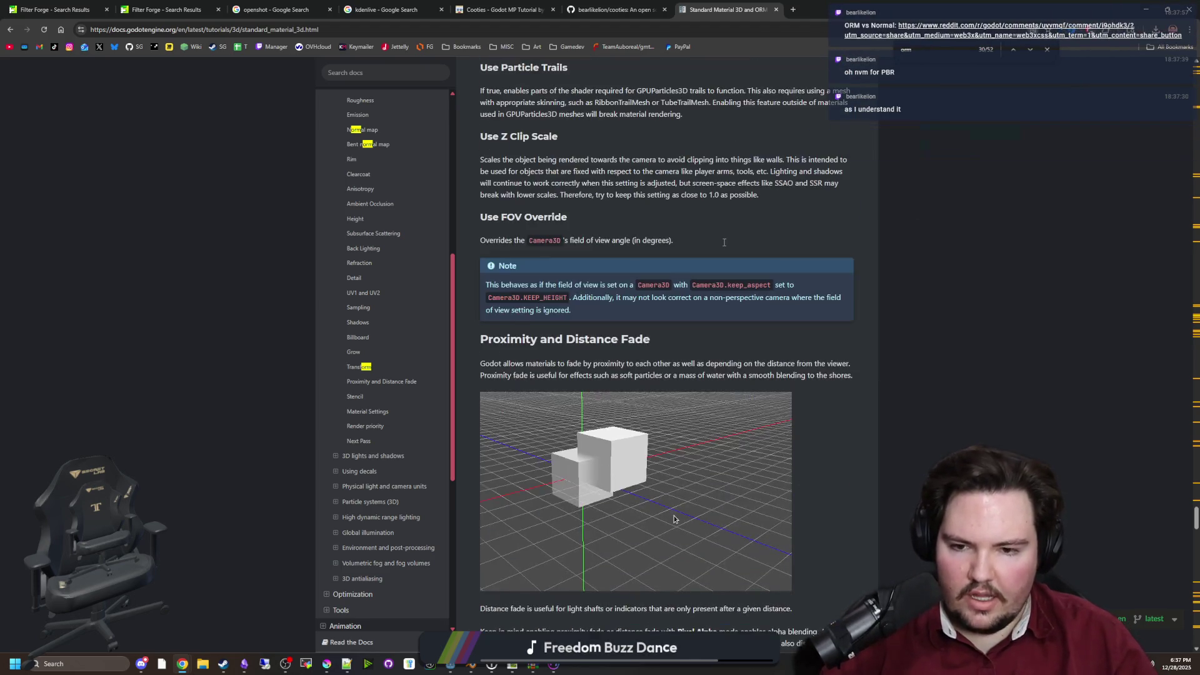
{"action": "scroll", "coordinate": [724, 246], "scroll_direction": "up", "scroll_amount": 5}
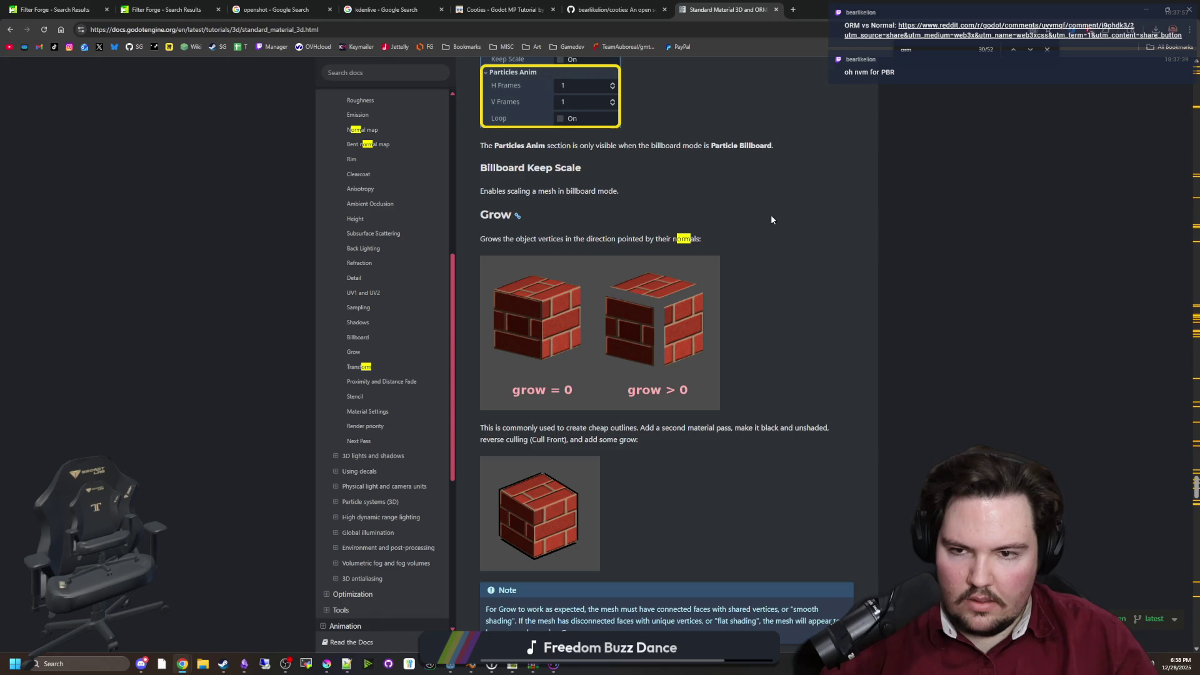
{"action": "scroll", "coordinate": [772, 219], "scroll_direction": "down", "scroll_amount": 4}
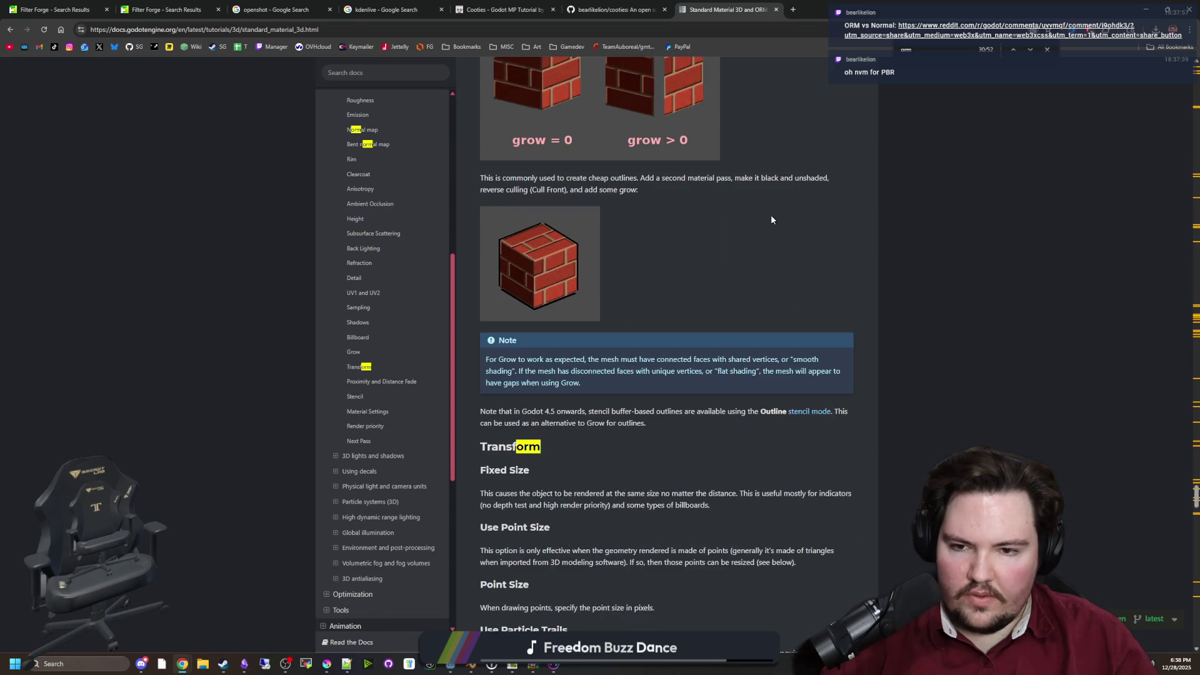
{"action": "scroll", "coordinate": [771, 215], "scroll_direction": "up", "scroll_amount": 20}
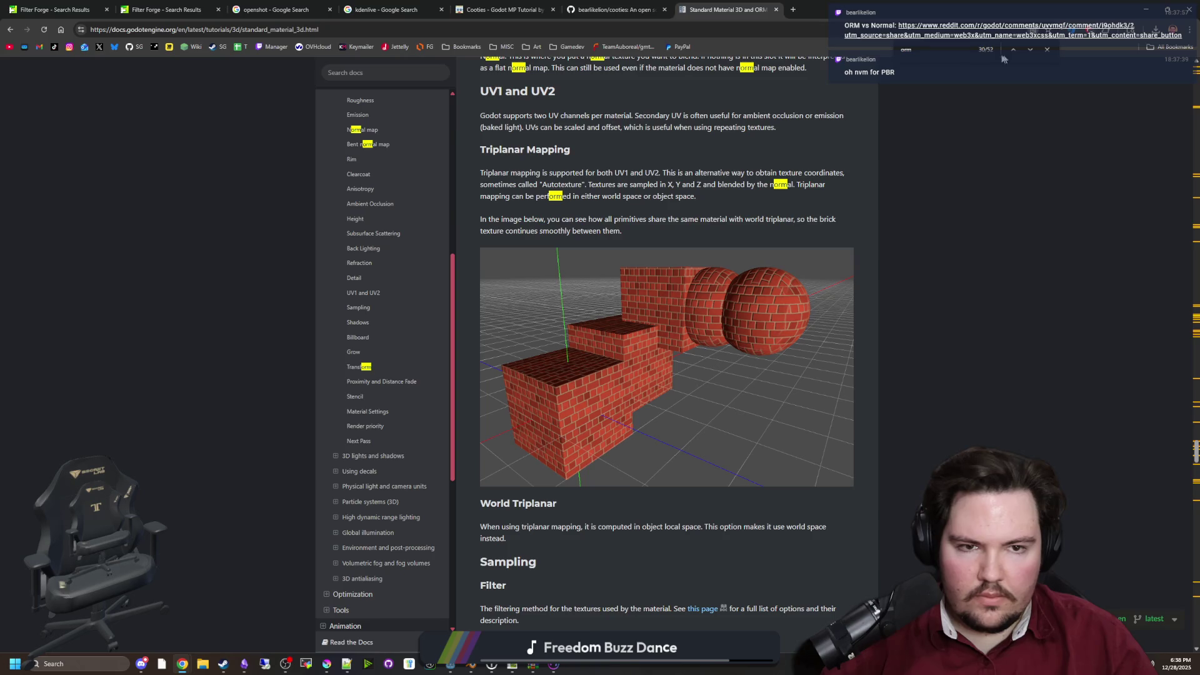
Change the page search to 'pbr' and step between its matches
{"action": "key", "text": "BackSpace"}
{"action": "key", "text": "BackSpace"}
{"action": "key", "text": "BackSpace"}
{"action": "type", "text": "pbr"}
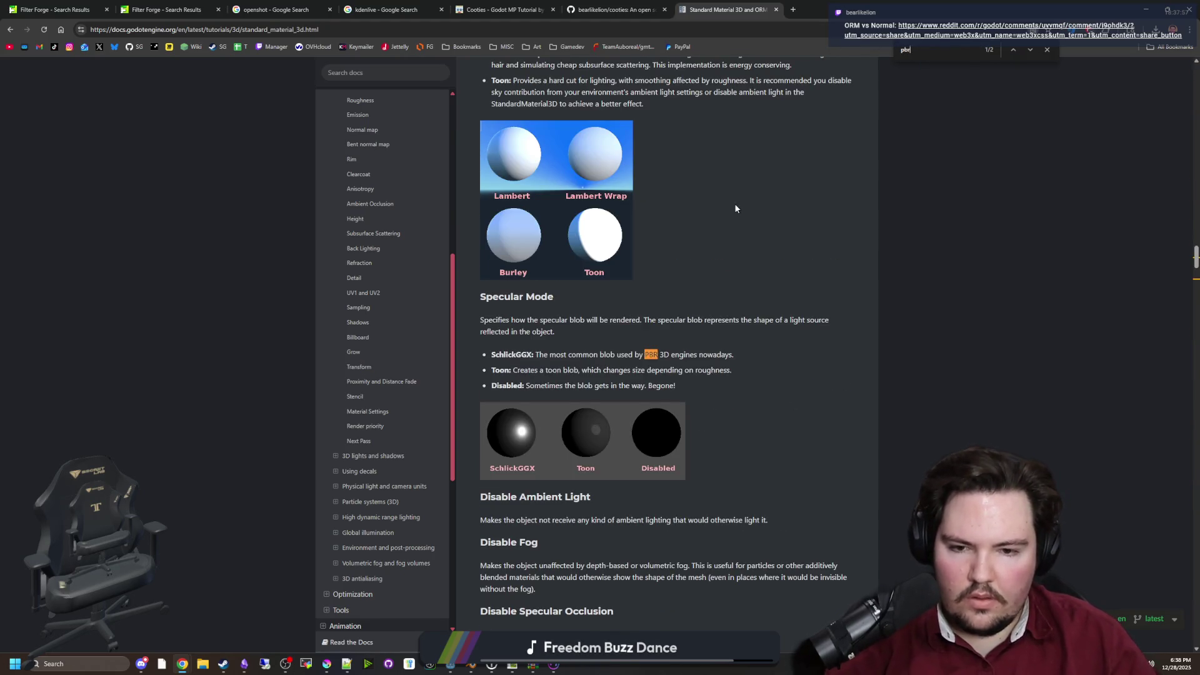
{"action": "key", "text": "Return"}
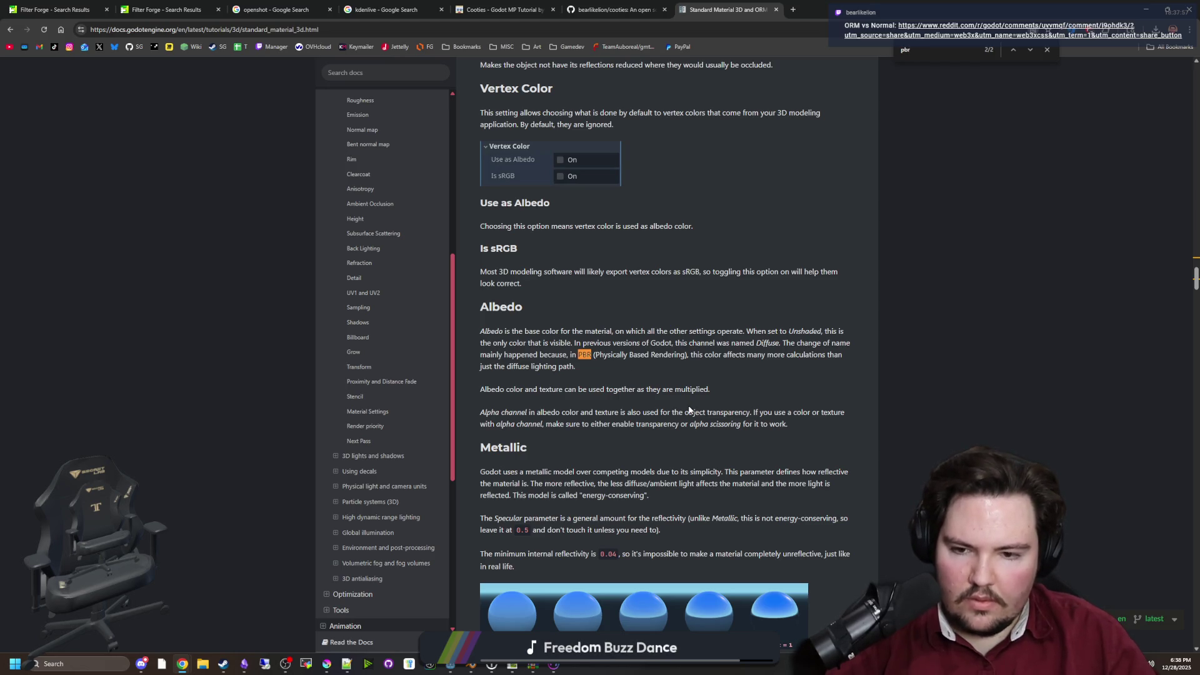
{"action": "key", "text": "Return"}
{"action": "key", "text": "Return"}
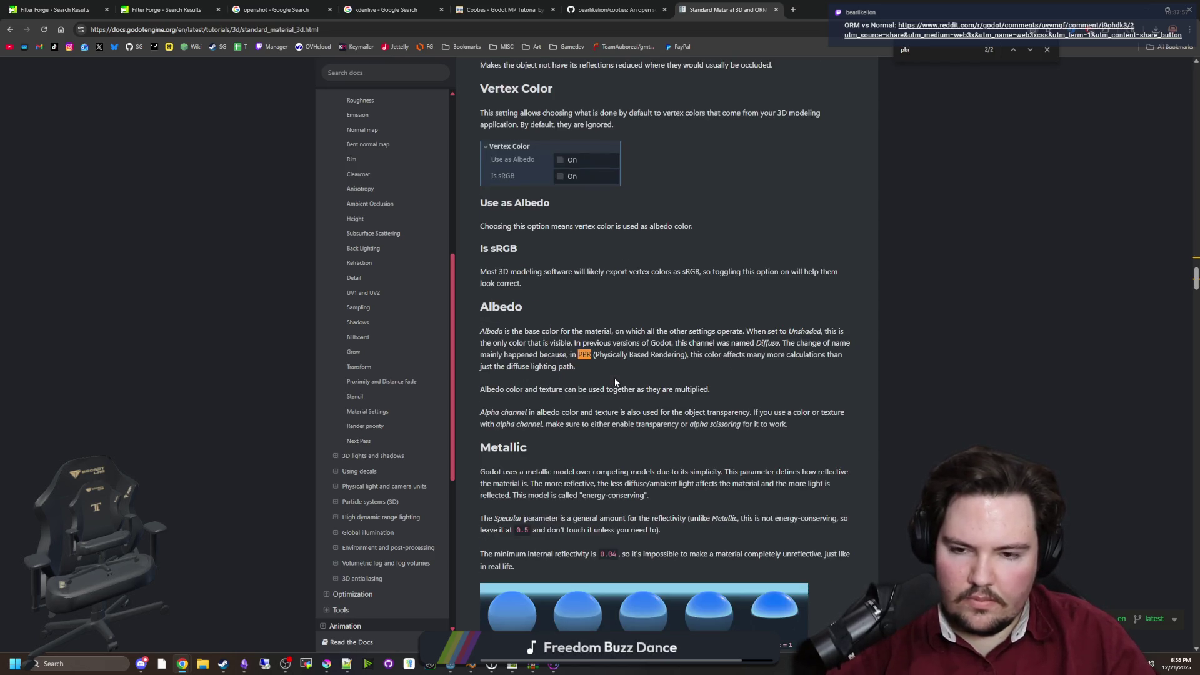
Scroll through the Rim and Clearcoat sections of the StandardMaterial3D page
{"action": "scroll", "coordinate": [615, 381], "scroll_direction": "down", "scroll_amount": 5}
{"action": "scroll", "coordinate": [615, 381], "scroll_direction": "down", "scroll_amount": 4}
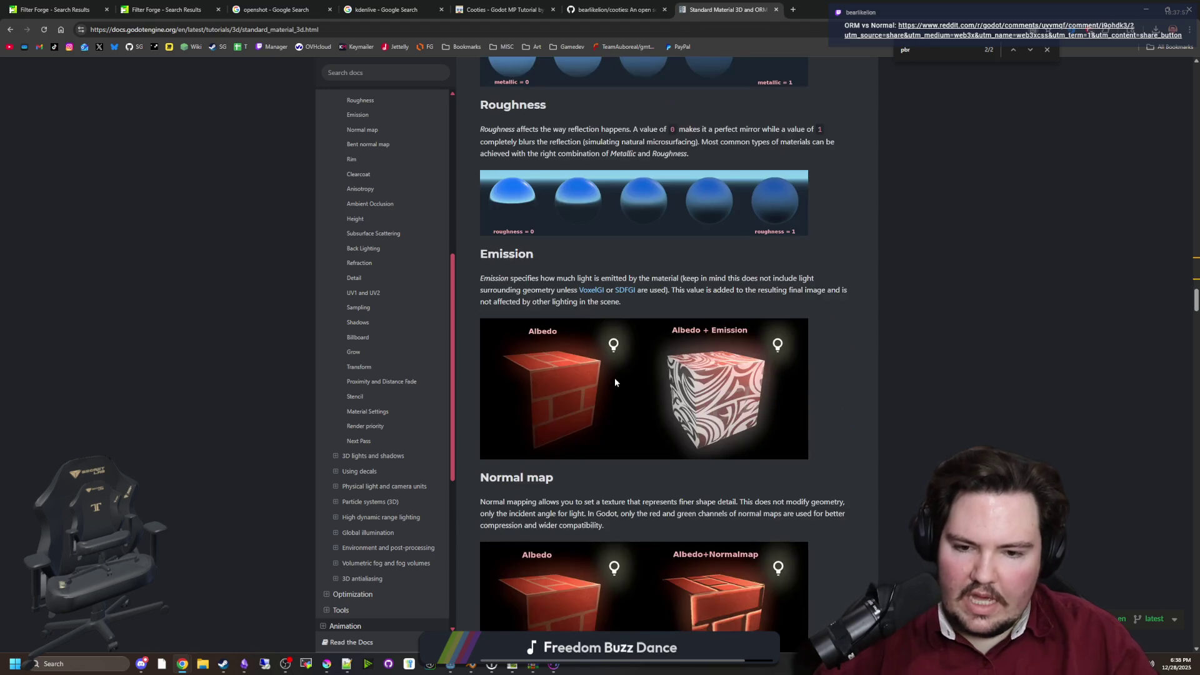
{"action": "scroll", "coordinate": [616, 381], "scroll_direction": "down", "scroll_amount": 2}
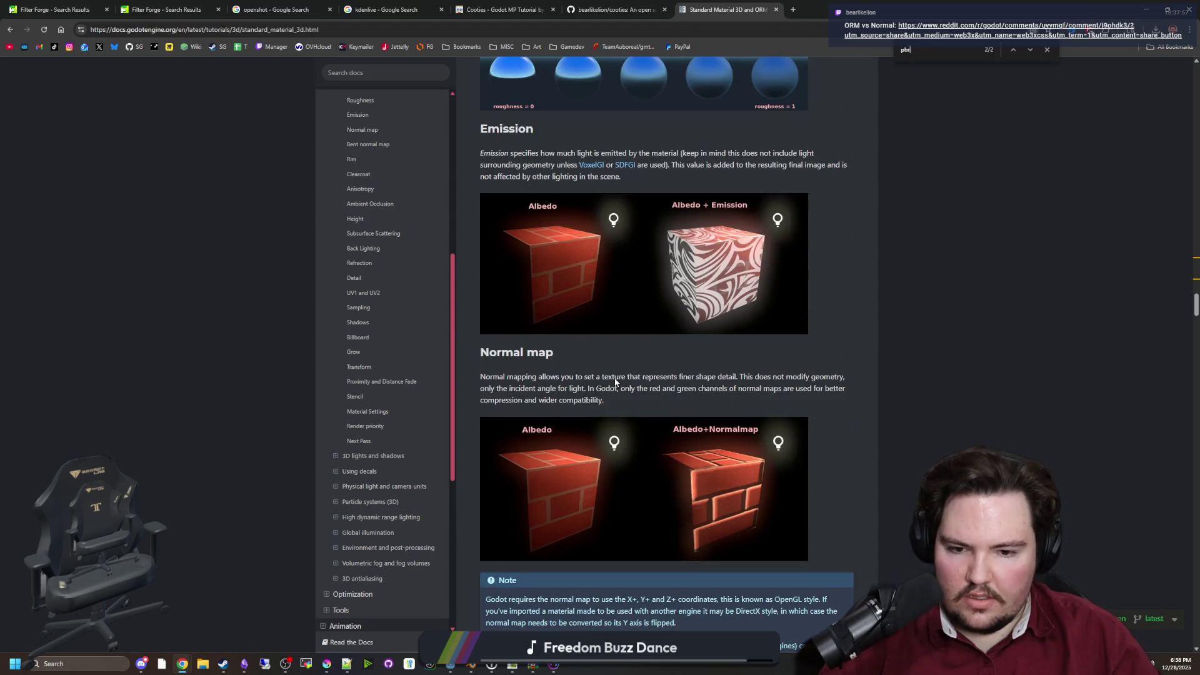
{"action": "scroll", "coordinate": [564, 369], "scroll_direction": "down", "scroll_amount": 6}
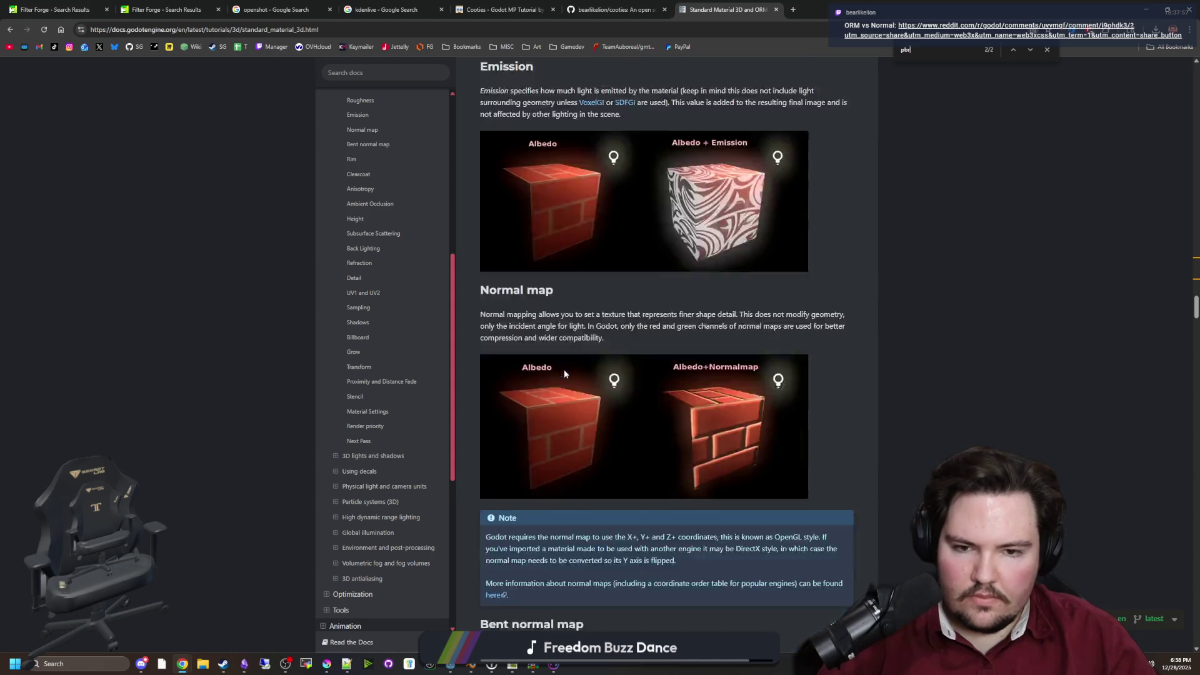
{"action": "scroll", "coordinate": [564, 369], "scroll_direction": "down", "scroll_amount": 8}
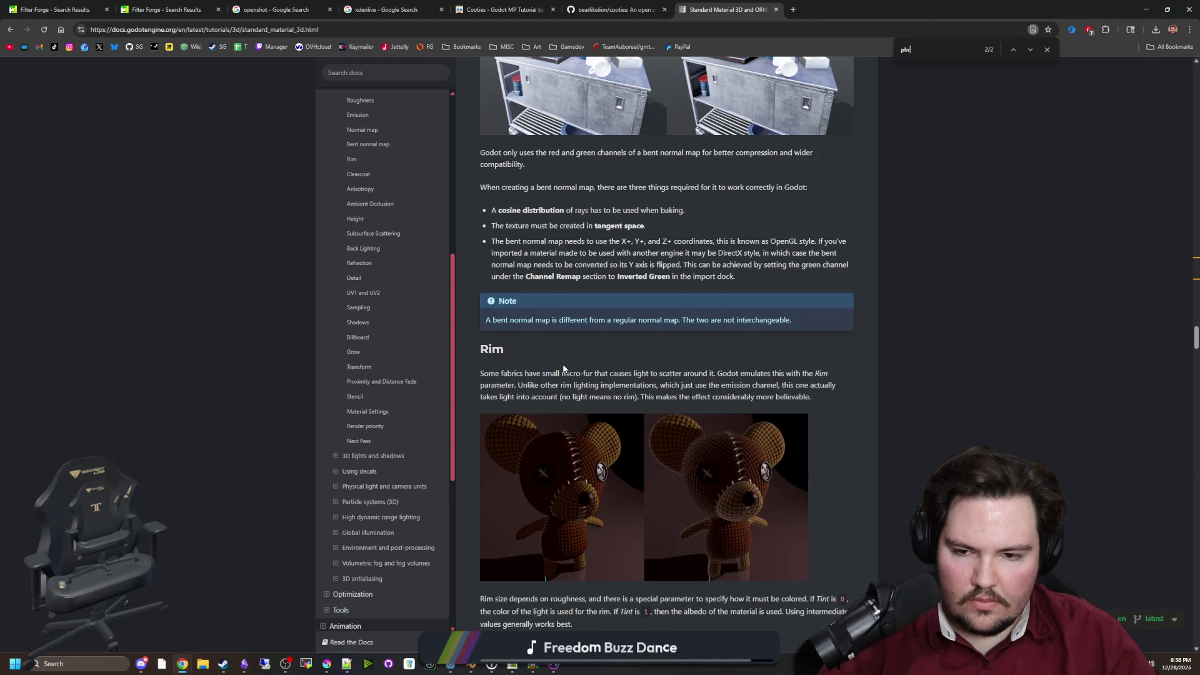
{"action": "scroll", "coordinate": [532, 396], "scroll_direction": "down", "scroll_amount": 1}
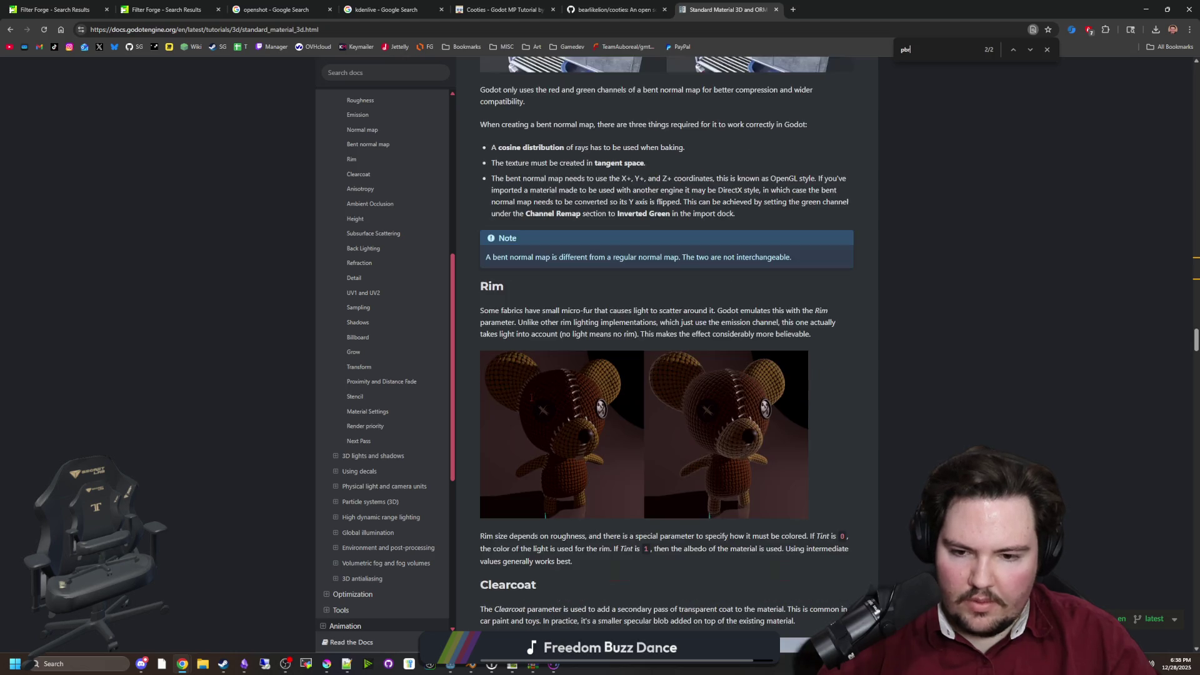
{"action": "left_click_drag", "start_coordinate": [498, 311], "coordinate": [810, 333]}
{"action": "left_click", "coordinate": [836, 334]}
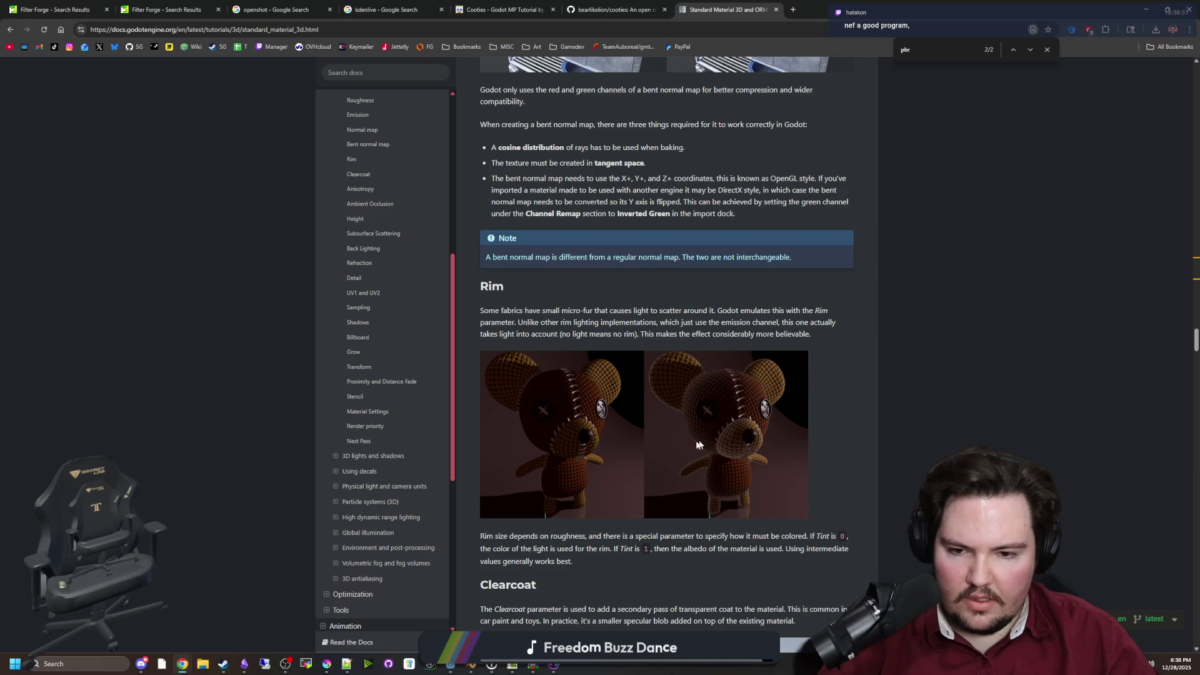
{"action": "scroll", "coordinate": [698, 445], "scroll_direction": "down", "scroll_amount": 3}
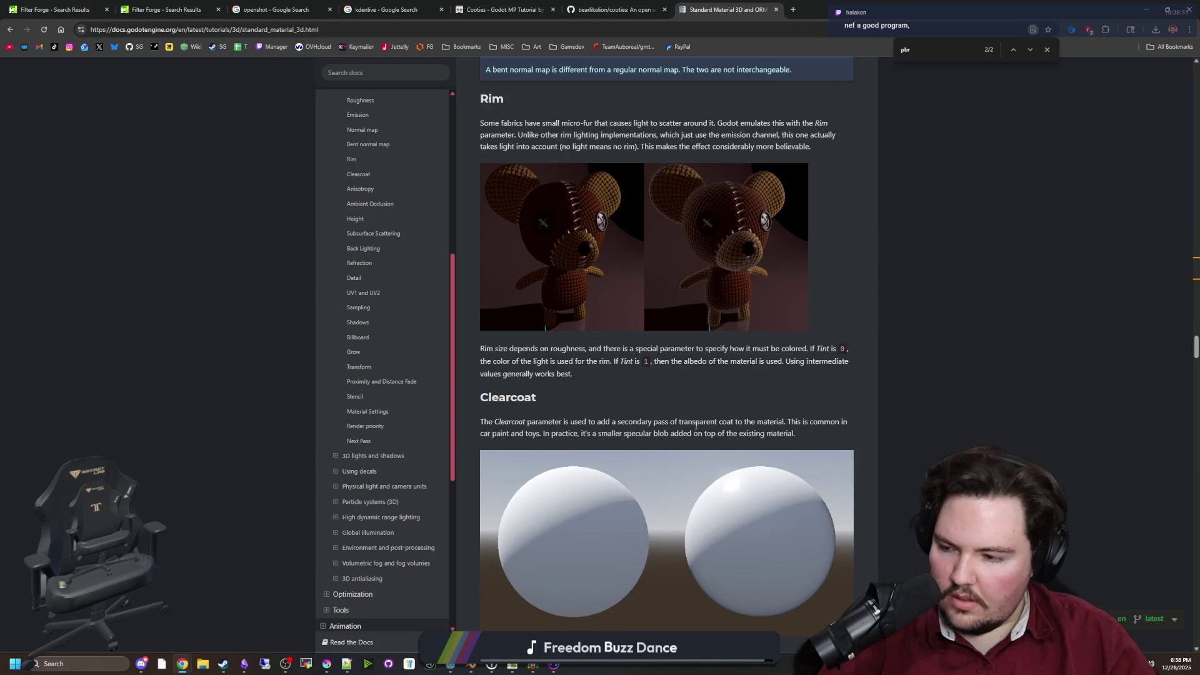
Load the copied Reddit r/godot thread link in a new Chrome tab
{"action": "key", "text": "alt+Tab"}
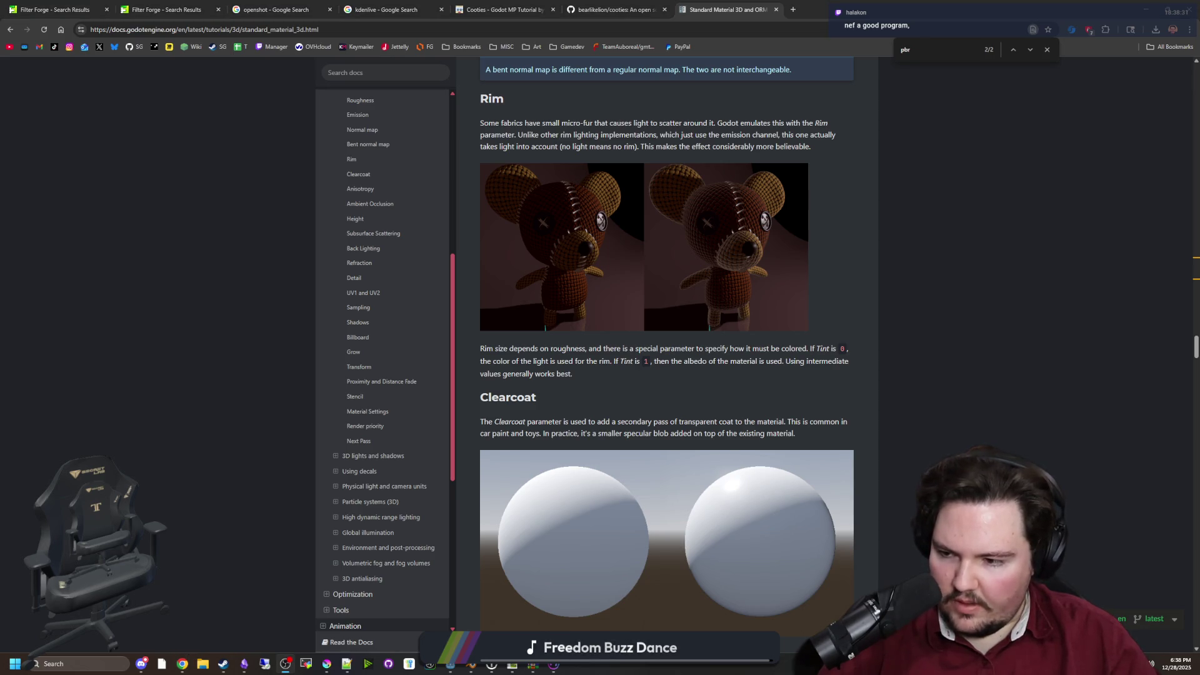
{"action": "left_click", "coordinate": [792, 9]}
{"action": "type", "text": "https://www.reddit.com/r/godot/comments/uvvmqf/comment/i9ohdk3/?utm_source=share&utm_medium=web3x&utm_name=web3xcss&utm_term=1&utm_content=share_button"}
{"action": "key", "text": "Return"}
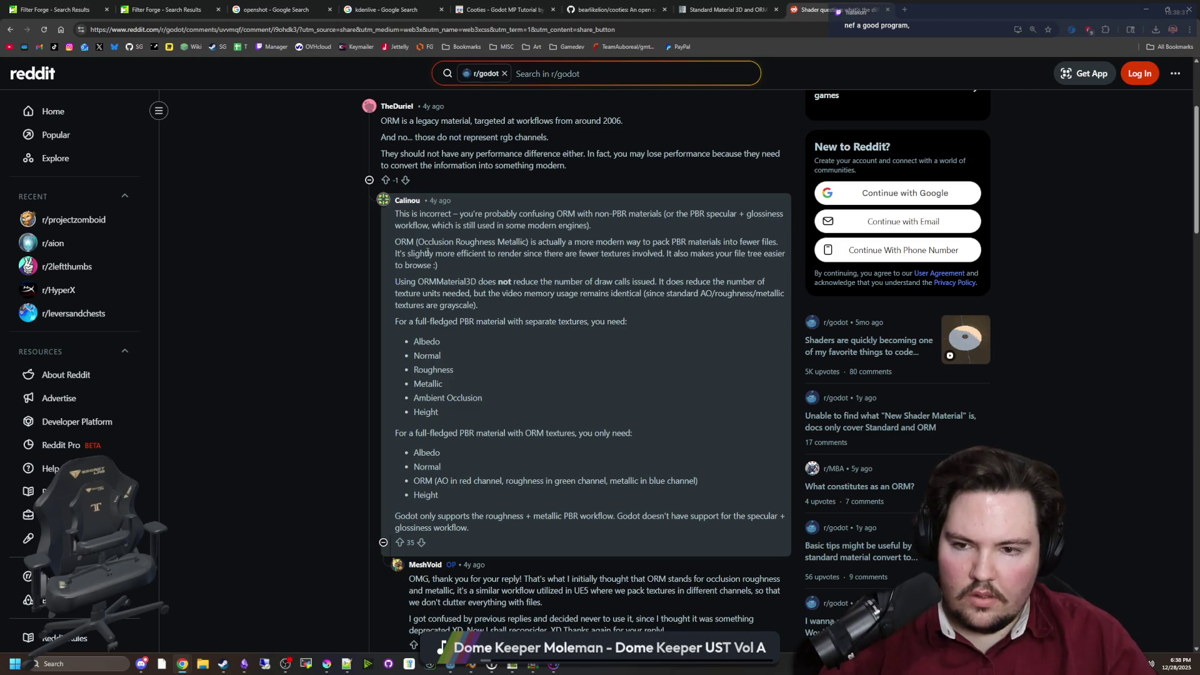
Read the Reddit replies explaining ORM packs occlusion, roughness and metallic into one texture
{"action": "left_click_drag", "start_coordinate": [570, 242], "coordinate": [759, 241]}
{"action": "left_click", "coordinate": [760, 241]}
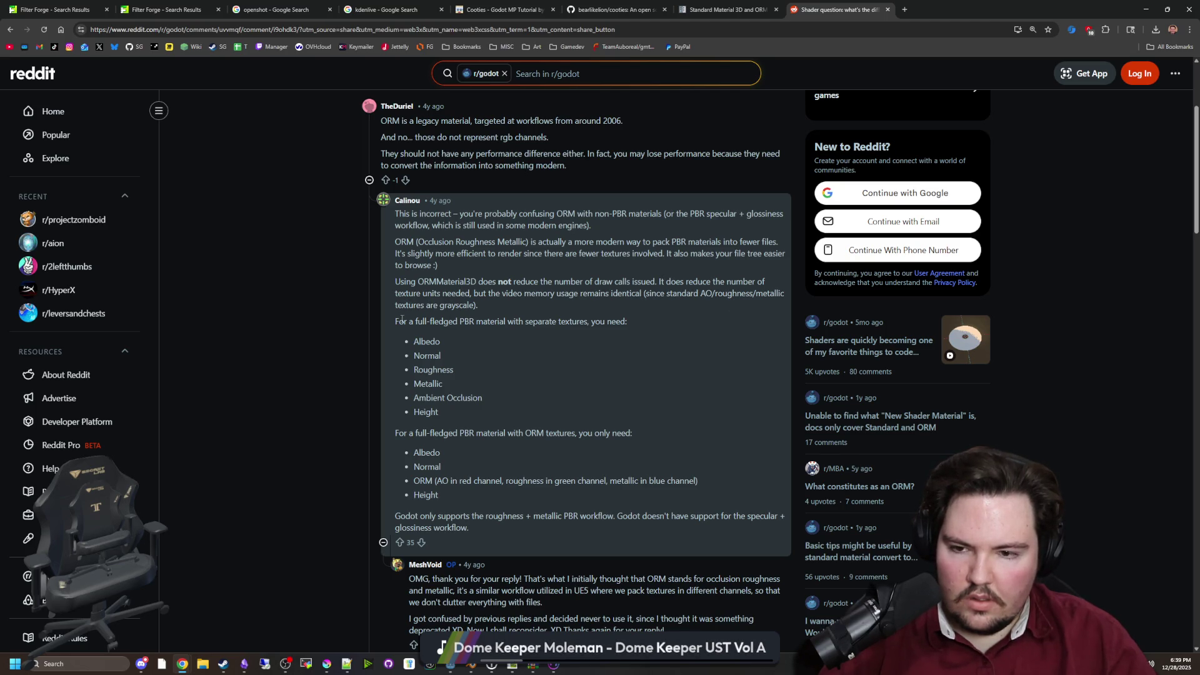
{"action": "scroll", "coordinate": [453, 338], "scroll_direction": "down", "scroll_amount": 1}
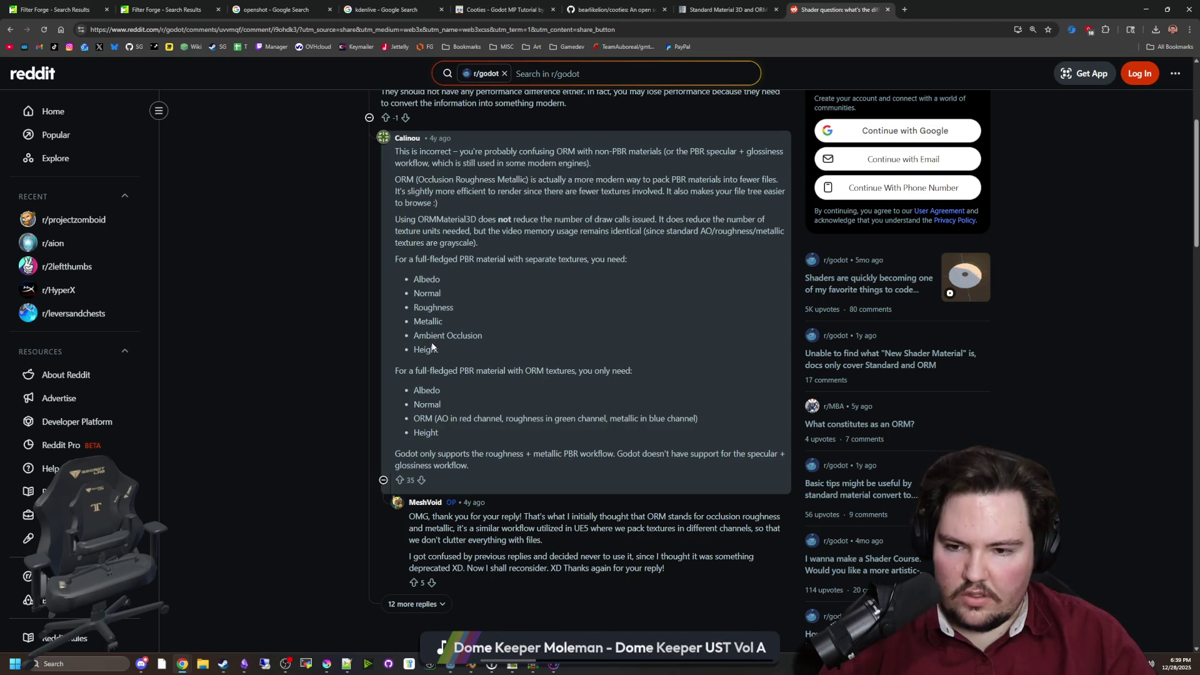
{"action": "left_click_drag", "start_coordinate": [425, 368], "coordinate": [548, 370]}
{"action": "left_click", "coordinate": [548, 370]}
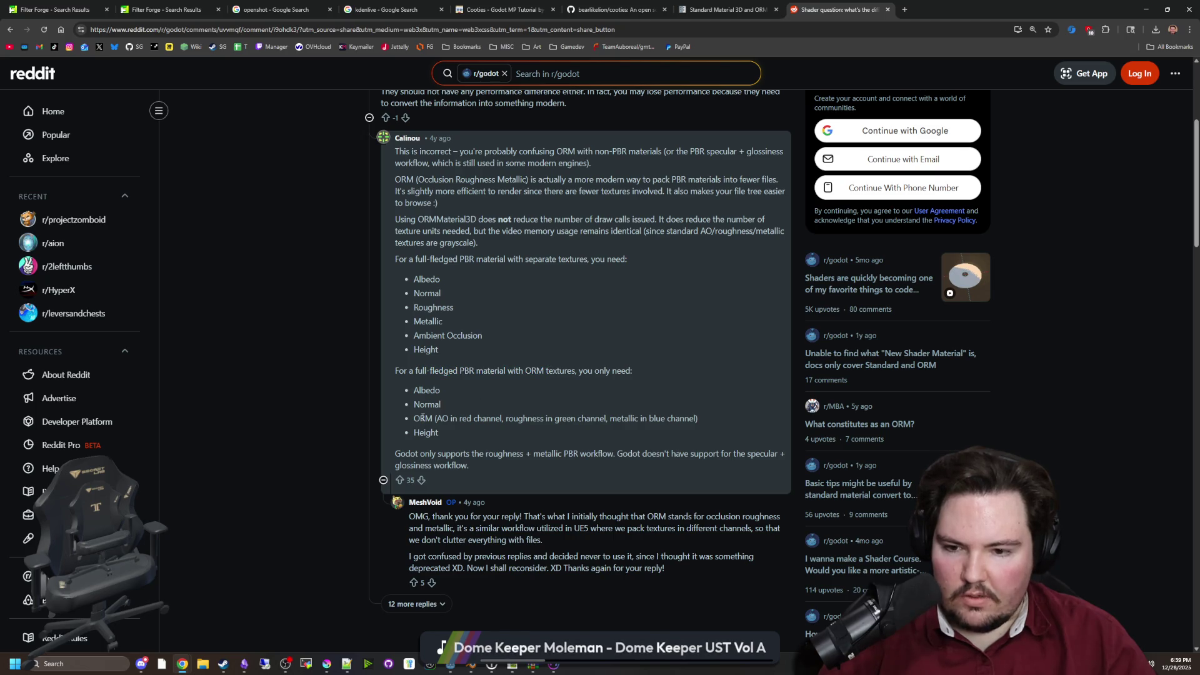
{"action": "left_click_drag", "start_coordinate": [423, 418], "coordinate": [677, 419]}
{"action": "left_click", "coordinate": [677, 420]}
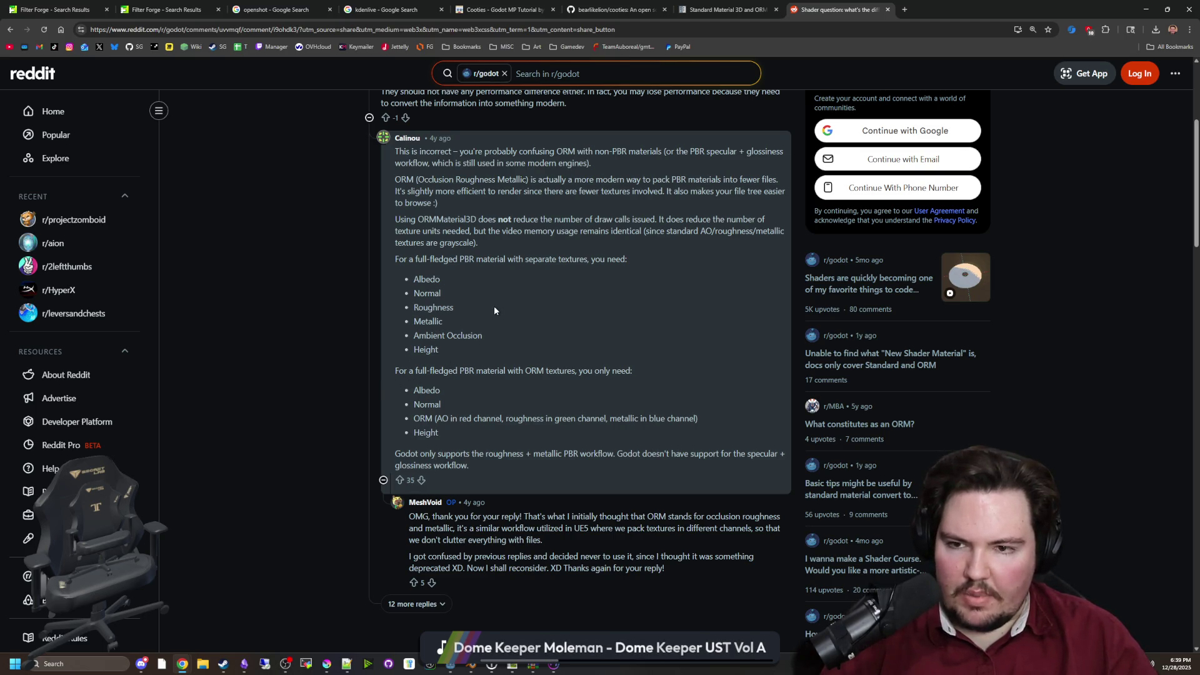
{"action": "scroll", "coordinate": [465, 307], "scroll_direction": "down", "scroll_amount": 2}
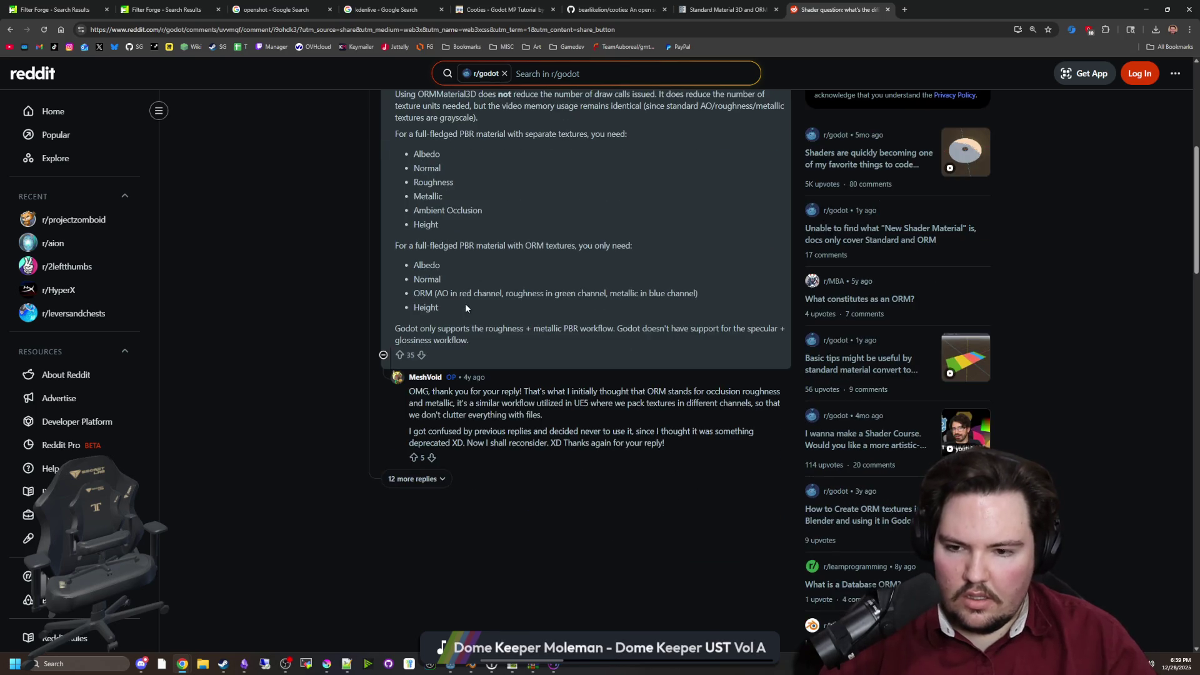
{"action": "scroll", "coordinate": [490, 308], "scroll_direction": "up", "scroll_amount": 6}
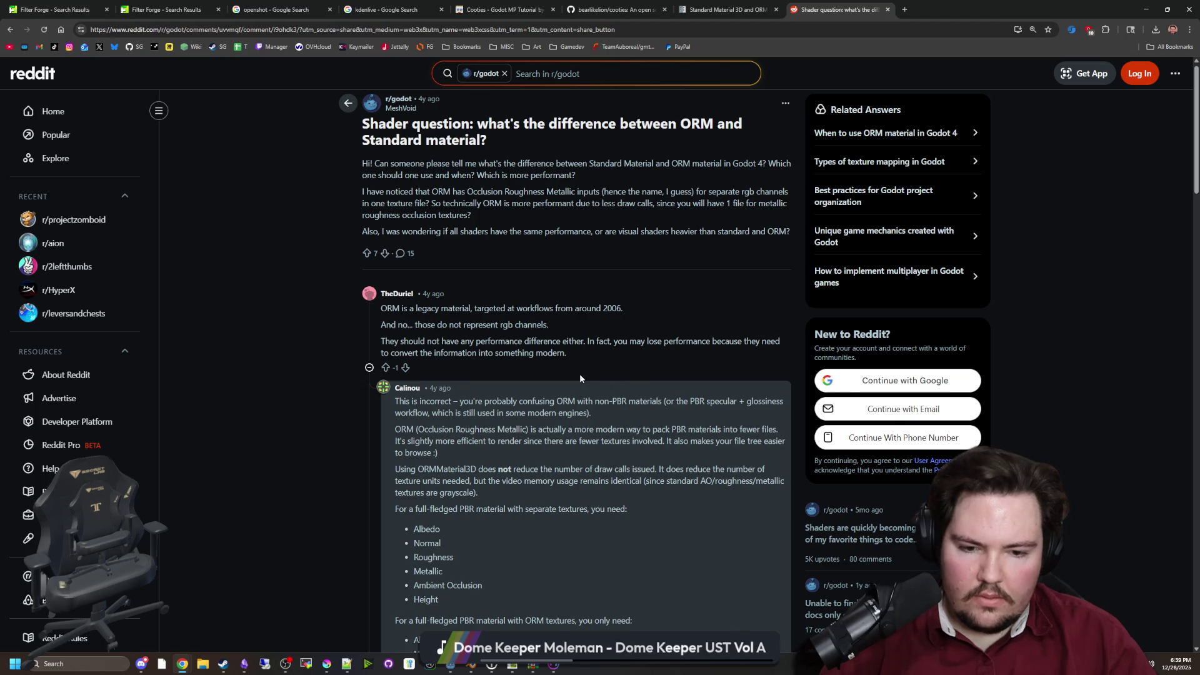
{"action": "key", "text": "alt+Tab"}
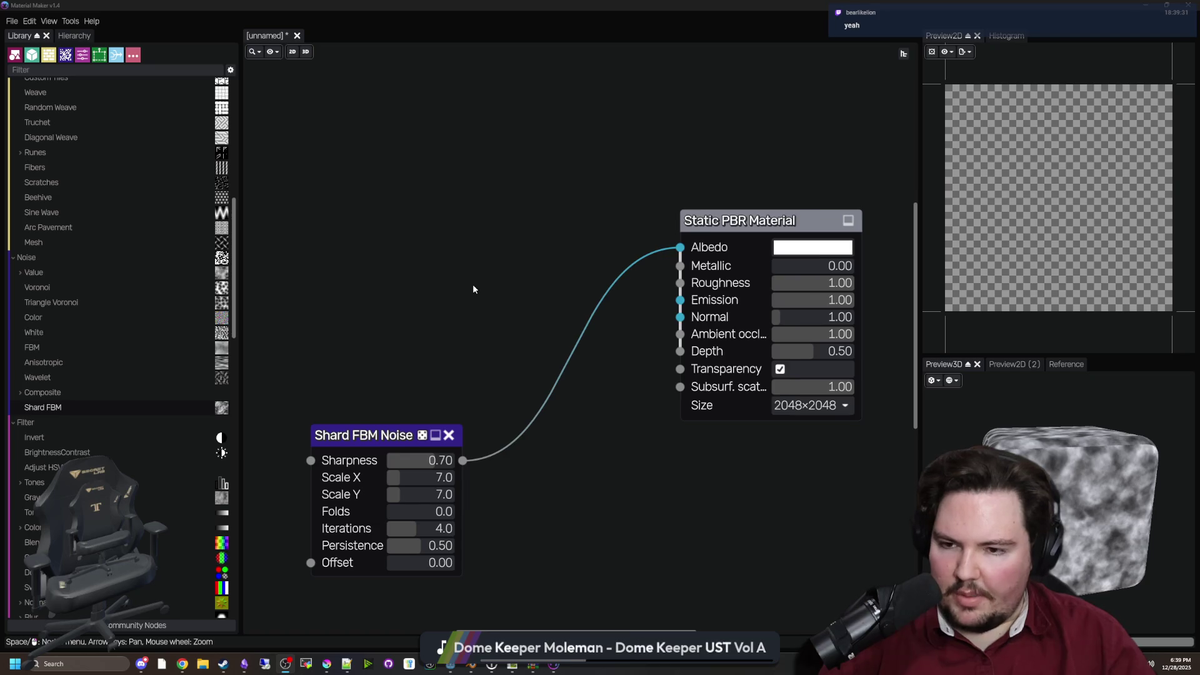
Move the Shard FBM Noise node up beside the Static PBR Material node
{"action": "scroll", "coordinate": [472, 283], "scroll_direction": "down", "scroll_amount": 2}
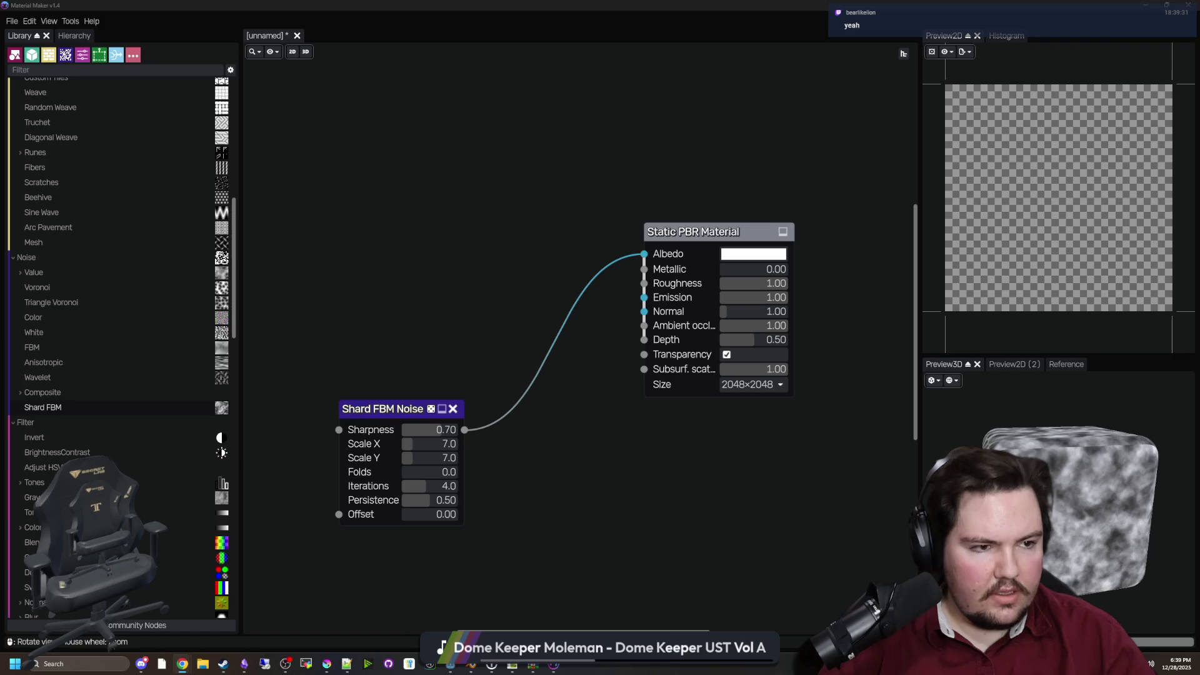
{"action": "mouse_move", "coordinate": [380, 414]}
{"action": "left_mouse_down"}
{"action": "mouse_move", "coordinate": [489, 240]}
{"action": "mouse_move", "coordinate": [541, 239]}
{"action": "mouse_move", "coordinate": [357, 373]}
{"action": "left_mouse_up"}
{"action": "left_click", "coordinate": [439, 239]}
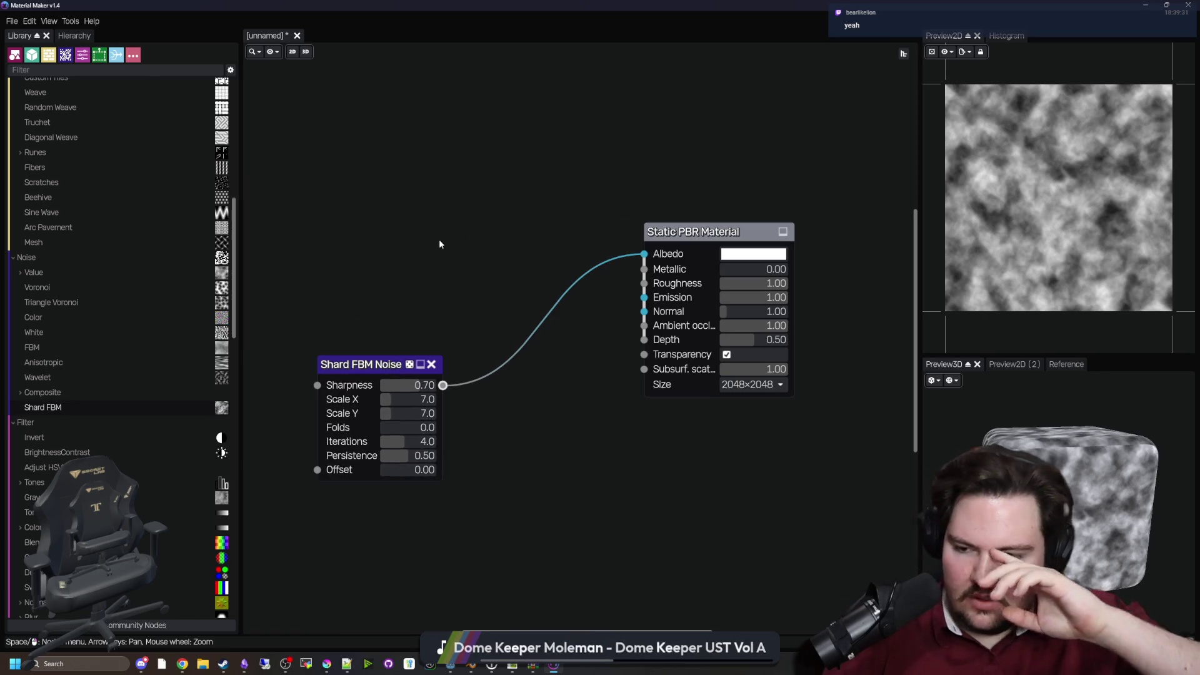
{"action": "scroll", "coordinate": [131, 313], "scroll_direction": "down", "scroll_amount": 10}
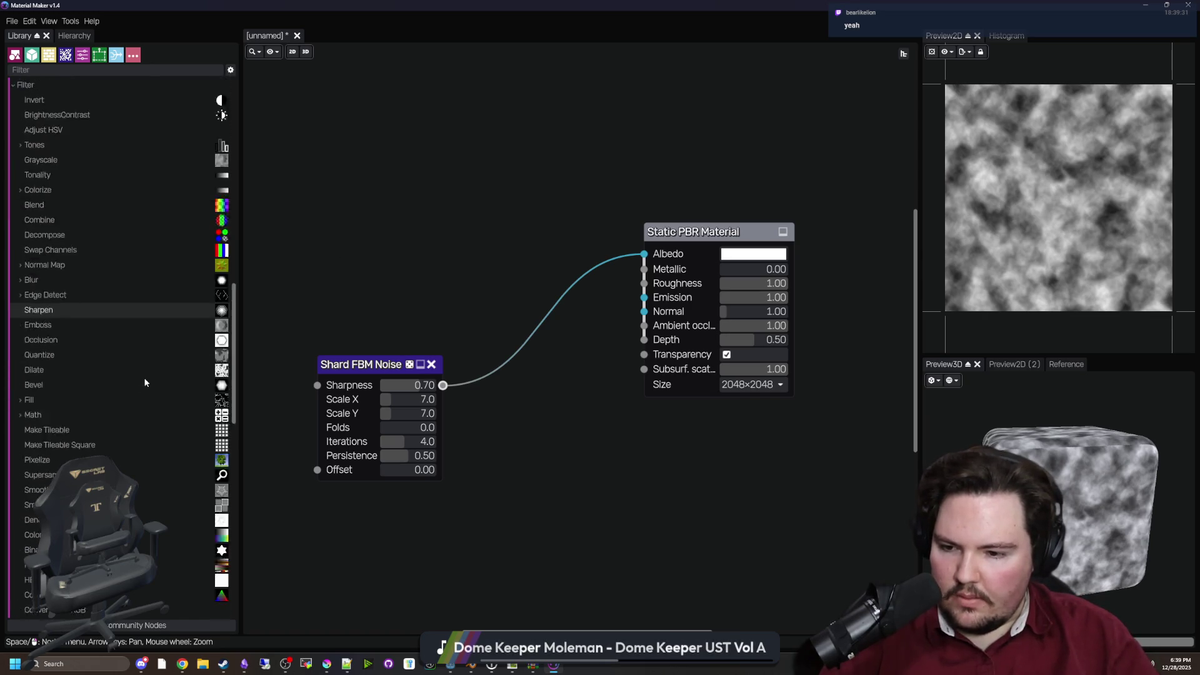
Browse the node categories in the Library panel
{"action": "left_click", "coordinate": [115, 287]}
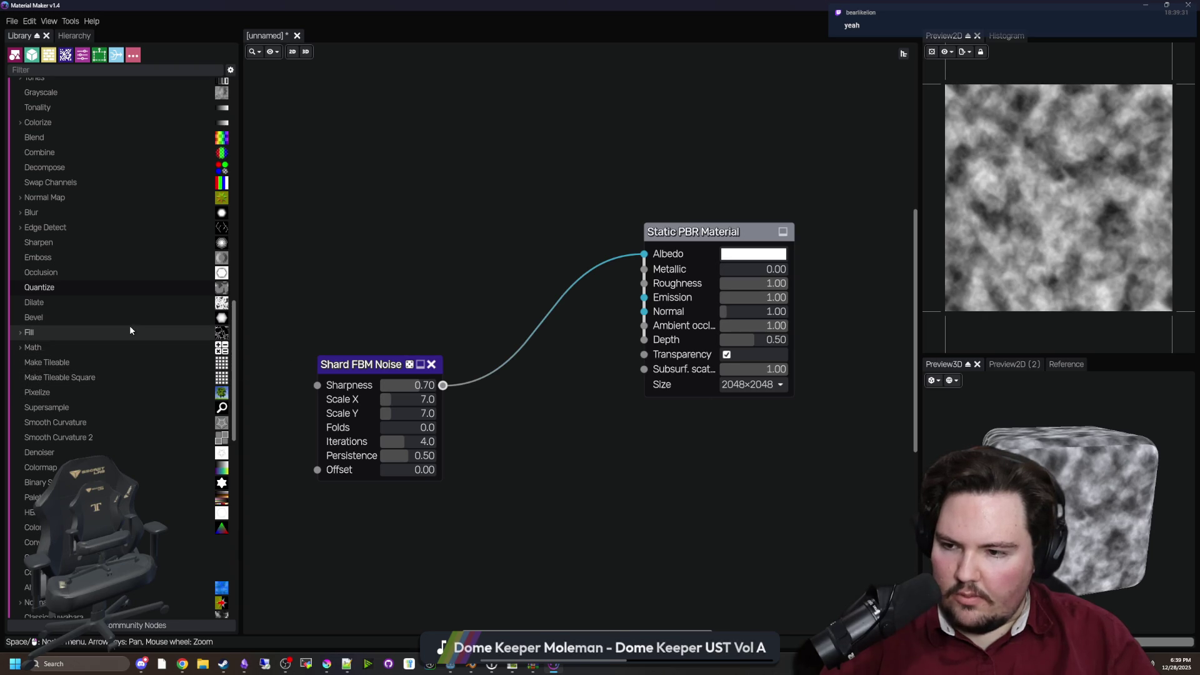
{"action": "scroll", "coordinate": [125, 325], "scroll_direction": "down", "scroll_amount": 6}
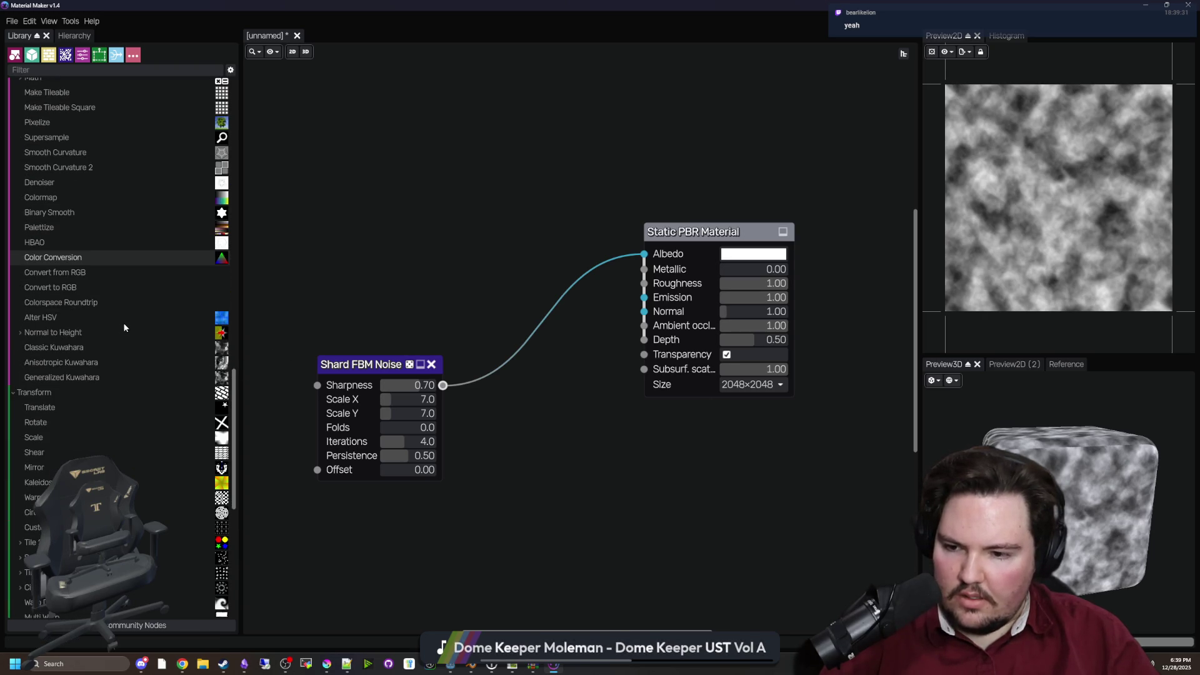
{"action": "scroll", "coordinate": [321, 325], "scroll_direction": "down", "scroll_amount": 2}
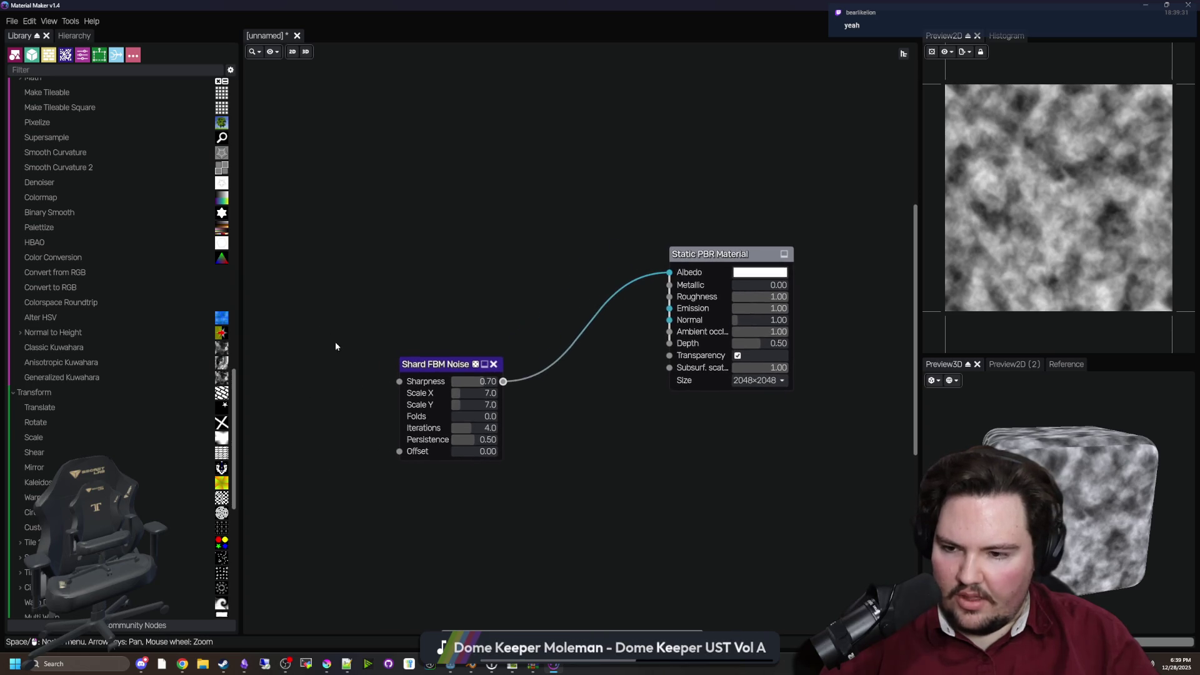
{"action": "scroll", "coordinate": [445, 279], "scroll_direction": "down", "scroll_amount": 1}
{"action": "scroll", "coordinate": [113, 369], "scroll_direction": "down", "scroll_amount": 9}
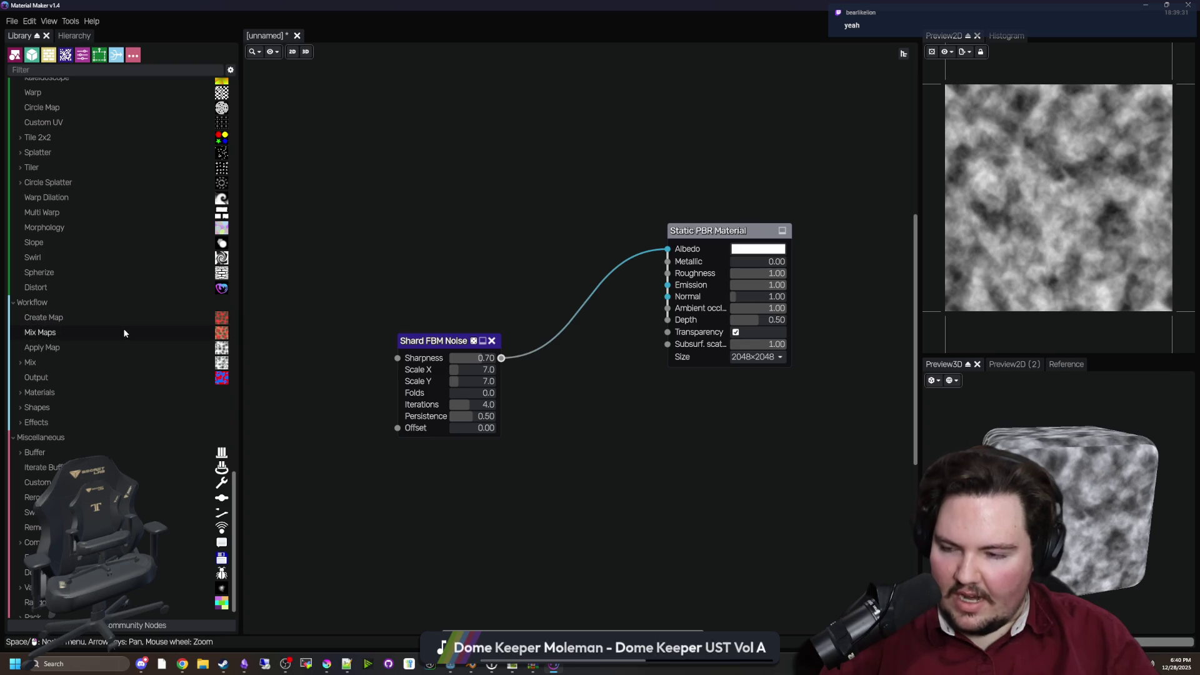
{"action": "left_click", "coordinate": [106, 377]}
{"action": "scroll", "coordinate": [106, 384], "scroll_direction": "down", "scroll_amount": 1}
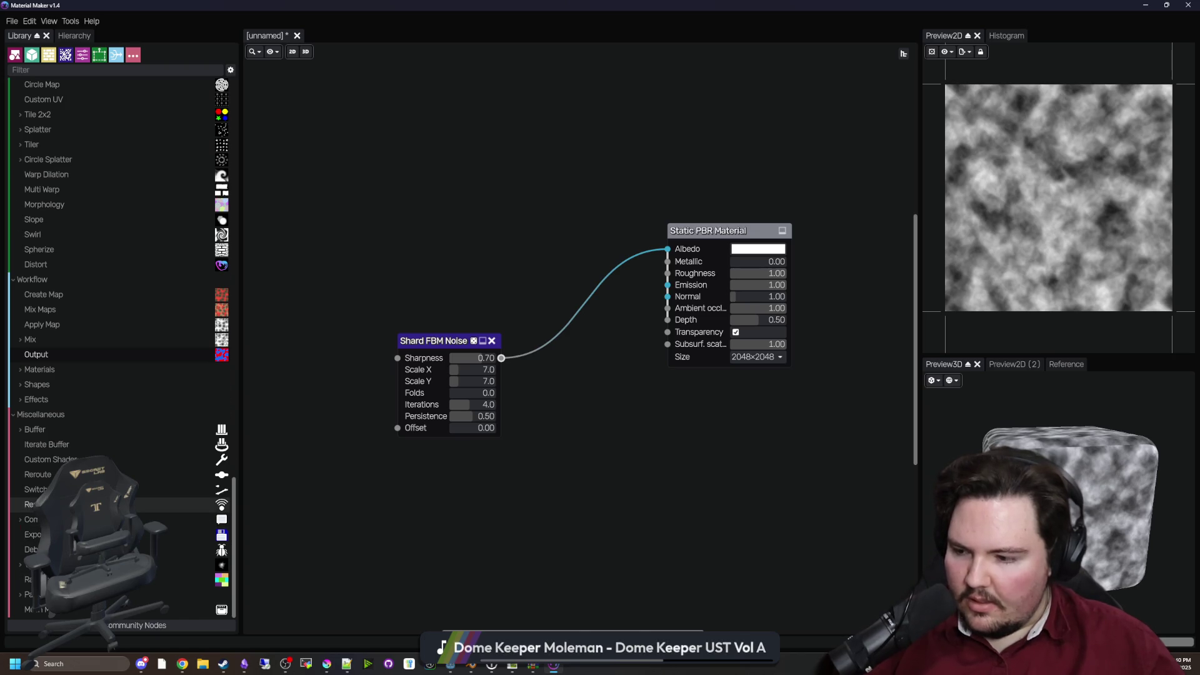
{"action": "scroll", "coordinate": [122, 307], "scroll_direction": "up", "scroll_amount": 15}
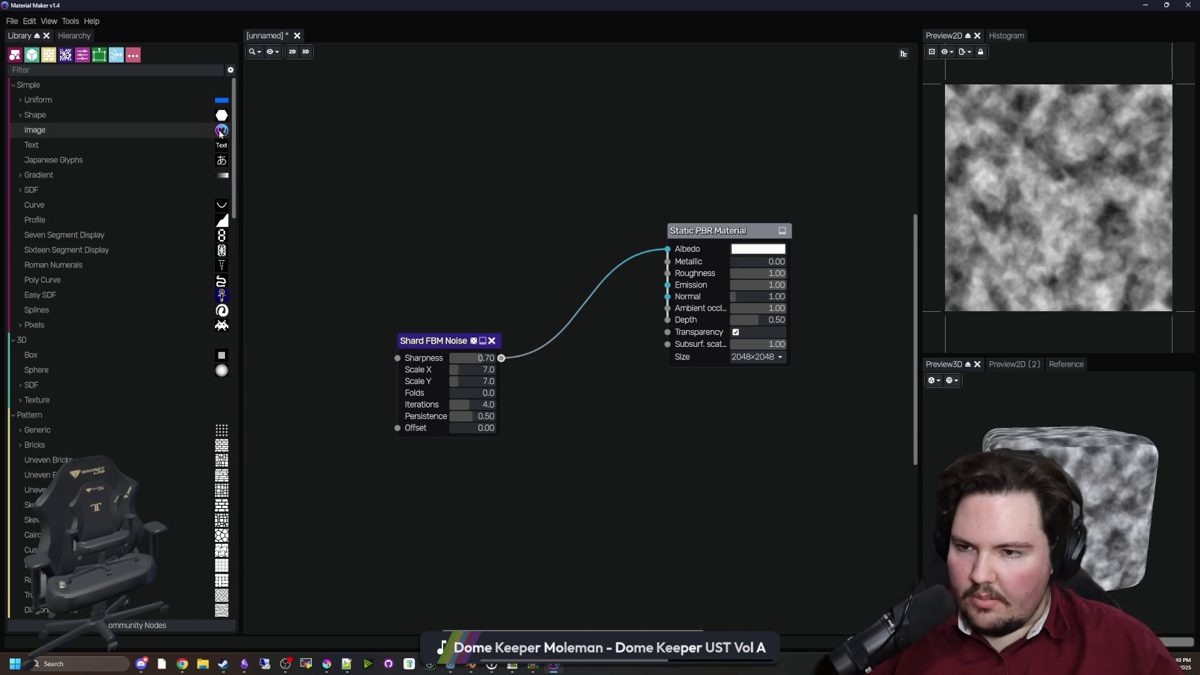
{"action": "left_click", "coordinate": [76, 35]}
{"action": "left_click", "coordinate": [14, 39]}
{"action": "left_click", "coordinate": [11, 22]}
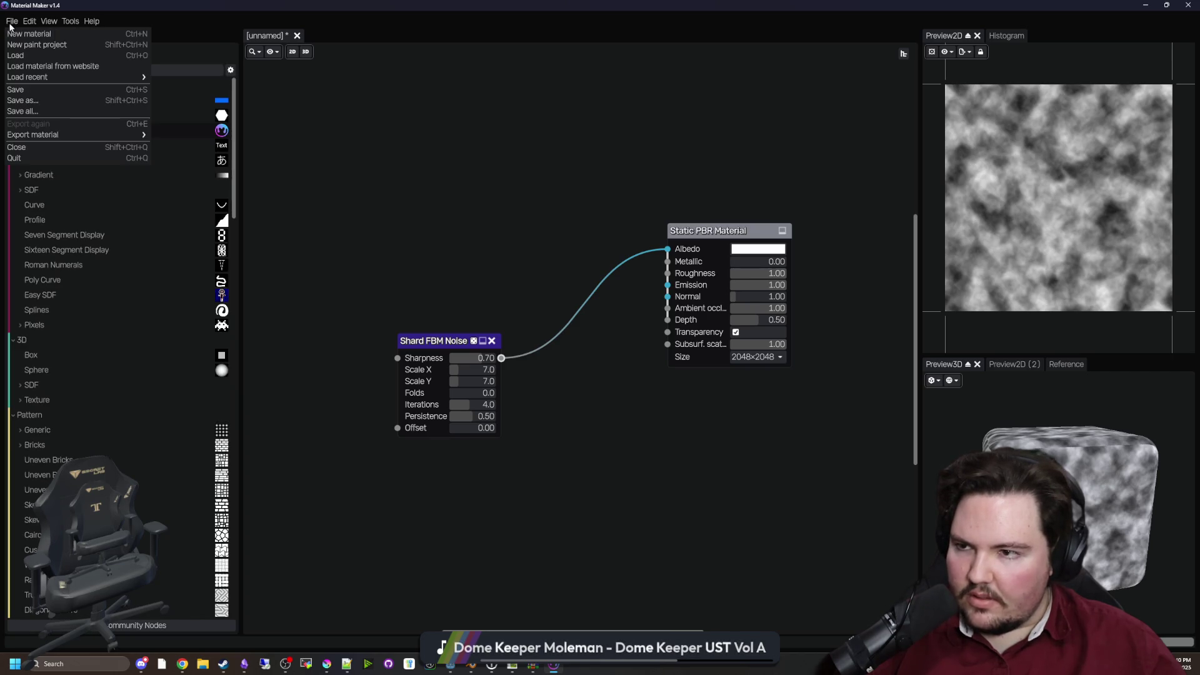
{"action": "left_click", "coordinate": [97, 65]}
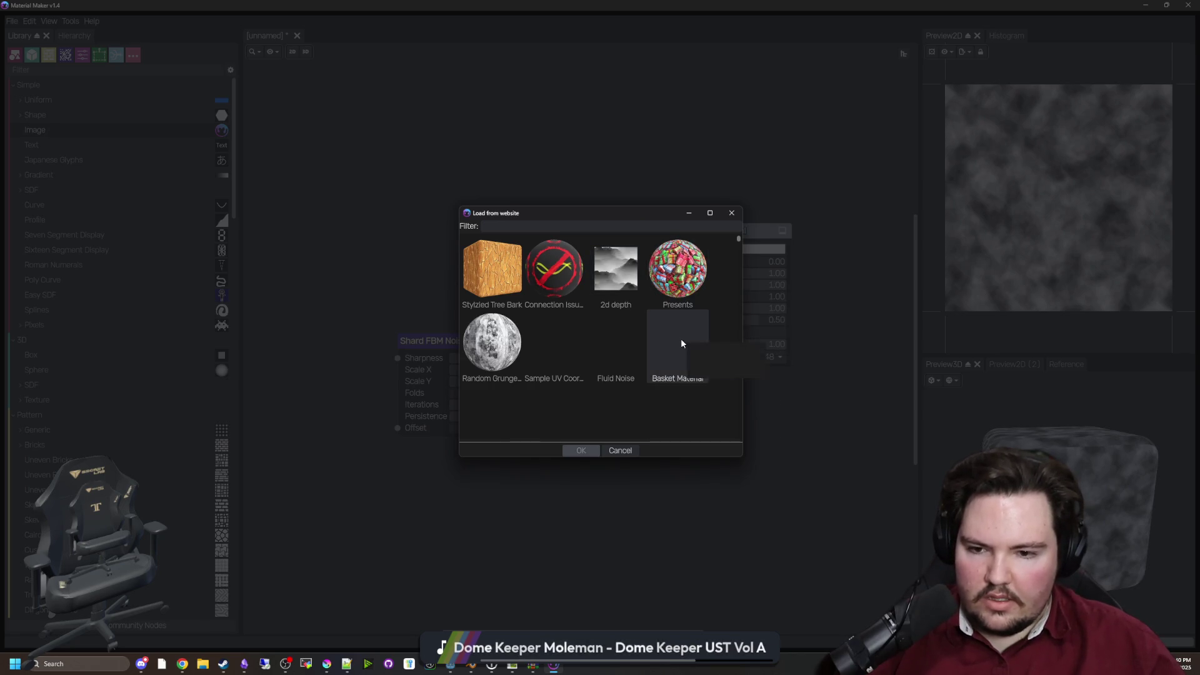
{"action": "scroll", "coordinate": [681, 339], "scroll_direction": "down", "scroll_amount": 2}
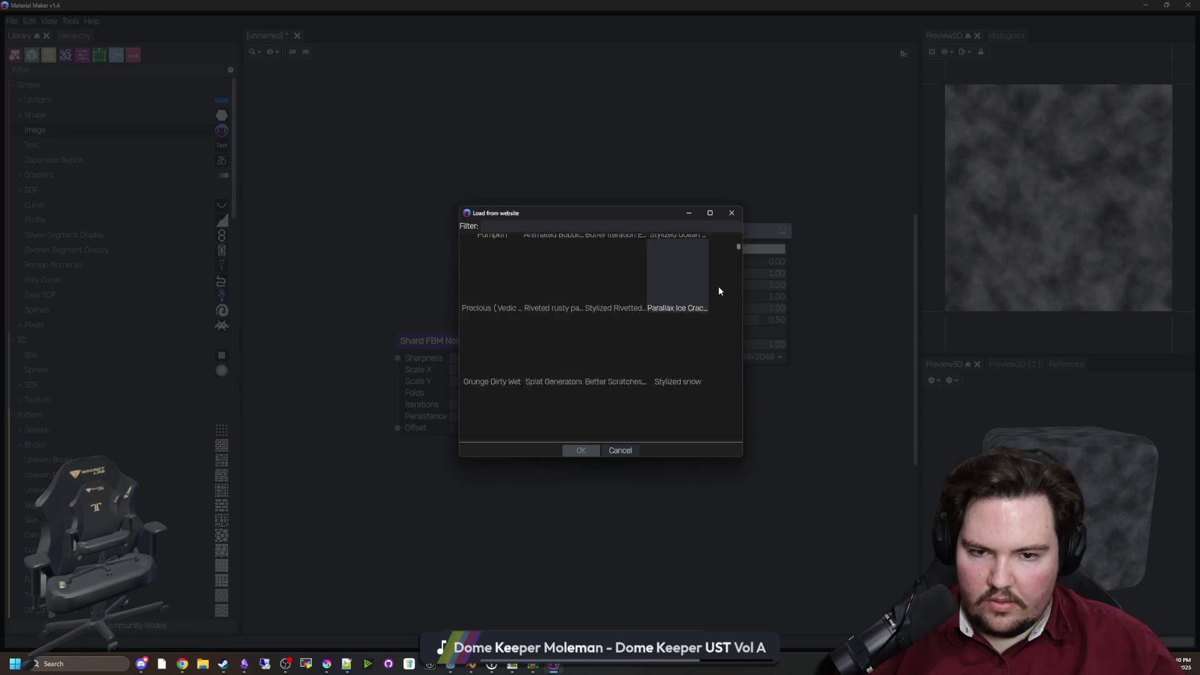
{"action": "scroll", "coordinate": [694, 316], "scroll_direction": "down", "scroll_amount": 2}
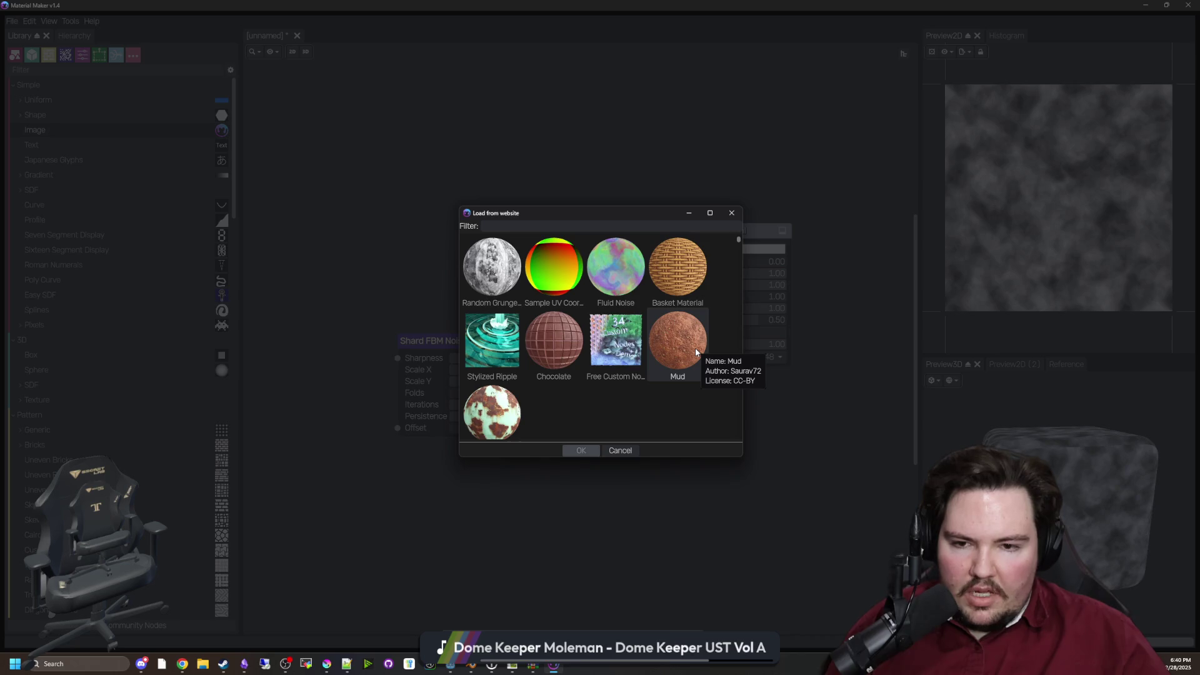
{"action": "scroll", "coordinate": [695, 347], "scroll_direction": "down", "scroll_amount": 1}
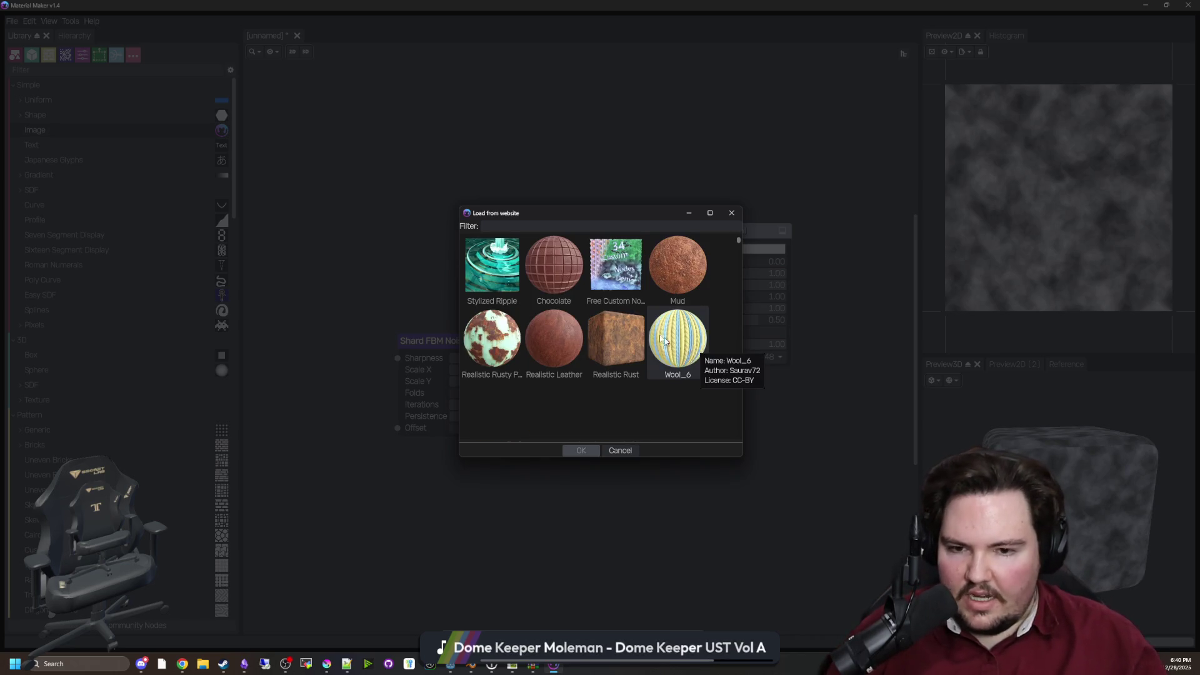
{"action": "left_click", "coordinate": [628, 331]}
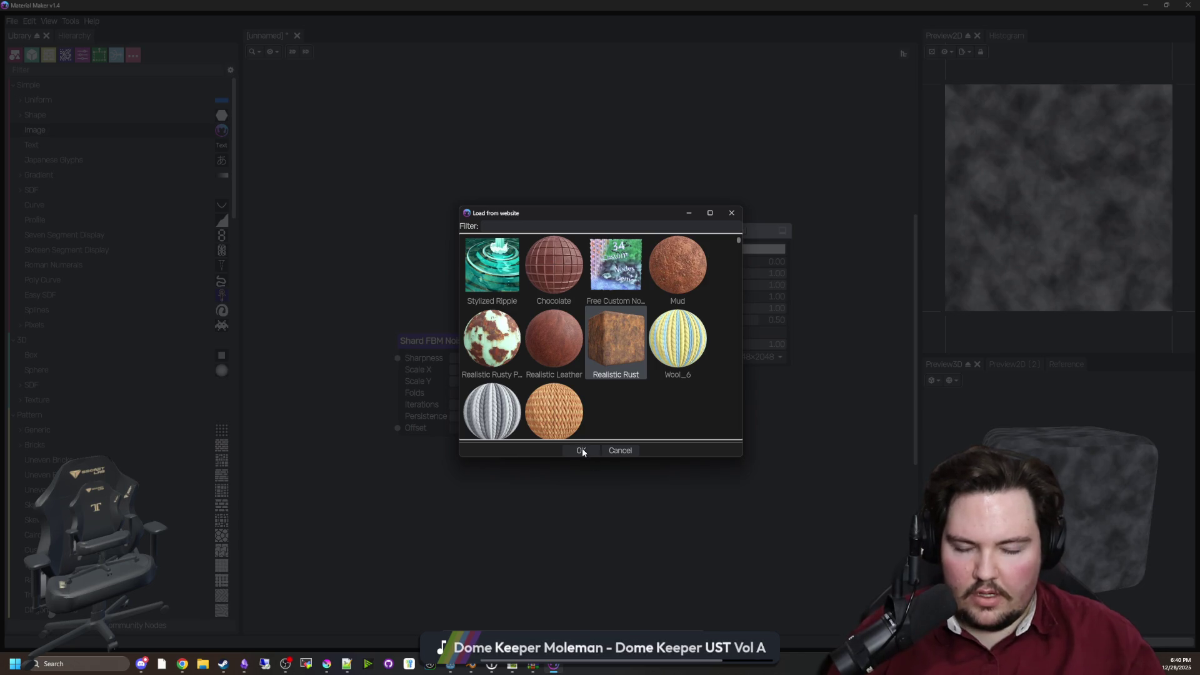
{"action": "left_click", "coordinate": [581, 450]}
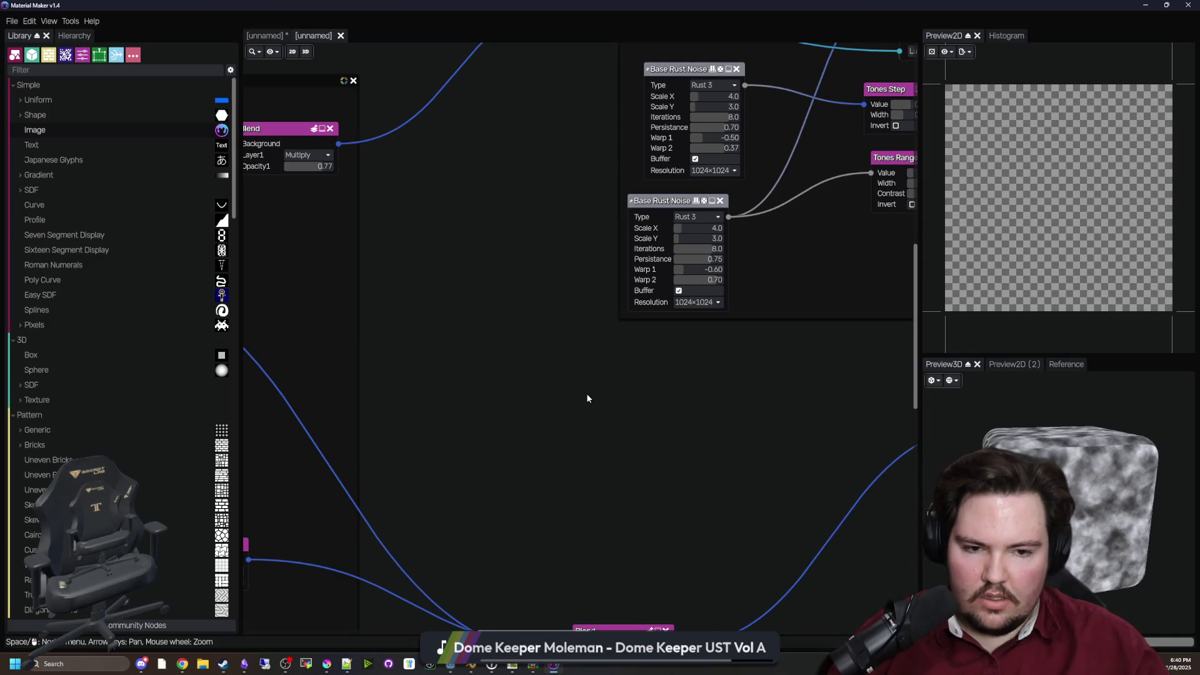
{"action": "scroll", "coordinate": [682, 424], "scroll_direction": "down", "scroll_amount": 2}
{"action": "scroll", "coordinate": [394, 369], "scroll_direction": "down", "scroll_amount": 3}
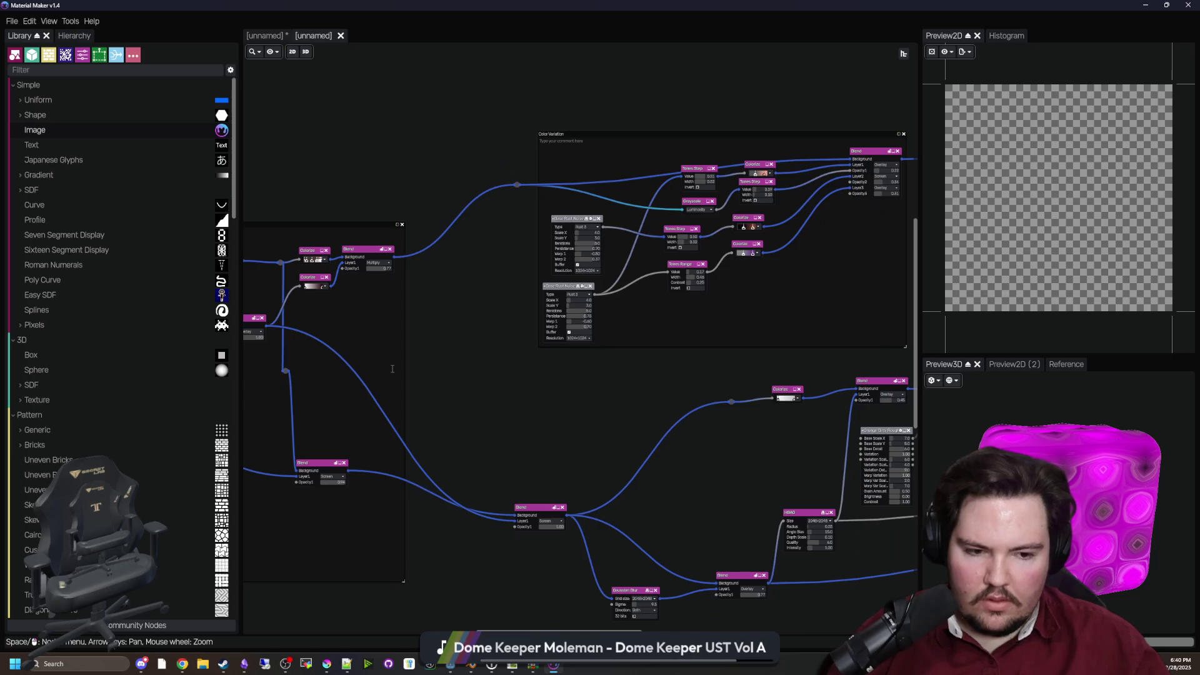
{"action": "scroll", "coordinate": [484, 377], "scroll_direction": "down", "scroll_amount": 3}
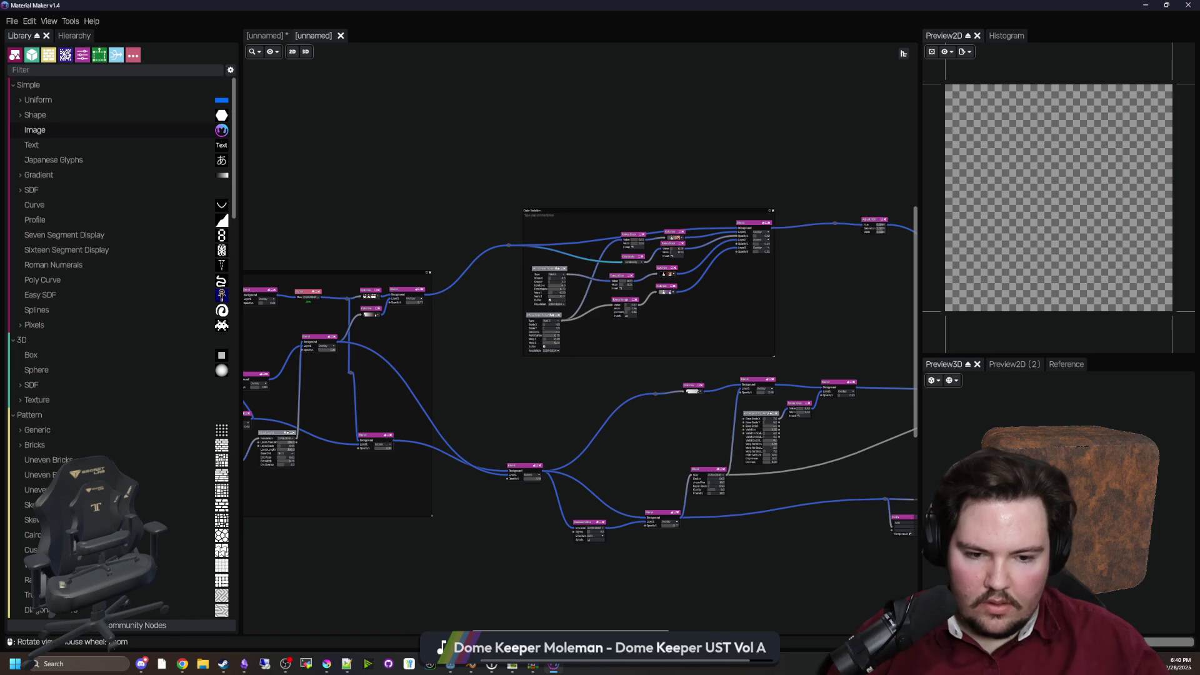
{"action": "left_click_drag", "start_coordinate": [1136, 417], "coordinate": [1104, 441]}
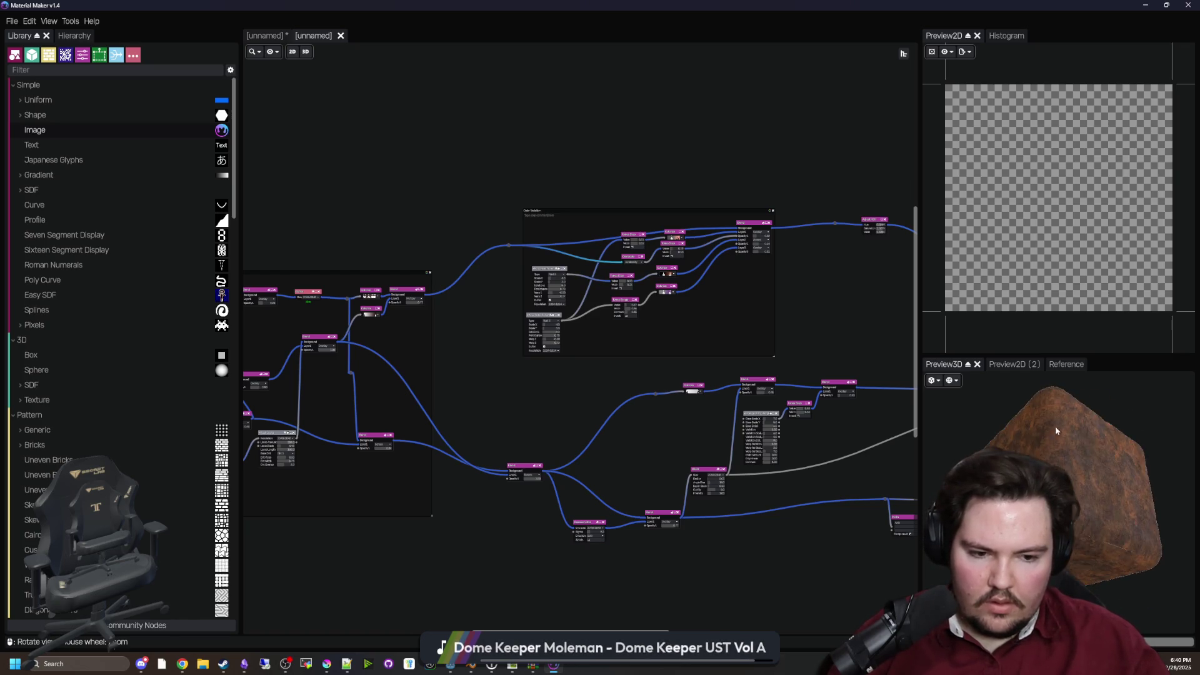
{"action": "scroll", "coordinate": [1094, 447], "scroll_direction": "up", "scroll_amount": 5}
{"action": "scroll", "coordinate": [1094, 447], "scroll_direction": "down", "scroll_amount": 5}
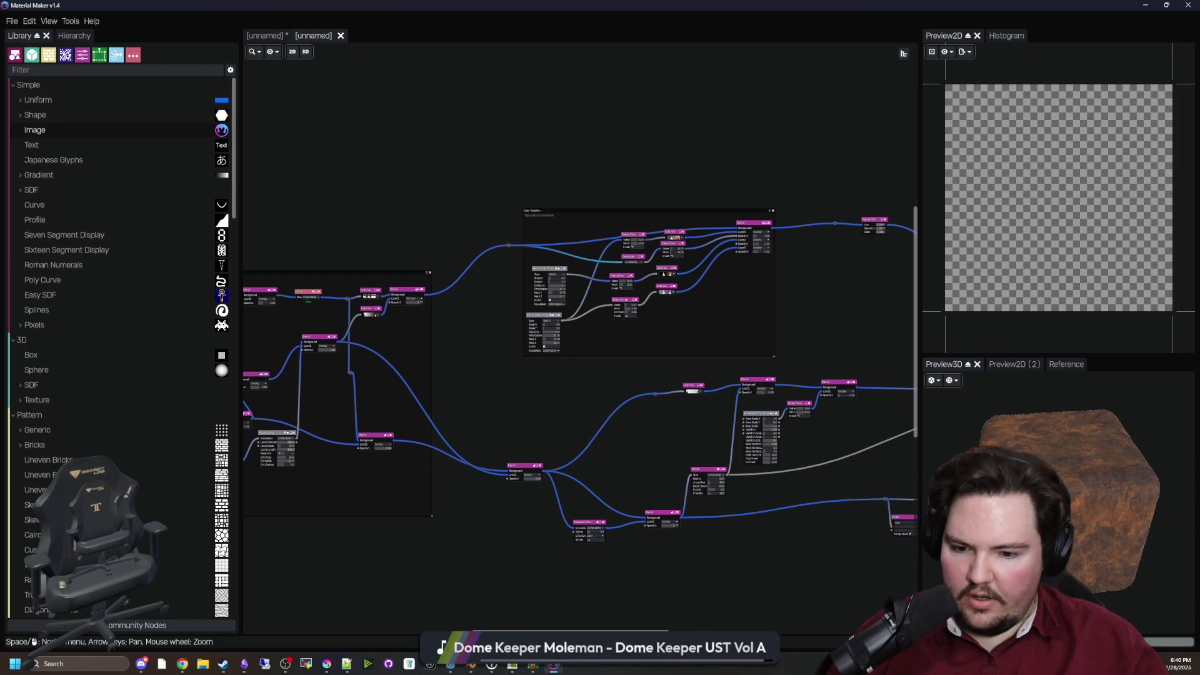
{"action": "left_click_drag", "start_coordinate": [1062, 438], "coordinate": [1037, 440]}
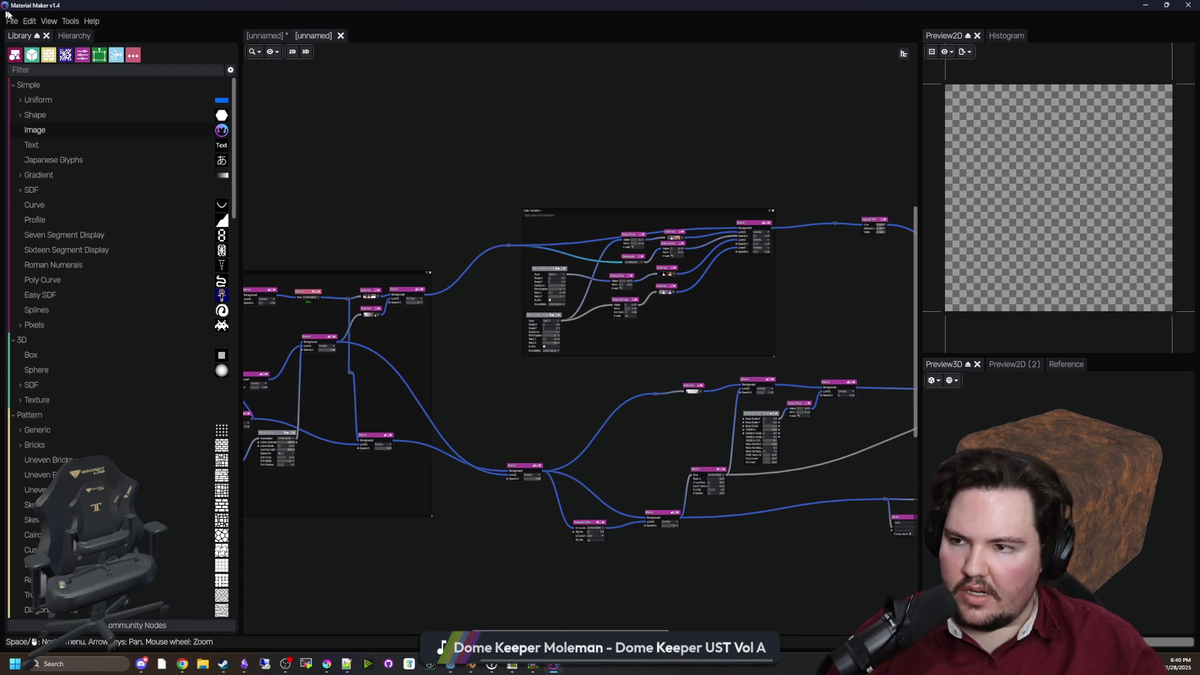
Load the Stylized Rock Cliff material from the online library into a third project tab
{"action": "left_click", "coordinate": [73, 35]}
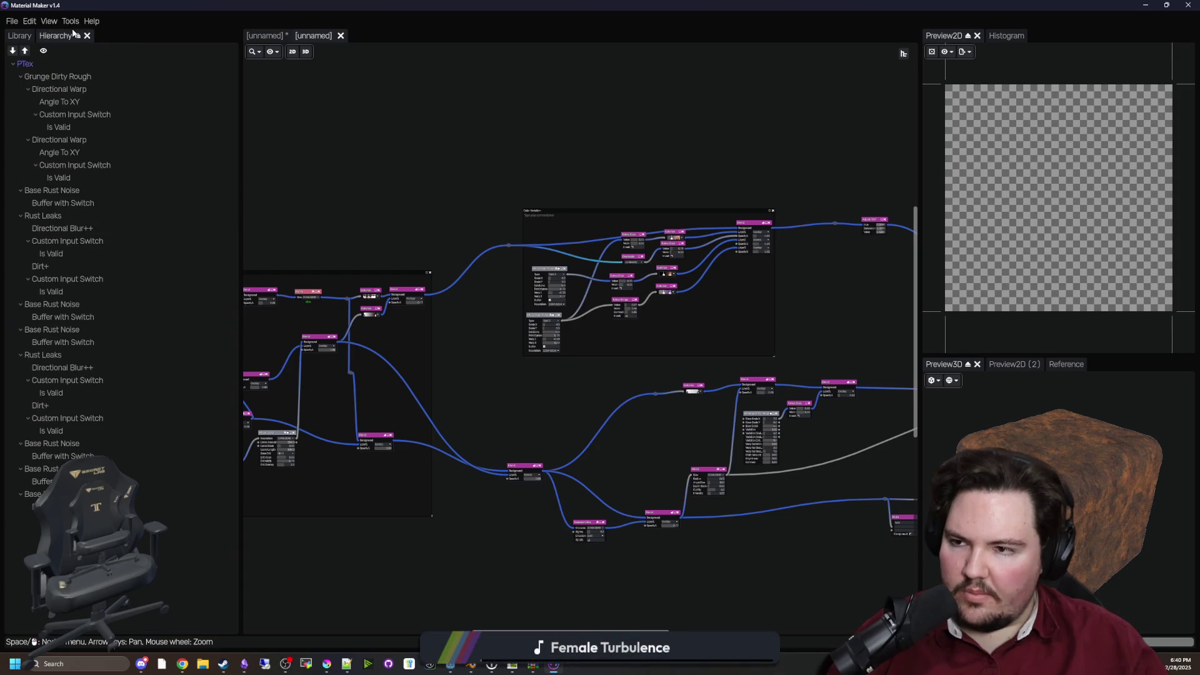
{"action": "left_click", "coordinate": [10, 35]}
{"action": "left_click", "coordinate": [9, 23]}
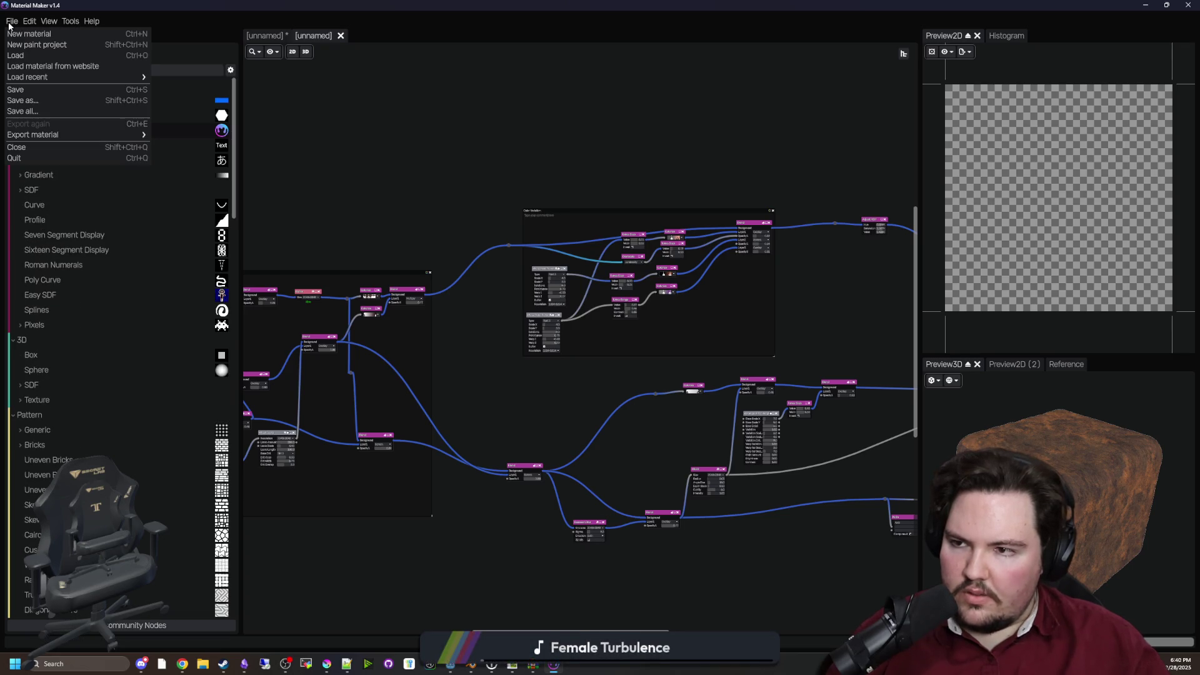
{"action": "left_click", "coordinate": [81, 66]}
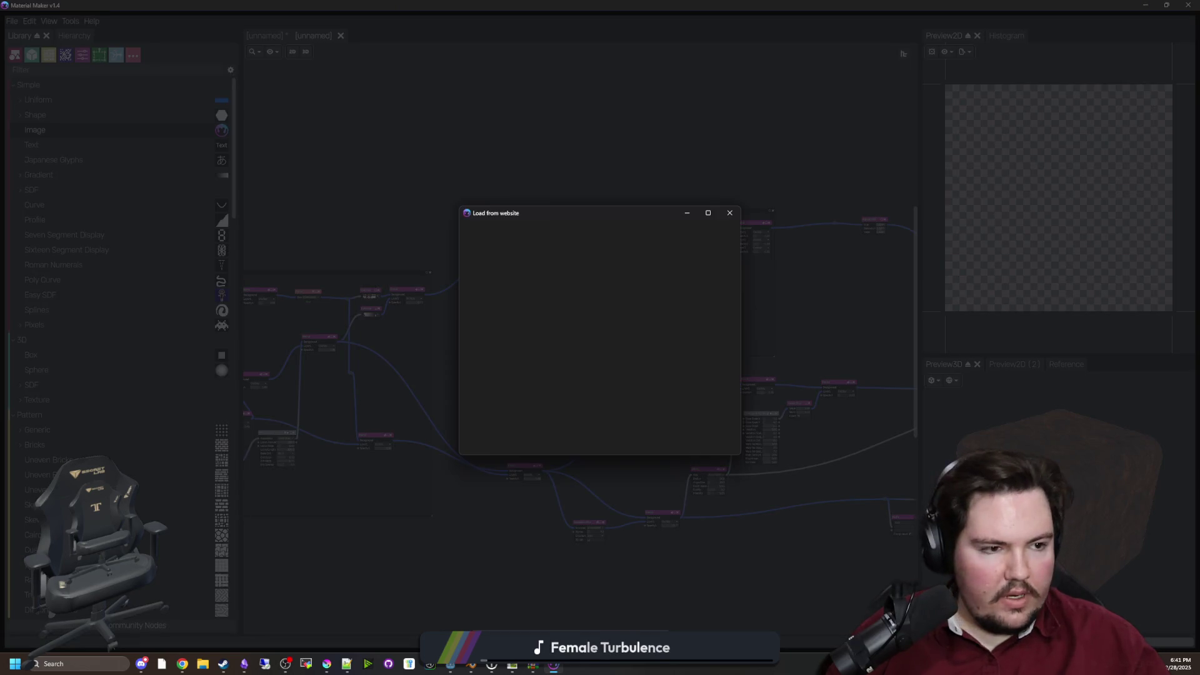
{"action": "scroll", "coordinate": [627, 380], "scroll_direction": "down", "scroll_amount": 1}
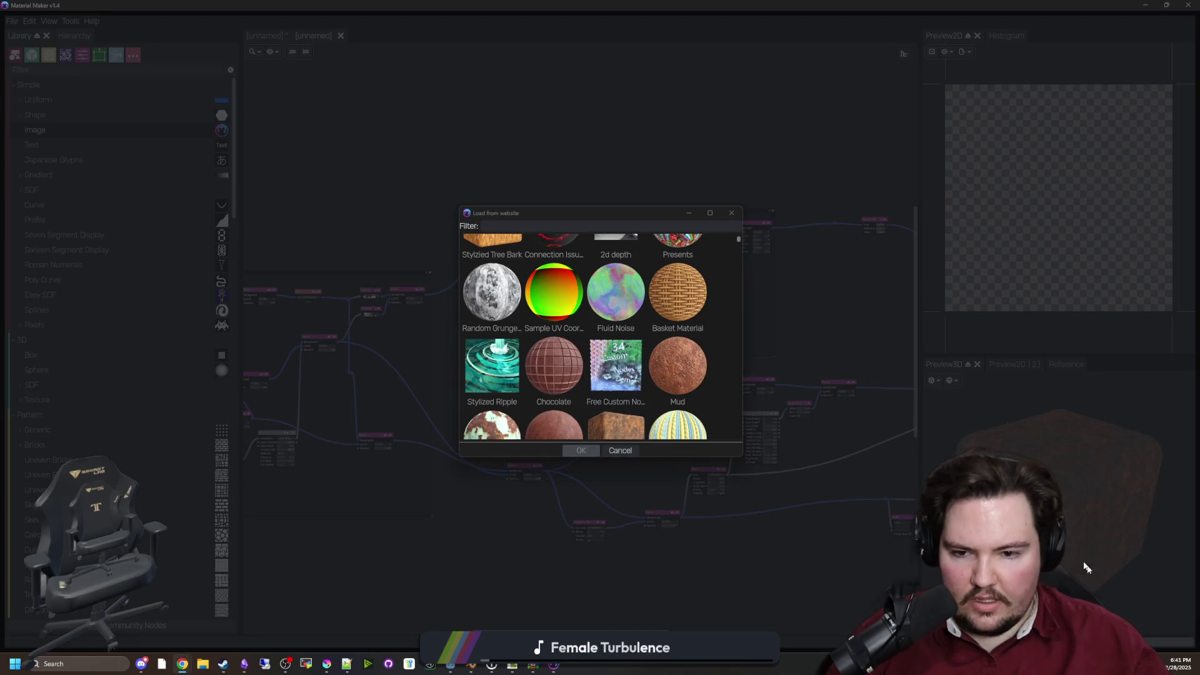
{"action": "scroll", "coordinate": [547, 357], "scroll_direction": "down", "scroll_amount": 3}
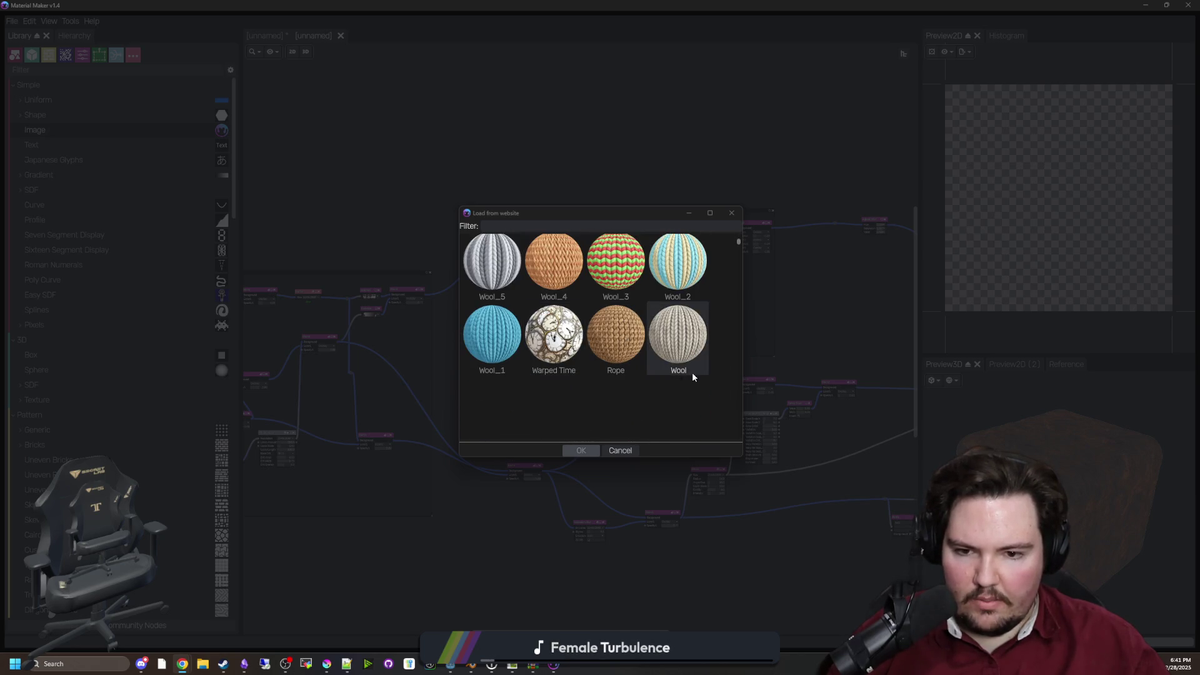
{"action": "scroll", "coordinate": [692, 373], "scroll_direction": "down", "scroll_amount": 1}
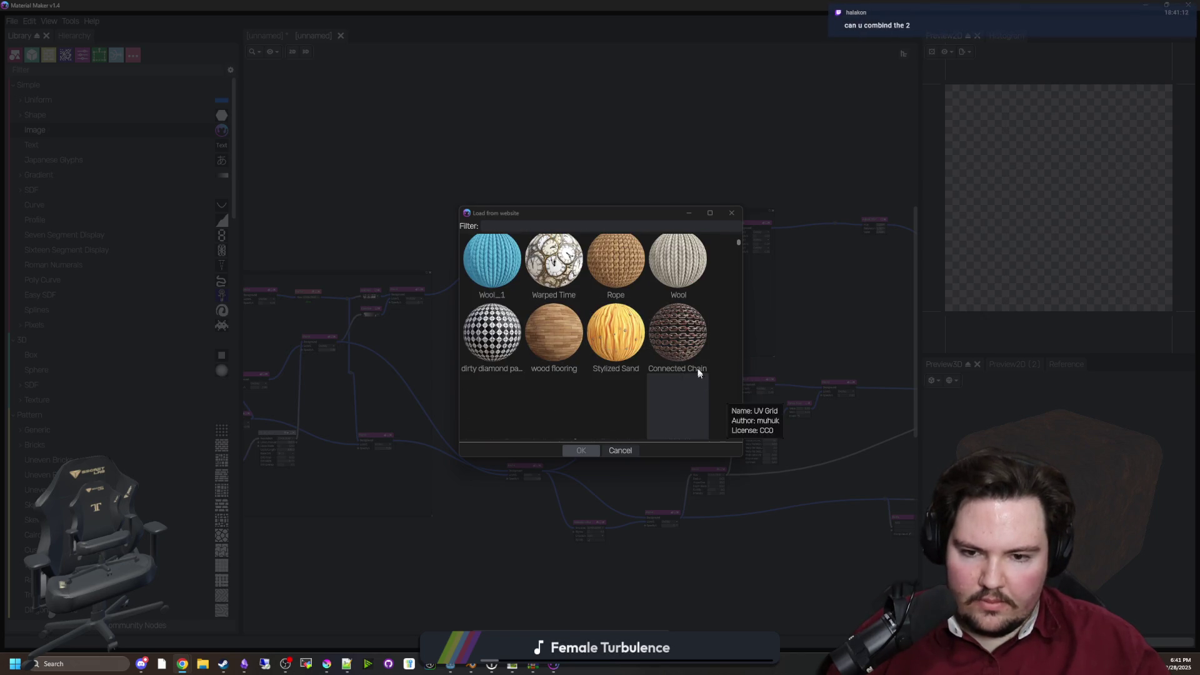
{"action": "scroll", "coordinate": [695, 361], "scroll_direction": "down", "scroll_amount": 1}
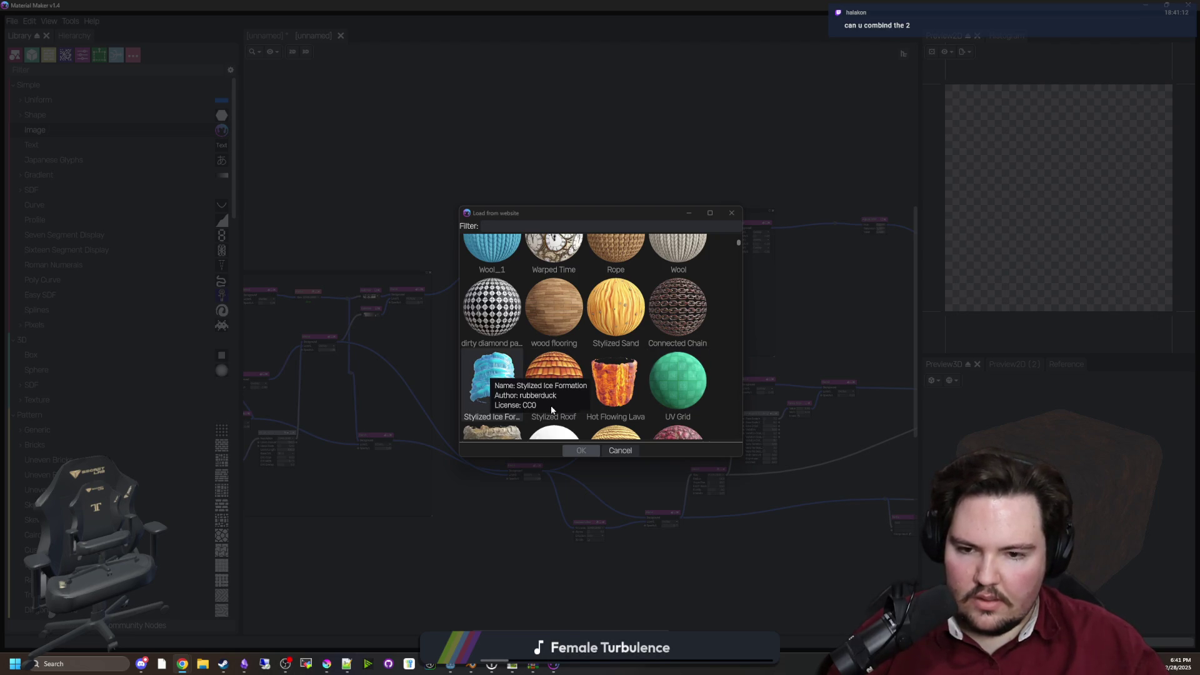
{"action": "scroll", "coordinate": [551, 410], "scroll_direction": "down", "scroll_amount": 2}
{"action": "scroll", "coordinate": [503, 375], "scroll_direction": "down", "scroll_amount": 1}
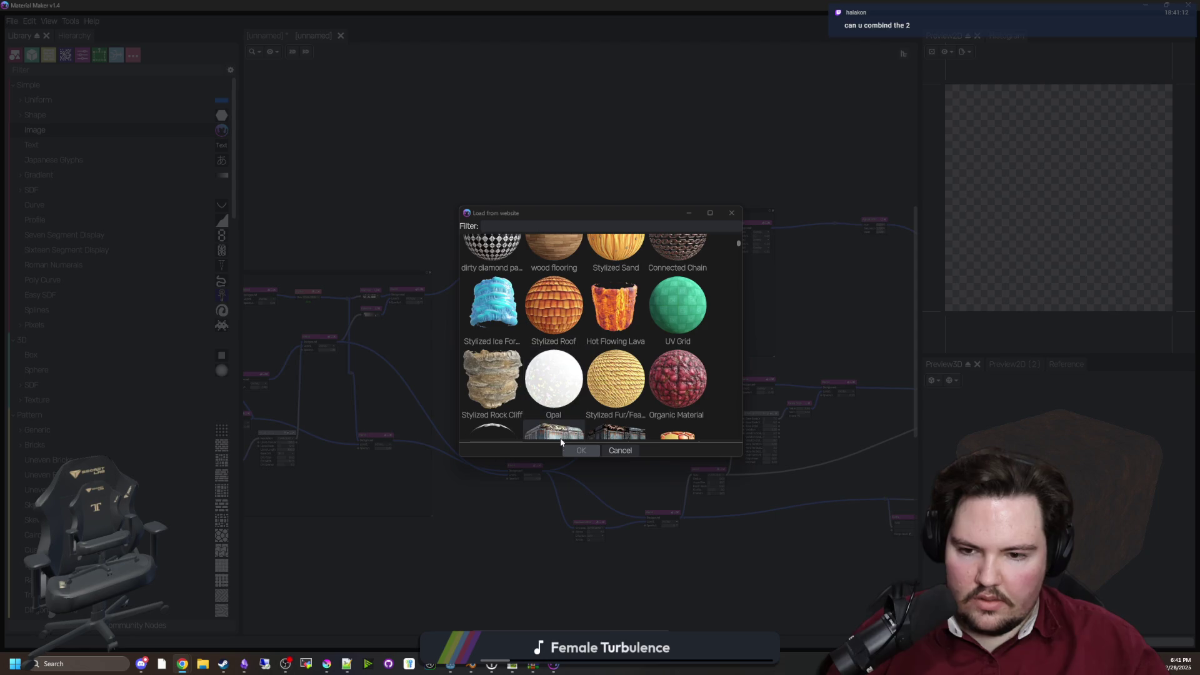
{"action": "left_click", "coordinate": [505, 386]}
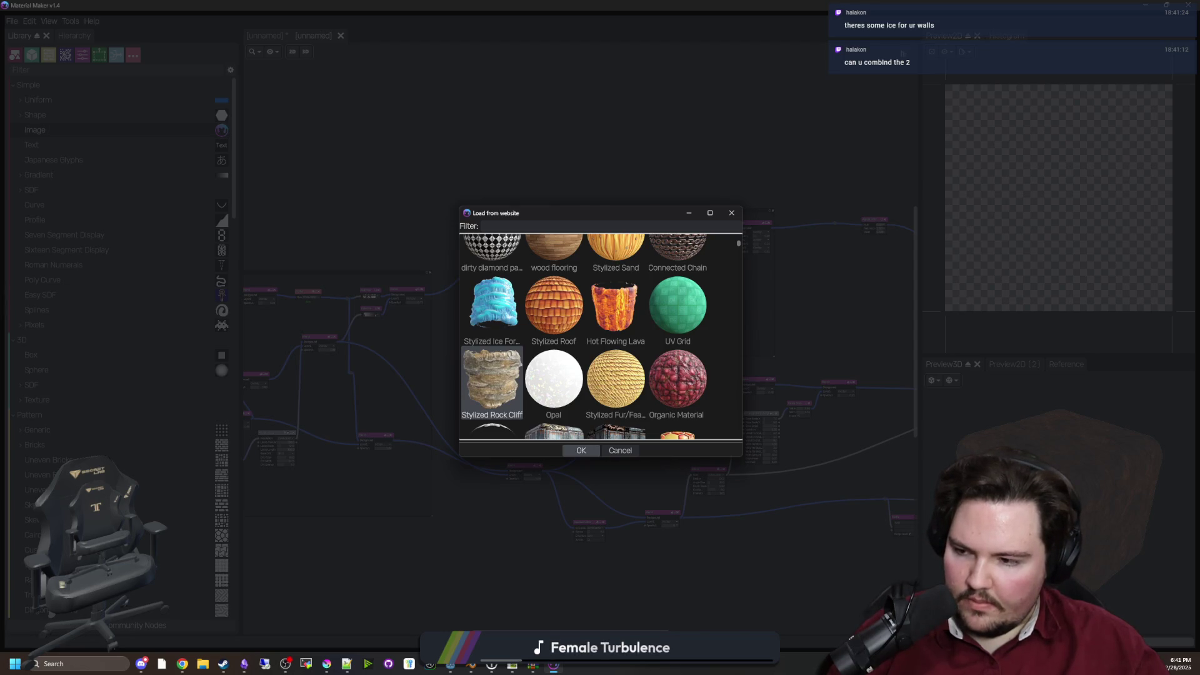
{"action": "left_click", "coordinate": [581, 450]}
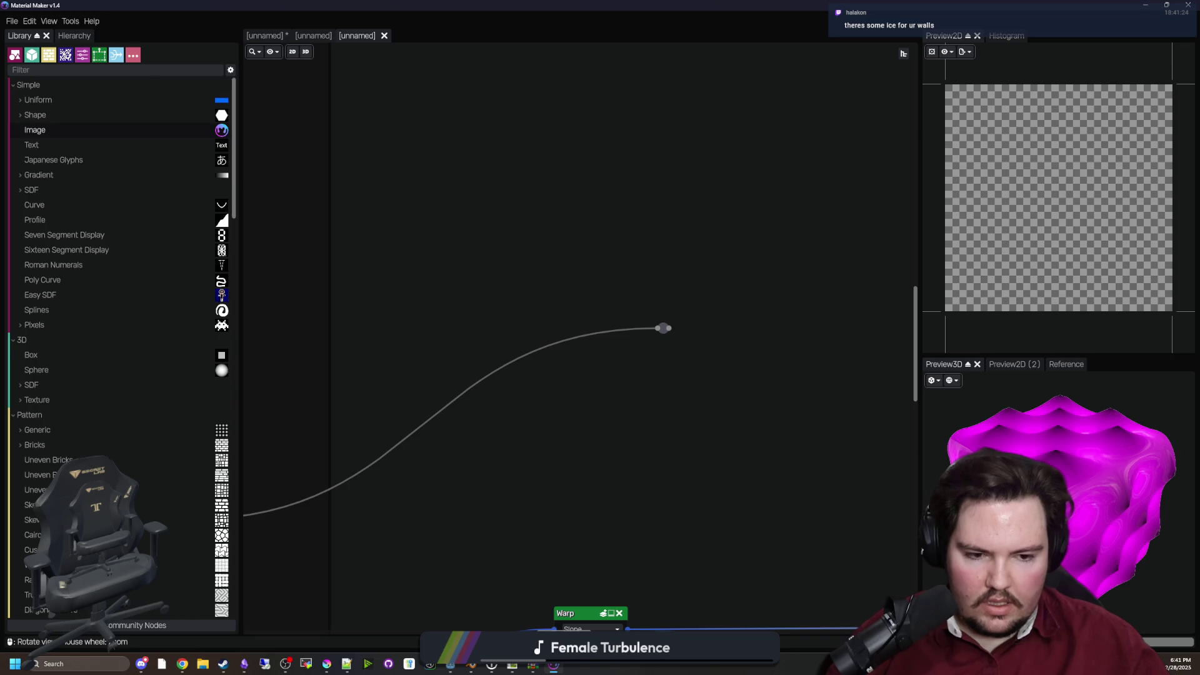
Pan across the rock graph past the Warp, Tones and Grunge nodes to the Static PBR Displacement node
{"action": "scroll", "coordinate": [692, 313], "scroll_direction": "down", "scroll_amount": 3}
{"action": "scroll", "coordinate": [557, 282], "scroll_direction": "down", "scroll_amount": 5}
{"action": "left_click_drag", "start_coordinate": [644, 292], "coordinate": [408, 236]}
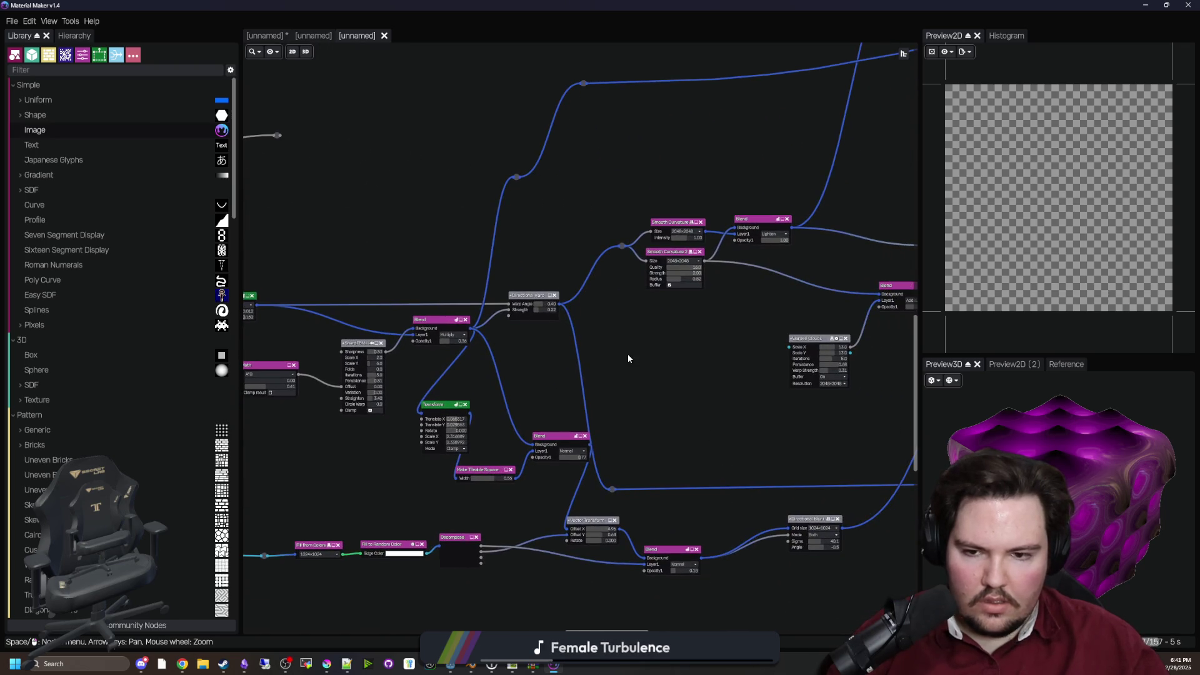
{"action": "scroll", "coordinate": [628, 355], "scroll_direction": "up", "scroll_amount": 3}
{"action": "left_click_drag", "start_coordinate": [702, 334], "coordinate": [332, 399]}
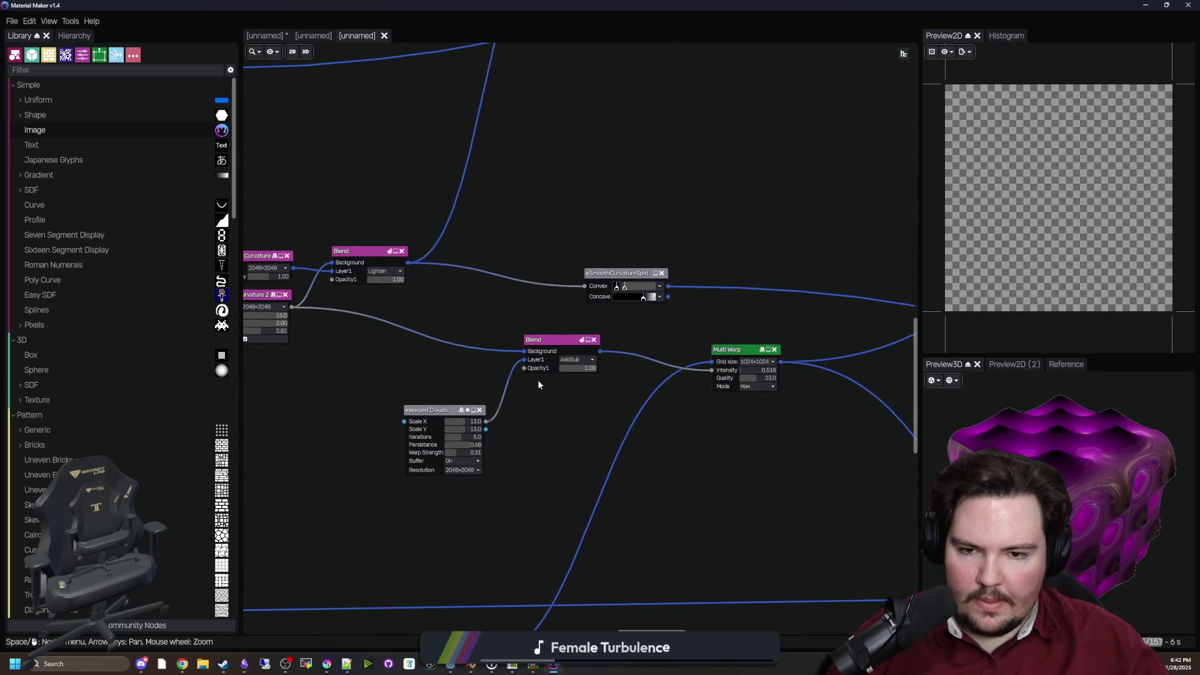
{"action": "scroll", "coordinate": [745, 311], "scroll_direction": "up", "scroll_amount": 1}
{"action": "mouse_move", "coordinate": [744, 311]}
{"action": "left_mouse_down"}
{"action": "mouse_move", "coordinate": [418, 324]}
{"action": "mouse_move", "coordinate": [394, 213]}
{"action": "left_mouse_up"}
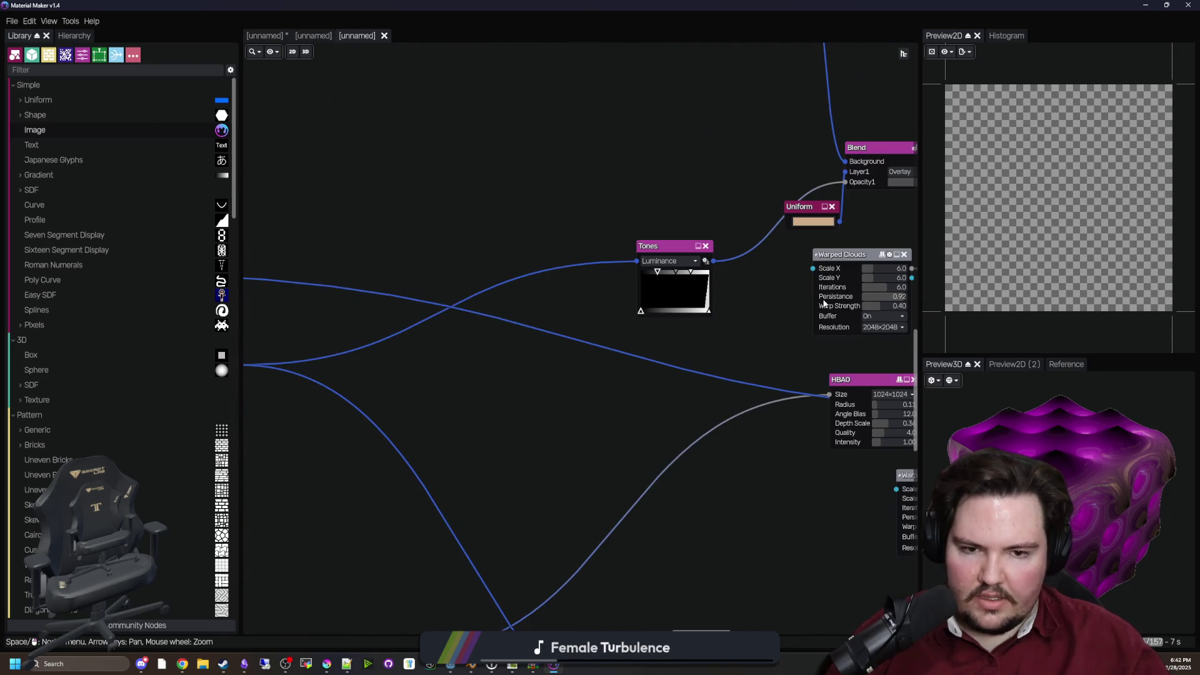
{"action": "scroll", "coordinate": [738, 323], "scroll_direction": "down", "scroll_amount": 3}
{"action": "left_click_drag", "start_coordinate": [656, 275], "coordinate": [388, 214]}
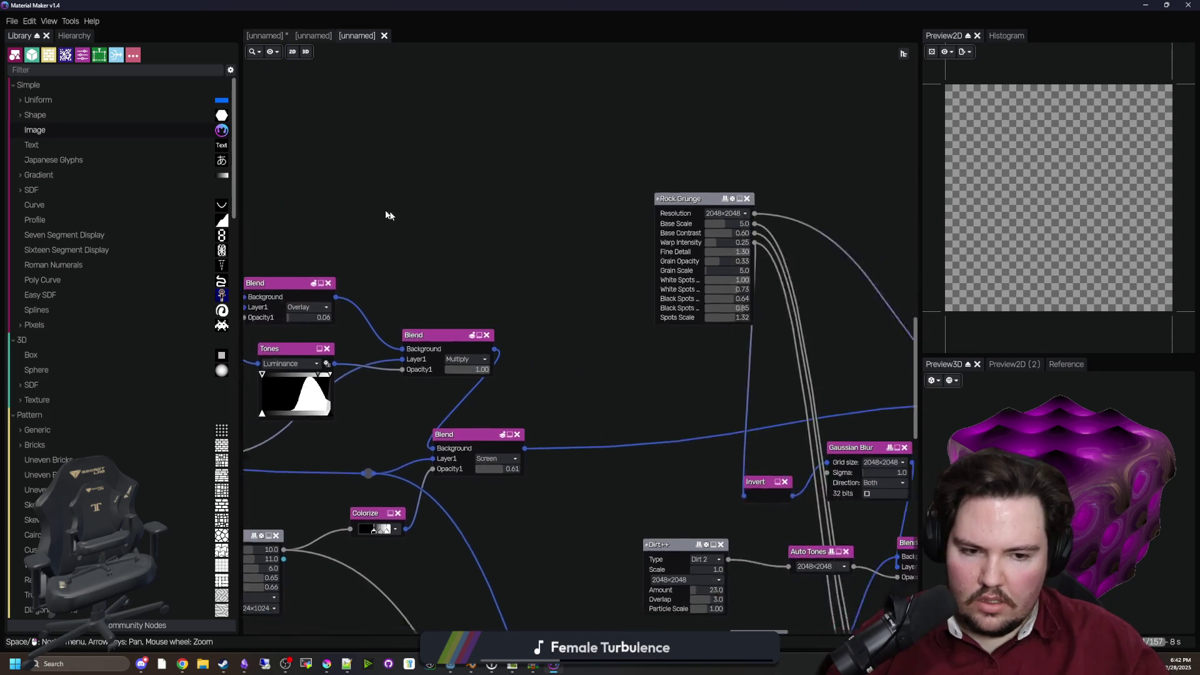
{"action": "scroll", "coordinate": [329, 194], "scroll_direction": "up", "scroll_amount": 2}
{"action": "scroll", "coordinate": [560, 317], "scroll_direction": "down", "scroll_amount": 2}
{"action": "mouse_move", "coordinate": [736, 257]}
{"action": "left_mouse_down"}
{"action": "mouse_move", "coordinate": [394, 166]}
{"action": "mouse_move", "coordinate": [331, 179]}
{"action": "left_mouse_up"}
{"action": "left_click_drag", "start_coordinate": [777, 269], "coordinate": [624, 249]}
Set the displacement Depth to 1.00, then restore the window so Godot shows behind
{"action": "scroll", "coordinate": [698, 455], "scroll_direction": "up", "scroll_amount": 5}
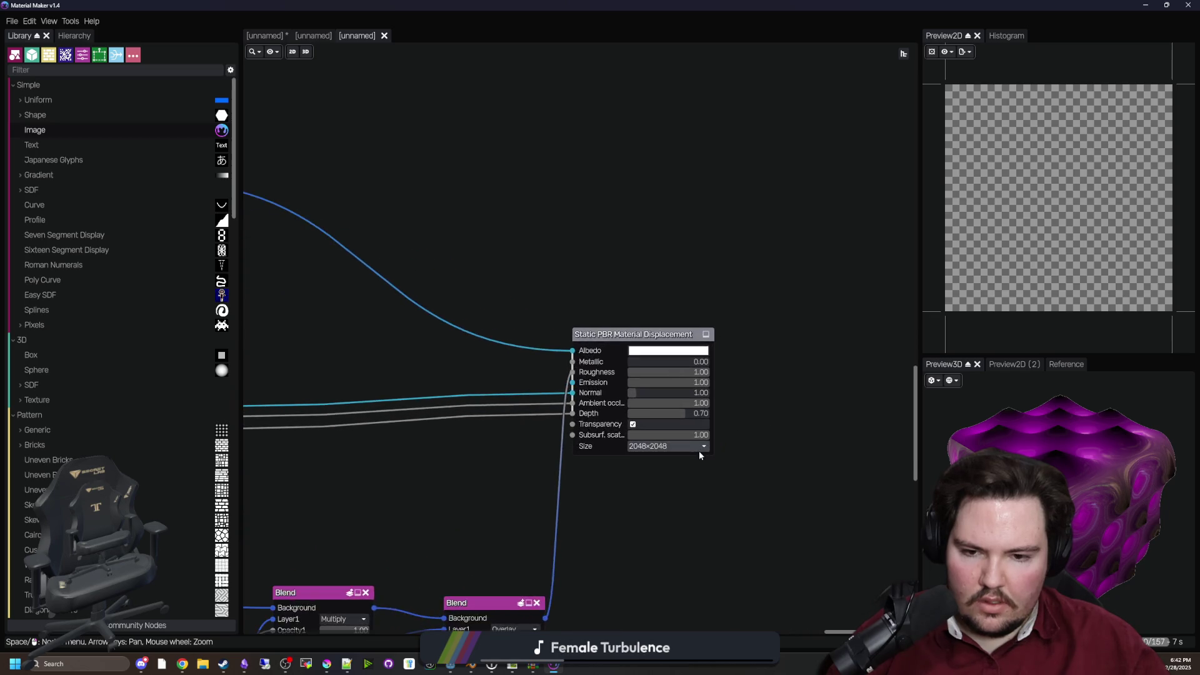
{"action": "scroll", "coordinate": [698, 452], "scroll_direction": "up", "scroll_amount": 1}
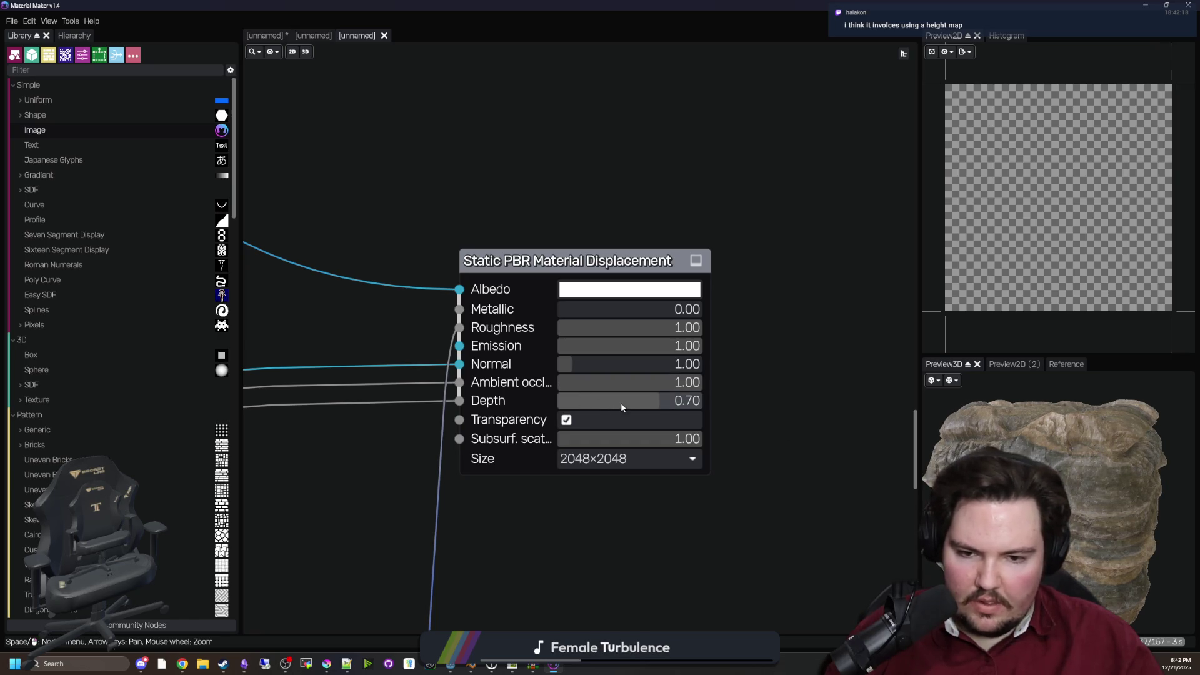
{"action": "scroll", "coordinate": [620, 403], "scroll_direction": "down", "scroll_amount": 1}
{"action": "mouse_move", "coordinate": [620, 404]}
{"action": "left_mouse_down"}
{"action": "mouse_move", "coordinate": [559, 403]}
{"action": "mouse_move", "coordinate": [700, 403]}
{"action": "left_mouse_up"}
{"action": "scroll", "coordinate": [433, 493], "scroll_direction": "down", "scroll_amount": 2}
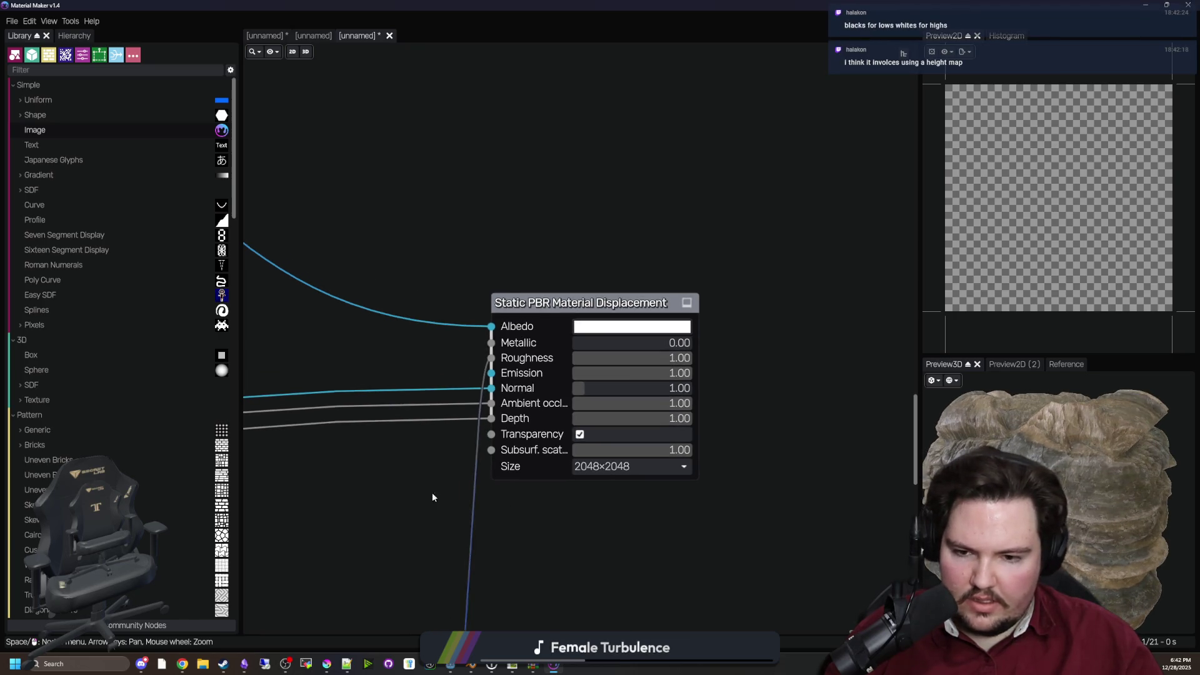
{"action": "scroll", "coordinate": [722, 395], "scroll_direction": "up", "scroll_amount": 1}
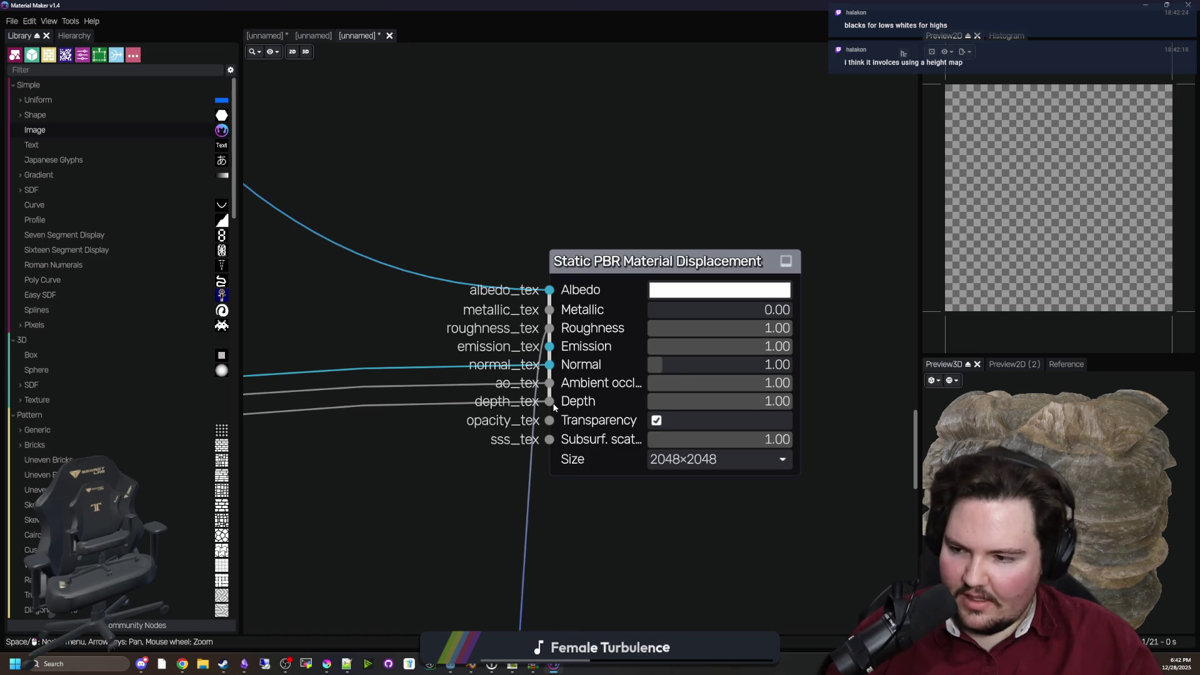
{"action": "double_click", "coordinate": [625, 9]}
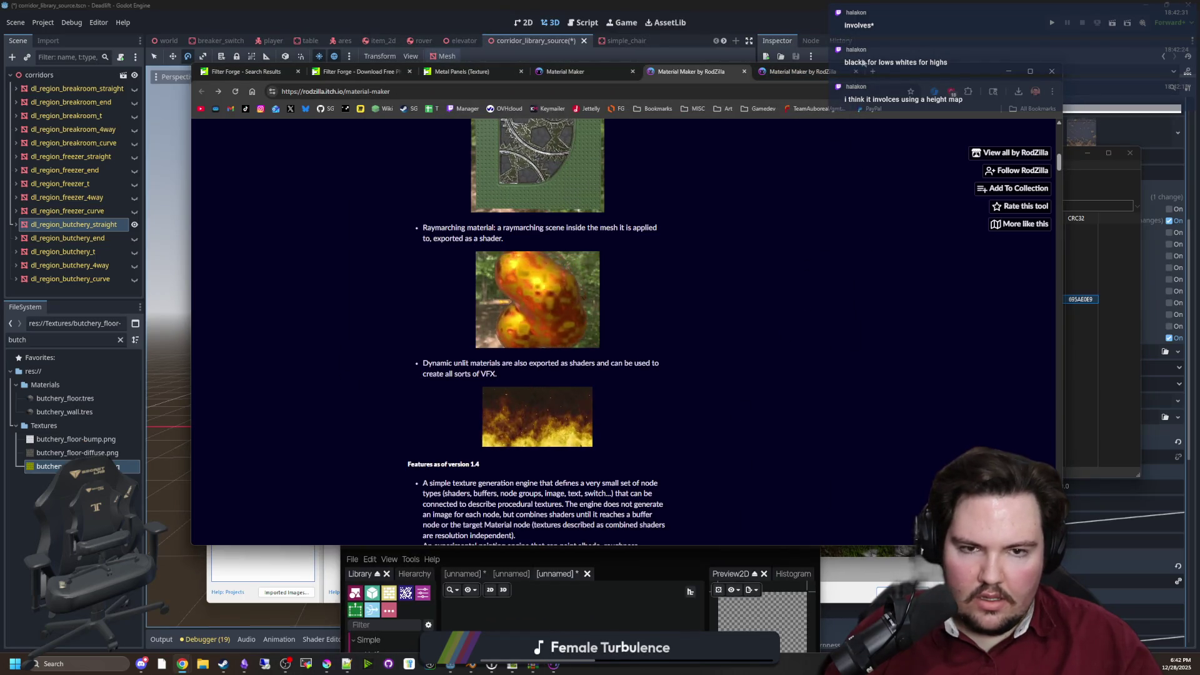
Minimize the browser, Filter Forge and archive windows to uncover Godot's corridor view
{"action": "left_click", "coordinate": [1009, 71]}
{"action": "left_click", "coordinate": [629, 257]}
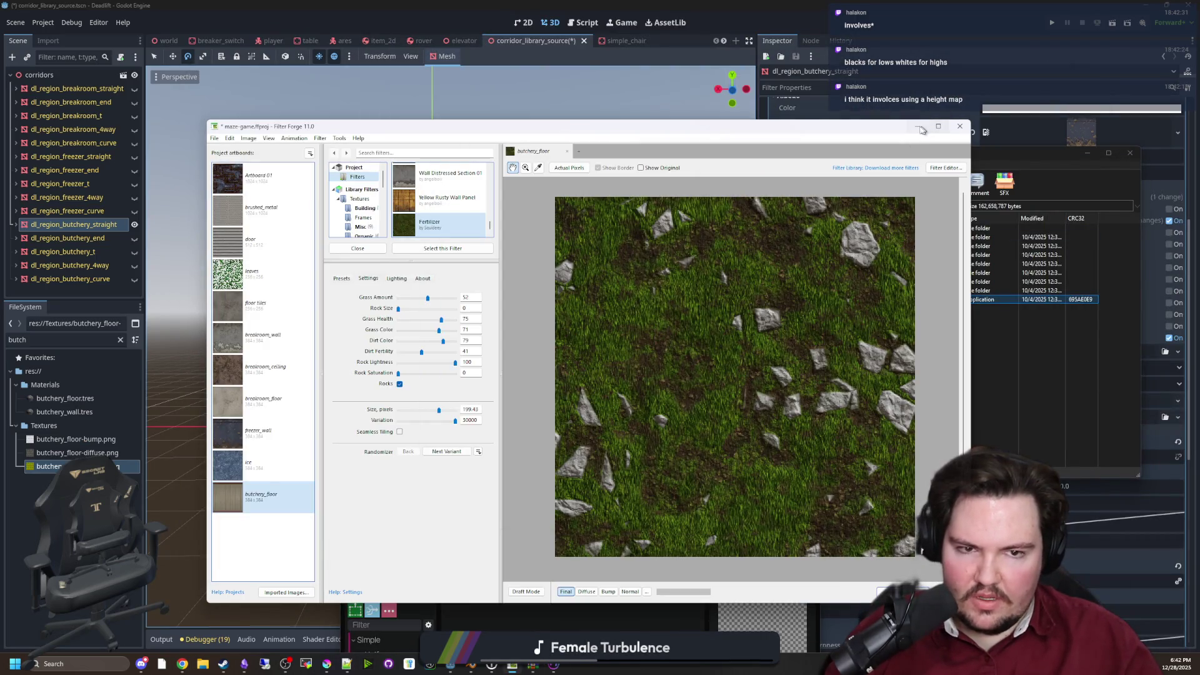
{"action": "left_click", "coordinate": [920, 127]}
{"action": "left_click", "coordinate": [1087, 152]}
{"action": "mouse_move", "coordinate": [681, 391]}
{"action": "left_mouse_down"}
{"action": "mouse_move", "coordinate": [759, 319]}
{"action": "mouse_move", "coordinate": [717, 320]}
{"action": "mouse_move", "coordinate": [706, 344]}
{"action": "mouse_move", "coordinate": [725, 300]}
{"action": "left_mouse_up"}
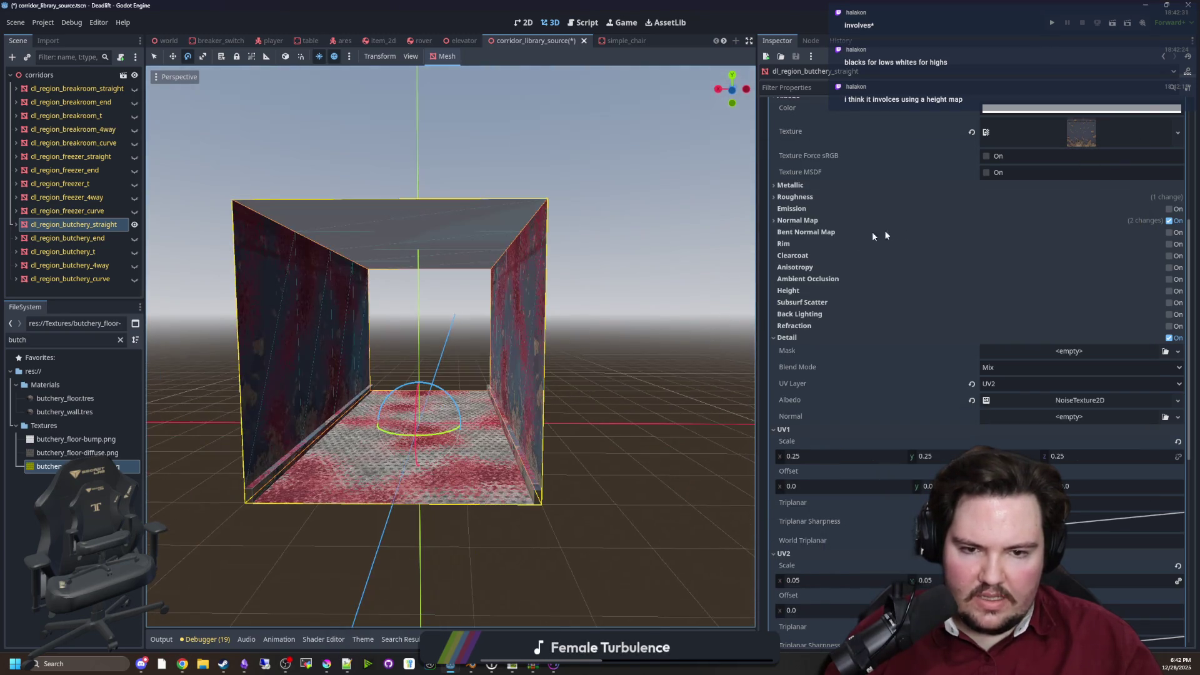
{"action": "scroll", "coordinate": [872, 231], "scroll_direction": "up", "scroll_amount": 5}
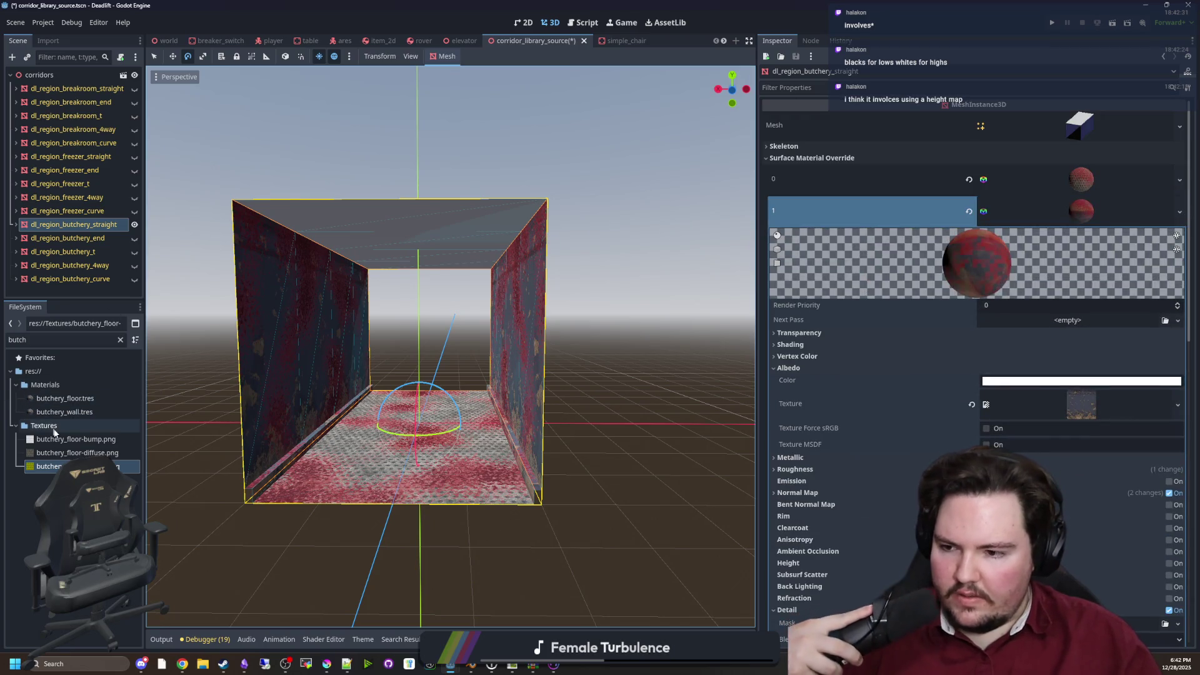
Create and save a new ORMMaterial3D resource in the Materials folder
{"action": "left_click", "coordinate": [43, 426]}
{"action": "right_click", "coordinate": [59, 383]}
{"action": "mouse_move", "coordinate": [156, 388]}
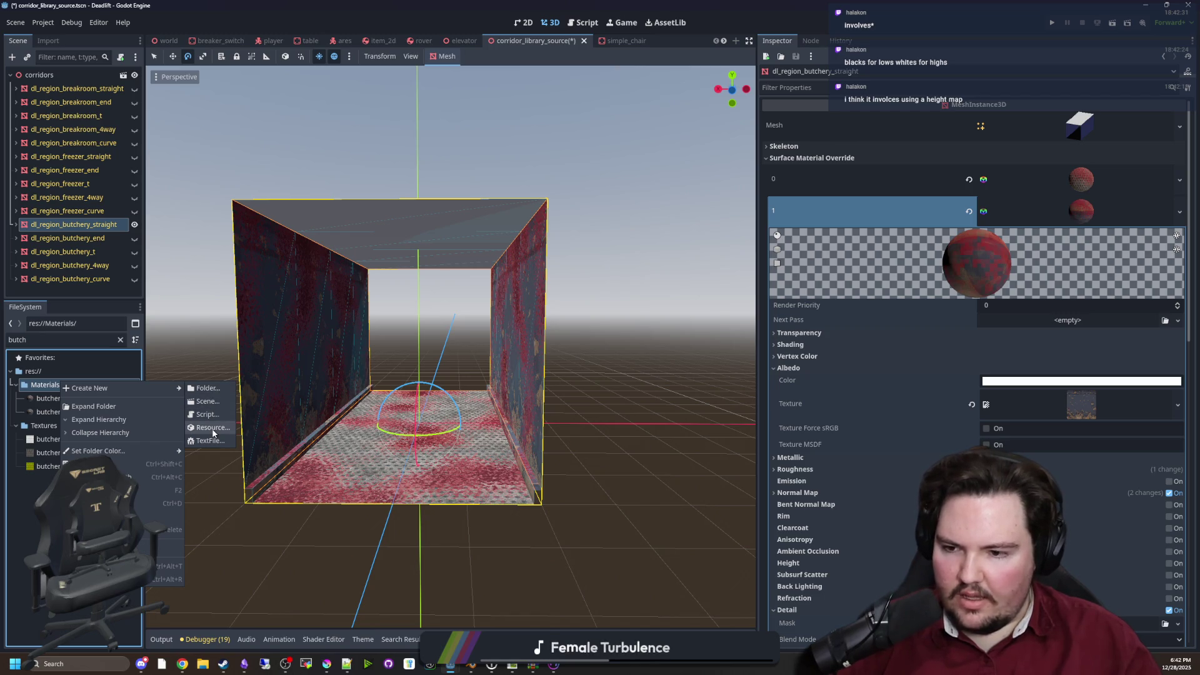
{"action": "left_click", "coordinate": [212, 427]}
{"action": "type", "text": "orm"}
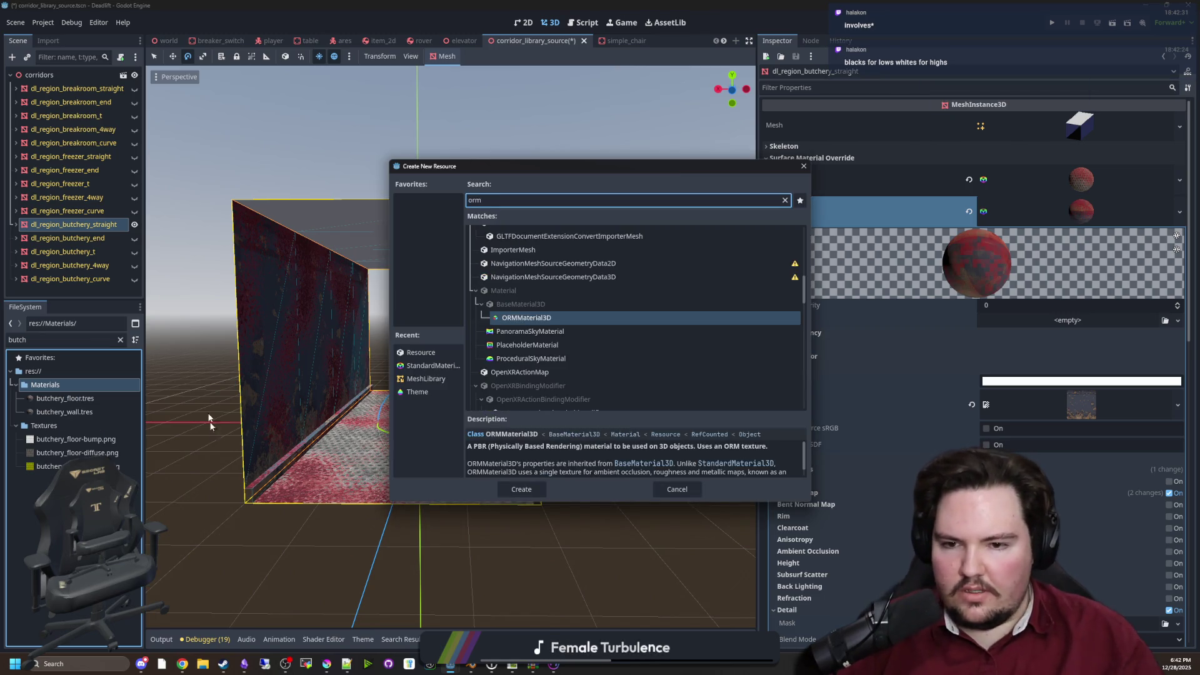
{"action": "double_click", "coordinate": [550, 318]}
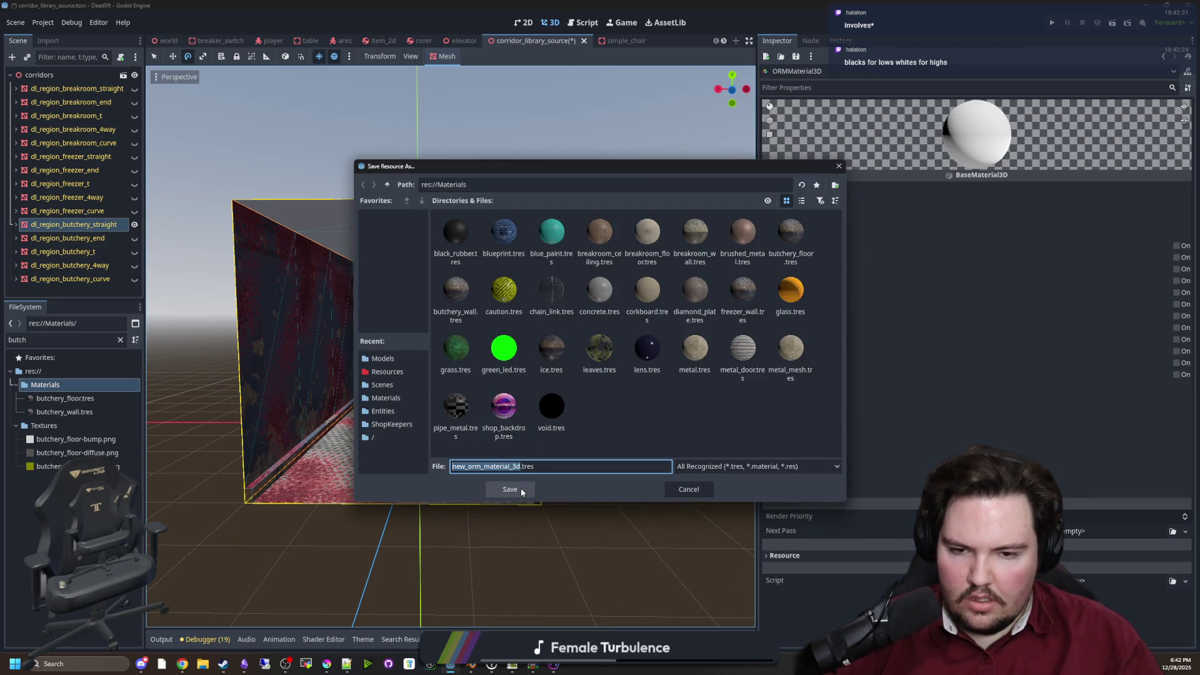
{"action": "left_click", "coordinate": [520, 489]}
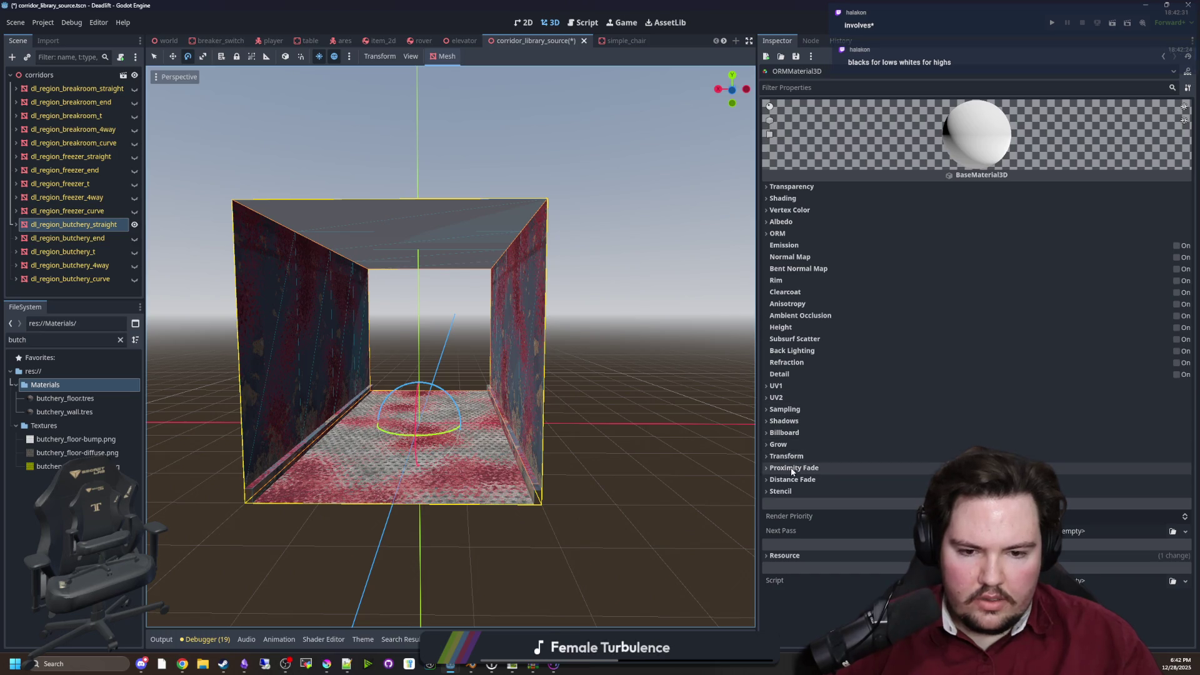
Inspect the new material's ORM, Vertex Color and Transparency sections in the Inspector
{"action": "left_click", "coordinate": [802, 232]}
{"action": "left_click", "coordinate": [804, 234]}
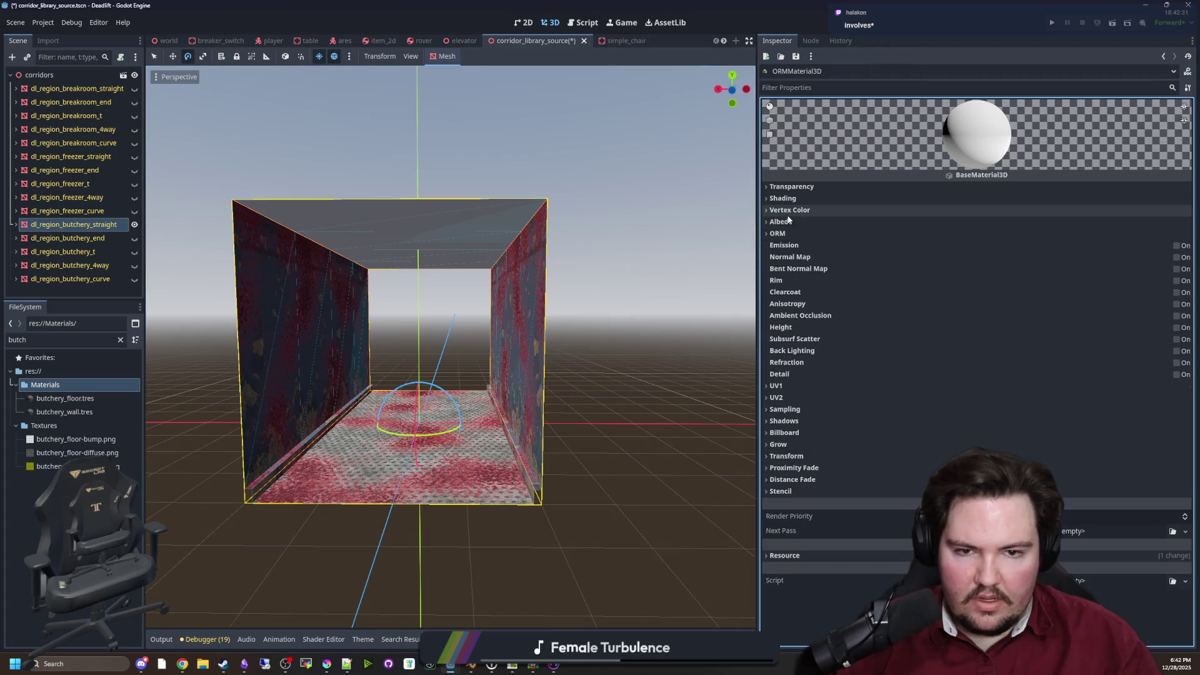
{"action": "left_click", "coordinate": [805, 212]}
{"action": "left_click", "coordinate": [806, 210]}
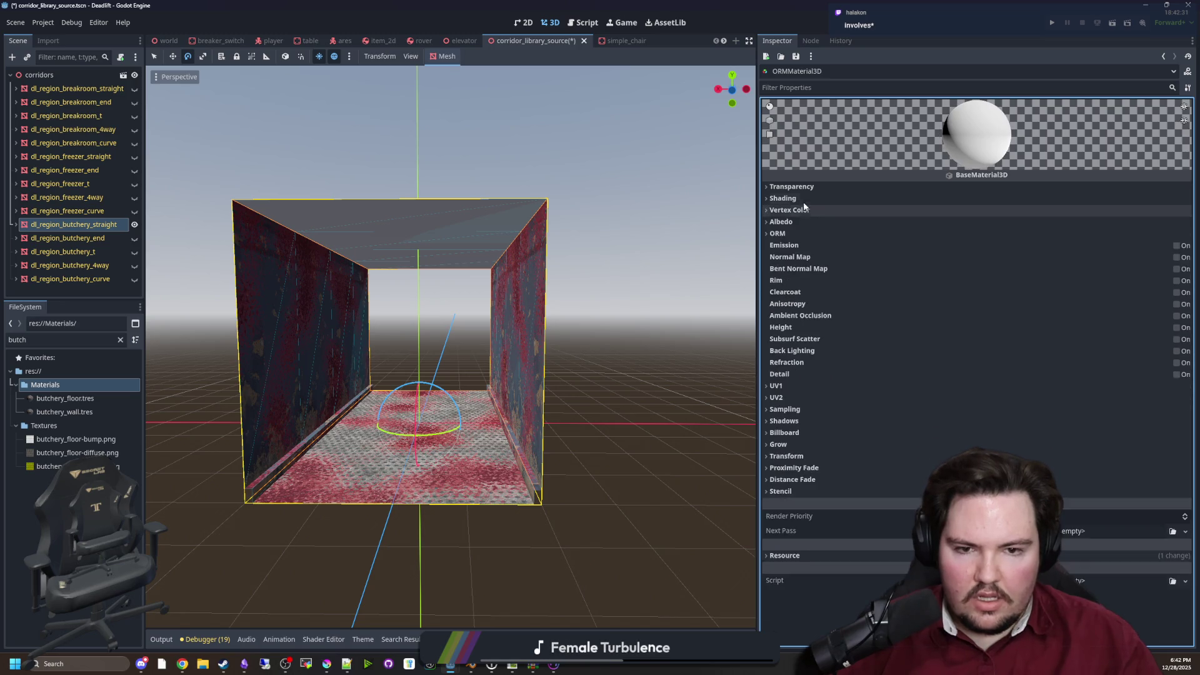
{"action": "left_click", "coordinate": [805, 198]}
{"action": "left_click", "coordinate": [804, 197]}
{"action": "left_click", "coordinate": [810, 187]}
{"action": "left_click", "coordinate": [810, 188]}
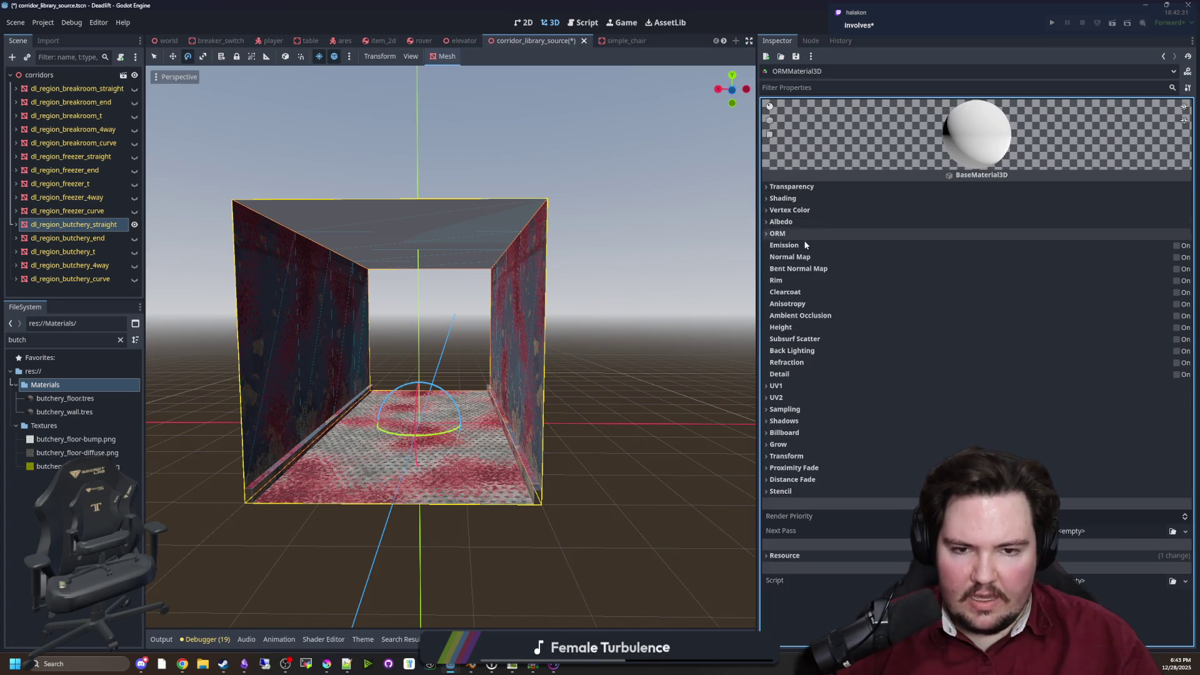
{"action": "left_click", "coordinate": [786, 234]}
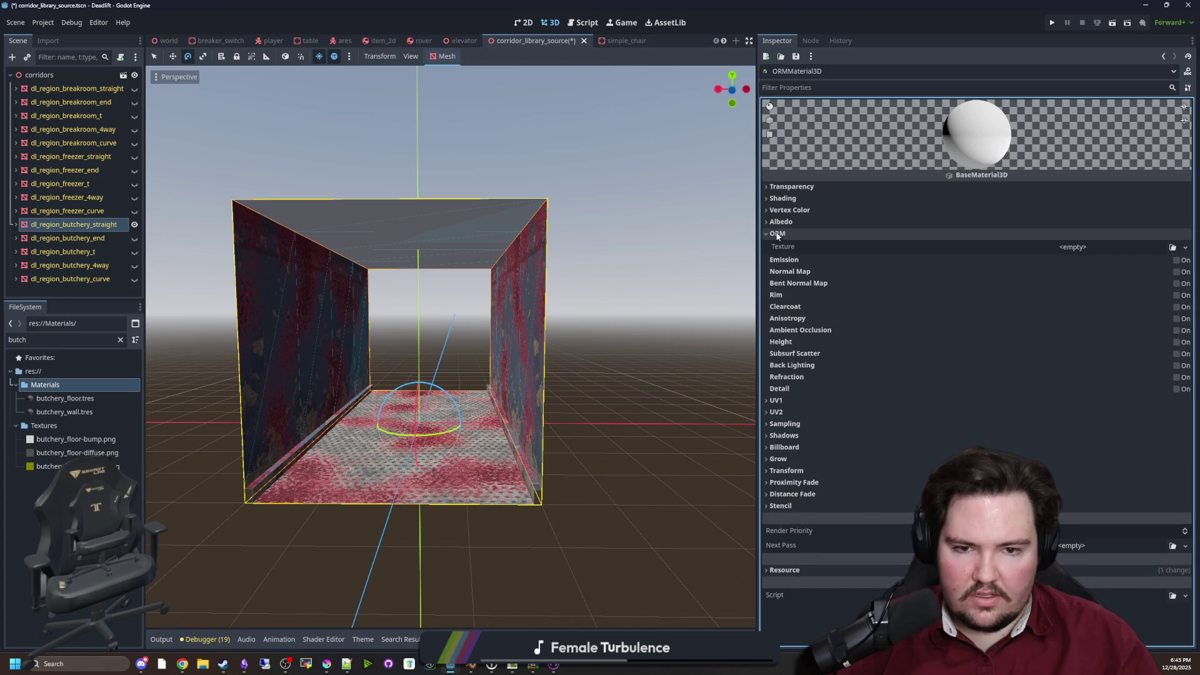
{"action": "left_click", "coordinate": [782, 235]}
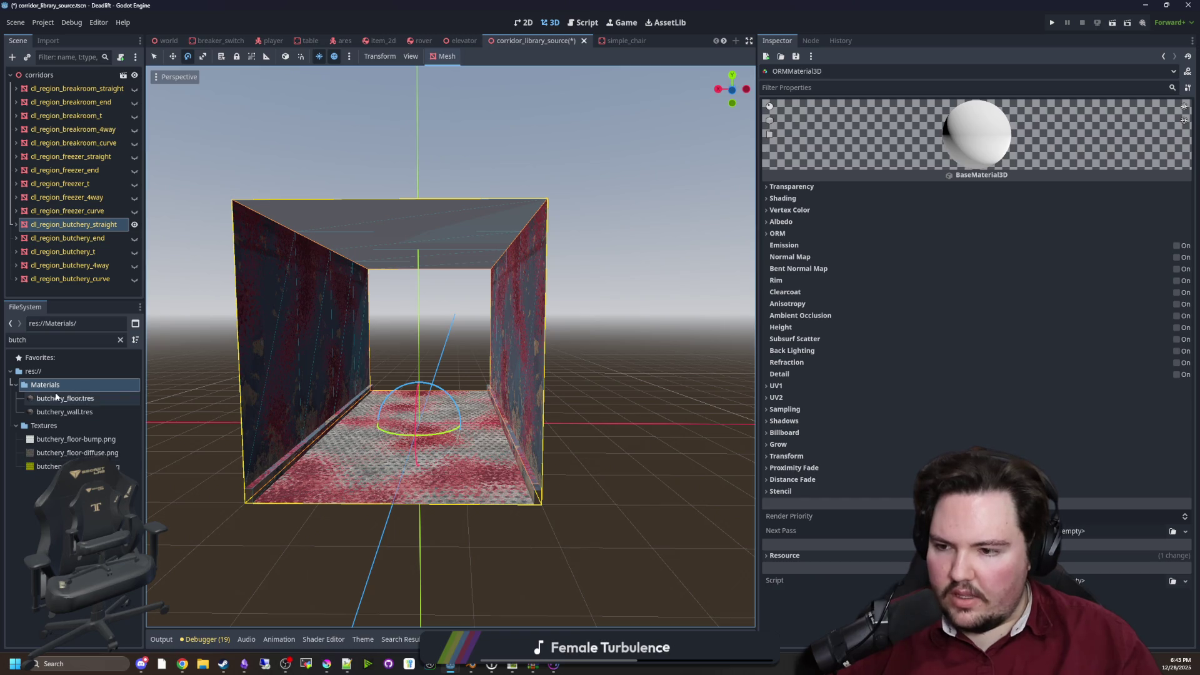
Filter files by 'orm', delete new_orm_material_3d.tres, and bring Material Maker back maximized
{"action": "left_click", "coordinate": [121, 341]}
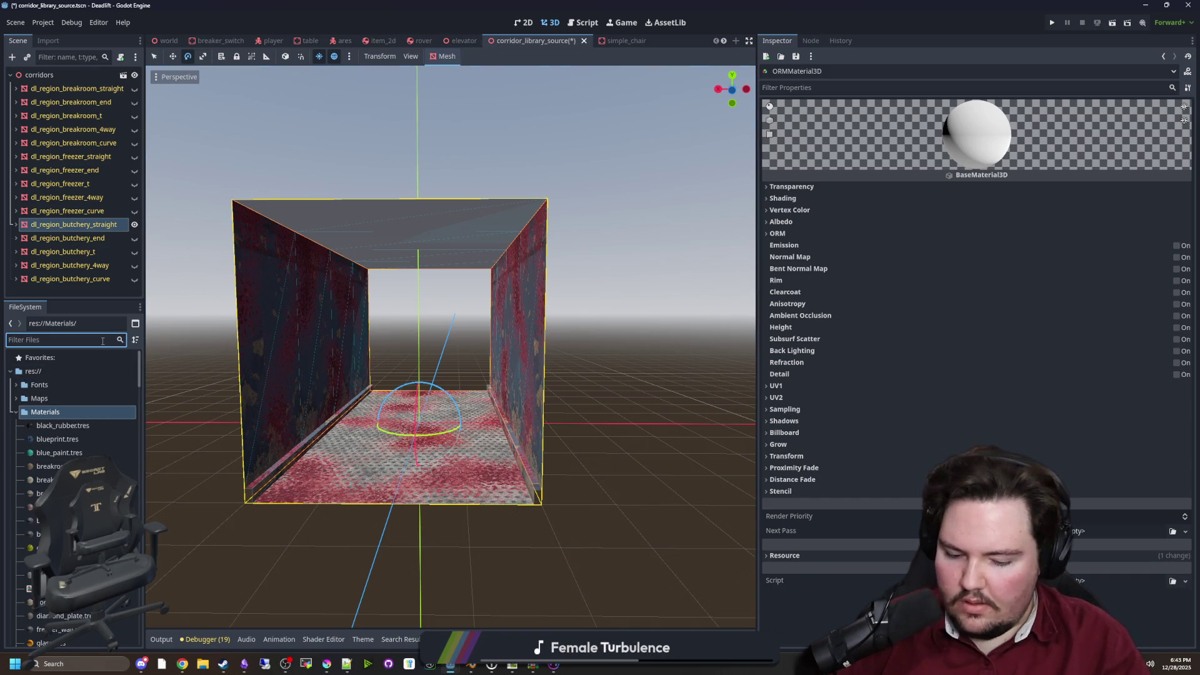
{"action": "type", "text": "orm"}
{"action": "right_click", "coordinate": [73, 398]}
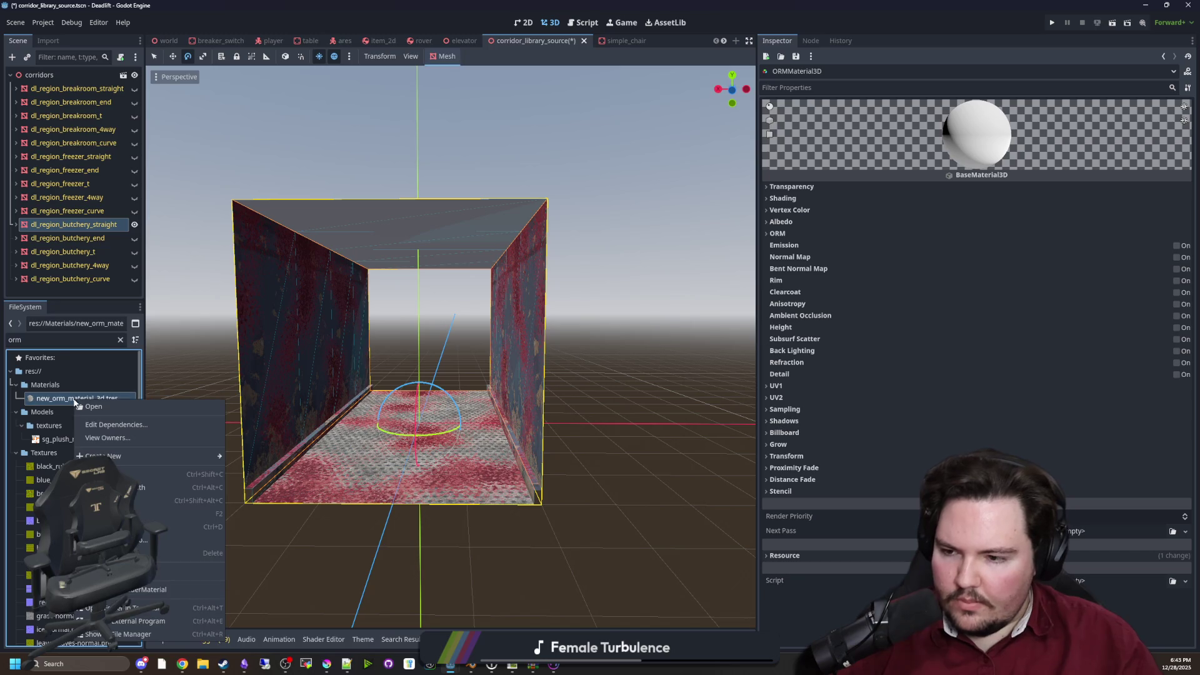
{"action": "left_click", "coordinate": [181, 553]}
{"action": "left_click", "coordinate": [529, 382]}
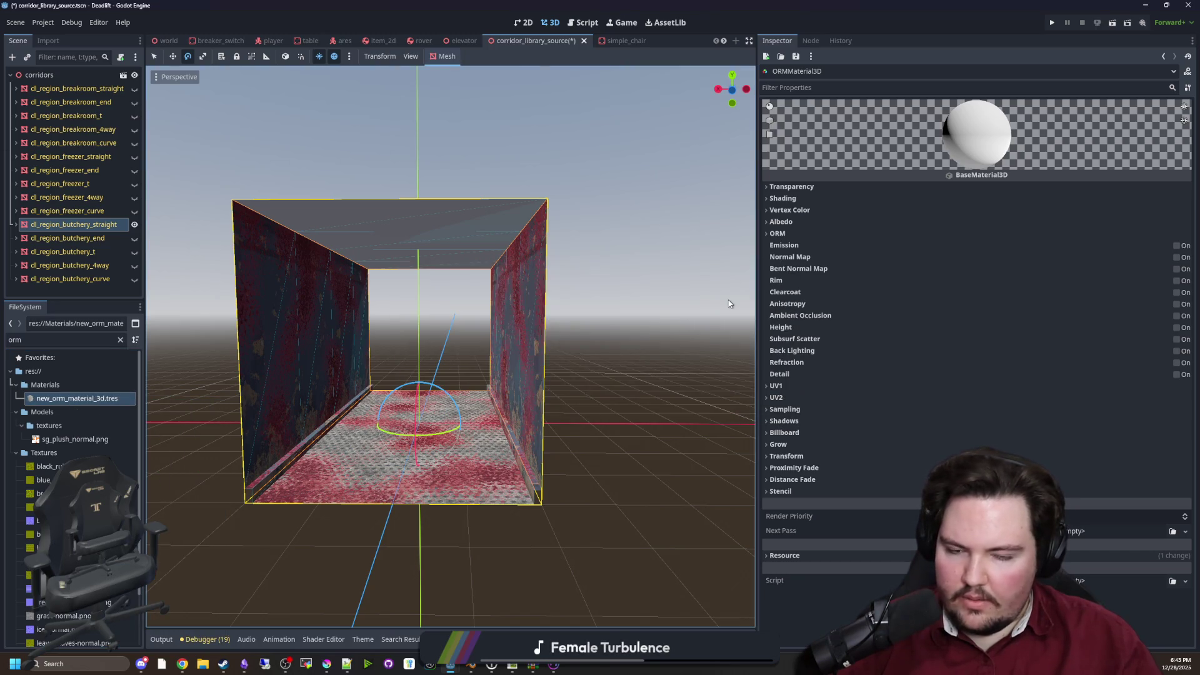
{"action": "left_click", "coordinate": [553, 664]}
{"action": "double_click", "coordinate": [605, 542]}
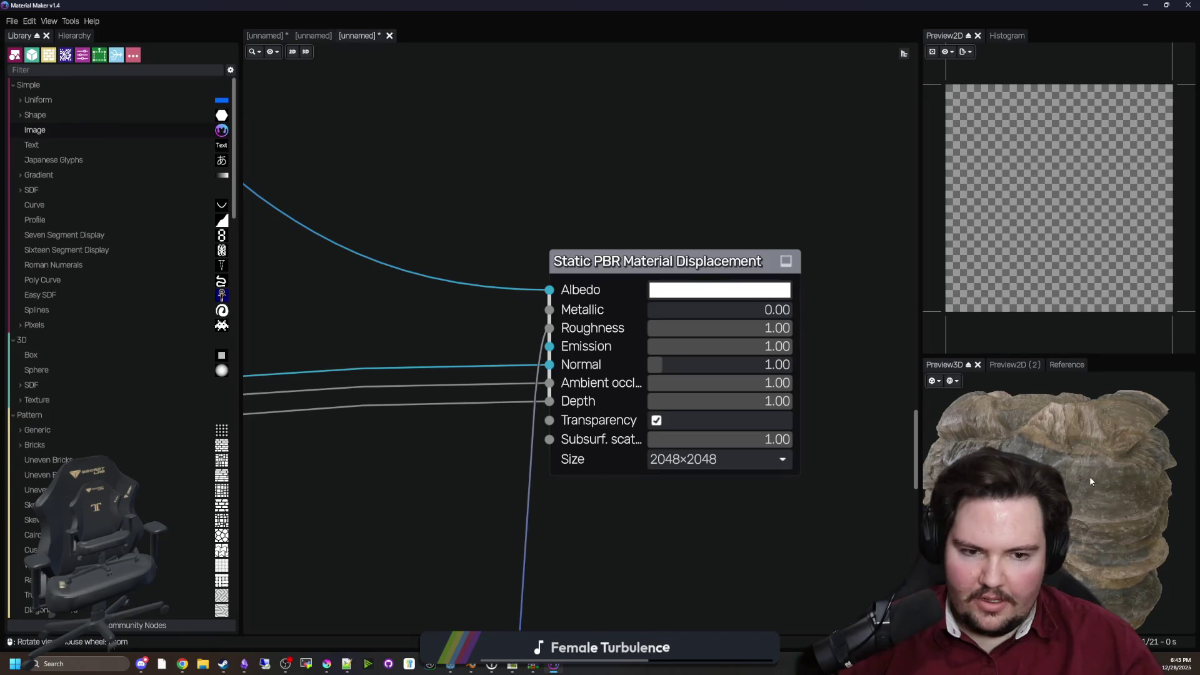
{"action": "scroll", "coordinate": [775, 417], "scroll_direction": "down", "scroll_amount": 1}
{"action": "scroll", "coordinate": [917, 437], "scroll_direction": "up", "scroll_amount": 3}
{"action": "scroll", "coordinate": [876, 448], "scroll_direction": "down", "scroll_amount": 5}
{"action": "scroll", "coordinate": [740, 402], "scroll_direction": "up", "scroll_amount": 5}
{"action": "scroll", "coordinate": [657, 370], "scroll_direction": "down", "scroll_amount": 2}
{"action": "mouse_move", "coordinate": [701, 5]}
{"action": "left_mouse_down"}
{"action": "mouse_move", "coordinate": [342, 494]}
{"action": "mouse_move", "coordinate": [526, 409]}
{"action": "left_mouse_up"}
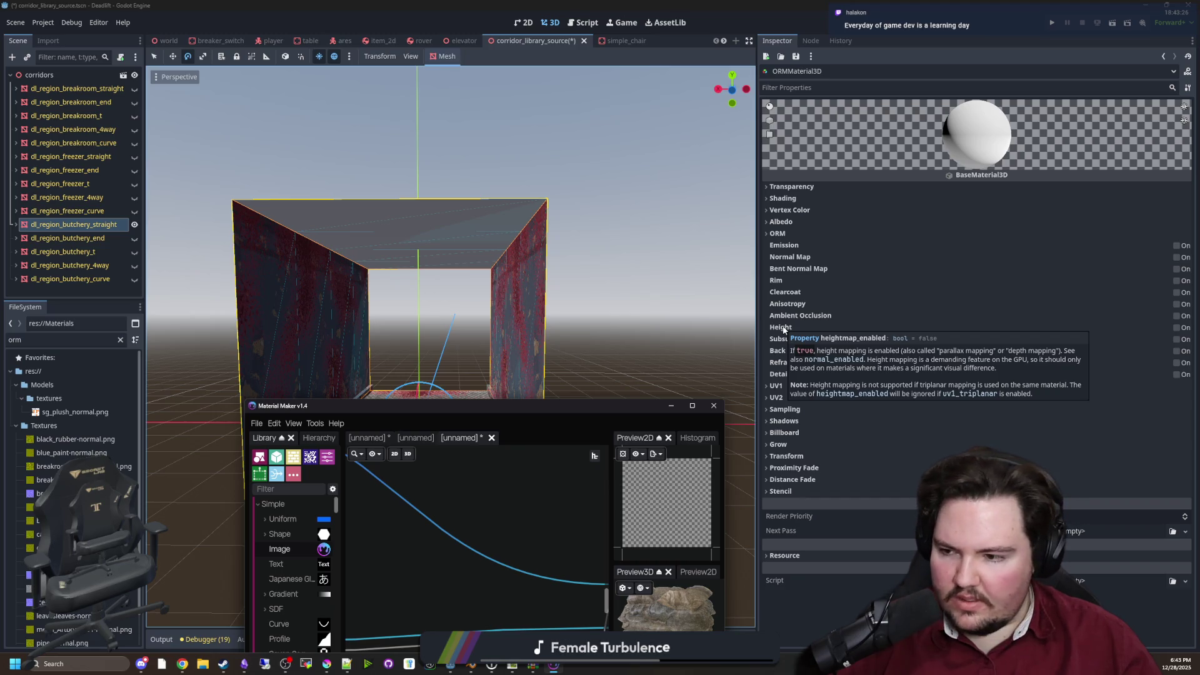
{"action": "left_click", "coordinate": [692, 406]}
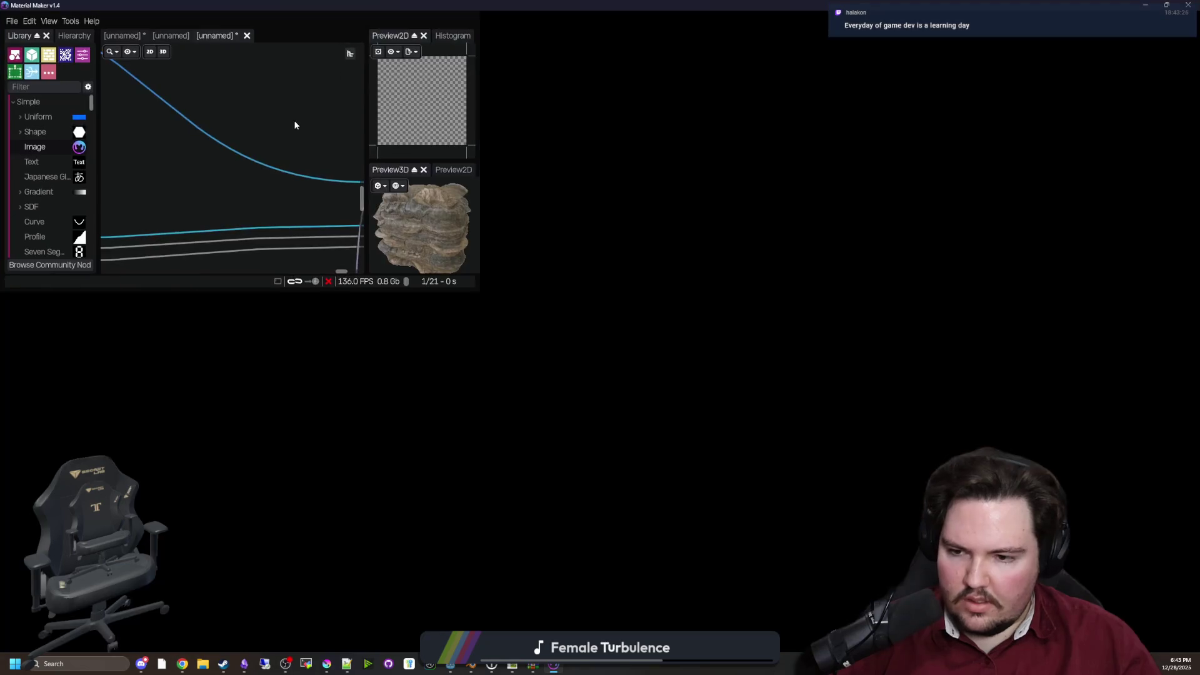
{"action": "left_click", "coordinate": [11, 22]}
{"action": "left_click", "coordinate": [28, 100]}
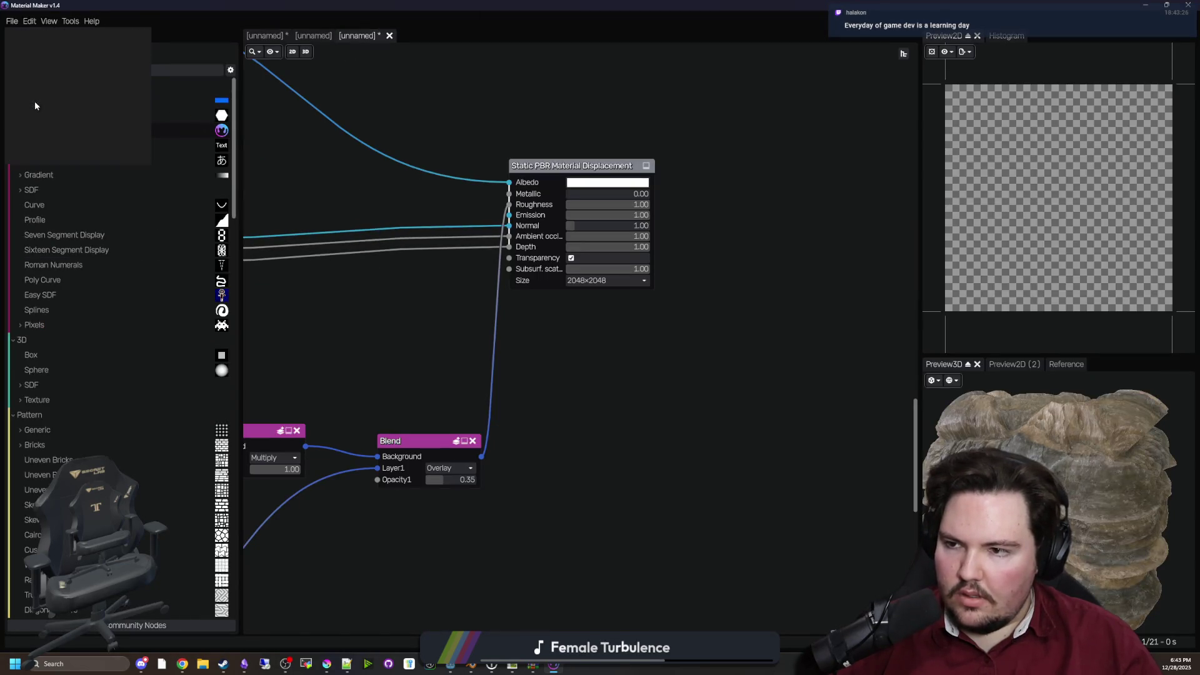
{"action": "left_click", "coordinate": [567, 229]}
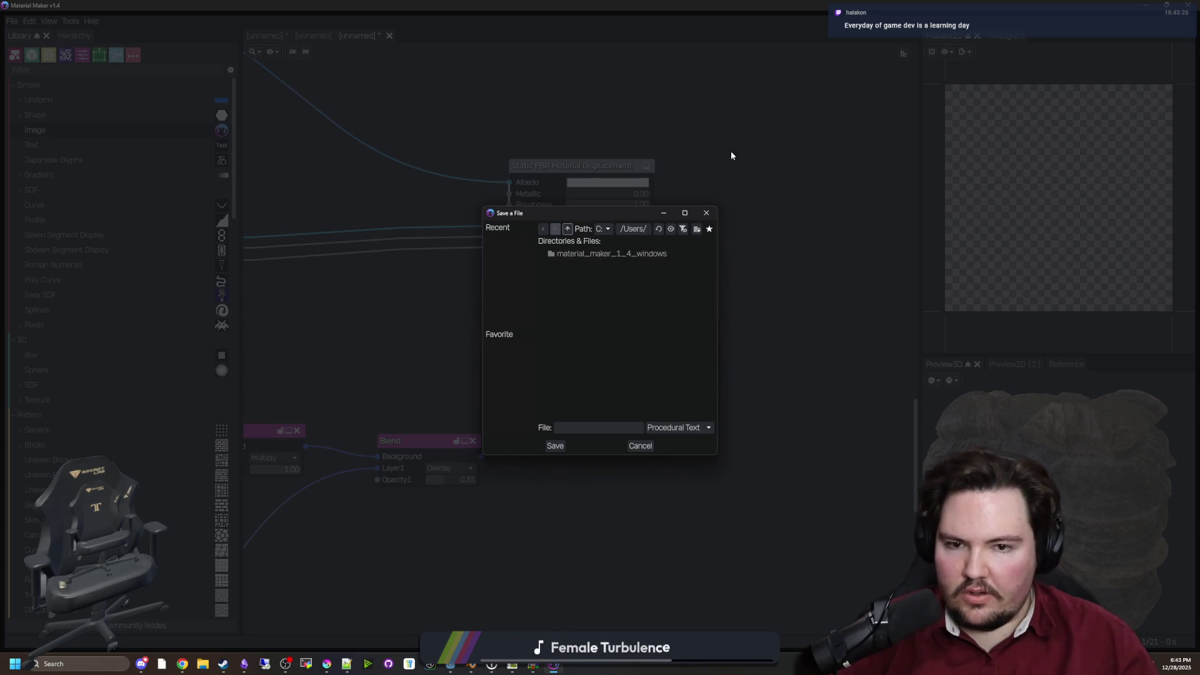
{"action": "left_click", "coordinate": [706, 213]}
{"action": "left_click", "coordinate": [70, 21]}
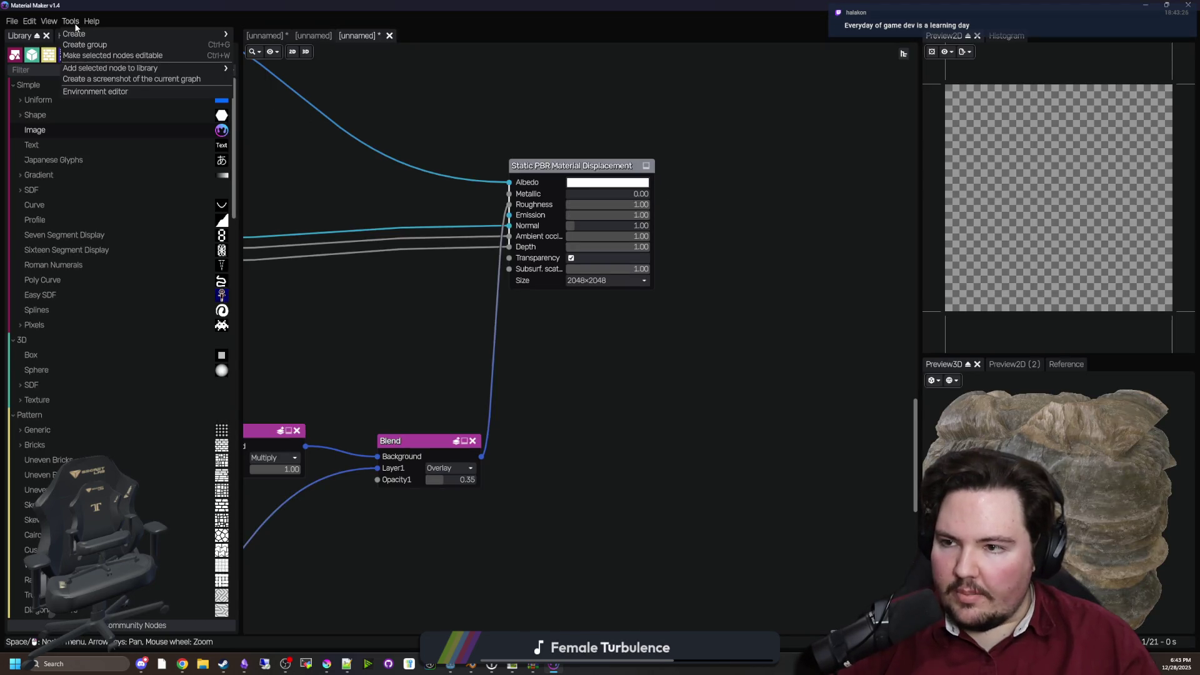
{"action": "left_click", "coordinate": [67, 23]}
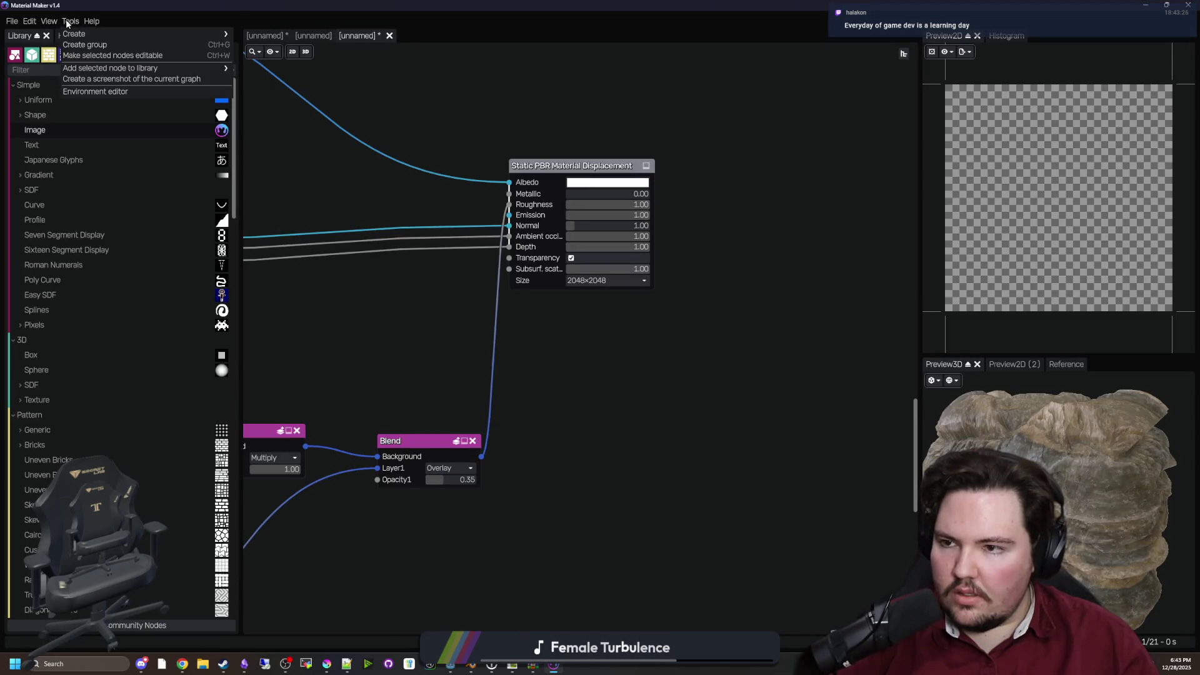
{"action": "mouse_move", "coordinate": [29, 24]}
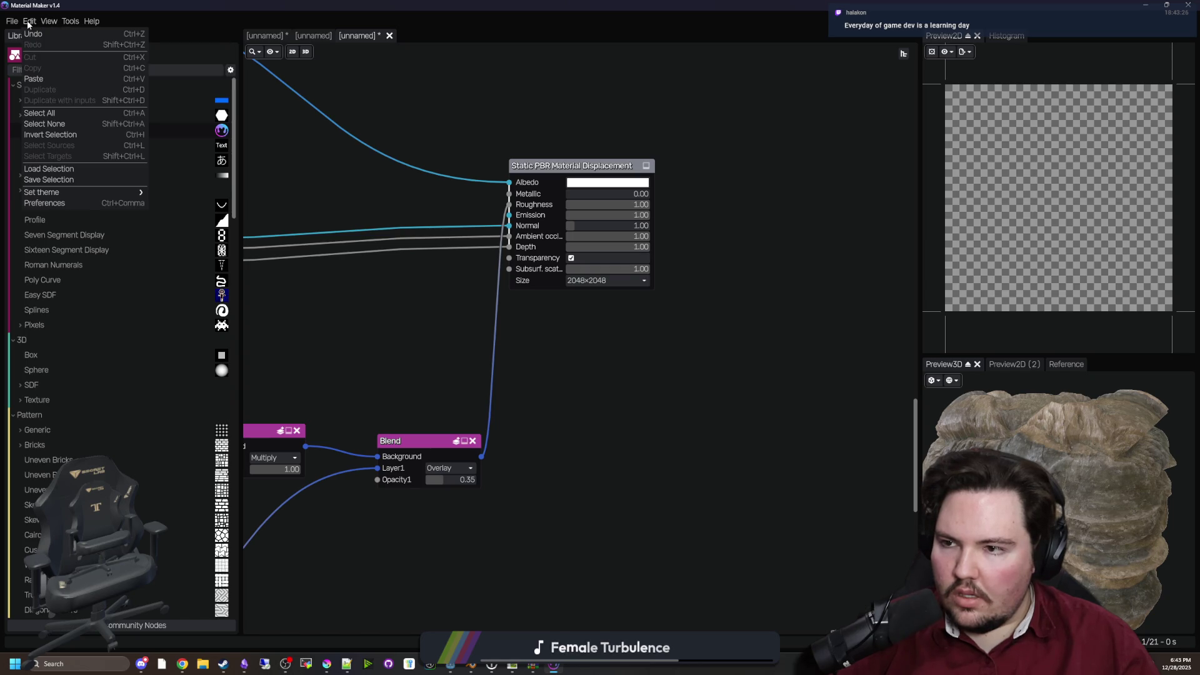
{"action": "left_click", "coordinate": [83, 202]}
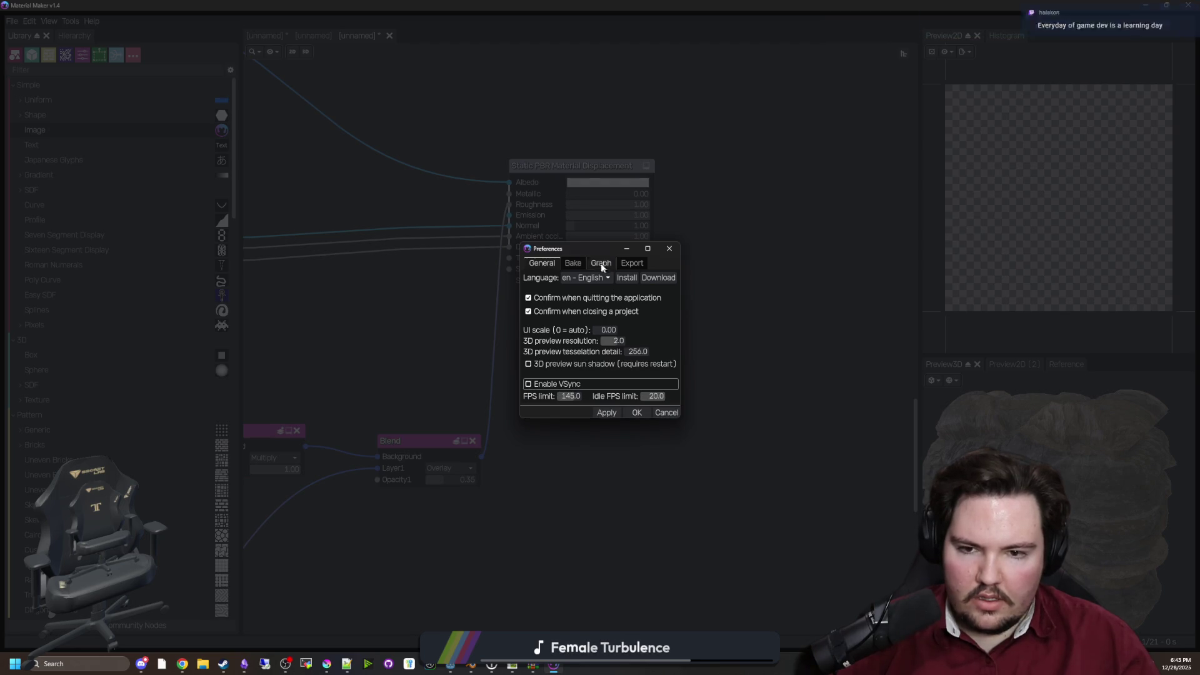
{"action": "left_click", "coordinate": [570, 265]}
{"action": "left_click", "coordinate": [606, 265]}
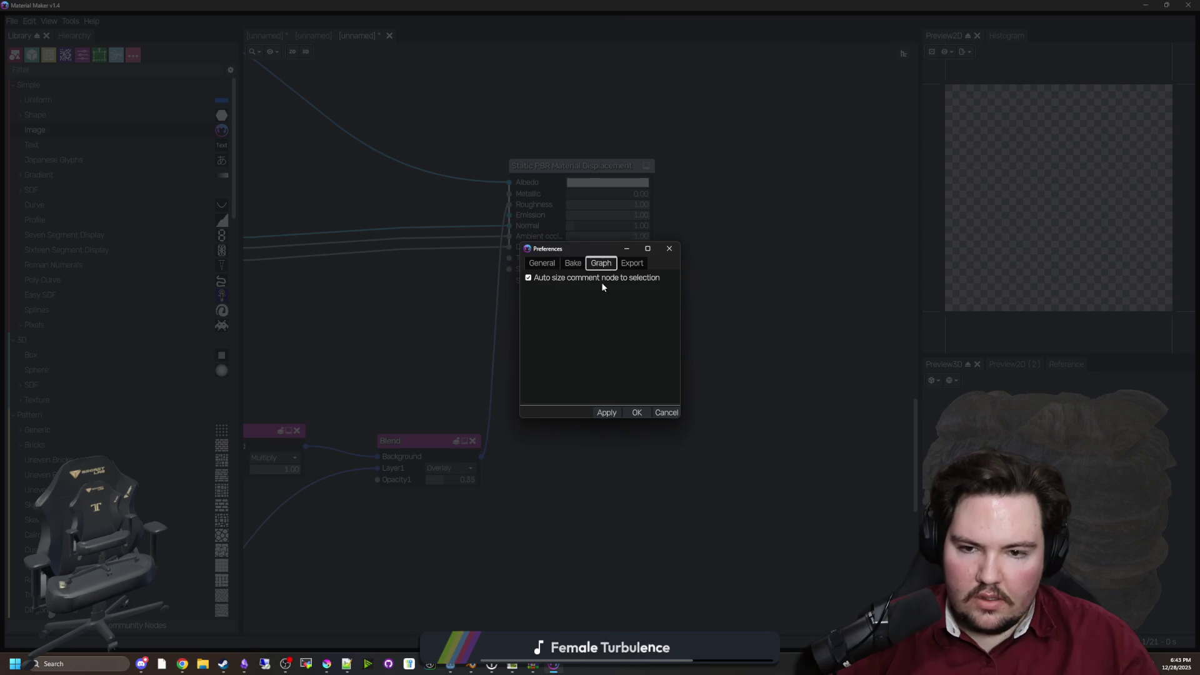
{"action": "left_click", "coordinate": [631, 266]}
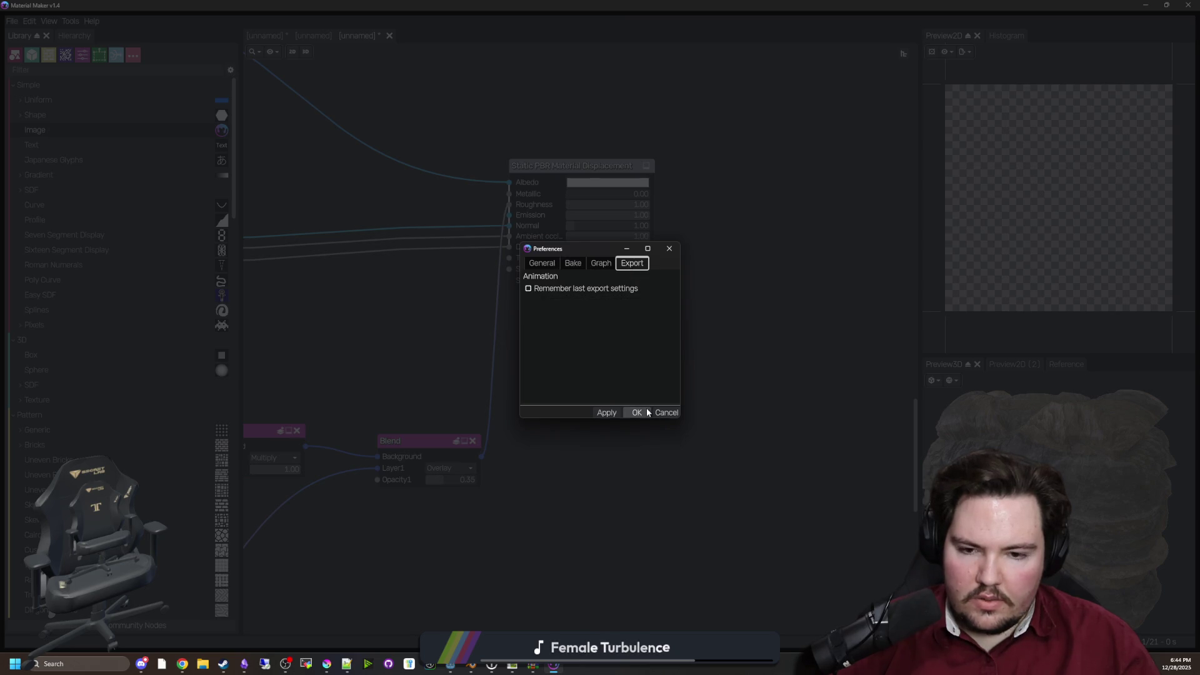
{"action": "left_click", "coordinate": [635, 413]}
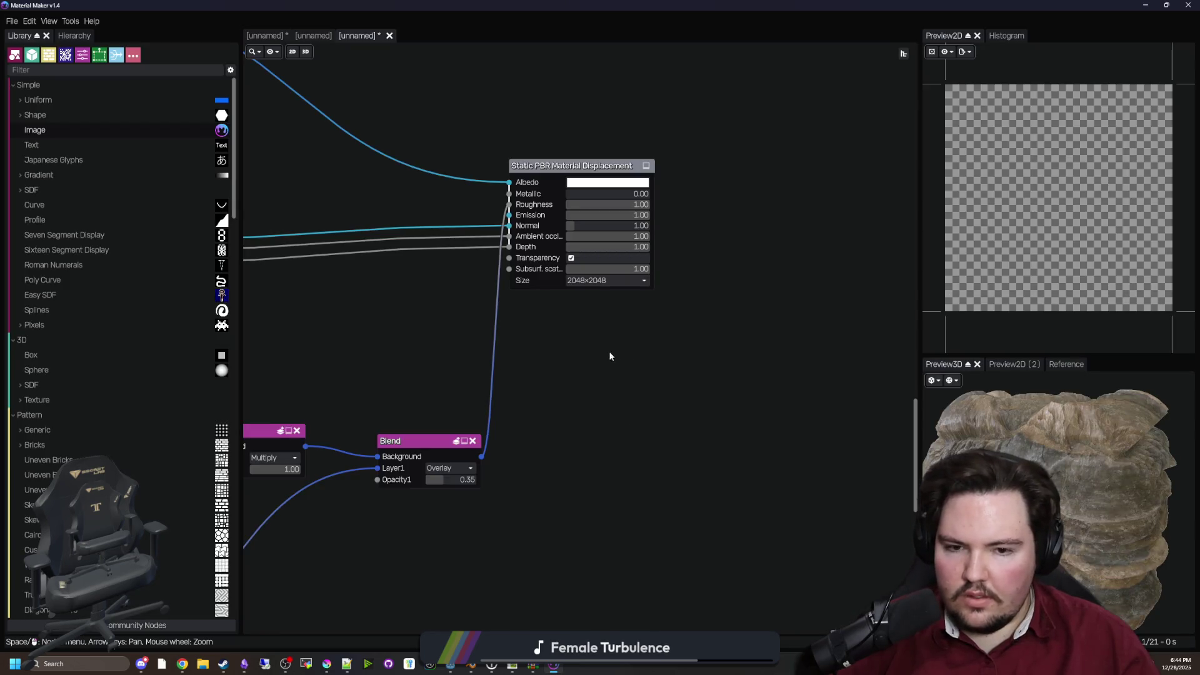
{"action": "left_click", "coordinate": [11, 21]}
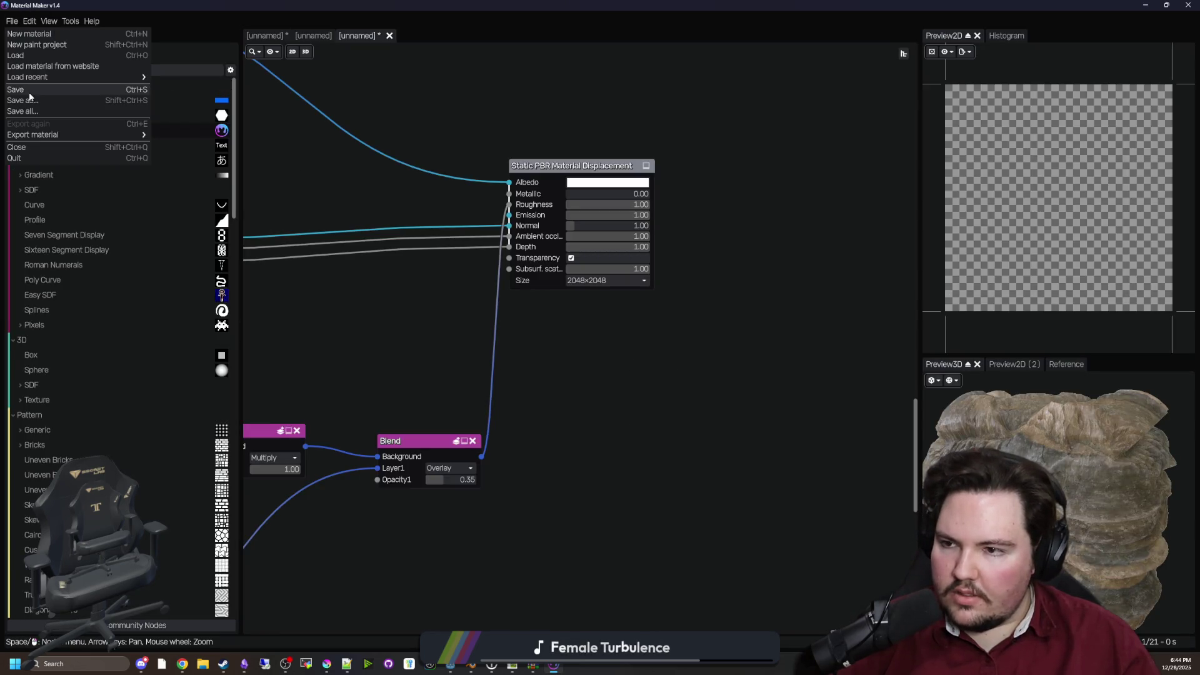
{"action": "left_click", "coordinate": [25, 100]}
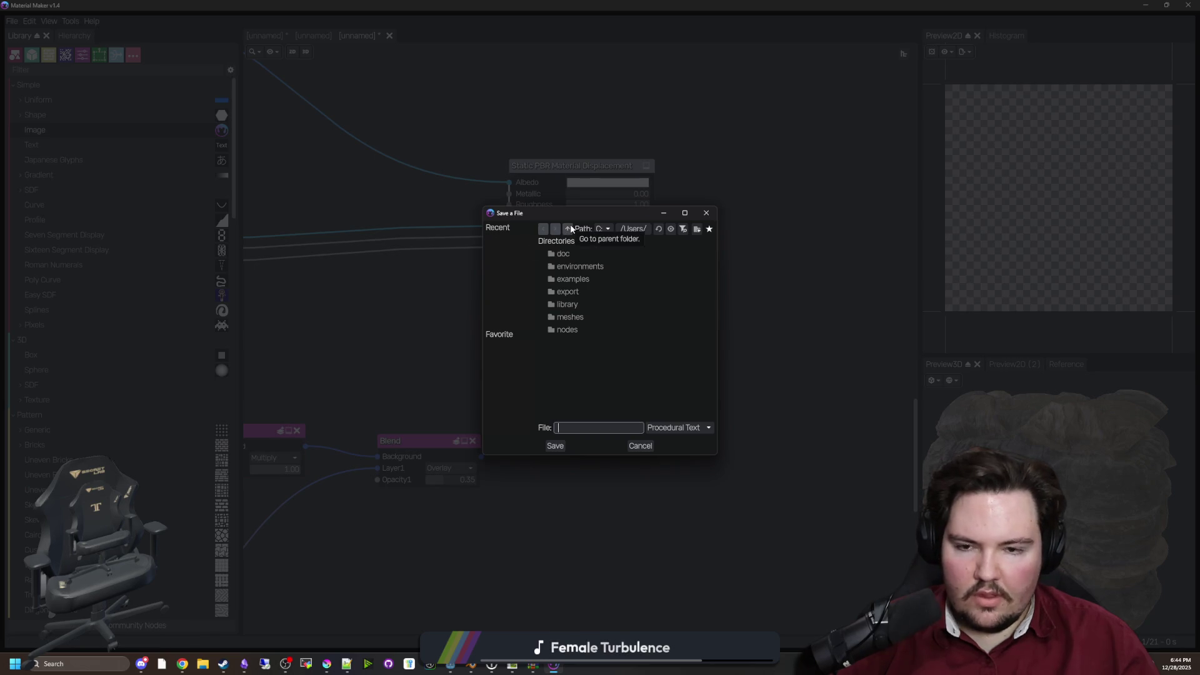
{"action": "left_click", "coordinate": [706, 212]}
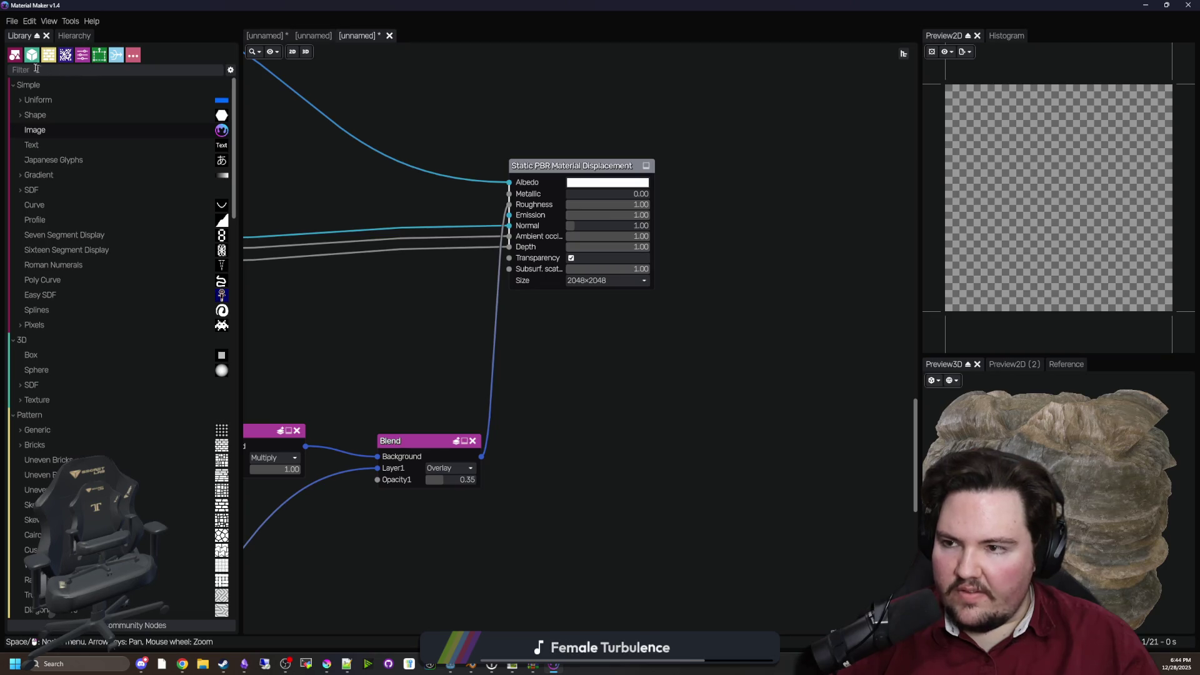
{"action": "left_click", "coordinate": [13, 23]}
{"action": "mouse_move", "coordinate": [41, 136]}
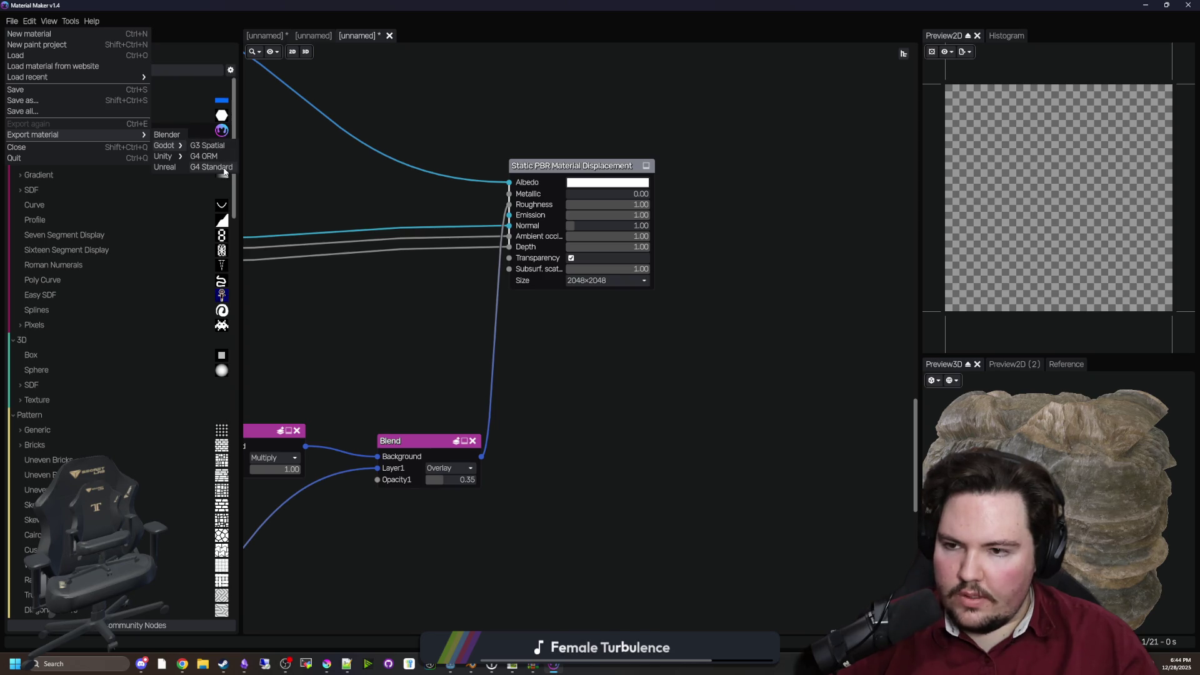
Start the Godot 4 standard material export and navigate to the user's home folder
{"action": "left_click", "coordinate": [212, 167]}
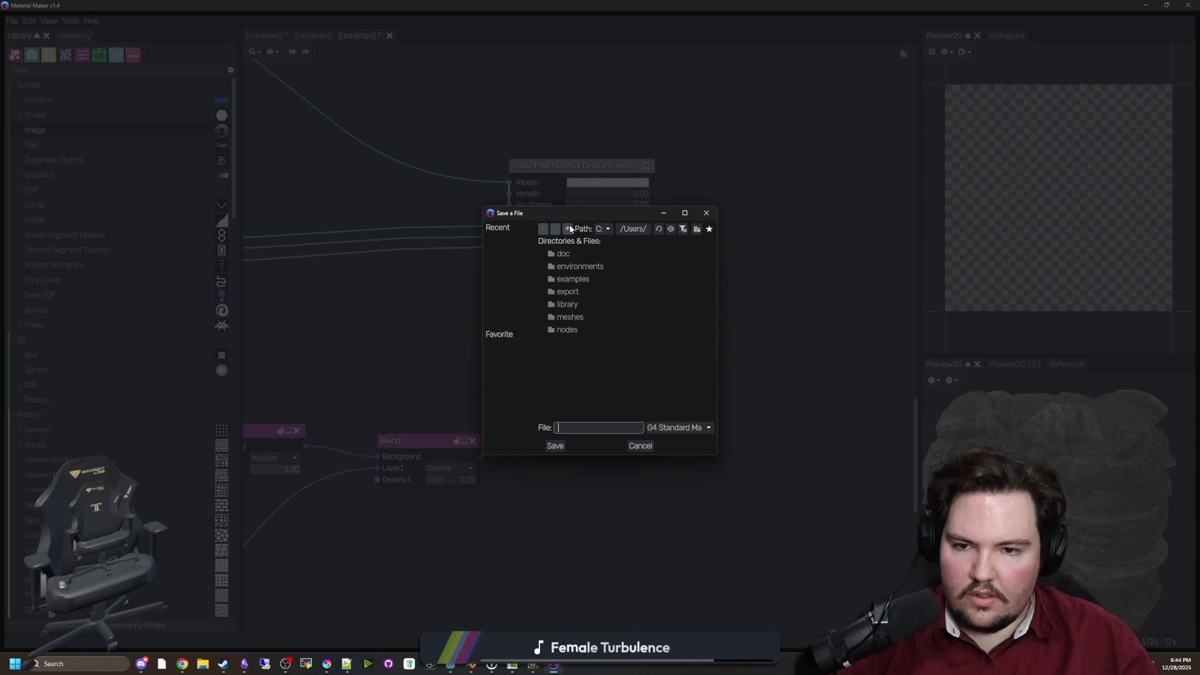
{"action": "left_click", "coordinate": [569, 229]}
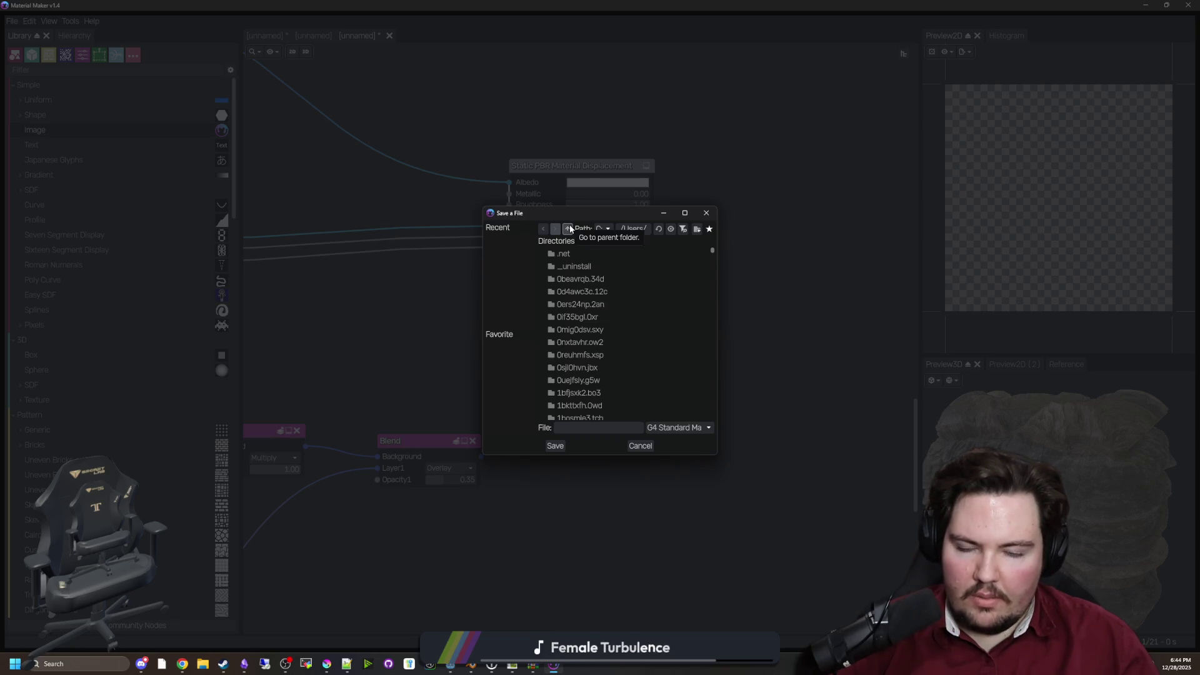
{"action": "left_click", "coordinate": [569, 229]}
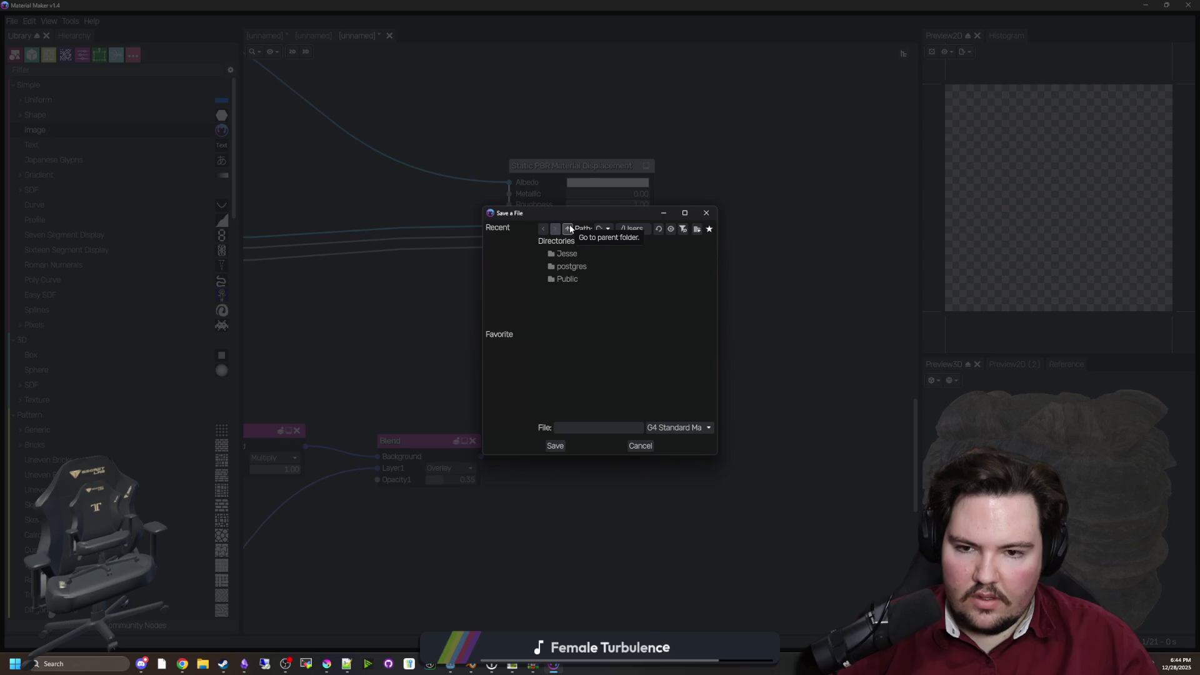
{"action": "double_click", "coordinate": [567, 254]}
Open maze-game > Materials and save the export with file name test
{"action": "scroll", "coordinate": [600, 312], "scroll_direction": "down", "scroll_amount": 5}
{"action": "scroll", "coordinate": [581, 325], "scroll_direction": "down", "scroll_amount": 4}
{"action": "scroll", "coordinate": [592, 339], "scroll_direction": "down", "scroll_amount": 4}
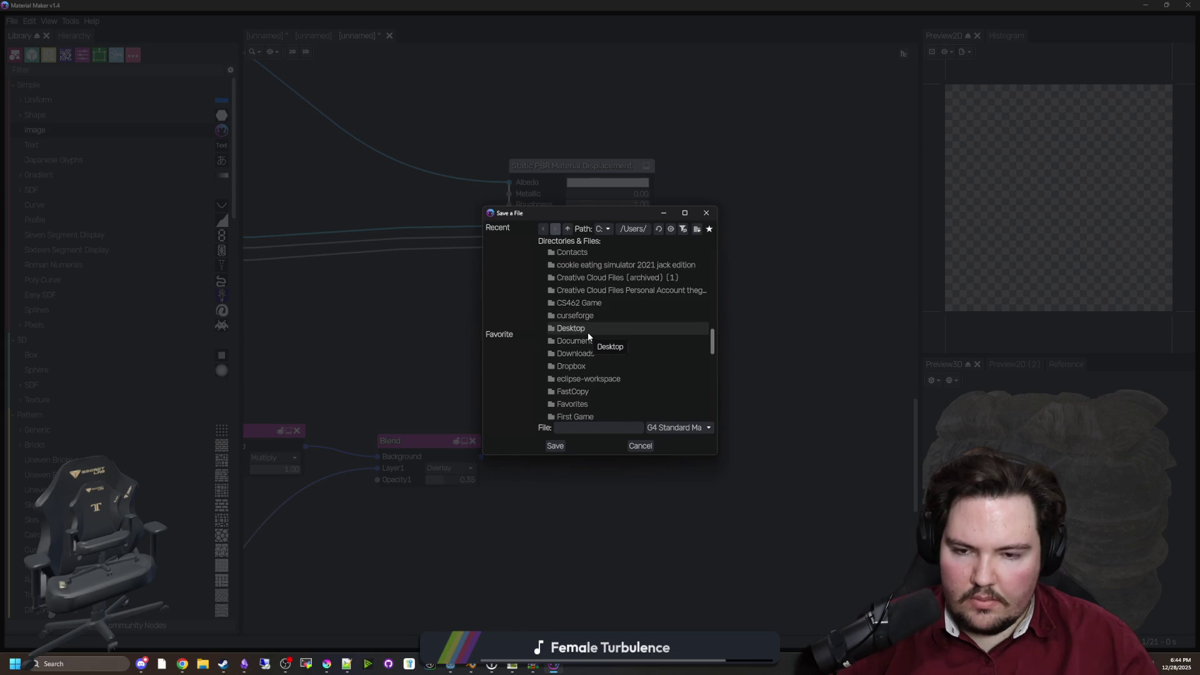
{"action": "scroll", "coordinate": [588, 332], "scroll_direction": "up", "scroll_amount": 4}
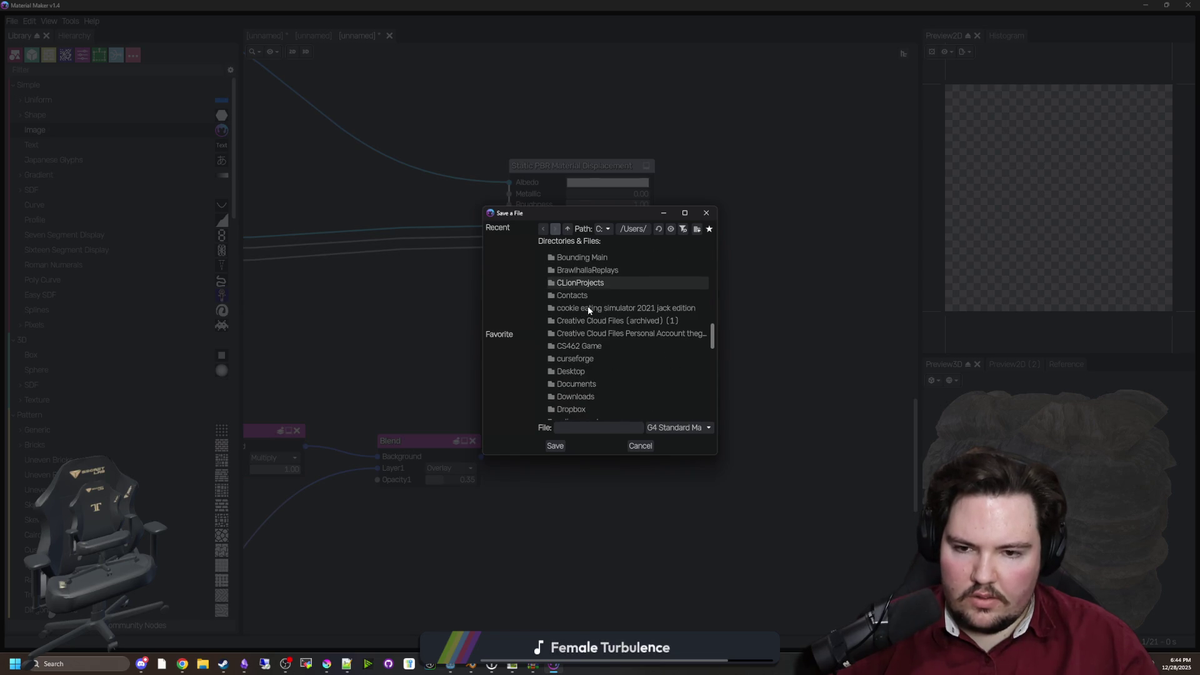
{"action": "scroll", "coordinate": [590, 299], "scroll_direction": "down", "scroll_amount": 5}
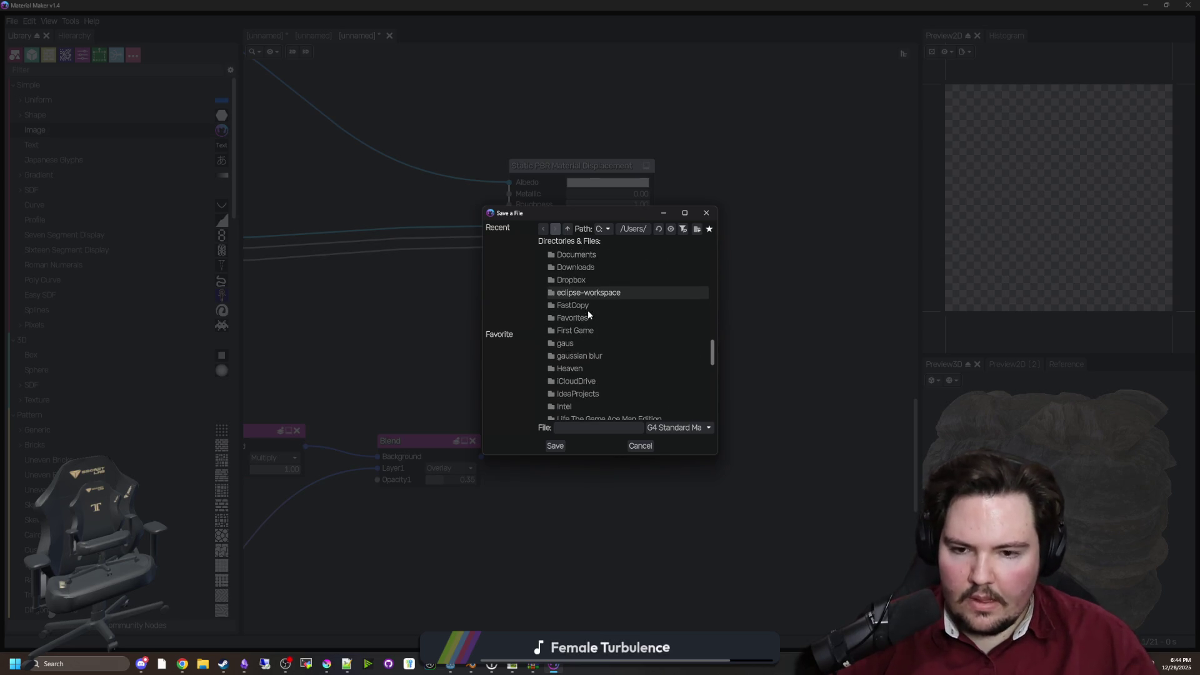
{"action": "scroll", "coordinate": [600, 316], "scroll_direction": "up", "scroll_amount": 5}
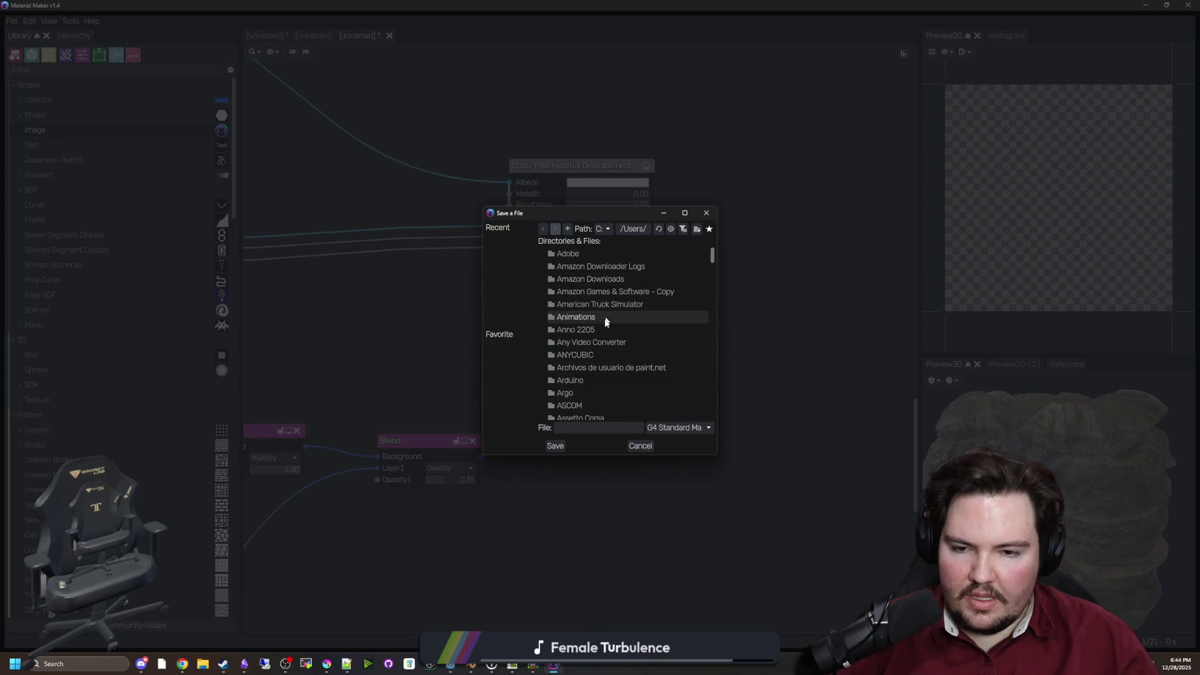
{"action": "scroll", "coordinate": [605, 321], "scroll_direction": "down", "scroll_amount": 15}
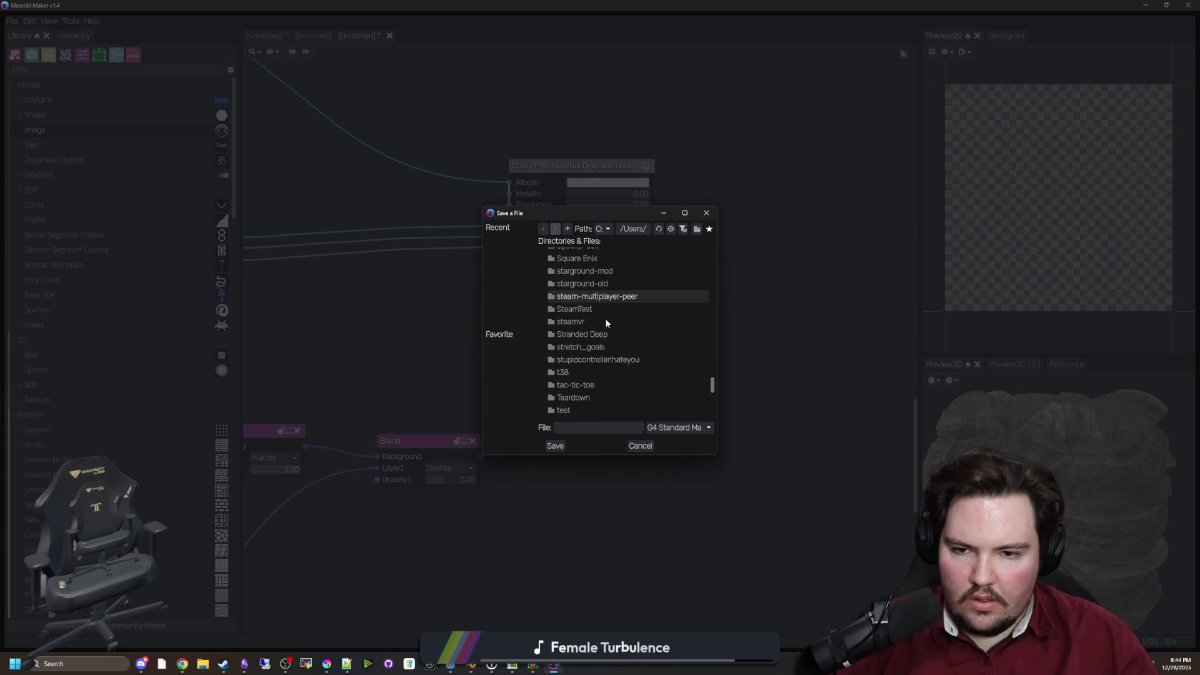
{"action": "scroll", "coordinate": [606, 318], "scroll_direction": "up", "scroll_amount": 5}
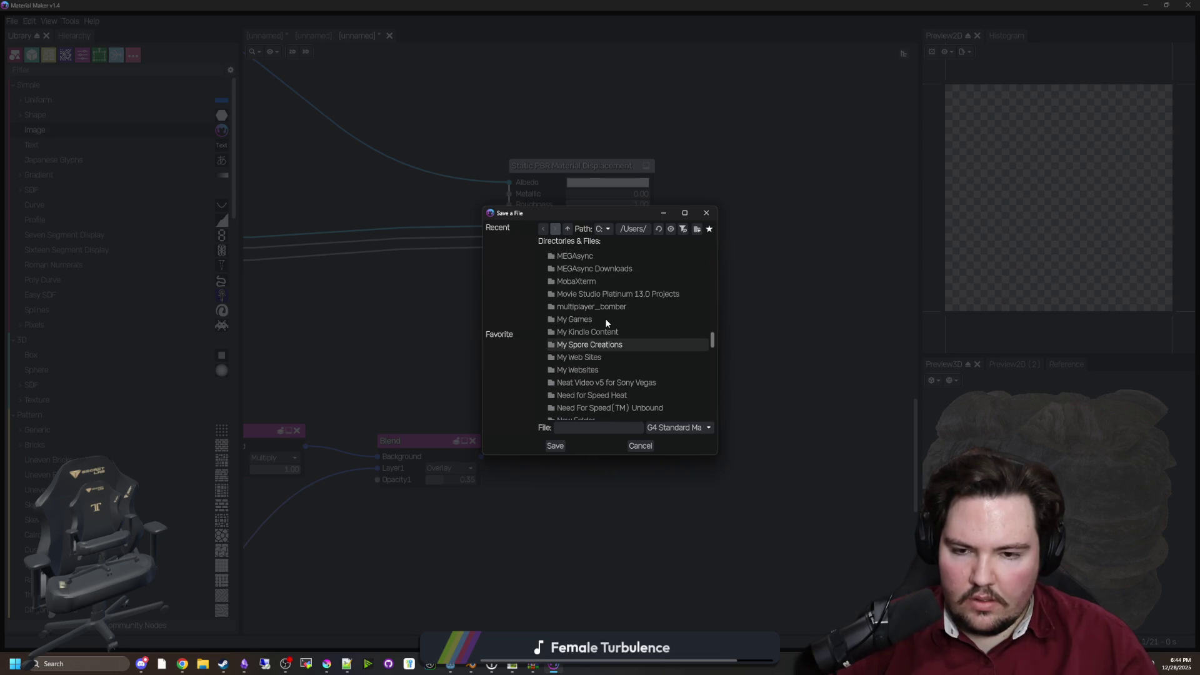
{"action": "scroll", "coordinate": [607, 336], "scroll_direction": "up", "scroll_amount": 4}
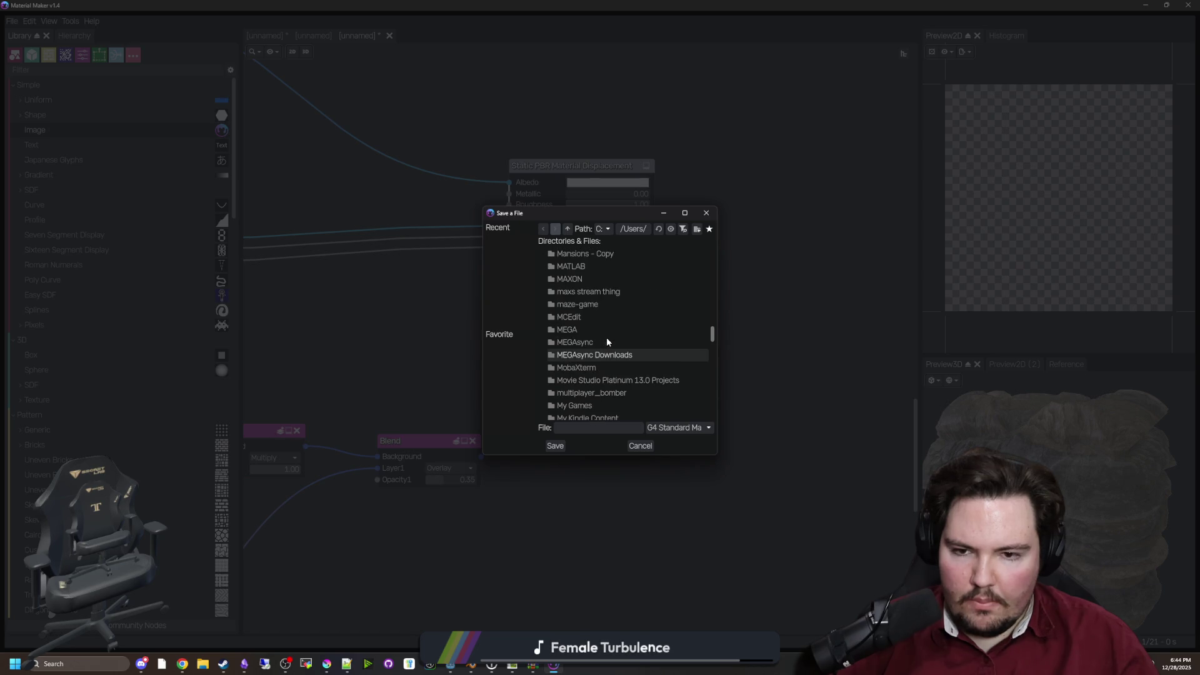
{"action": "scroll", "coordinate": [607, 336], "scroll_direction": "up", "scroll_amount": 1}
{"action": "scroll", "coordinate": [608, 317], "scroll_direction": "down", "scroll_amount": 1}
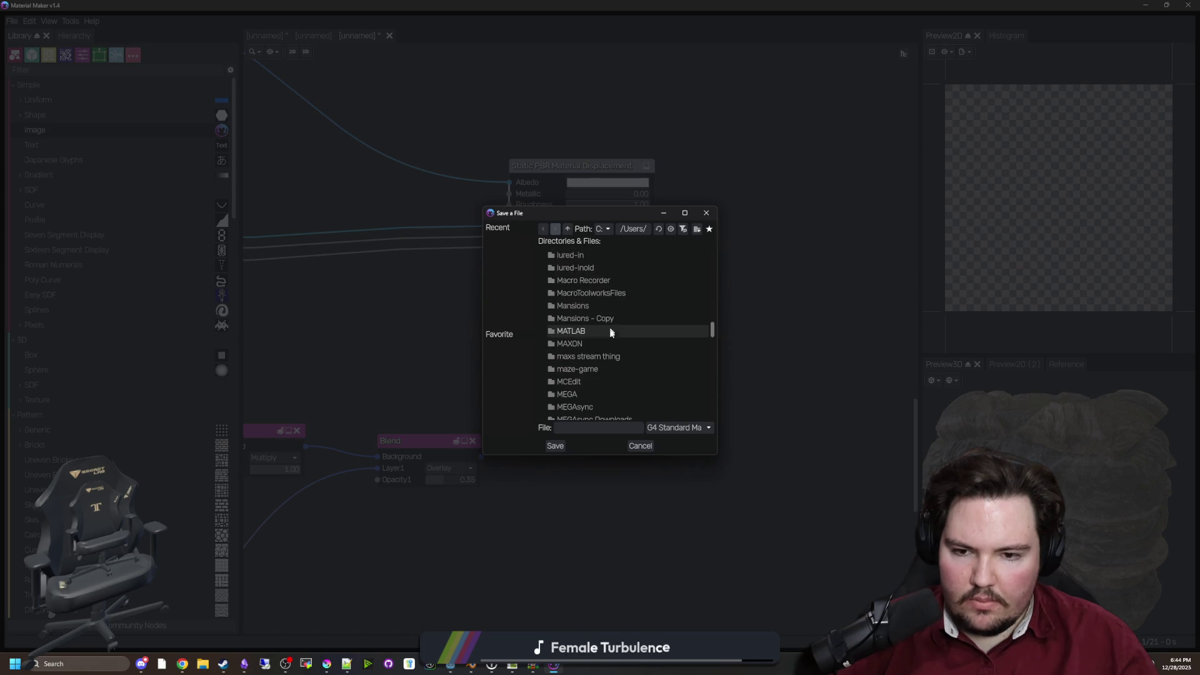
{"action": "double_click", "coordinate": [591, 369]}
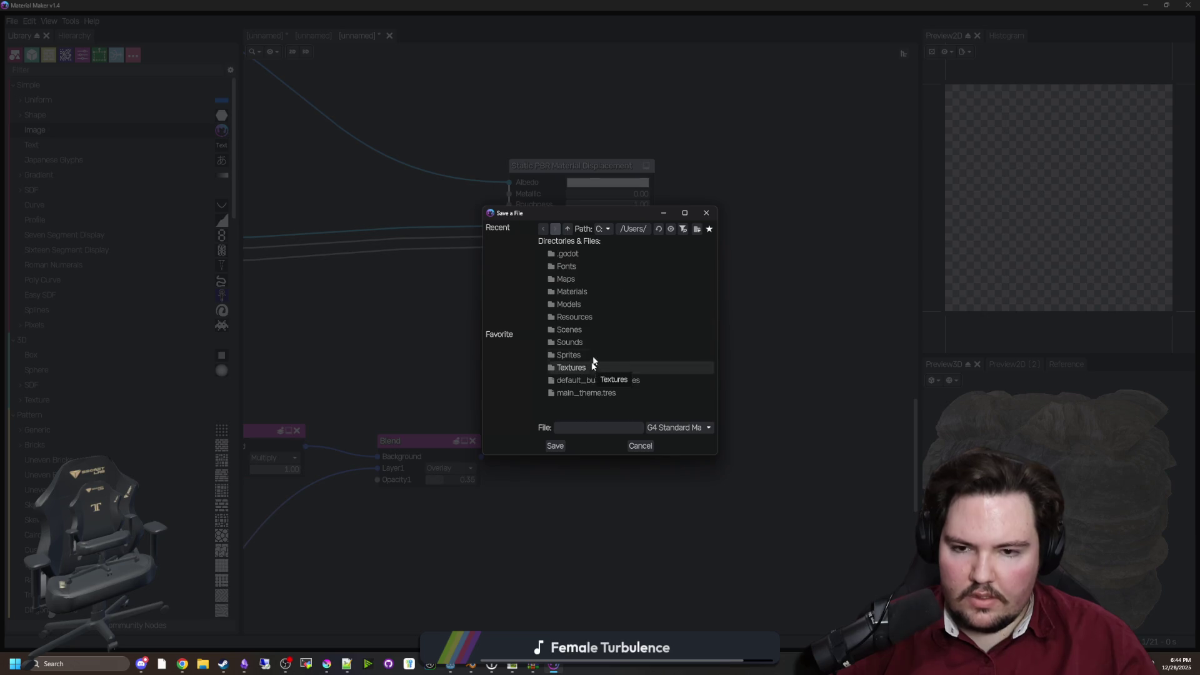
{"action": "double_click", "coordinate": [581, 315]}
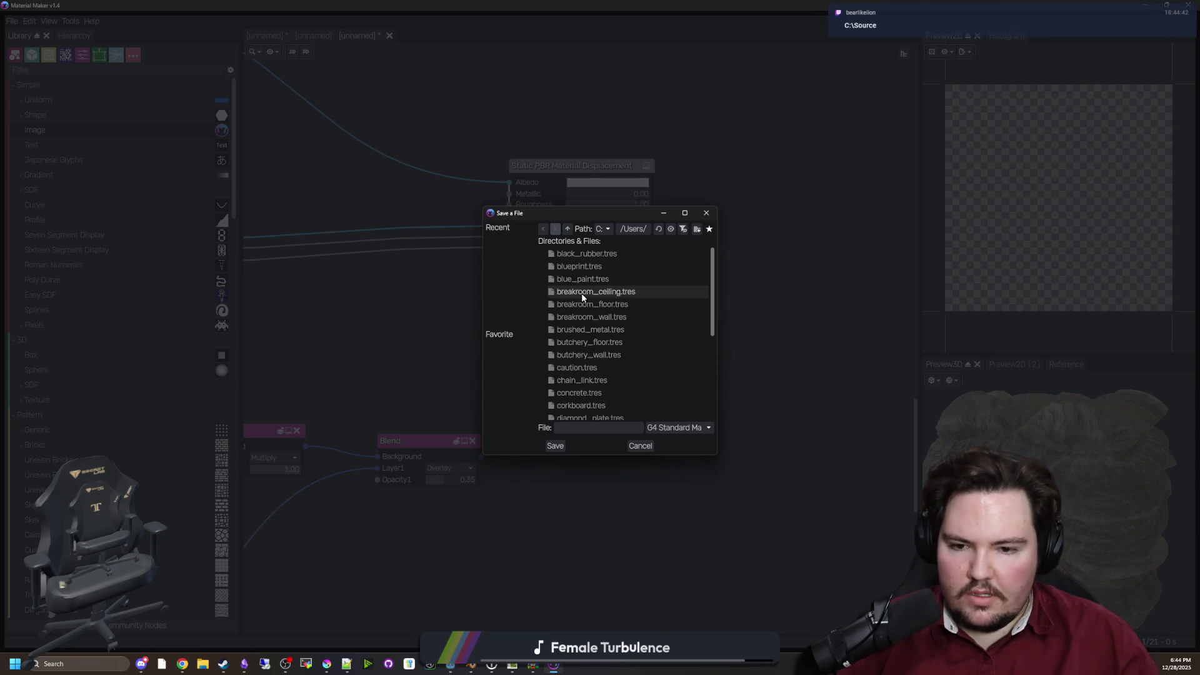
{"action": "left_click", "coordinate": [556, 446]}
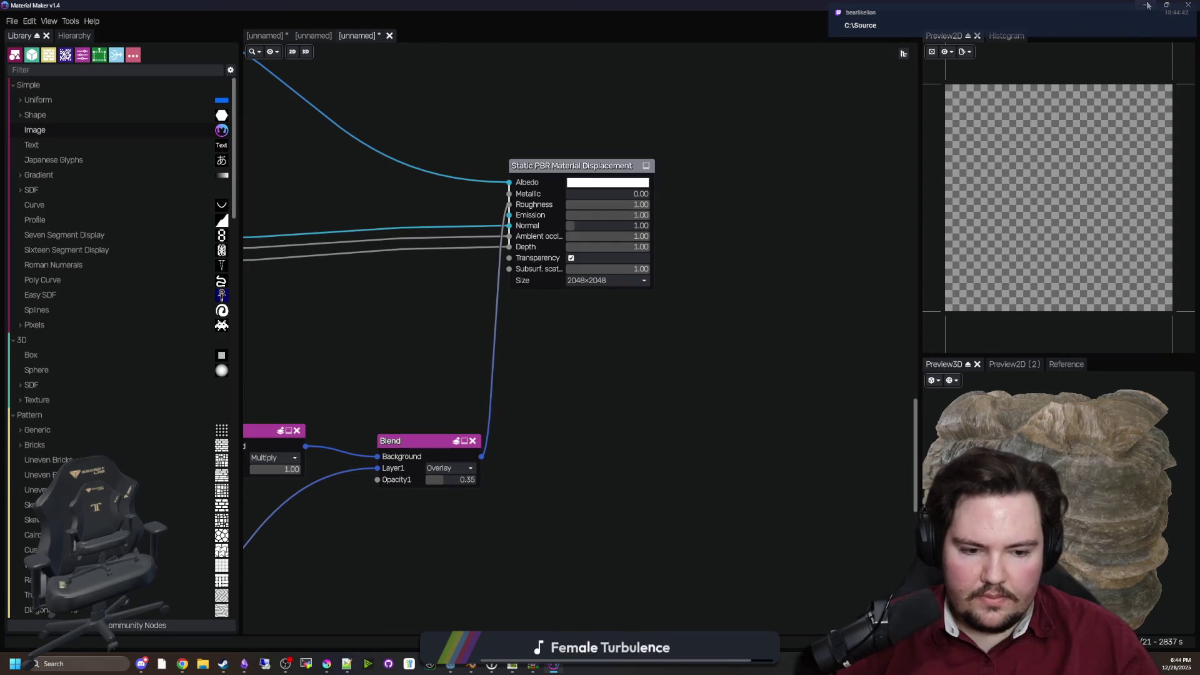
In Godot, orbit the view and select the dl_region_butchery_straight corridor mesh
{"action": "key", "text": "alt+Tab"}
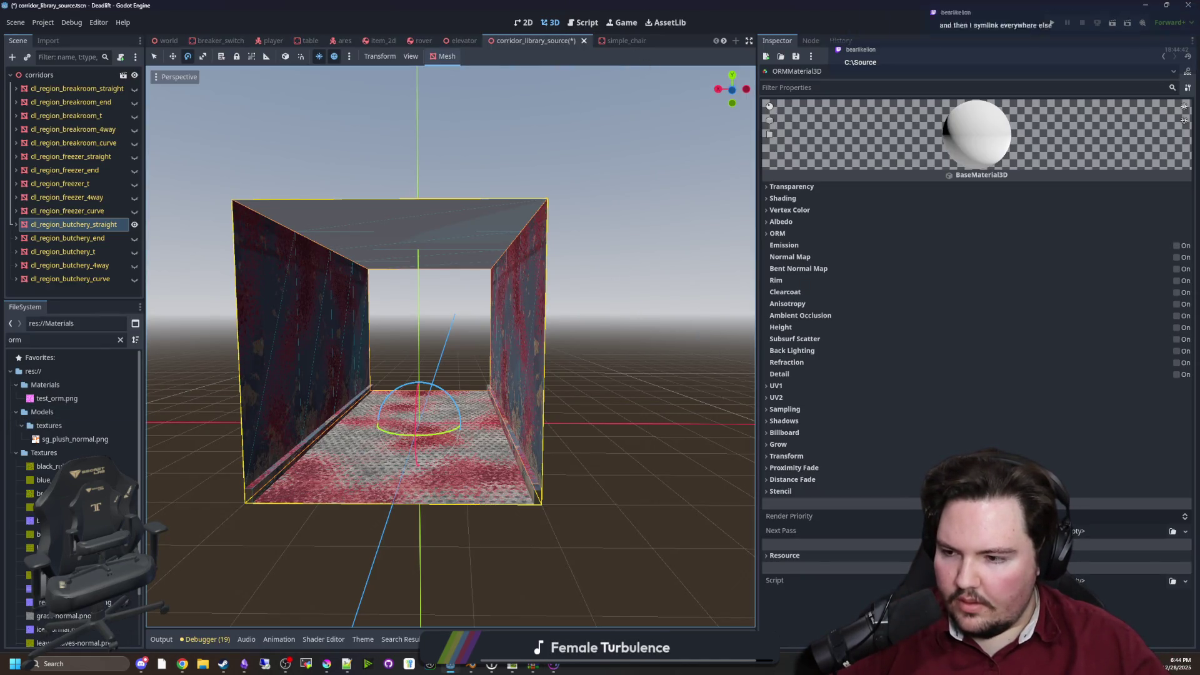
{"action": "mouse_move", "coordinate": [540, 429]}
{"action": "left_mouse_down"}
{"action": "mouse_move", "coordinate": [617, 367]}
{"action": "mouse_move", "coordinate": [509, 448]}
{"action": "mouse_move", "coordinate": [560, 411]}
{"action": "mouse_move", "coordinate": [551, 413]}
{"action": "left_mouse_up"}
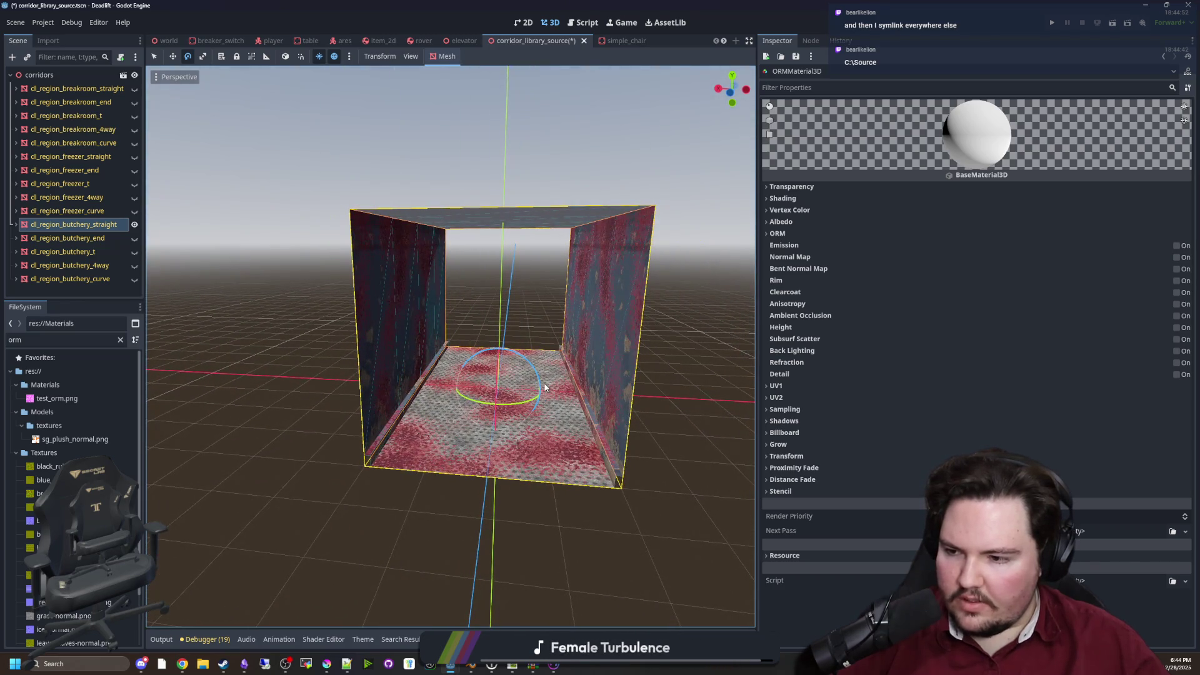
{"action": "scroll", "coordinate": [545, 388], "scroll_direction": "up", "scroll_amount": 6}
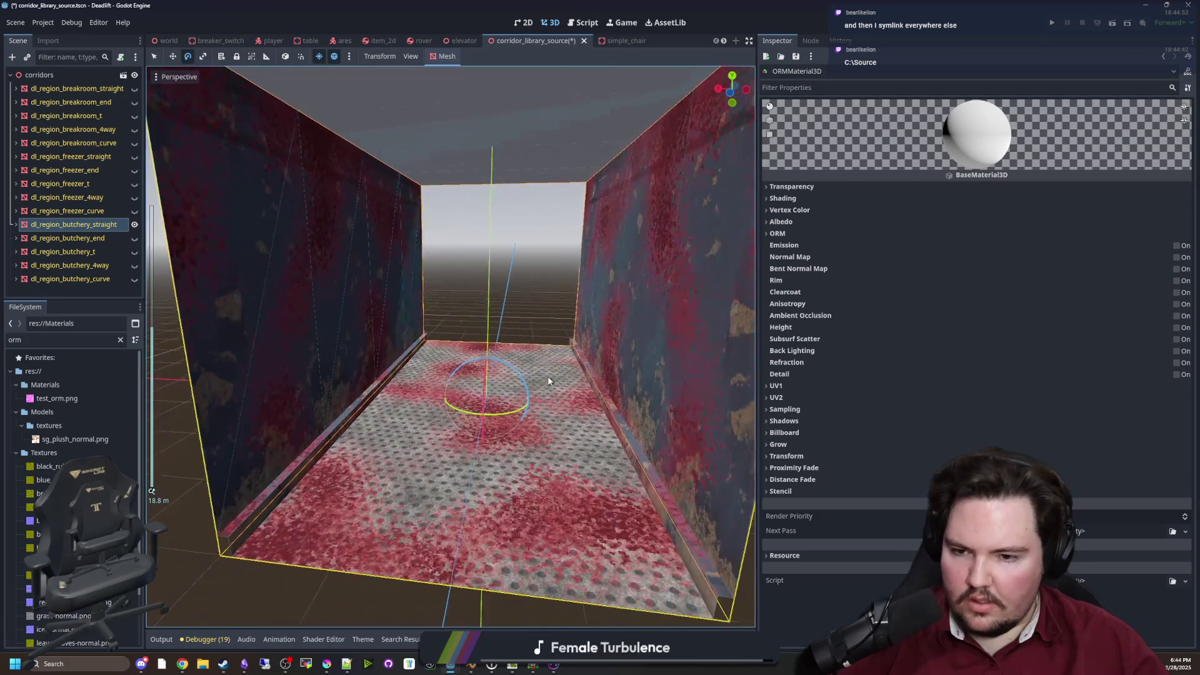
{"action": "left_click", "coordinate": [73, 225]}
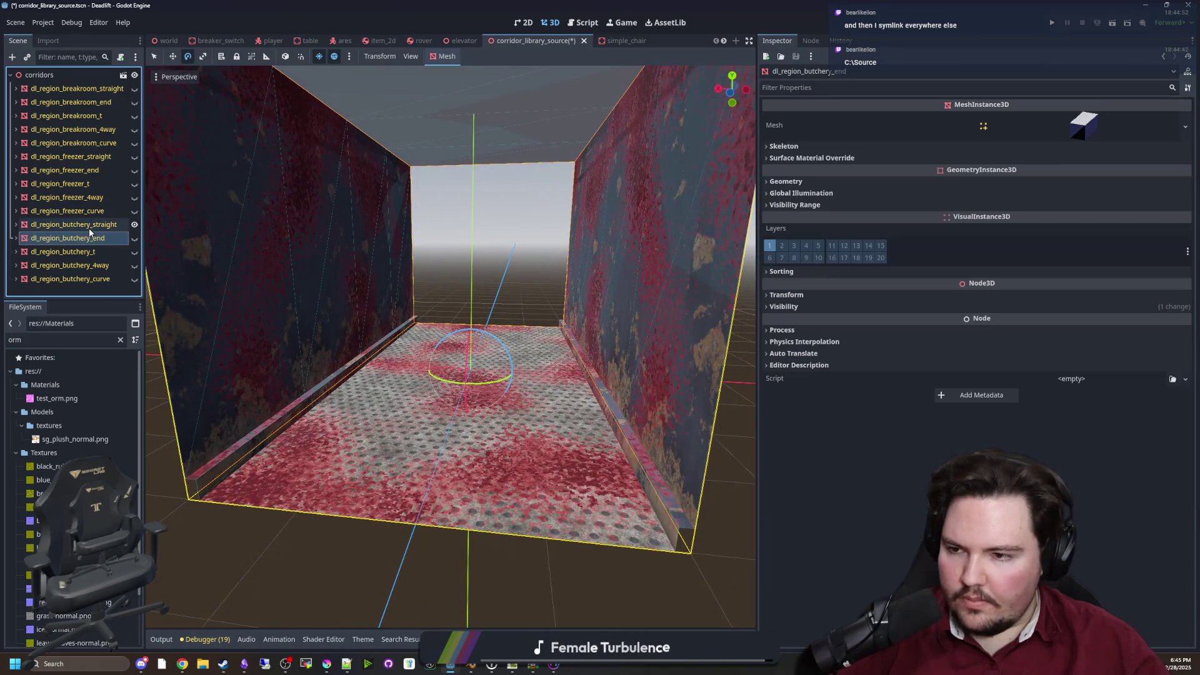
Filter the FileSystem by 'test' to show test_albedo.png, then return to Material Maker
{"action": "left_click", "coordinate": [121, 340]}
{"action": "type", "text": "test"}
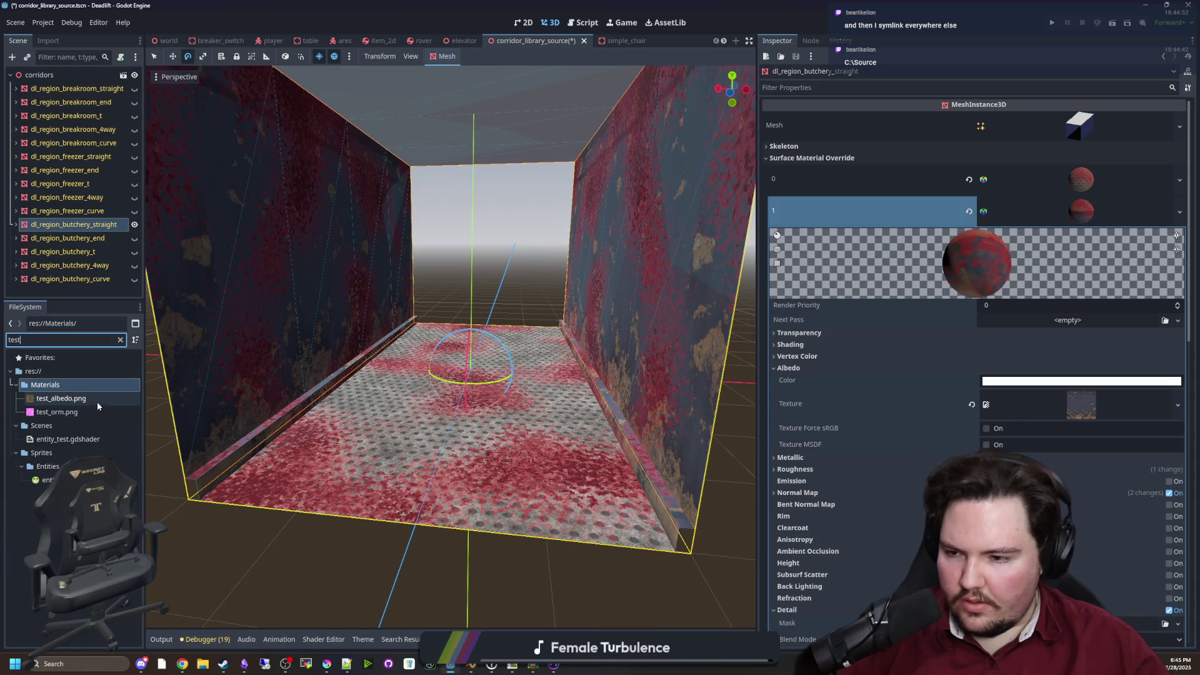
{"action": "left_click", "coordinate": [78, 388]}
{"action": "left_click", "coordinate": [68, 401]}
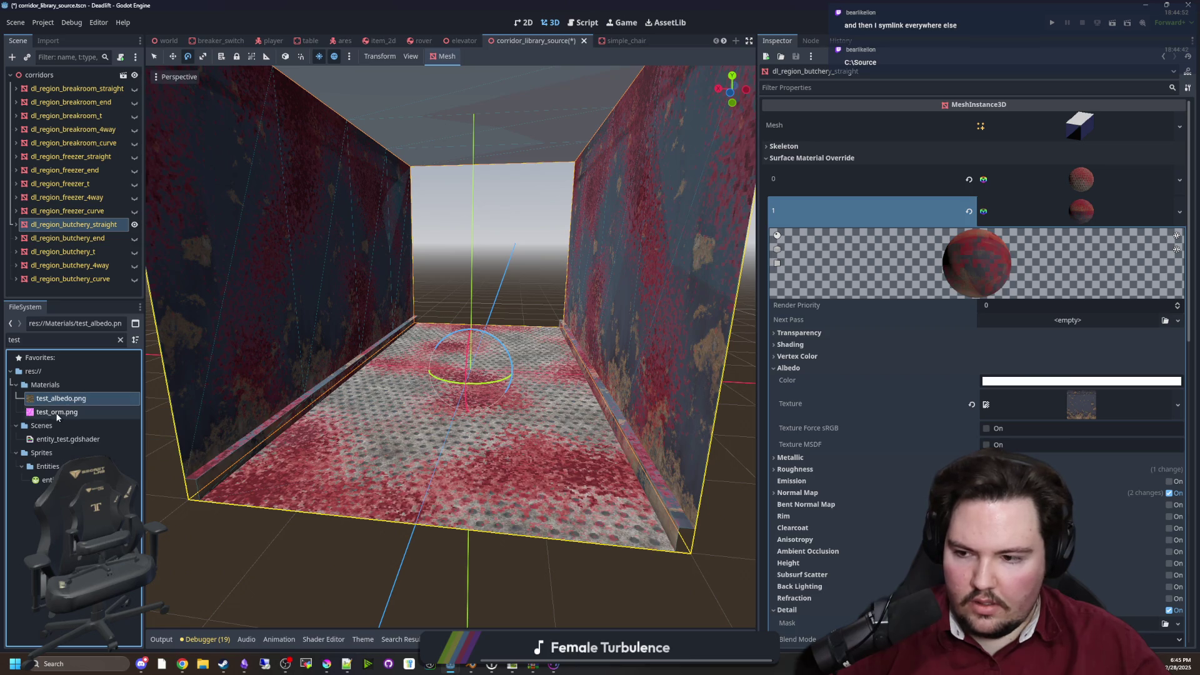
{"action": "mouse_move", "coordinate": [57, 417]}
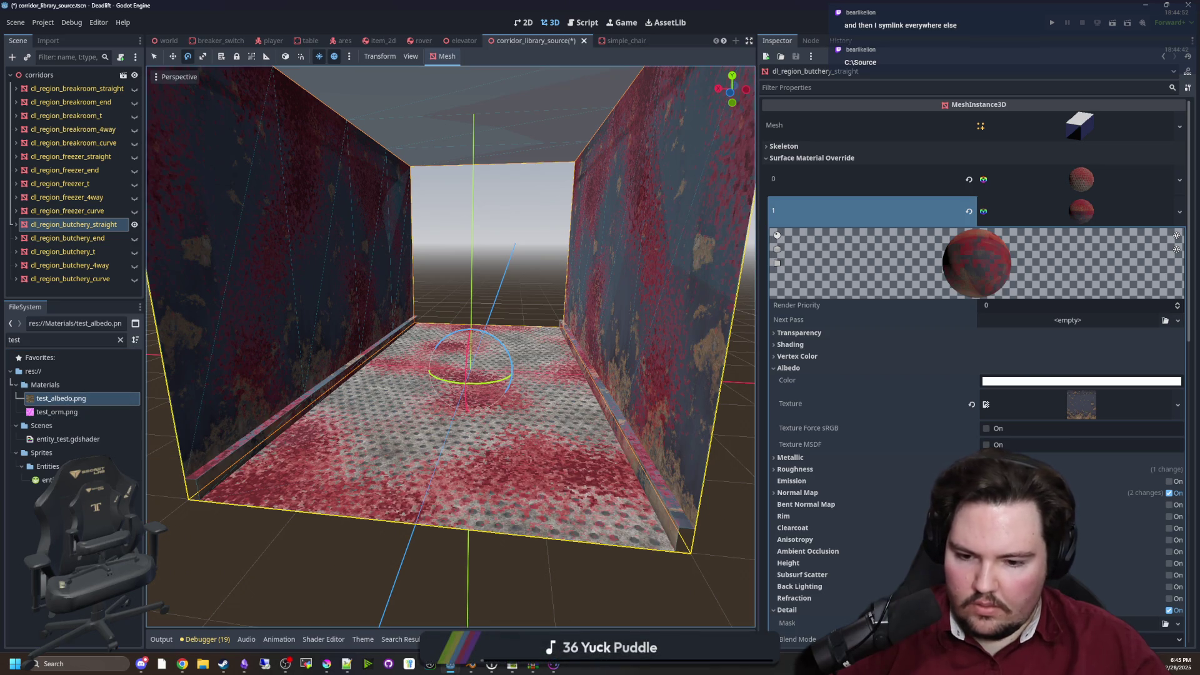
{"action": "key", "text": "alt+Tab"}
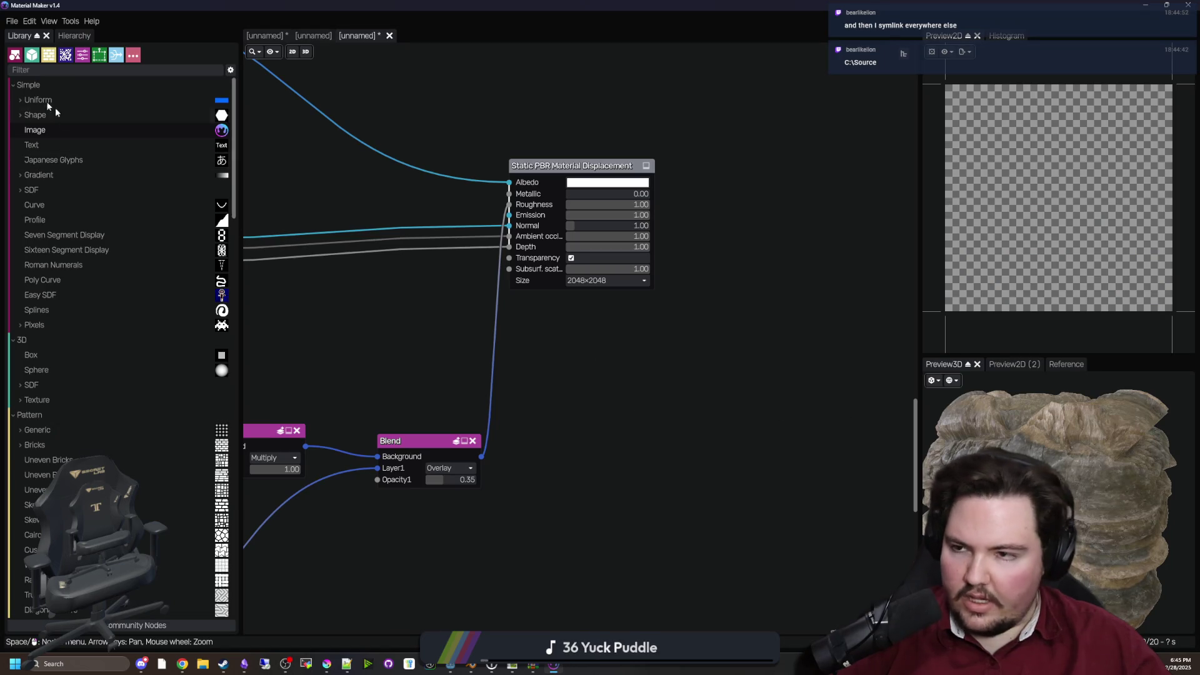
Reopen the Godot 4 export, confirm the G4 Standard Material file type, then cancel
{"action": "left_click", "coordinate": [11, 20]}
{"action": "mouse_move", "coordinate": [32, 134]}
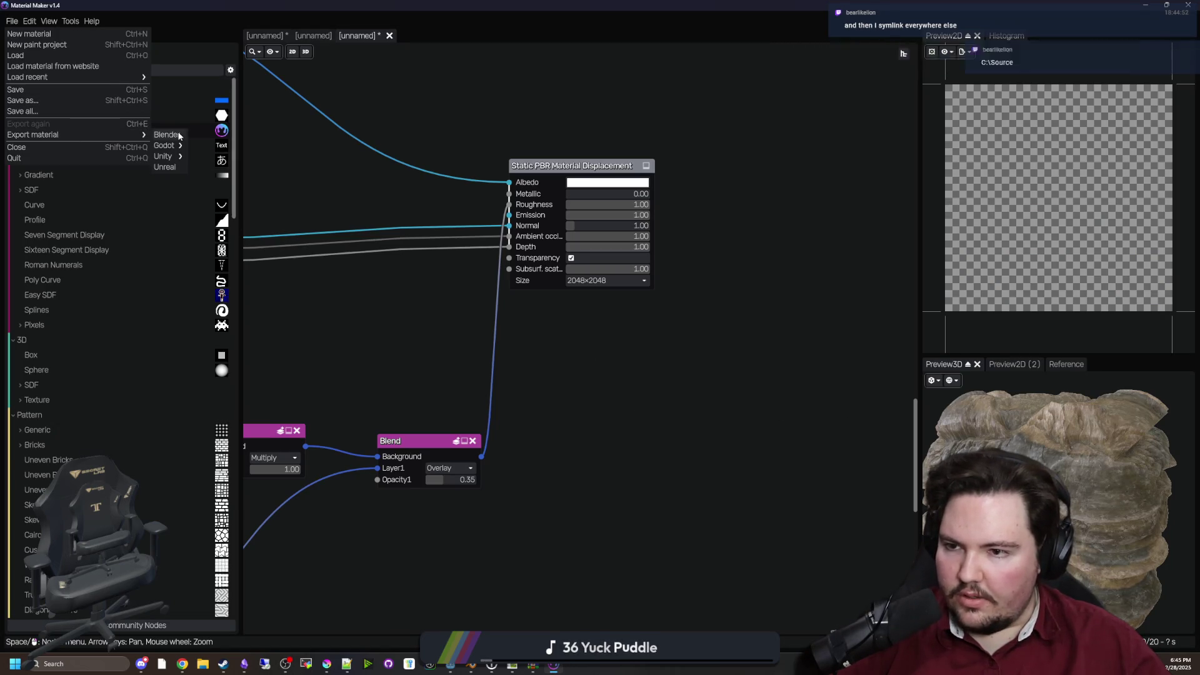
{"action": "mouse_move", "coordinate": [165, 145]}
{"action": "left_click", "coordinate": [219, 164]}
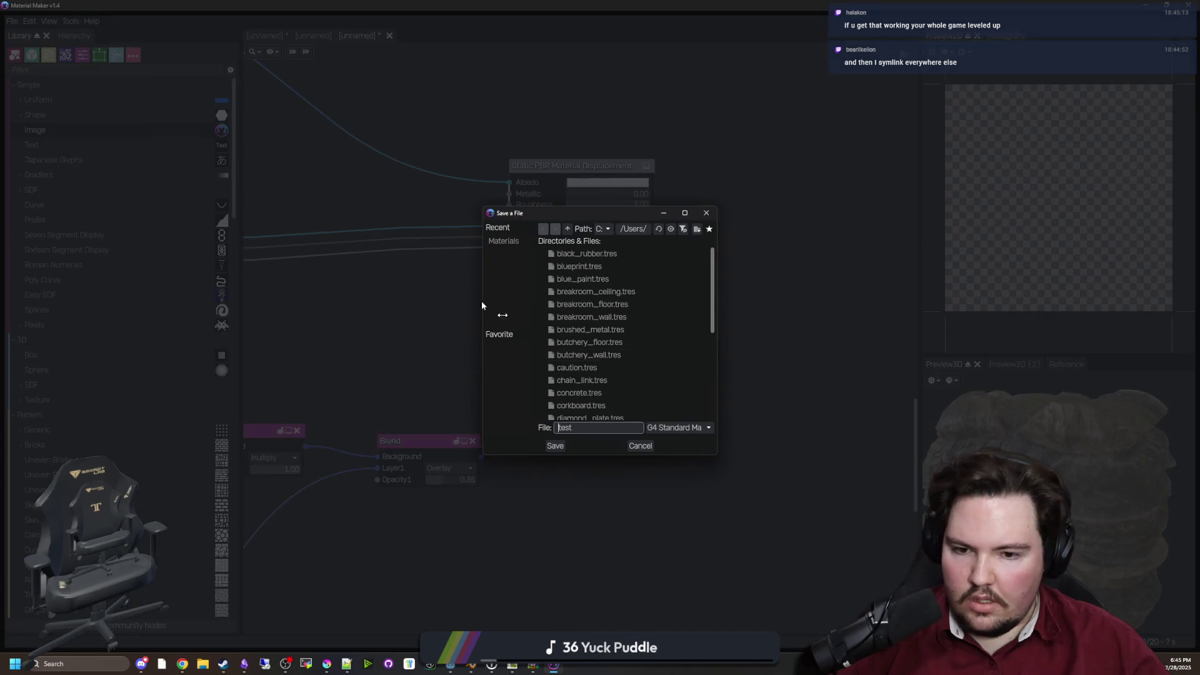
{"action": "left_click", "coordinate": [673, 428]}
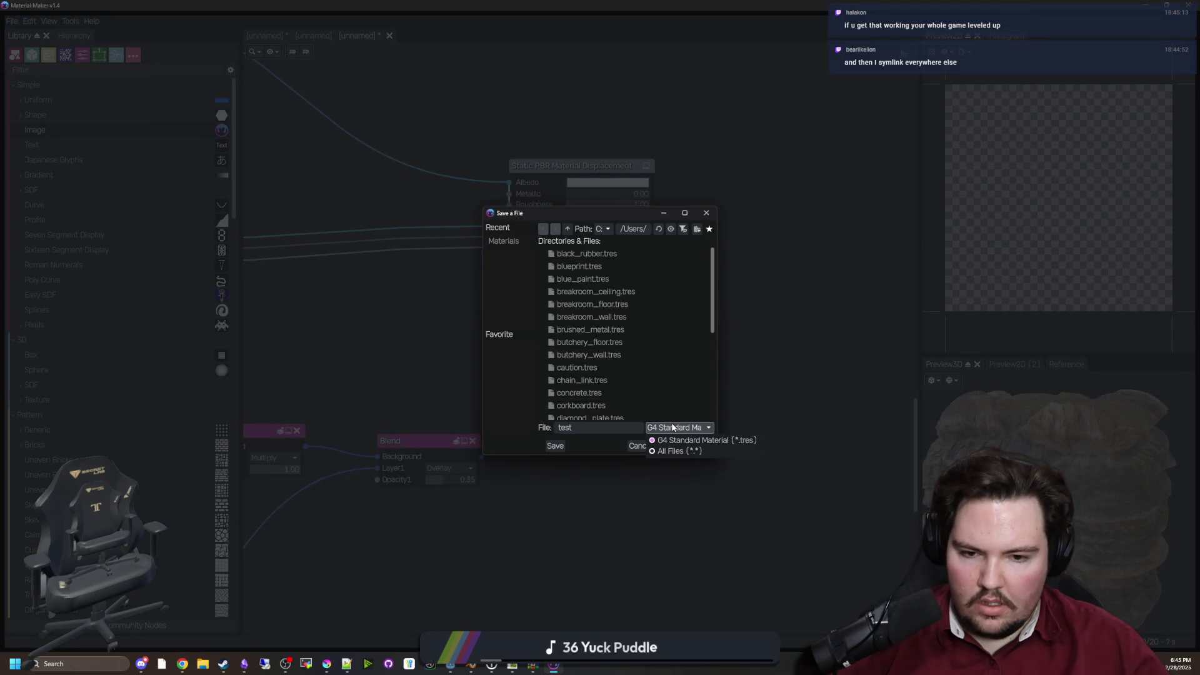
{"action": "left_click", "coordinate": [700, 441]}
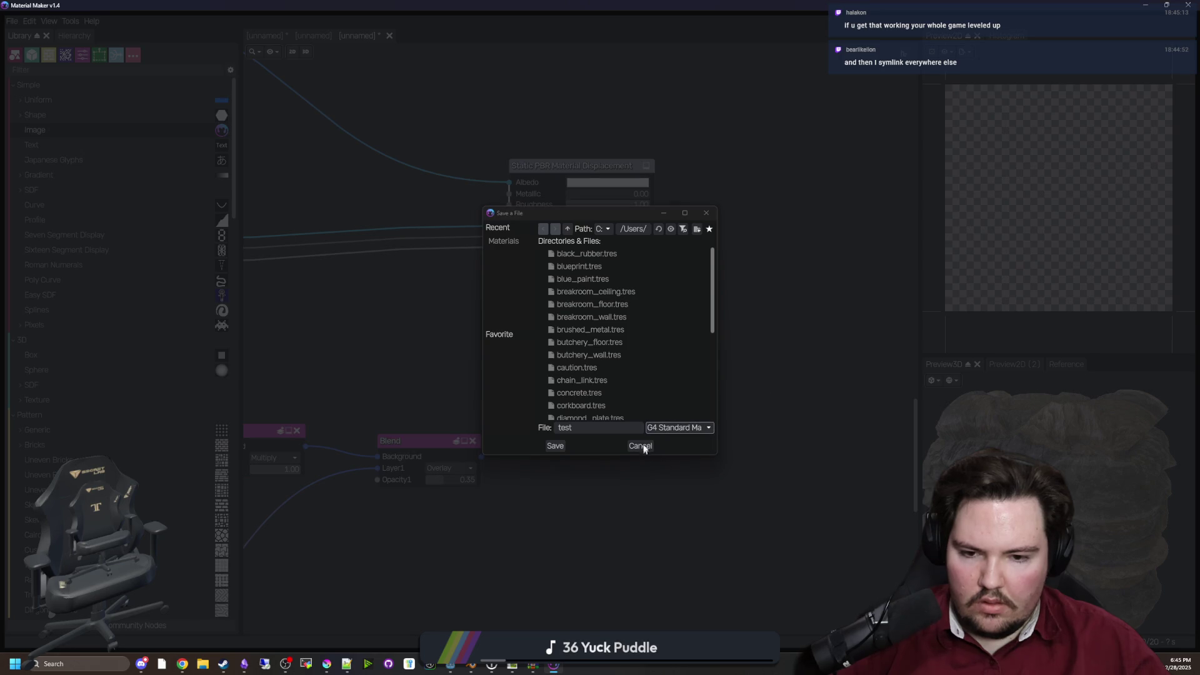
{"action": "left_click", "coordinate": [642, 445]}
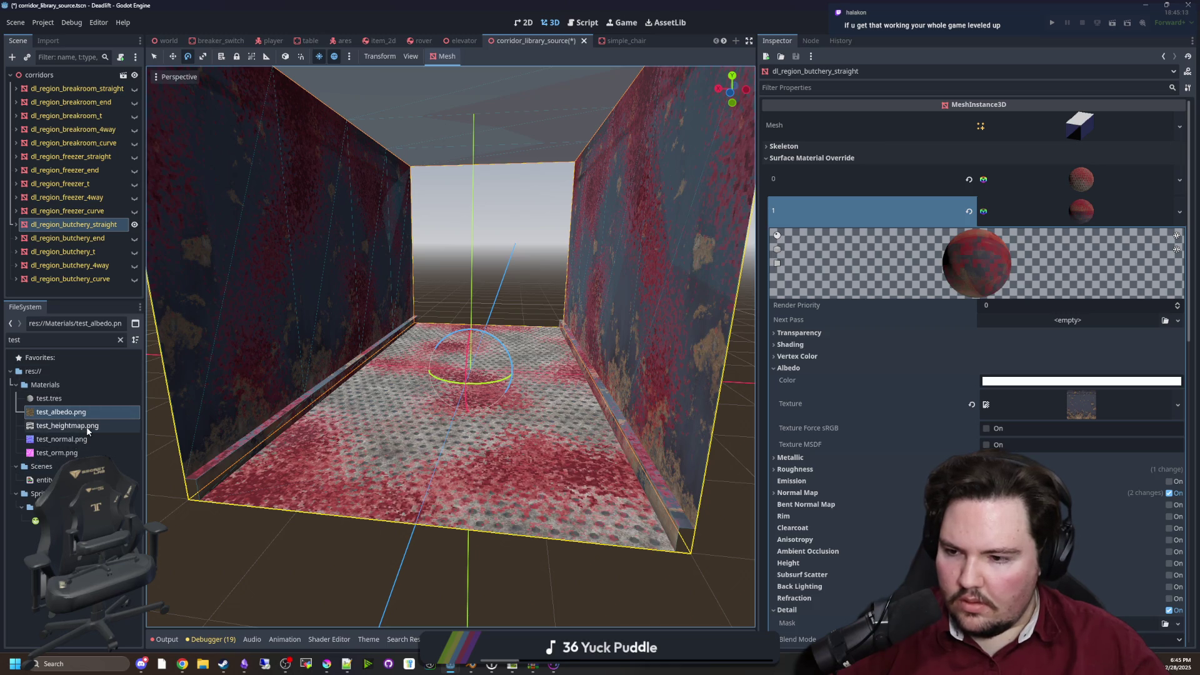
Drop test.tres onto the dl_region_butchery_straight mesh and fly in to view the rock walls
{"action": "left_click", "coordinate": [80, 400]}
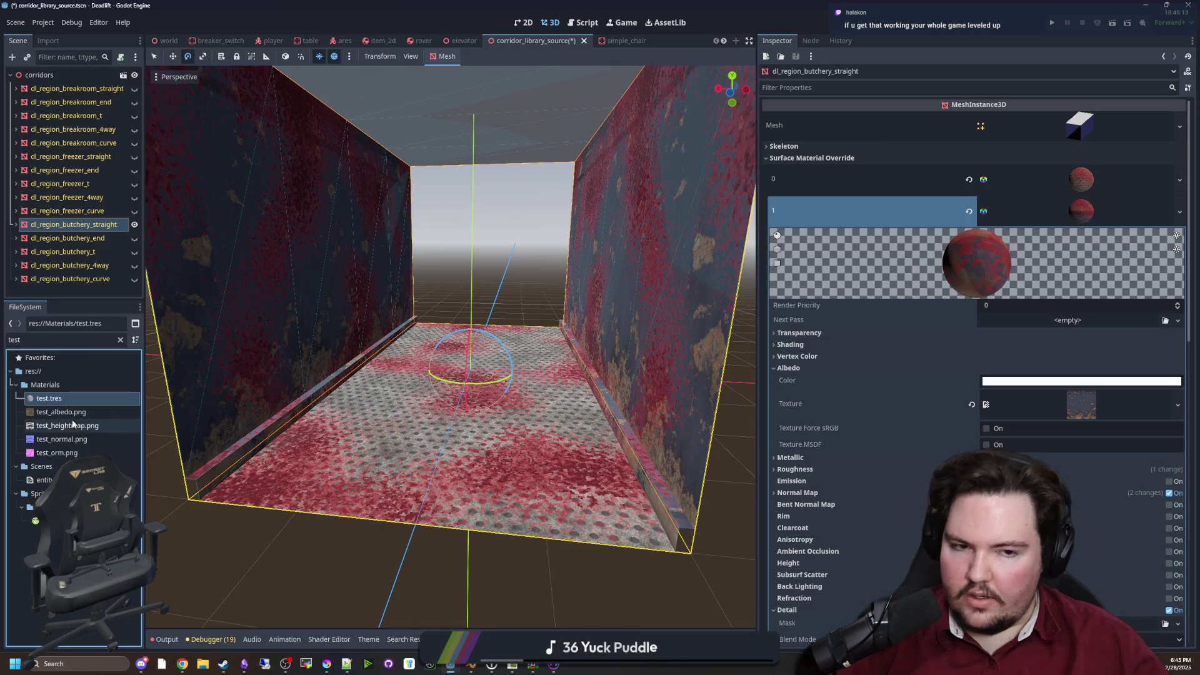
{"action": "left_click", "coordinate": [1111, 207]}
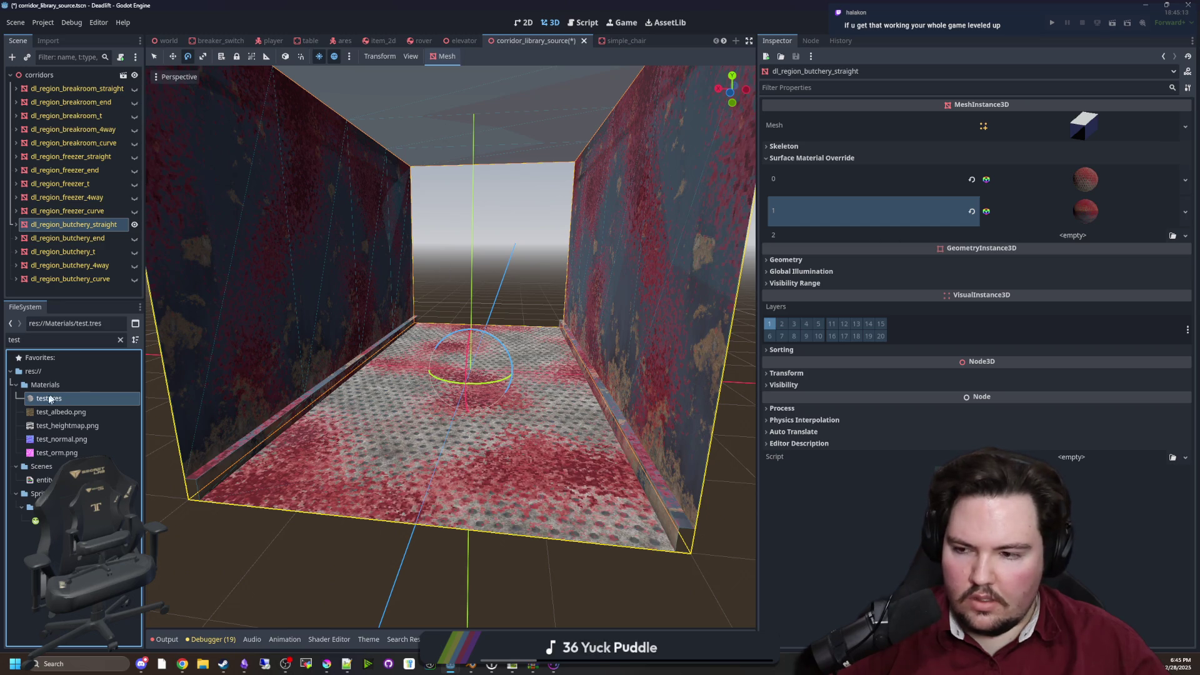
{"action": "left_click_drag", "start_coordinate": [228, 401], "coordinate": [263, 411]}
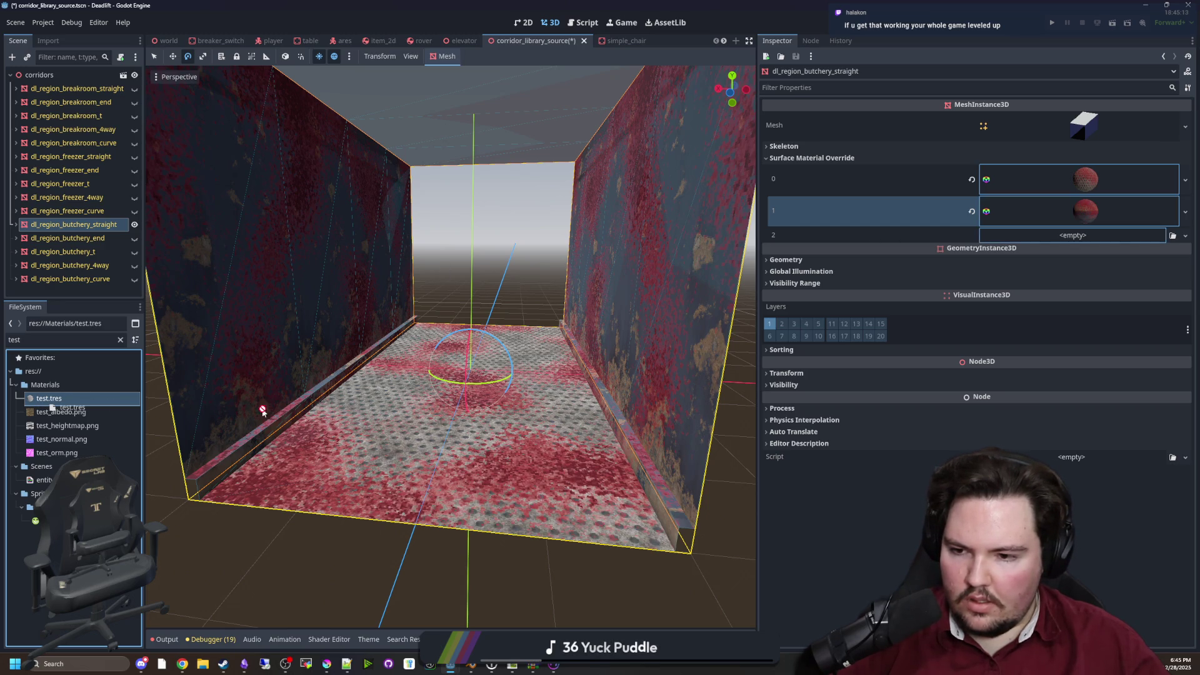
{"action": "left_click_drag", "start_coordinate": [386, 553], "coordinate": [438, 566]}
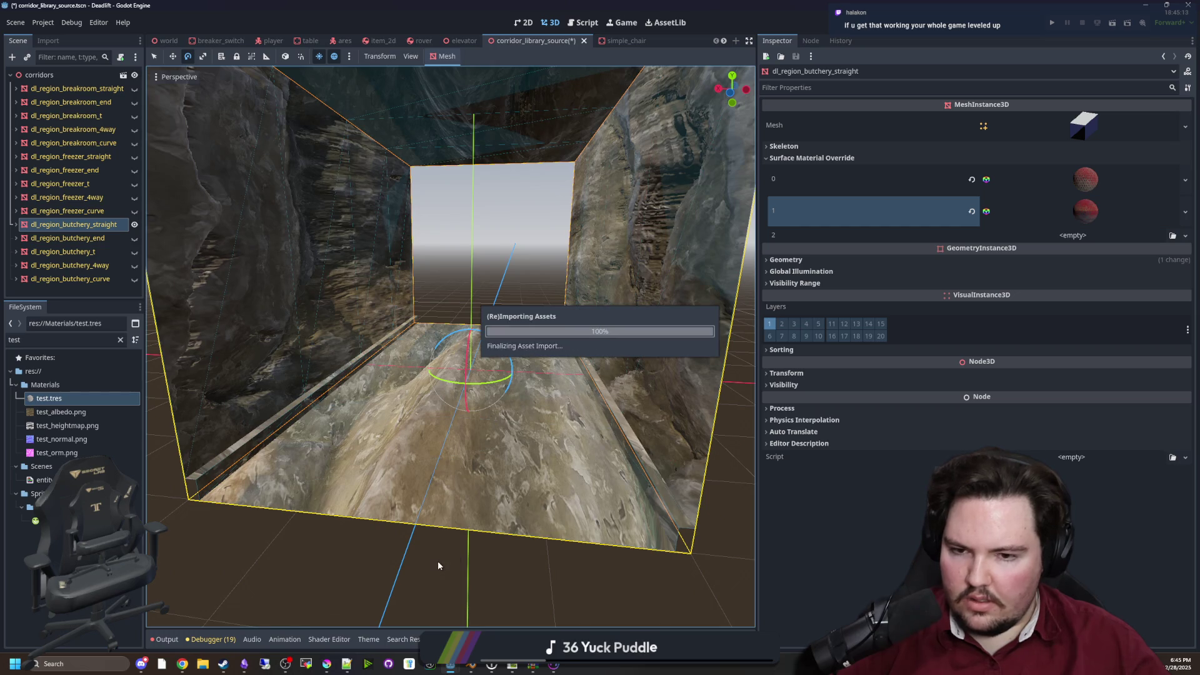
{"action": "left_click_drag", "start_coordinate": [362, 395], "coordinate": [375, 402]}
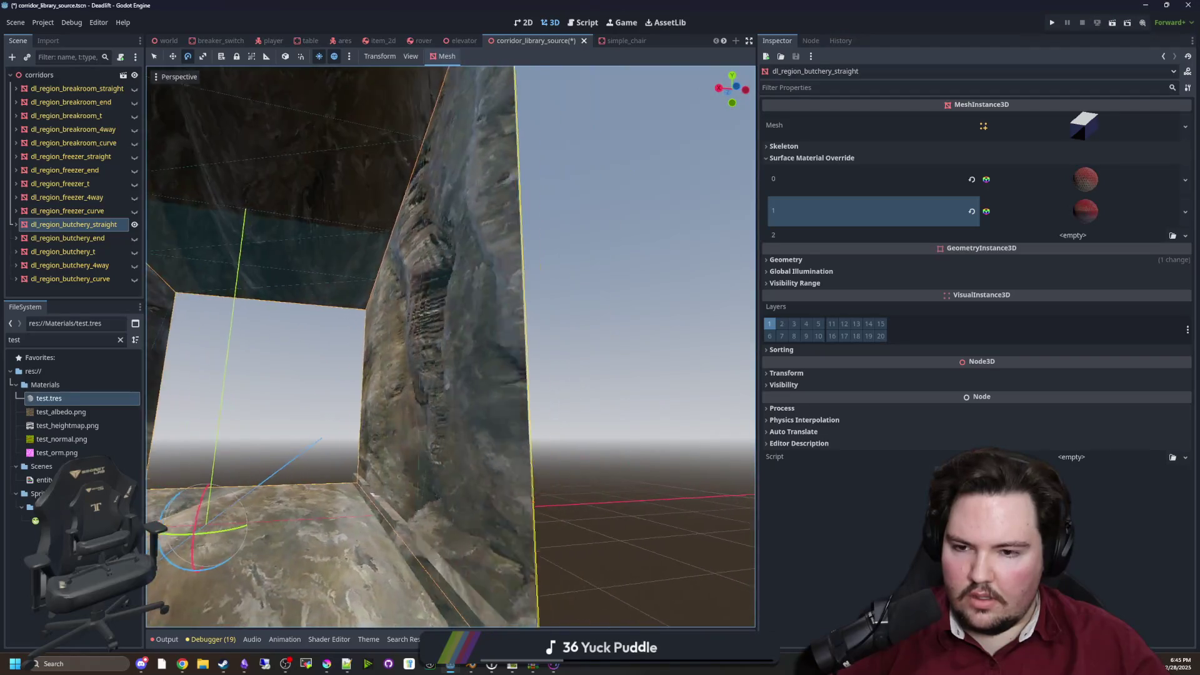
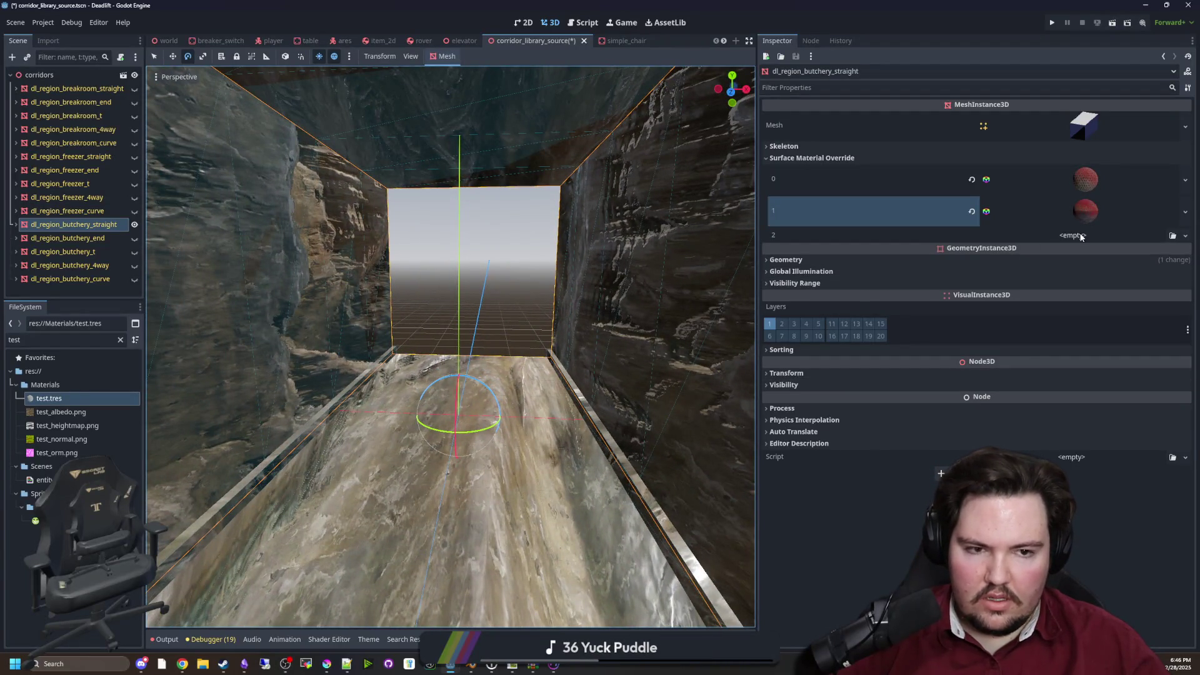
Expand the override material's UV1 settings and enable Triplanar mapping
{"action": "left_click", "coordinate": [1032, 260]}
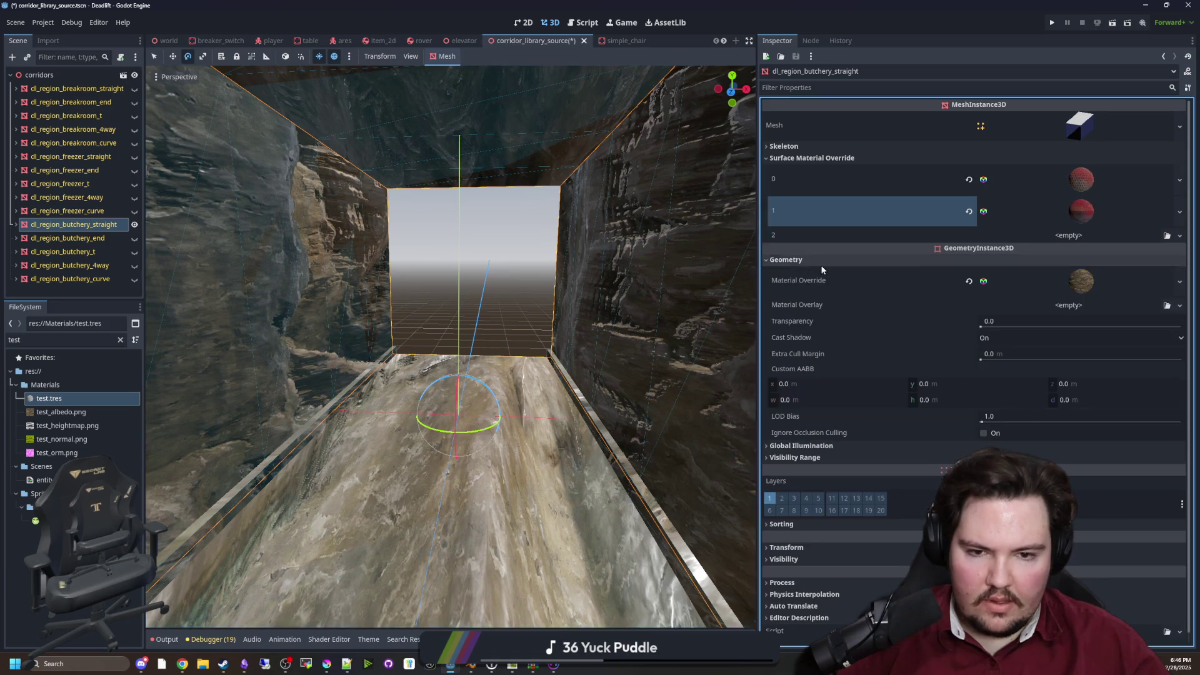
{"action": "left_click", "coordinate": [1057, 281]}
{"action": "scroll", "coordinate": [988, 415], "scroll_direction": "down", "scroll_amount": 5}
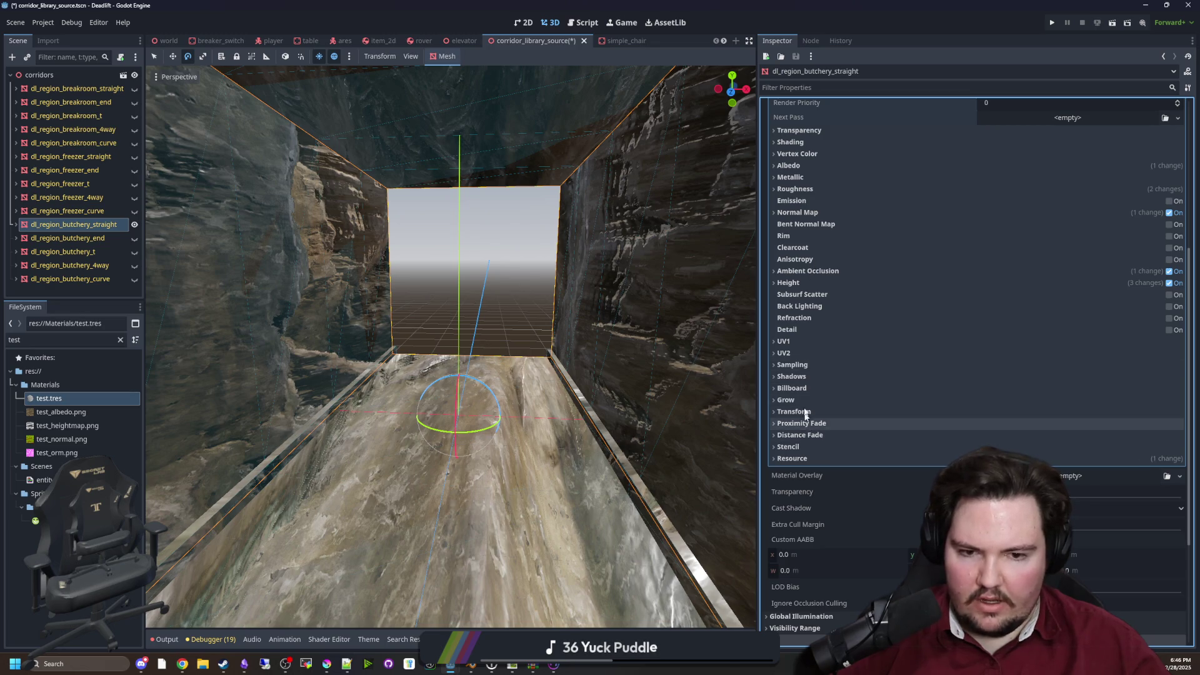
{"action": "left_click", "coordinate": [797, 344]}
{"action": "left_click", "coordinate": [986, 413]}
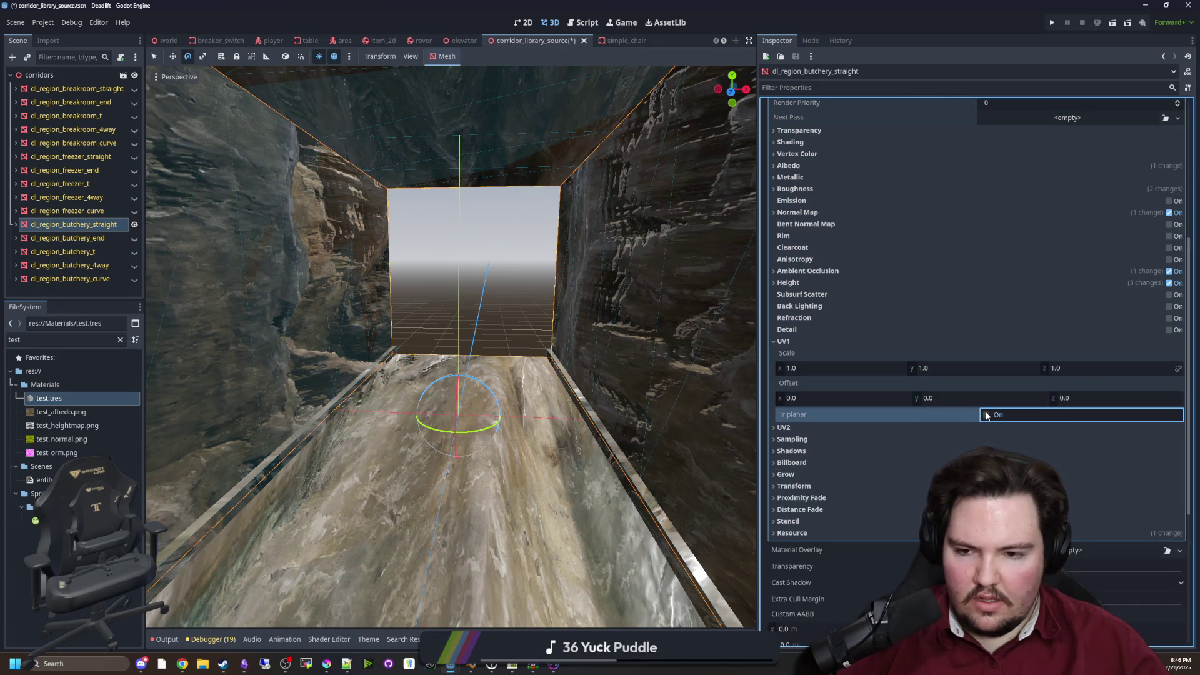
Inspect the re-textured corridor walls, then switch UV1 Triplanar back off
{"action": "left_click_drag", "start_coordinate": [560, 364], "coordinate": [675, 375]}
{"action": "scroll", "coordinate": [450, 346], "scroll_direction": "down", "scroll_amount": 5}
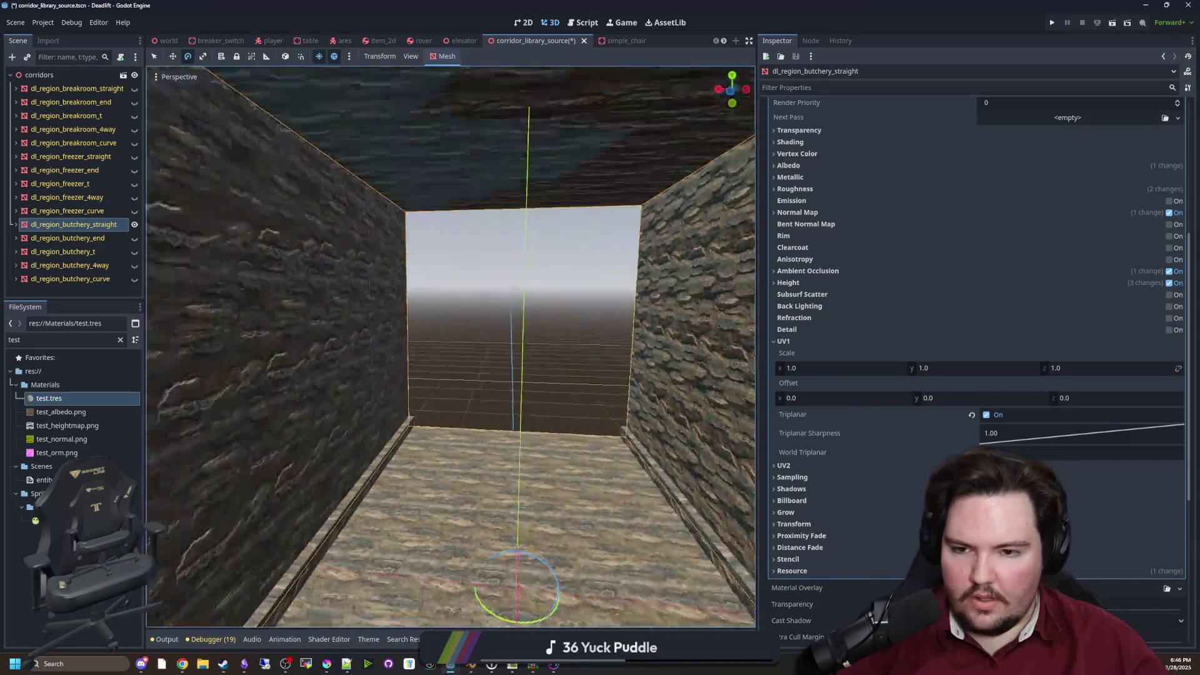
{"action": "scroll", "coordinate": [451, 347], "scroll_direction": "up", "scroll_amount": 5}
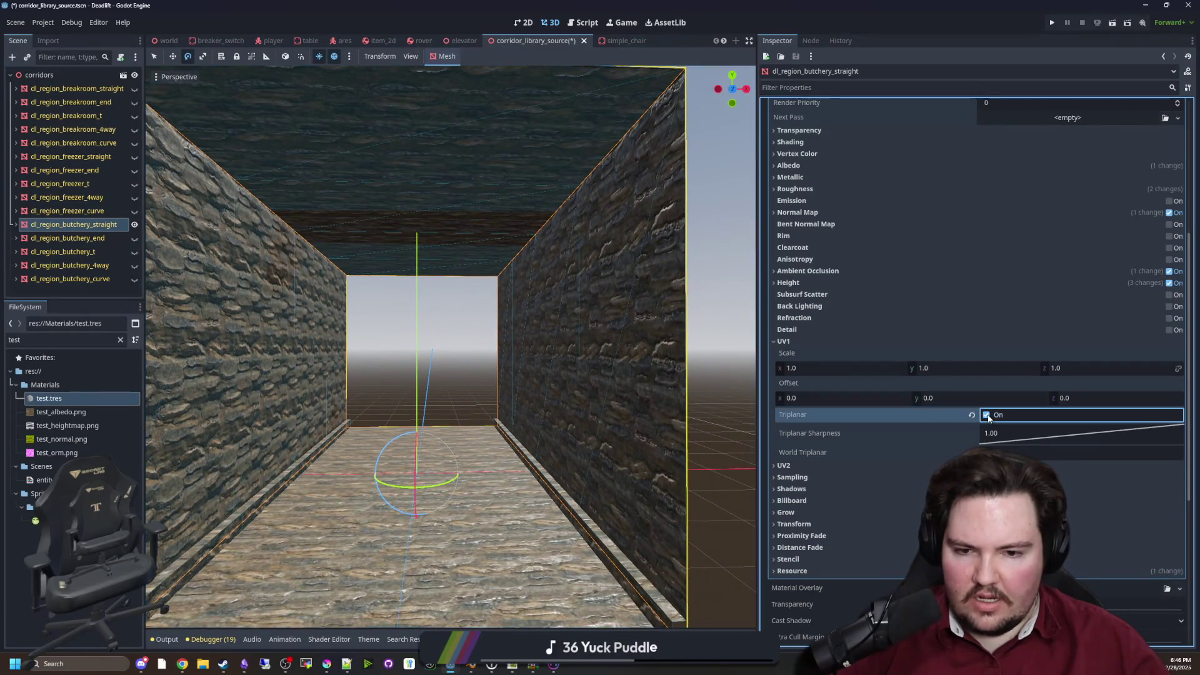
{"action": "left_click", "coordinate": [986, 415]}
{"action": "scroll", "coordinate": [450, 347], "scroll_direction": "down", "scroll_amount": 5}
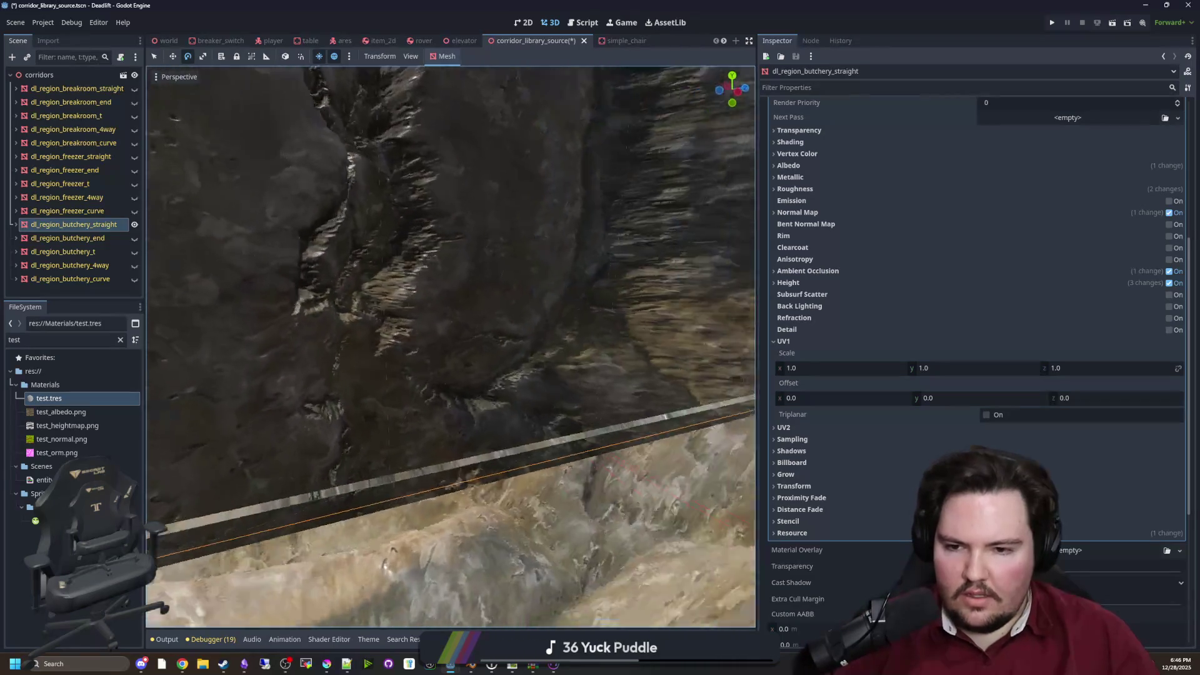
{"action": "key", "text": "w"}
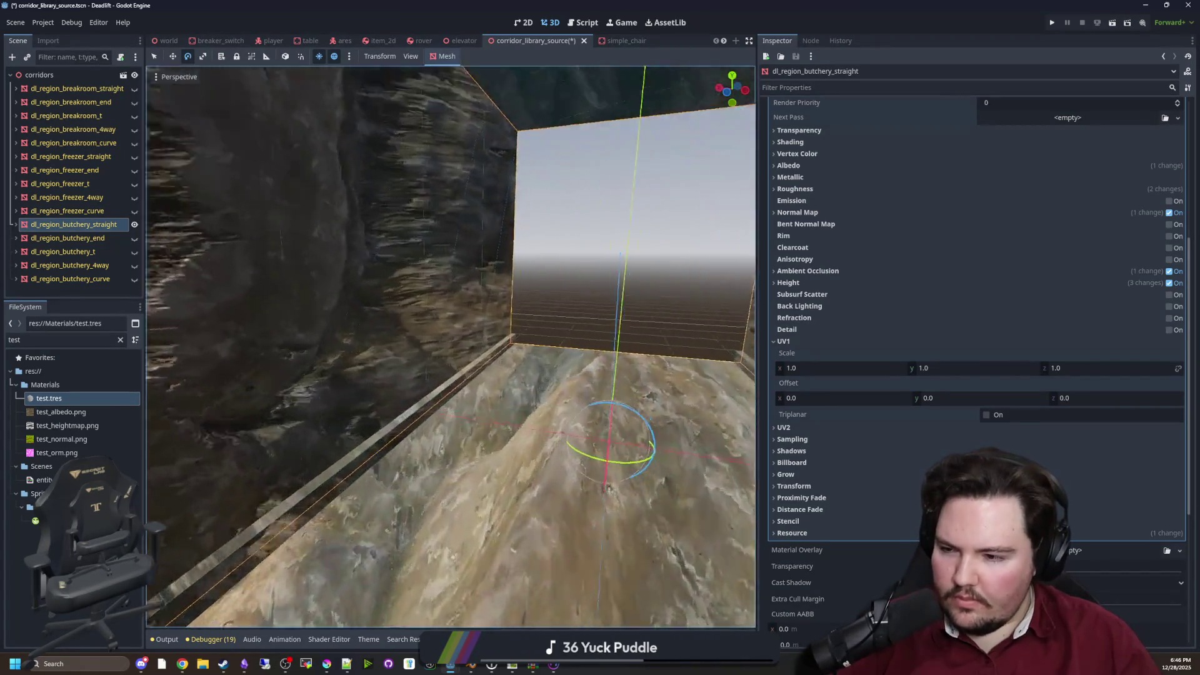
{"action": "key", "text": "s"}
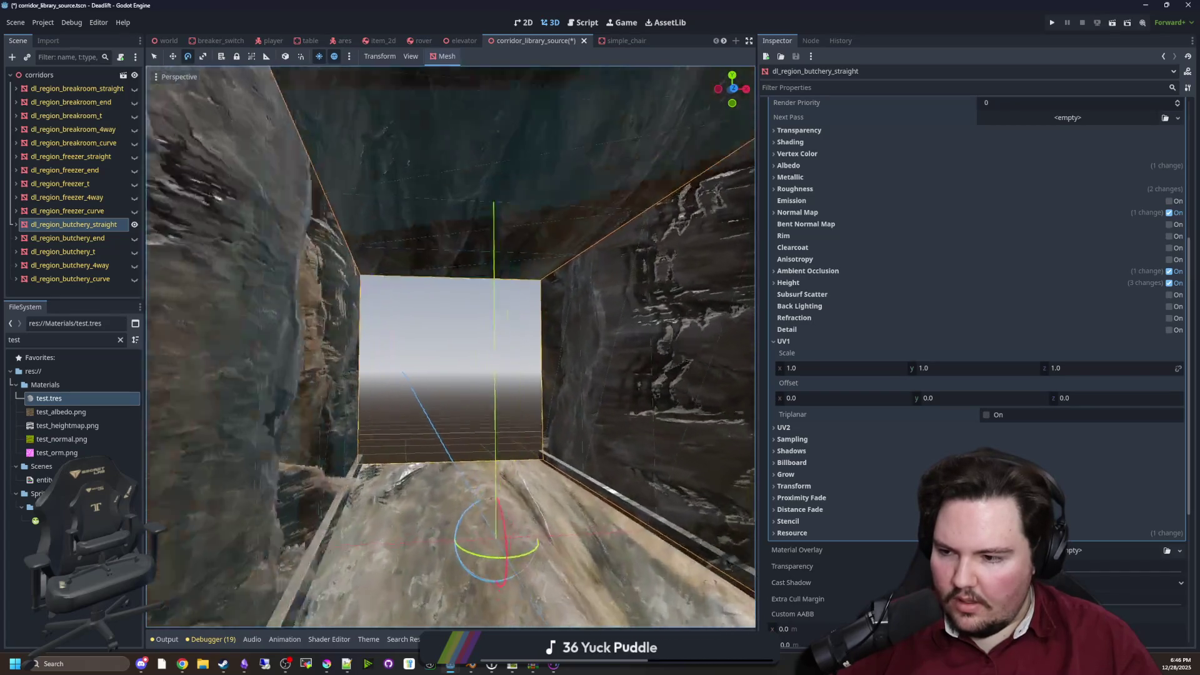
{"action": "key", "text": "s"}
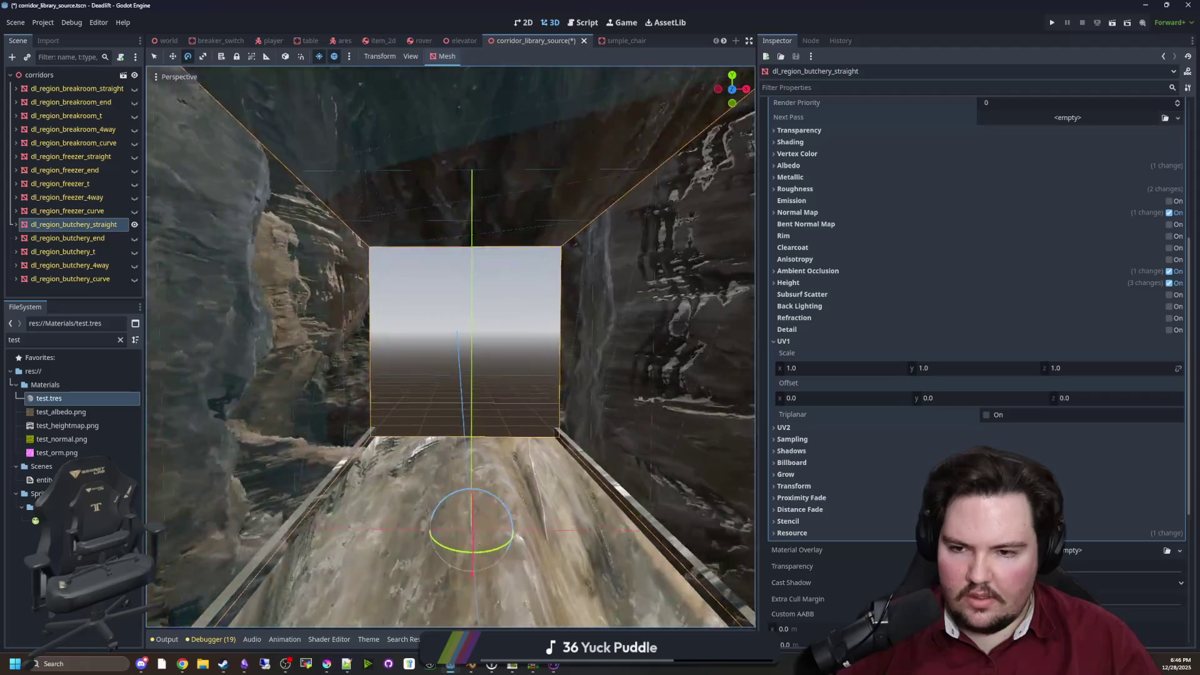
{"action": "key", "text": "s"}
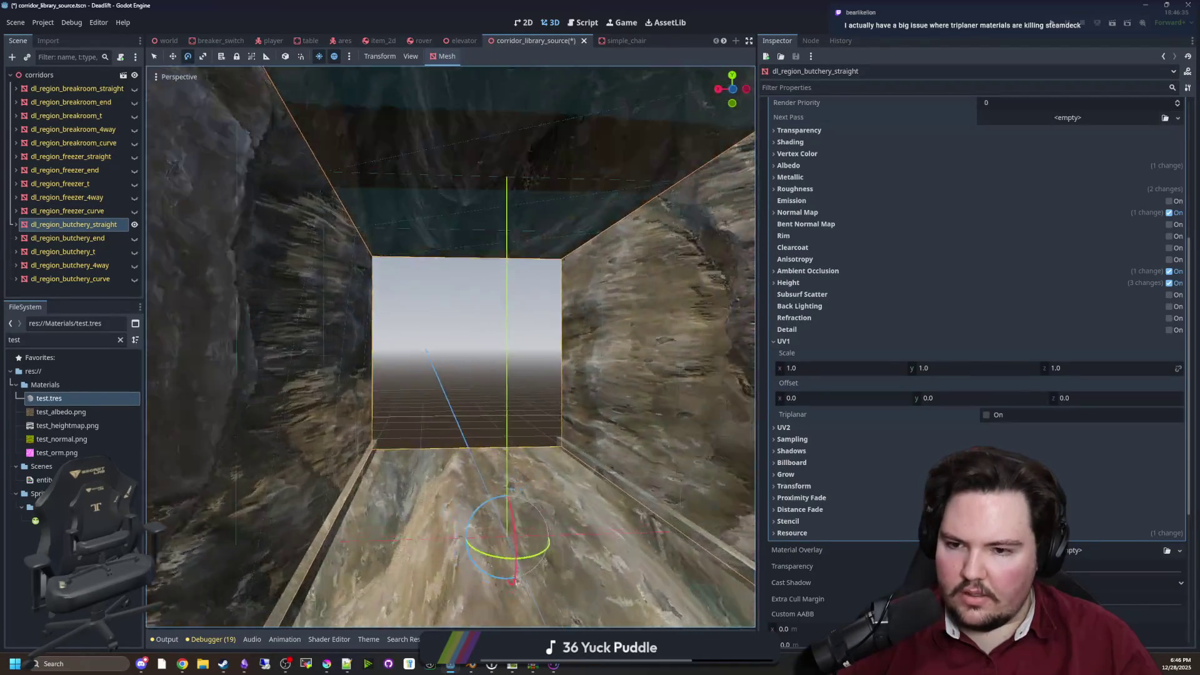
{"action": "key", "text": "s"}
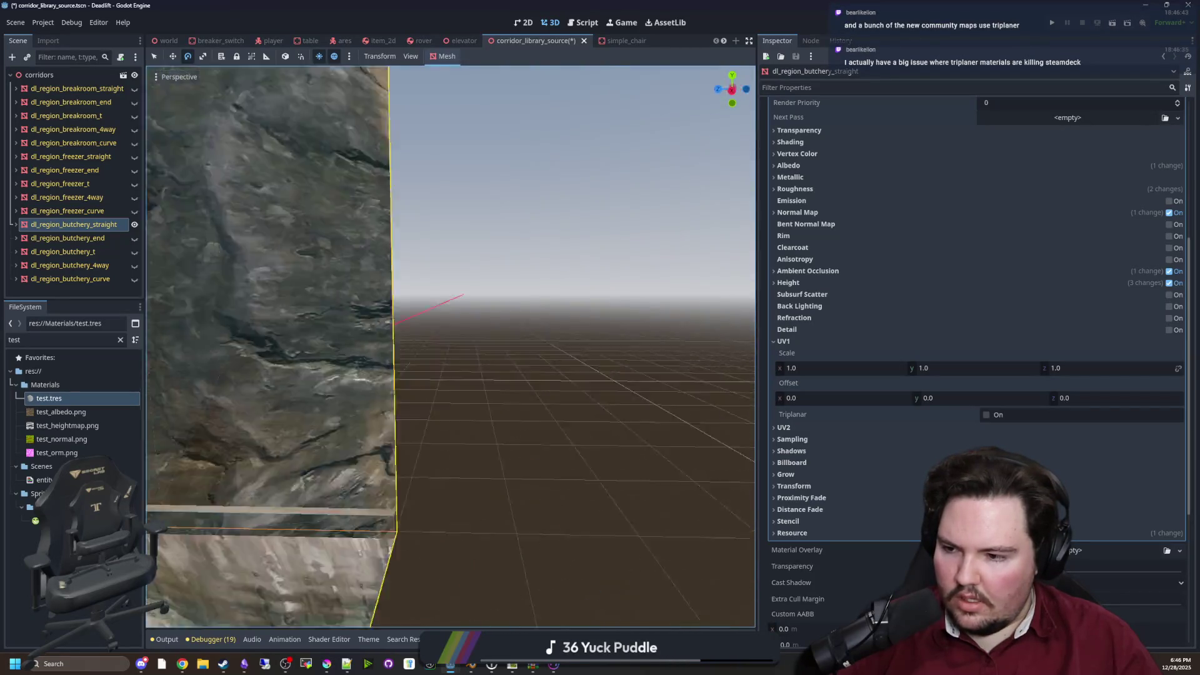
{"action": "key", "text": "w"}
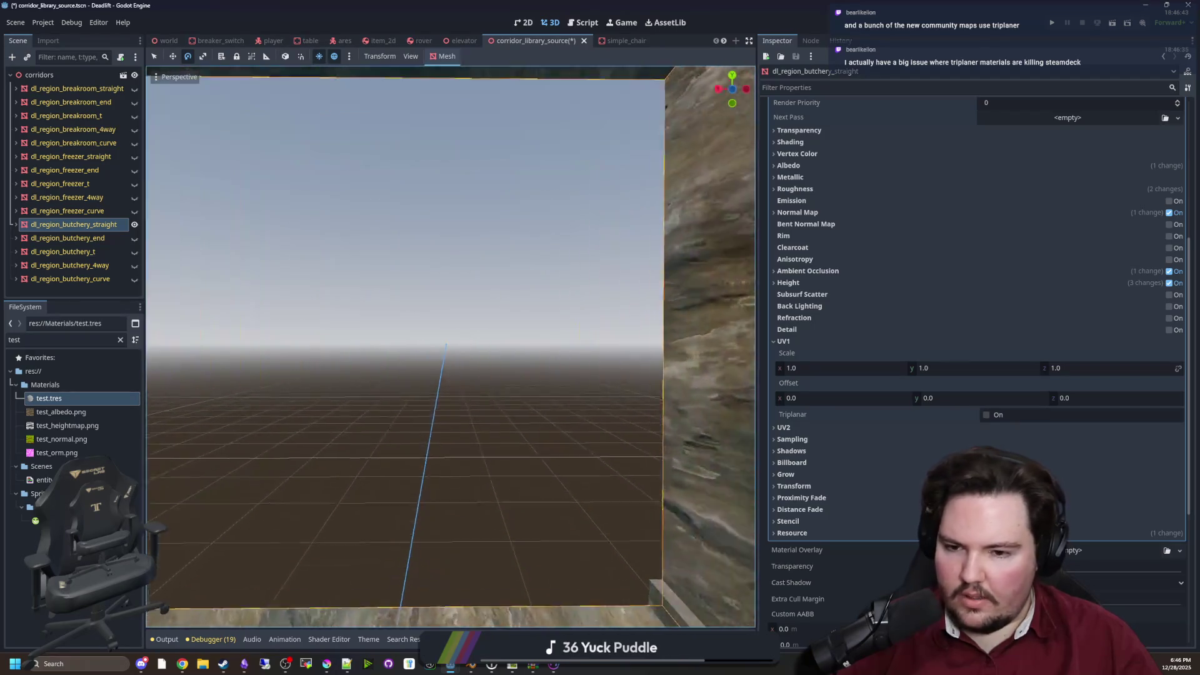
{"action": "key", "text": "s"}
{"action": "key", "text": "w"}
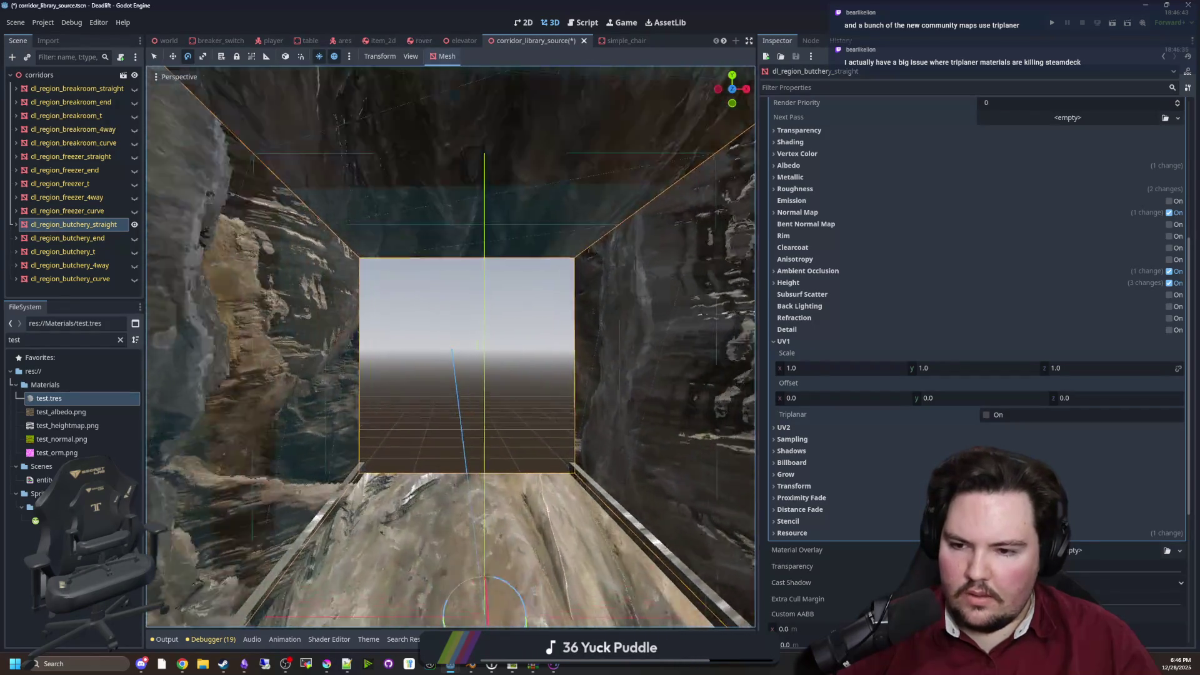
{"action": "key", "text": "s"}
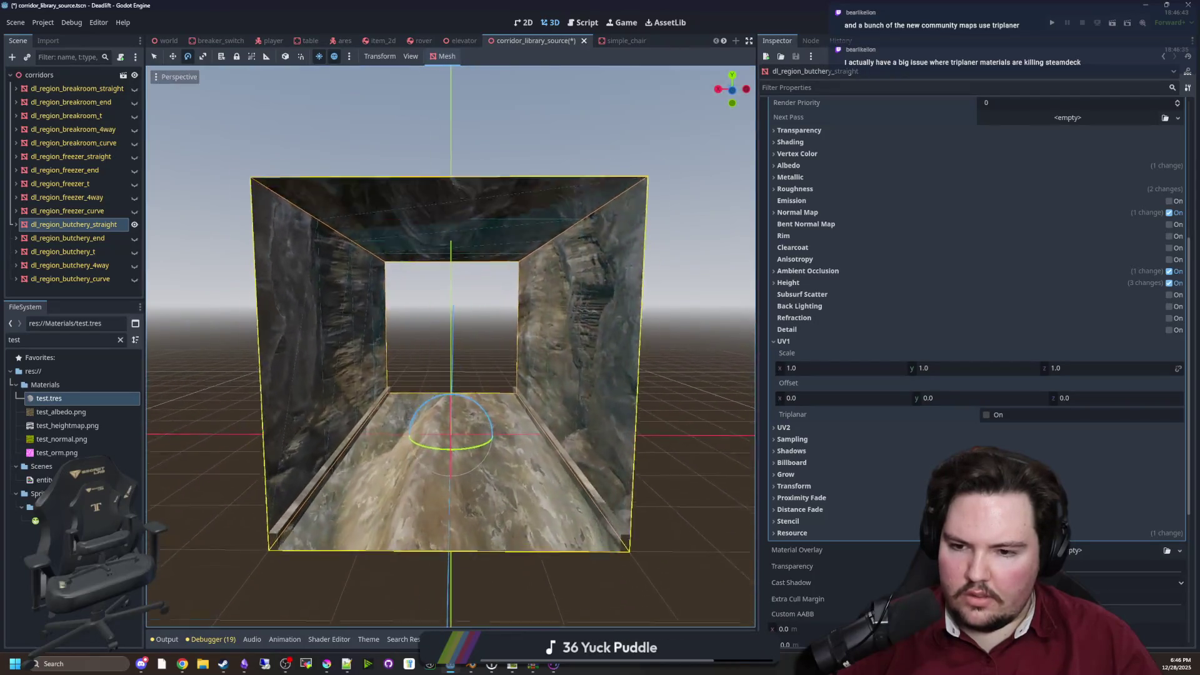
{"action": "key", "text": "w"}
{"action": "key", "text": "w"}
{"action": "key", "text": "s"}
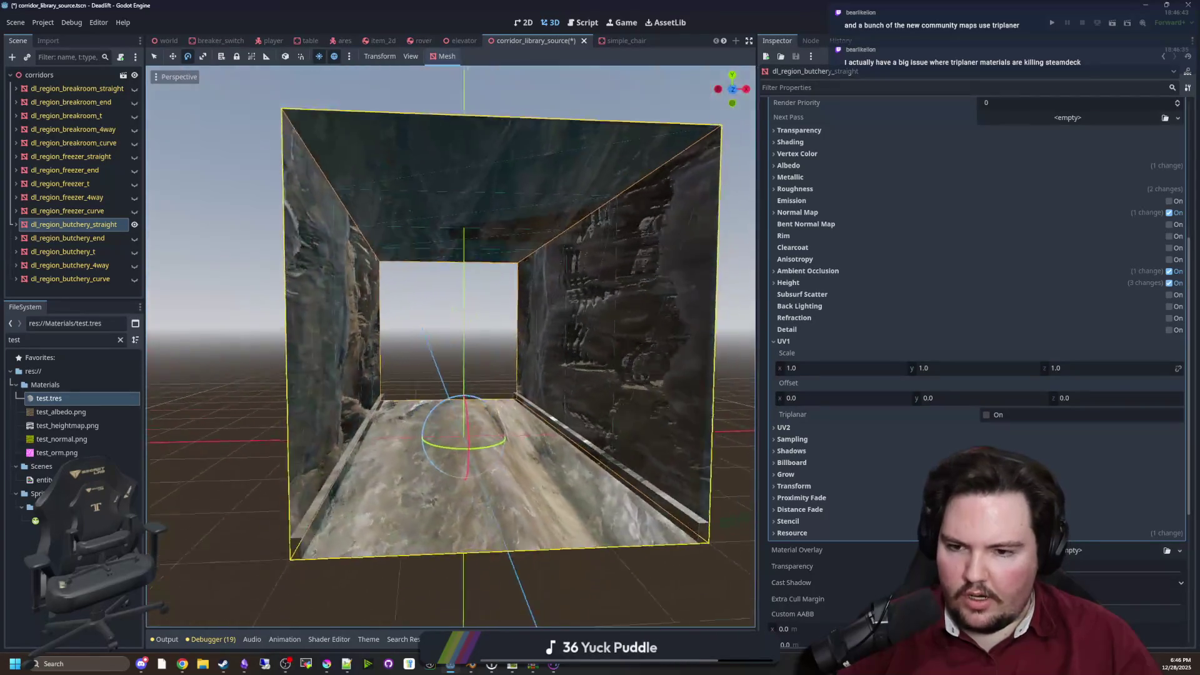
{"action": "key", "text": "w"}
{"action": "key", "text": "w"}
{"action": "key", "text": "s"}
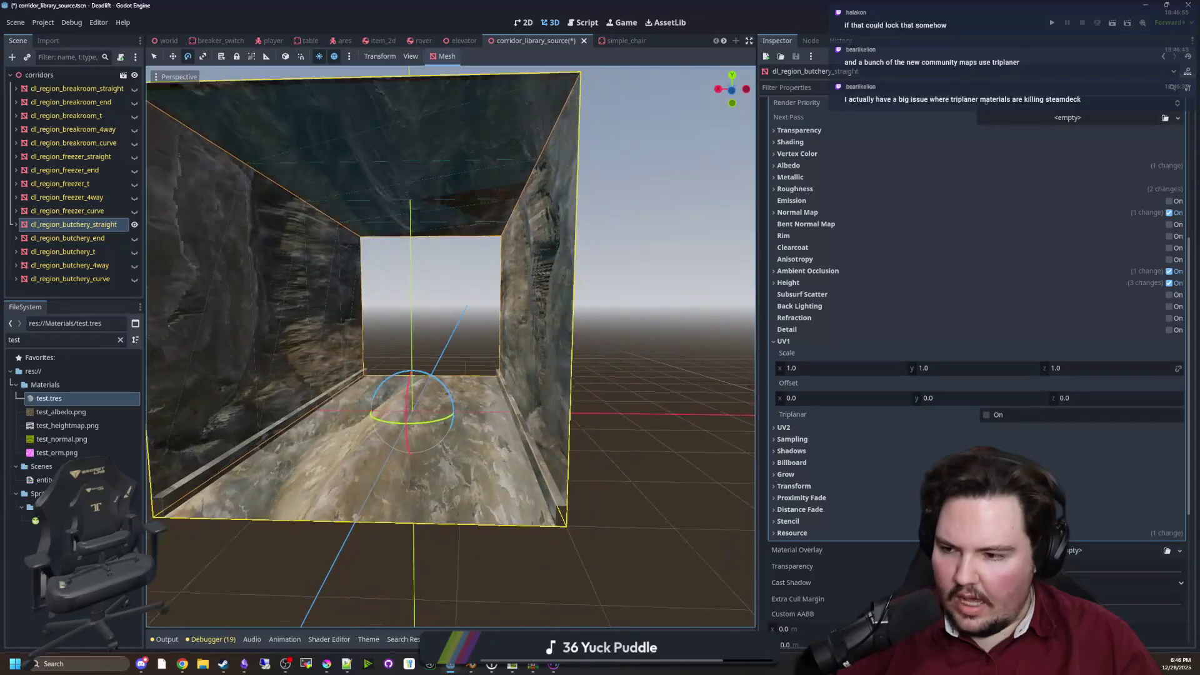
{"action": "key", "text": "w"}
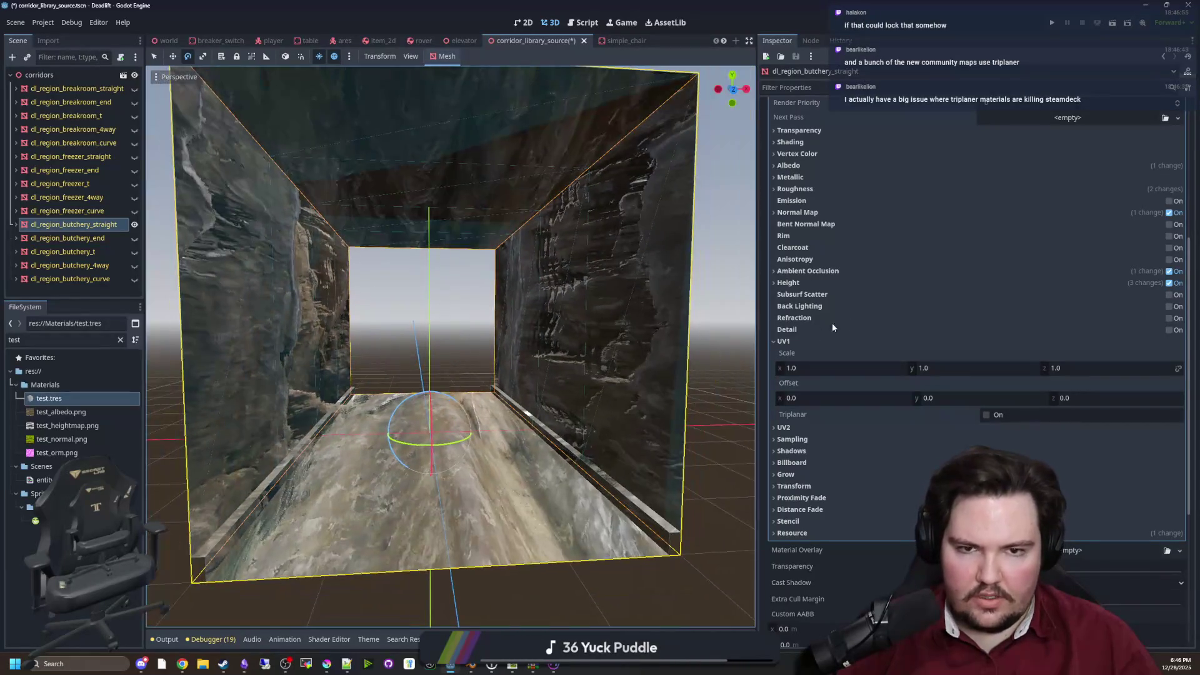
{"action": "scroll", "coordinate": [939, 266], "scroll_direction": "up", "scroll_amount": 5}
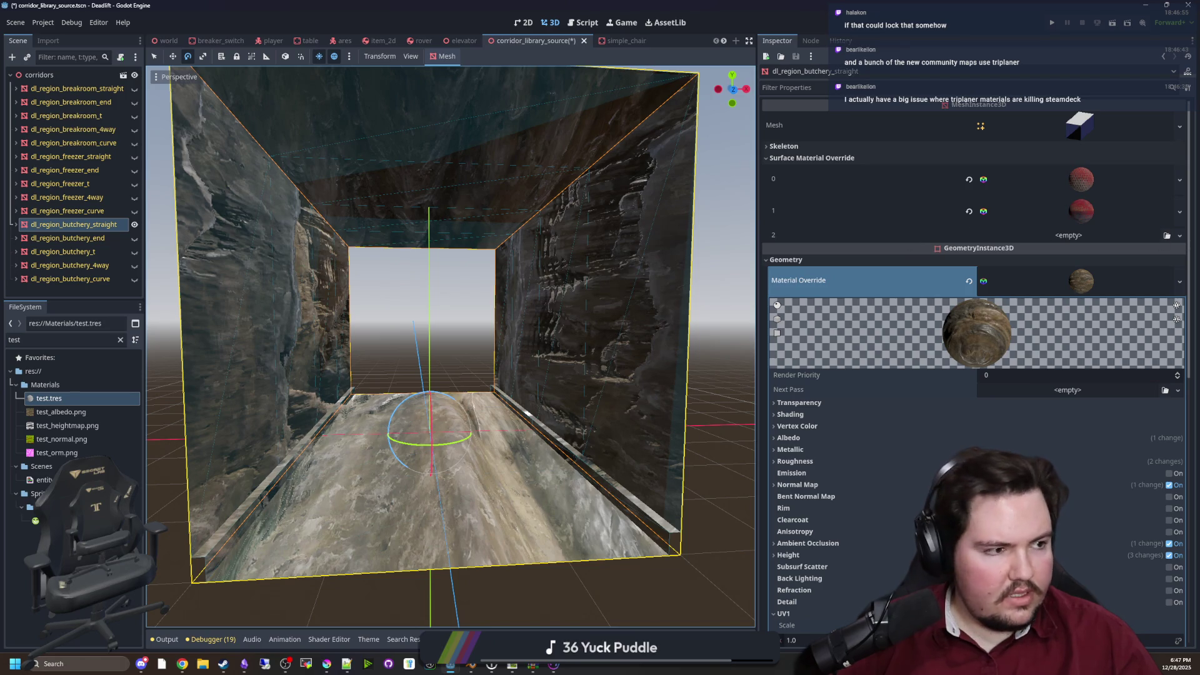
{"action": "key", "text": "alt+Tab"}
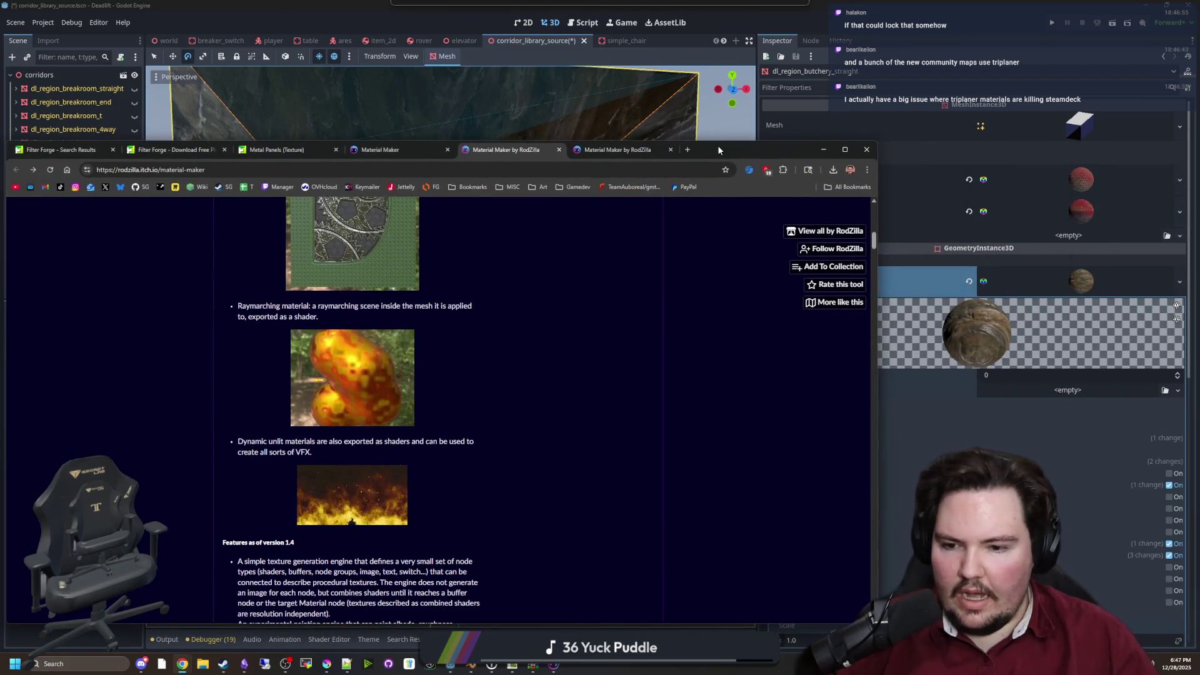
{"action": "double_click", "coordinate": [718, 148]}
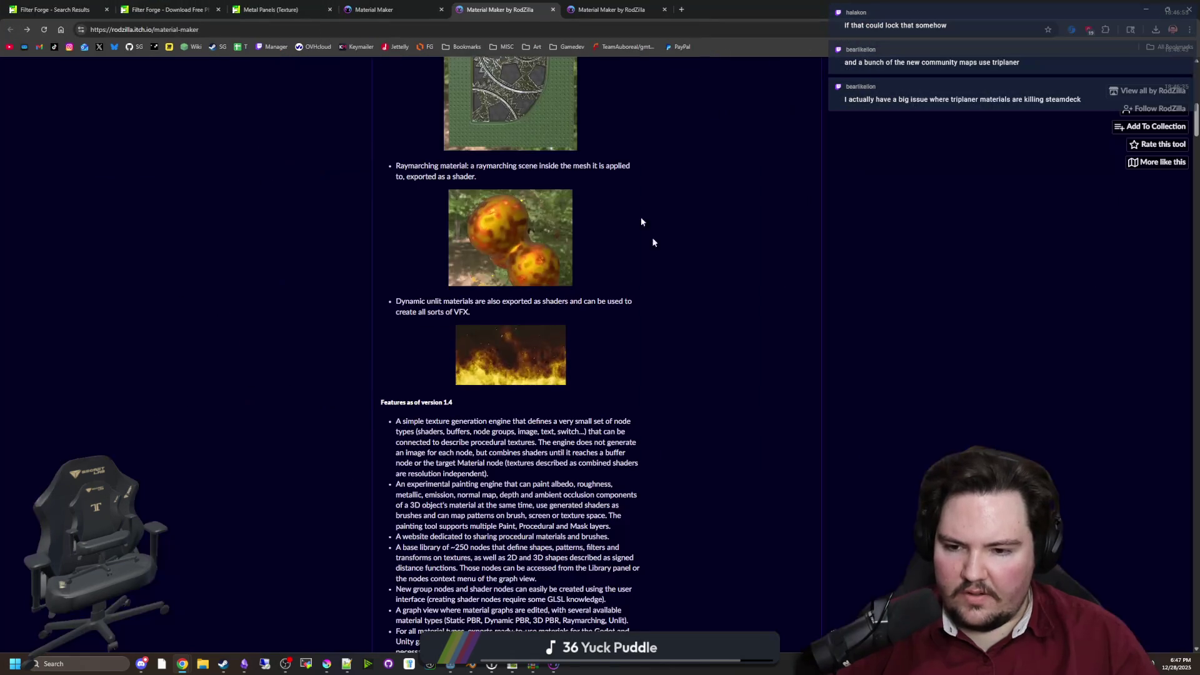
{"action": "scroll", "coordinate": [733, 250], "scroll_direction": "up", "scroll_amount": 5}
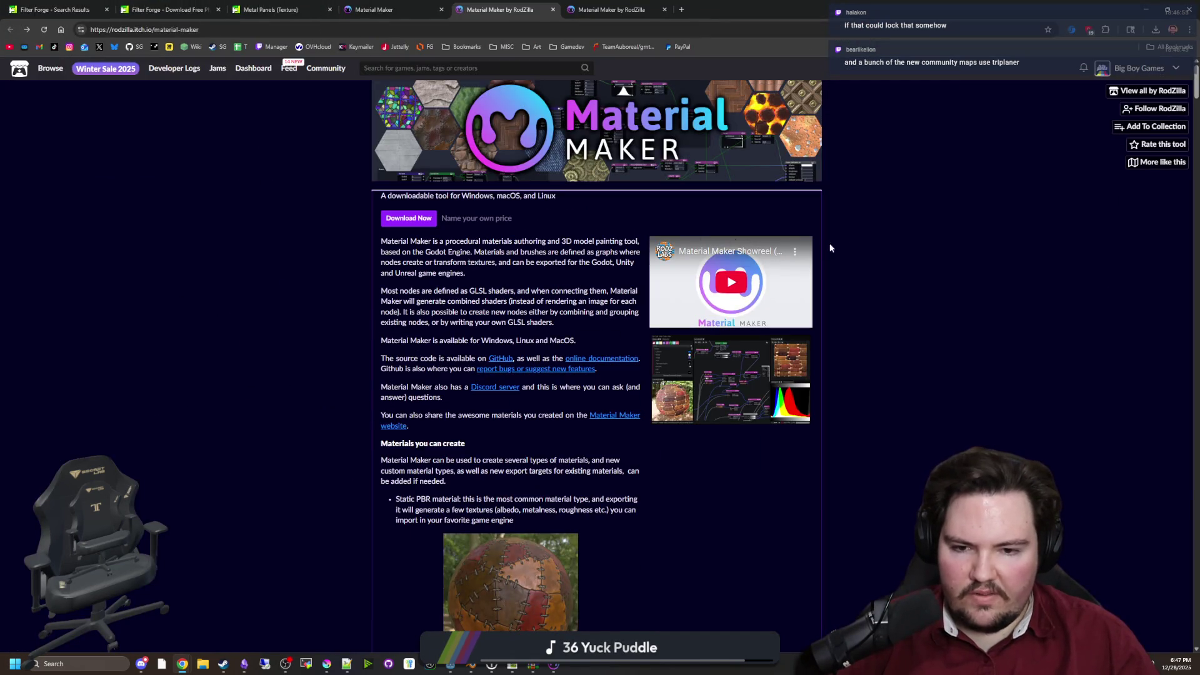
{"action": "key", "text": "alt+Tab"}
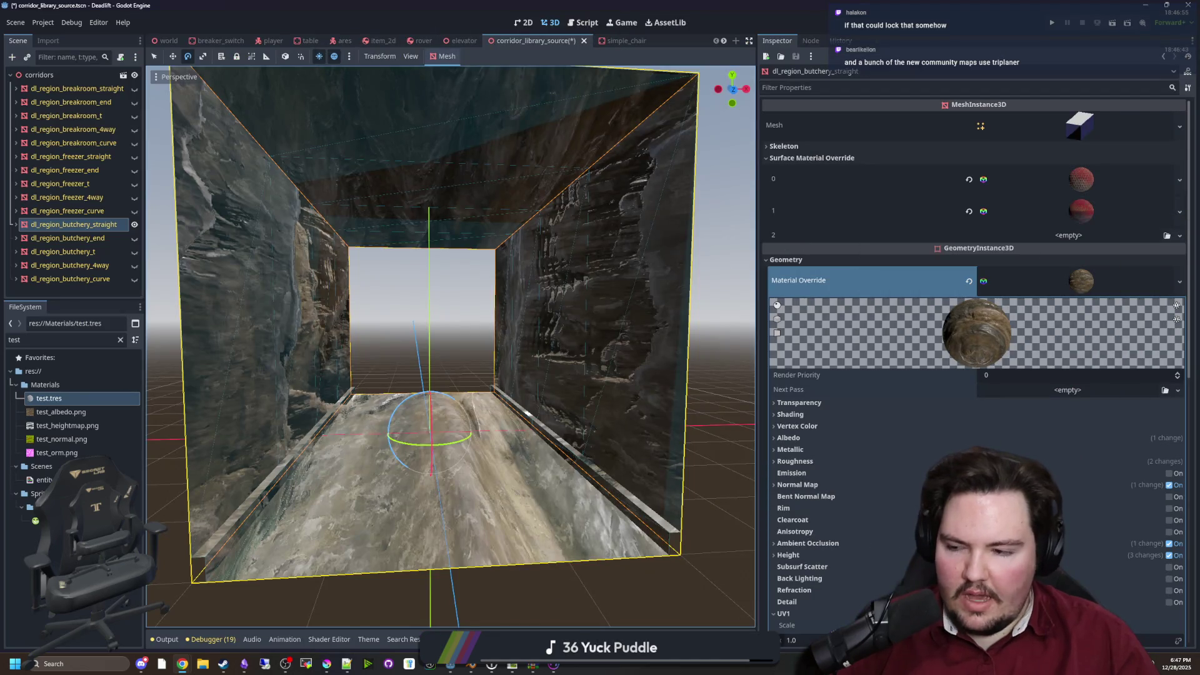
{"action": "scroll", "coordinate": [450, 347], "scroll_direction": "down", "scroll_amount": 5}
{"action": "scroll", "coordinate": [450, 347], "scroll_direction": "up", "scroll_amount": 6}
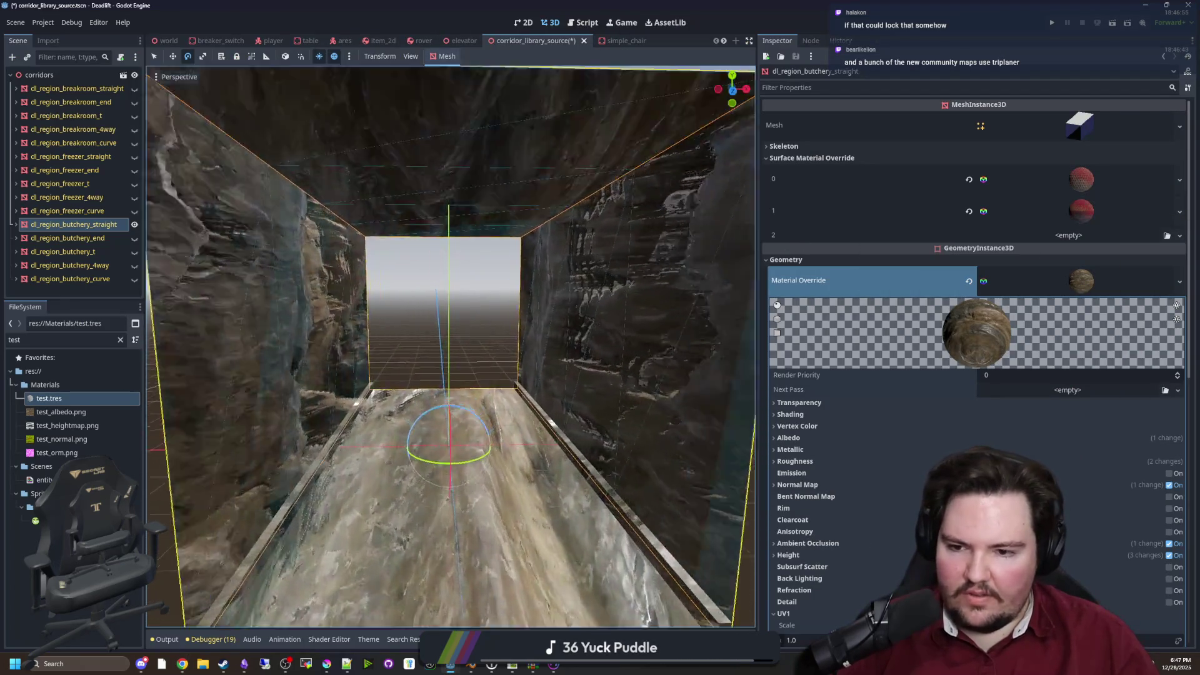
{"action": "scroll", "coordinate": [450, 347], "scroll_direction": "down", "scroll_amount": 5}
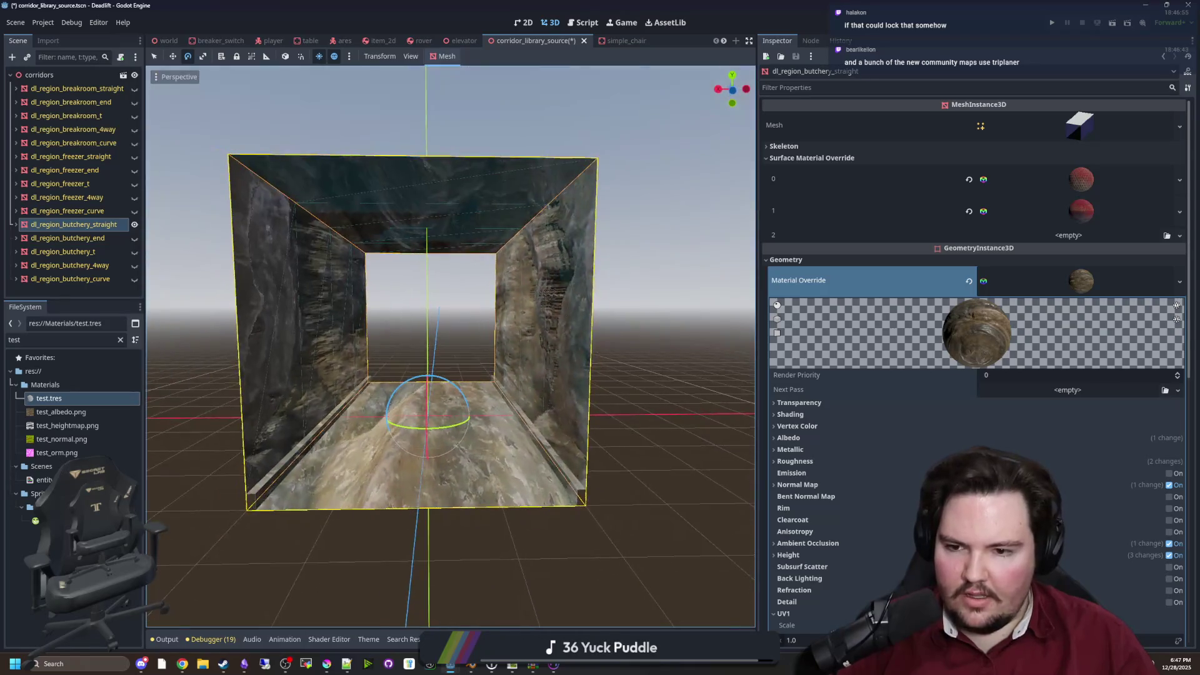
{"action": "scroll", "coordinate": [450, 347], "scroll_direction": "up", "scroll_amount": 6}
{"action": "scroll", "coordinate": [450, 347], "scroll_direction": "down", "scroll_amount": 5}
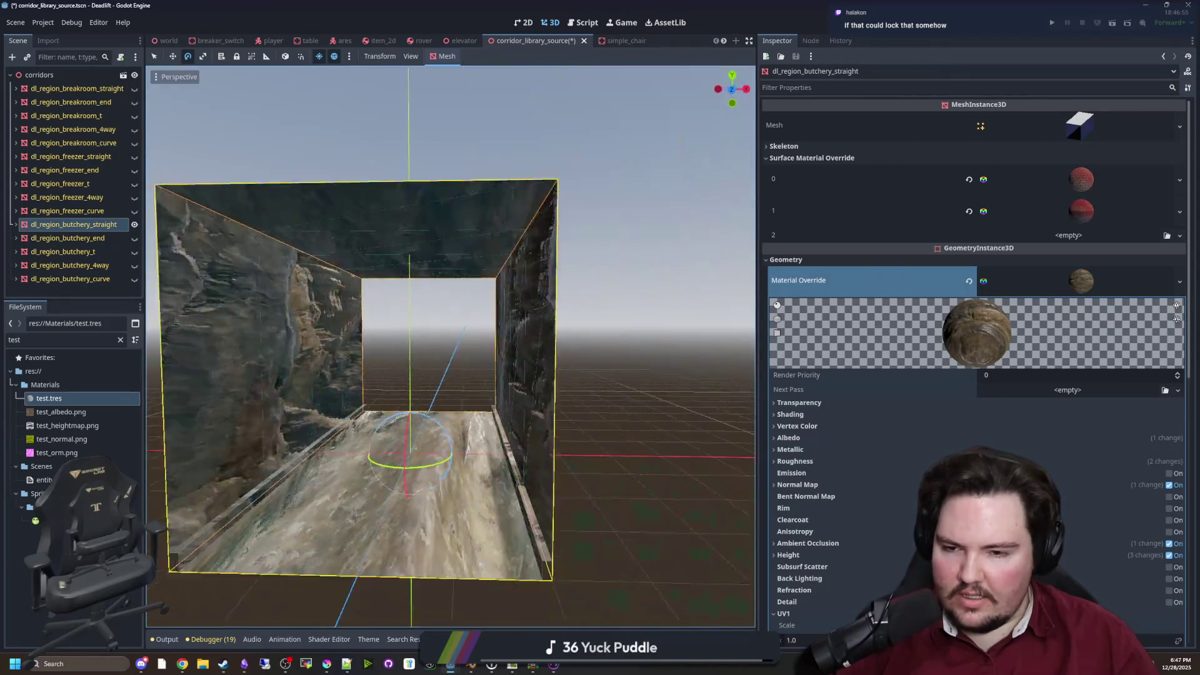
{"action": "scroll", "coordinate": [451, 347], "scroll_direction": "down", "scroll_amount": 3}
{"action": "scroll", "coordinate": [450, 347], "scroll_direction": "up", "scroll_amount": 4}
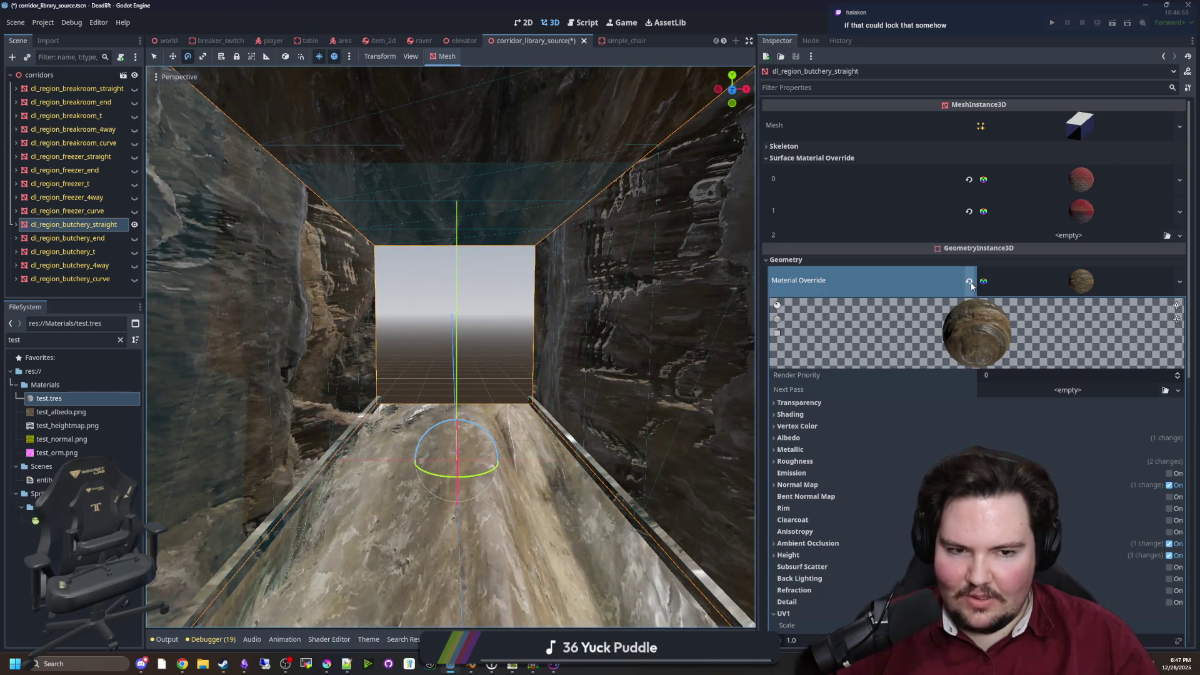
{"action": "left_click", "coordinate": [970, 282]}
{"action": "scroll", "coordinate": [450, 347], "scroll_direction": "down", "scroll_amount": 4}
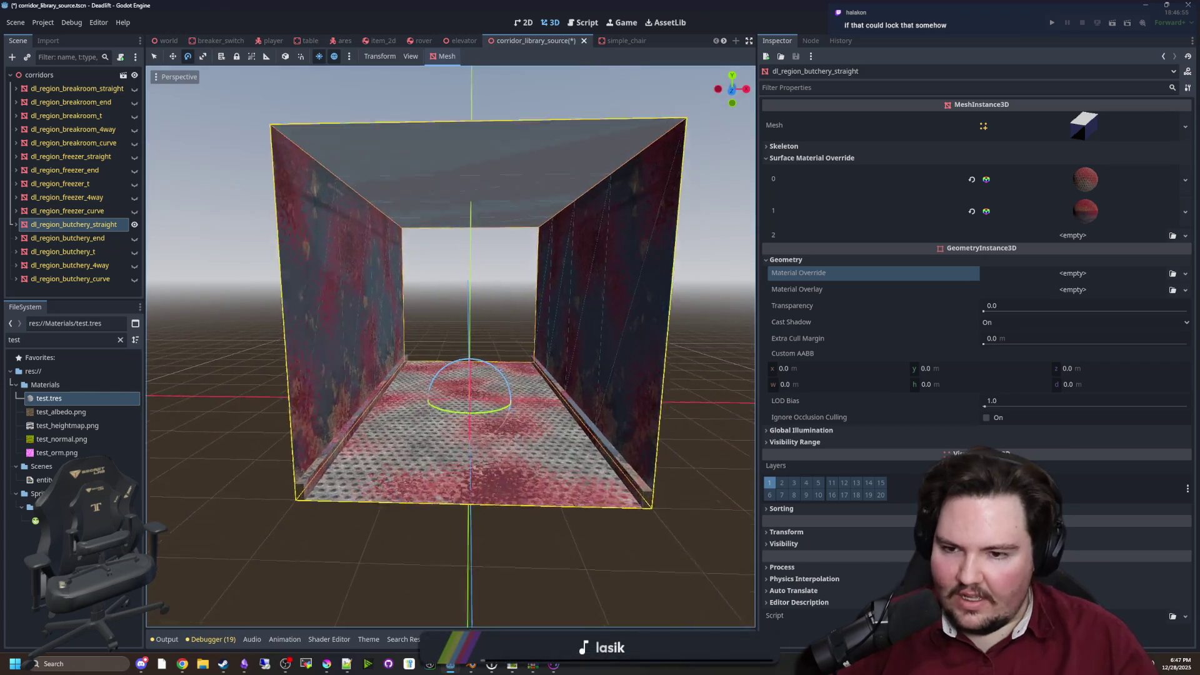
{"action": "scroll", "coordinate": [450, 347], "scroll_direction": "up", "scroll_amount": 4}
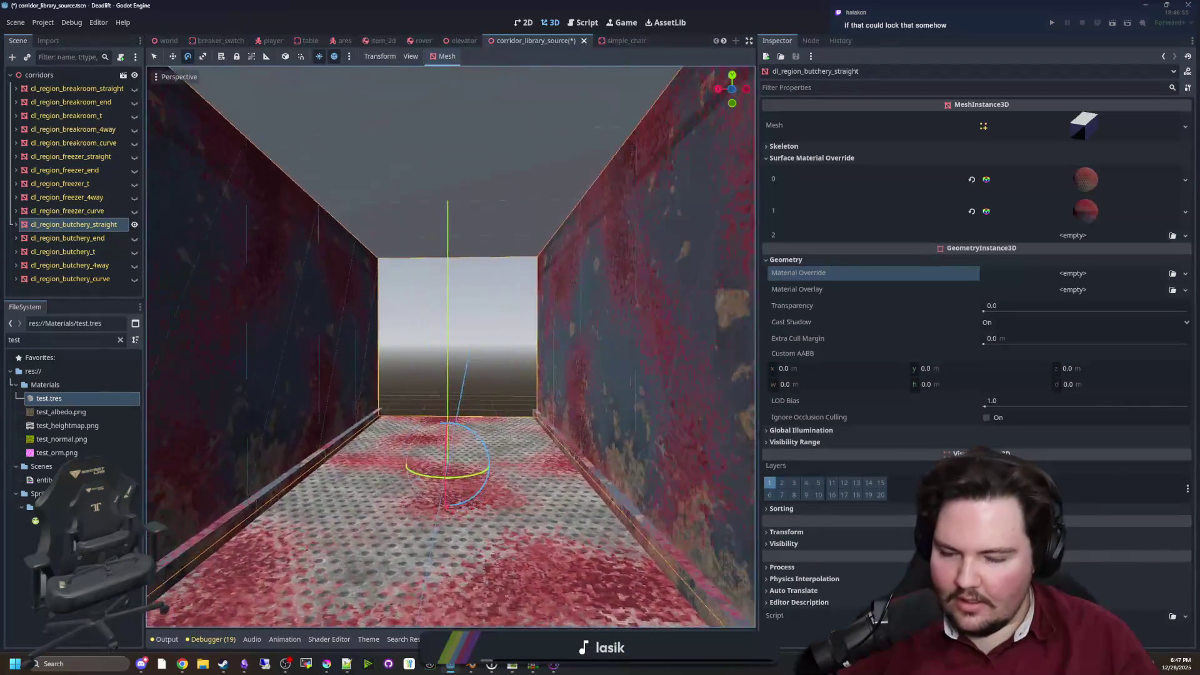
{"action": "scroll", "coordinate": [450, 347], "scroll_direction": "down", "scroll_amount": 5}
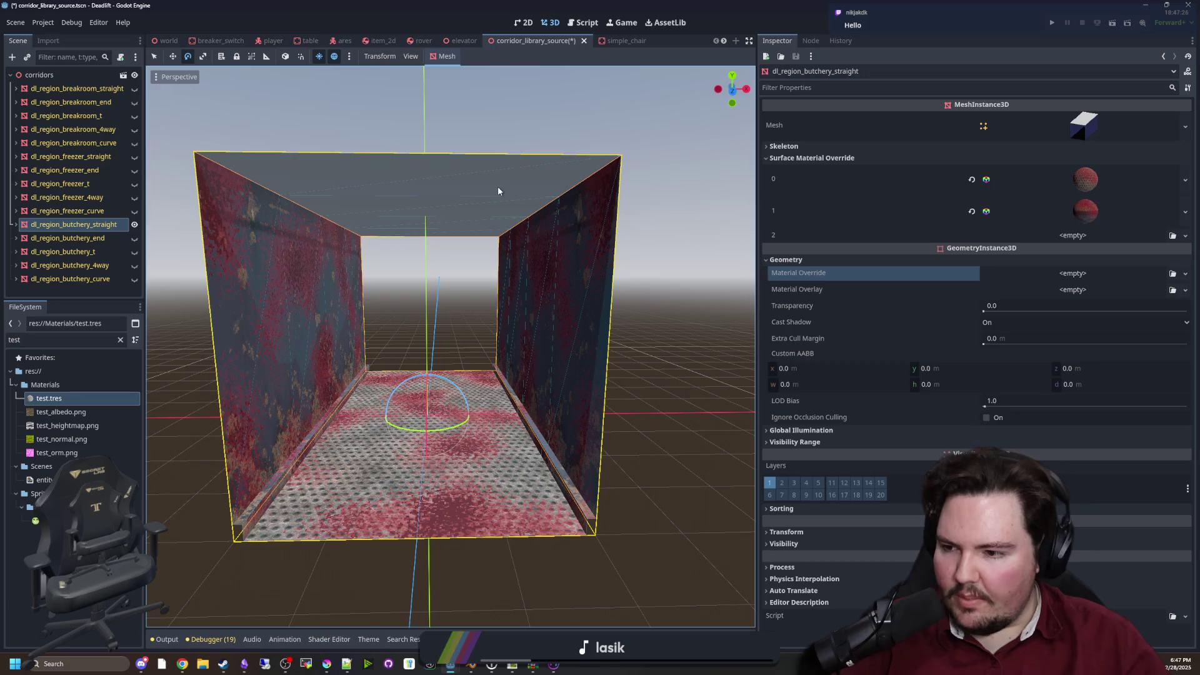
{"action": "key", "text": "f"}
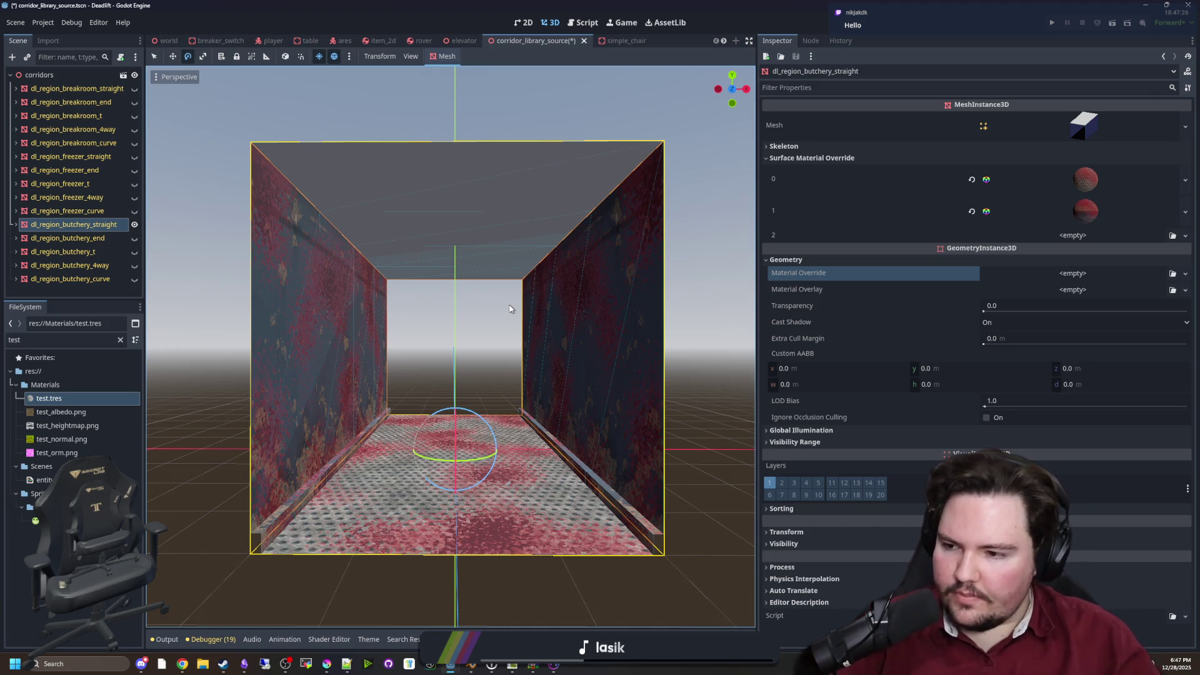
{"action": "mouse_move", "coordinate": [450, 347]}
{"action": "left_mouse_down"}
{"action": "mouse_move", "coordinate": [440, 369]}
{"action": "mouse_move", "coordinate": [463, 342]}
{"action": "left_mouse_up"}
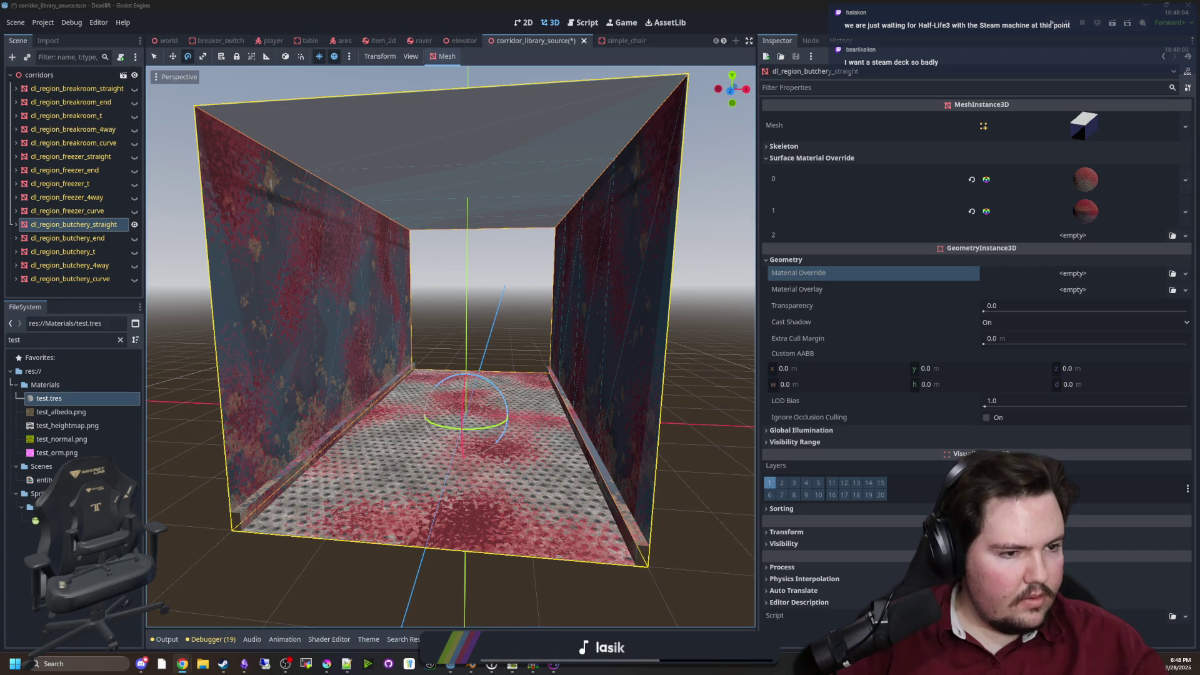
{"action": "key", "text": "alt+Tab"}
{"action": "key", "text": "alt+Tab"}
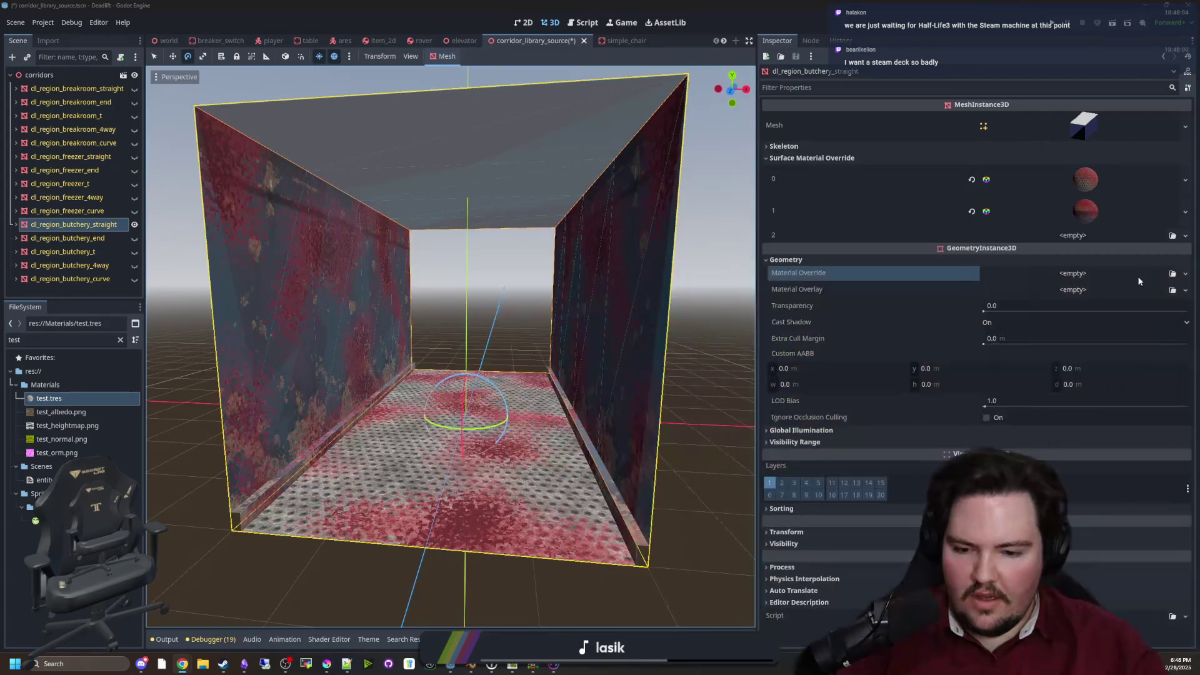
{"action": "left_click", "coordinate": [555, 667]}
Maximize Material Maker and discard the first unsaved graph without saving
{"action": "double_click", "coordinate": [500, 410]}
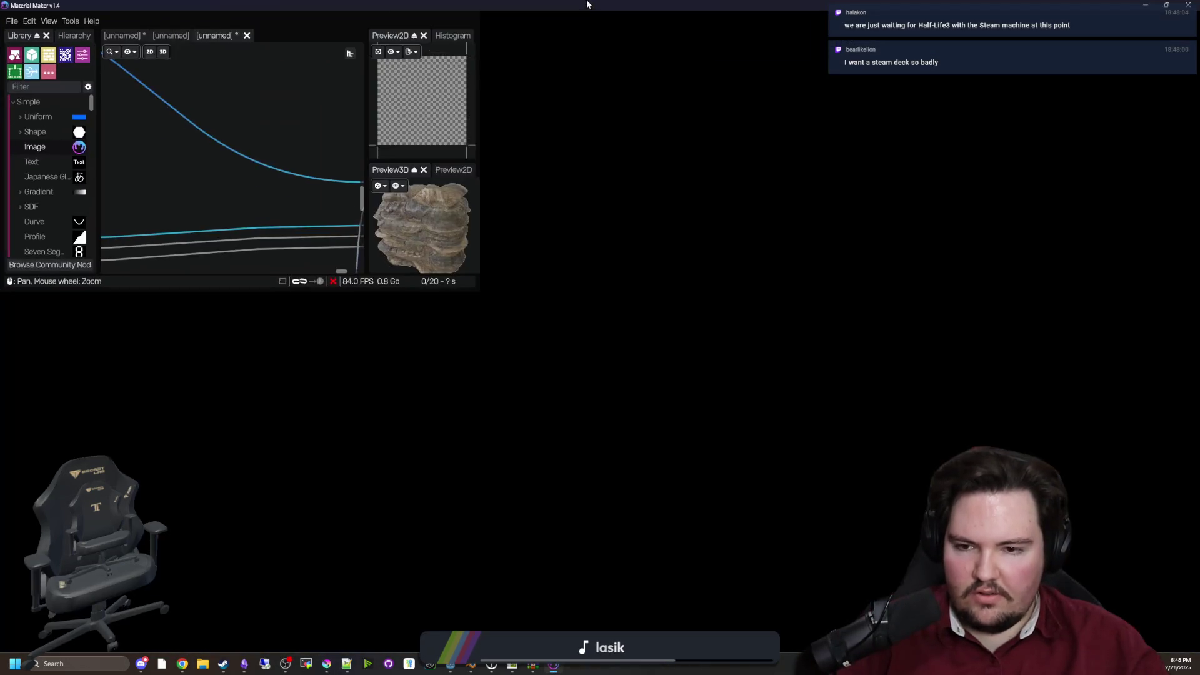
{"action": "scroll", "coordinate": [464, 355], "scroll_direction": "down", "scroll_amount": 1}
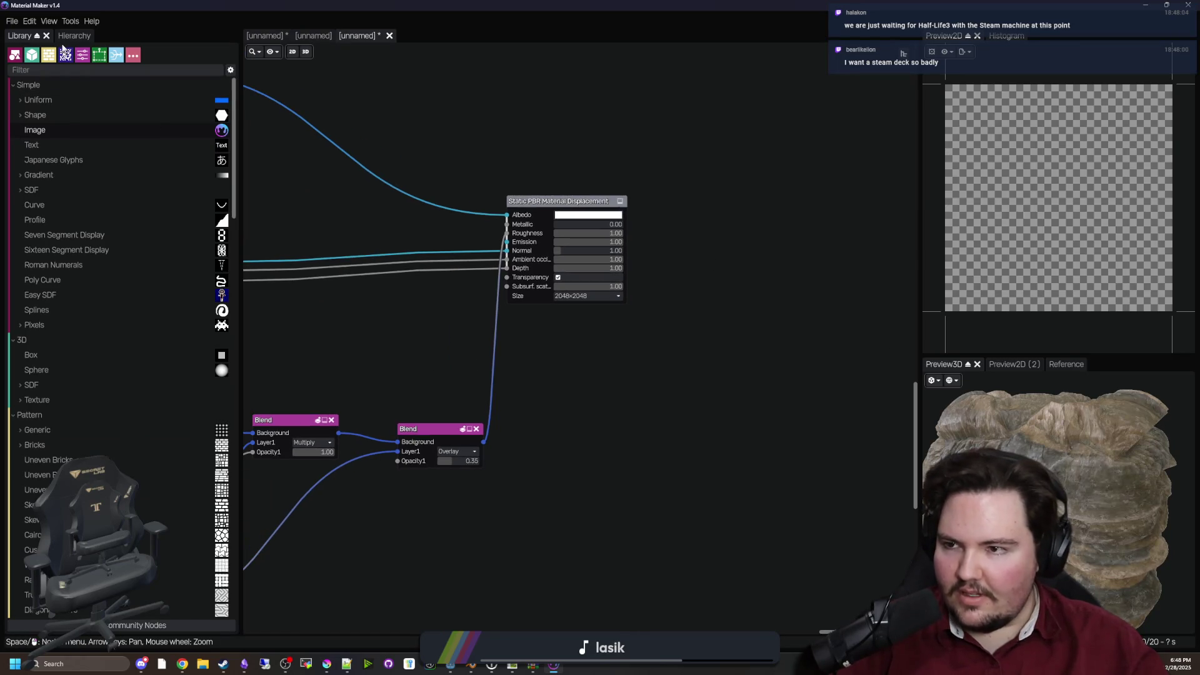
{"action": "left_click", "coordinate": [389, 37]}
{"action": "left_click", "coordinate": [612, 344]}
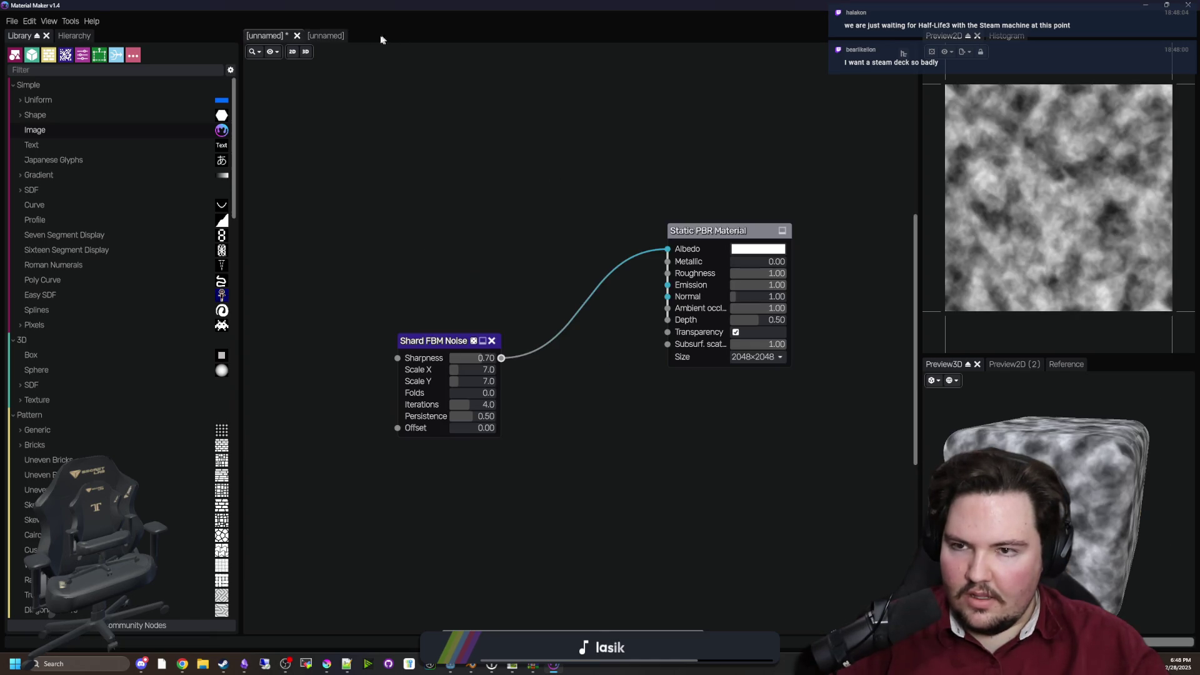
Close the remaining unnamed graphs, discarding their changes
{"action": "left_click", "coordinate": [326, 35]}
{"action": "left_click", "coordinate": [353, 36]}
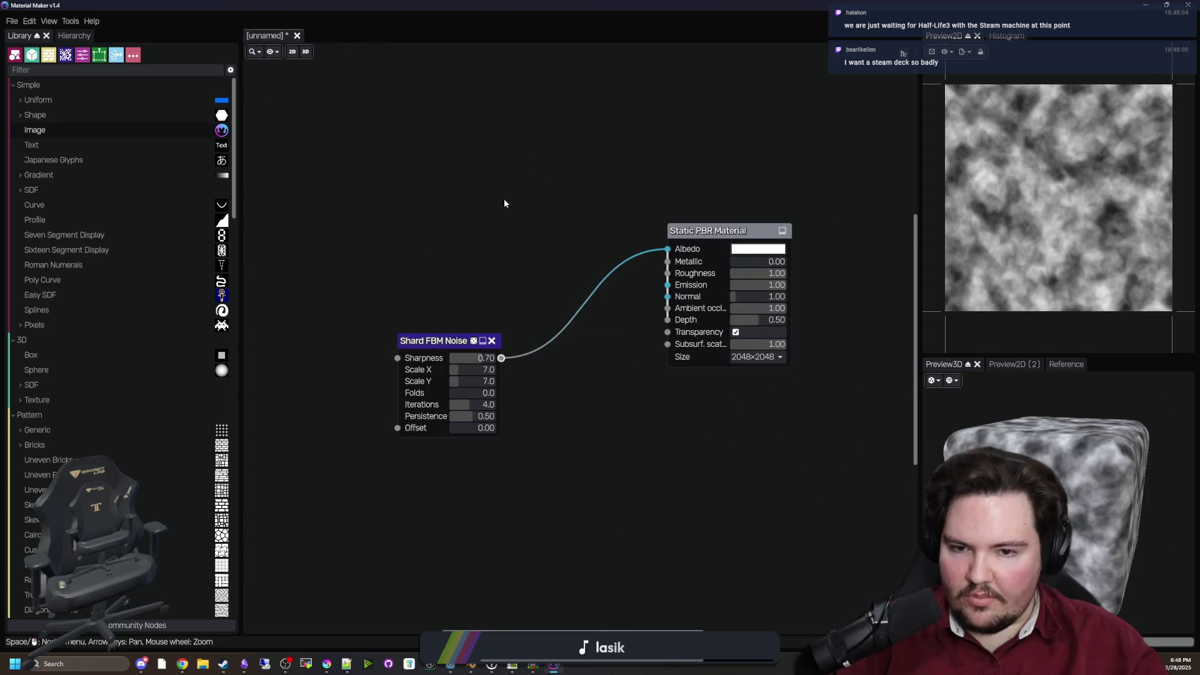
{"action": "left_click", "coordinate": [298, 36]}
{"action": "left_click", "coordinate": [614, 345]}
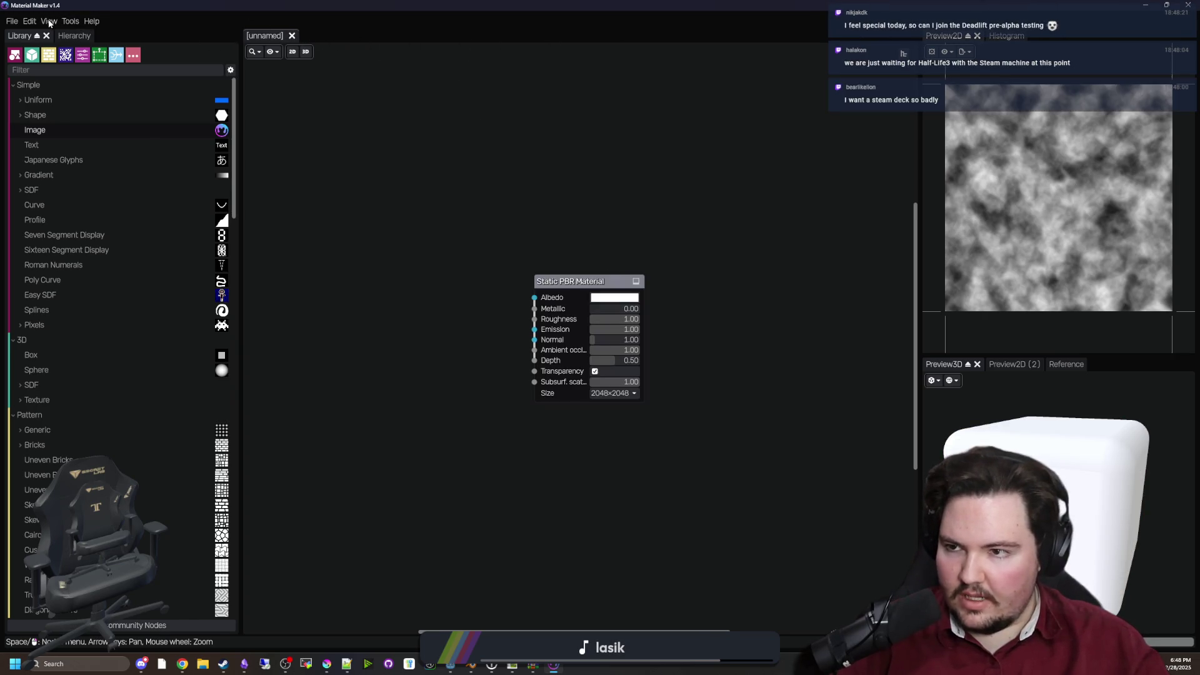
{"action": "left_click", "coordinate": [71, 22]}
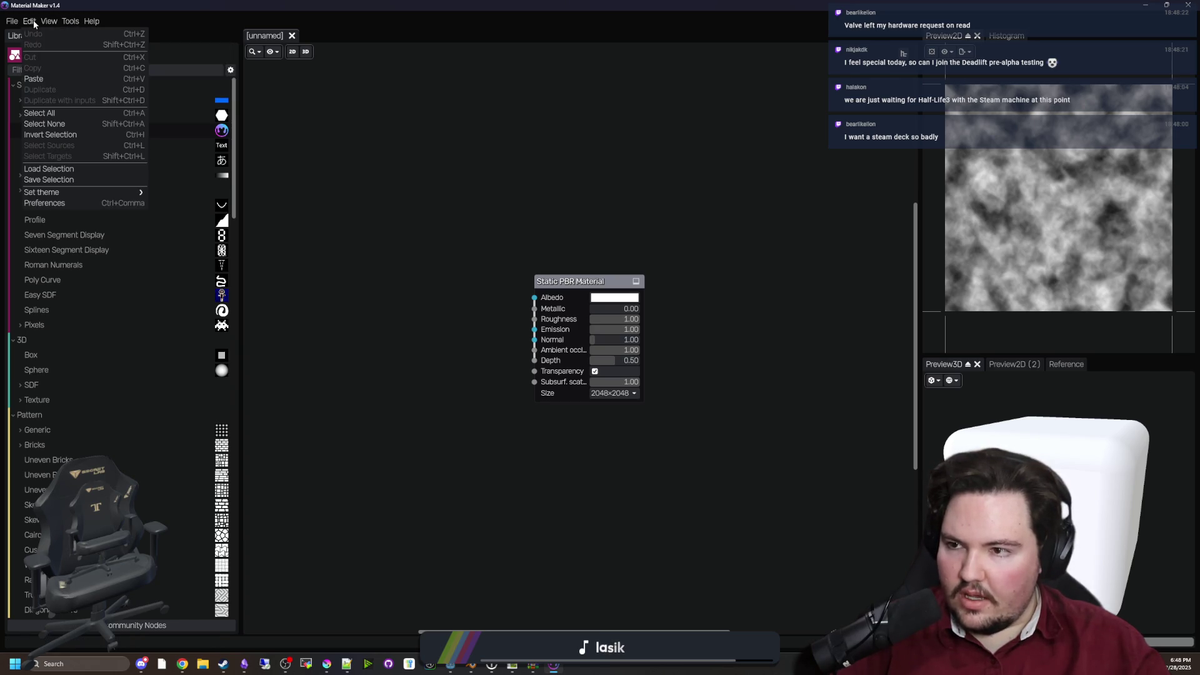
Load Riveted rusty panels from the online material library into a new graph
{"action": "mouse_move", "coordinate": [10, 24]}
{"action": "left_click", "coordinate": [76, 67]}
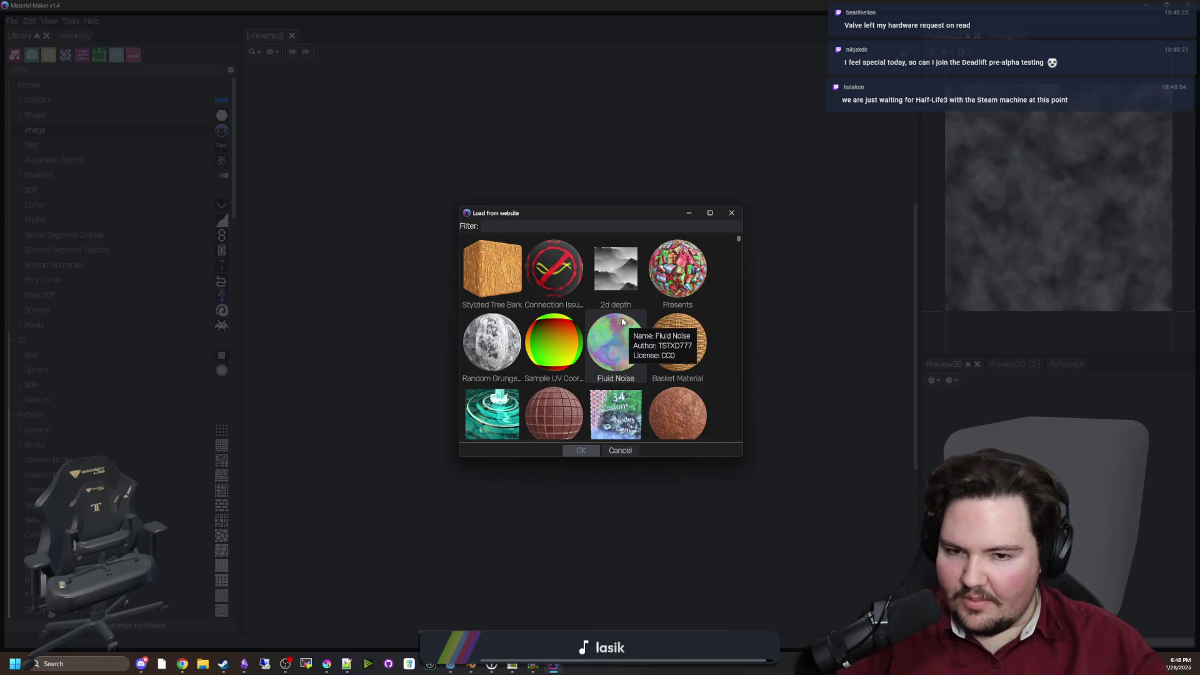
{"action": "scroll", "coordinate": [657, 317], "scroll_direction": "down", "scroll_amount": 2}
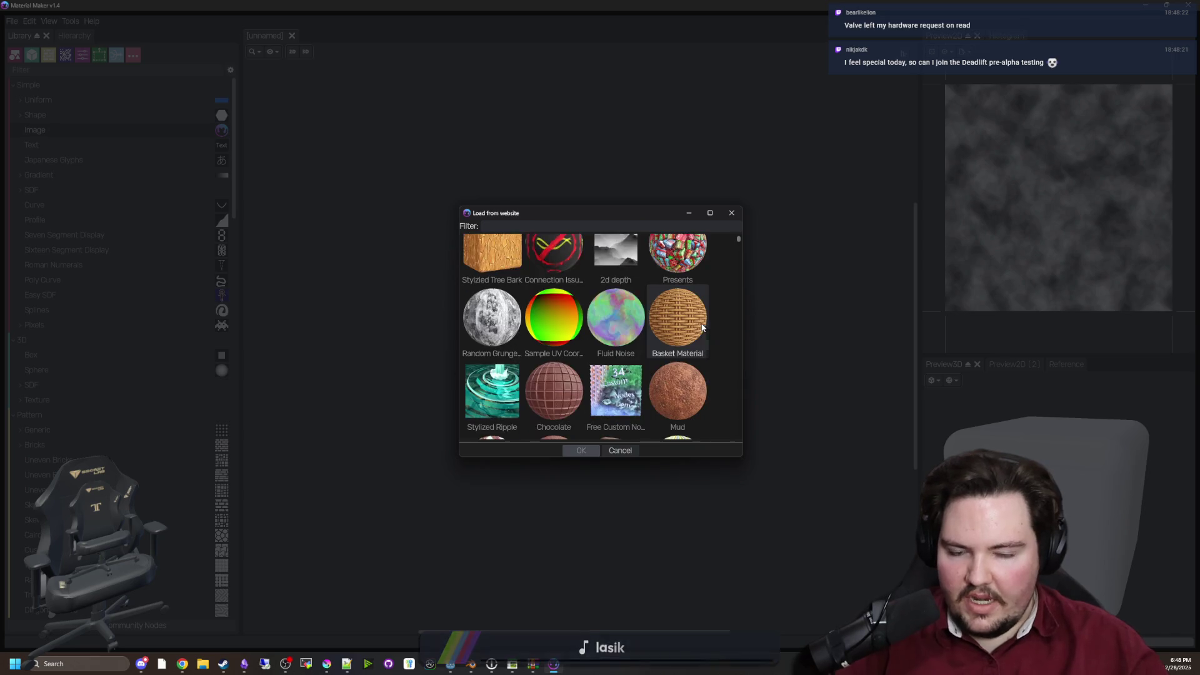
{"action": "scroll", "coordinate": [625, 350], "scroll_direction": "down", "scroll_amount": 4}
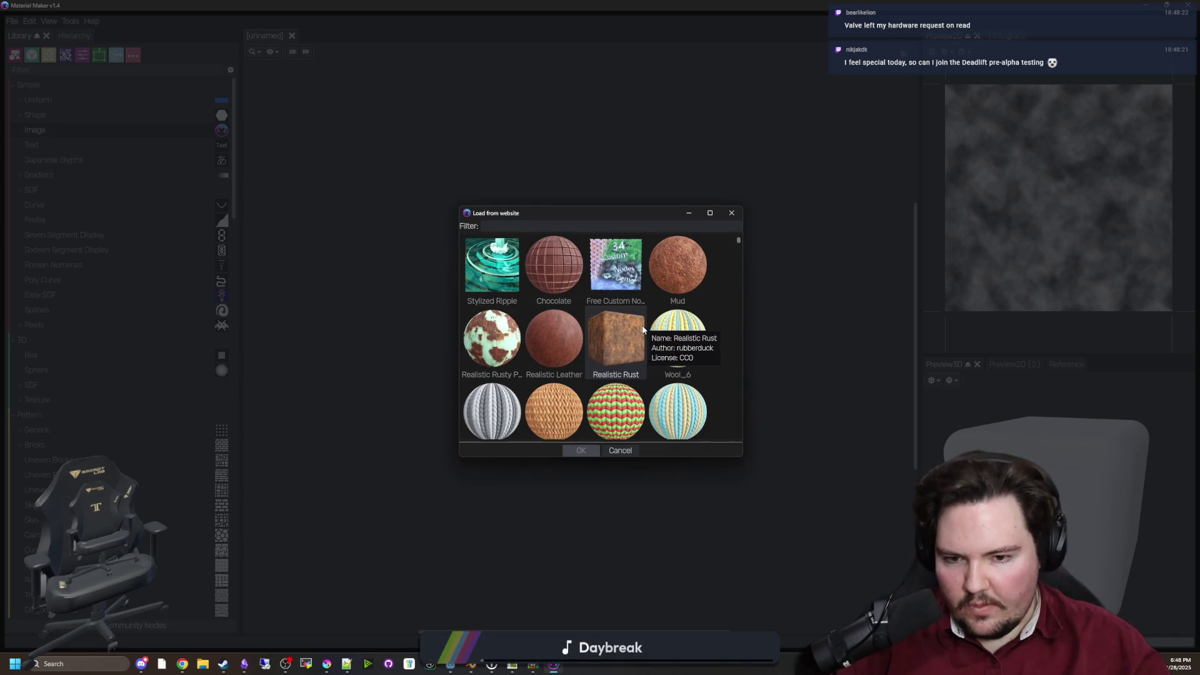
{"action": "scroll", "coordinate": [626, 355], "scroll_direction": "down", "scroll_amount": 5}
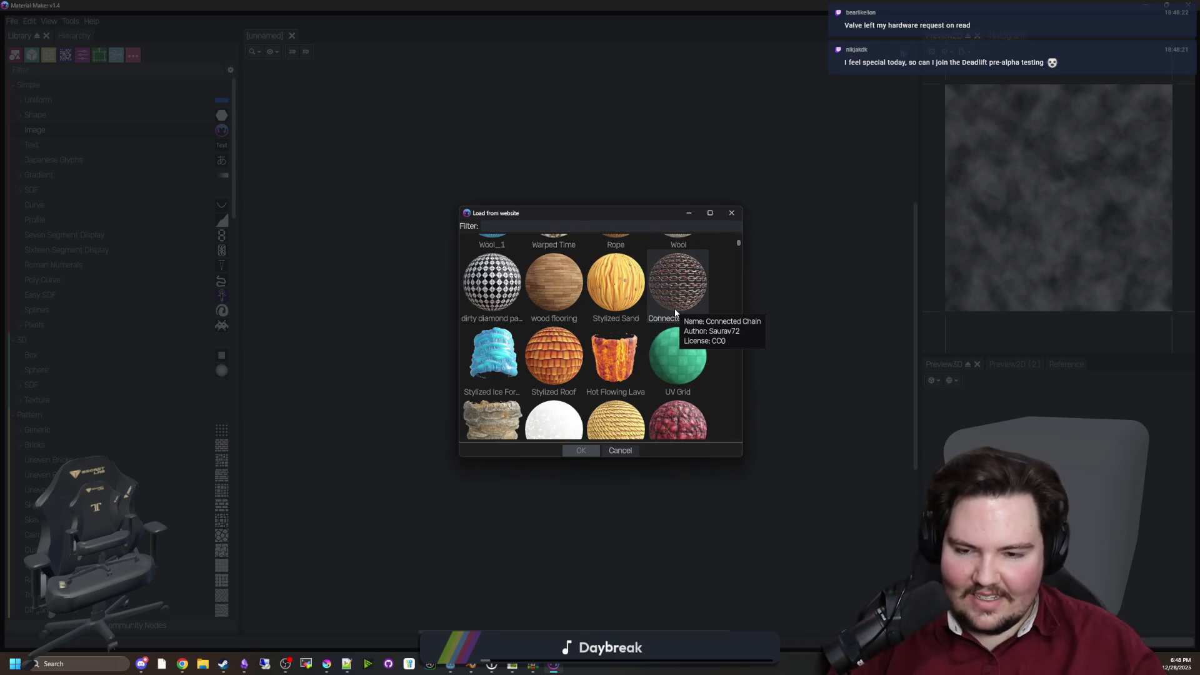
{"action": "scroll", "coordinate": [647, 323], "scroll_direction": "down", "scroll_amount": 3}
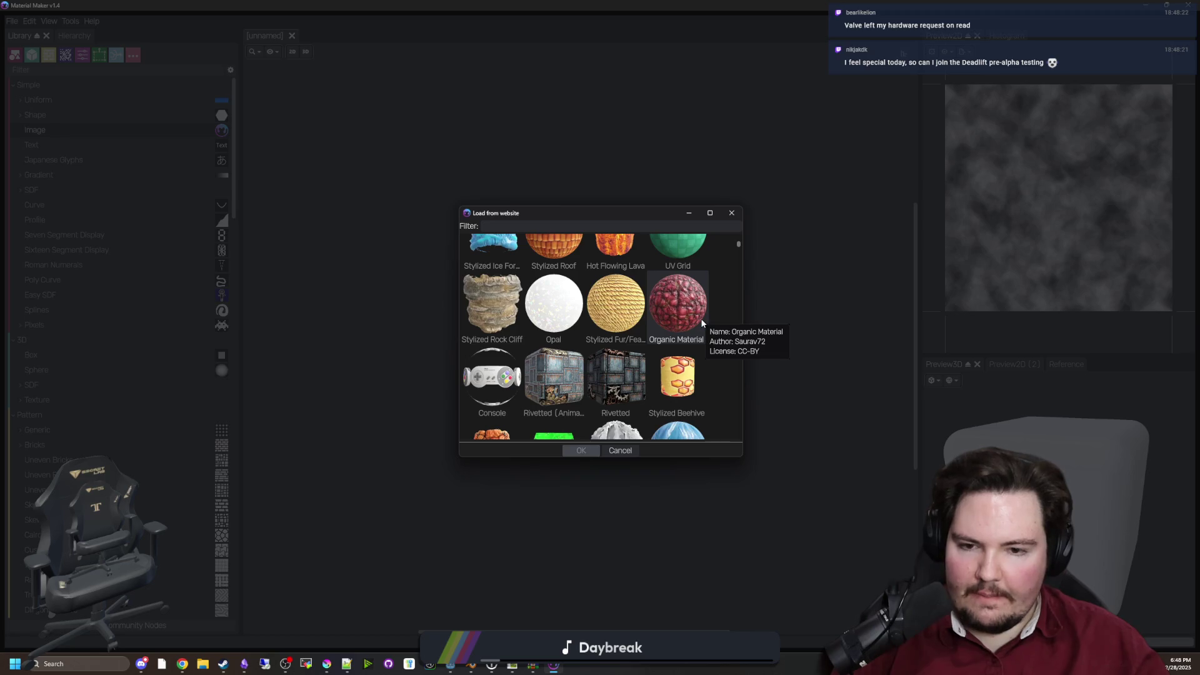
{"action": "scroll", "coordinate": [696, 302], "scroll_direction": "down", "scroll_amount": 1}
{"action": "scroll", "coordinate": [697, 303], "scroll_direction": "down", "scroll_amount": 1}
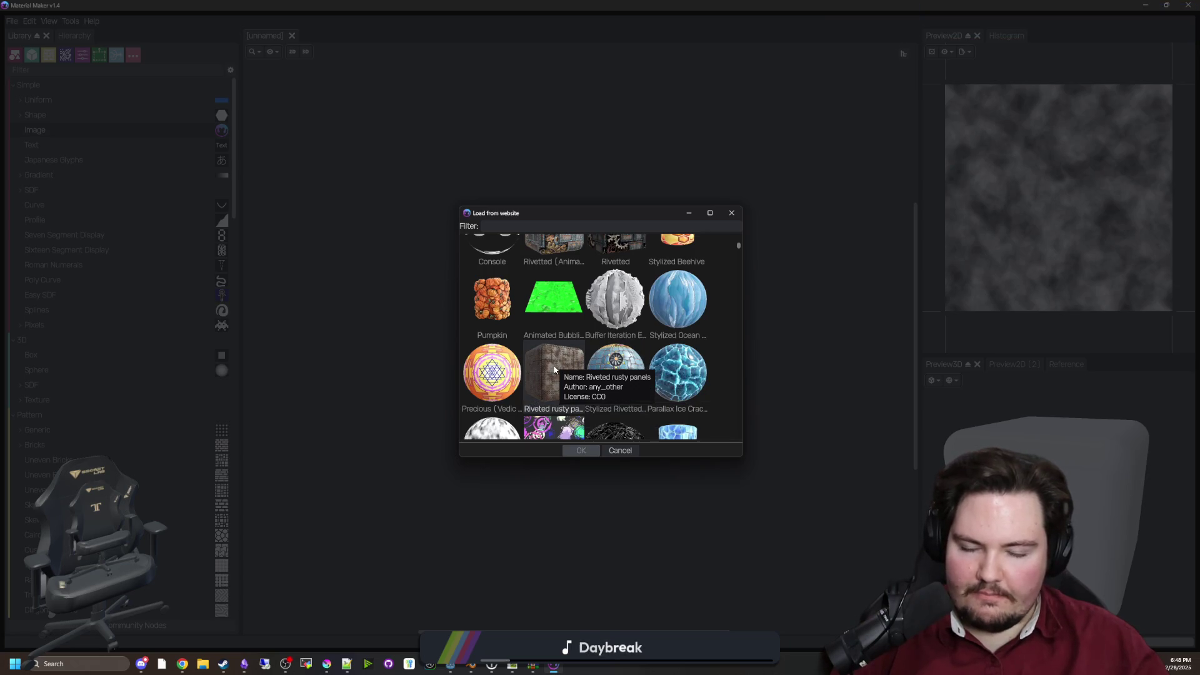
{"action": "scroll", "coordinate": [554, 369], "scroll_direction": "down", "scroll_amount": 1}
{"action": "scroll", "coordinate": [565, 317], "scroll_direction": "down", "scroll_amount": 1}
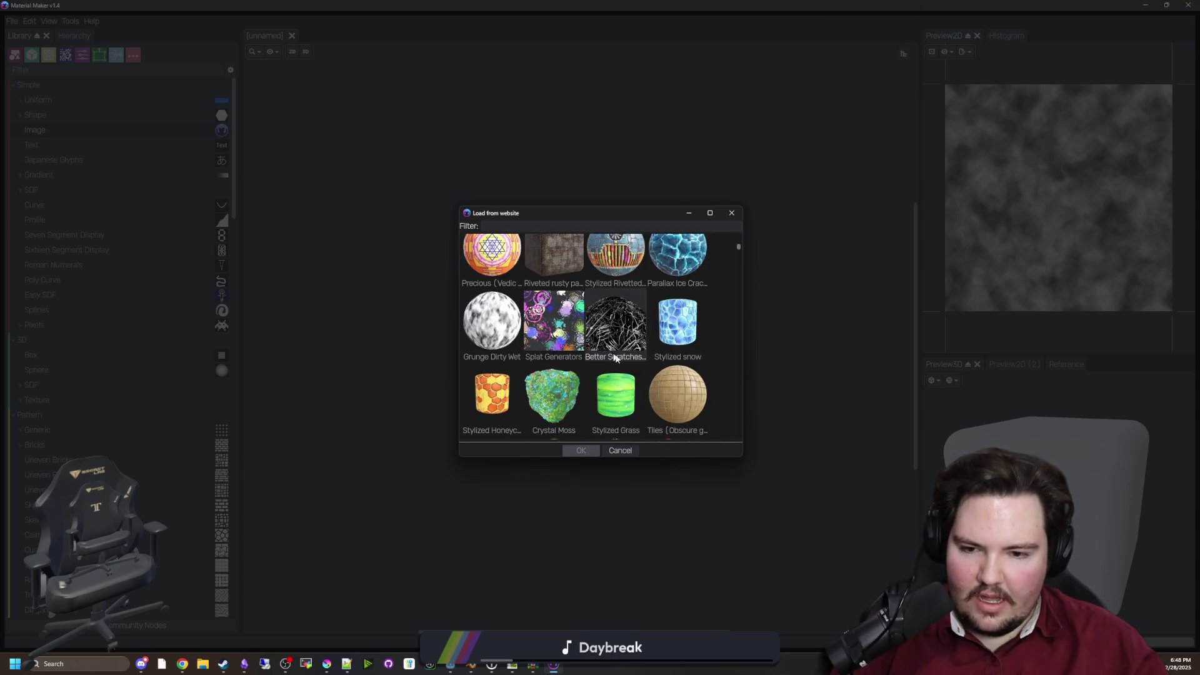
{"action": "scroll", "coordinate": [565, 318], "scroll_direction": "up", "scroll_amount": 1}
{"action": "left_click", "coordinate": [556, 307]}
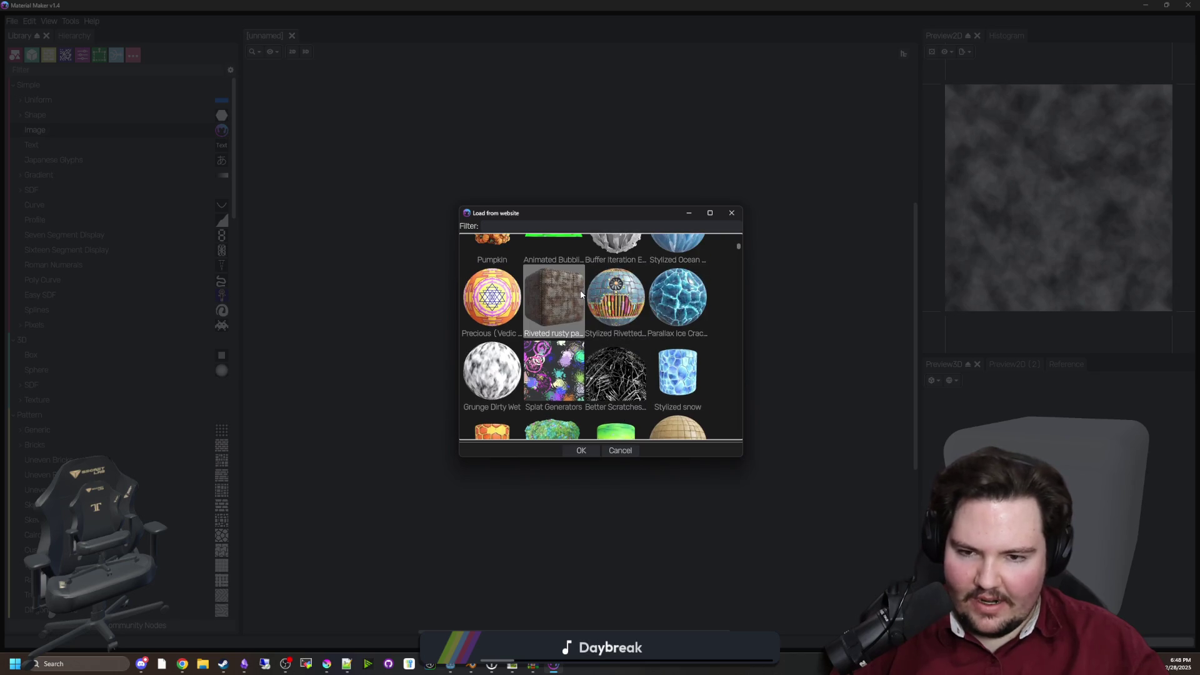
{"action": "left_click", "coordinate": [580, 450]}
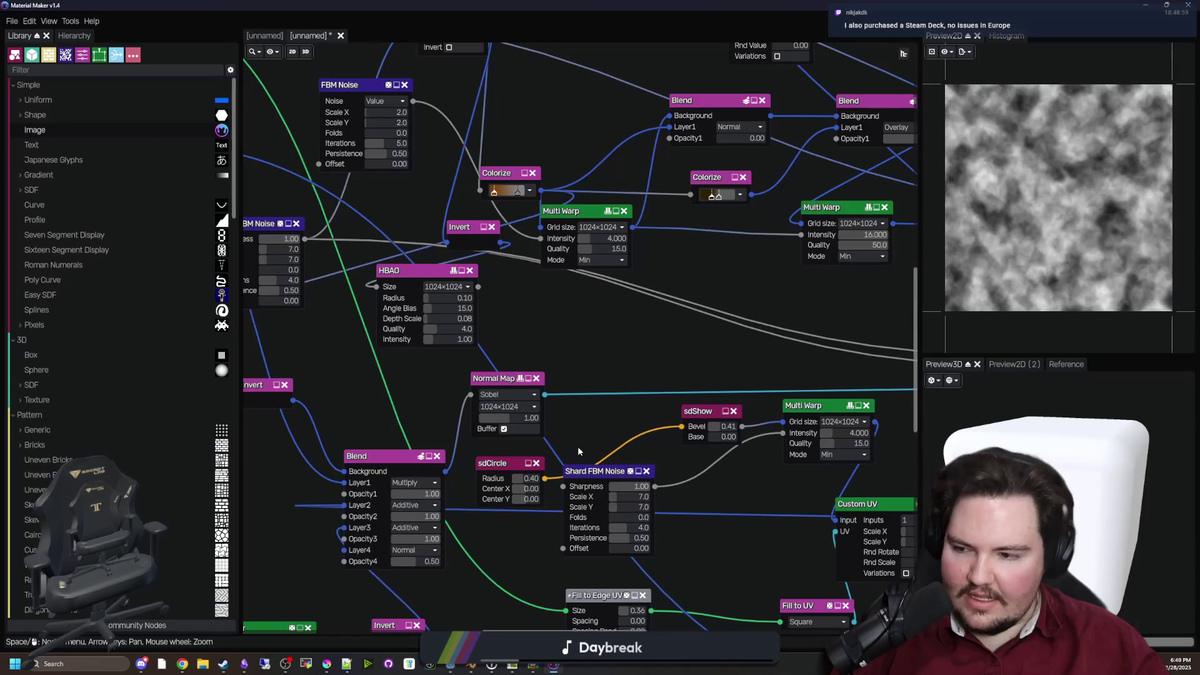
{"action": "scroll", "coordinate": [632, 351], "scroll_direction": "down", "scroll_amount": 8}
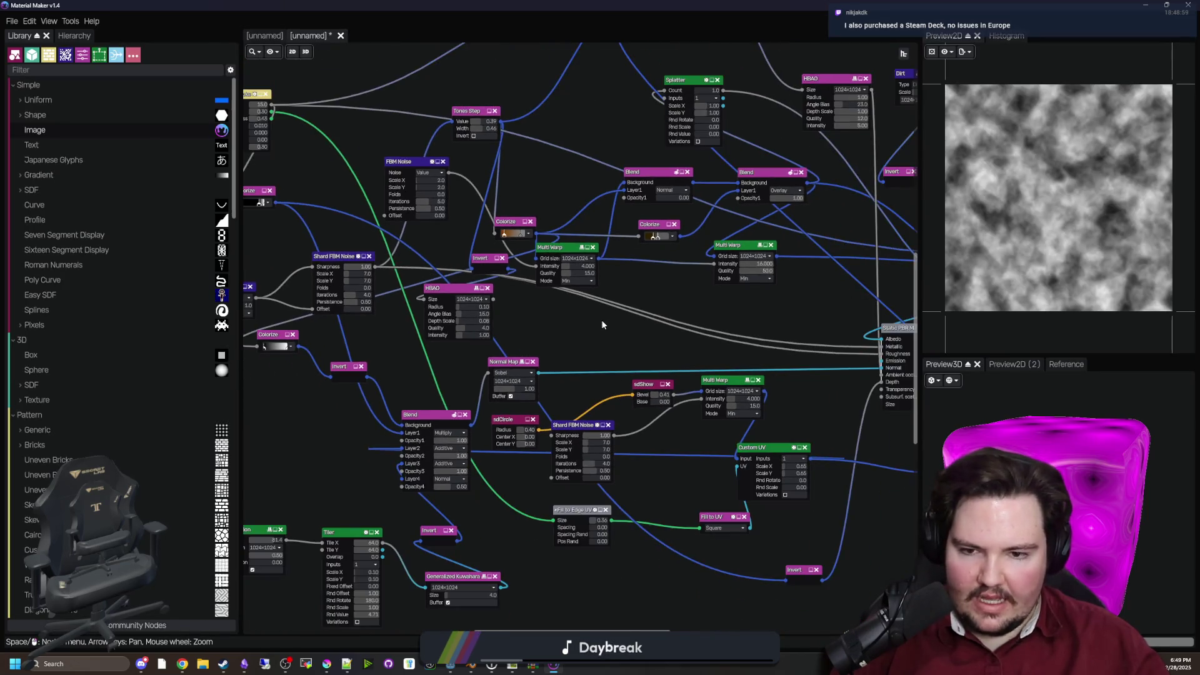
{"action": "scroll", "coordinate": [585, 338], "scroll_direction": "up", "scroll_amount": 10}
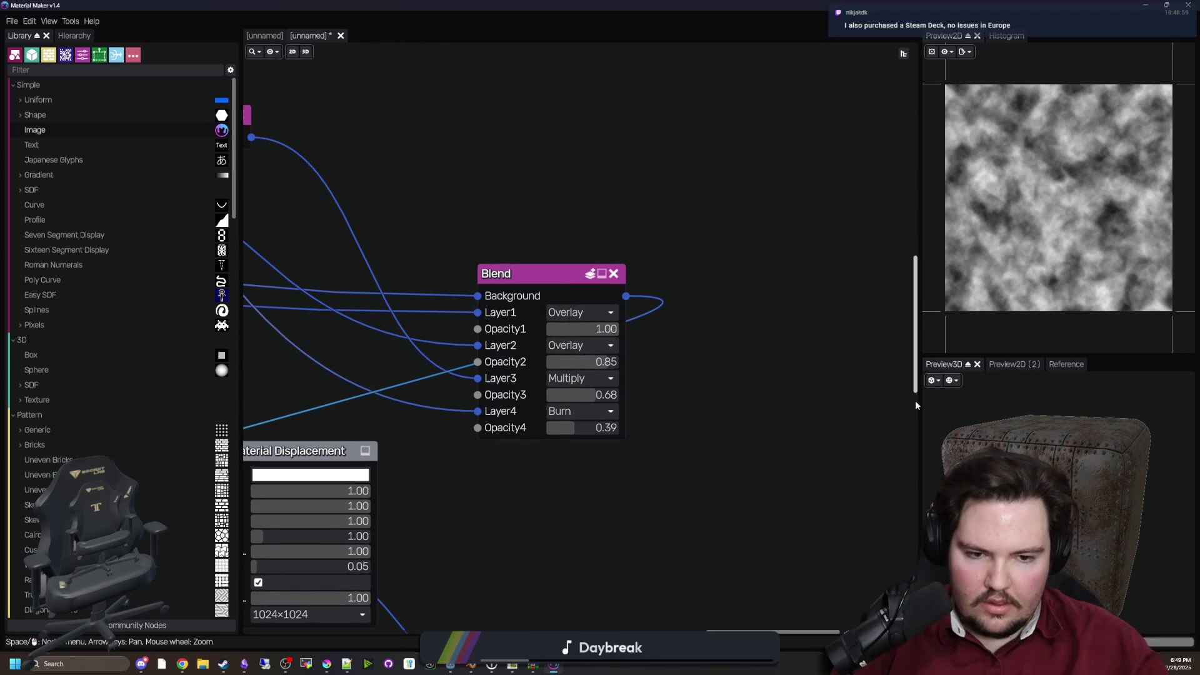
{"action": "left_click_drag", "start_coordinate": [1067, 448], "coordinate": [1108, 430]}
{"action": "scroll", "coordinate": [1107, 430], "scroll_direction": "up", "scroll_amount": 5}
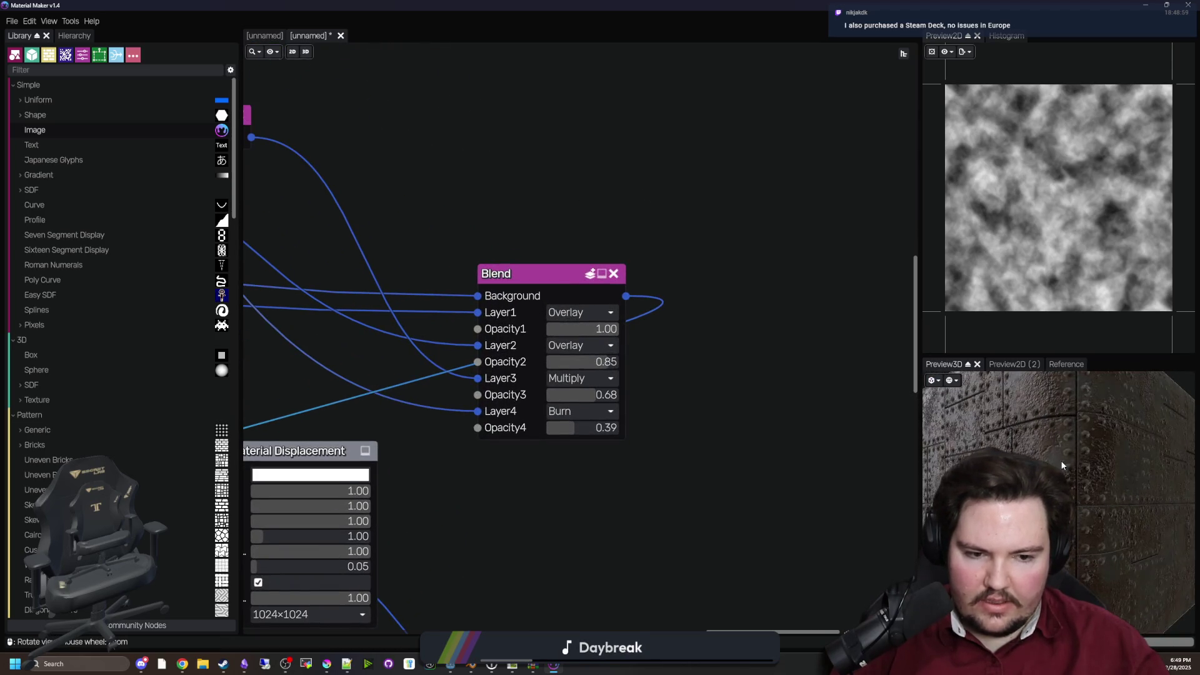
{"action": "scroll", "coordinate": [1106, 429], "scroll_direction": "down", "scroll_amount": 5}
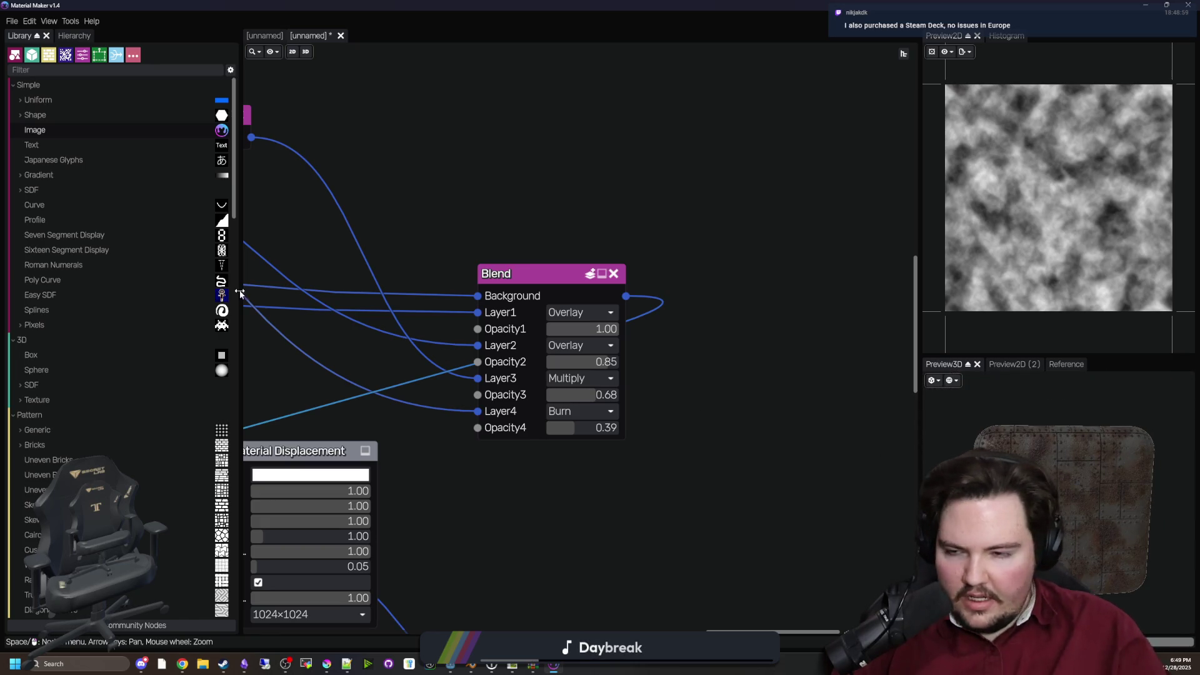
{"action": "left_click", "coordinate": [12, 22]}
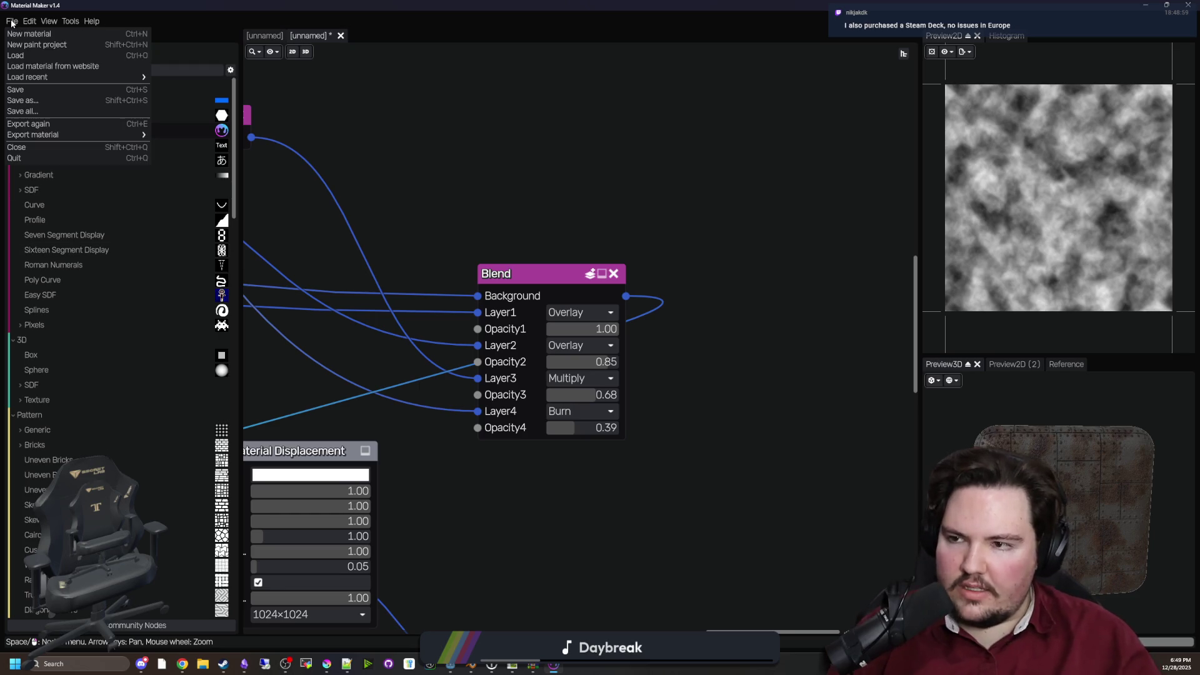
Find Weathered metal plates in the online library and load it into a new tab
{"action": "left_click", "coordinate": [51, 69]}
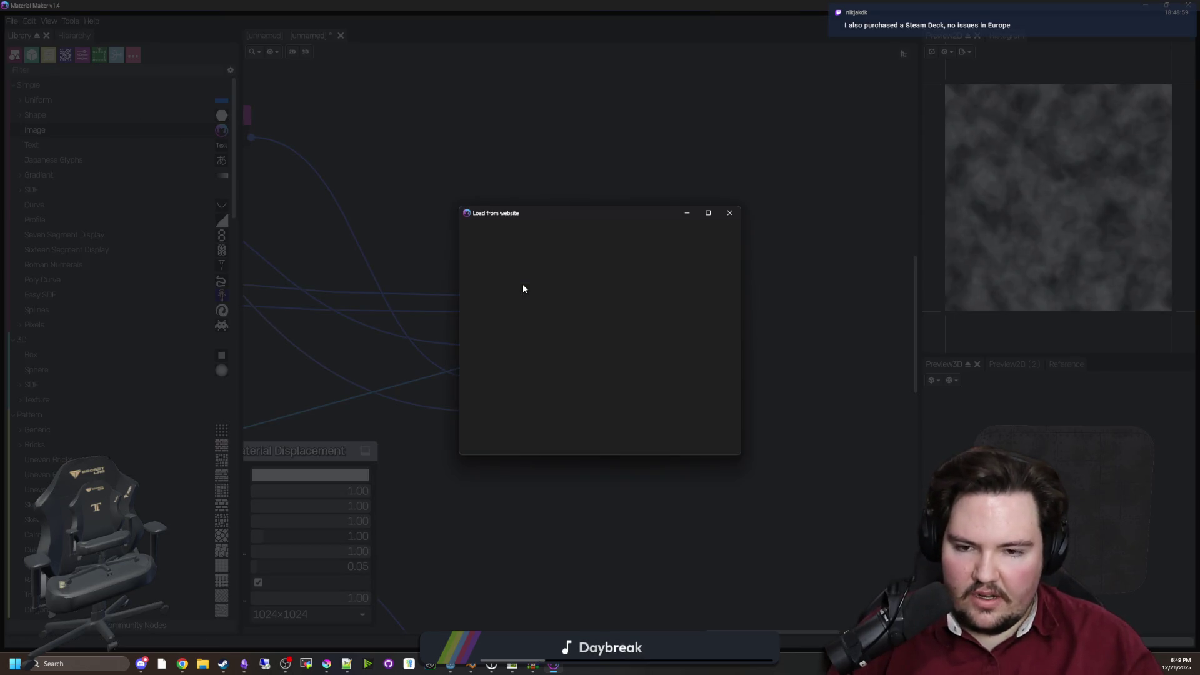
{"action": "scroll", "coordinate": [605, 283], "scroll_direction": "down", "scroll_amount": 5}
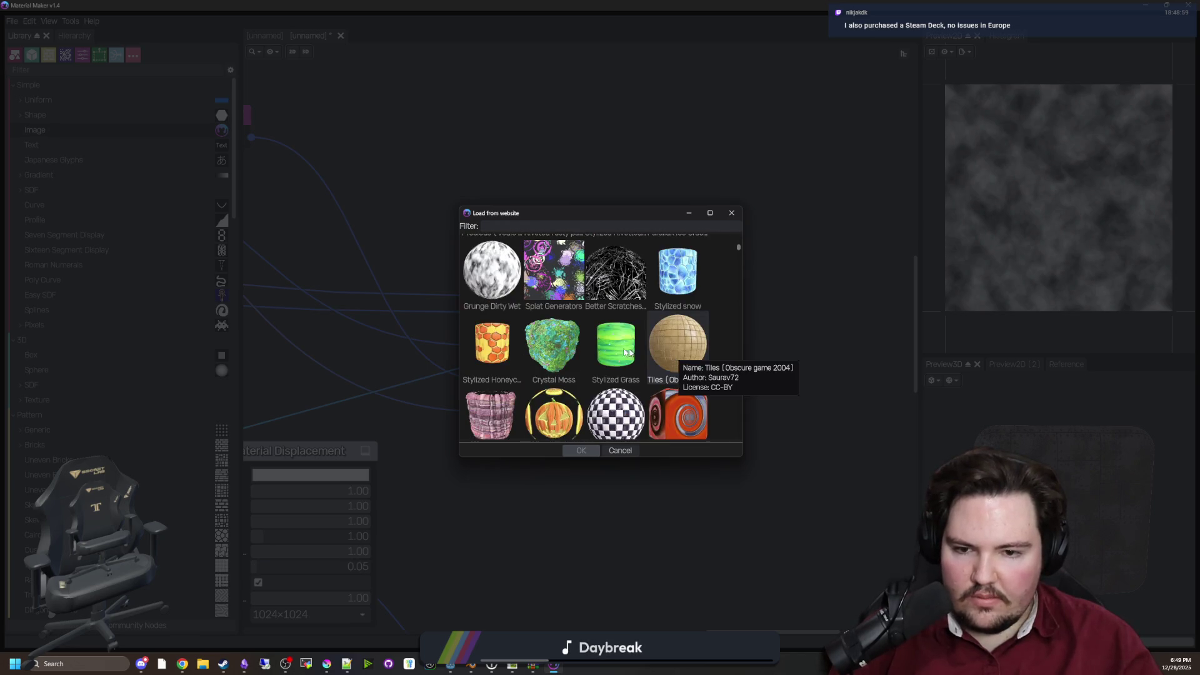
{"action": "scroll", "coordinate": [715, 373], "scroll_direction": "down", "scroll_amount": 5}
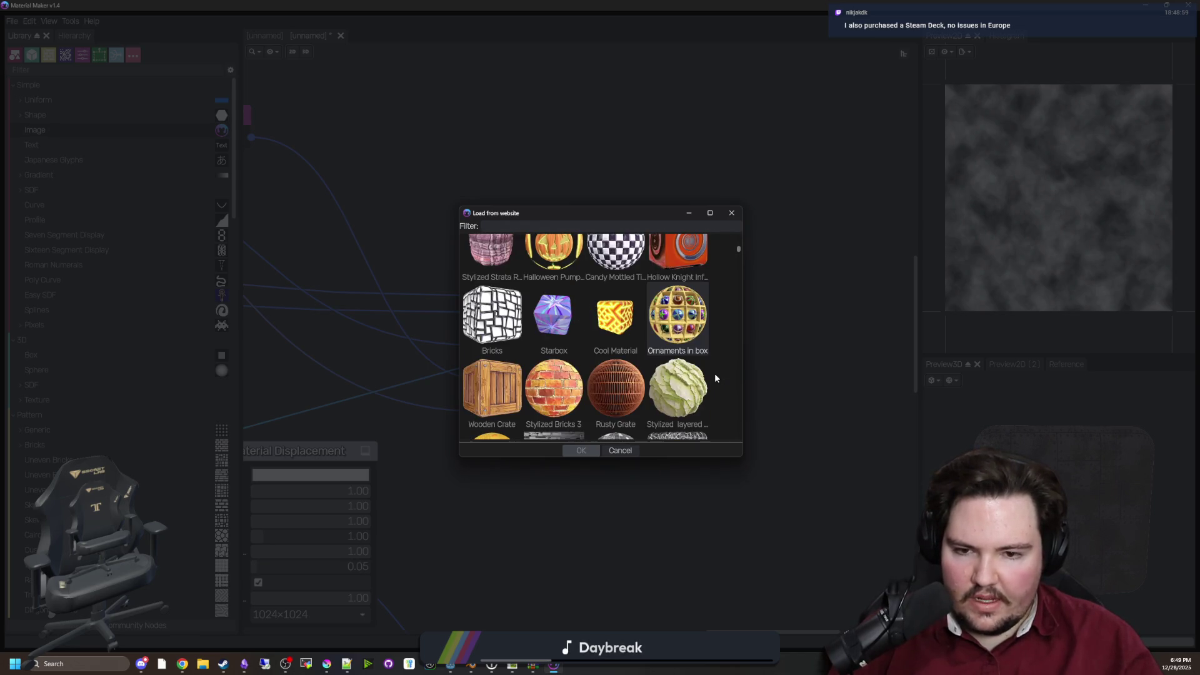
{"action": "scroll", "coordinate": [707, 372], "scroll_direction": "down", "scroll_amount": 3}
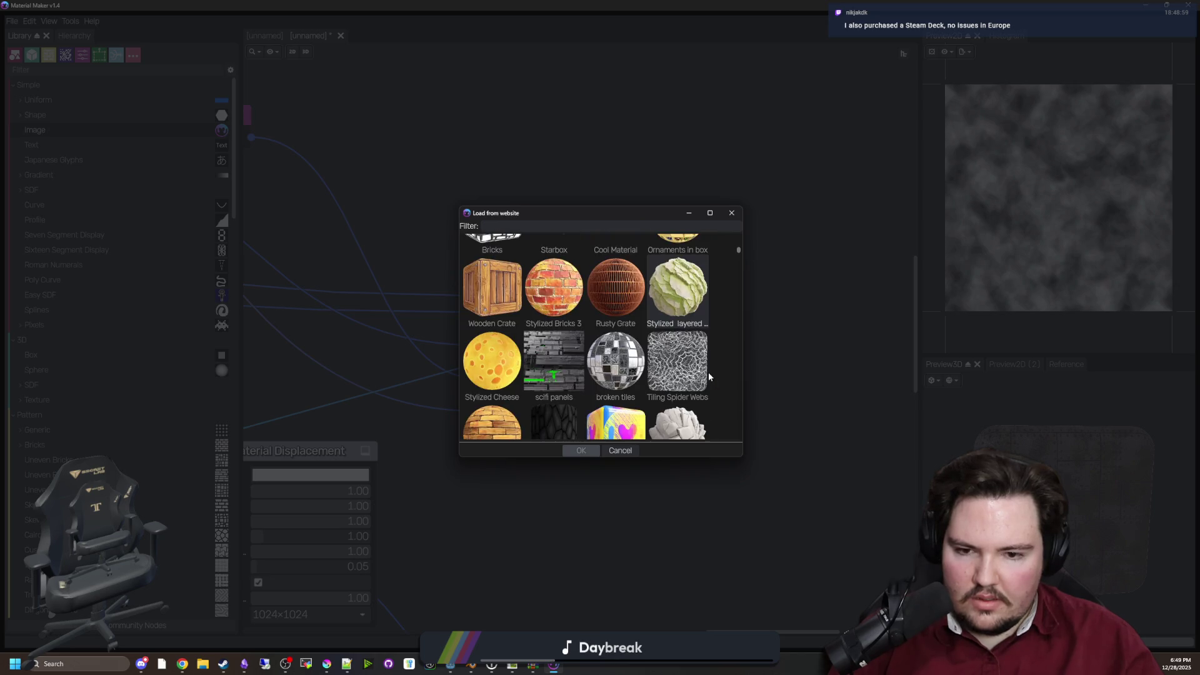
{"action": "scroll", "coordinate": [697, 387], "scroll_direction": "down", "scroll_amount": 3}
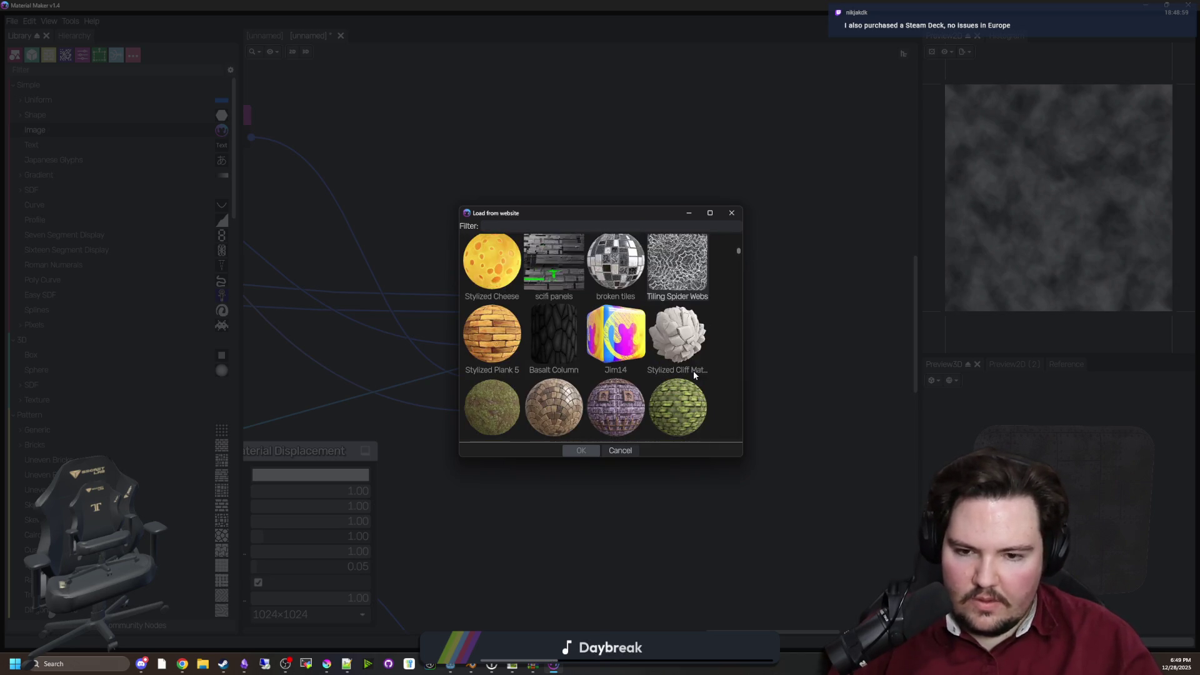
{"action": "scroll", "coordinate": [694, 373], "scroll_direction": "down", "scroll_amount": 3}
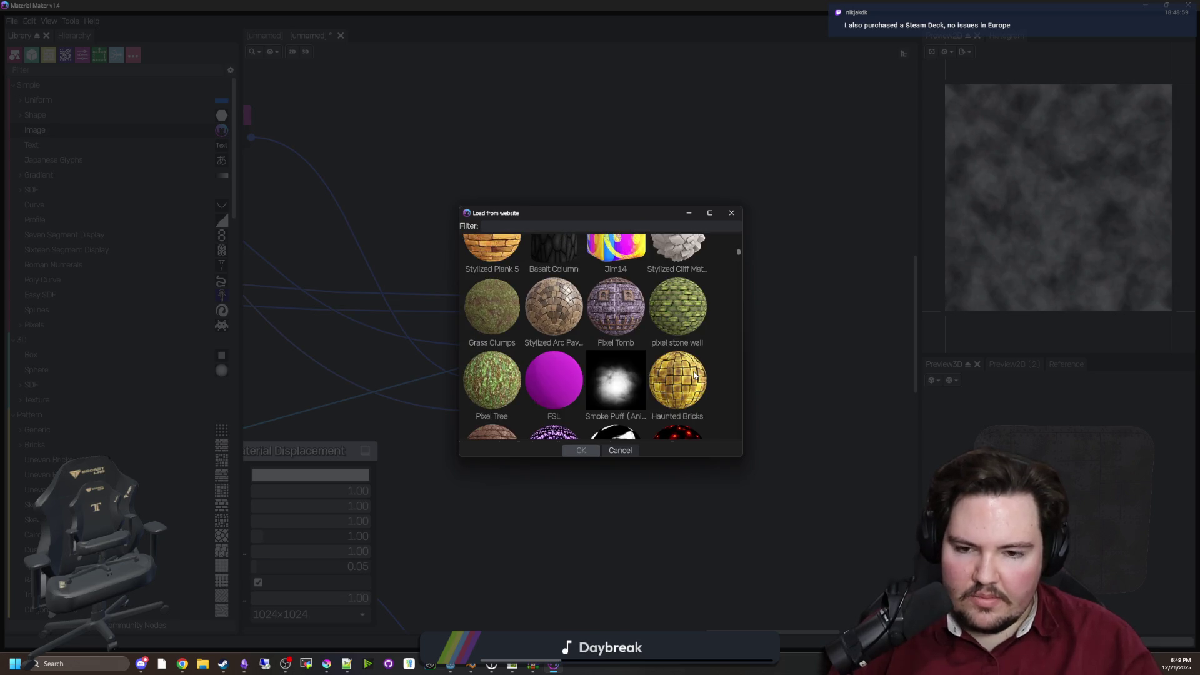
{"action": "scroll", "coordinate": [694, 374], "scroll_direction": "down", "scroll_amount": 4}
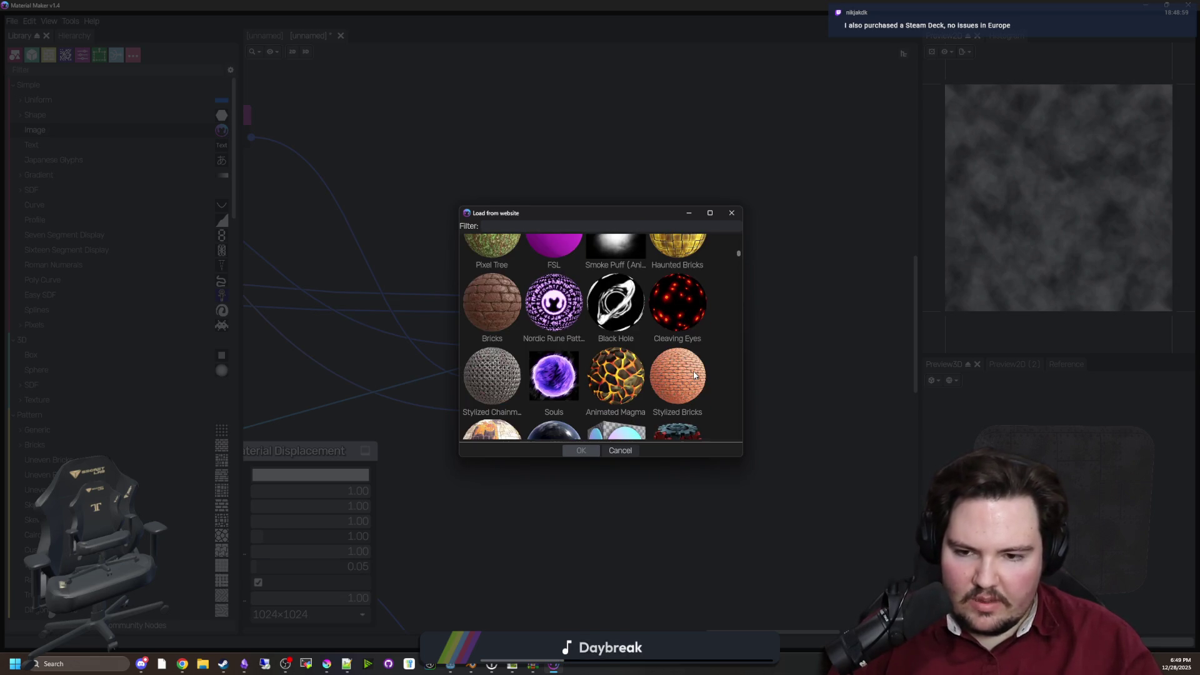
{"action": "scroll", "coordinate": [693, 373], "scroll_direction": "down", "scroll_amount": 2}
{"action": "scroll", "coordinate": [693, 370], "scroll_direction": "down", "scroll_amount": 2}
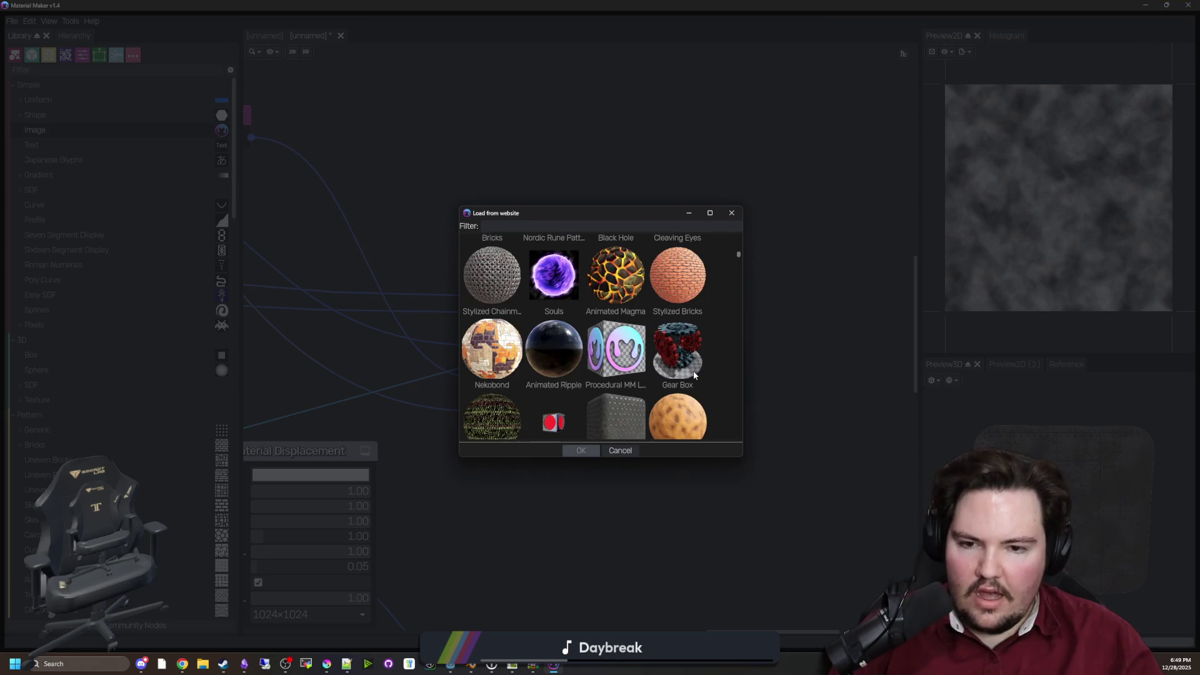
{"action": "scroll", "coordinate": [688, 356], "scroll_direction": "down", "scroll_amount": 2}
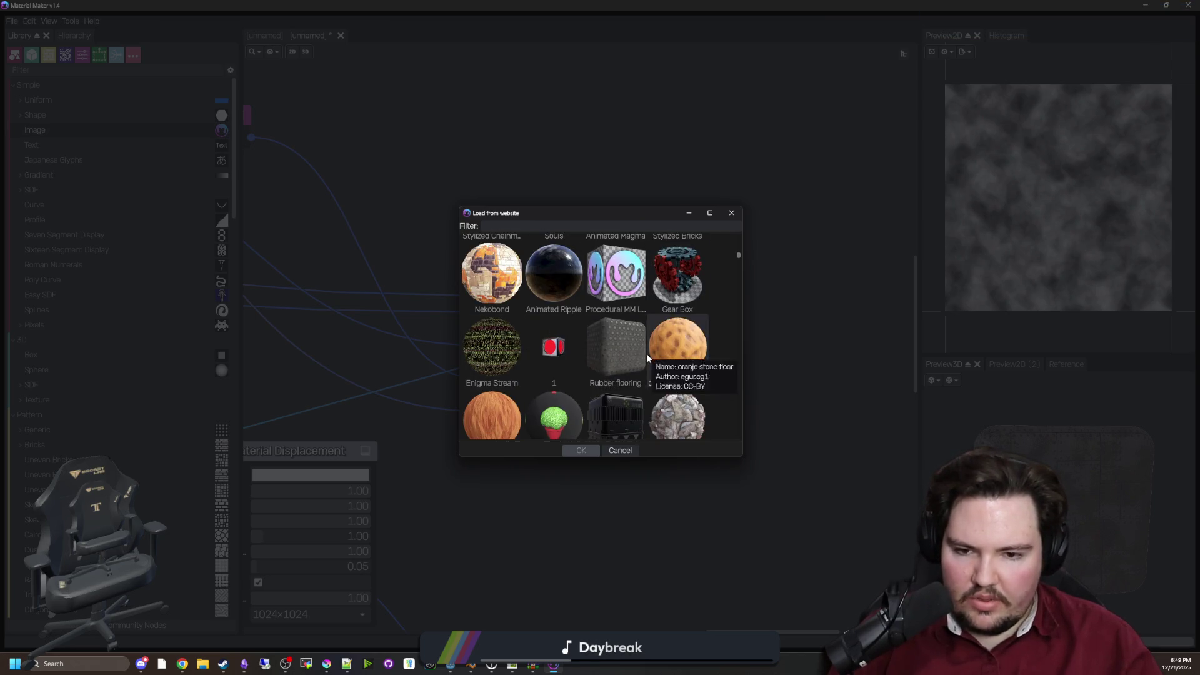
{"action": "scroll", "coordinate": [648, 353], "scroll_direction": "down", "scroll_amount": 2}
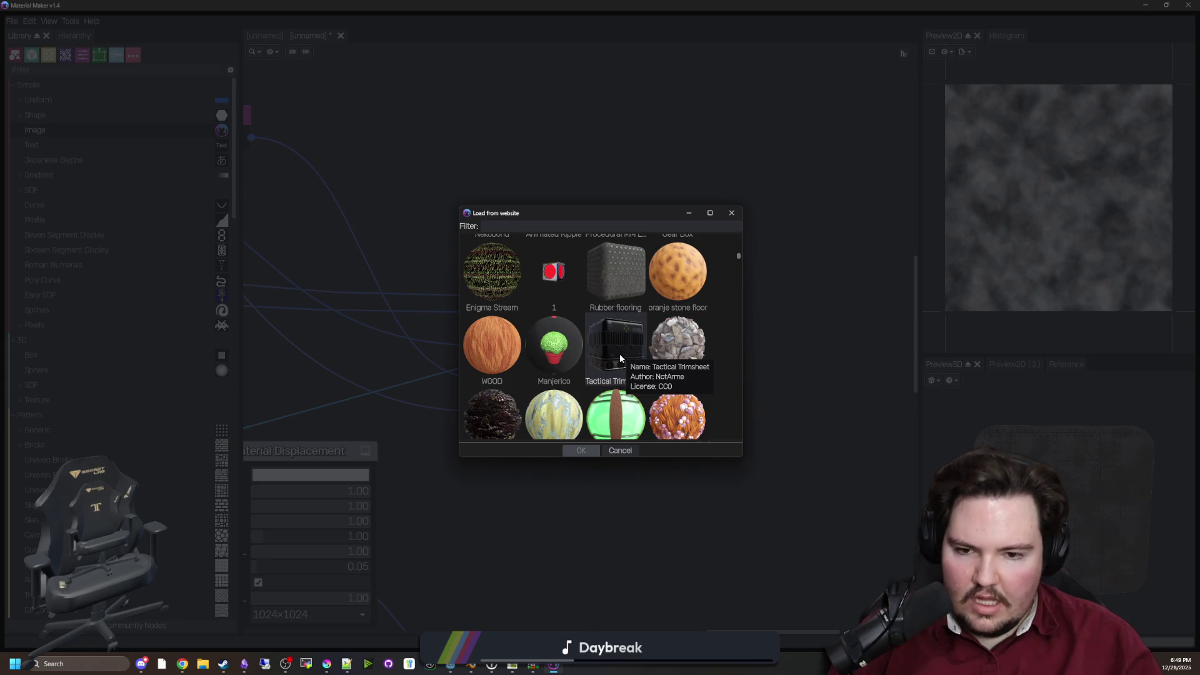
{"action": "scroll", "coordinate": [620, 354], "scroll_direction": "down", "scroll_amount": 2}
{"action": "scroll", "coordinate": [643, 369], "scroll_direction": "down", "scroll_amount": 2}
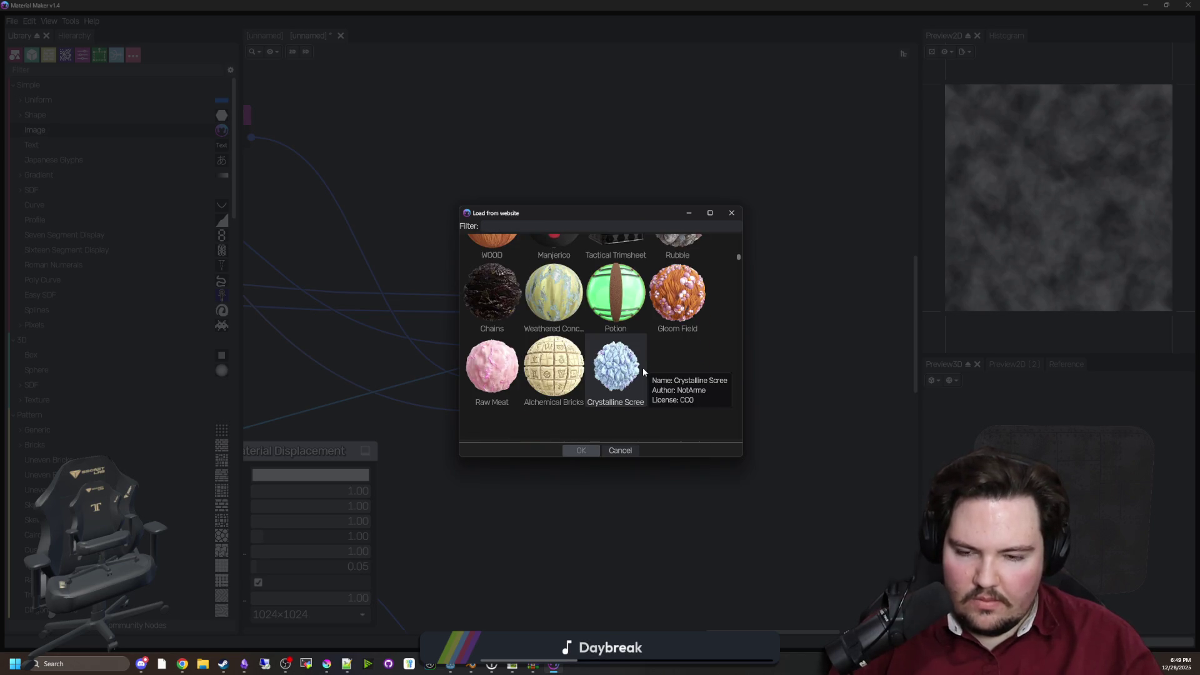
{"action": "scroll", "coordinate": [684, 408], "scroll_direction": "down", "scroll_amount": 2}
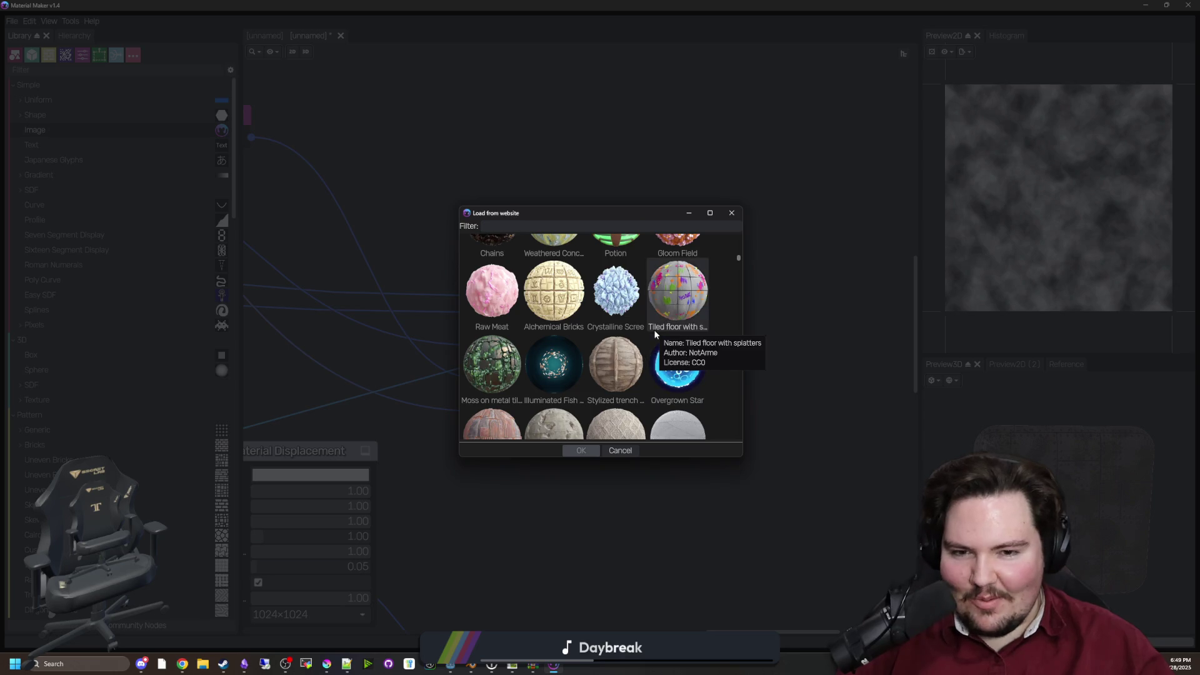
{"action": "scroll", "coordinate": [722, 277], "scroll_direction": "down", "scroll_amount": 2}
{"action": "scroll", "coordinate": [716, 286], "scroll_direction": "down", "scroll_amount": 3}
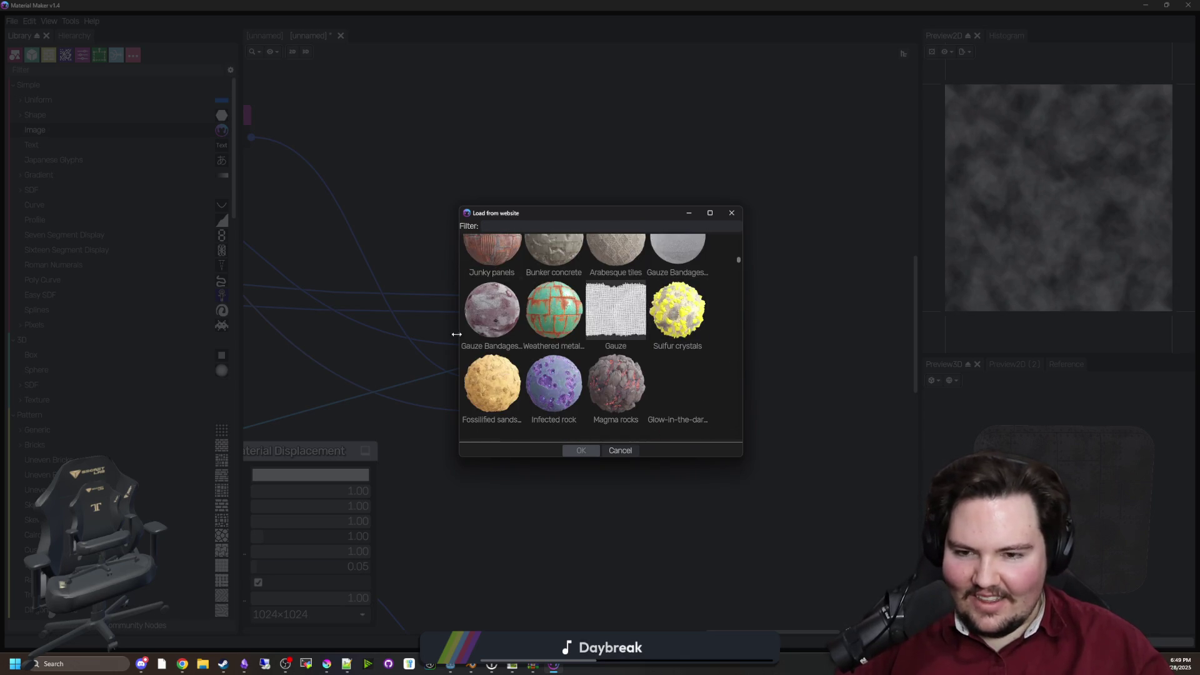
{"action": "left_click", "coordinate": [561, 306]}
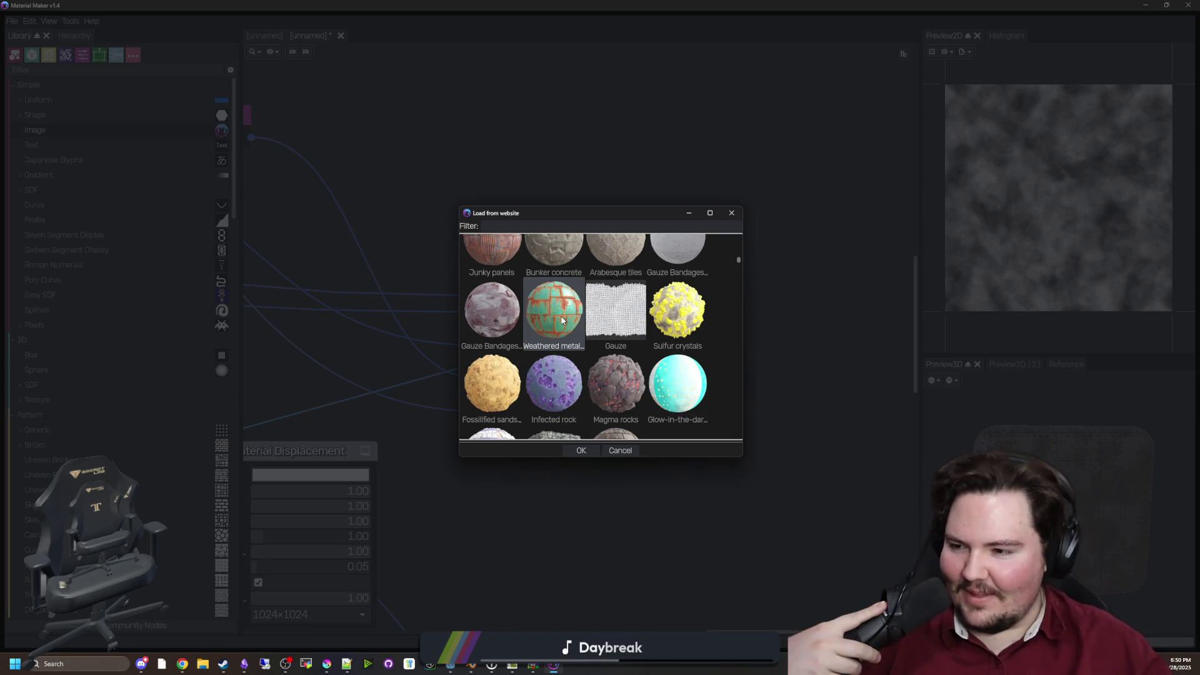
{"action": "double_click", "coordinate": [562, 321]}
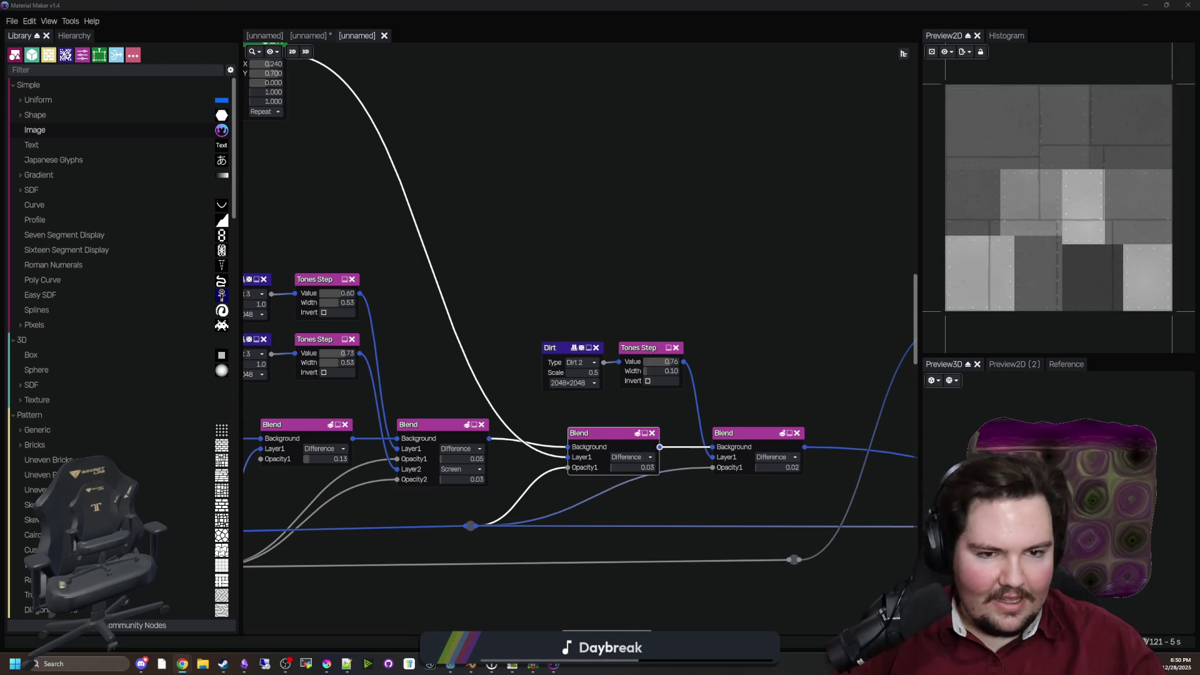
{"action": "left_click", "coordinate": [182, 664]}
{"action": "mouse_move", "coordinate": [783, 213]}
{"action": "left_mouse_down"}
{"action": "mouse_move", "coordinate": [465, 159]}
{"action": "mouse_move", "coordinate": [522, 101]}
{"action": "left_mouse_up"}
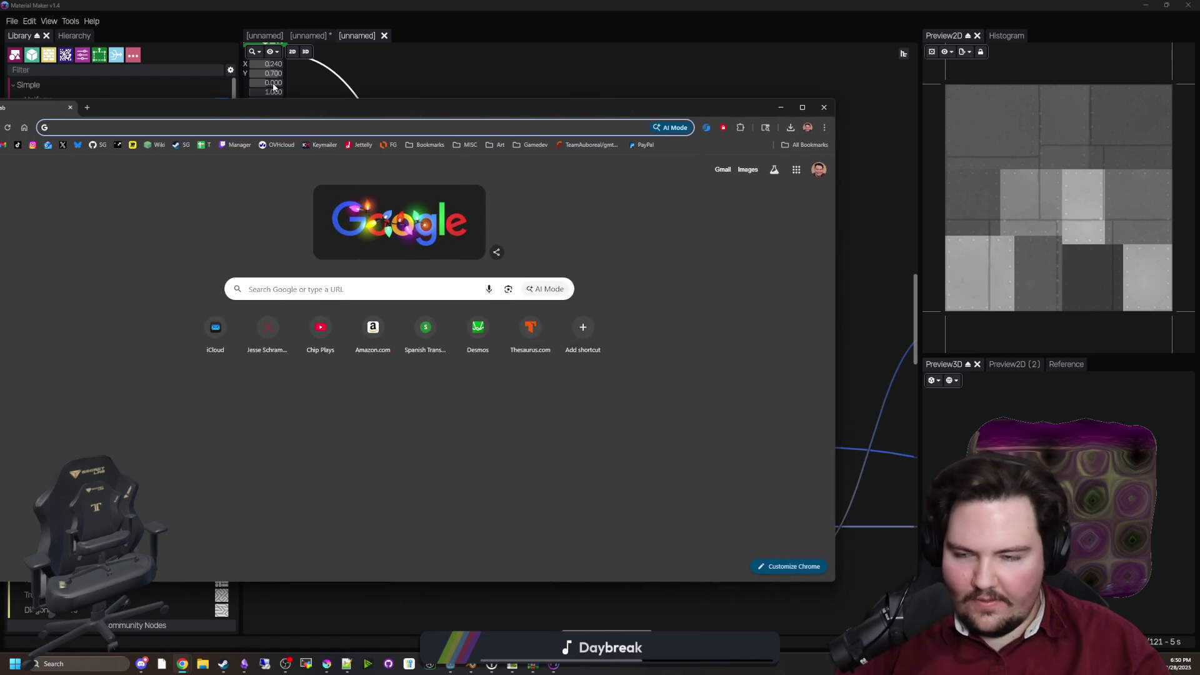
{"action": "left_click_drag", "start_coordinate": [230, 111], "coordinate": [379, 131]}
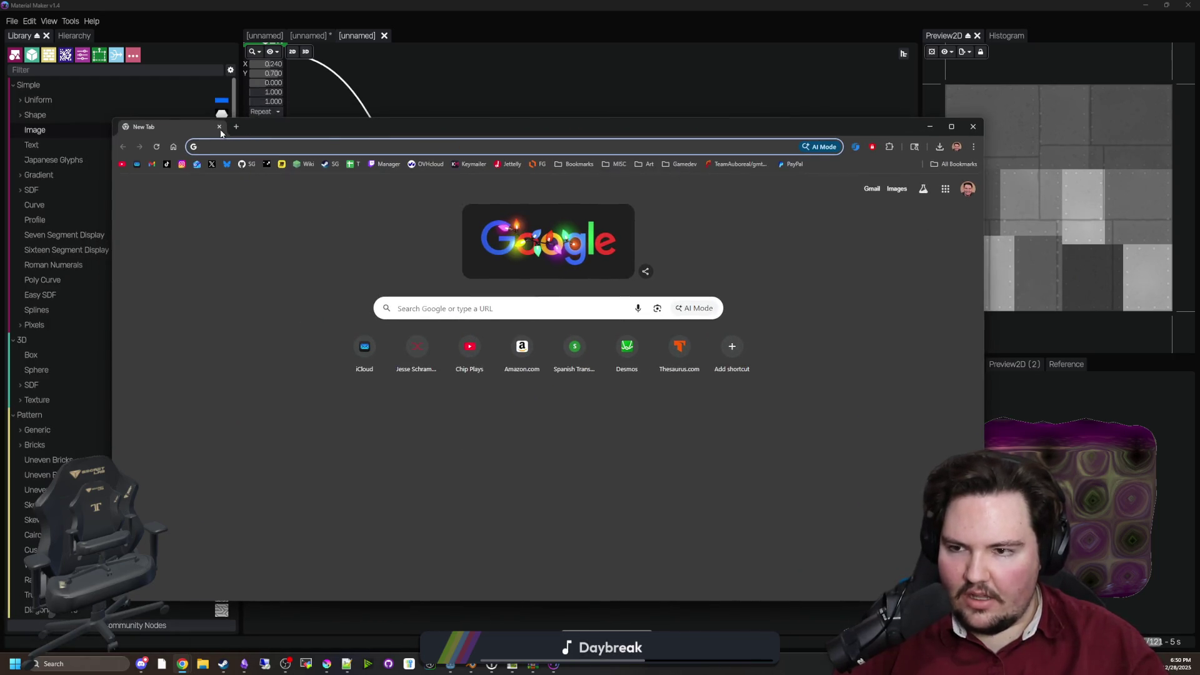
{"action": "left_click", "coordinate": [219, 126]}
{"action": "mouse_move", "coordinate": [141, 662]}
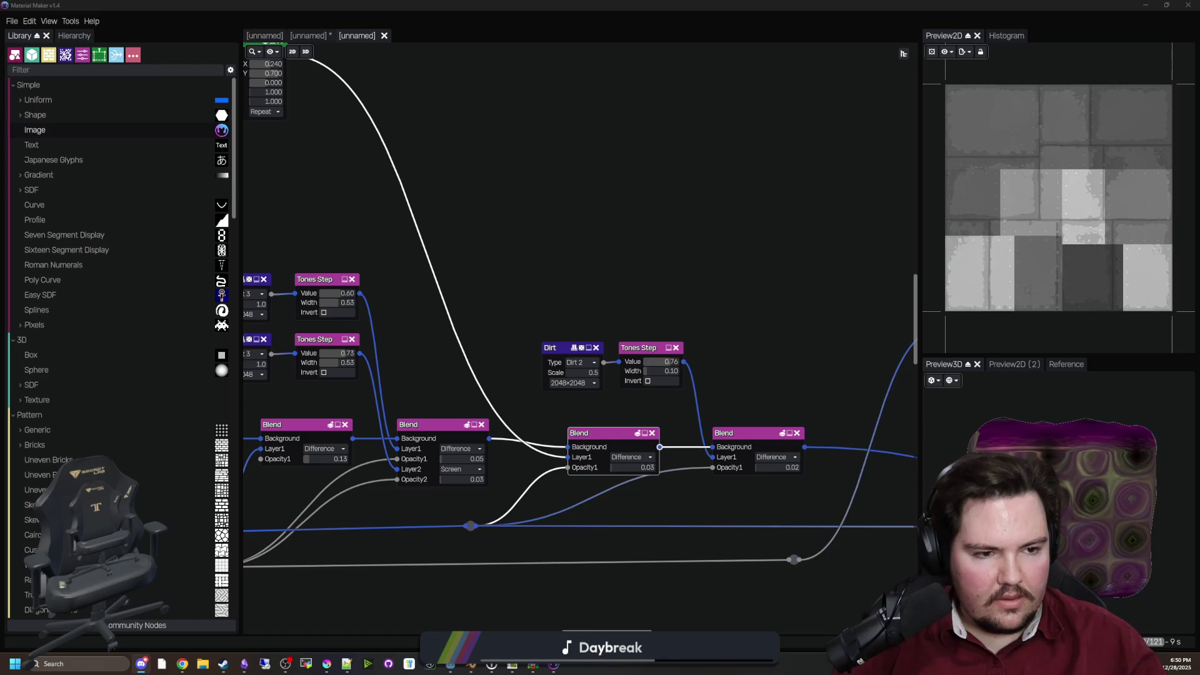
{"action": "left_click", "coordinate": [142, 662]}
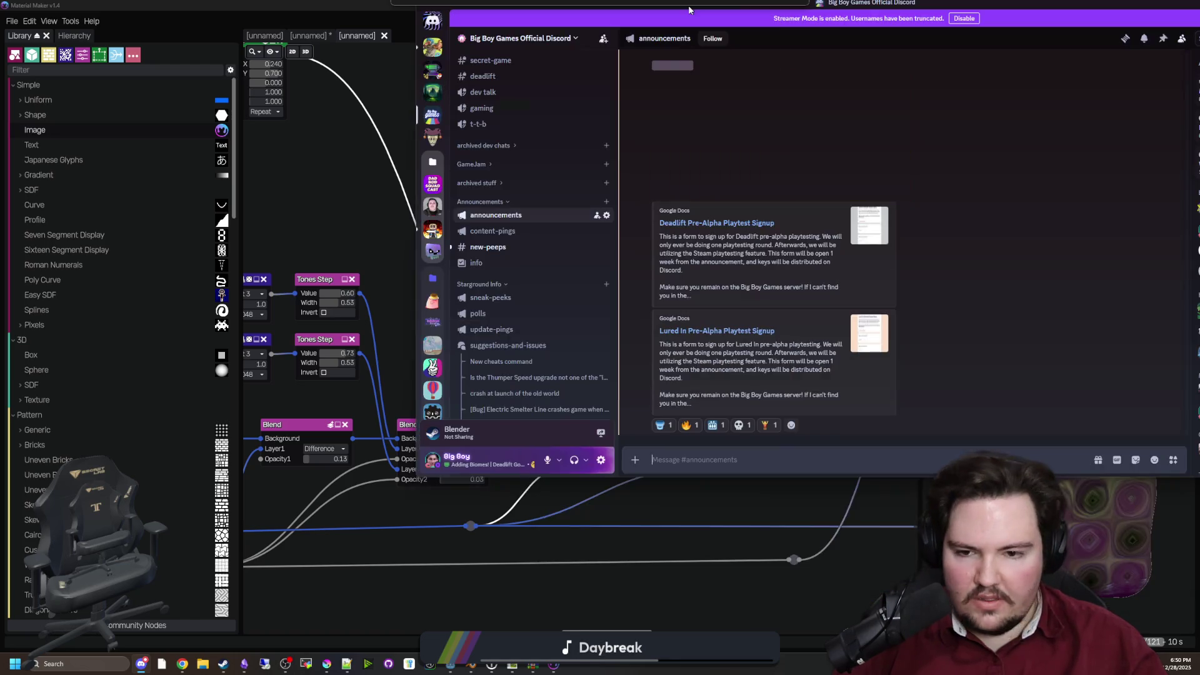
Enlarge the Deadlift gameplay GIF in the announcements post, then close it
{"action": "scroll", "coordinate": [416, 543], "scroll_direction": "up", "scroll_amount": 3}
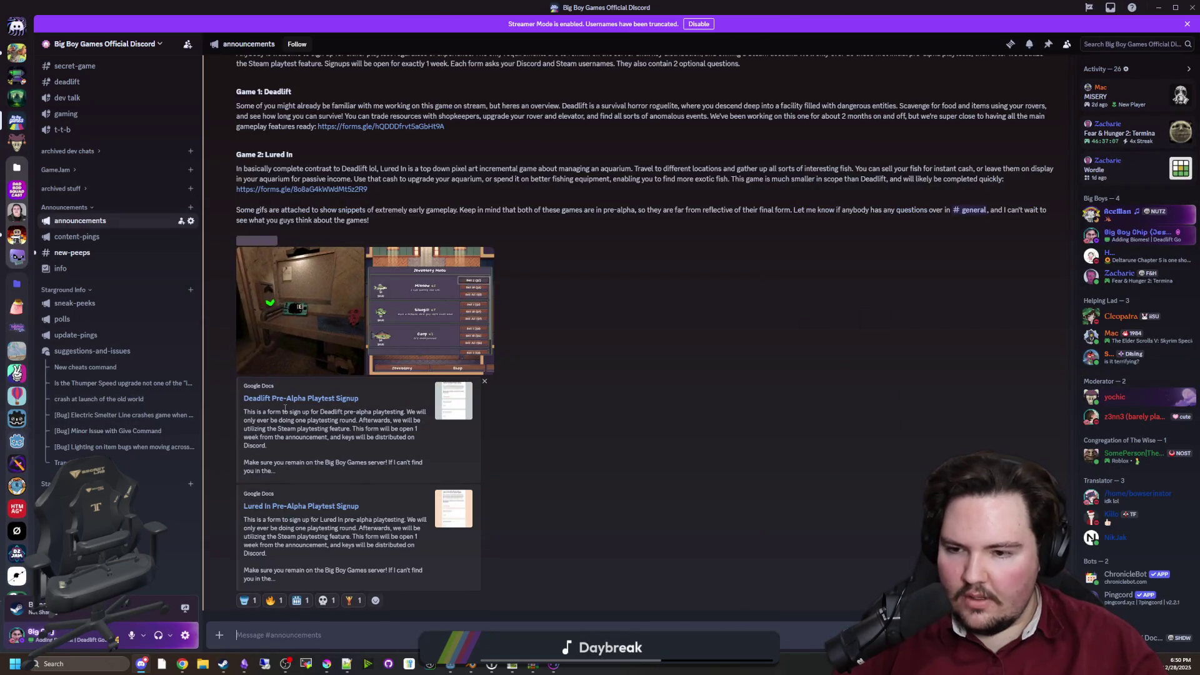
{"action": "left_click_drag", "start_coordinate": [359, 399], "coordinate": [292, 402]}
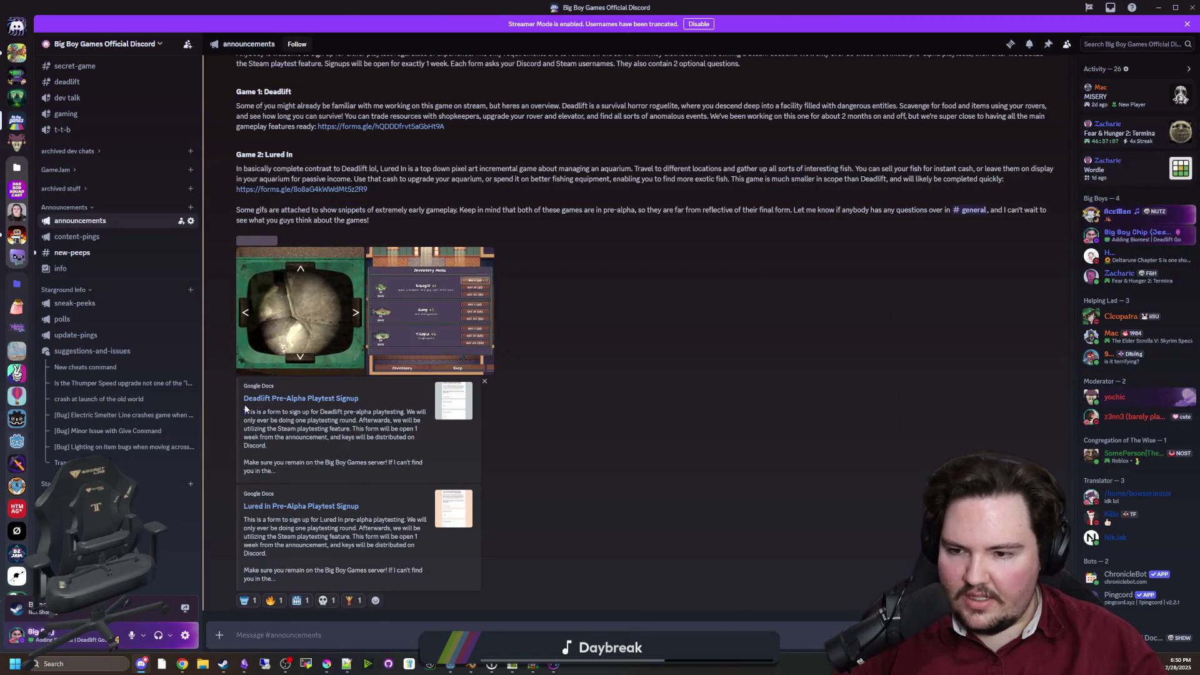
{"action": "left_click", "coordinate": [395, 396]}
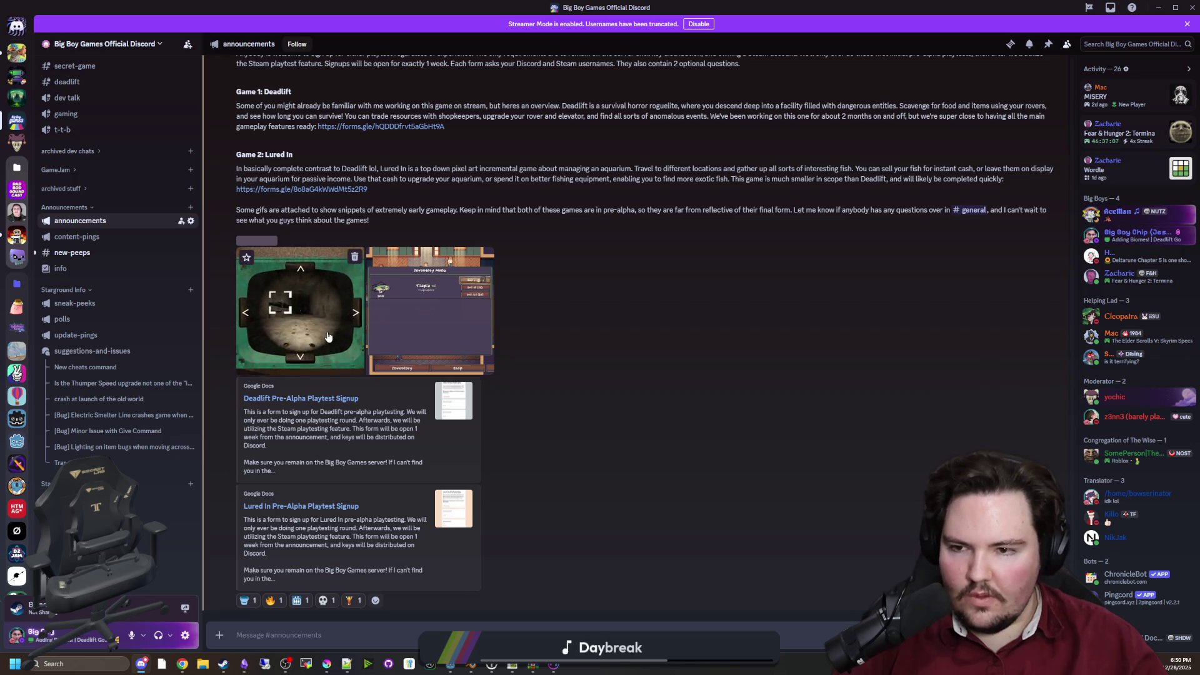
{"action": "left_click", "coordinate": [327, 337]}
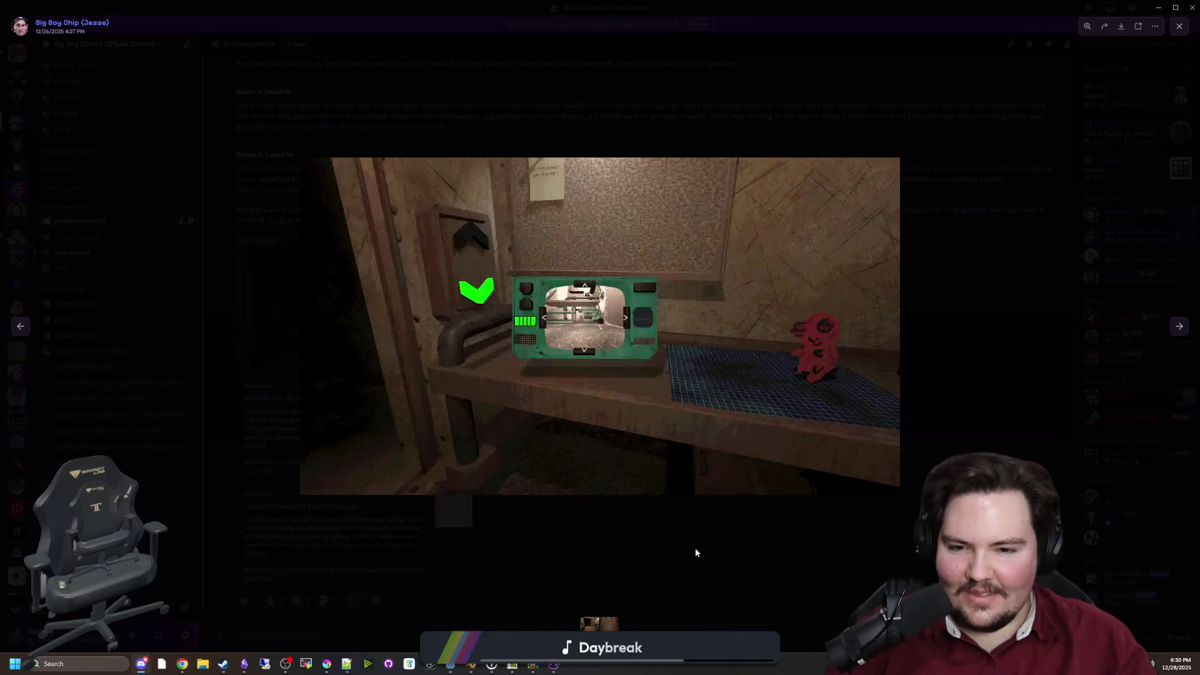
{"action": "left_click", "coordinate": [695, 548]}
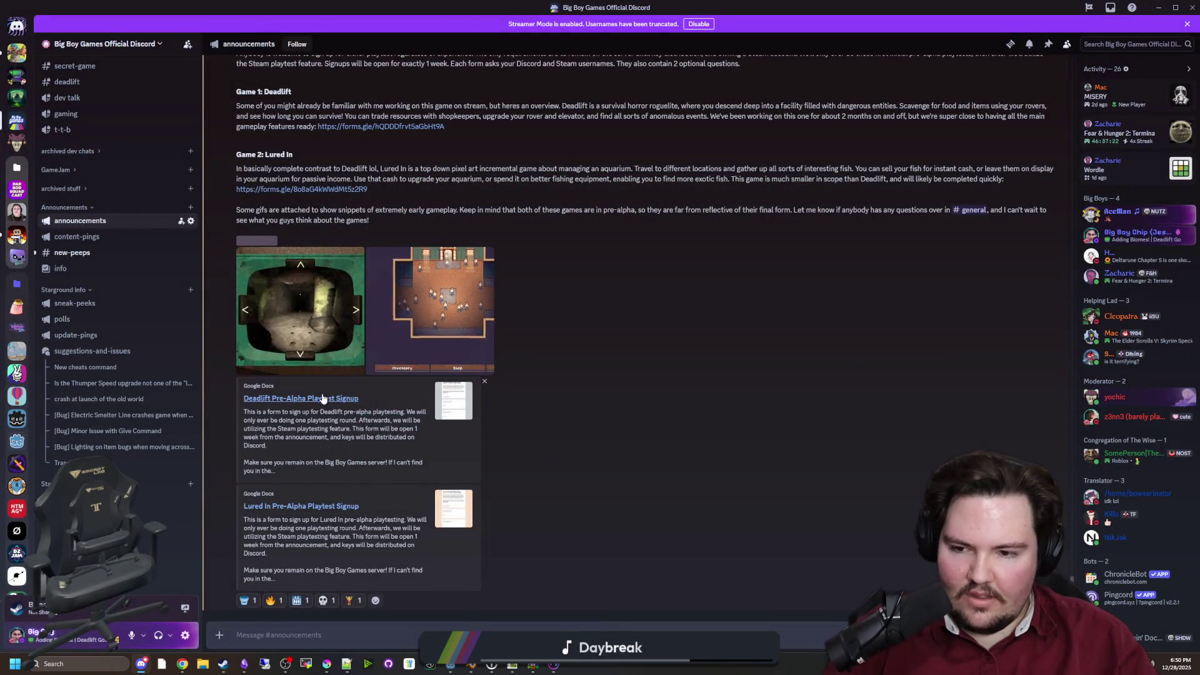
Follow the Deadlift Pre-Alpha Playtest Signup link and confirm visiting the site
{"action": "left_click", "coordinate": [342, 398]}
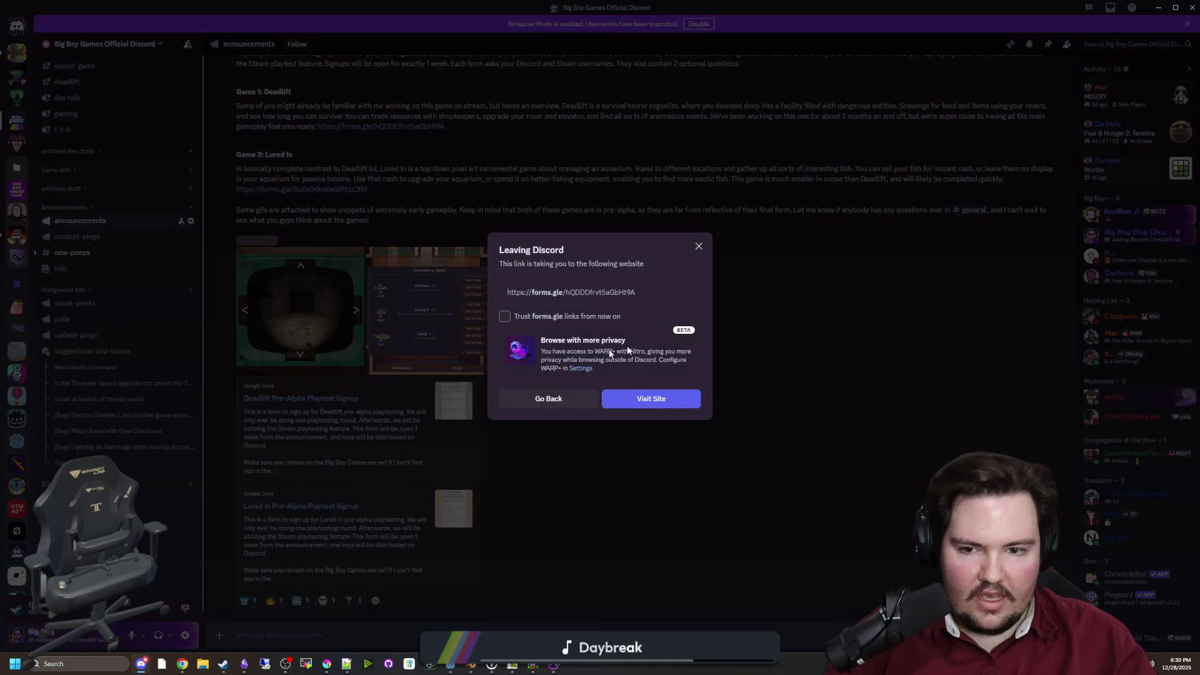
{"action": "left_click", "coordinate": [667, 411]}
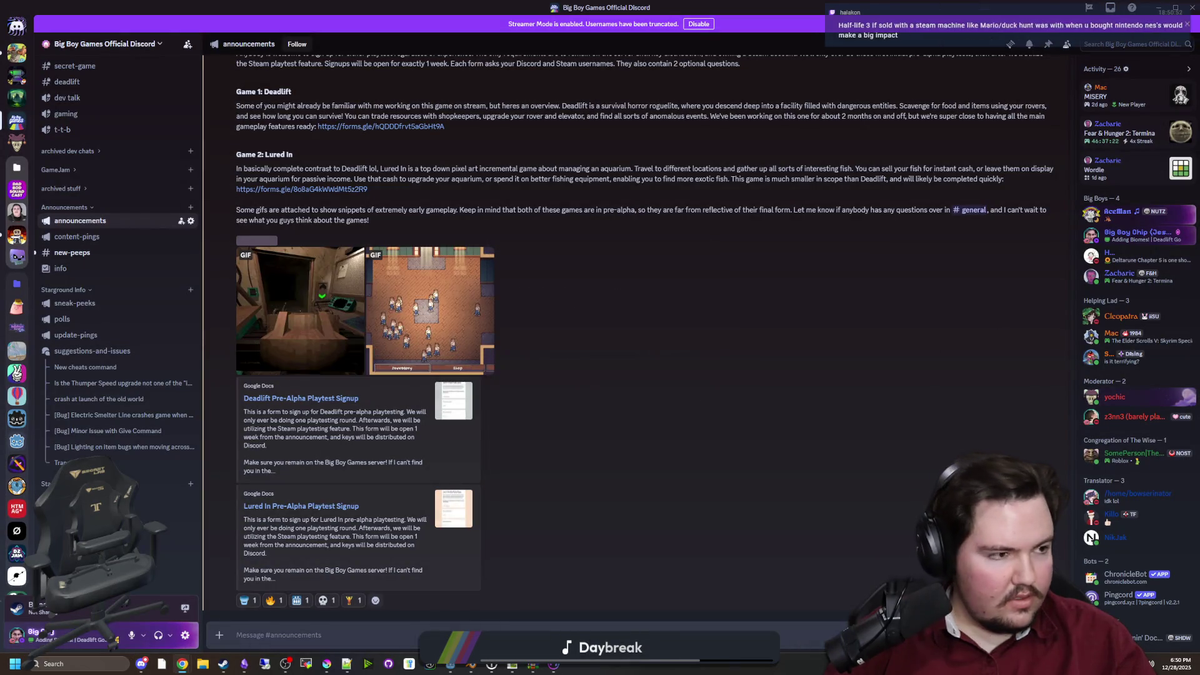
{"action": "scroll", "coordinate": [638, 336], "scroll_direction": "down", "scroll_amount": 1}
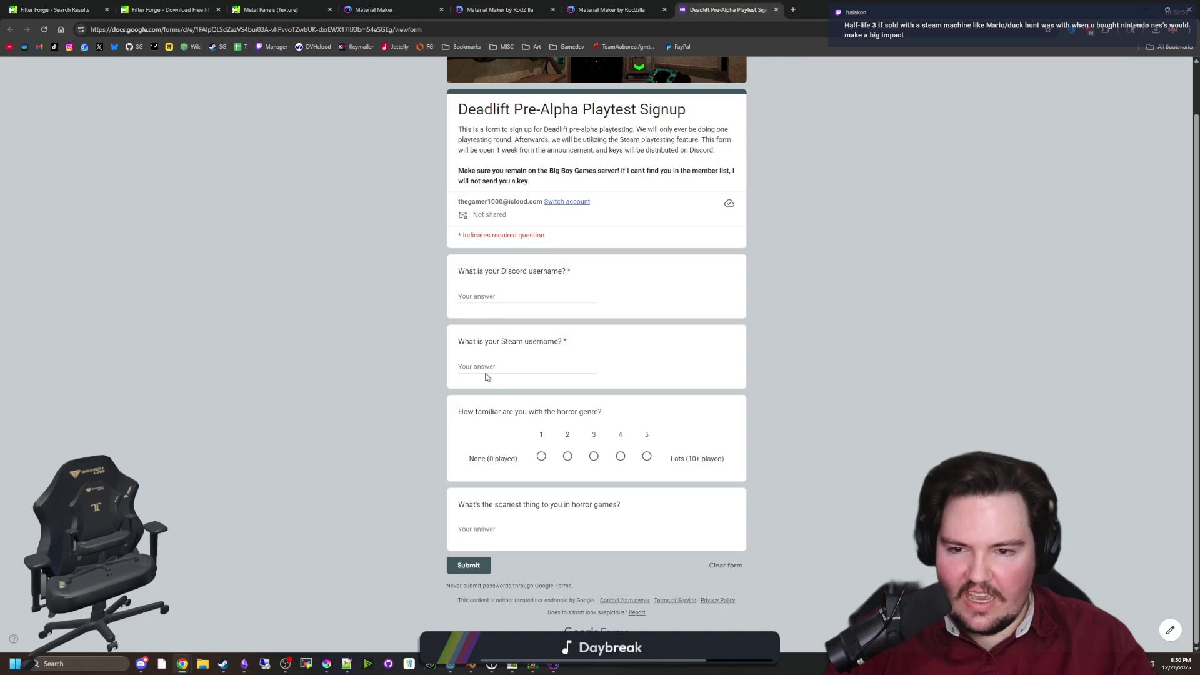
Review the signup form and its Steam username field, then minimize Chrome back to Discord
{"action": "left_click", "coordinate": [486, 375]}
{"action": "left_click", "coordinate": [417, 394]}
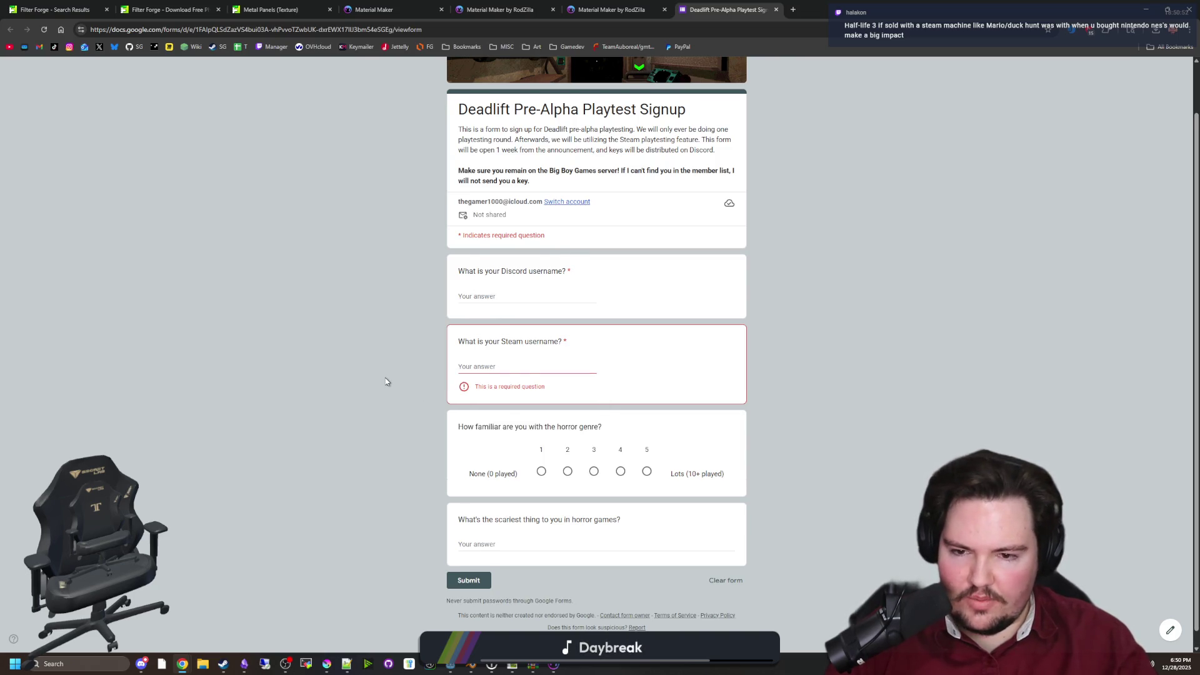
{"action": "scroll", "coordinate": [388, 378], "scroll_direction": "down", "scroll_amount": 1}
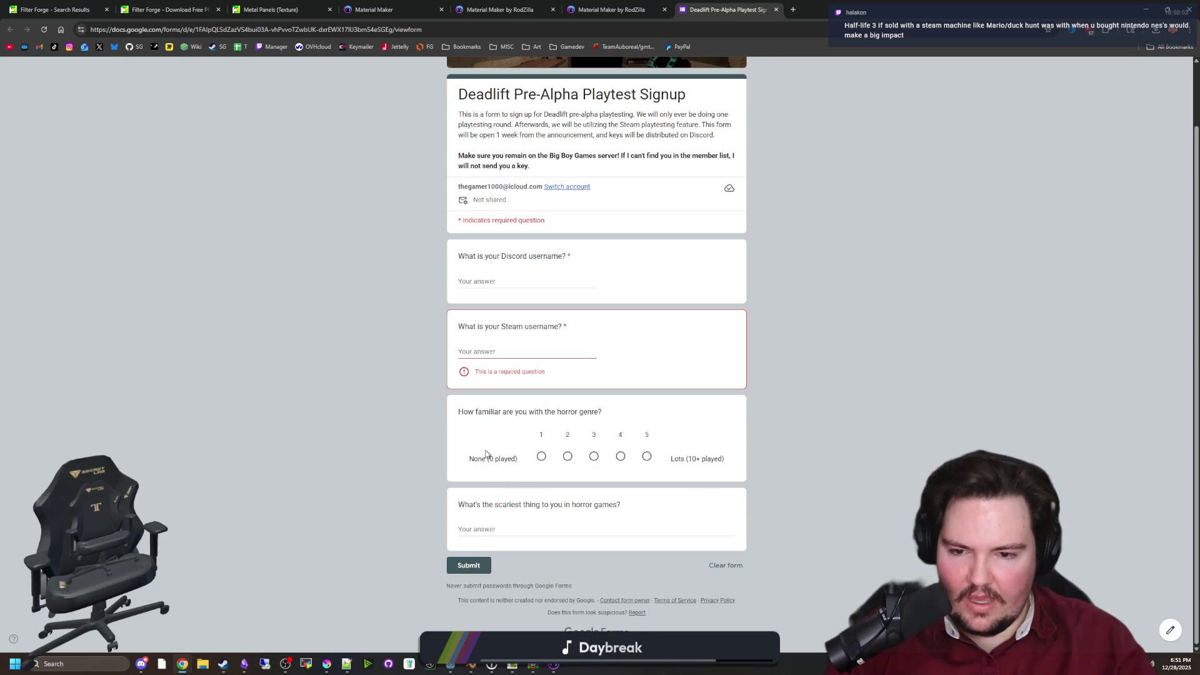
{"action": "scroll", "coordinate": [375, 406], "scroll_direction": "up", "scroll_amount": 2}
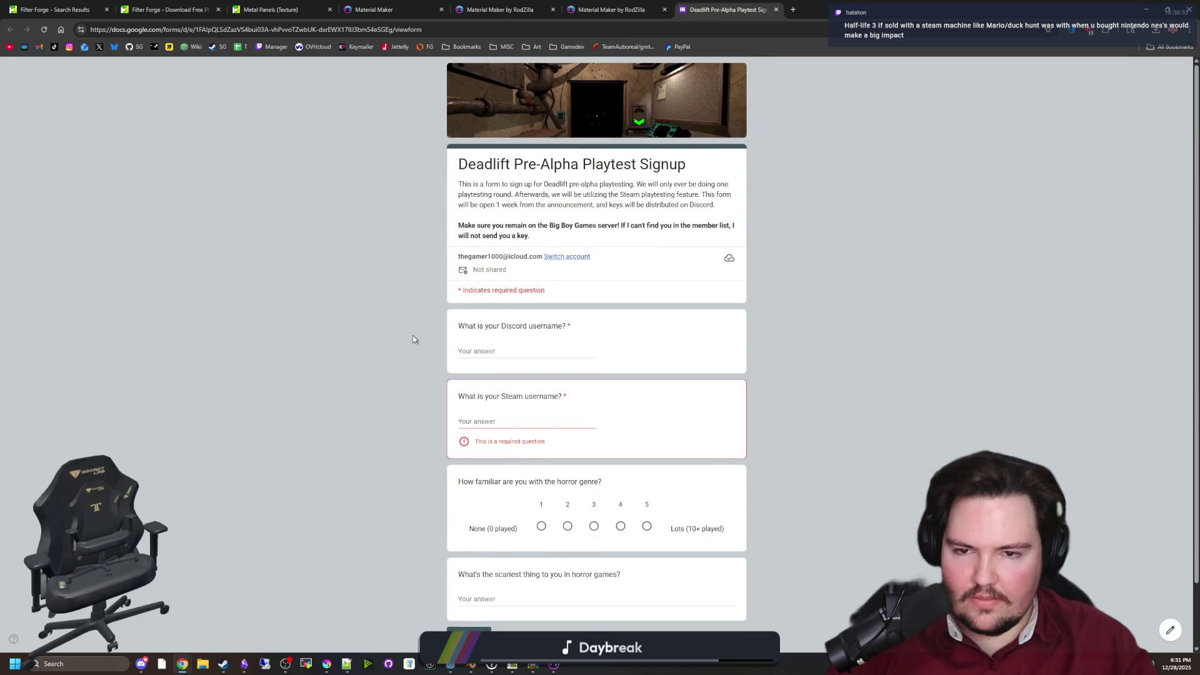
{"action": "left_click", "coordinate": [1145, 9]}
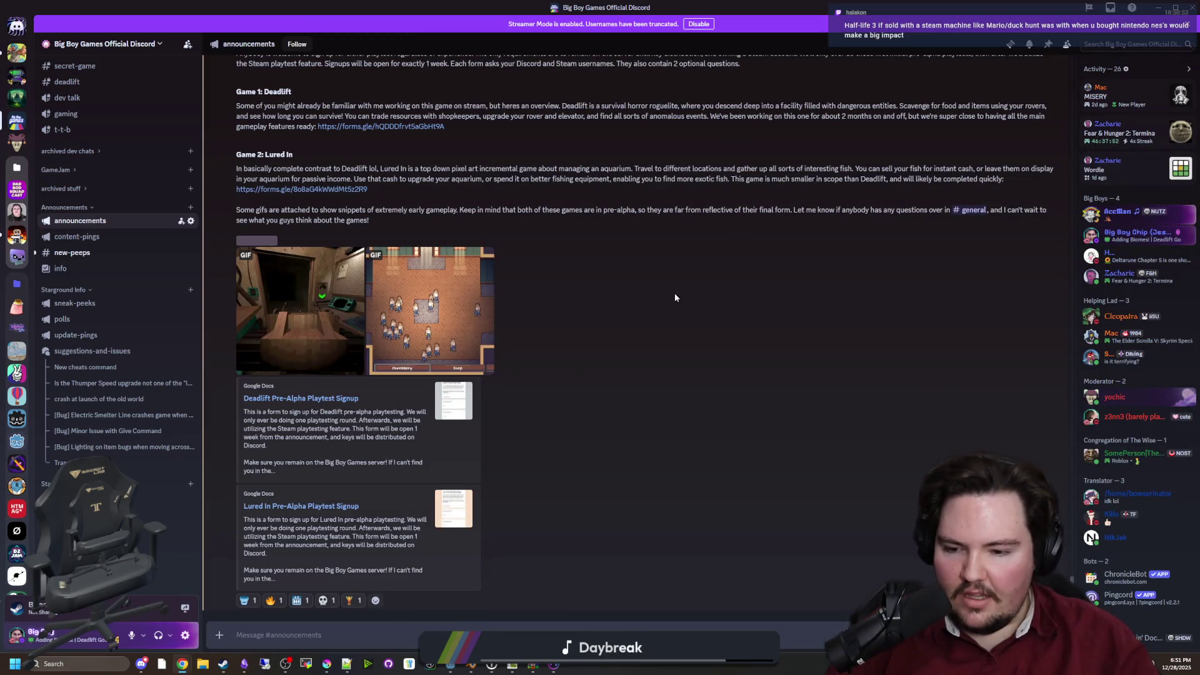
{"action": "left_click_drag", "start_coordinate": [737, 8], "coordinate": [737, 489]}
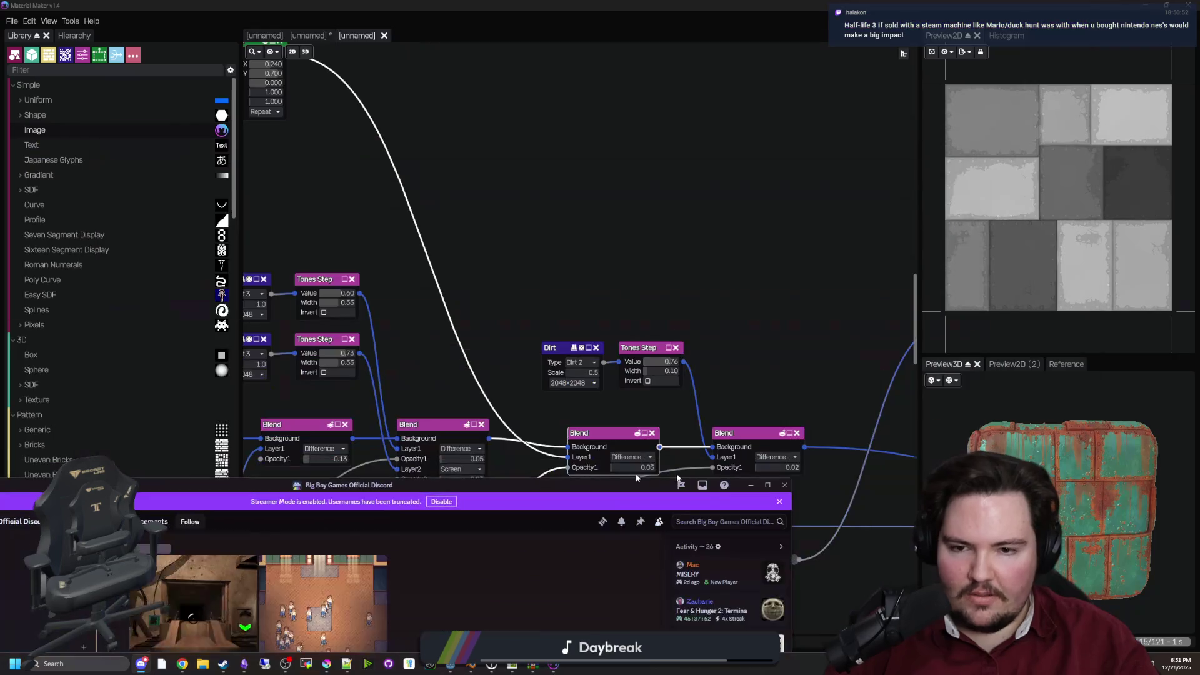
{"action": "left_click", "coordinate": [751, 485]}
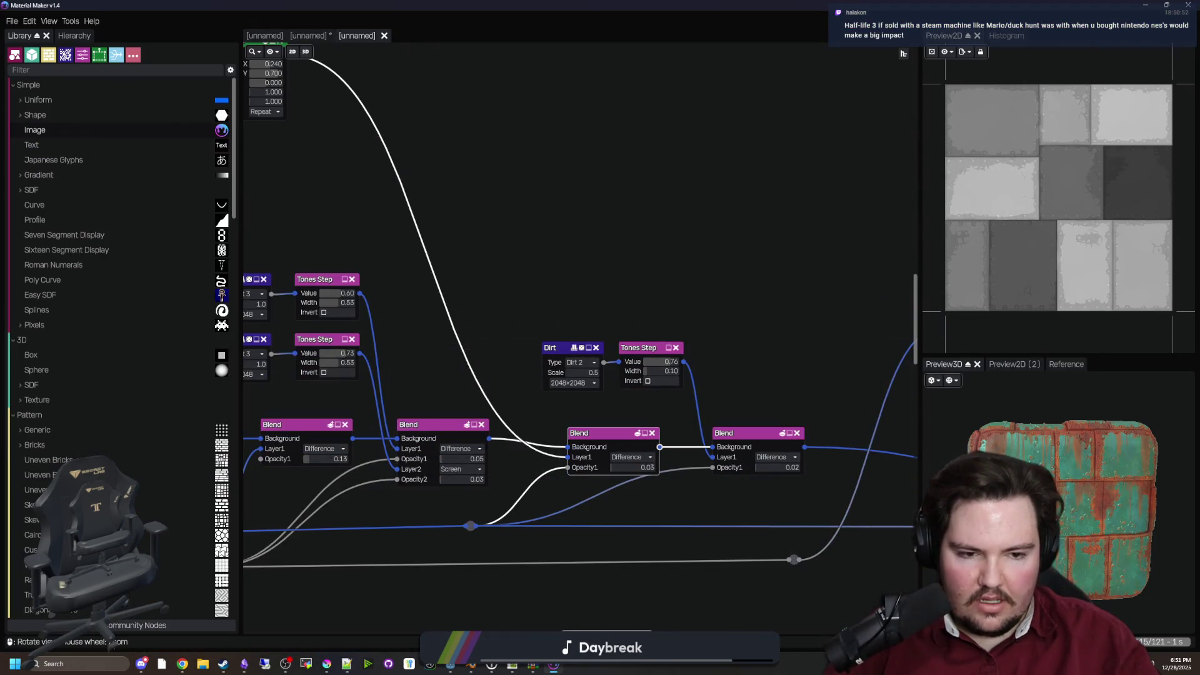
{"action": "left_click_drag", "start_coordinate": [1025, 447], "coordinate": [1051, 445]}
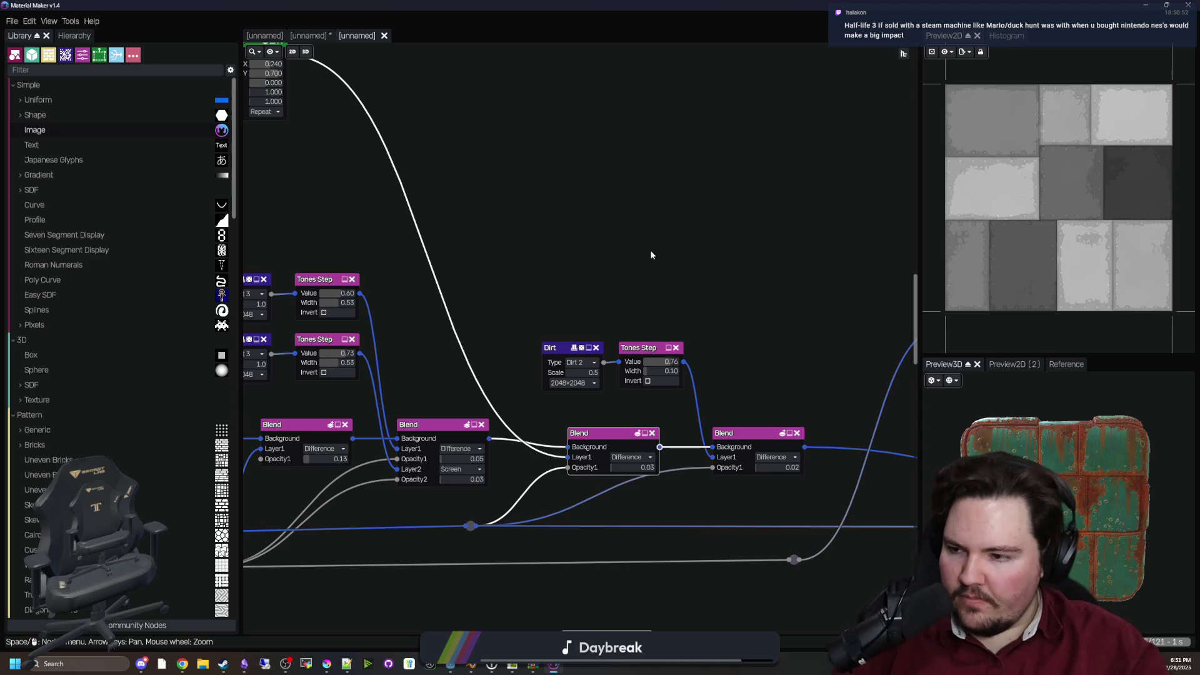
{"action": "mouse_move", "coordinate": [568, 263]}
{"action": "left_mouse_down"}
{"action": "mouse_move", "coordinate": [625, 272]}
{"action": "mouse_move", "coordinate": [644, 250]}
{"action": "mouse_move", "coordinate": [384, 284]}
{"action": "left_mouse_up"}
{"action": "scroll", "coordinate": [614, 374], "scroll_direction": "down", "scroll_amount": 6}
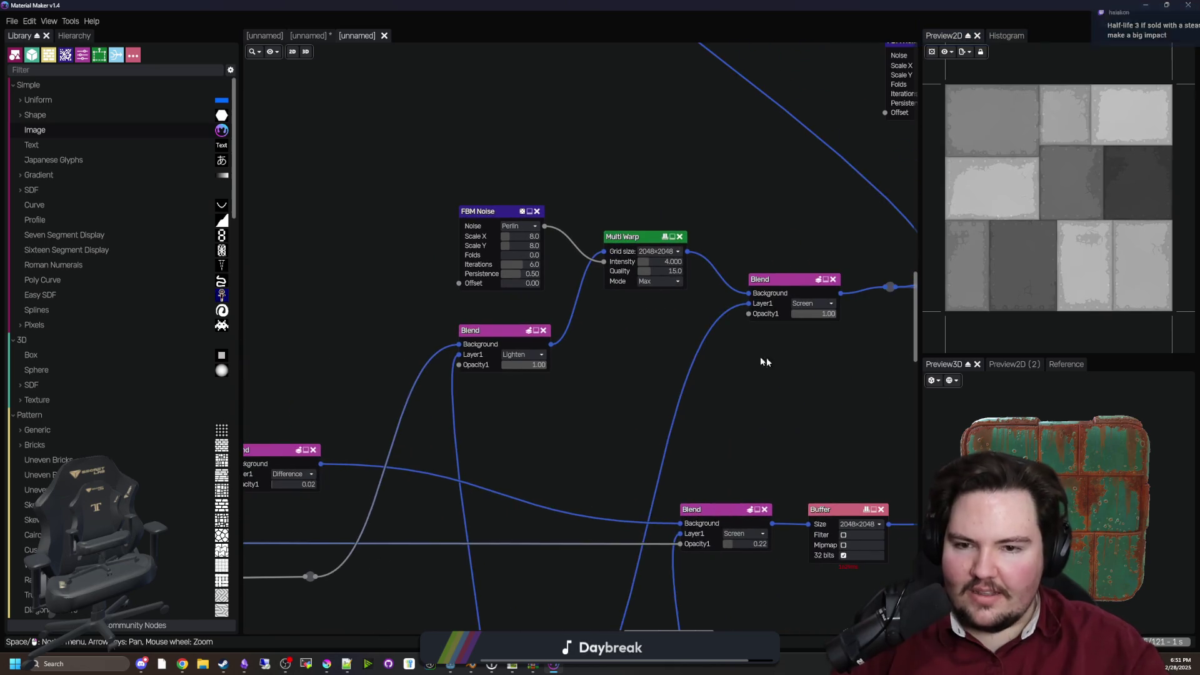
{"action": "scroll", "coordinate": [606, 349], "scroll_direction": "down", "scroll_amount": 5}
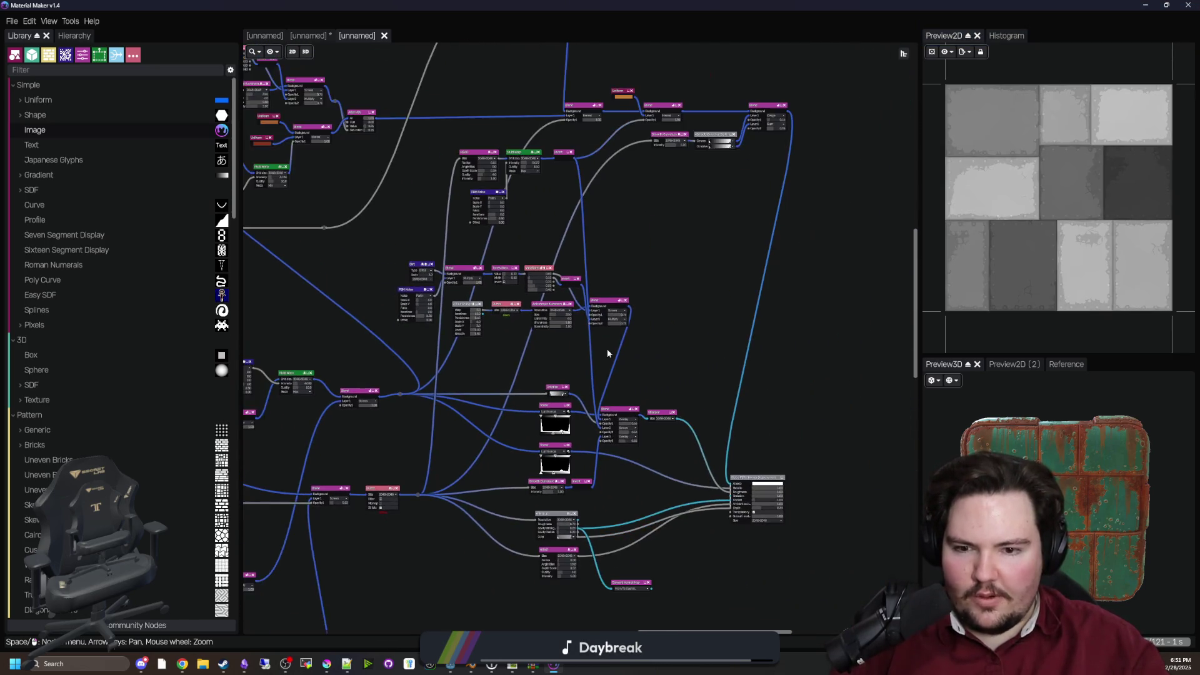
{"action": "left_click_drag", "start_coordinate": [658, 284], "coordinate": [392, 477]}
{"action": "scroll", "coordinate": [480, 467], "scroll_direction": "up", "scroll_amount": 10}
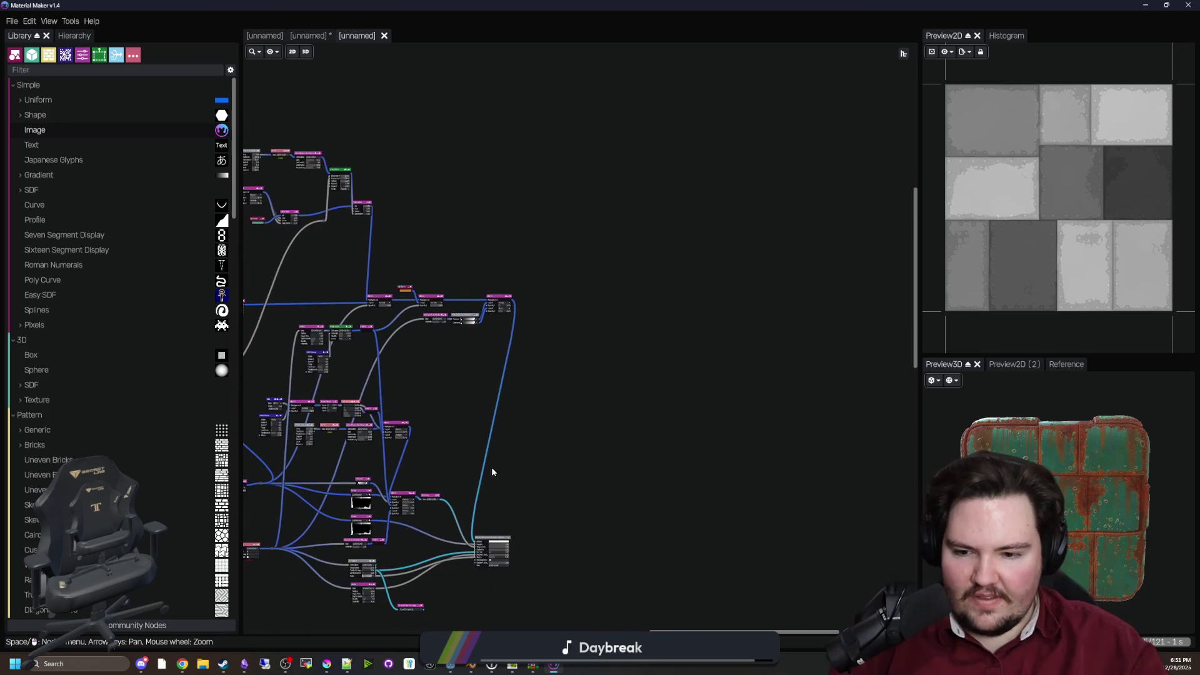
{"action": "scroll", "coordinate": [481, 561], "scroll_direction": "up", "scroll_amount": 5}
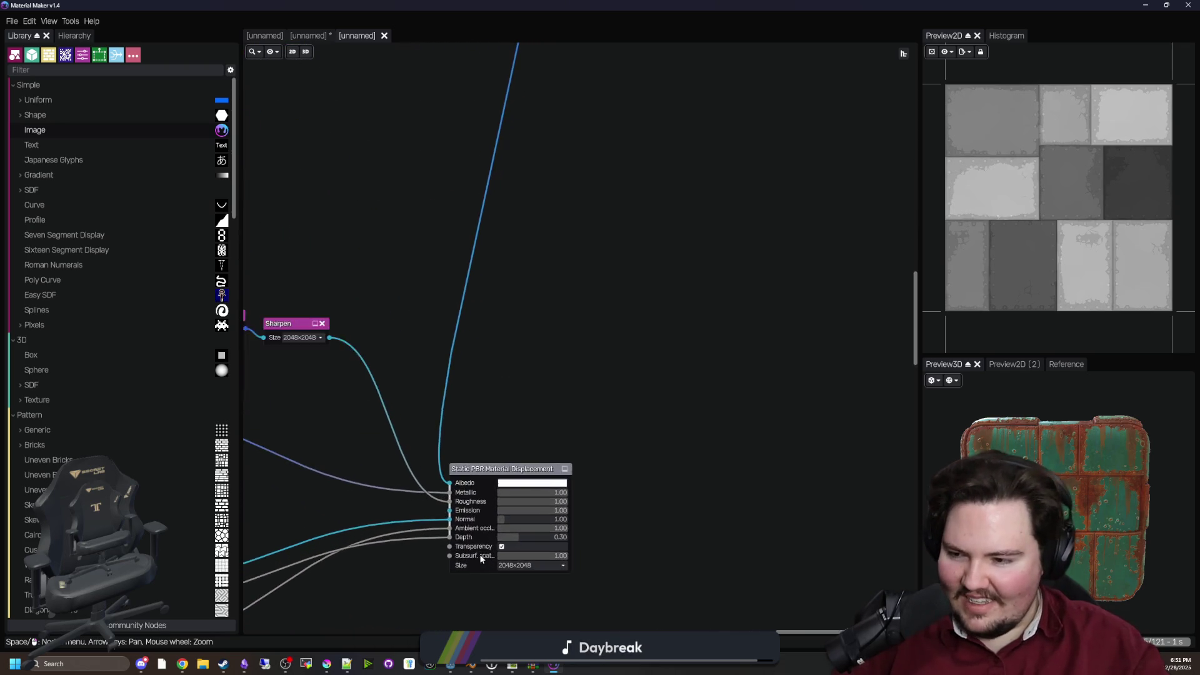
{"action": "left_click_drag", "start_coordinate": [714, 563], "coordinate": [740, 431]}
{"action": "left_click_drag", "start_coordinate": [536, 274], "coordinate": [532, 304]}
{"action": "scroll", "coordinate": [544, 332], "scroll_direction": "down", "scroll_amount": 3}
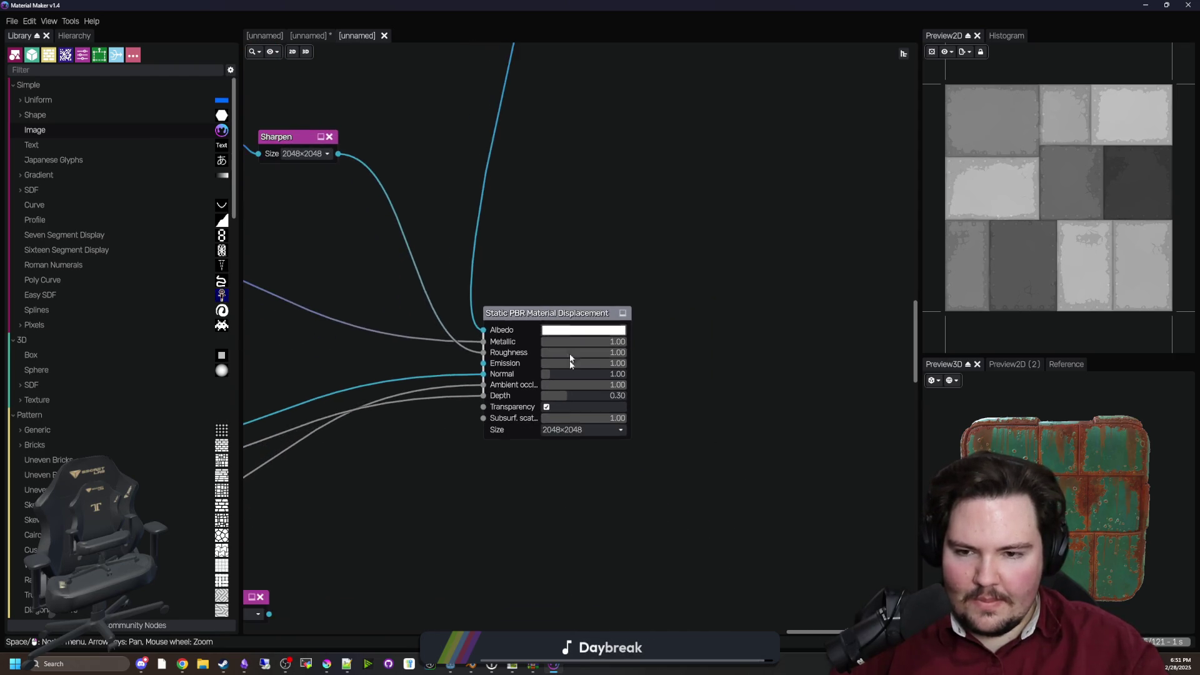
{"action": "scroll", "coordinate": [557, 417], "scroll_direction": "up", "scroll_amount": 3}
{"action": "scroll", "coordinate": [504, 436], "scroll_direction": "up", "scroll_amount": 3}
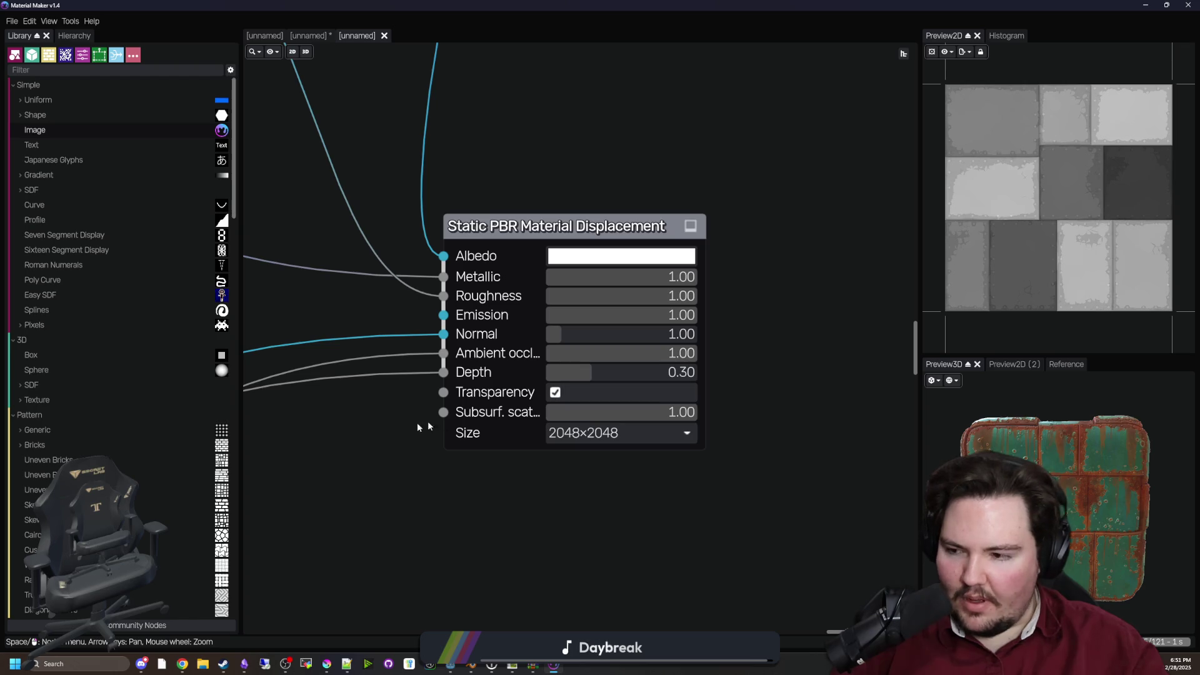
{"action": "scroll", "coordinate": [455, 425], "scroll_direction": "up", "scroll_amount": 2}
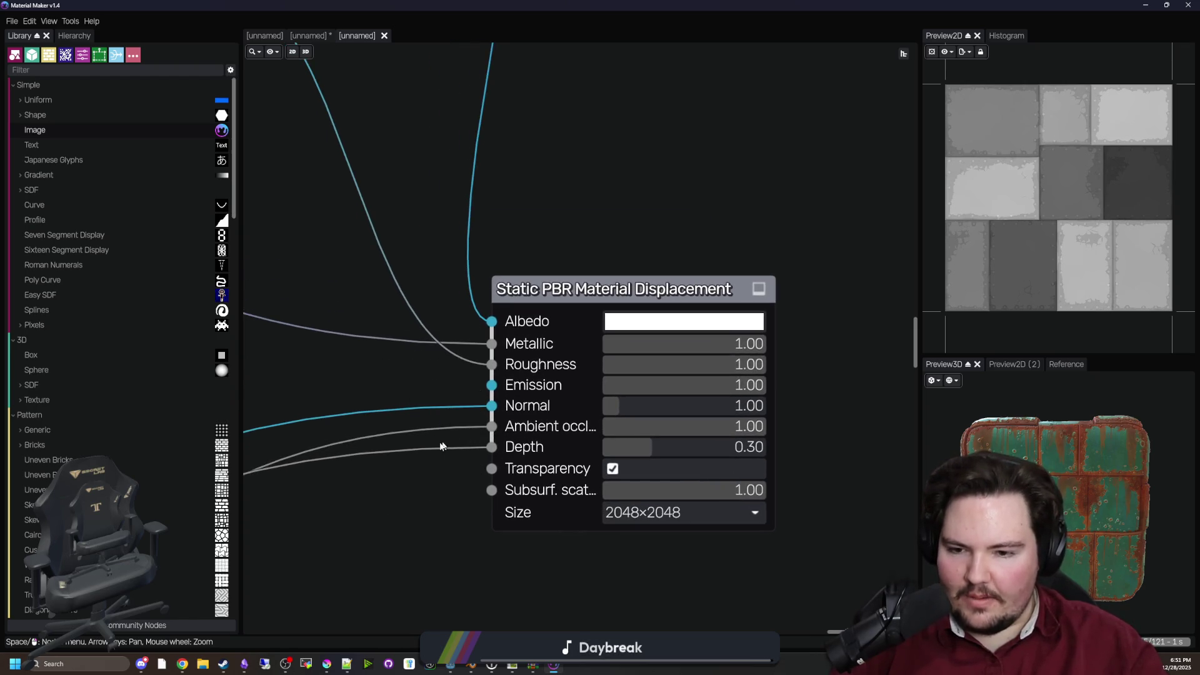
{"action": "scroll", "coordinate": [438, 441], "scroll_direction": "down", "scroll_amount": 5}
{"action": "scroll", "coordinate": [459, 468], "scroll_direction": "down", "scroll_amount": 2}
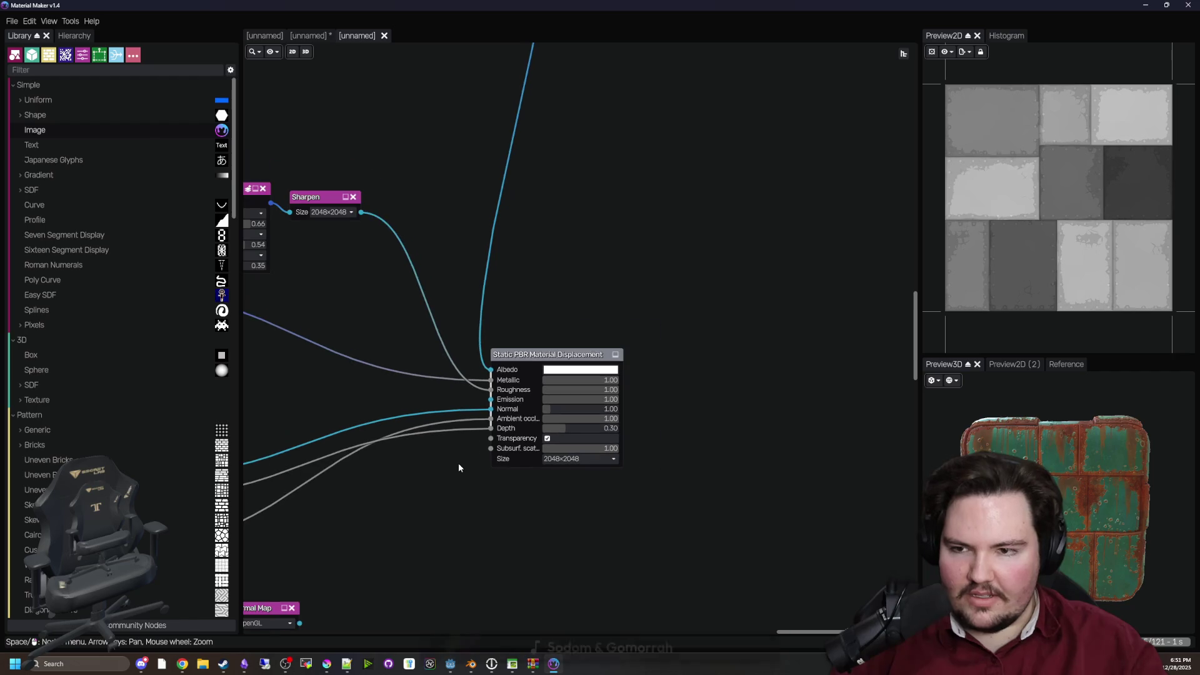
{"action": "scroll", "coordinate": [471, 492], "scroll_direction": "down", "scroll_amount": 3}
{"action": "scroll", "coordinate": [471, 491], "scroll_direction": "up", "scroll_amount": 5}
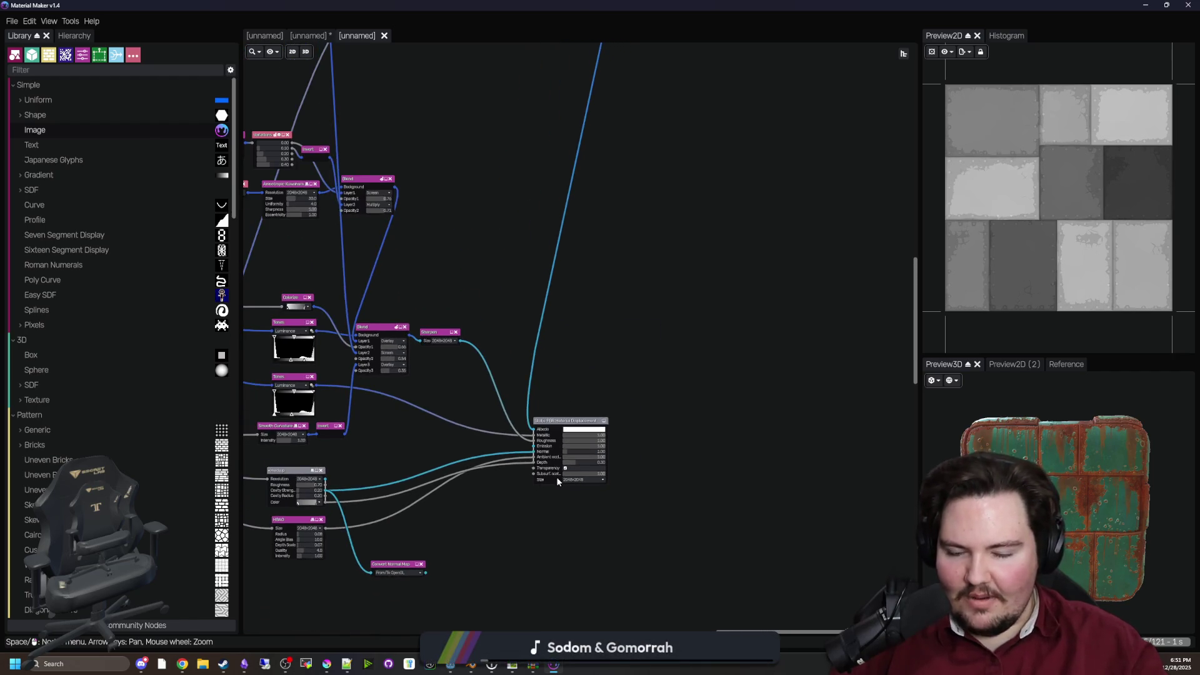
{"action": "scroll", "coordinate": [529, 466], "scroll_direction": "up", "scroll_amount": 1}
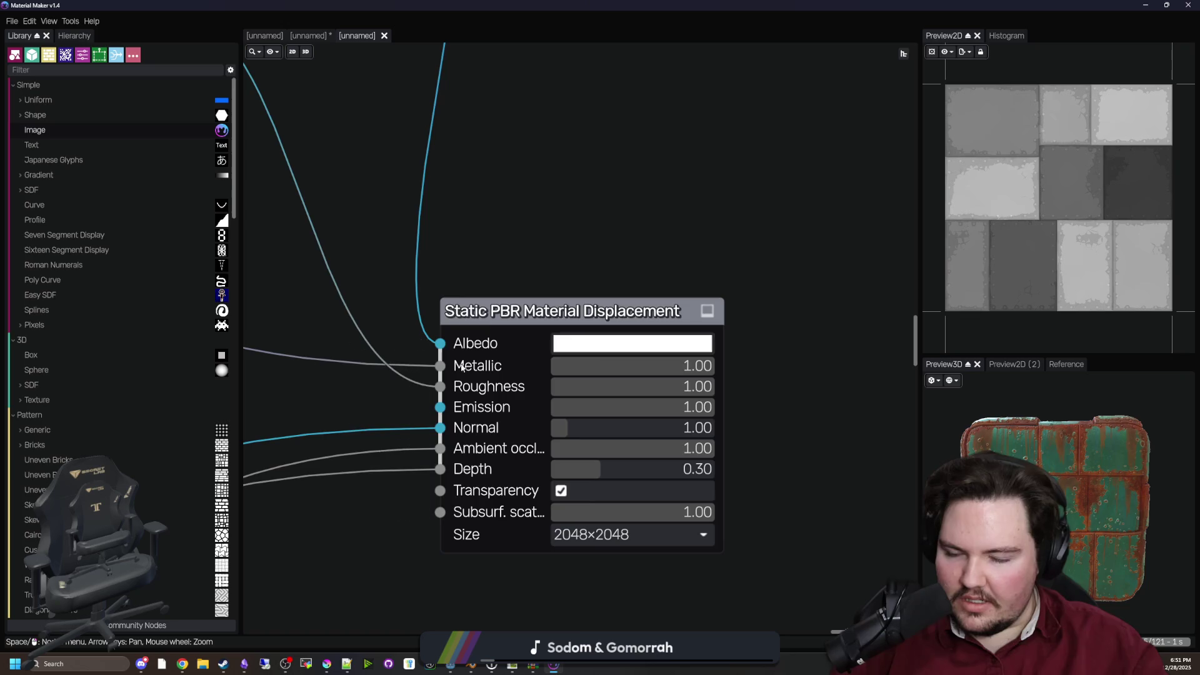
{"action": "scroll", "coordinate": [529, 466], "scroll_direction": "down", "scroll_amount": 1}
{"action": "scroll", "coordinate": [641, 372], "scroll_direction": "up", "scroll_amount": 1}
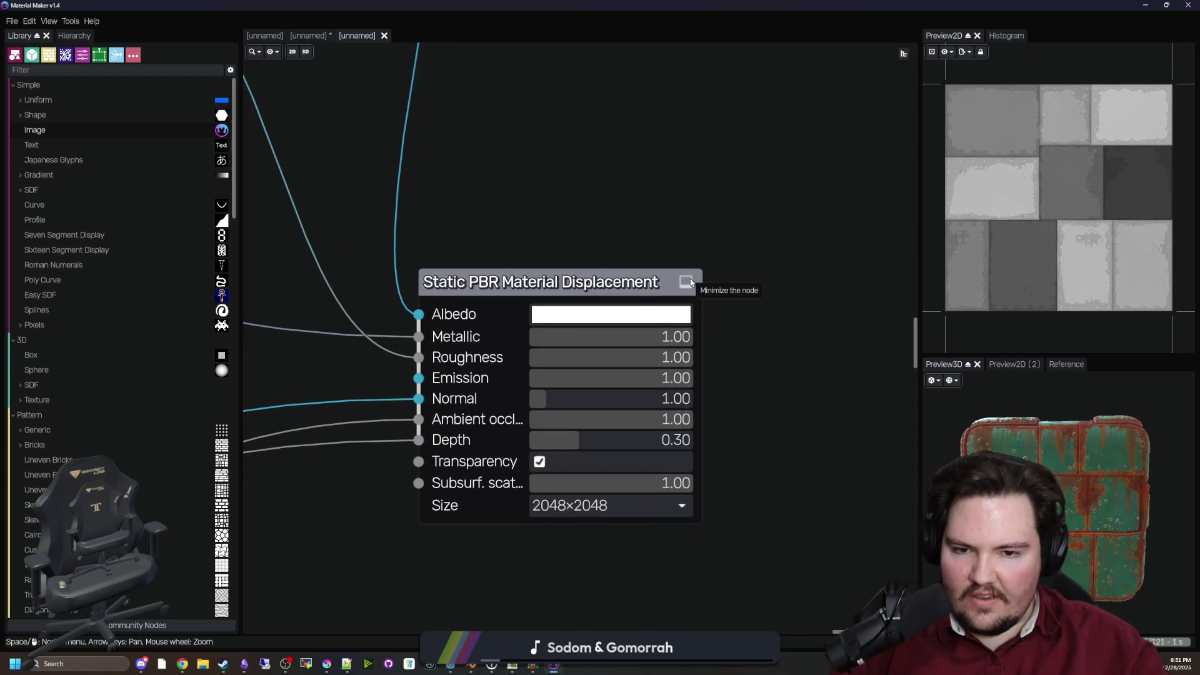
{"action": "scroll", "coordinate": [432, 313], "scroll_direction": "down", "scroll_amount": 1}
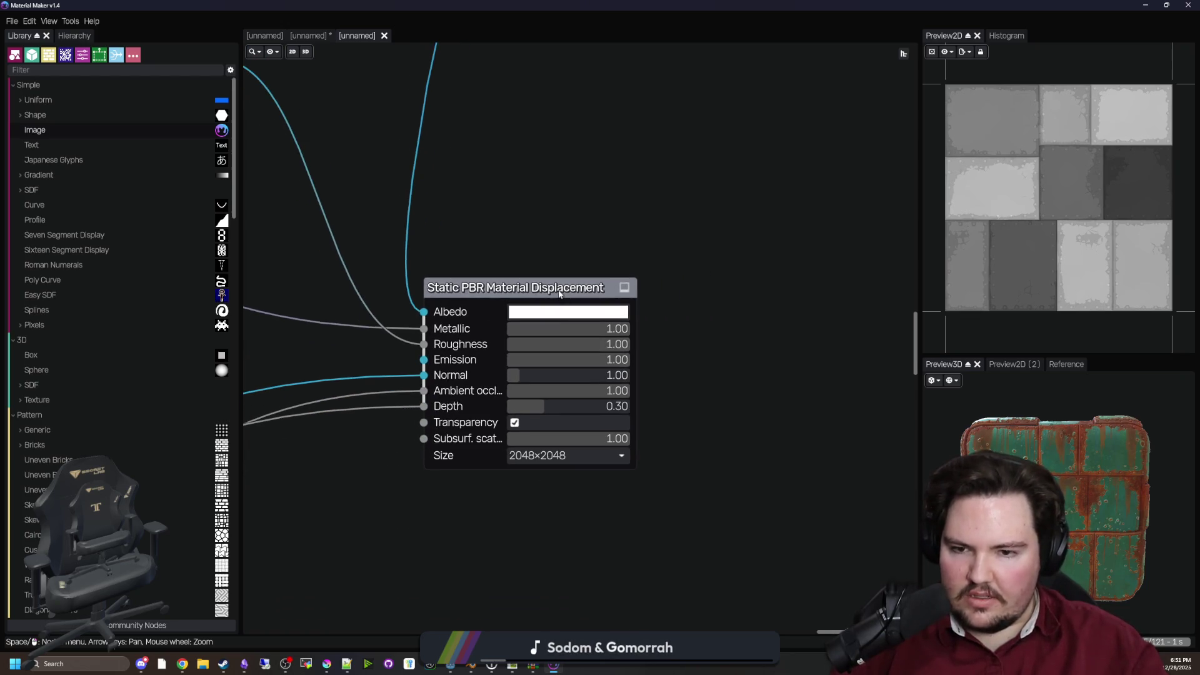
{"action": "scroll", "coordinate": [413, 390], "scroll_direction": "down", "scroll_amount": 3}
{"action": "scroll", "coordinate": [543, 400], "scroll_direction": "down", "scroll_amount": 6}
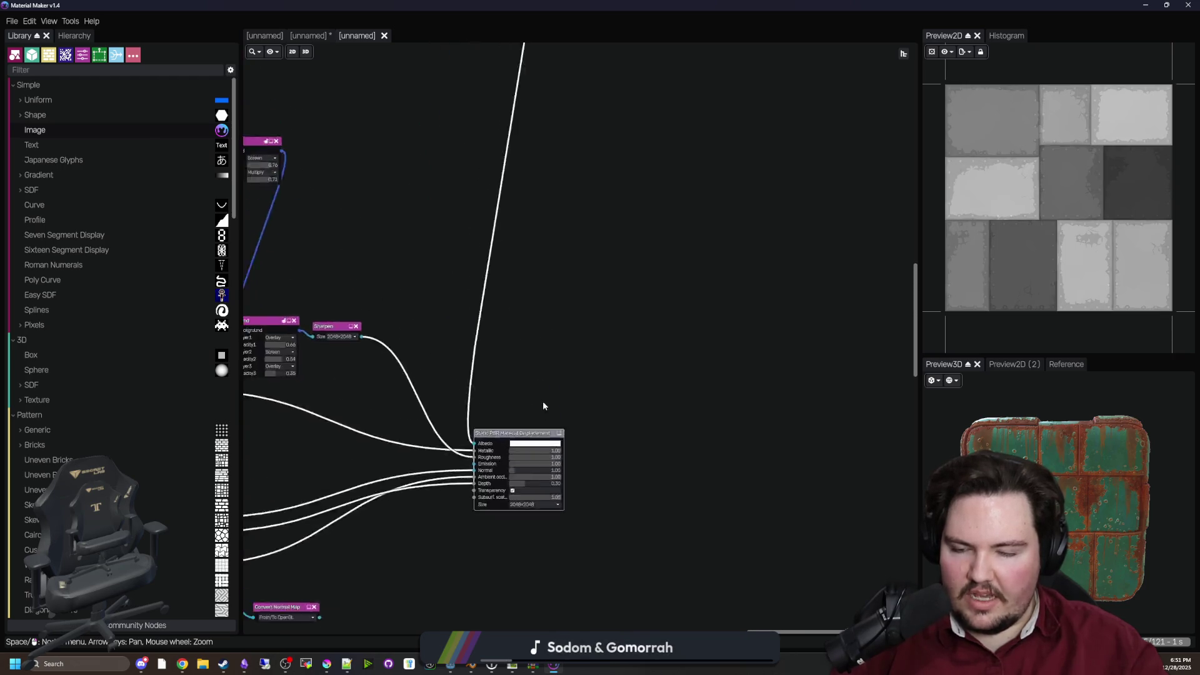
{"action": "scroll", "coordinate": [562, 138], "scroll_direction": "up", "scroll_amount": 1}
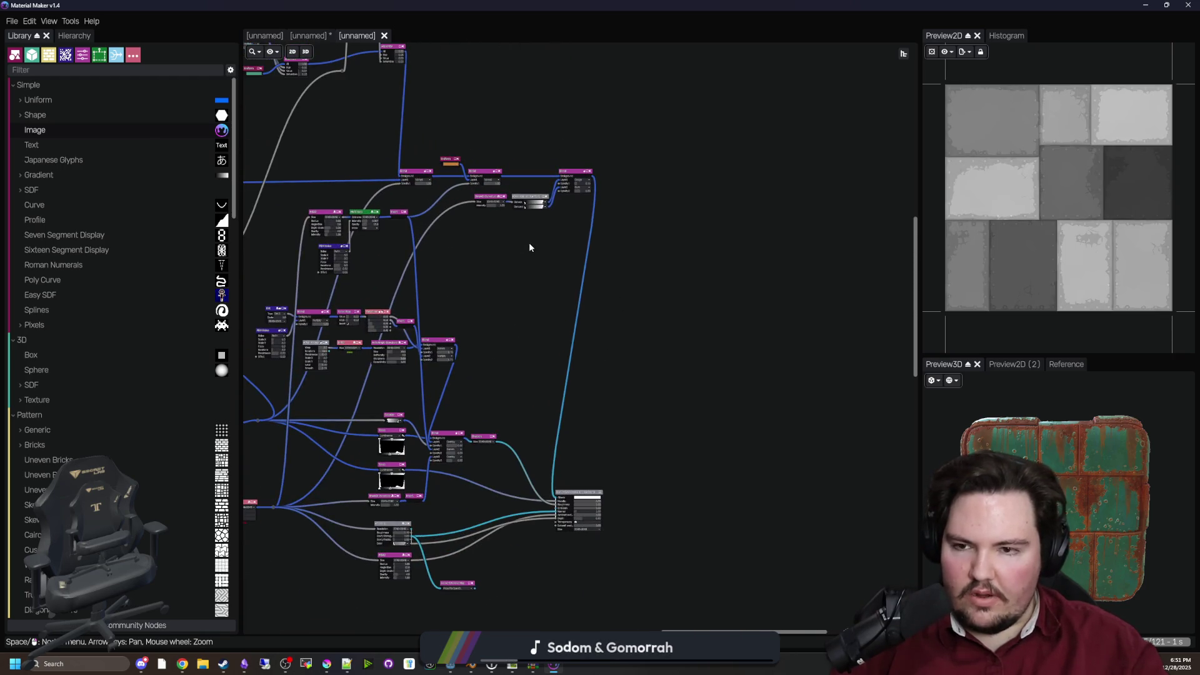
{"action": "scroll", "coordinate": [565, 332], "scroll_direction": "down", "scroll_amount": 2}
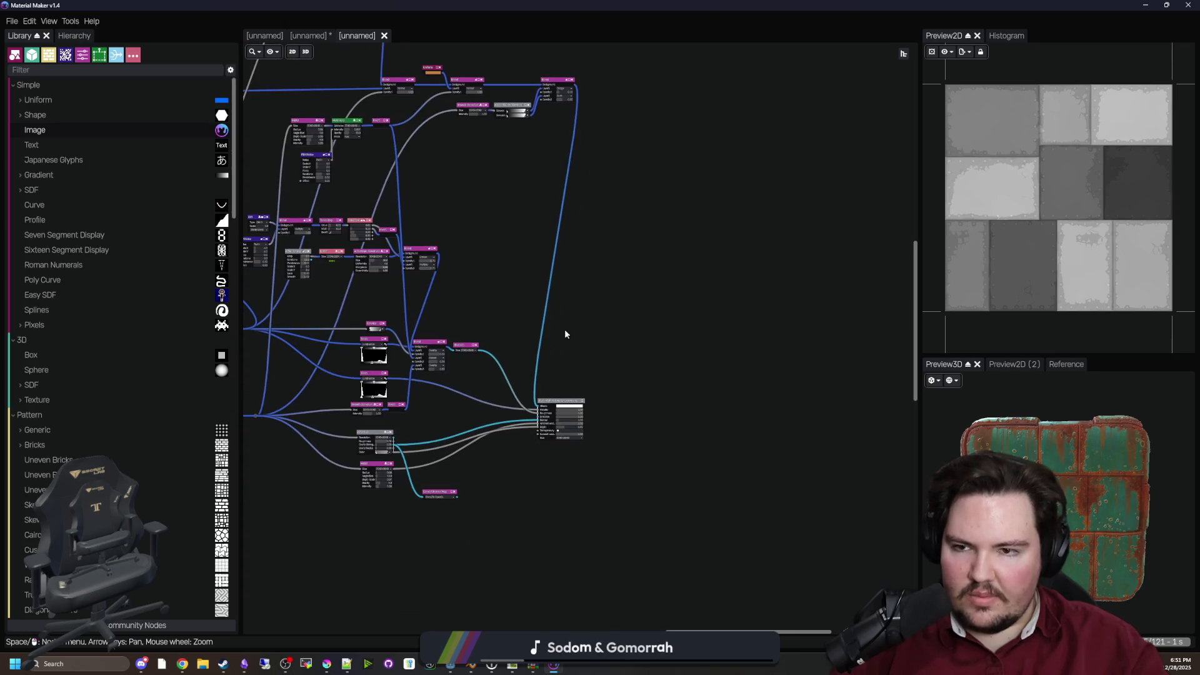
{"action": "scroll", "coordinate": [581, 425], "scroll_direction": "up", "scroll_amount": 1}
{"action": "scroll", "coordinate": [582, 424], "scroll_direction": "up", "scroll_amount": 5}
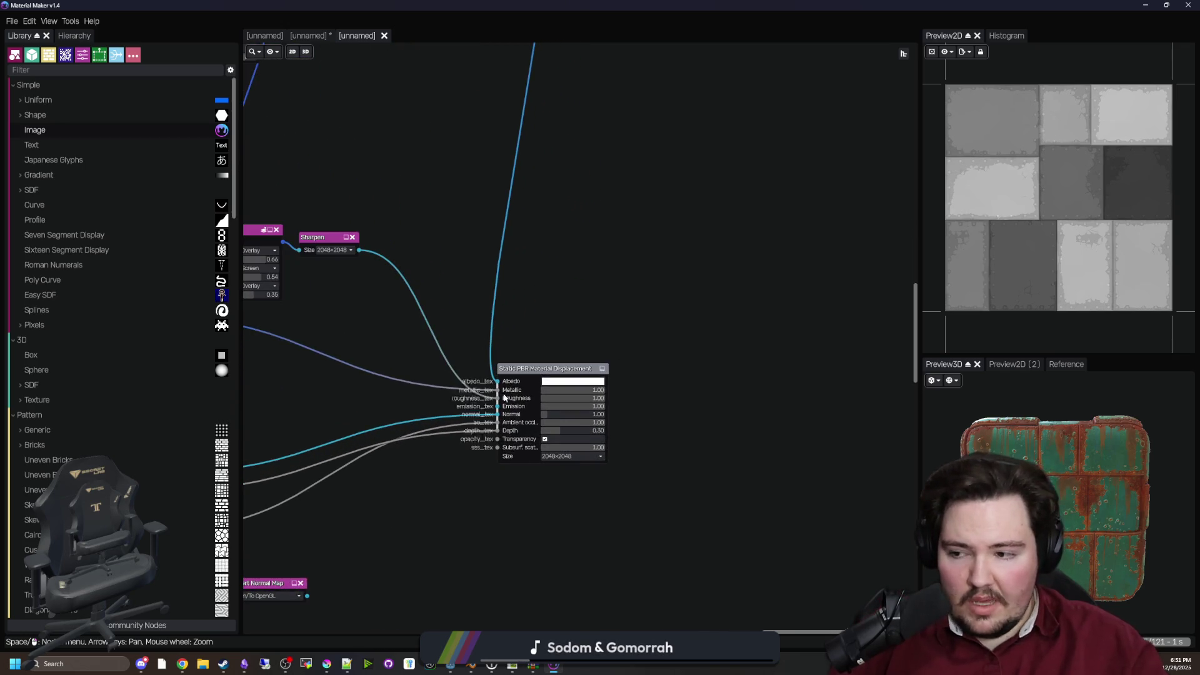
{"action": "scroll", "coordinate": [514, 400], "scroll_direction": "up", "scroll_amount": 2}
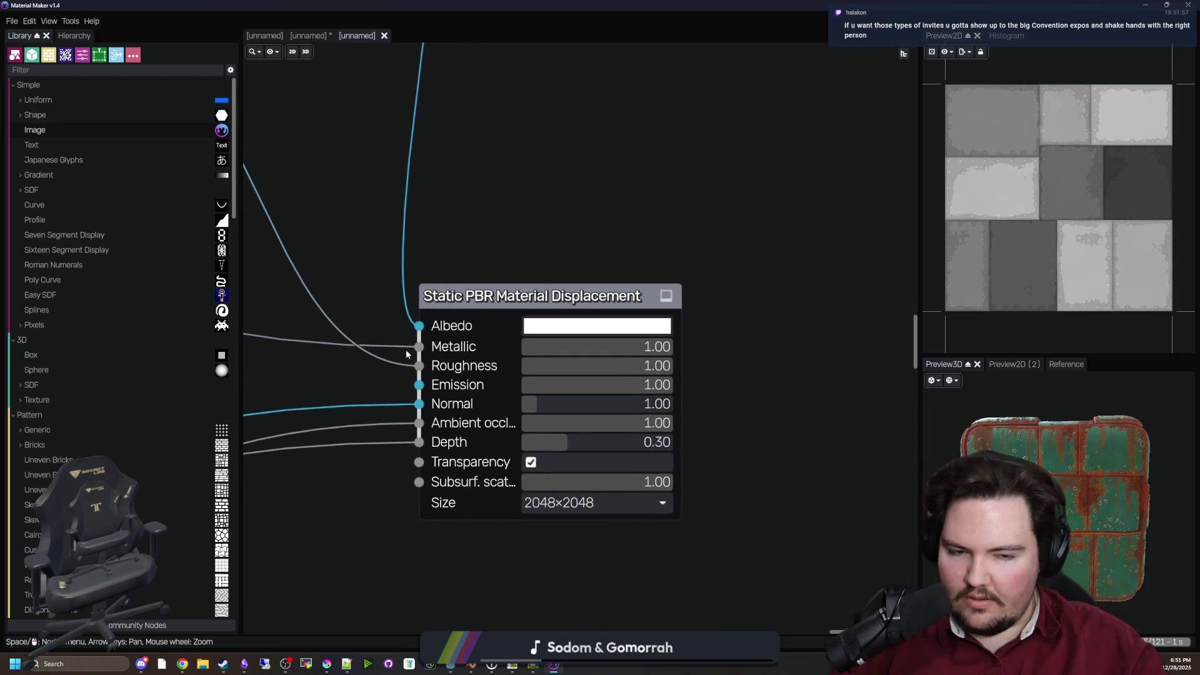
{"action": "scroll", "coordinate": [487, 245], "scroll_direction": "down", "scroll_amount": 1}
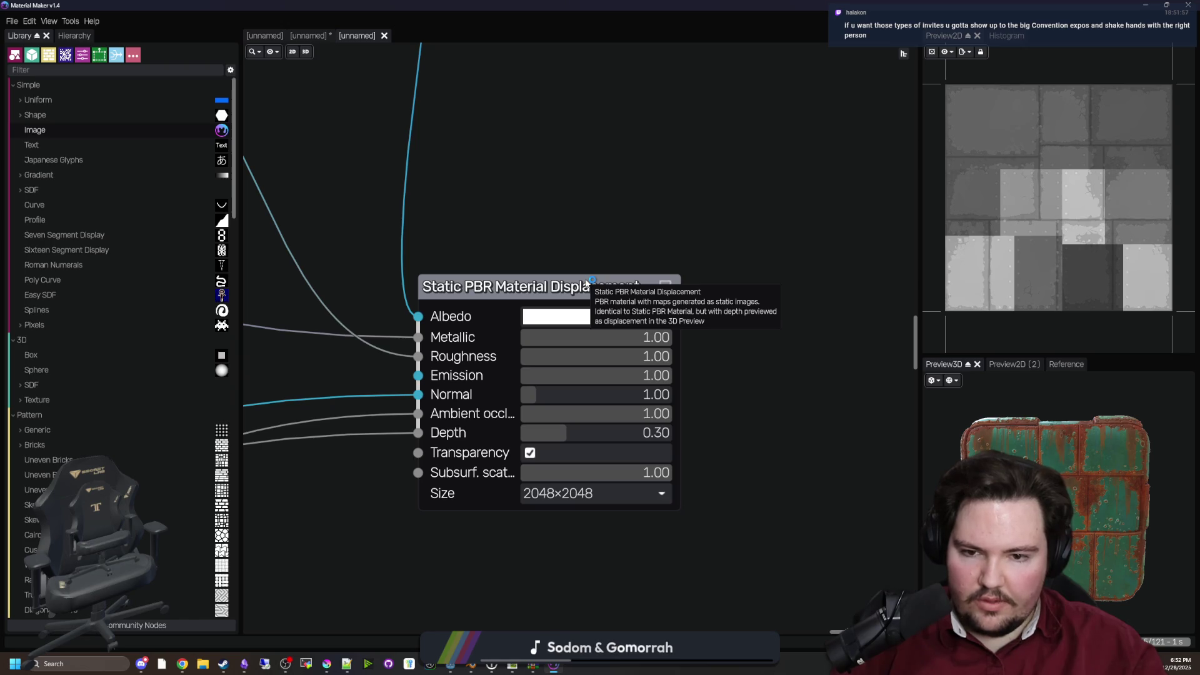
{"action": "mouse_move", "coordinate": [1000, 475]}
{"action": "left_mouse_down"}
{"action": "mouse_move", "coordinate": [1055, 464]}
{"action": "mouse_move", "coordinate": [1089, 485]}
{"action": "mouse_move", "coordinate": [1063, 500]}
{"action": "mouse_move", "coordinate": [1092, 518]}
{"action": "mouse_move", "coordinate": [1099, 508]}
{"action": "left_mouse_up"}
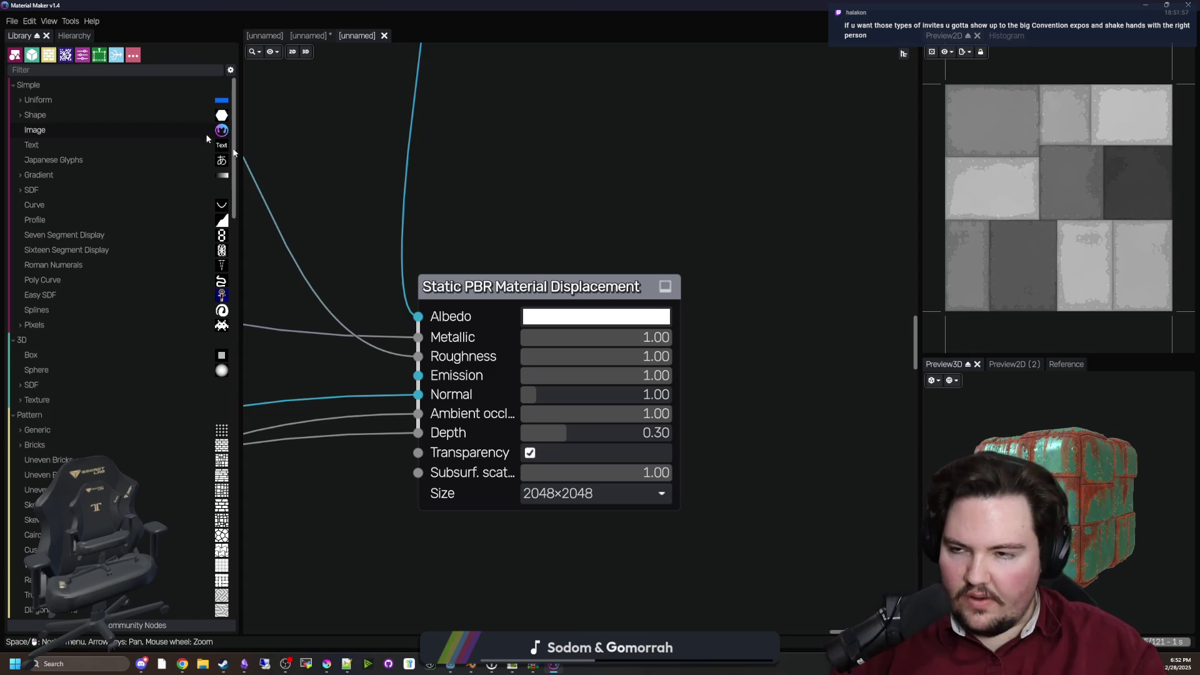
{"action": "left_click", "coordinate": [12, 22]}
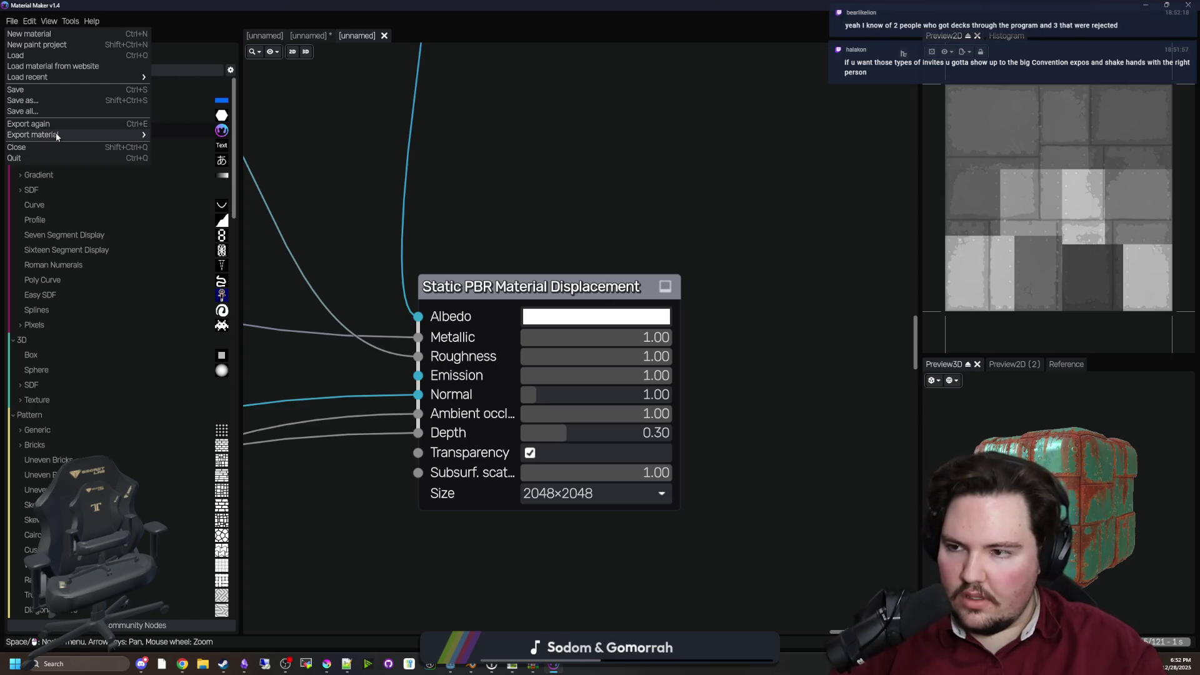
Open the online material library and filter it by 'metal'
{"action": "left_click", "coordinate": [78, 65]}
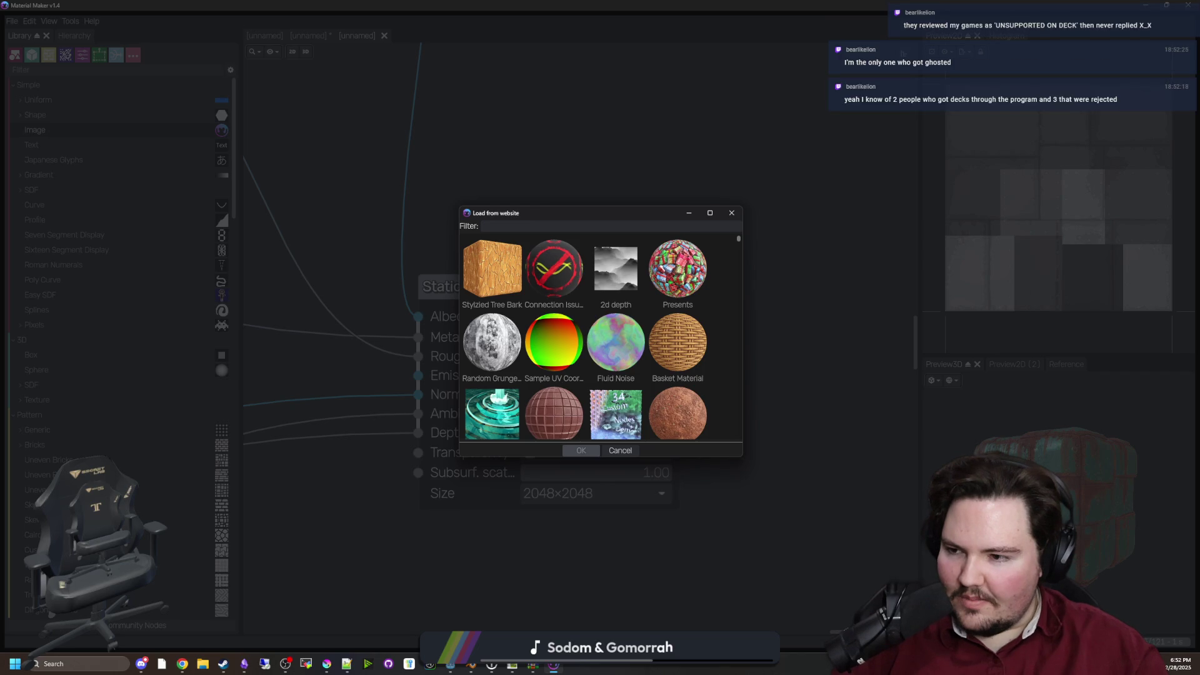
{"action": "scroll", "coordinate": [700, 322], "scroll_direction": "down", "scroll_amount": 5}
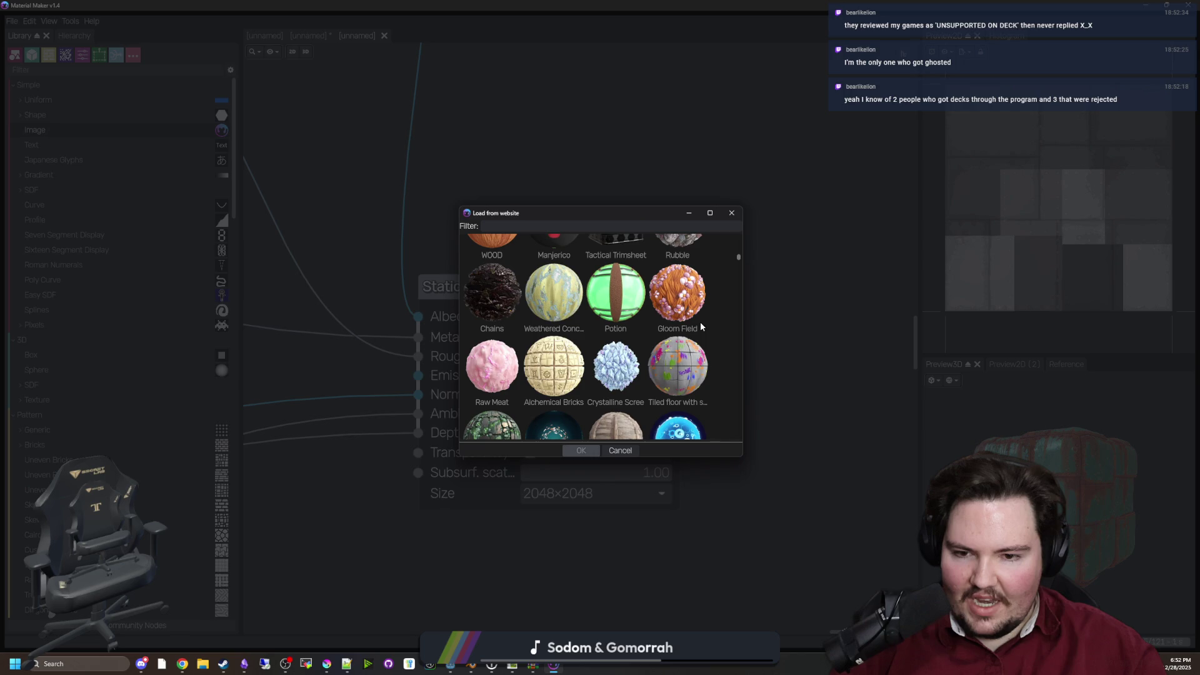
{"action": "scroll", "coordinate": [700, 322], "scroll_direction": "down", "scroll_amount": 5}
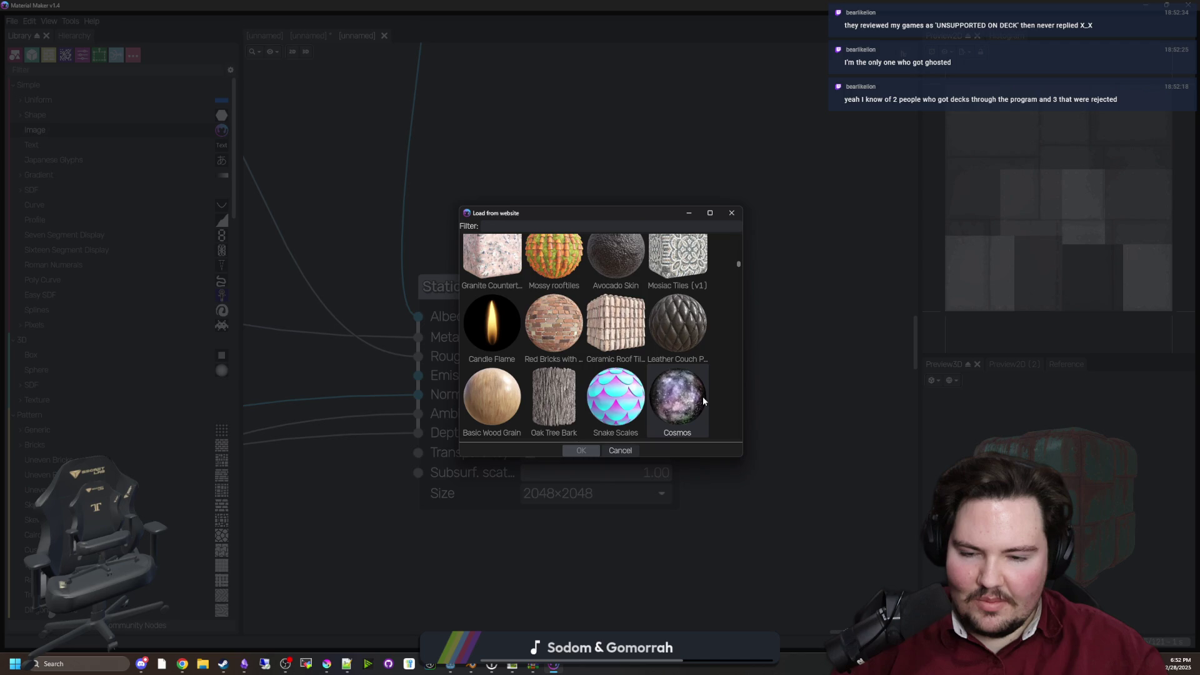
{"action": "scroll", "coordinate": [703, 400], "scroll_direction": "up", "scroll_amount": 3}
{"action": "left_click", "coordinate": [557, 227]}
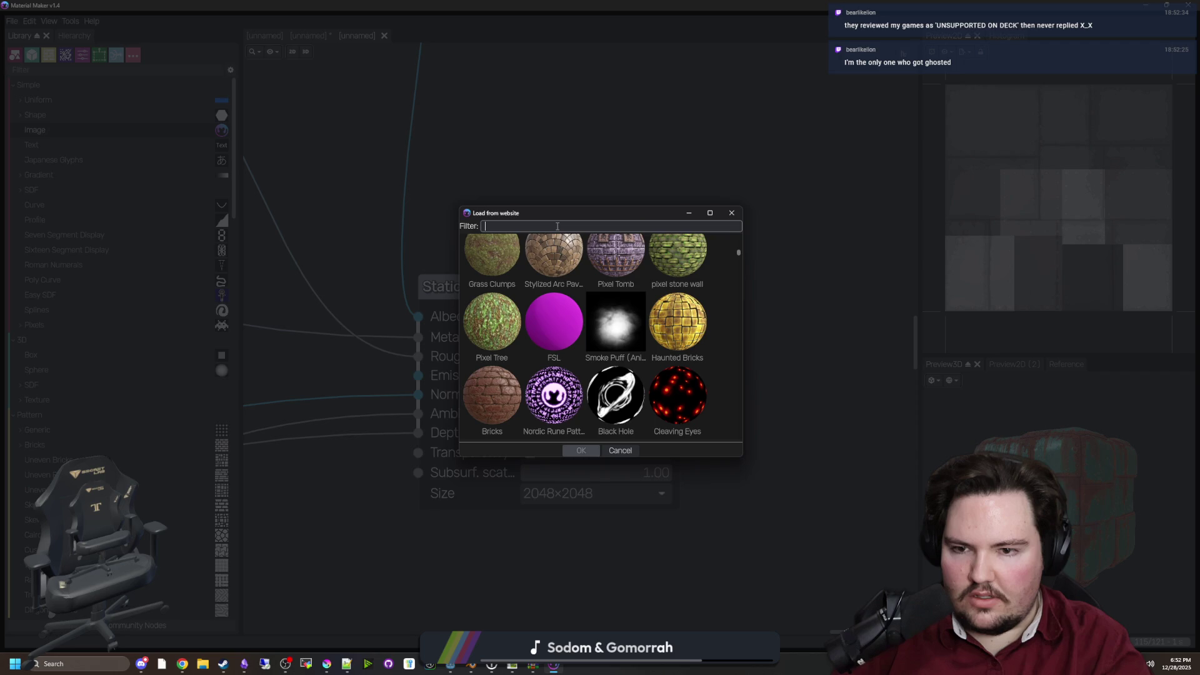
{"action": "type", "text": "metal"}
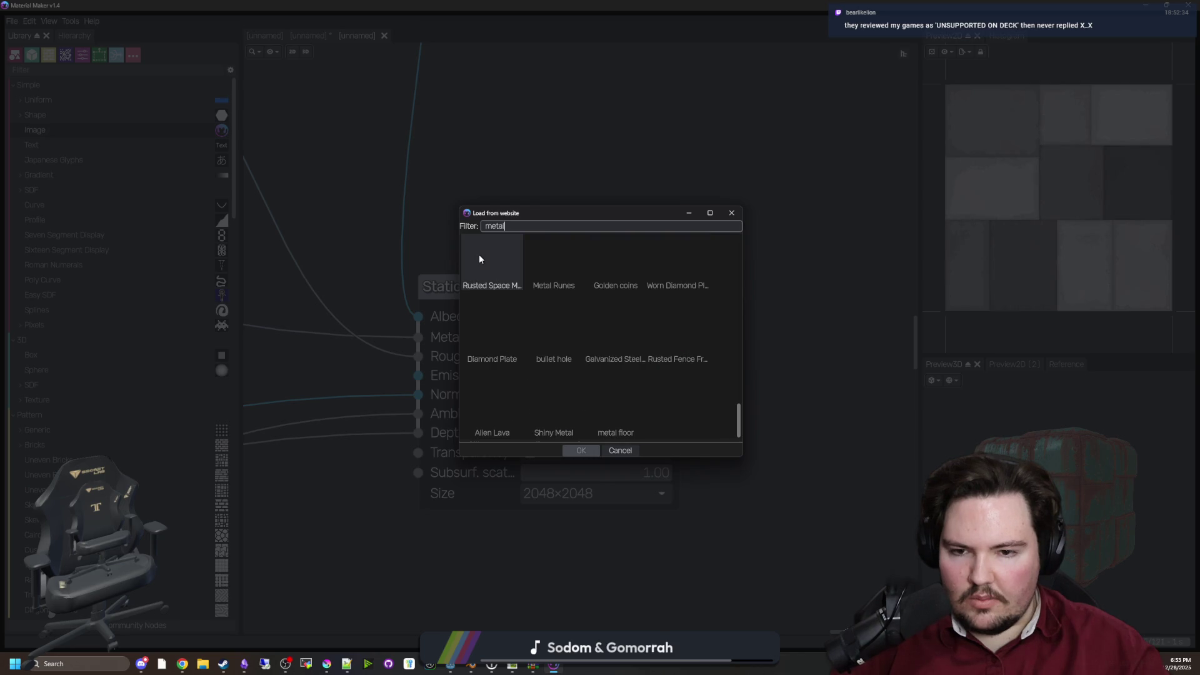
{"action": "scroll", "coordinate": [708, 388], "scroll_direction": "up", "scroll_amount": 2}
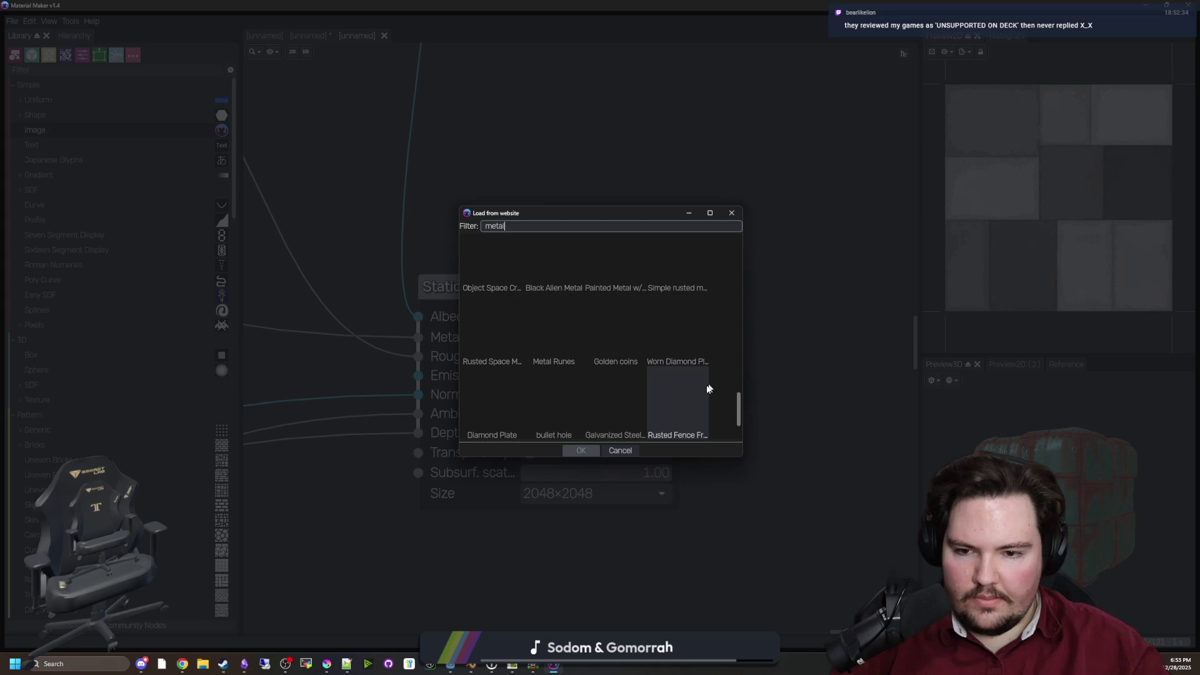
{"action": "scroll", "coordinate": [694, 369], "scroll_direction": "up", "scroll_amount": 15}
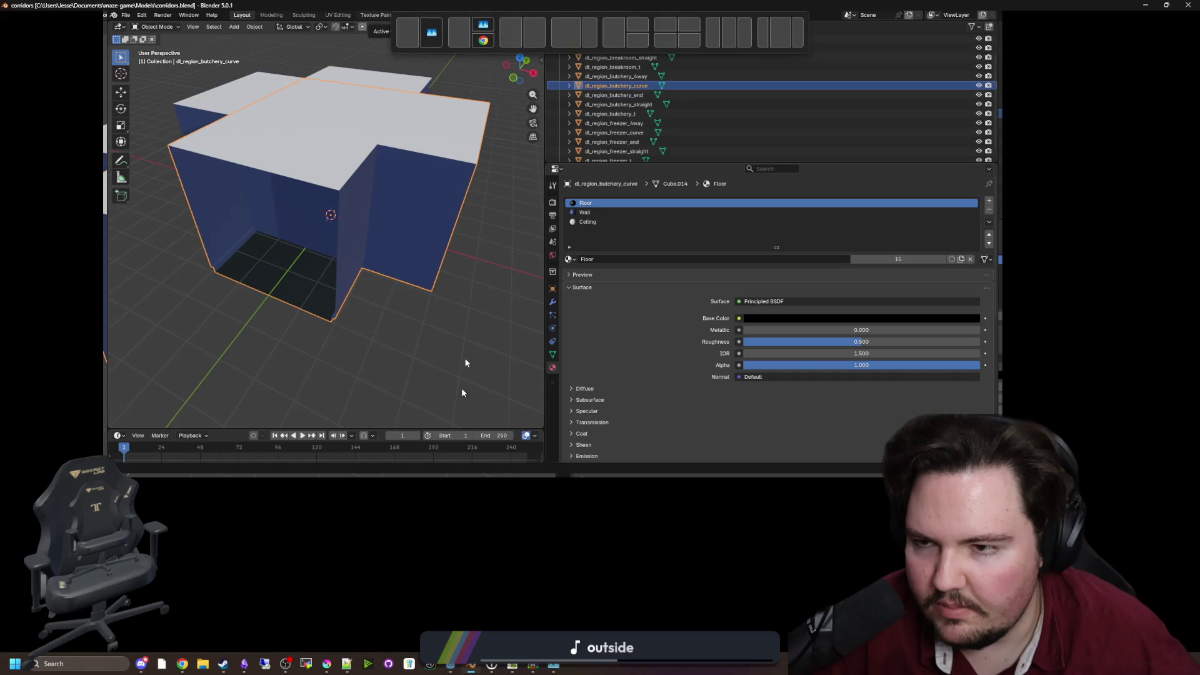
Switch from Blender to the Godot editor and close the Stargroud project window
{"action": "key", "text": "alt+Tab"}
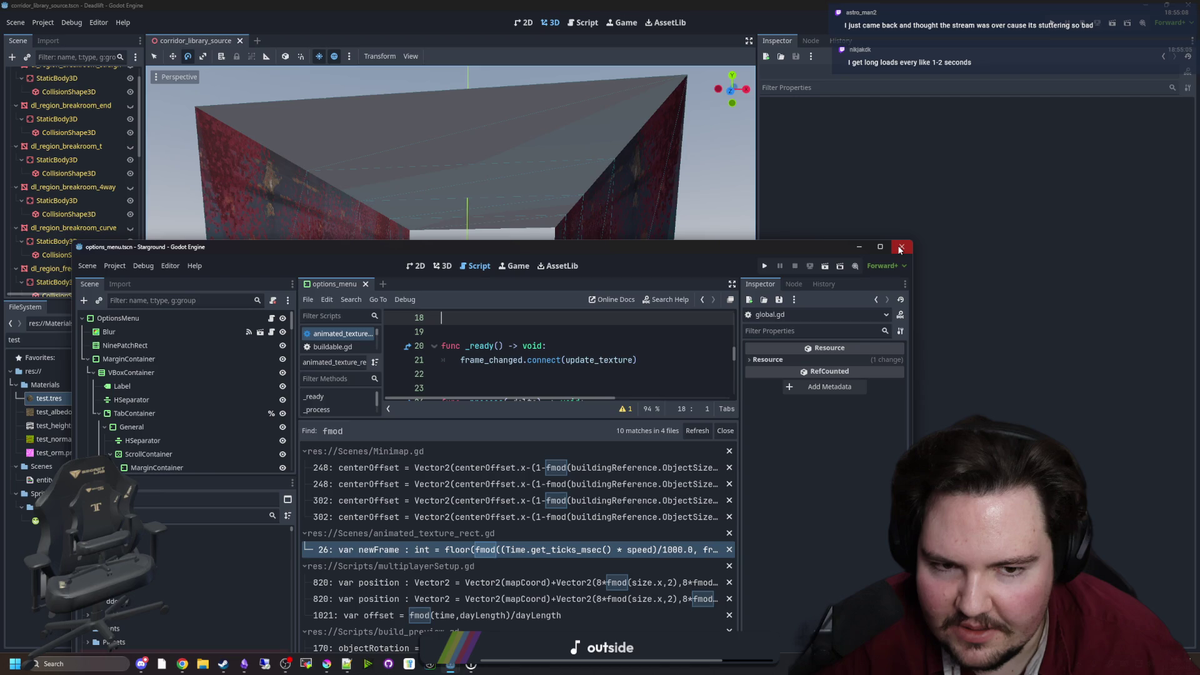
{"action": "left_click", "coordinate": [900, 248]}
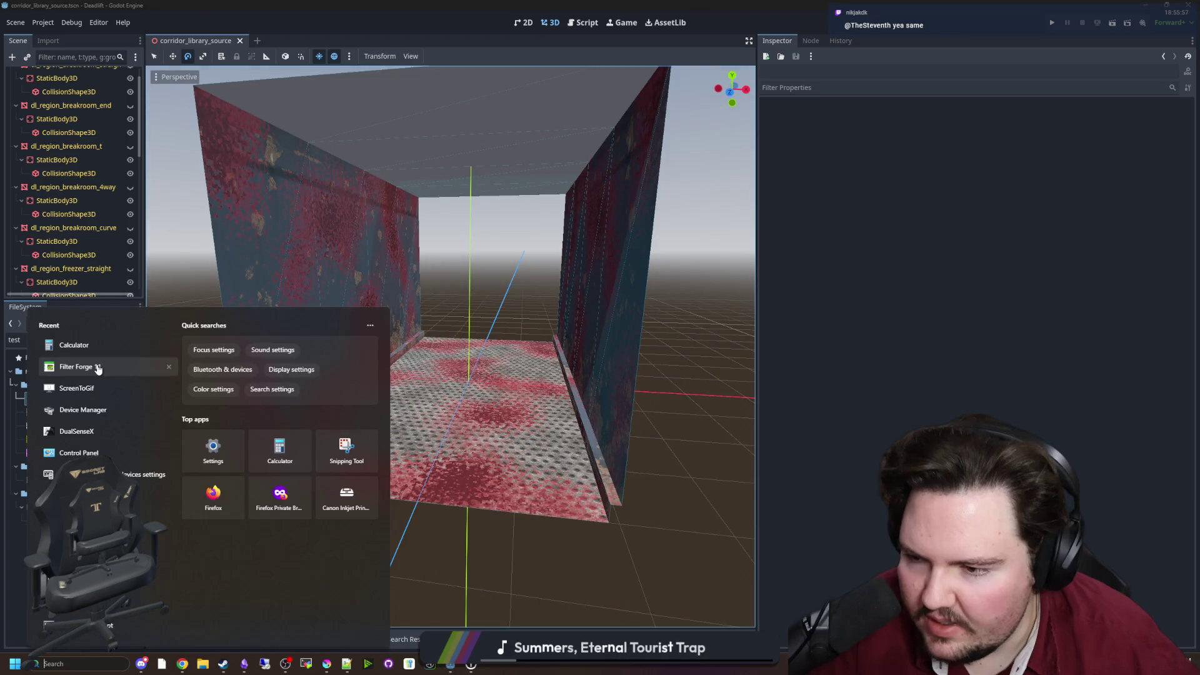
Select dl_region_butchery_straight in the Scene tree and bring up the Filter Forge wall results
{"action": "left_click", "coordinate": [98, 367]}
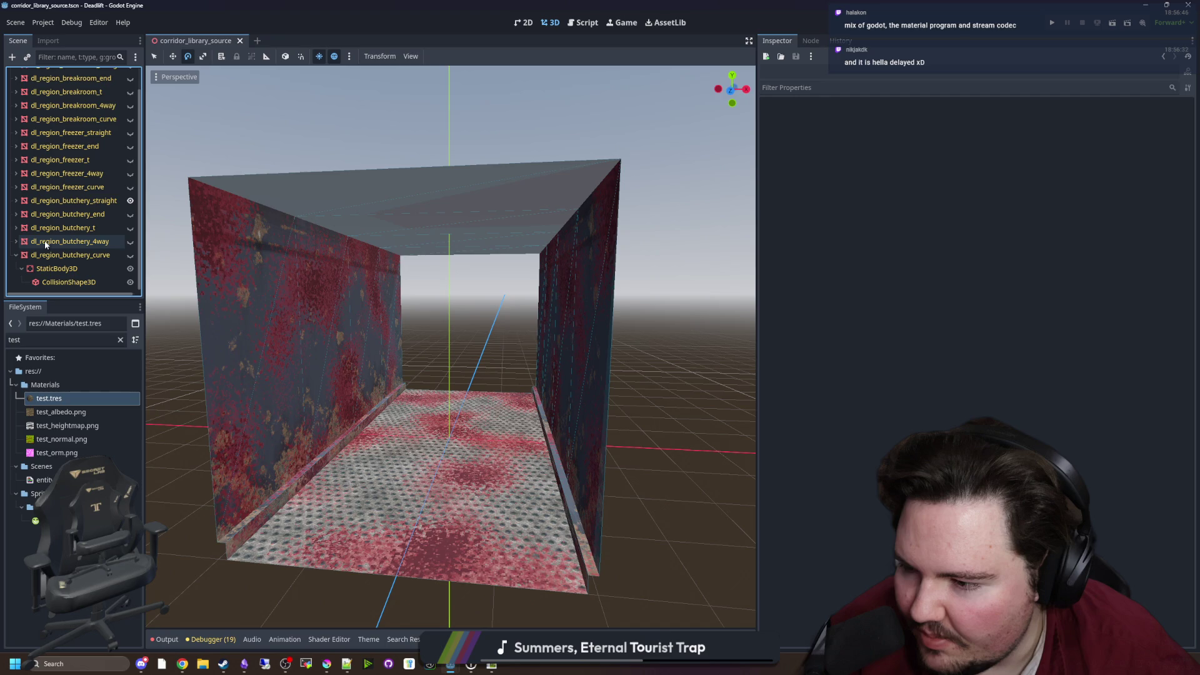
{"action": "left_click", "coordinate": [375, 375]}
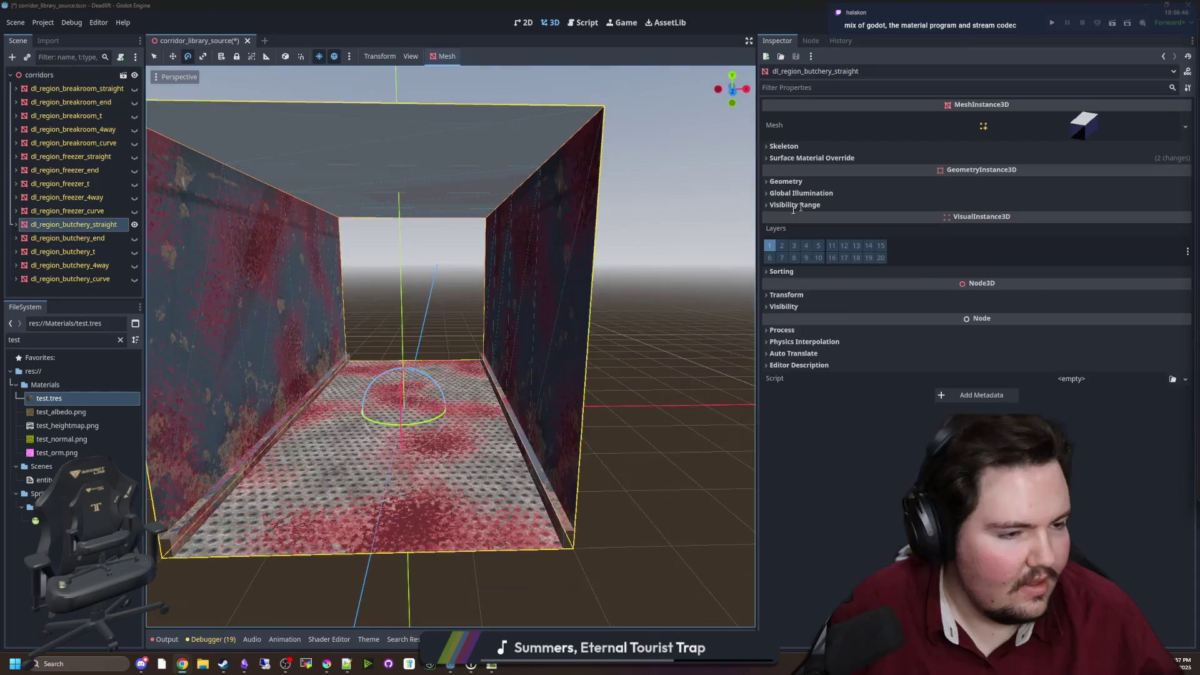
{"action": "left_click", "coordinate": [182, 664]}
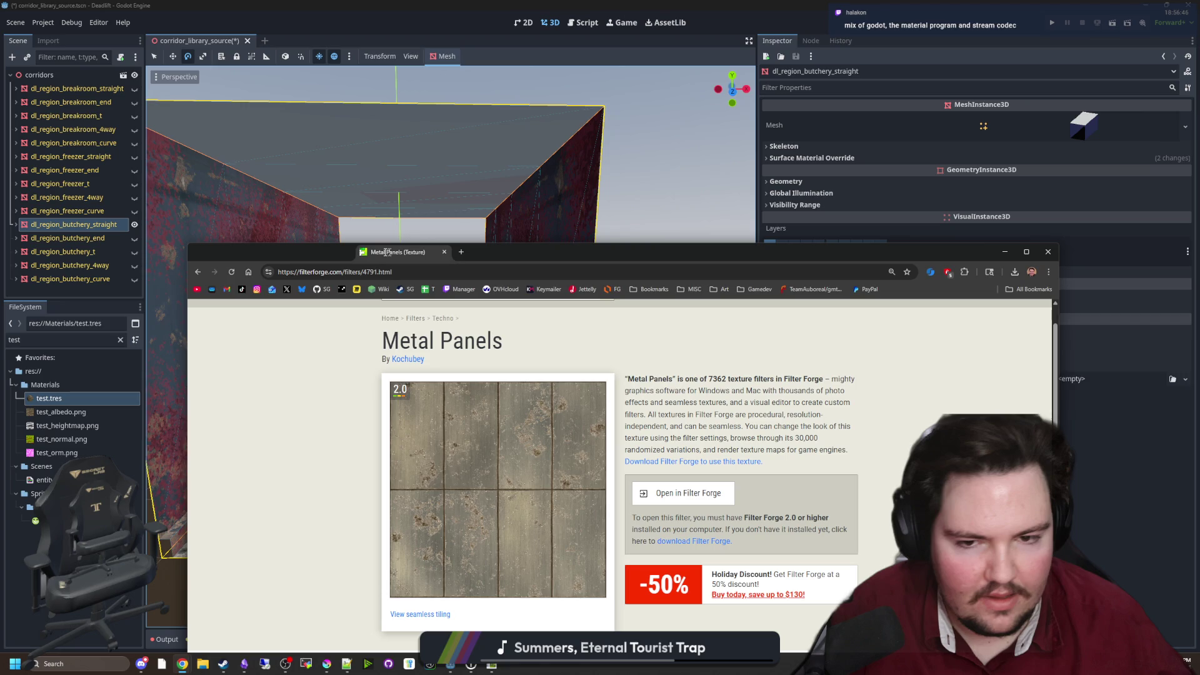
{"action": "key", "text": "ctrl+w"}
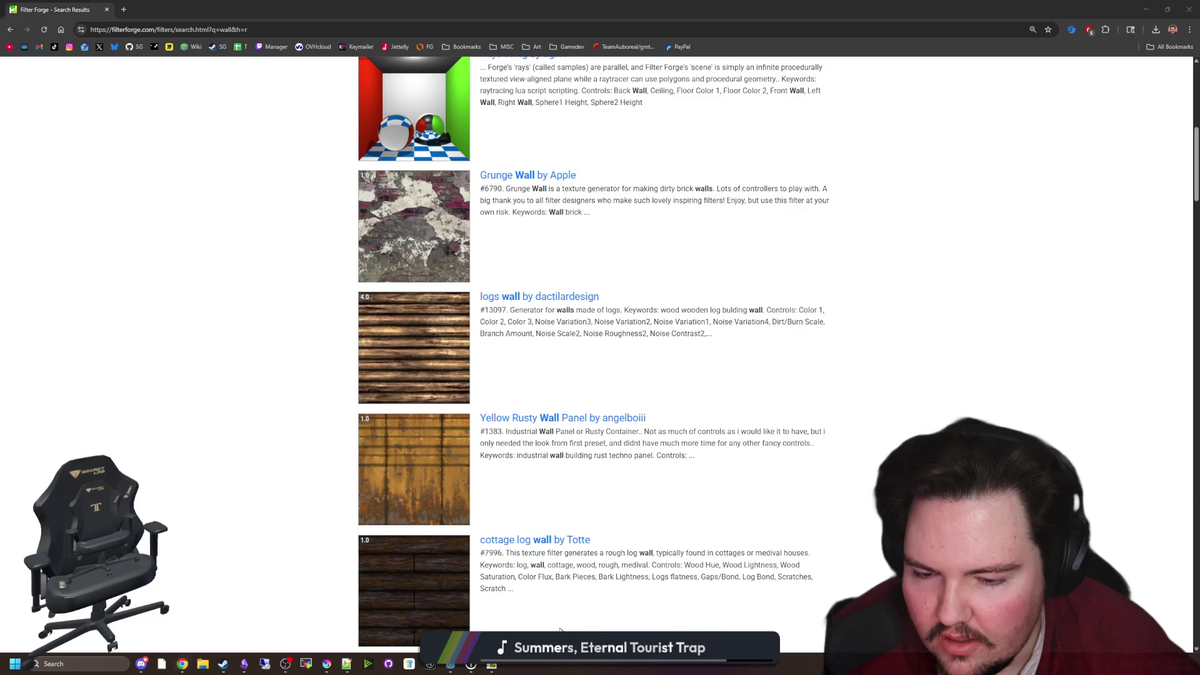
Scroll the wall results, then go back to the industrial+wall search results
{"action": "scroll", "coordinate": [304, 358], "scroll_direction": "down", "scroll_amount": 20}
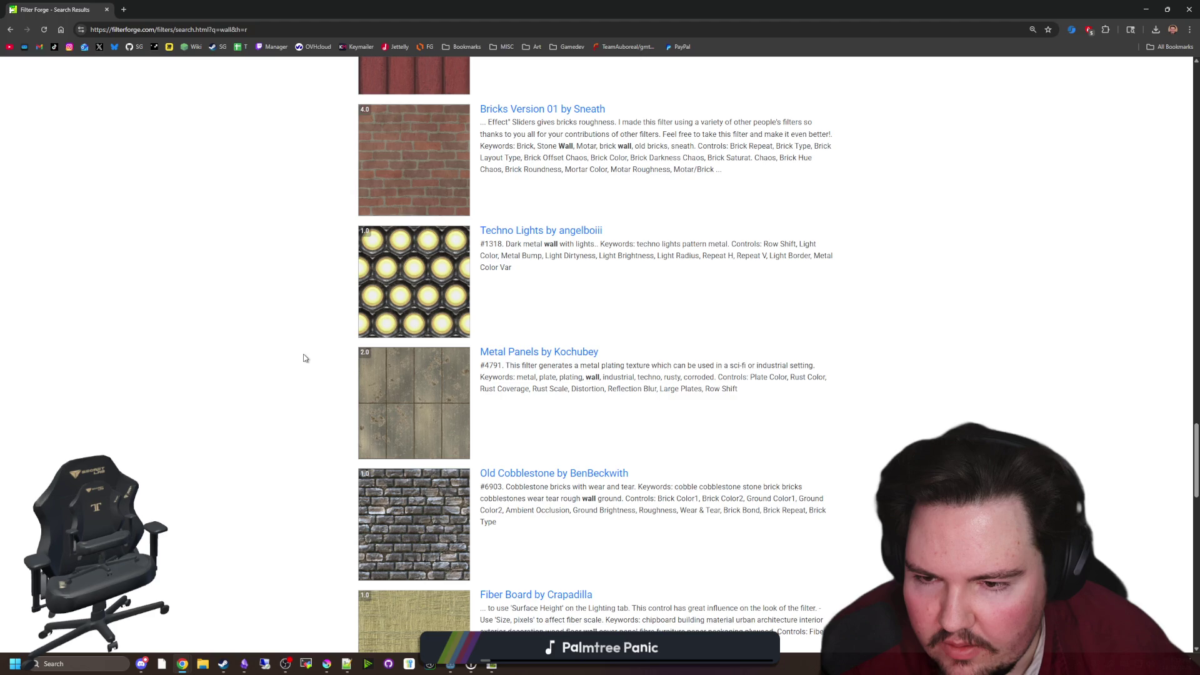
{"action": "scroll", "coordinate": [304, 358], "scroll_direction": "down", "scroll_amount": 10}
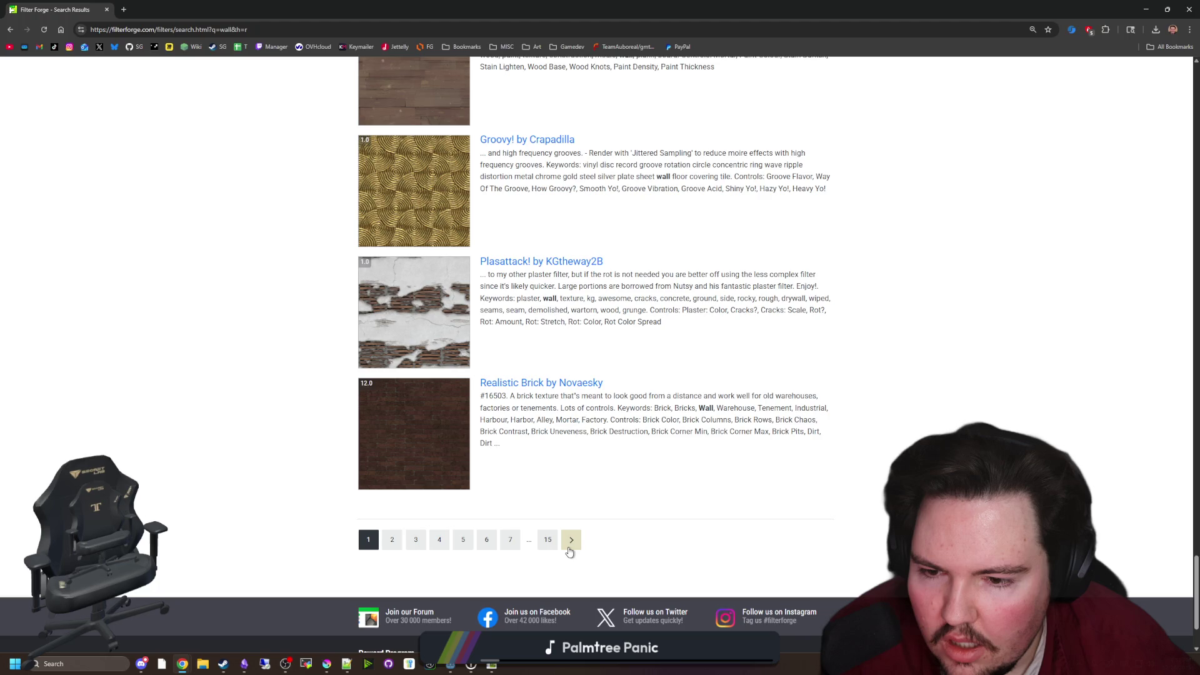
{"action": "key", "text": "alt+Left"}
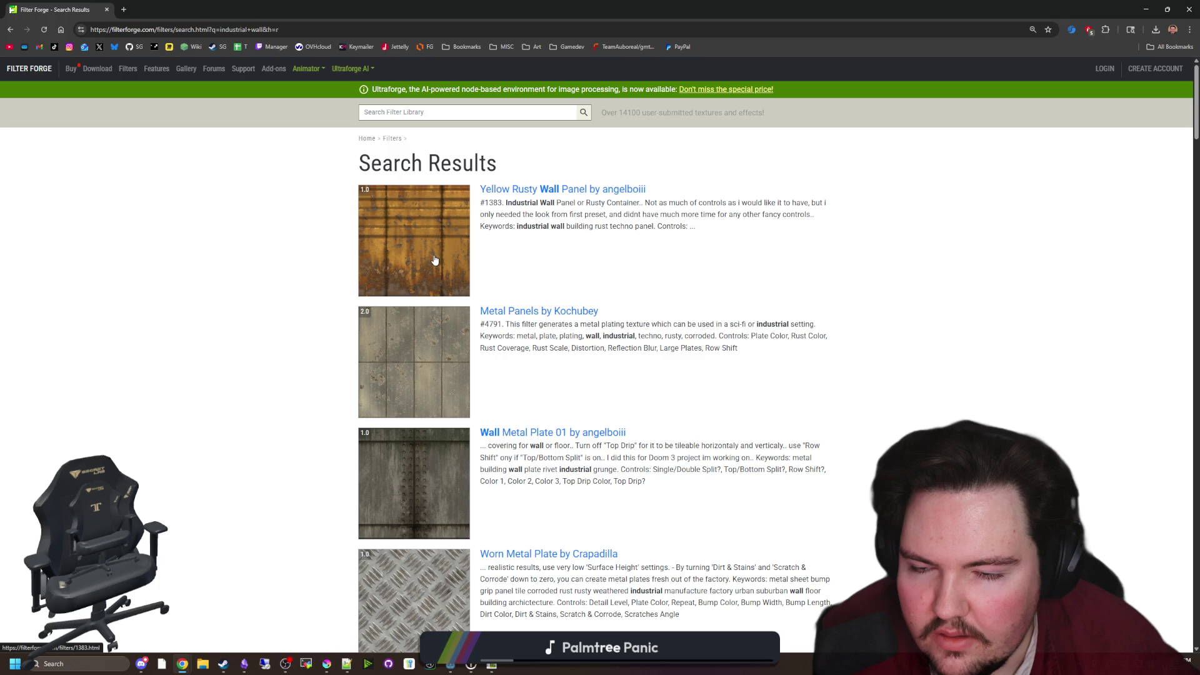
Open the Industrial Wall and Yellow Rusty Wall Panel filters in their own tabs
{"action": "scroll", "coordinate": [435, 260], "scroll_direction": "down", "scroll_amount": 10}
{"action": "middle_click", "coordinate": [435, 330]}
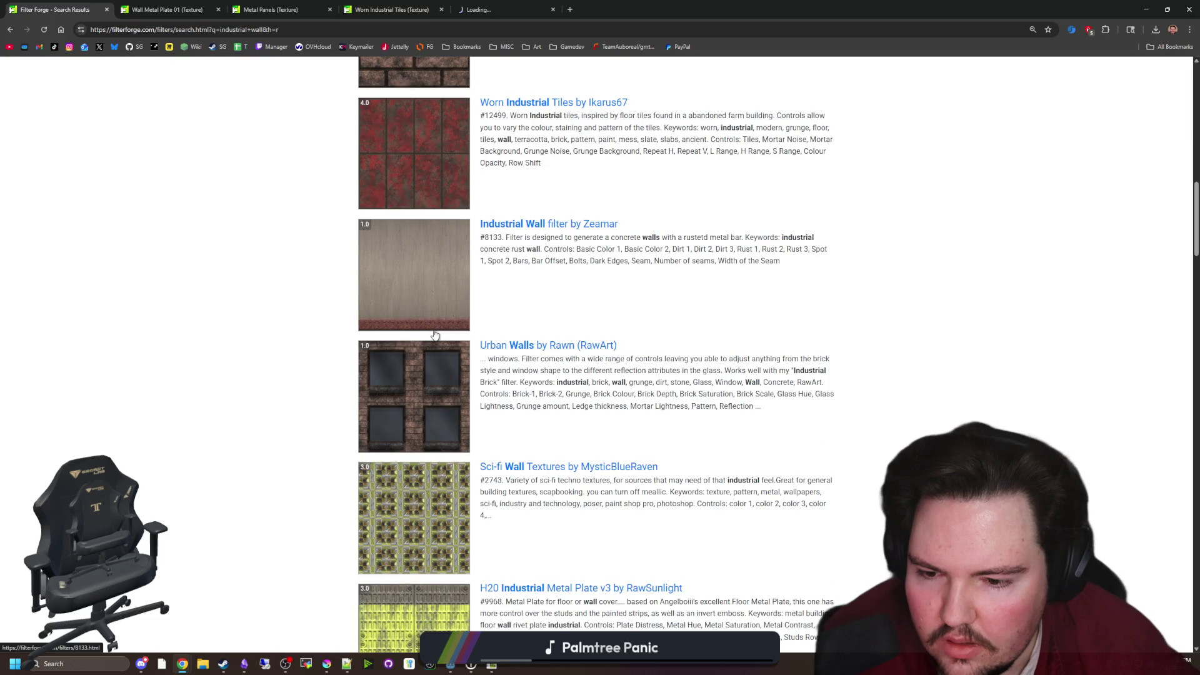
{"action": "scroll", "coordinate": [435, 335], "scroll_direction": "up", "scroll_amount": 10}
{"action": "middle_click", "coordinate": [407, 250]}
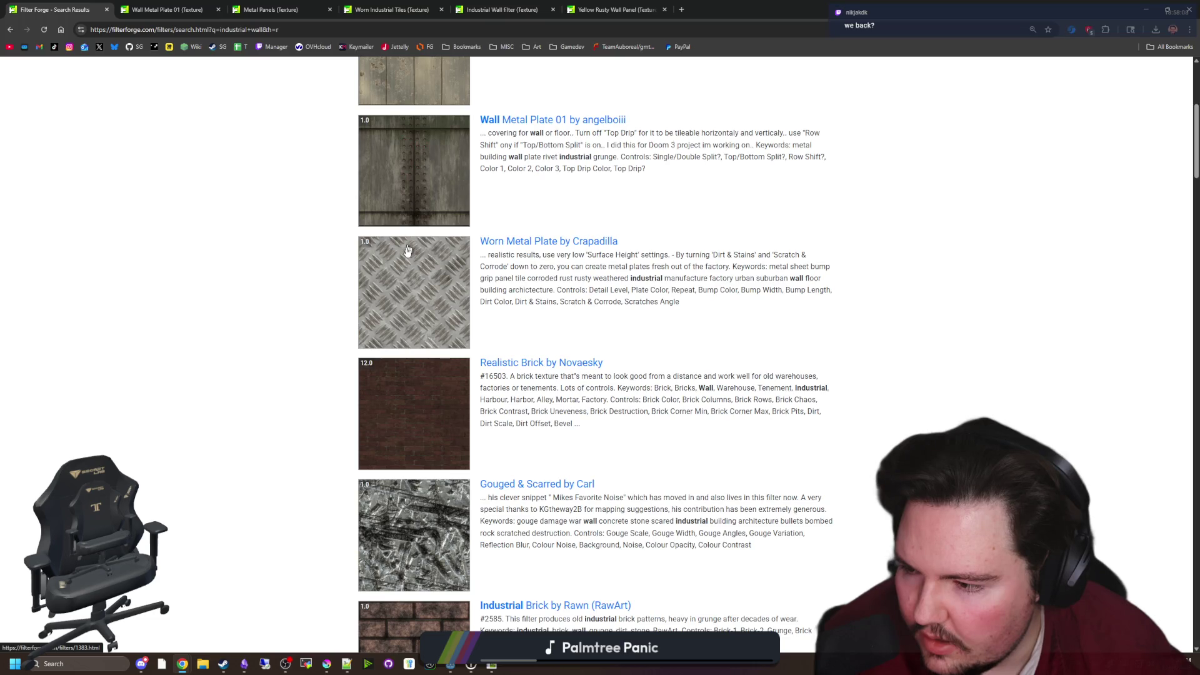
Browse the rest of the industrial wall results and go to page 2
{"action": "scroll", "coordinate": [300, 367], "scroll_direction": "down", "scroll_amount": 10}
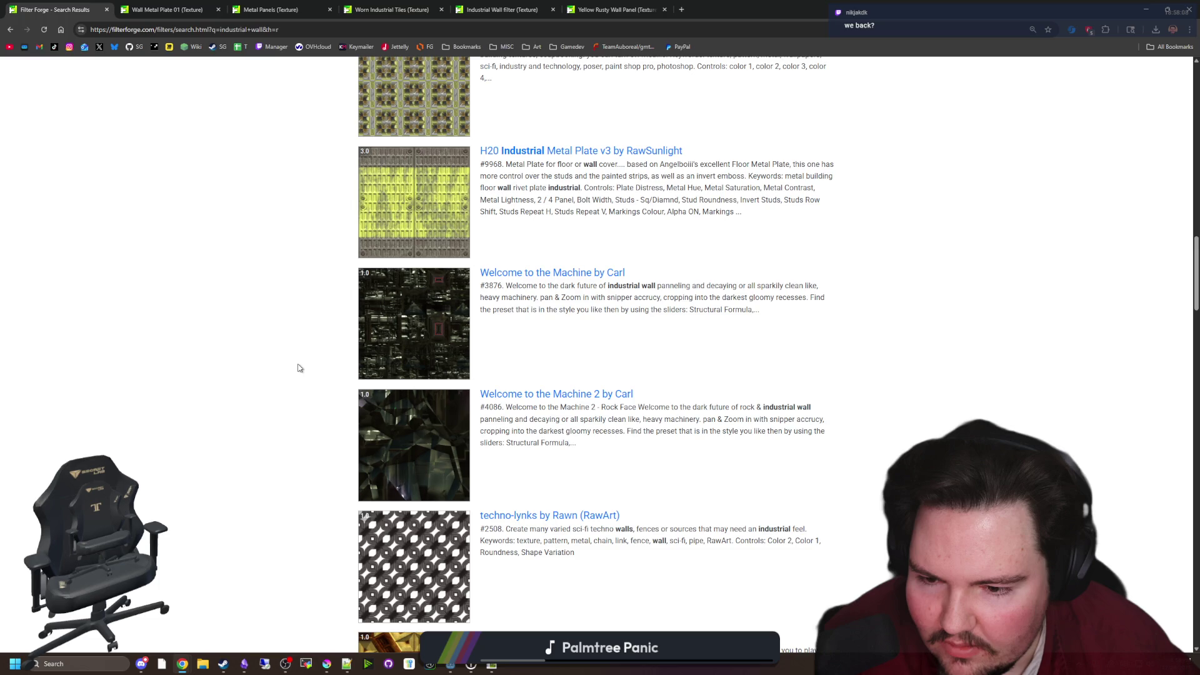
{"action": "scroll", "coordinate": [299, 369], "scroll_direction": "down", "scroll_amount": 10}
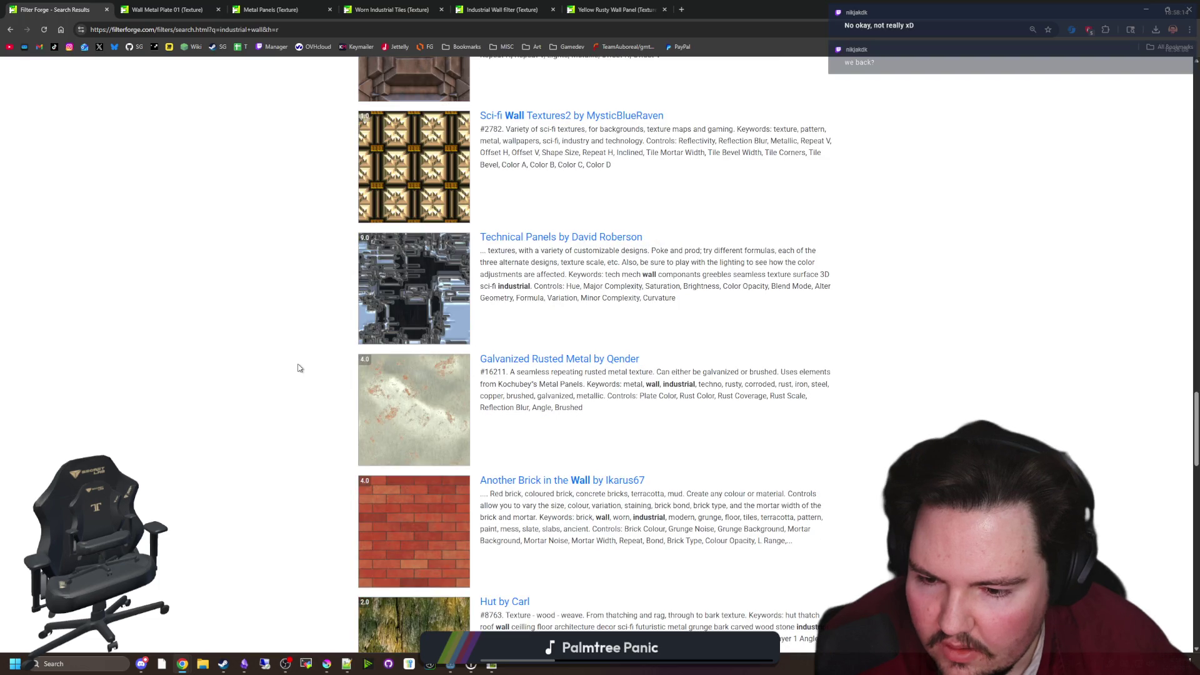
{"action": "scroll", "coordinate": [299, 368], "scroll_direction": "down", "scroll_amount": 6}
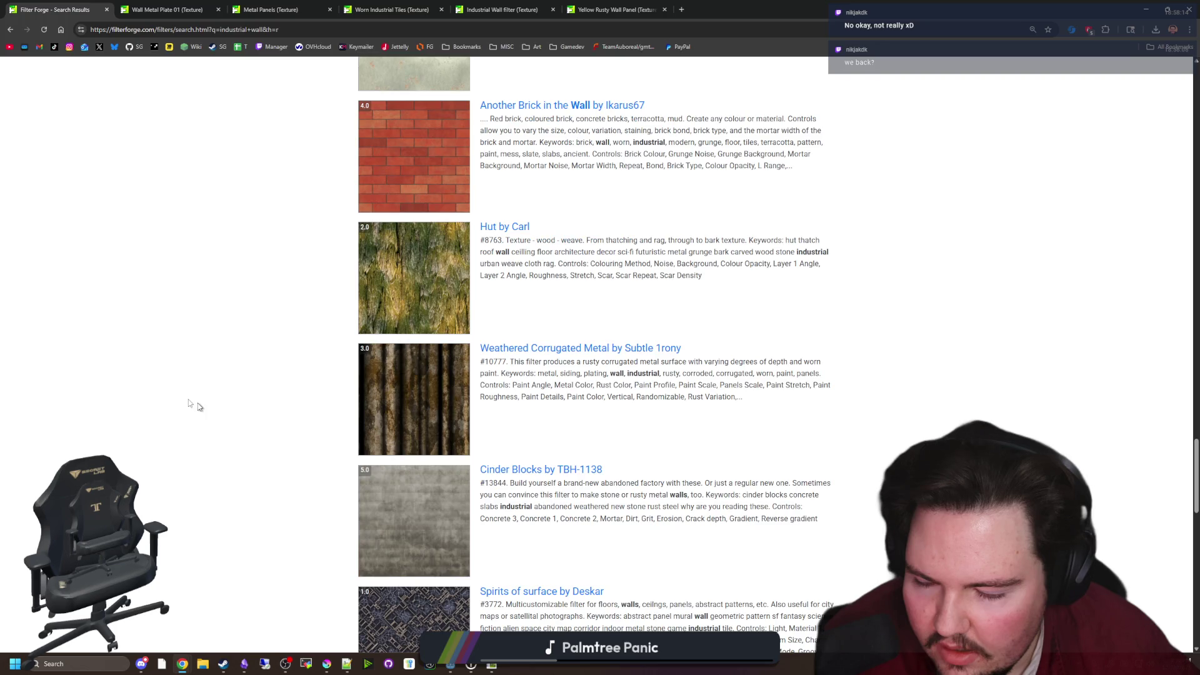
{"action": "key", "text": "alt+Tab"}
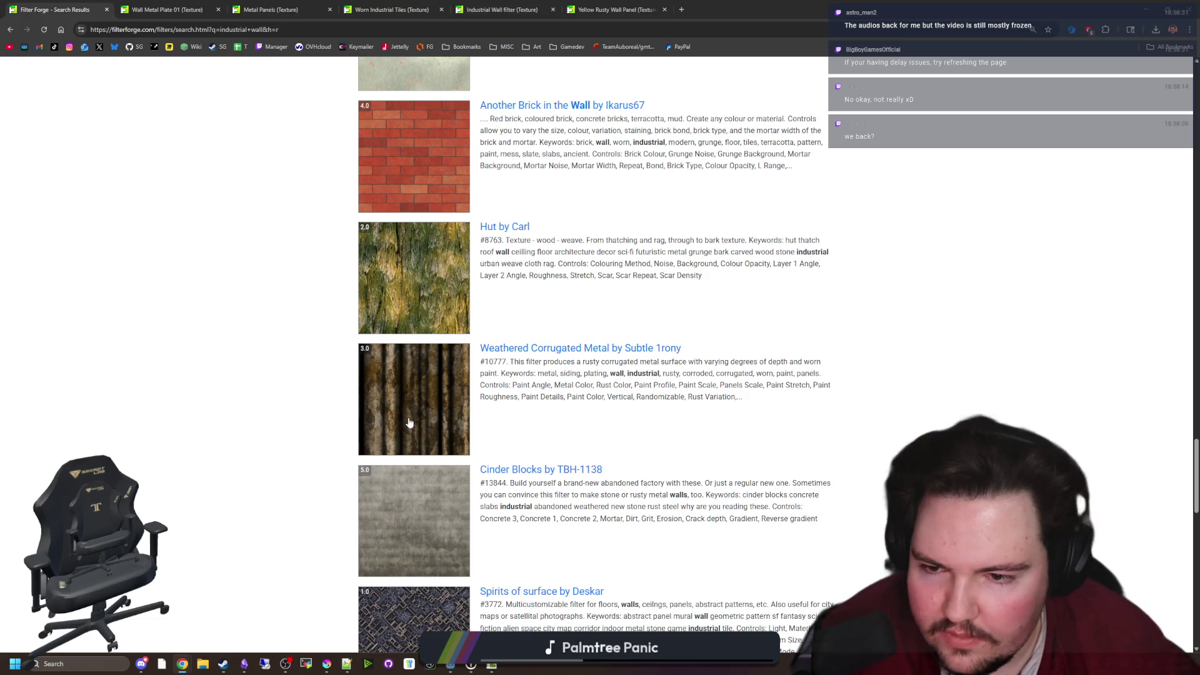
{"action": "scroll", "coordinate": [291, 389], "scroll_direction": "down", "scroll_amount": 5}
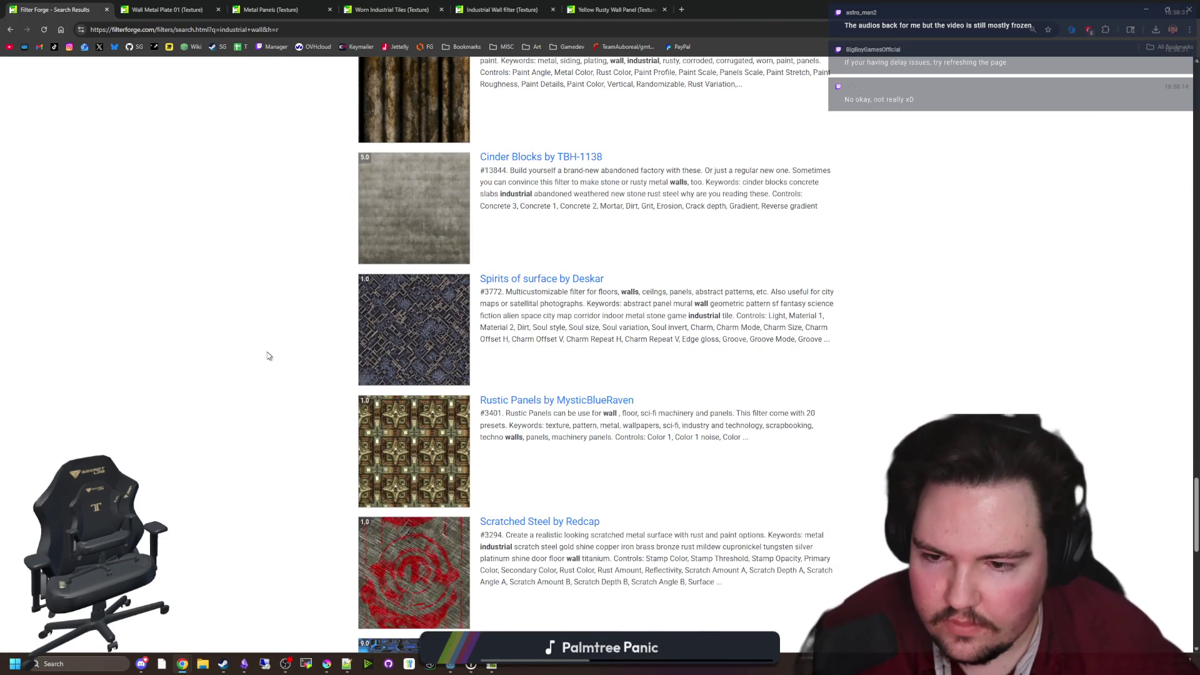
{"action": "scroll", "coordinate": [297, 457], "scroll_direction": "down", "scroll_amount": 1}
{"action": "scroll", "coordinate": [299, 475], "scroll_direction": "down", "scroll_amount": 2}
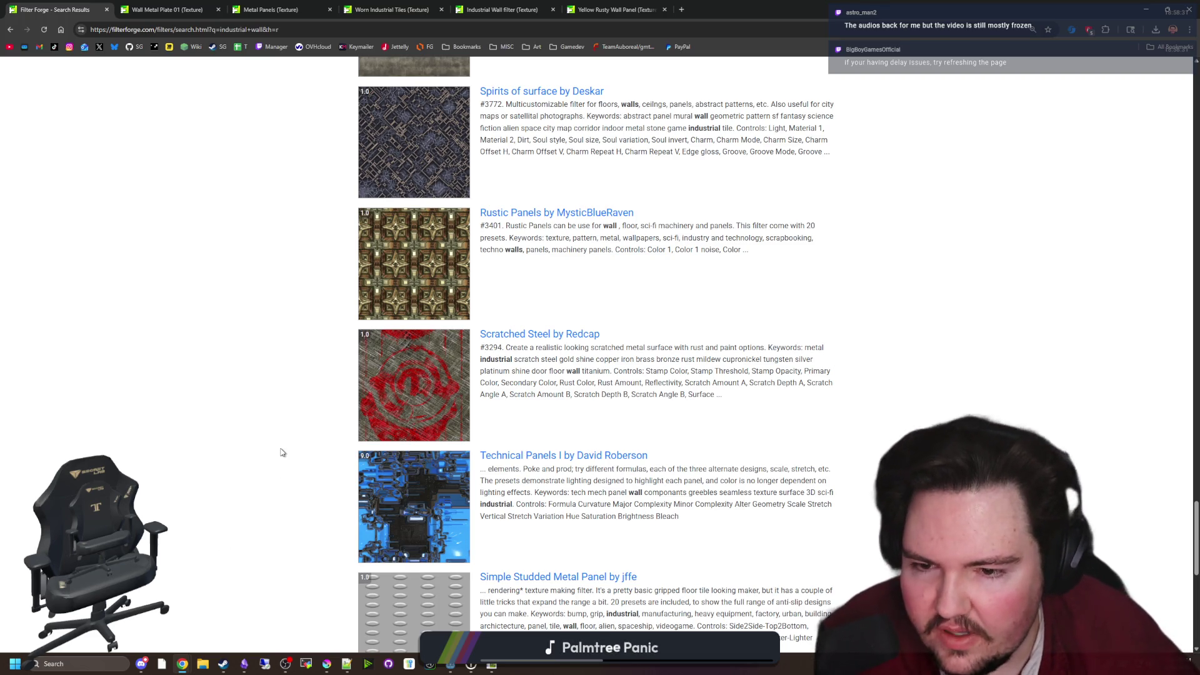
{"action": "scroll", "coordinate": [298, 407], "scroll_direction": "down", "scroll_amount": 4}
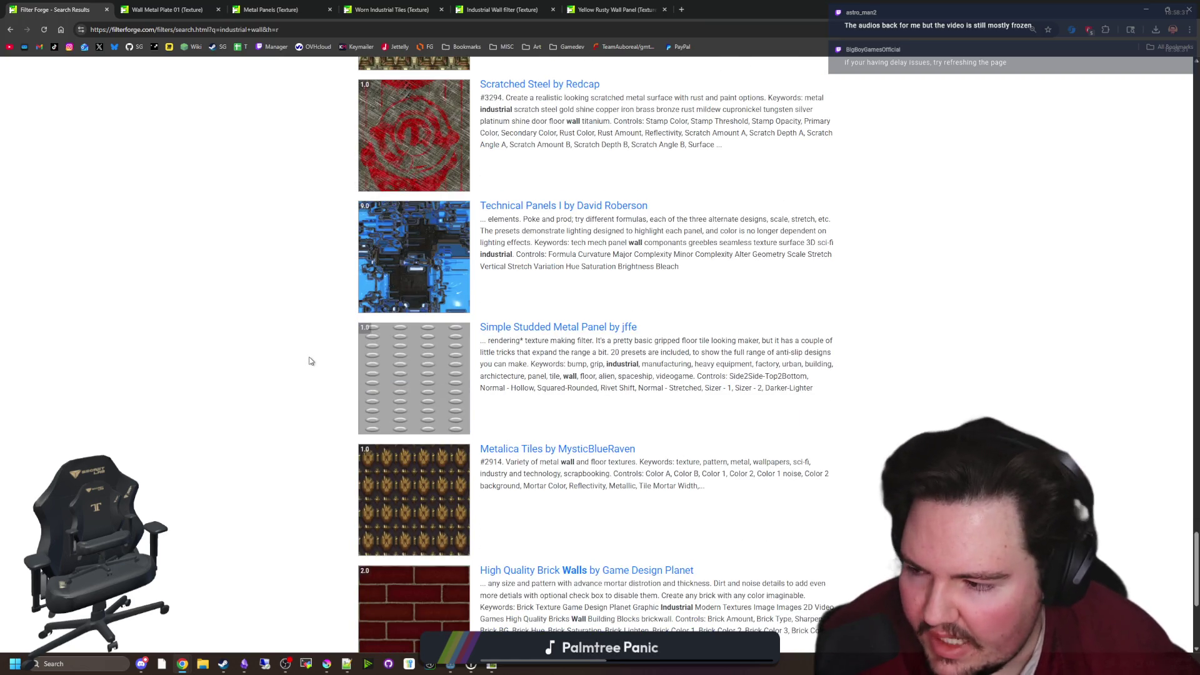
{"action": "scroll", "coordinate": [243, 401], "scroll_direction": "down", "scroll_amount": 4}
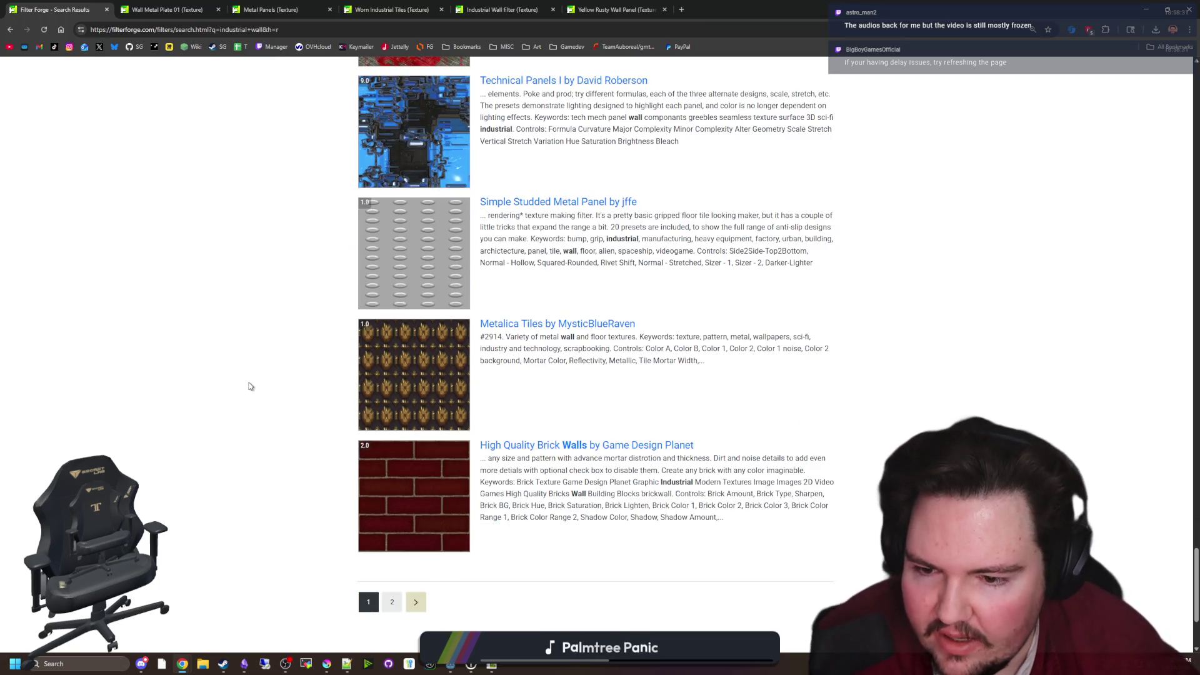
{"action": "left_click", "coordinate": [394, 479]}
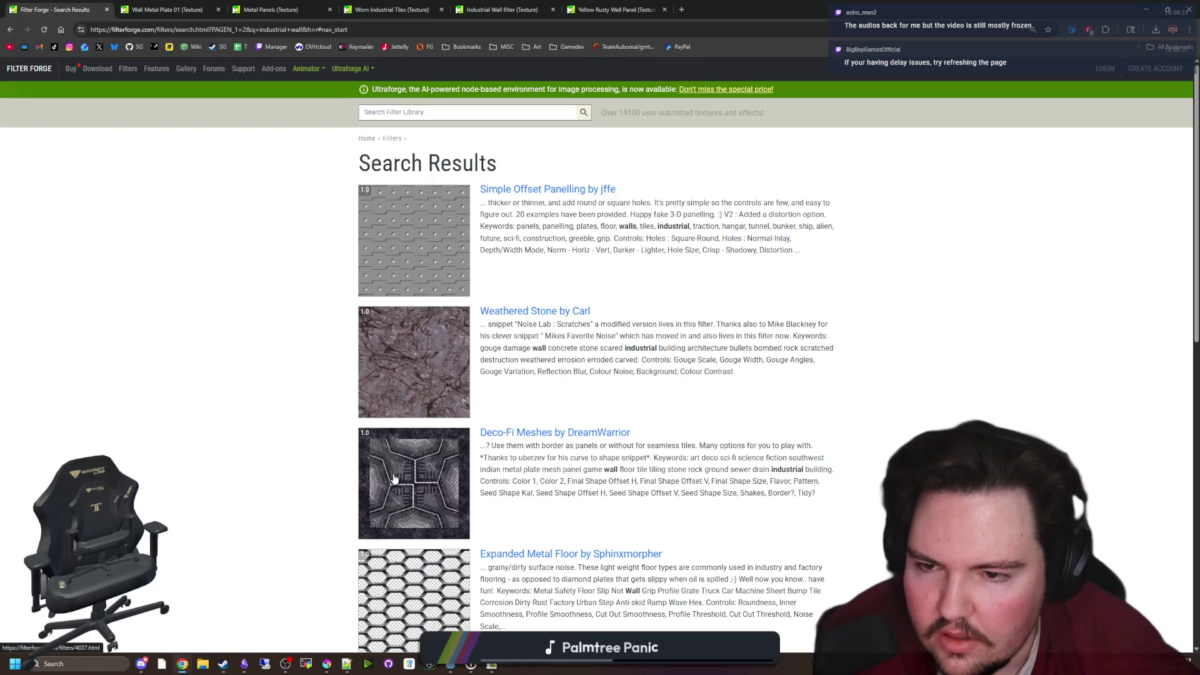
{"action": "scroll", "coordinate": [281, 376], "scroll_direction": "down", "scroll_amount": 2}
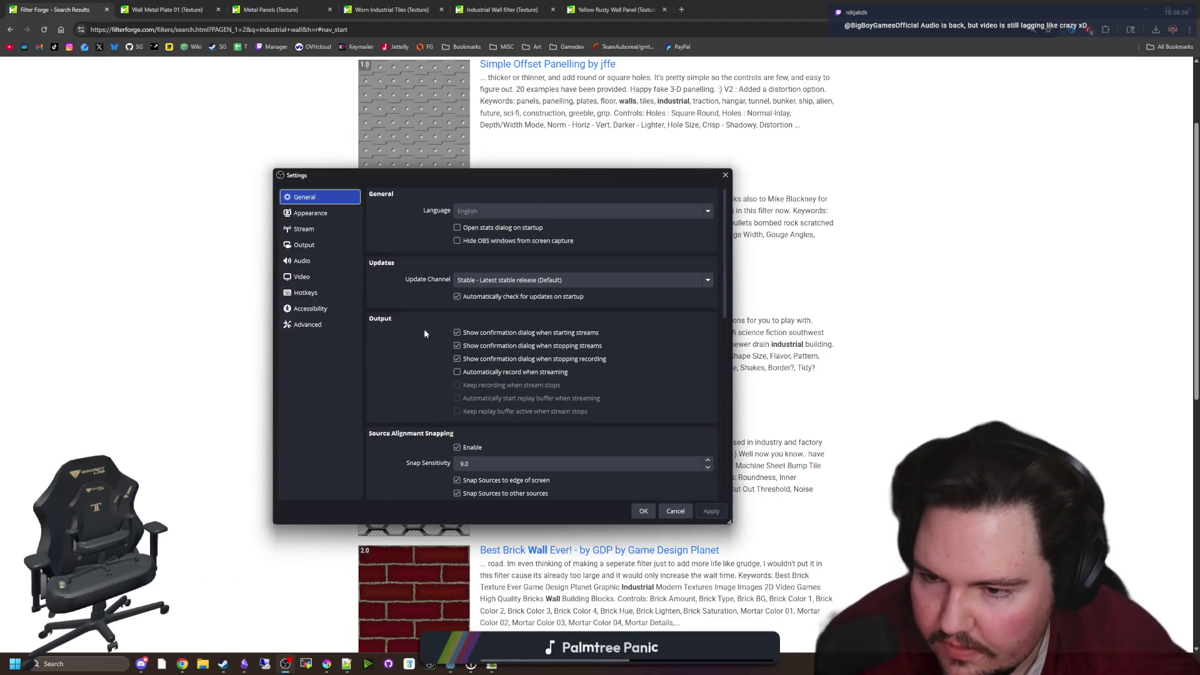
{"action": "left_click", "coordinate": [310, 238]}
{"action": "left_click", "coordinate": [308, 260]}
{"action": "scroll", "coordinate": [384, 364], "scroll_direction": "down", "scroll_amount": 5}
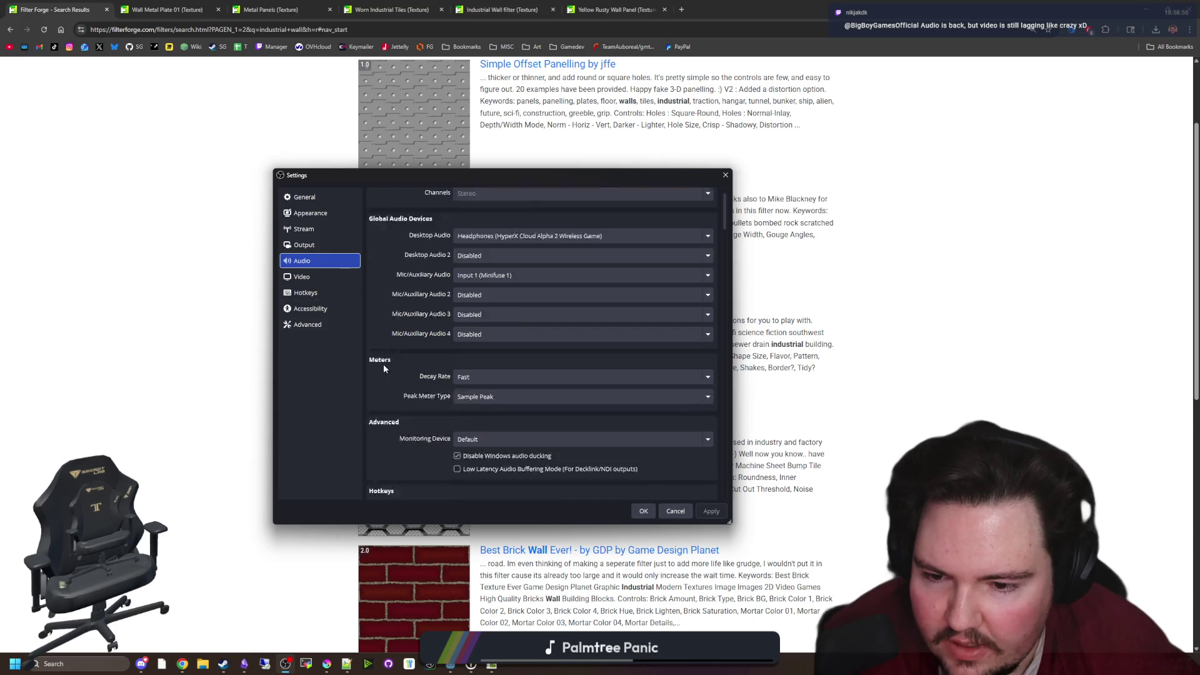
{"action": "left_click", "coordinate": [321, 276]}
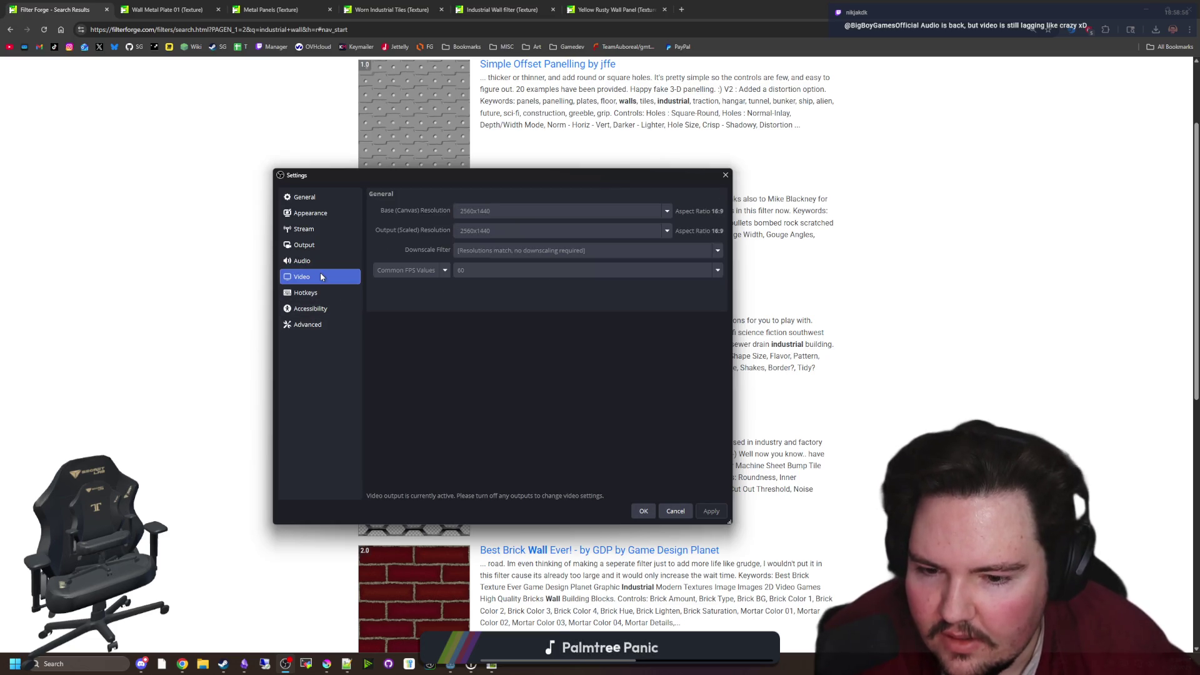
{"action": "left_click", "coordinate": [310, 246]}
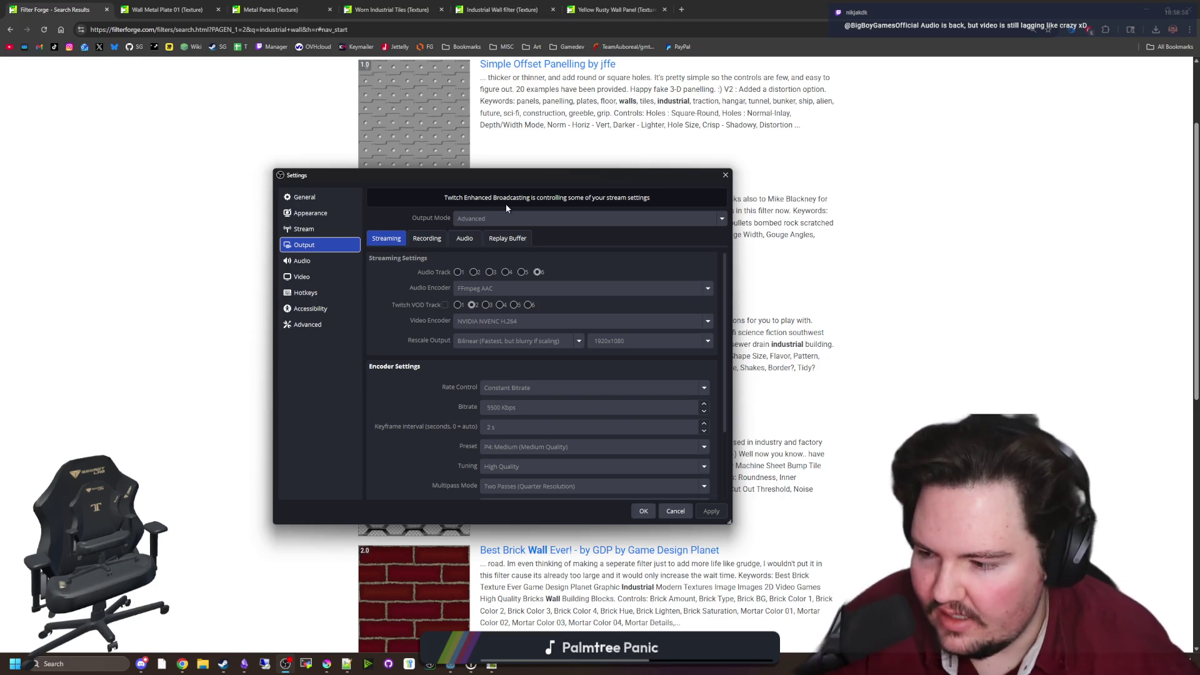
{"action": "left_click", "coordinate": [300, 276]}
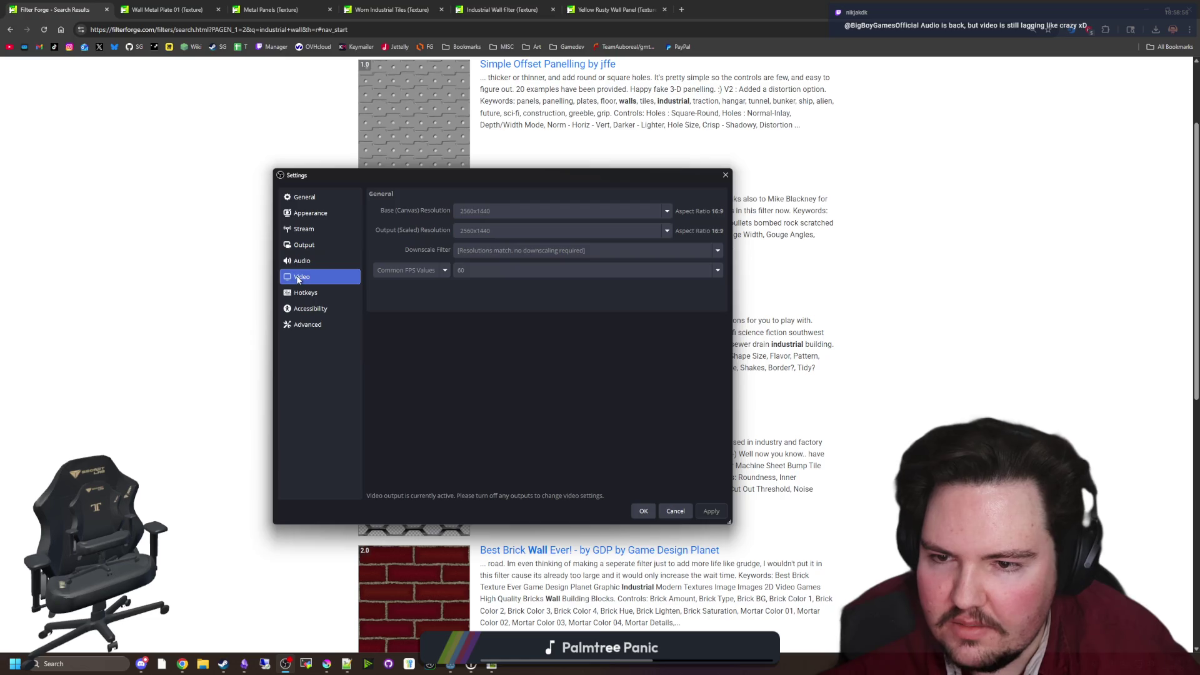
{"action": "left_click", "coordinate": [299, 259]}
{"action": "left_click", "coordinate": [301, 276]}
{"action": "left_click", "coordinate": [300, 260]}
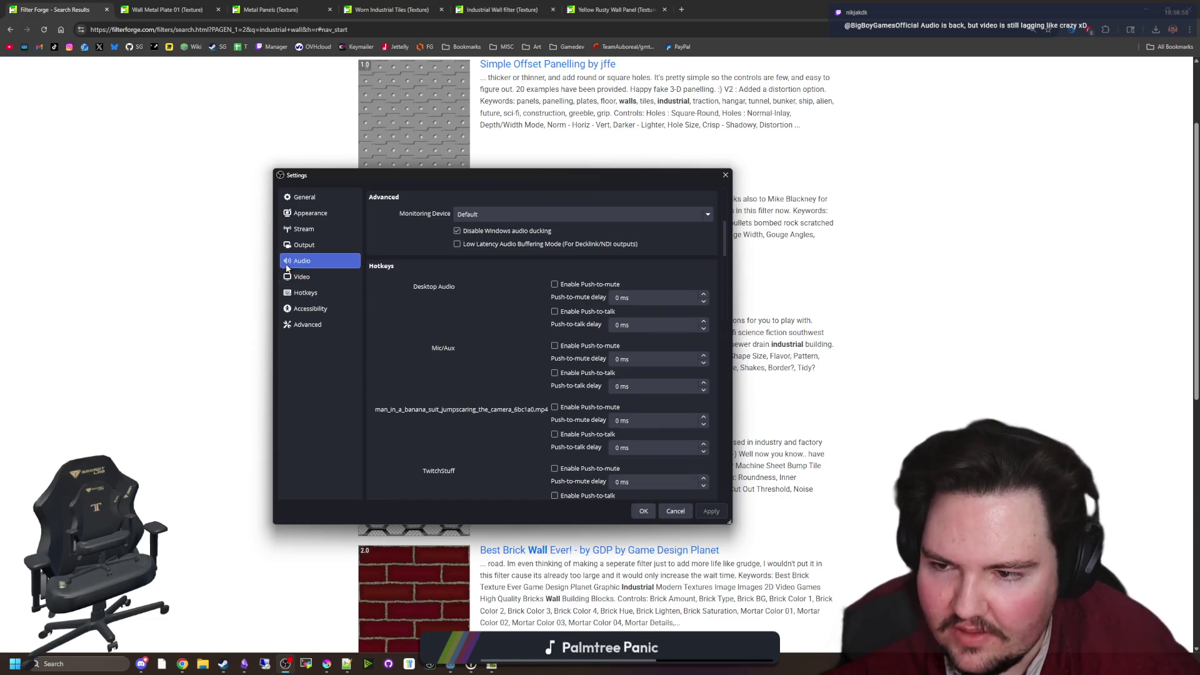
{"action": "left_click", "coordinate": [311, 277]}
{"action": "left_click", "coordinate": [319, 263]}
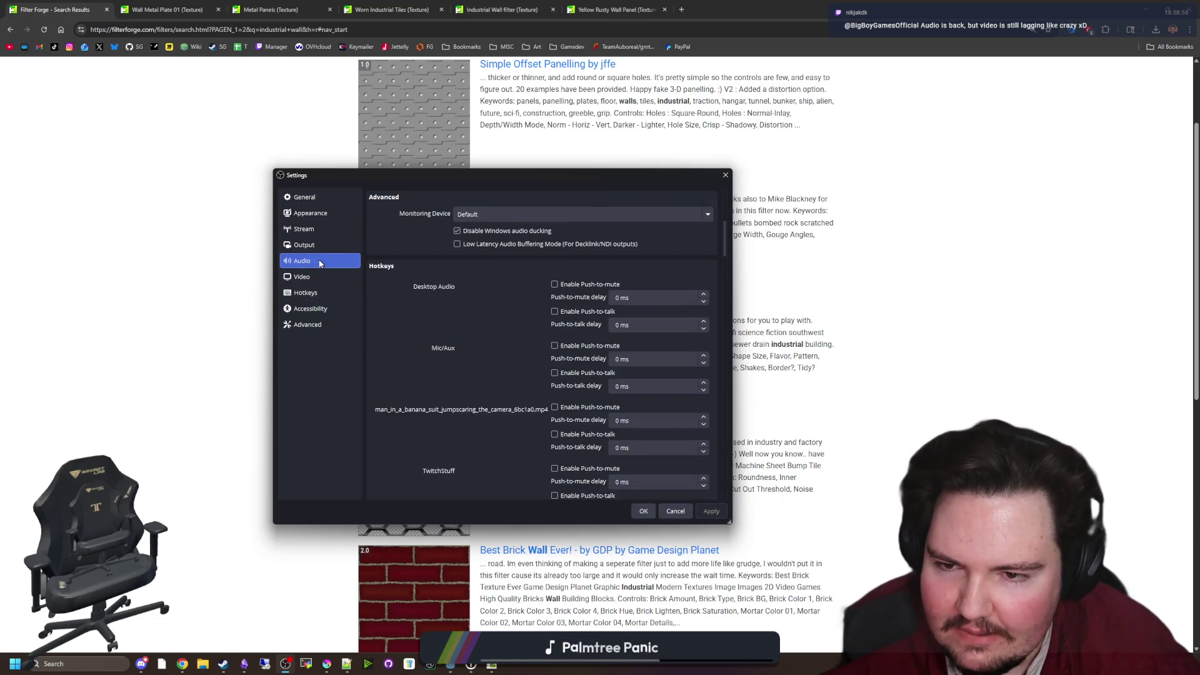
{"action": "left_click", "coordinate": [304, 196]}
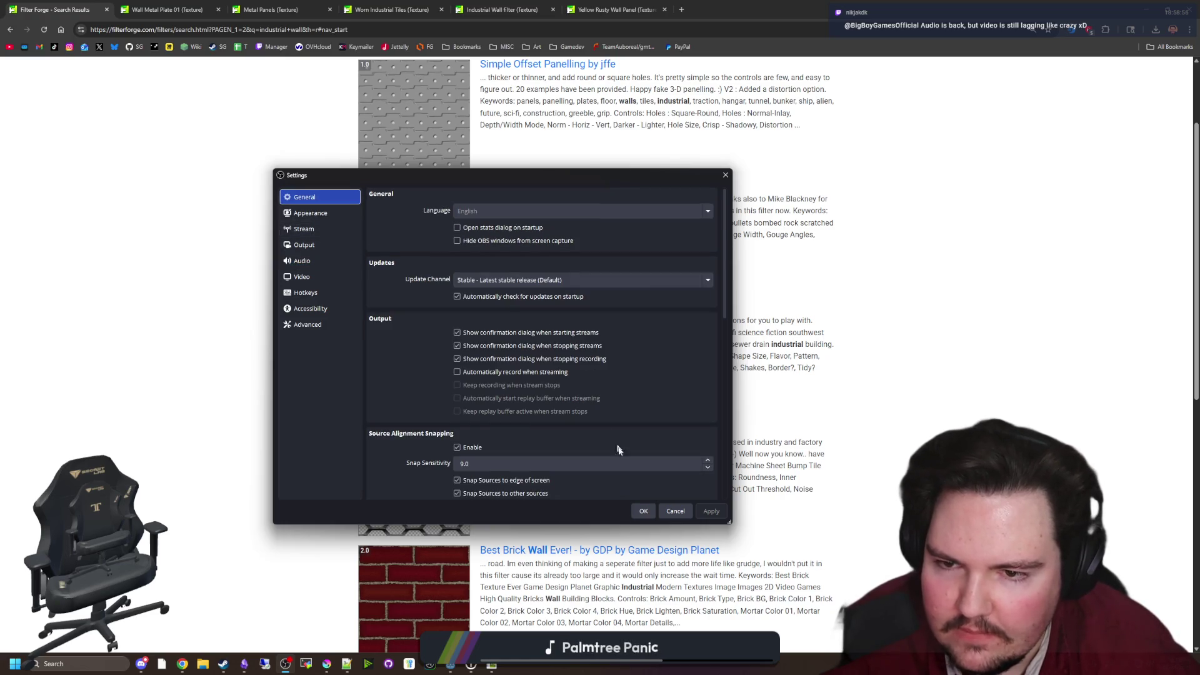
{"action": "left_click", "coordinate": [643, 509]}
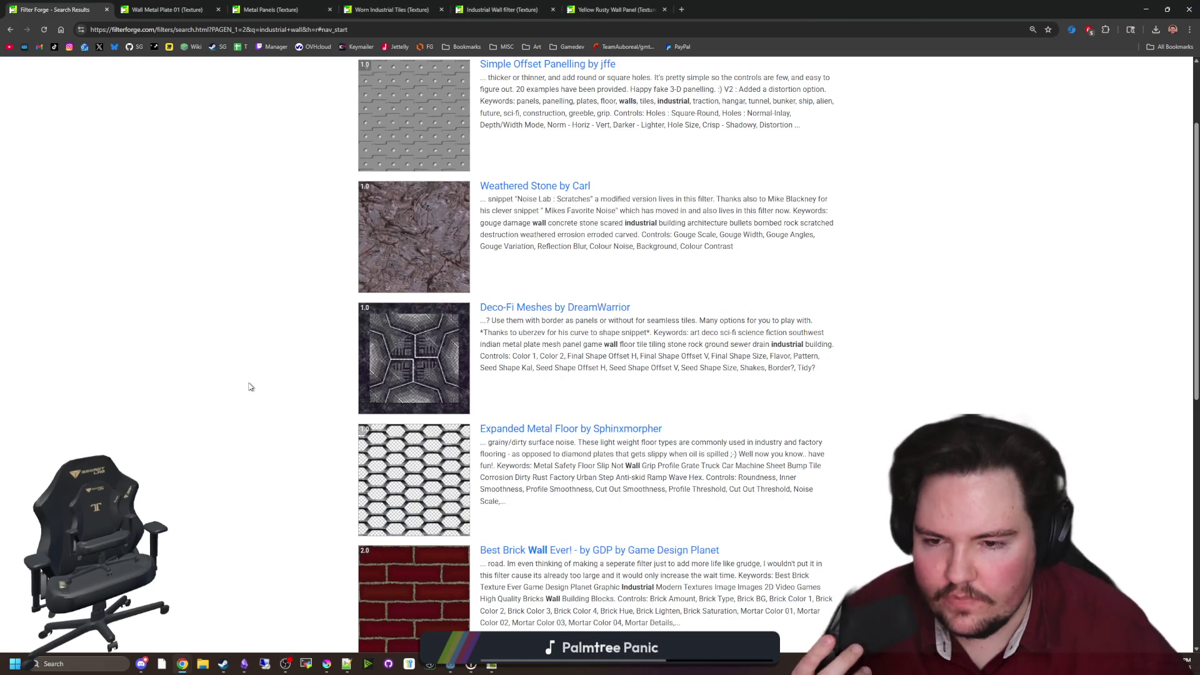
Return to page 1 of the industrial wall search results
{"action": "scroll", "coordinate": [249, 389], "scroll_direction": "down", "scroll_amount": 5}
{"action": "scroll", "coordinate": [300, 391], "scroll_direction": "down", "scroll_amount": 2}
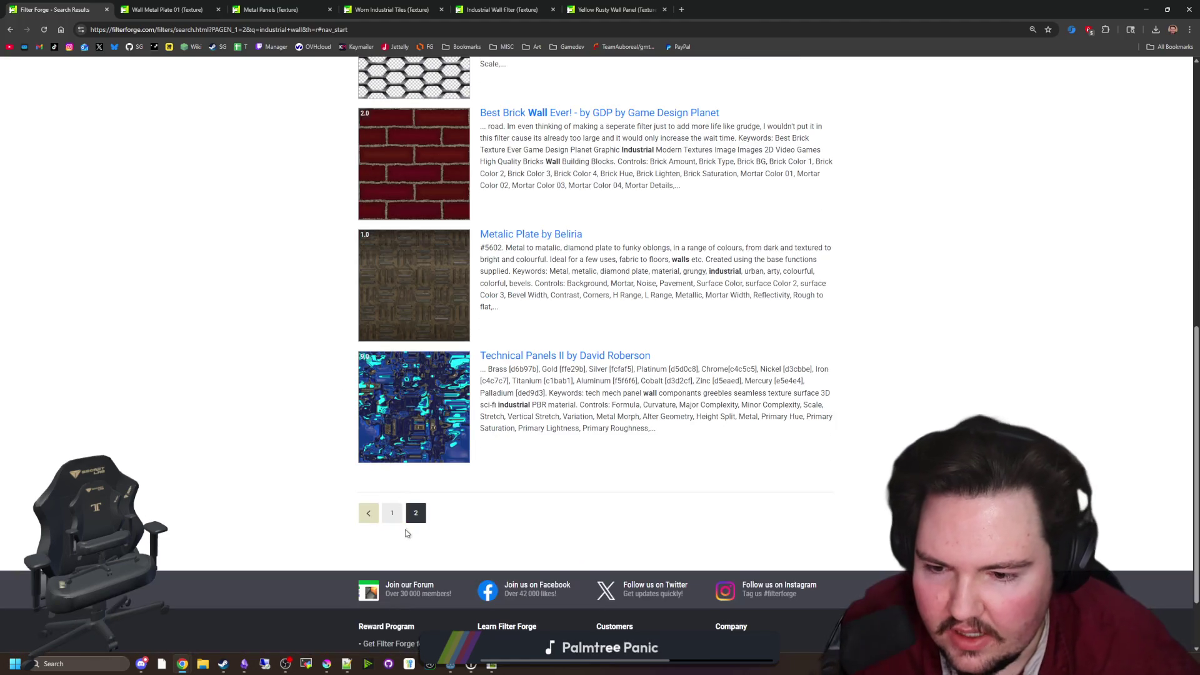
{"action": "left_click", "coordinate": [393, 512]}
{"action": "scroll", "coordinate": [369, 481], "scroll_direction": "down", "scroll_amount": 9}
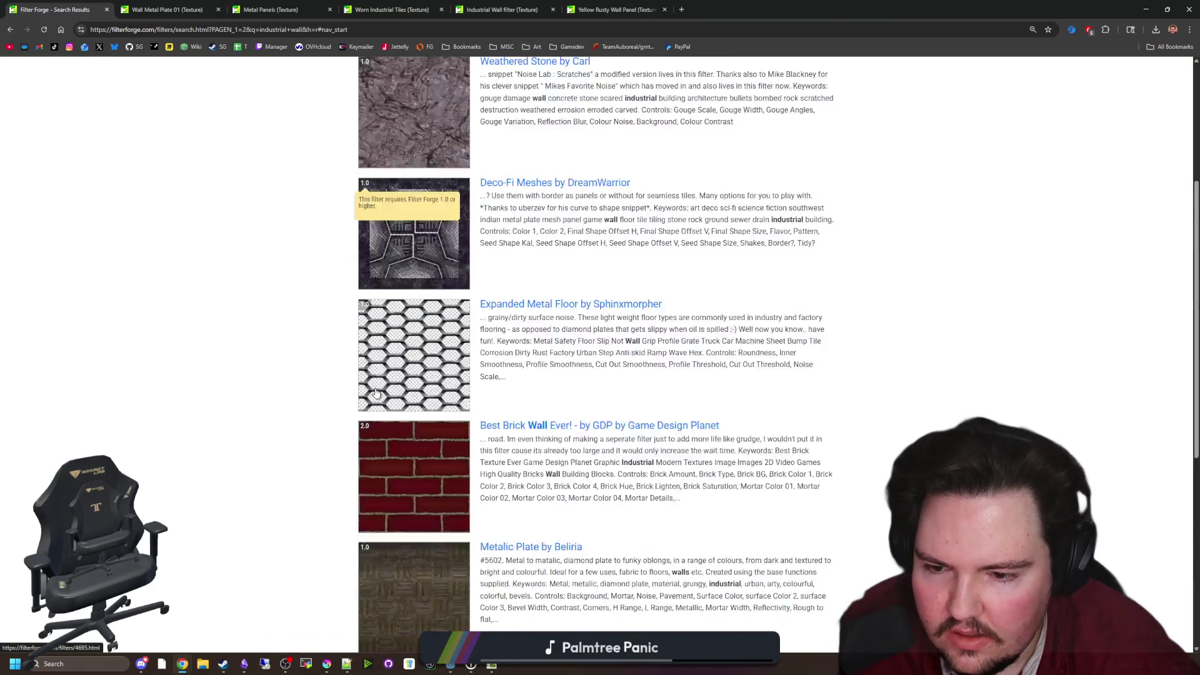
{"action": "left_click", "coordinate": [392, 513]}
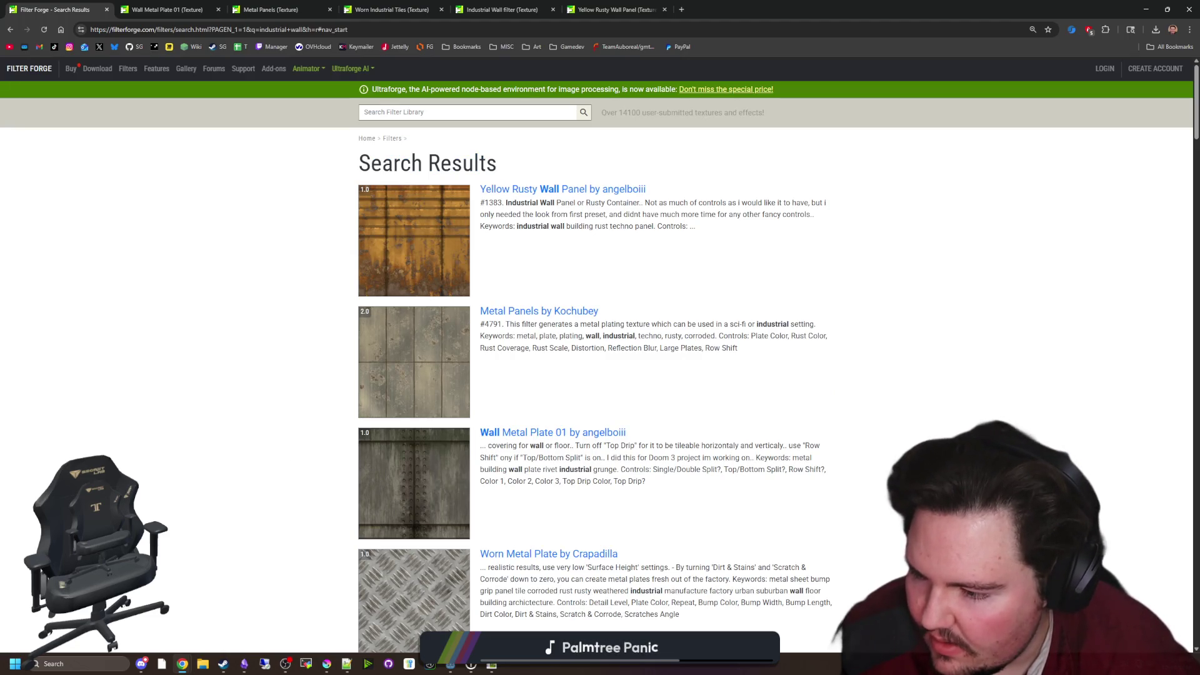
{"action": "left_click", "coordinate": [285, 664]}
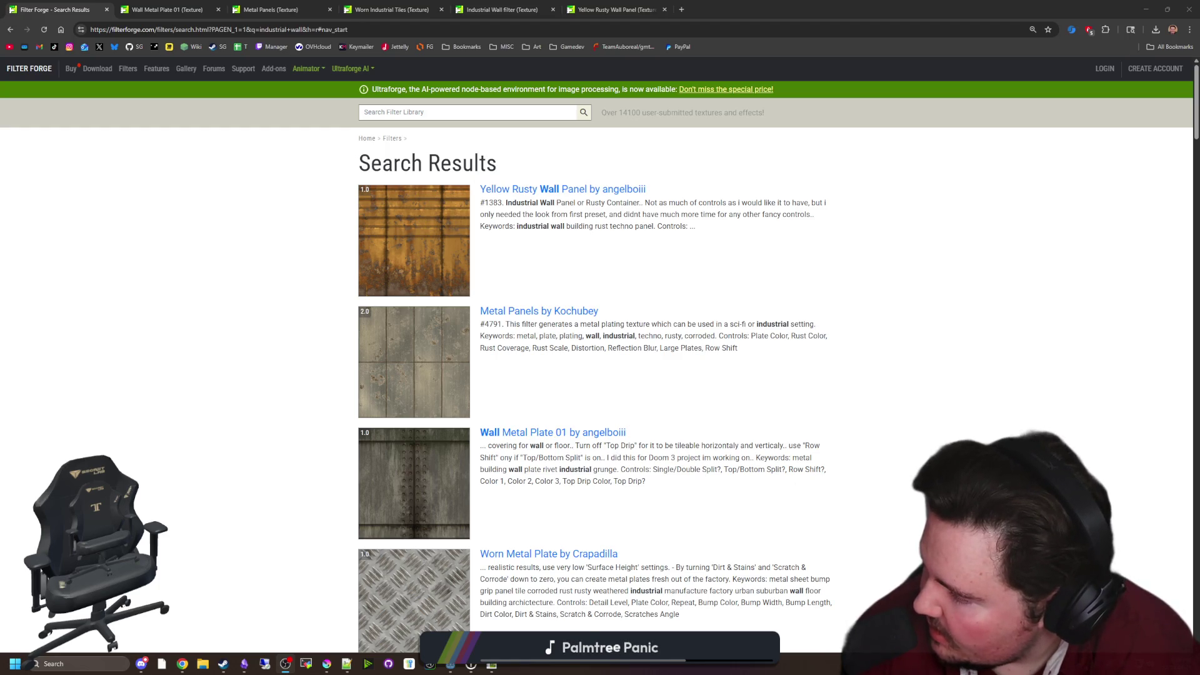
{"action": "left_click", "coordinate": [198, 496]}
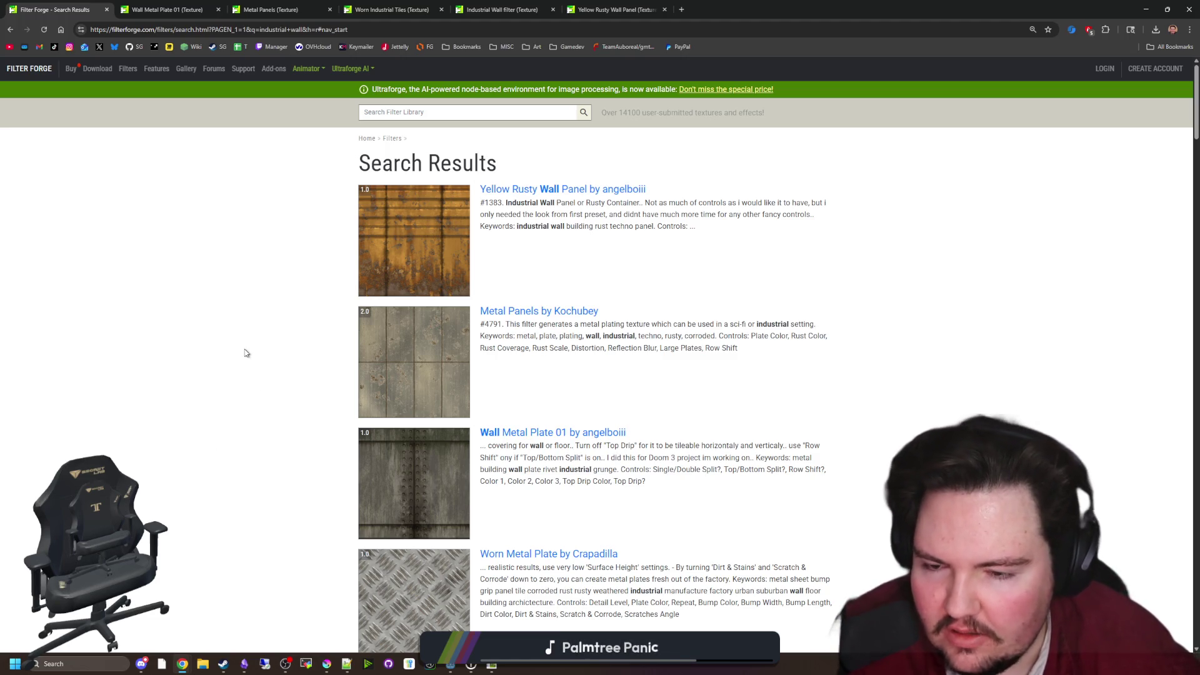
Switch to the Worn Industrial Tiles filter tab and send it to Filter Forge
{"action": "scroll", "coordinate": [315, 280], "scroll_direction": "down", "scroll_amount": 5}
{"action": "scroll", "coordinate": [314, 280], "scroll_direction": "down", "scroll_amount": 16}
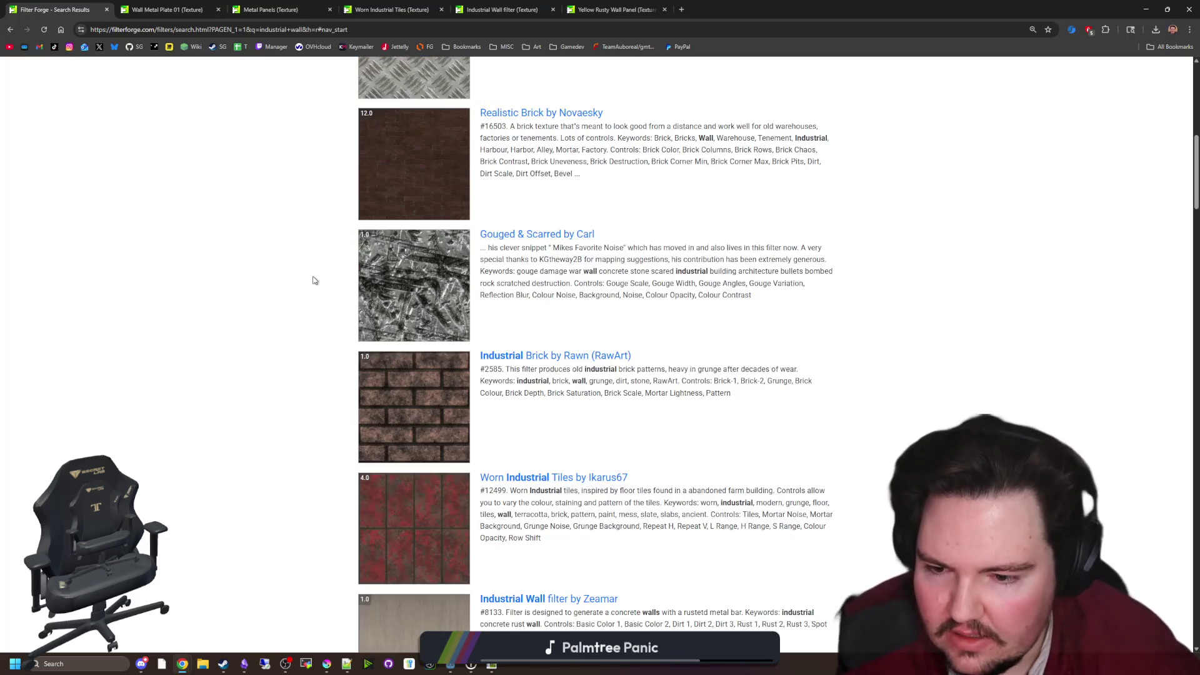
{"action": "scroll", "coordinate": [314, 280], "scroll_direction": "down", "scroll_amount": 11}
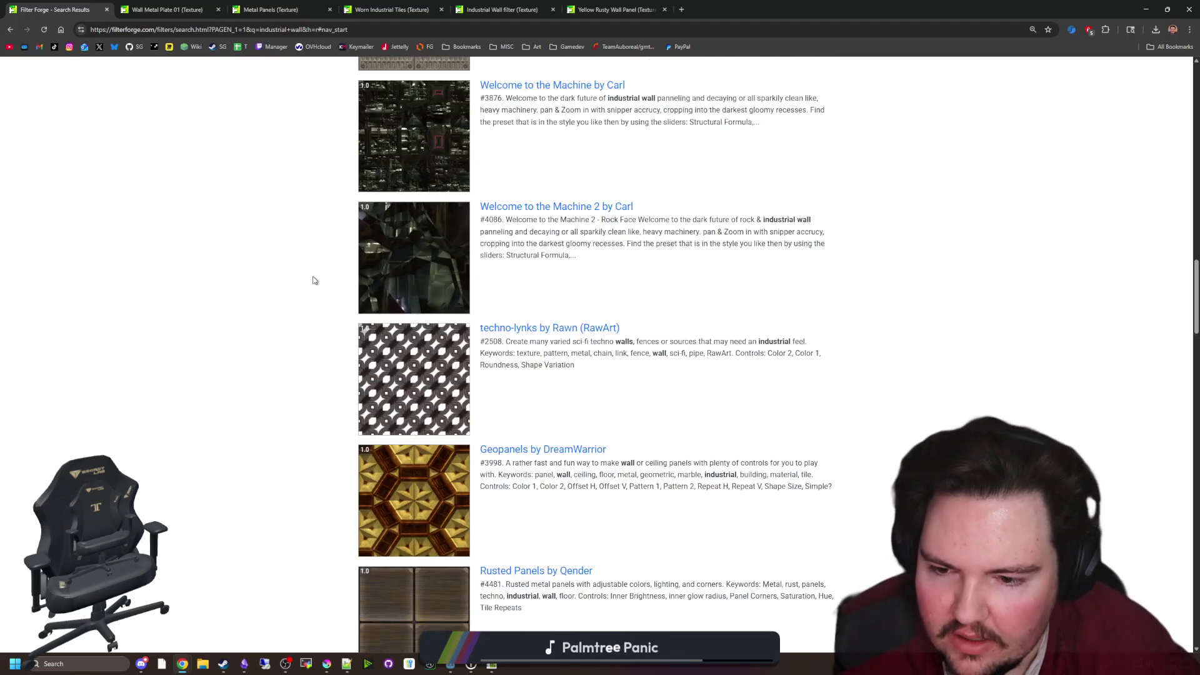
{"action": "scroll", "coordinate": [315, 280], "scroll_direction": "down", "scroll_amount": 12}
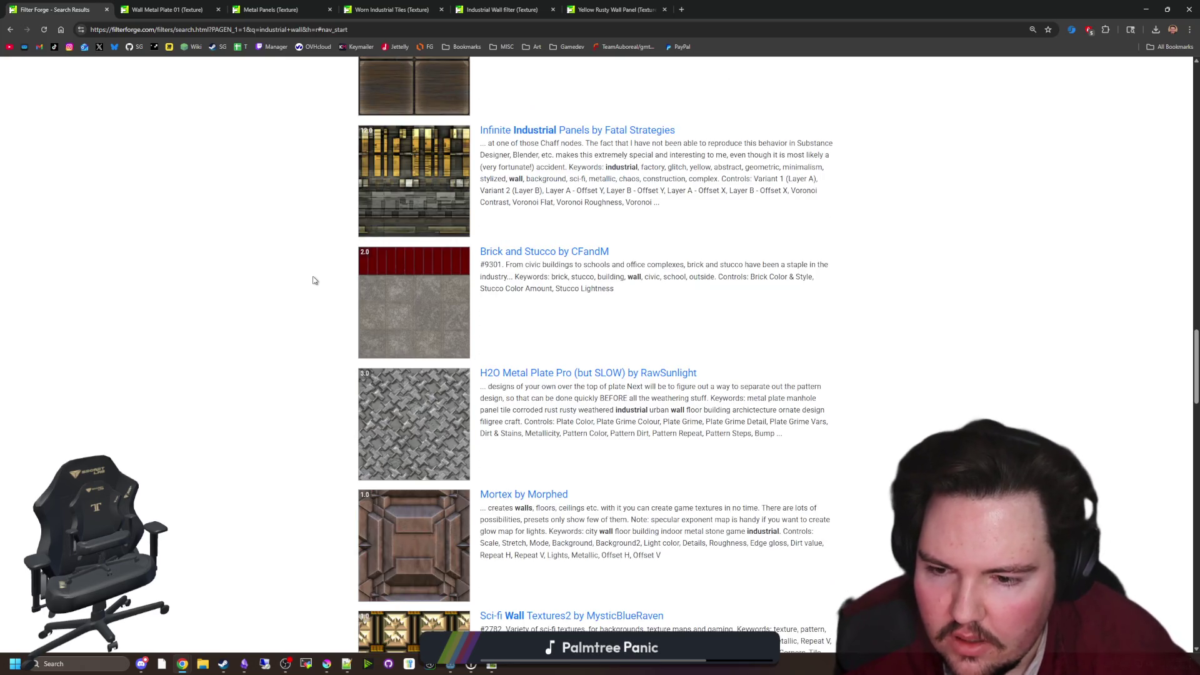
{"action": "scroll", "coordinate": [300, 325], "scroll_direction": "down", "scroll_amount": 12}
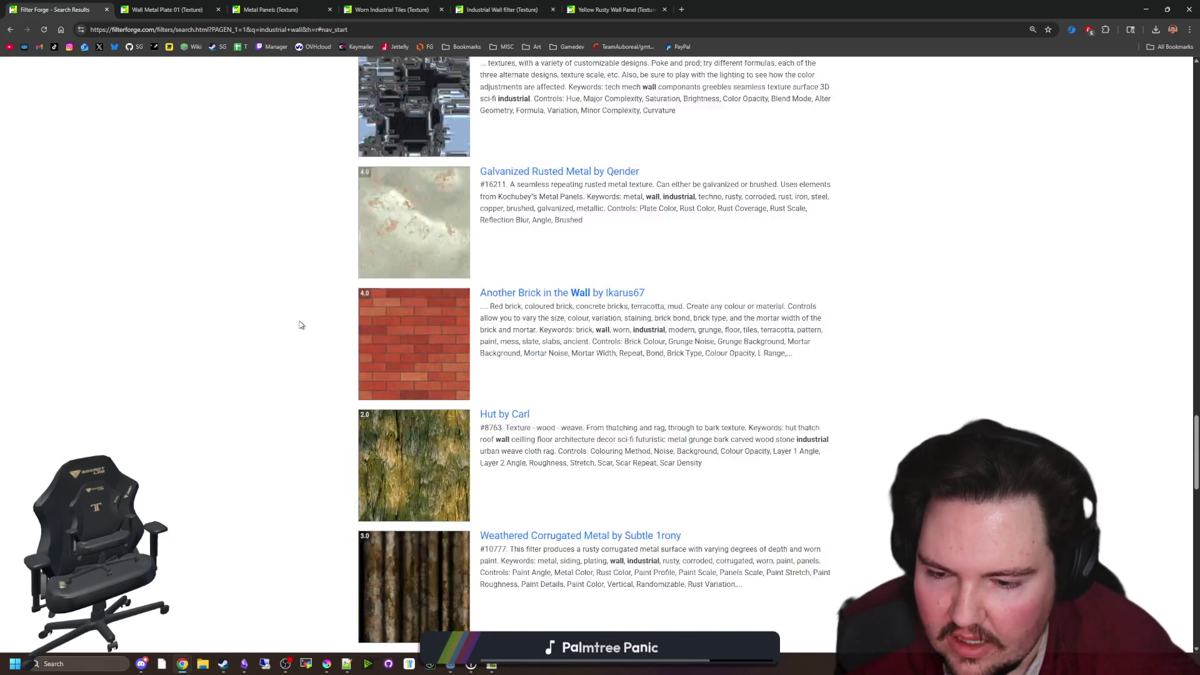
{"action": "scroll", "coordinate": [300, 348], "scroll_direction": "down", "scroll_amount": 12}
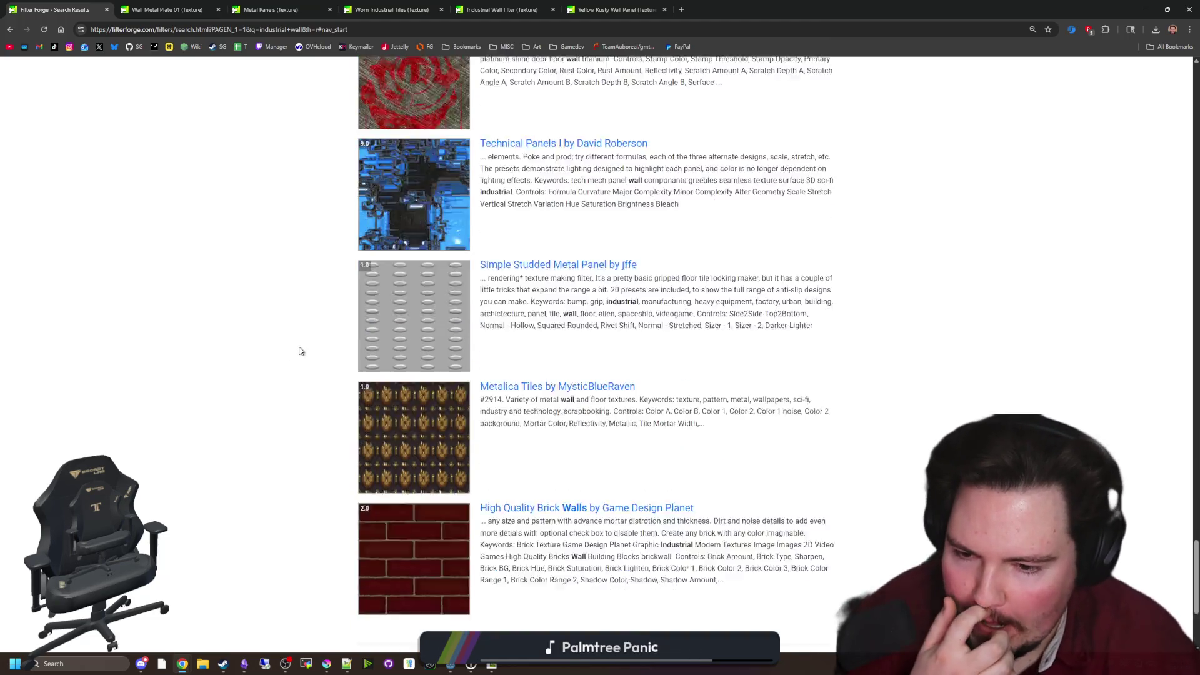
{"action": "scroll", "coordinate": [327, 262], "scroll_direction": "up", "scroll_amount": 20}
{"action": "scroll", "coordinate": [364, 76], "scroll_direction": "up", "scroll_amount": 5}
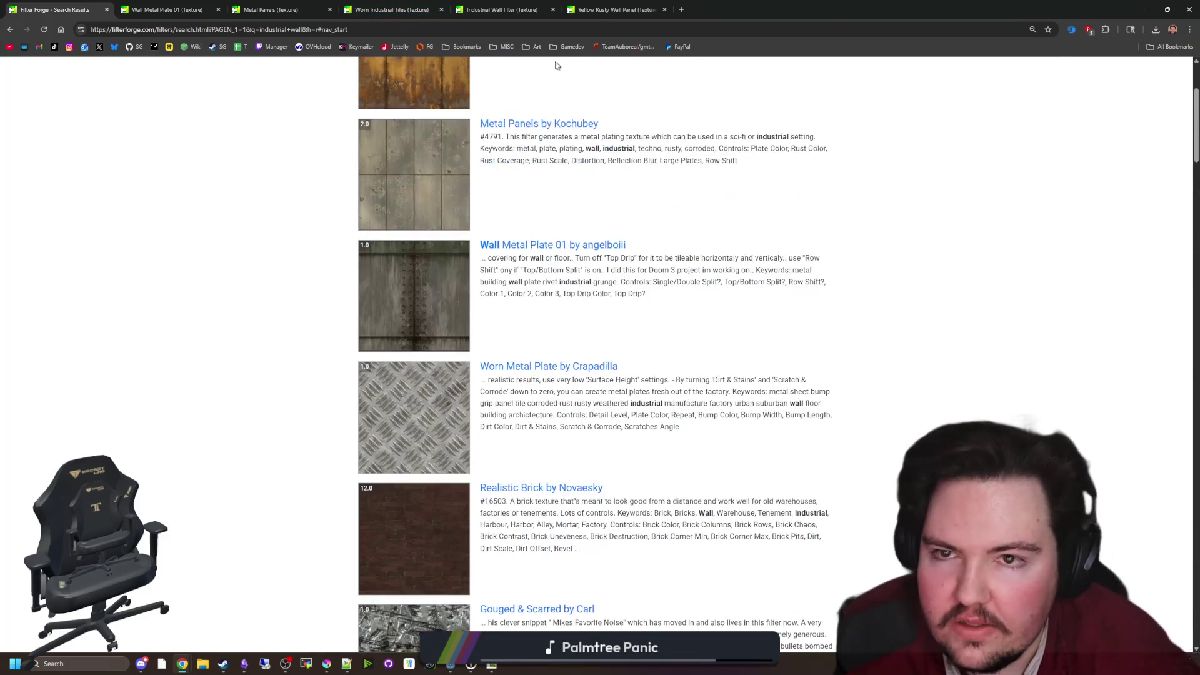
{"action": "left_click", "coordinate": [500, 9]}
{"action": "left_click", "coordinate": [411, 5]}
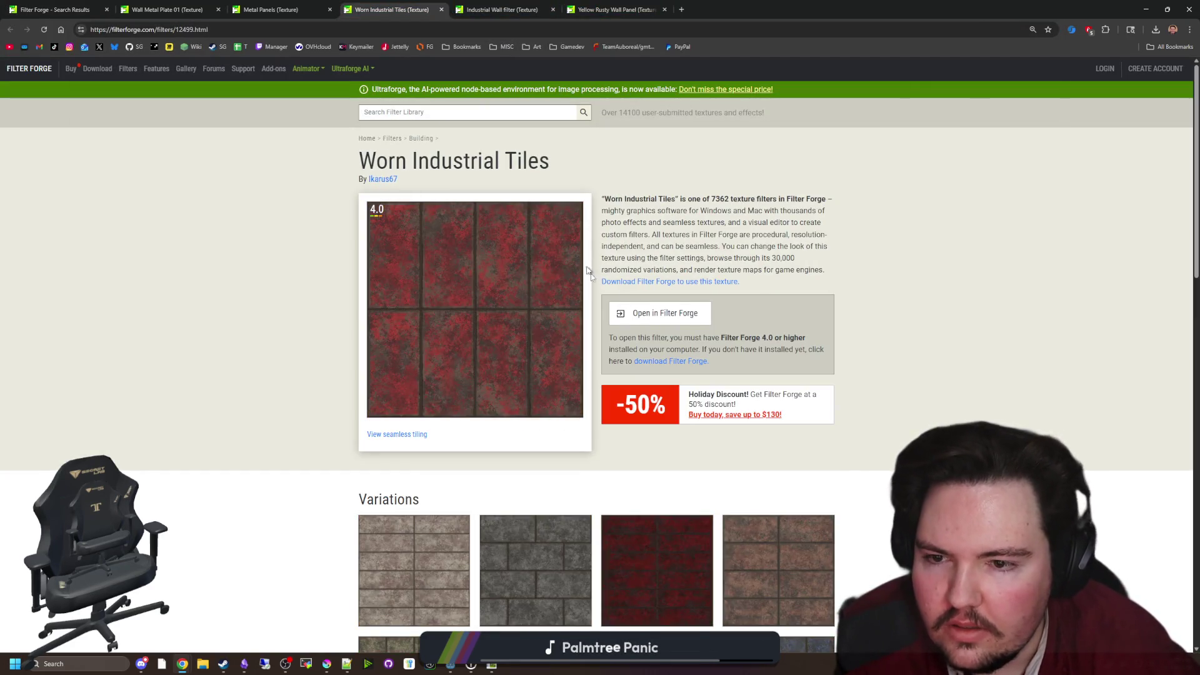
{"action": "scroll", "coordinate": [635, 310], "scroll_direction": "down", "scroll_amount": 8}
{"action": "scroll", "coordinate": [635, 304], "scroll_direction": "up", "scroll_amount": 8}
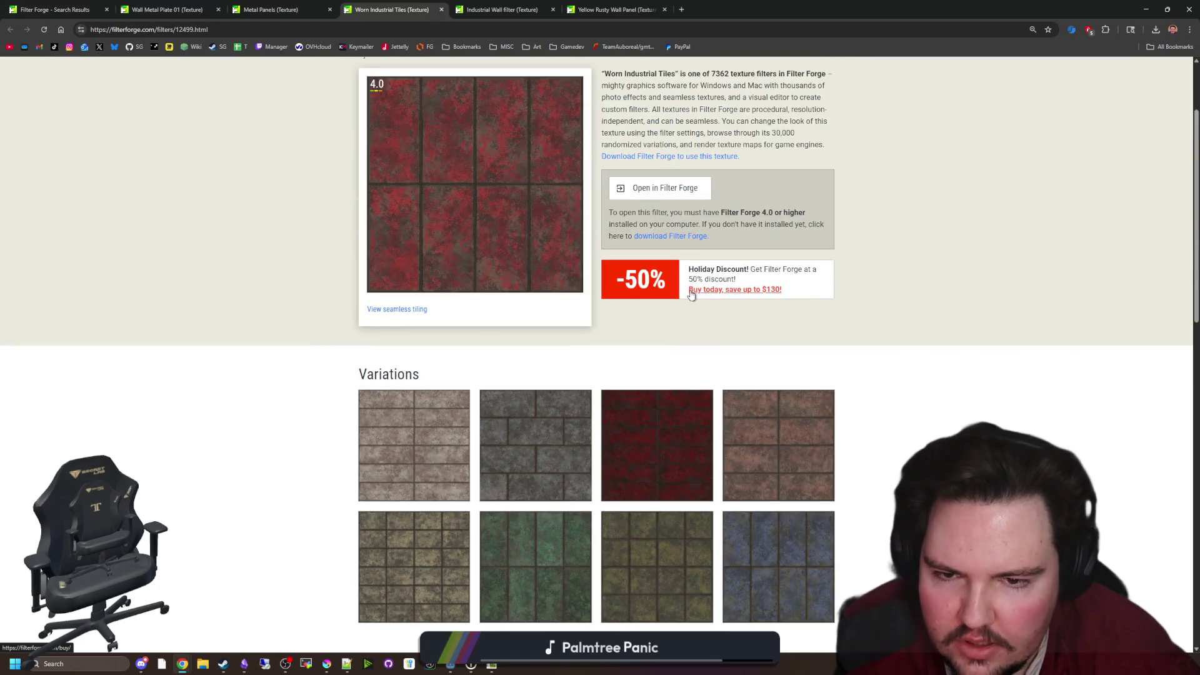
{"action": "left_click", "coordinate": [656, 316]}
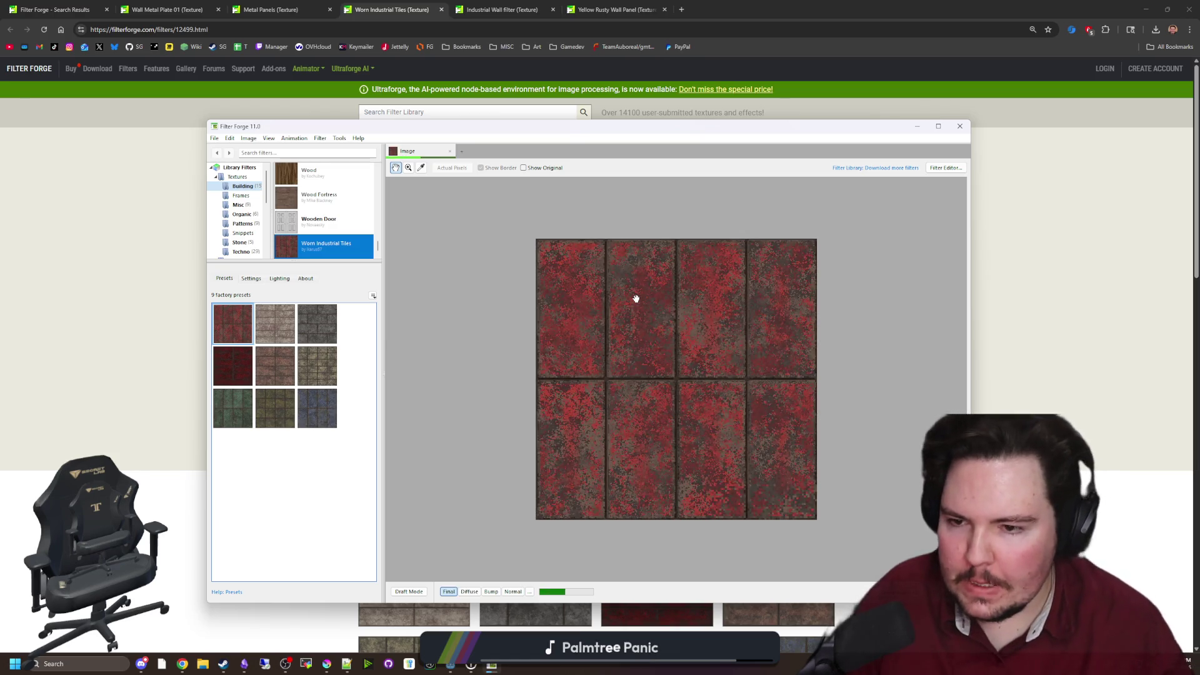
Zoom the Worn Industrial Tiles preview, show its Settings, then go back to the browser
{"action": "scroll", "coordinate": [662, 418], "scroll_direction": "up", "scroll_amount": 3}
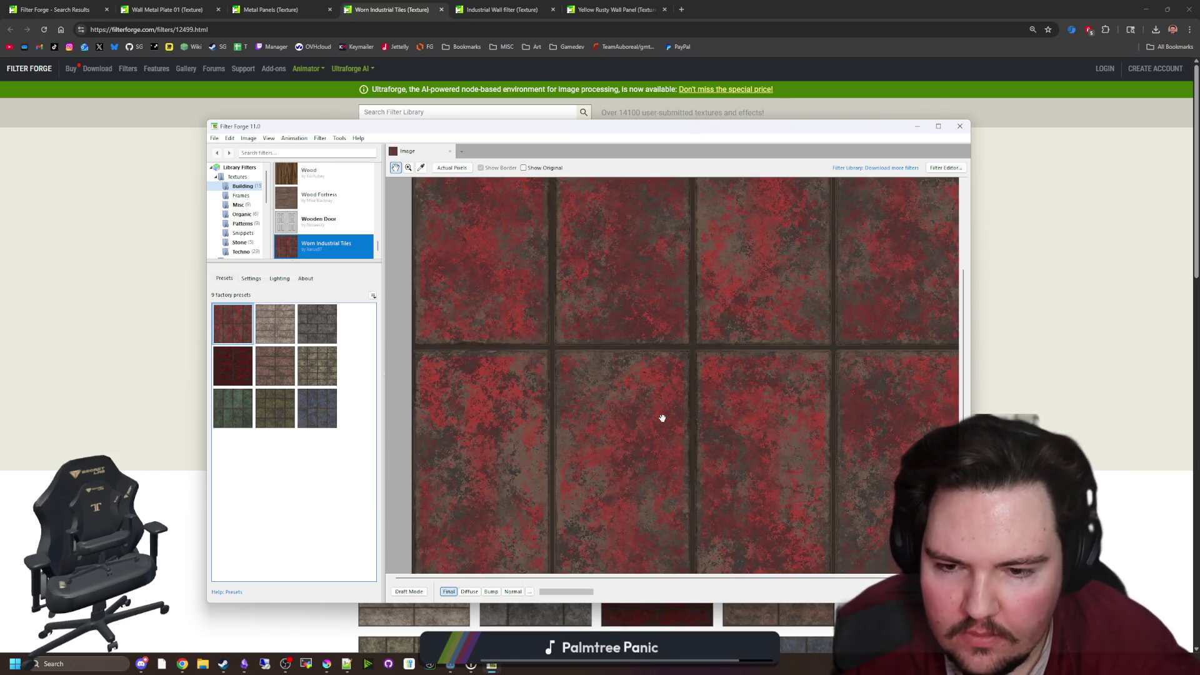
{"action": "scroll", "coordinate": [567, 332], "scroll_direction": "down", "scroll_amount": 3}
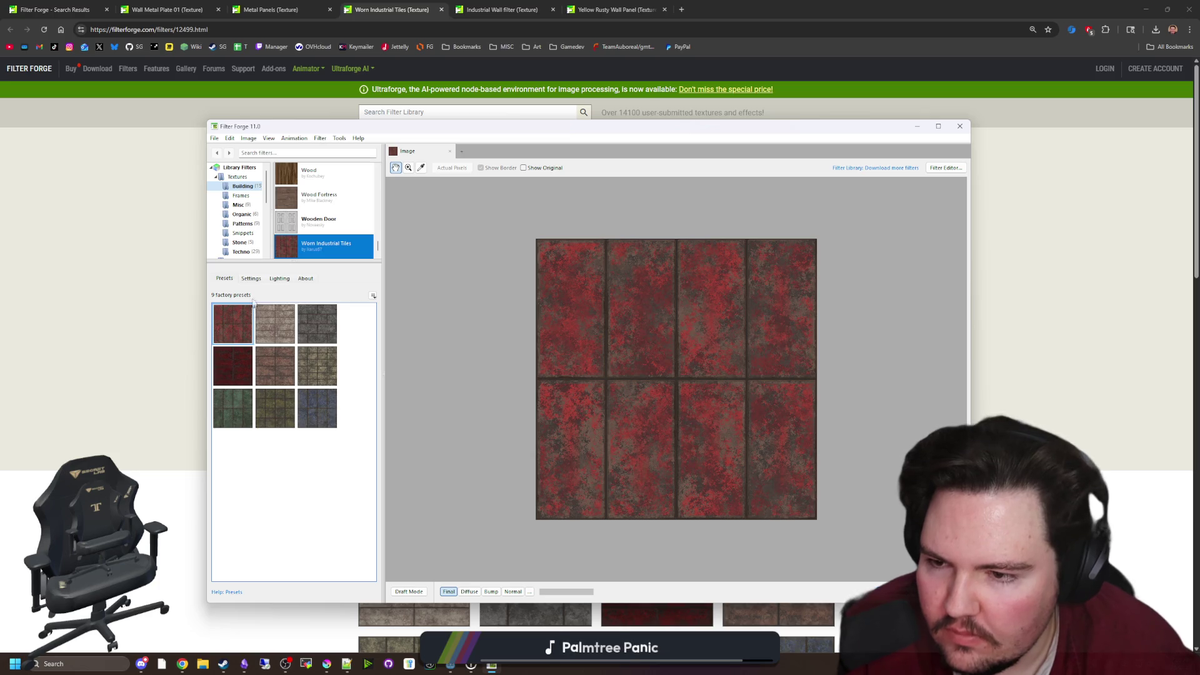
{"action": "left_click", "coordinate": [247, 280]}
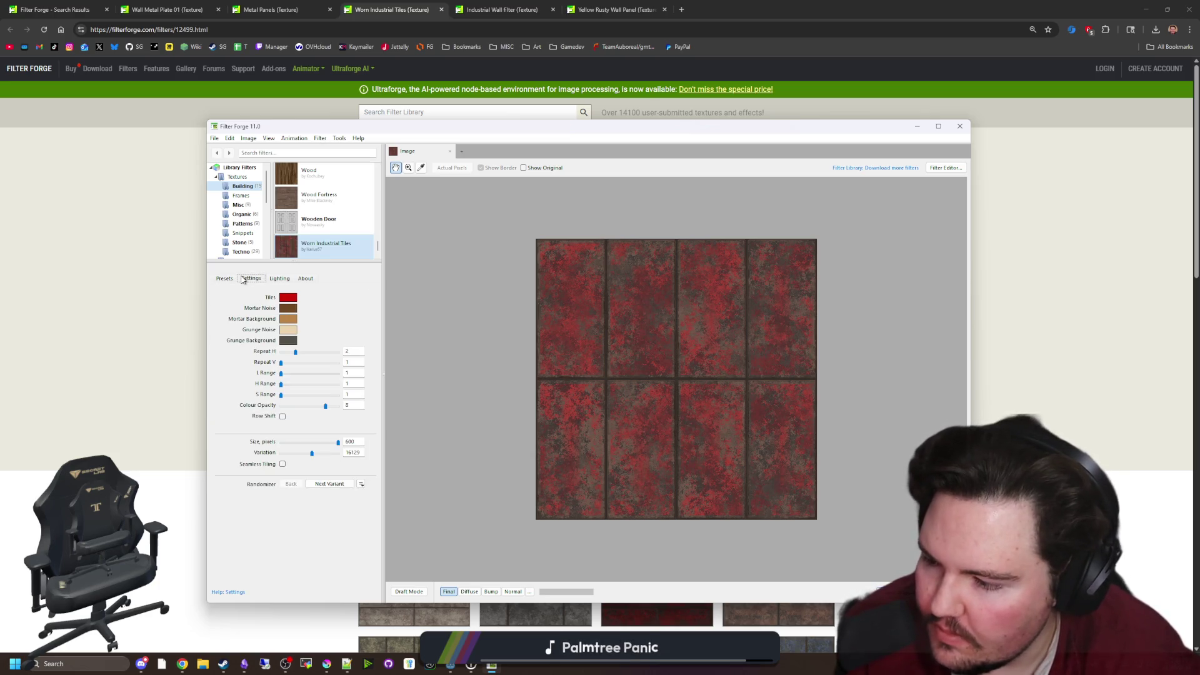
{"action": "left_click", "coordinate": [680, 8]}
{"action": "left_click", "coordinate": [682, 9]}
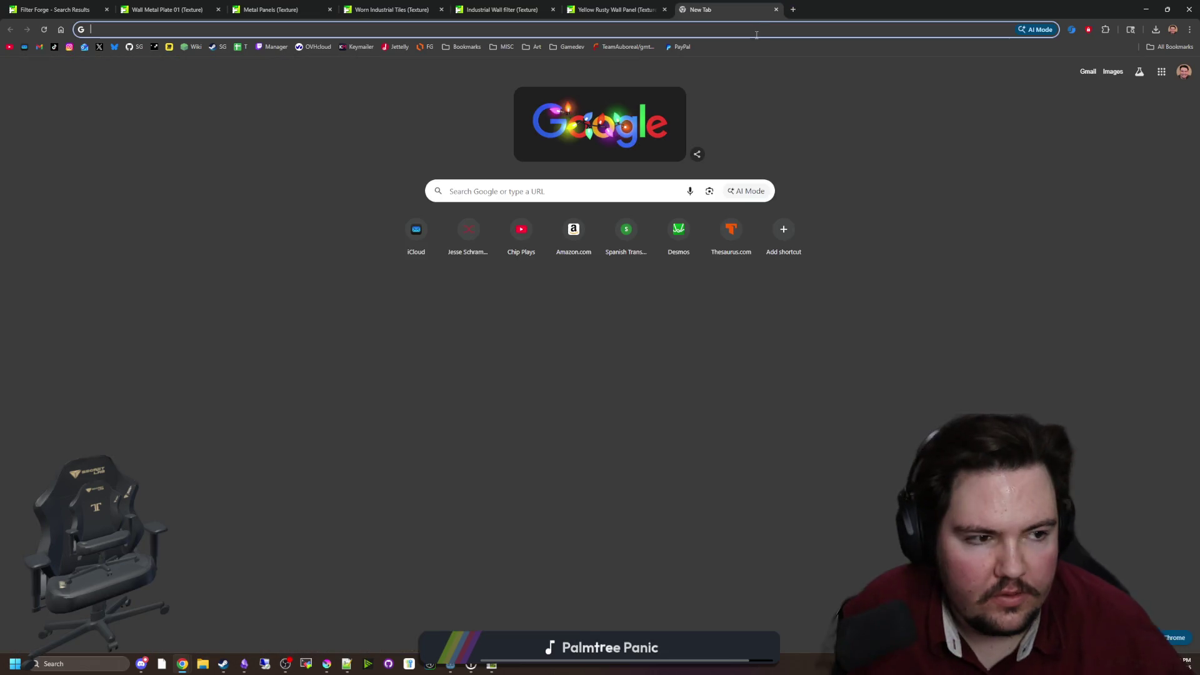
{"action": "type", "text": "twitch"}
{"action": "key", "text": "Return"}
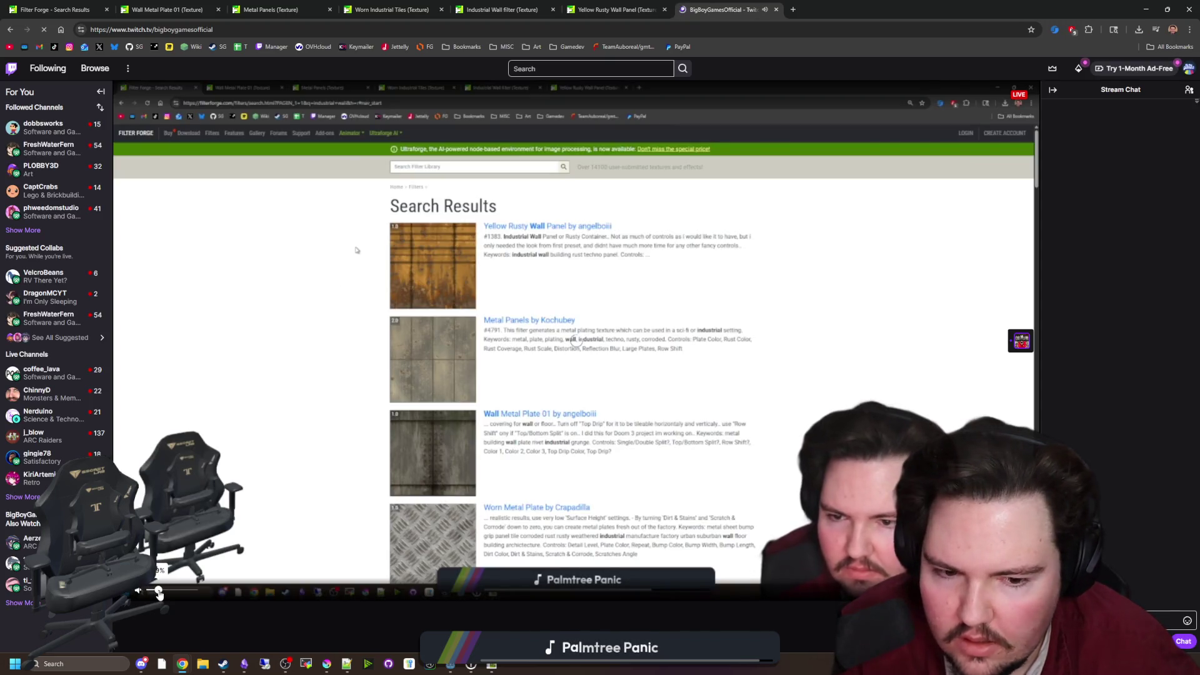
{"action": "left_click", "coordinate": [159, 590]}
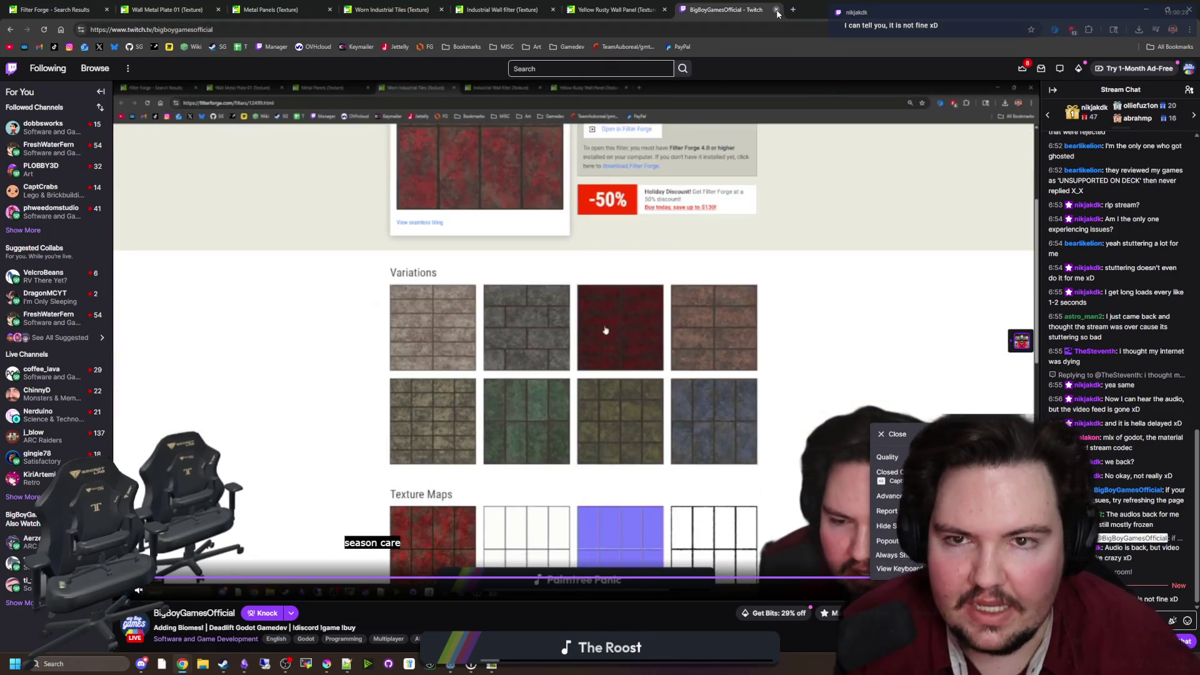
{"action": "left_click", "coordinate": [776, 9]}
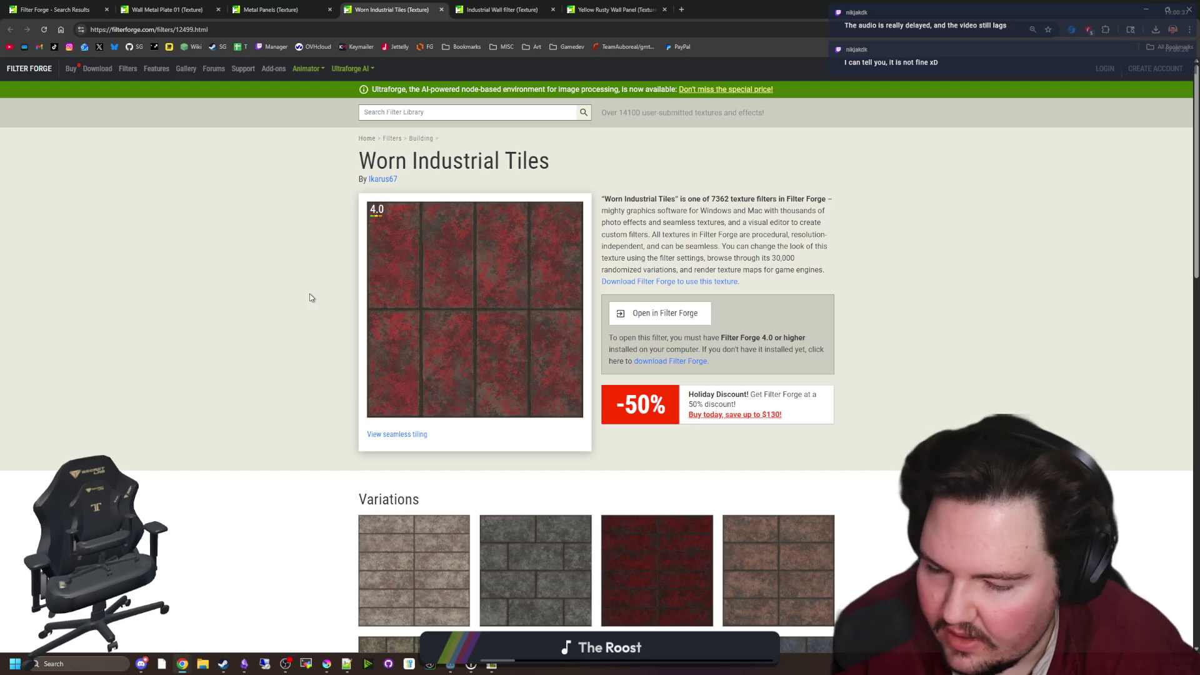
{"action": "scroll", "coordinate": [307, 291], "scroll_direction": "down", "scroll_amount": 2}
{"action": "scroll", "coordinate": [306, 292], "scroll_direction": "down", "scroll_amount": 15}
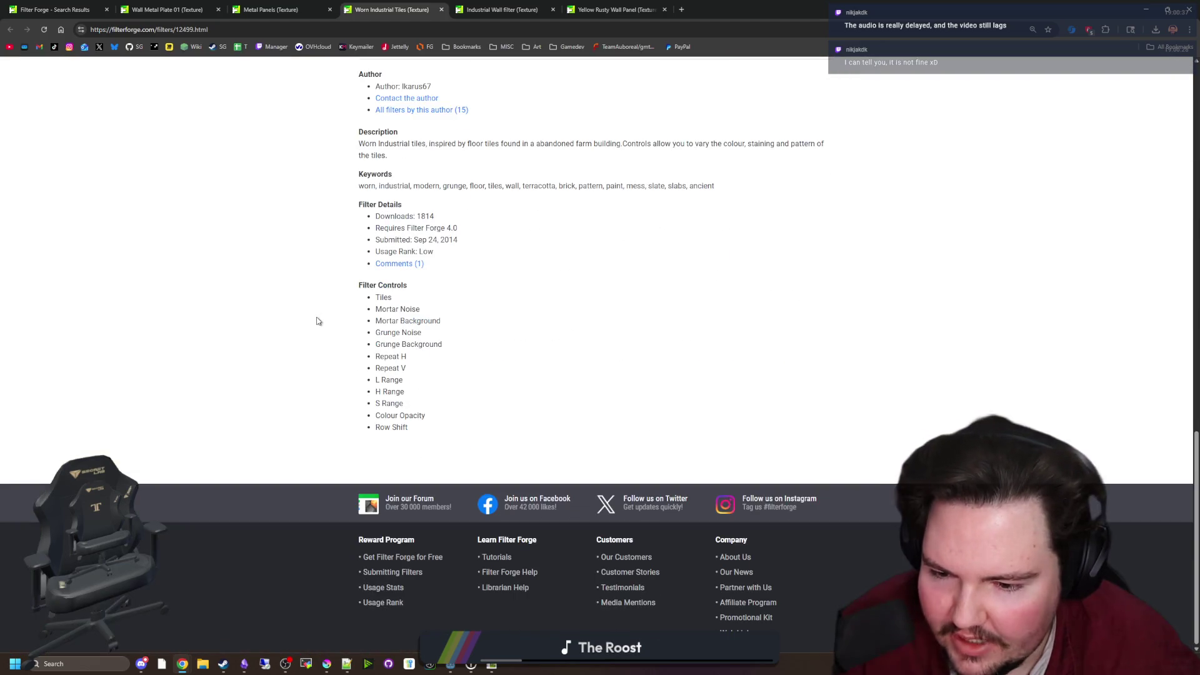
{"action": "scroll", "coordinate": [316, 321], "scroll_direction": "up", "scroll_amount": 20}
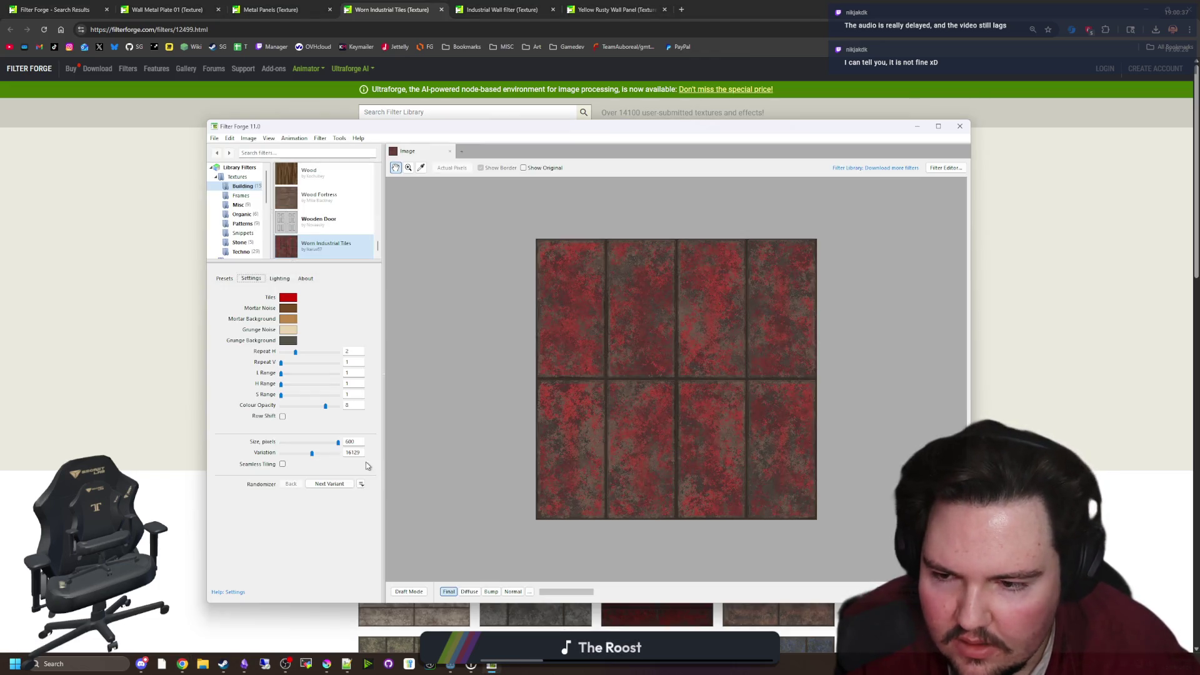
Leave Row Shift off and enable Seamless Tiling on Worn Industrial Tiles
{"action": "left_click", "coordinate": [283, 416]}
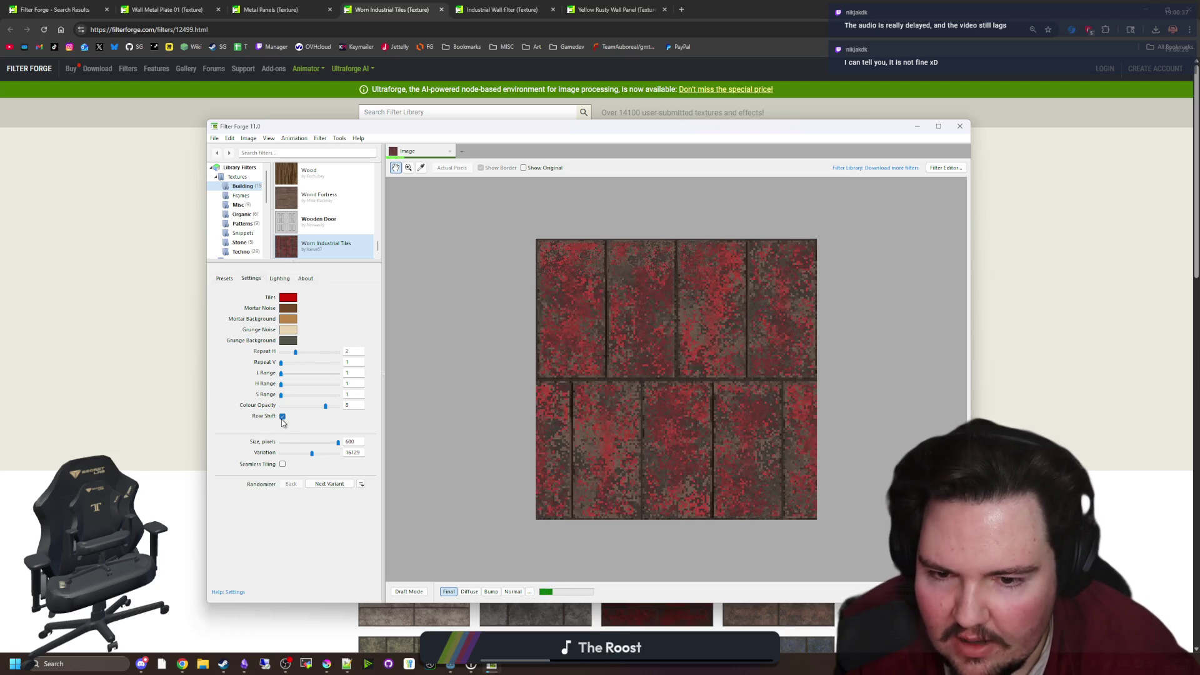
{"action": "left_click", "coordinate": [283, 417]}
{"action": "left_click", "coordinate": [282, 464]}
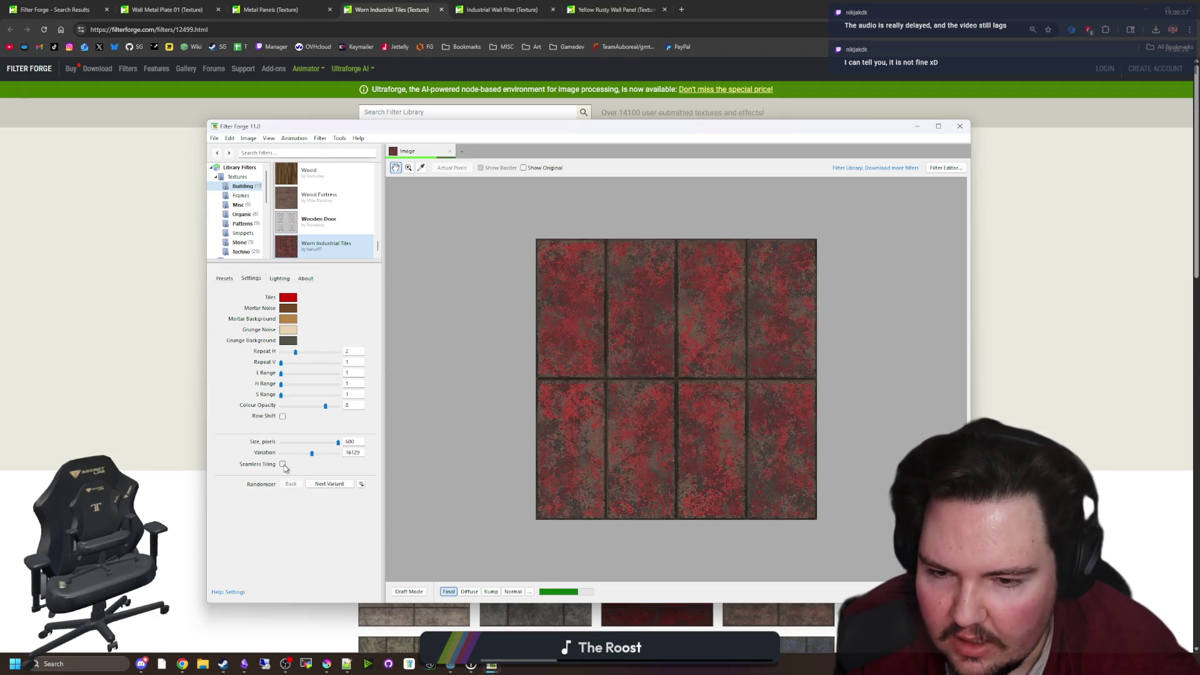
{"action": "scroll", "coordinate": [656, 410], "scroll_direction": "down", "scroll_amount": 3}
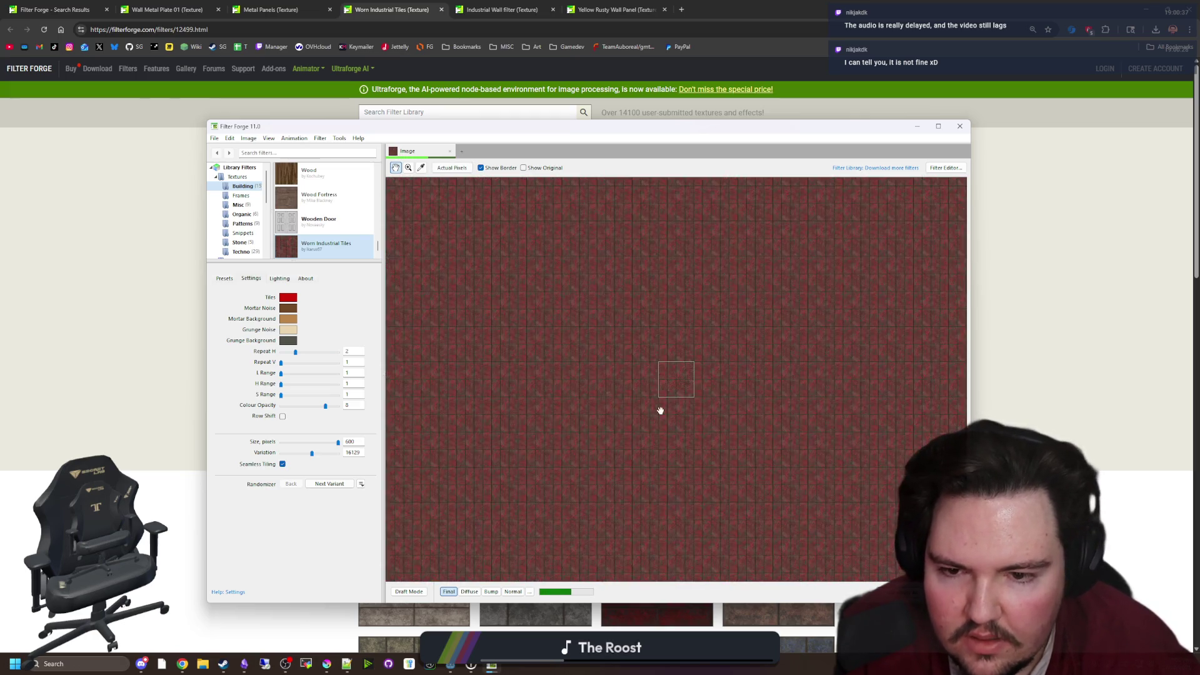
{"action": "scroll", "coordinate": [687, 395], "scroll_direction": "up", "scroll_amount": 4}
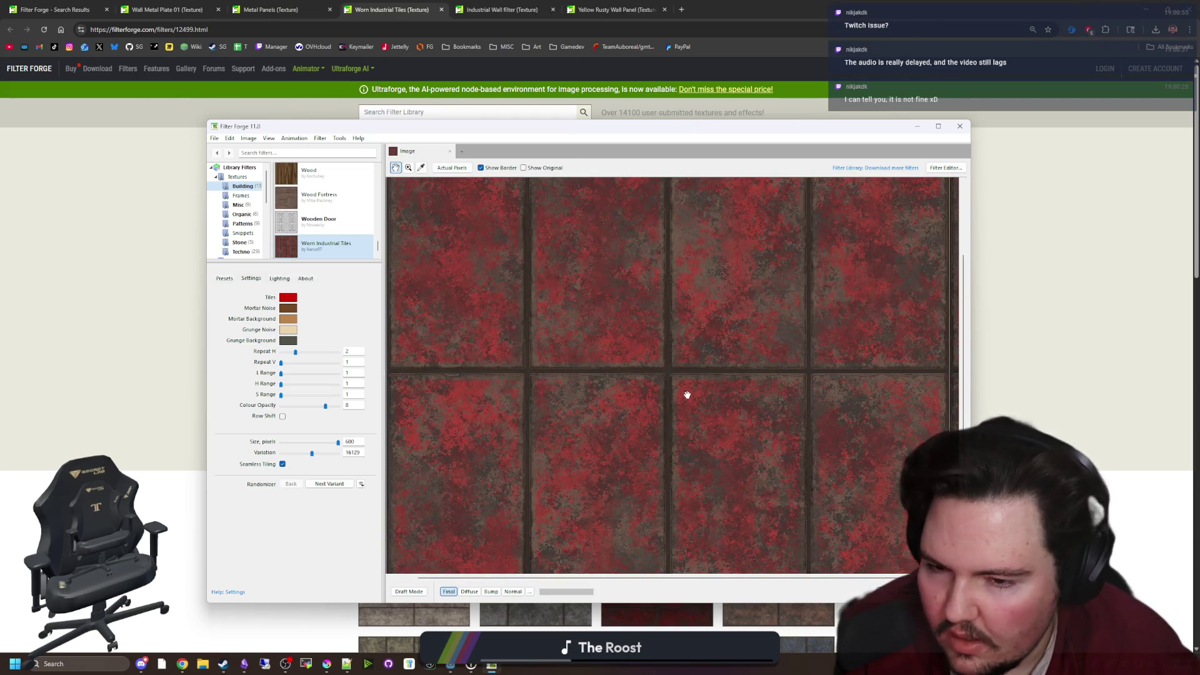
{"action": "scroll", "coordinate": [687, 395], "scroll_direction": "down", "scroll_amount": 2}
{"action": "scroll", "coordinate": [471, 321], "scroll_direction": "down", "scroll_amount": 2}
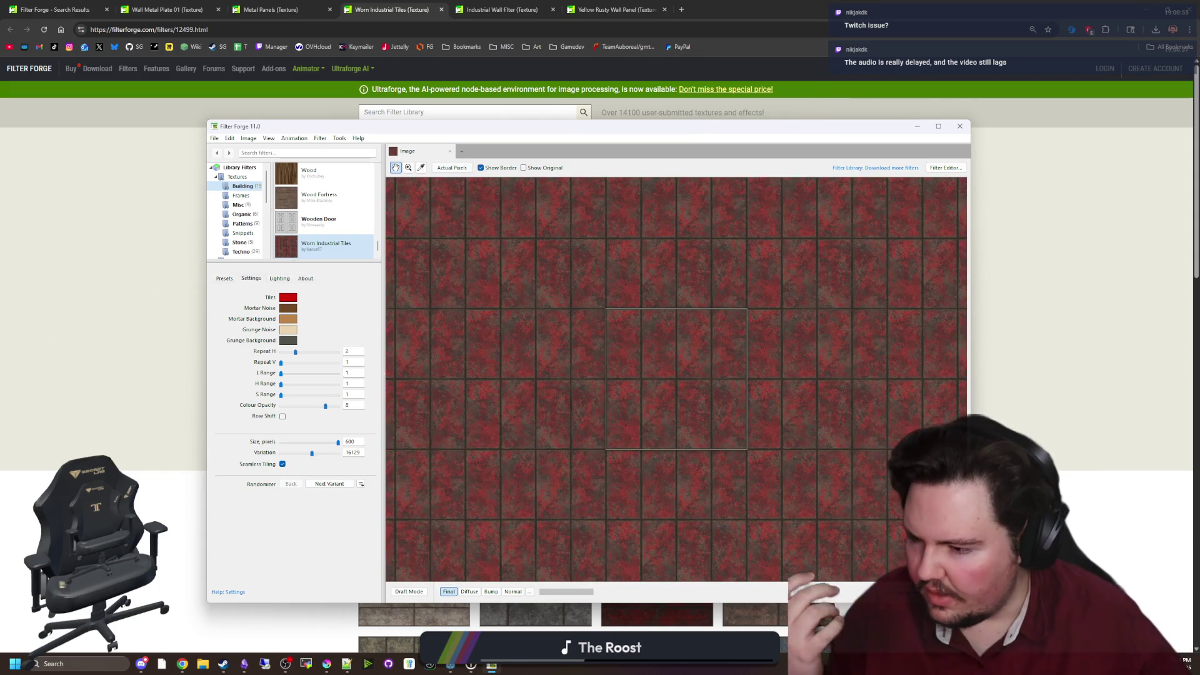
{"action": "key", "text": "alt+Tab"}
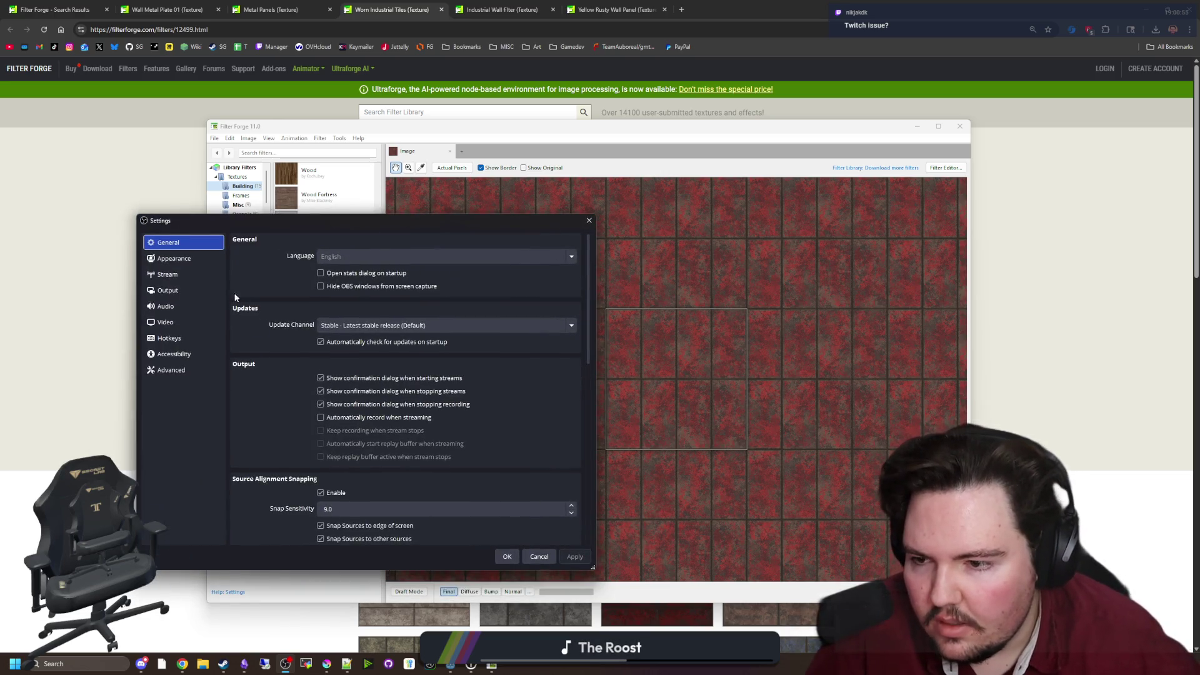
Check the Video, Audio, Output and Stream pages in OBS Settings, then close it
{"action": "left_click", "coordinate": [188, 322]}
{"action": "left_click", "coordinate": [200, 306]}
{"action": "left_click", "coordinate": [206, 290]}
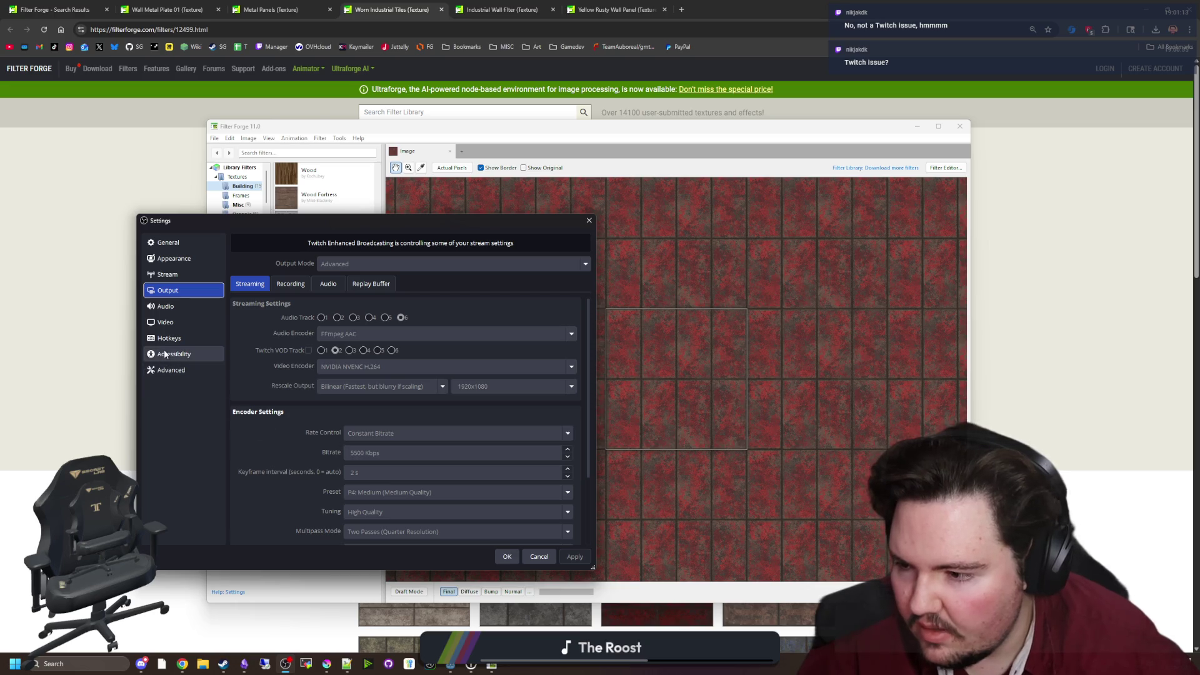
{"action": "left_click", "coordinate": [169, 275]}
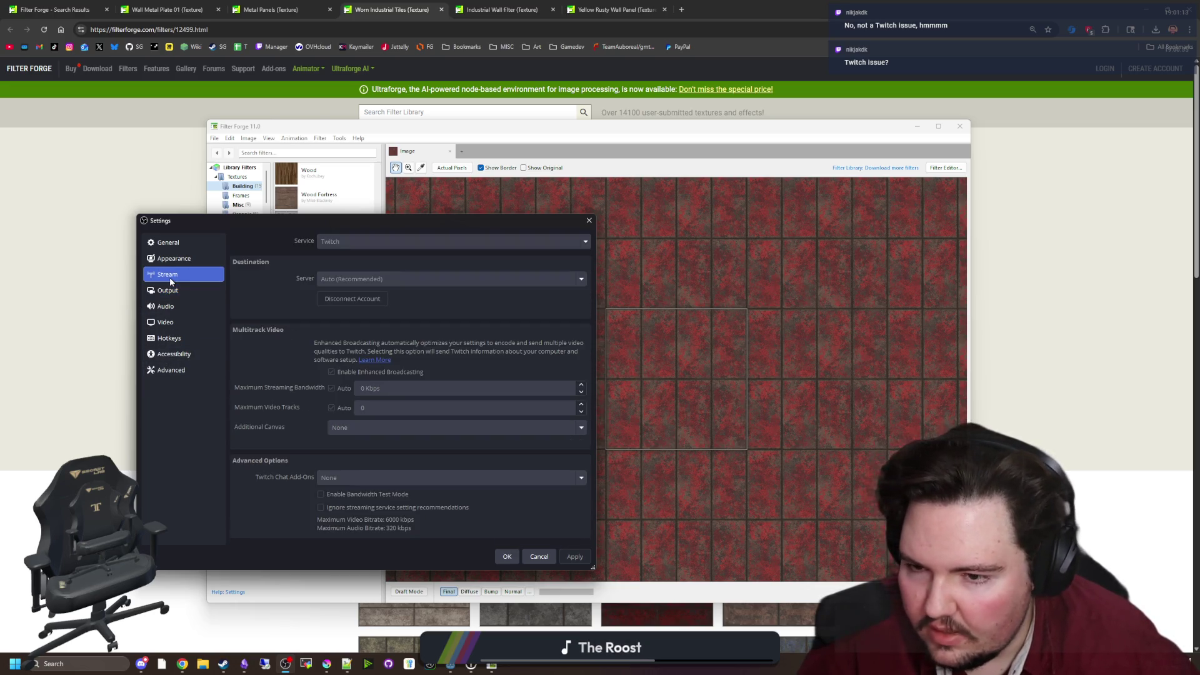
{"action": "left_click", "coordinate": [508, 556]}
{"action": "left_click", "coordinate": [681, 9]}
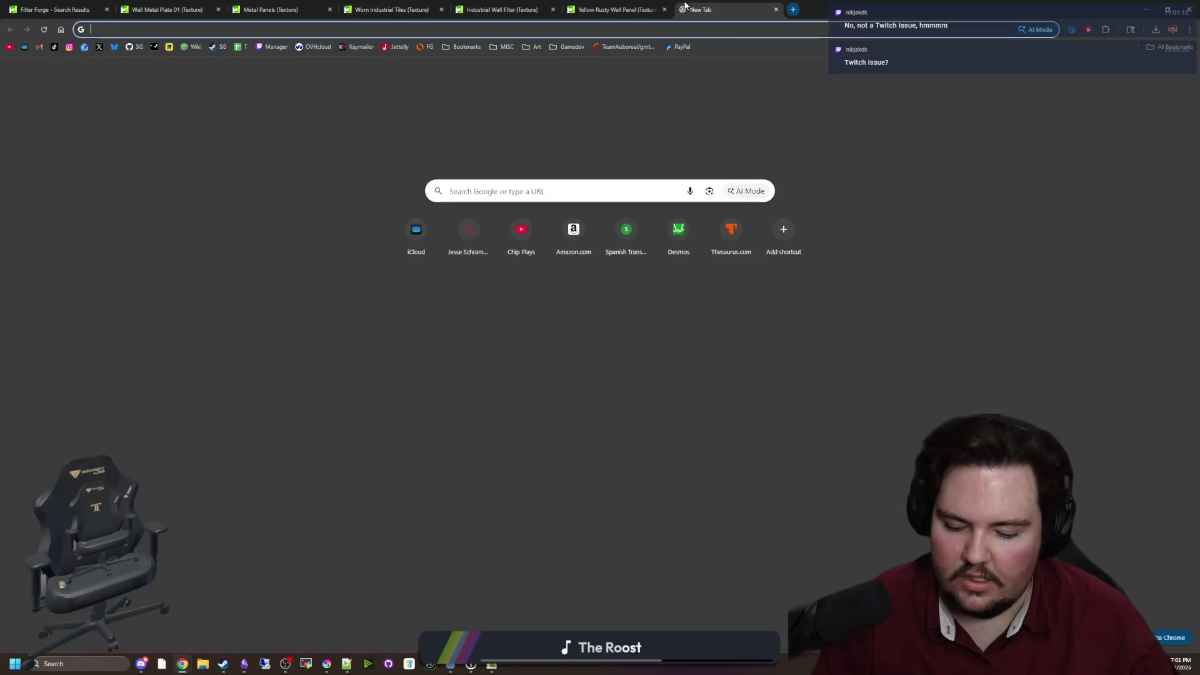
Go to your own YouTube channel's current live stream
{"action": "left_click", "coordinate": [552, 216]}
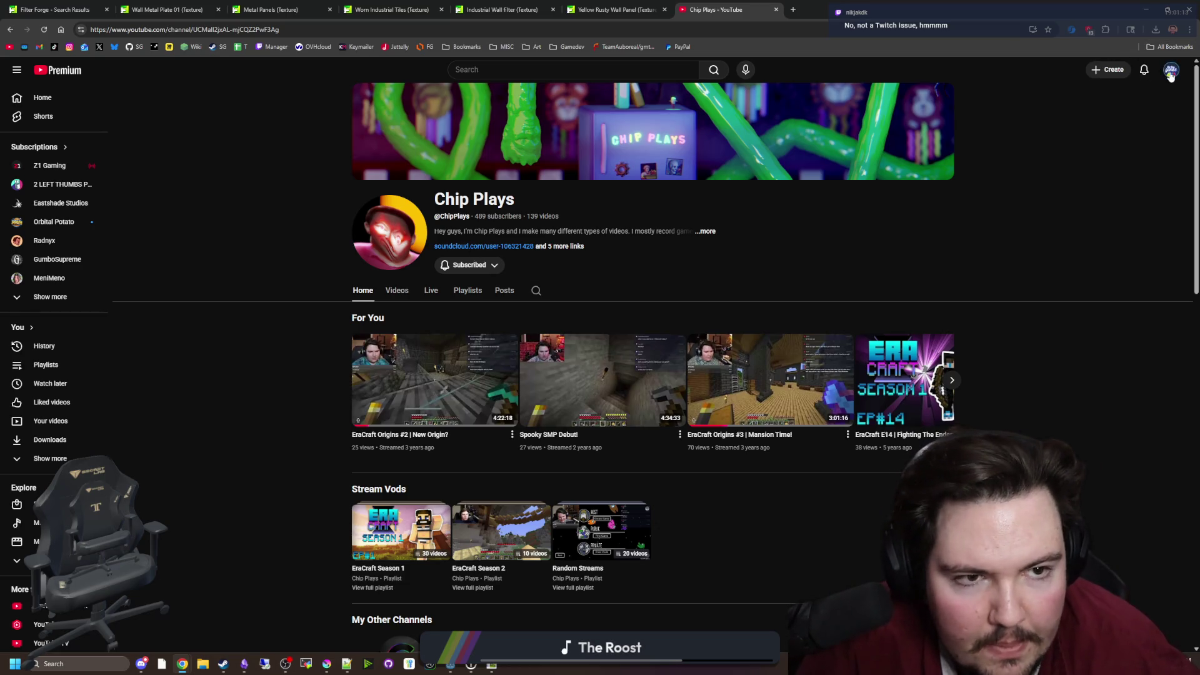
{"action": "left_click", "coordinate": [1174, 69]}
{"action": "left_click", "coordinate": [1112, 121]}
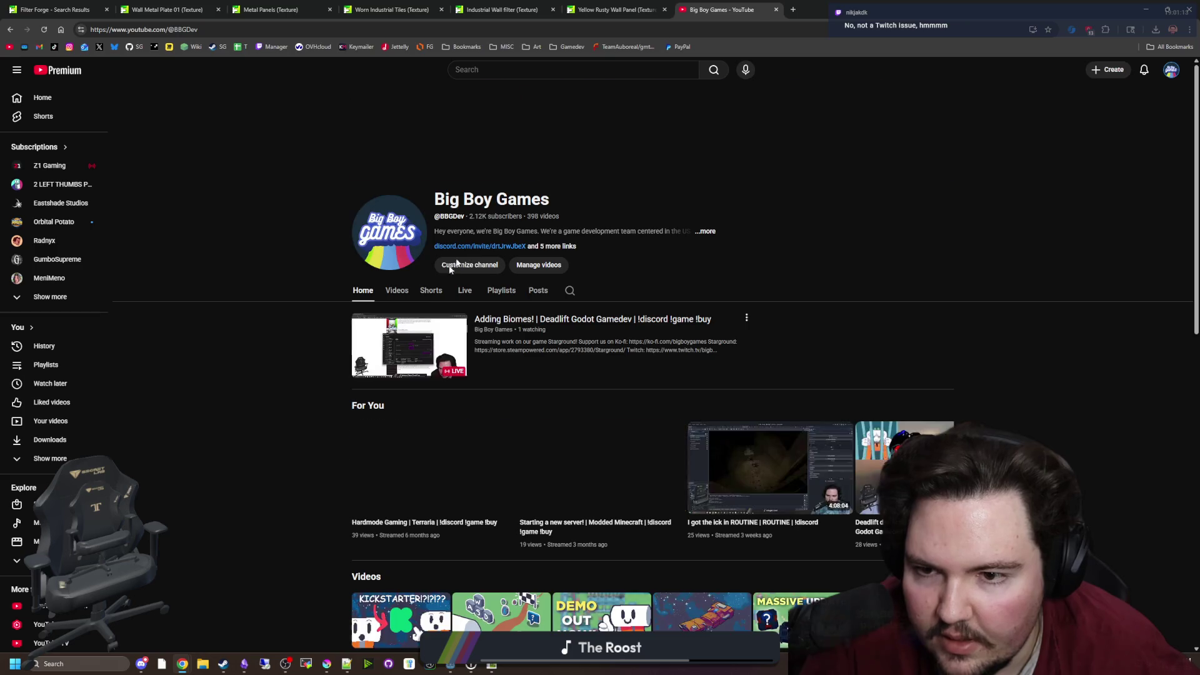
{"action": "left_click", "coordinate": [464, 290]}
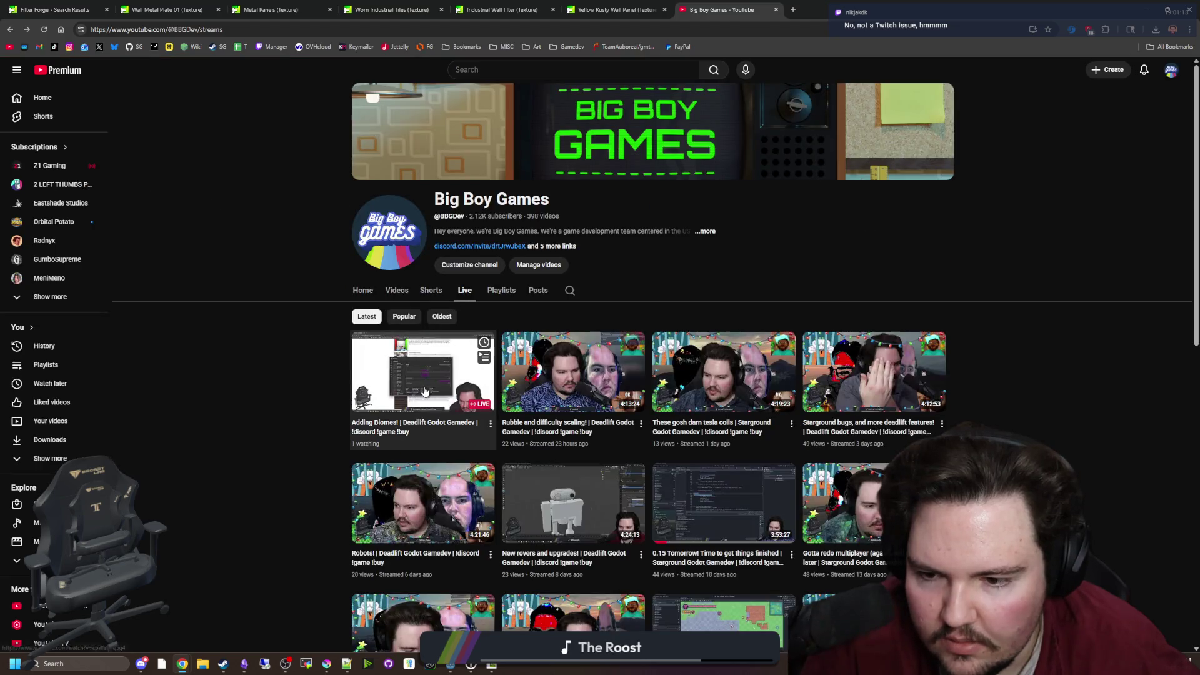
{"action": "left_click", "coordinate": [423, 385]}
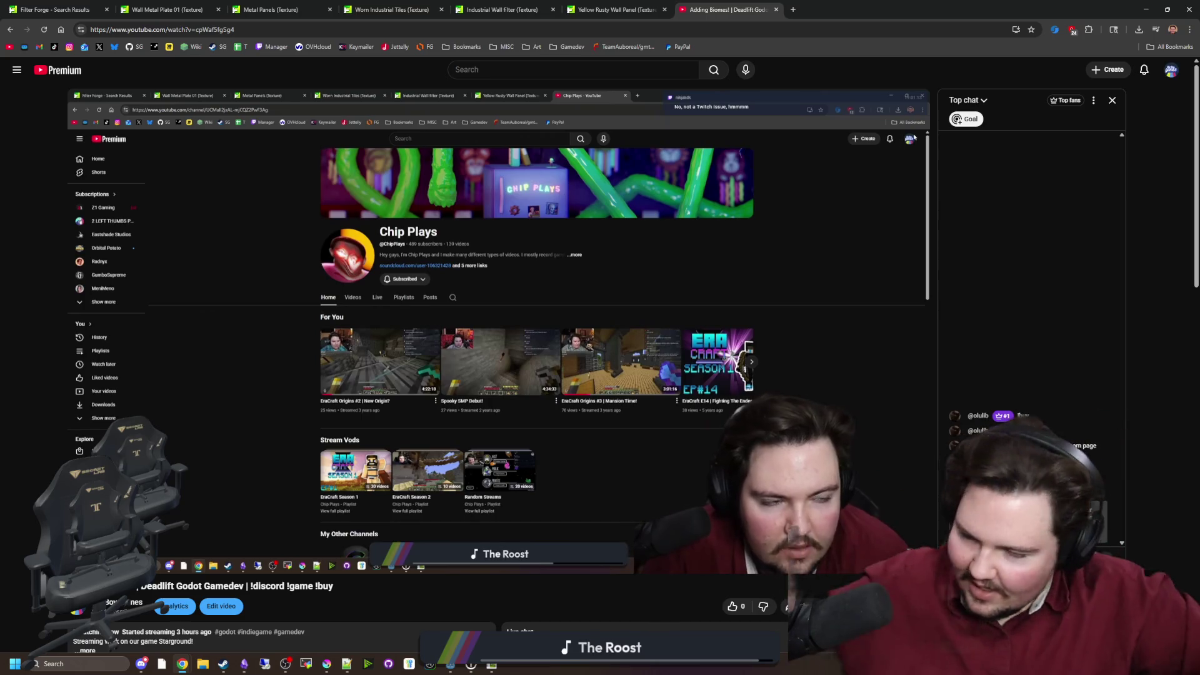
Close the YouTube stream tab to return to the Worn Industrial Tiles page
{"action": "mouse_move", "coordinate": [843, 457]}
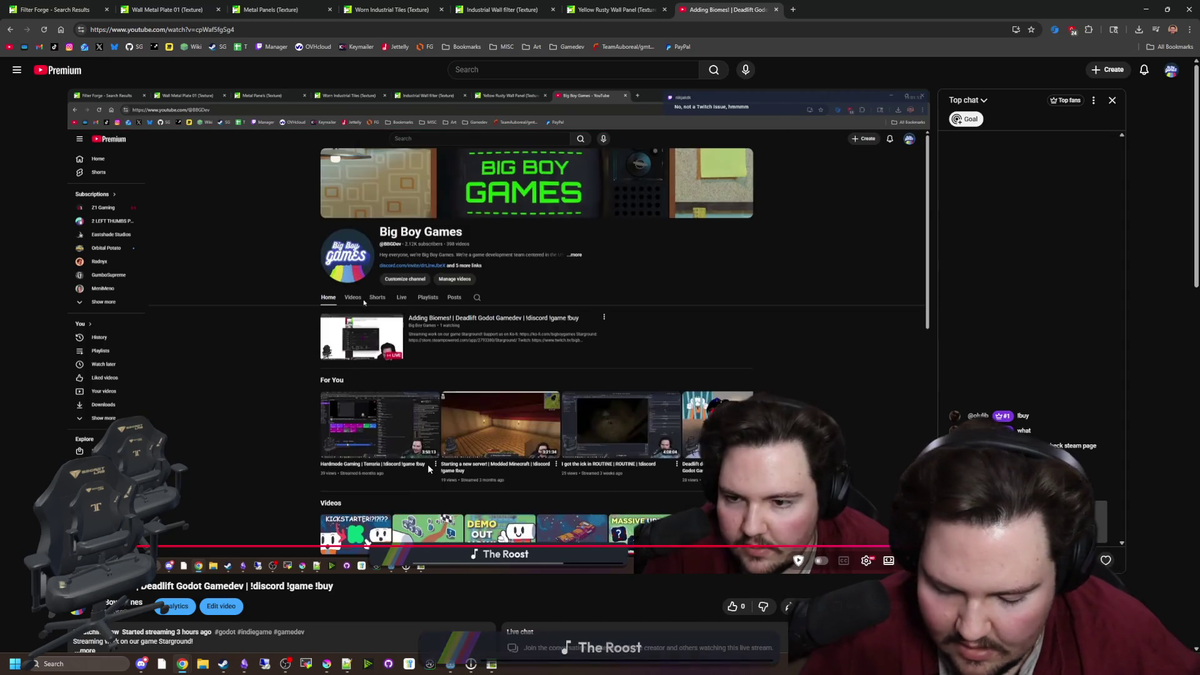
{"action": "mouse_move", "coordinate": [438, 459]}
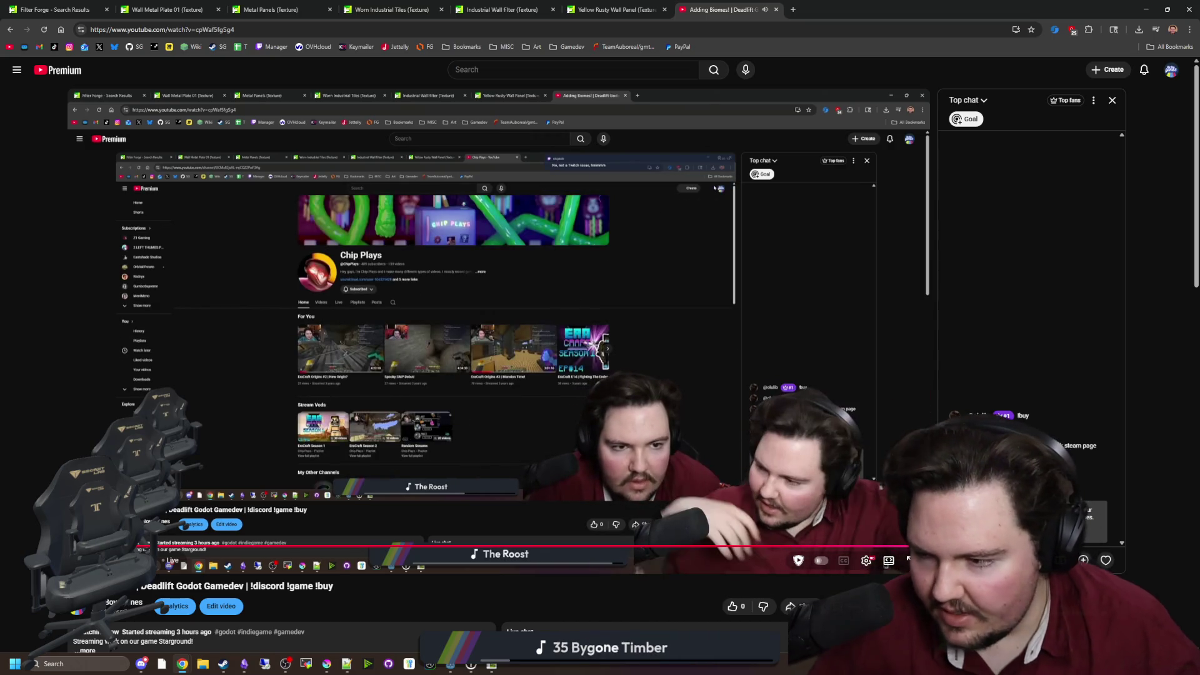
{"action": "left_click", "coordinate": [775, 9]}
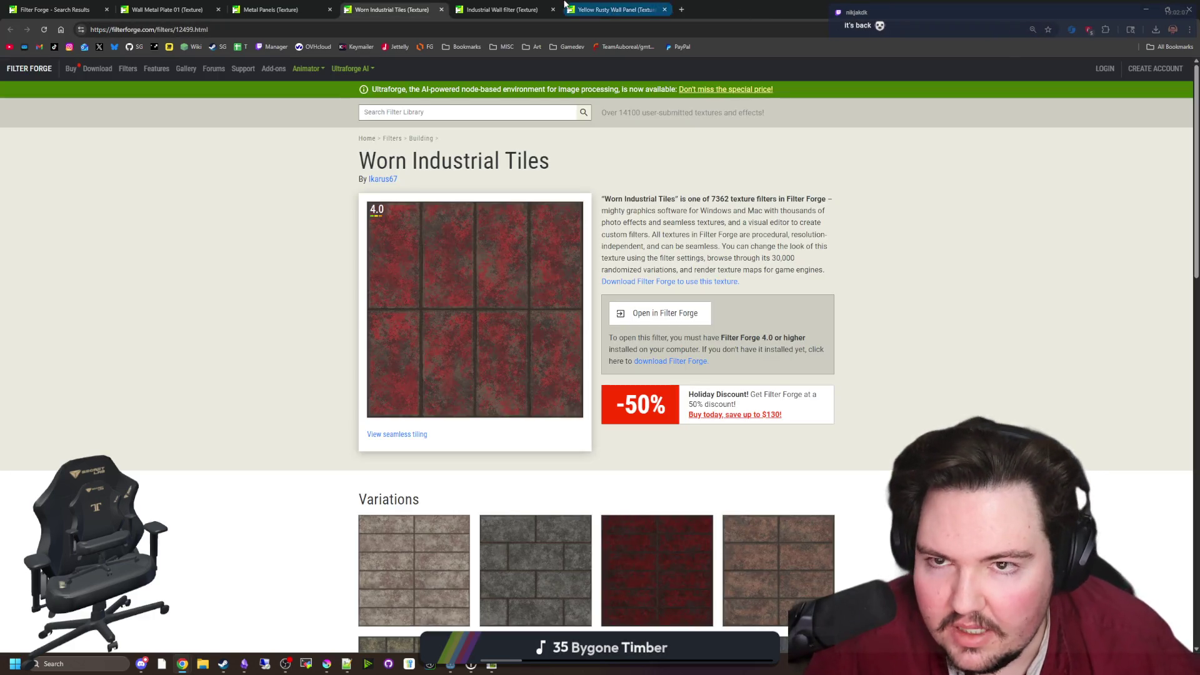
Cycle through the filter tabs to Wall Metal Plate 01 and open it in Filter Forge
{"action": "left_click", "coordinate": [535, 6]}
{"action": "left_click", "coordinate": [280, 7]}
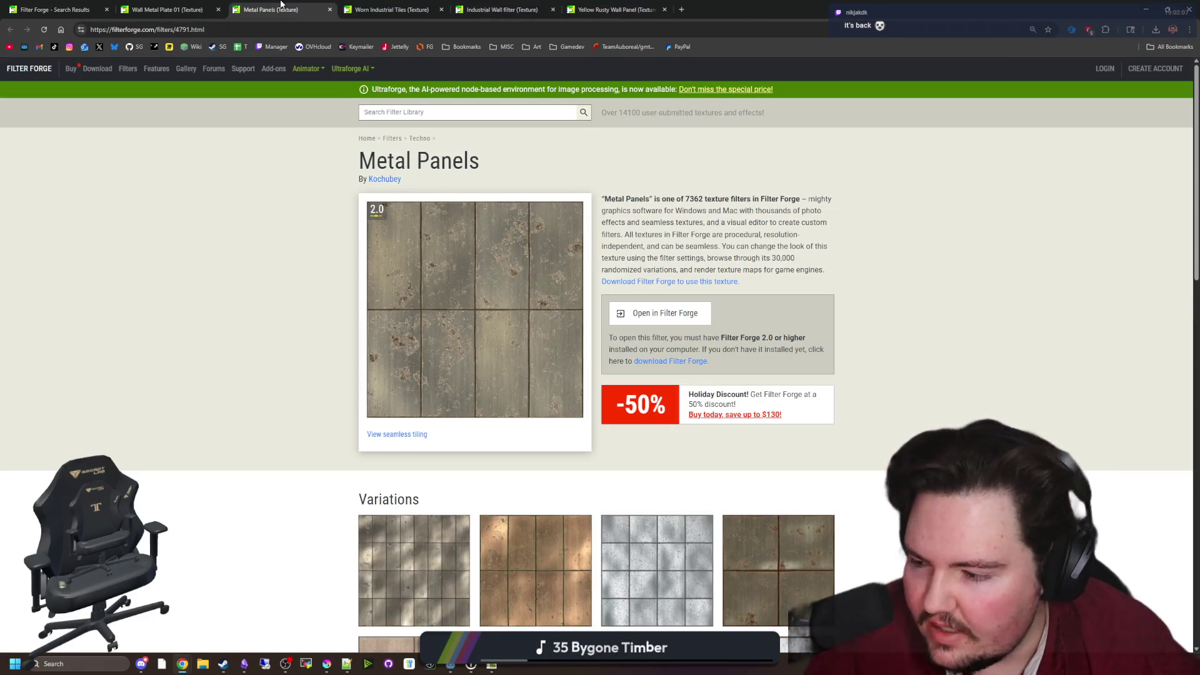
{"action": "key", "text": "ctrl+shift+Tab"}
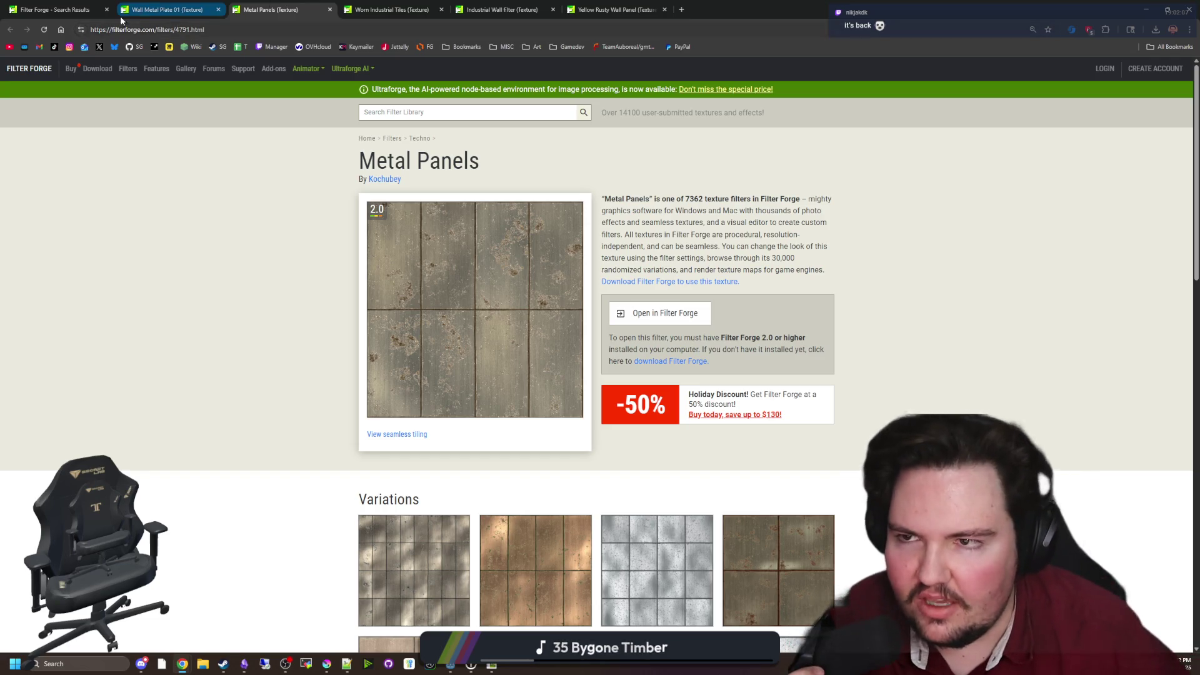
{"action": "left_click", "coordinate": [318, 6]}
{"action": "left_click", "coordinate": [176, 10]}
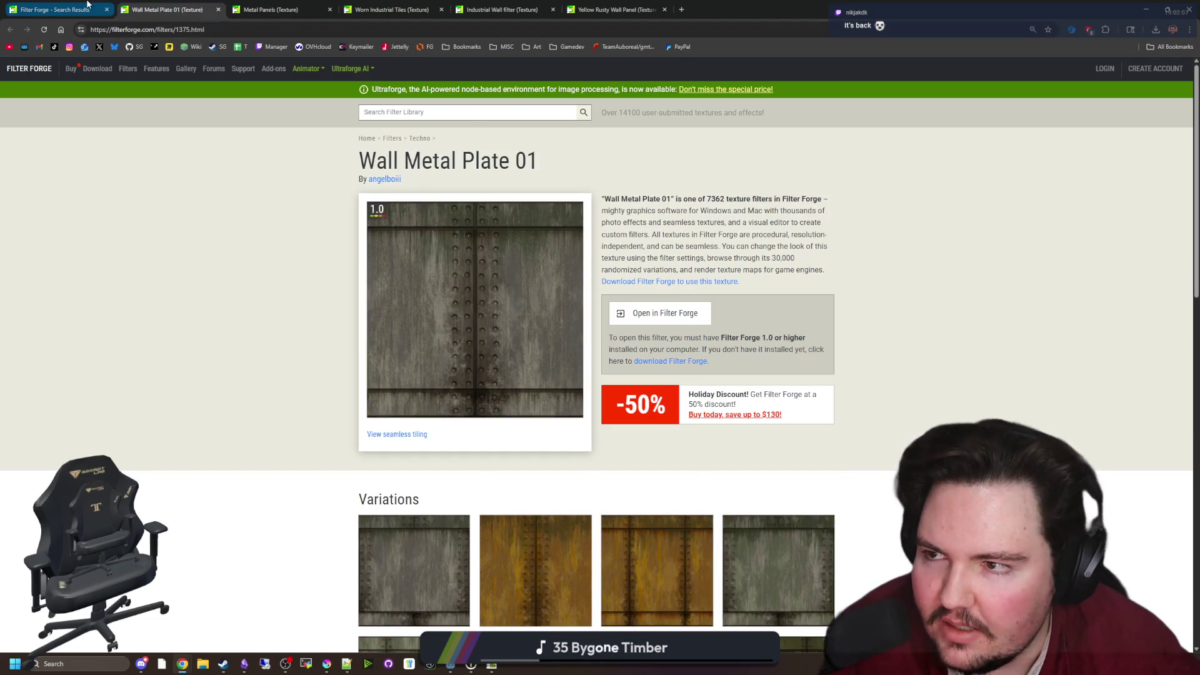
{"action": "left_click", "coordinate": [627, 311]}
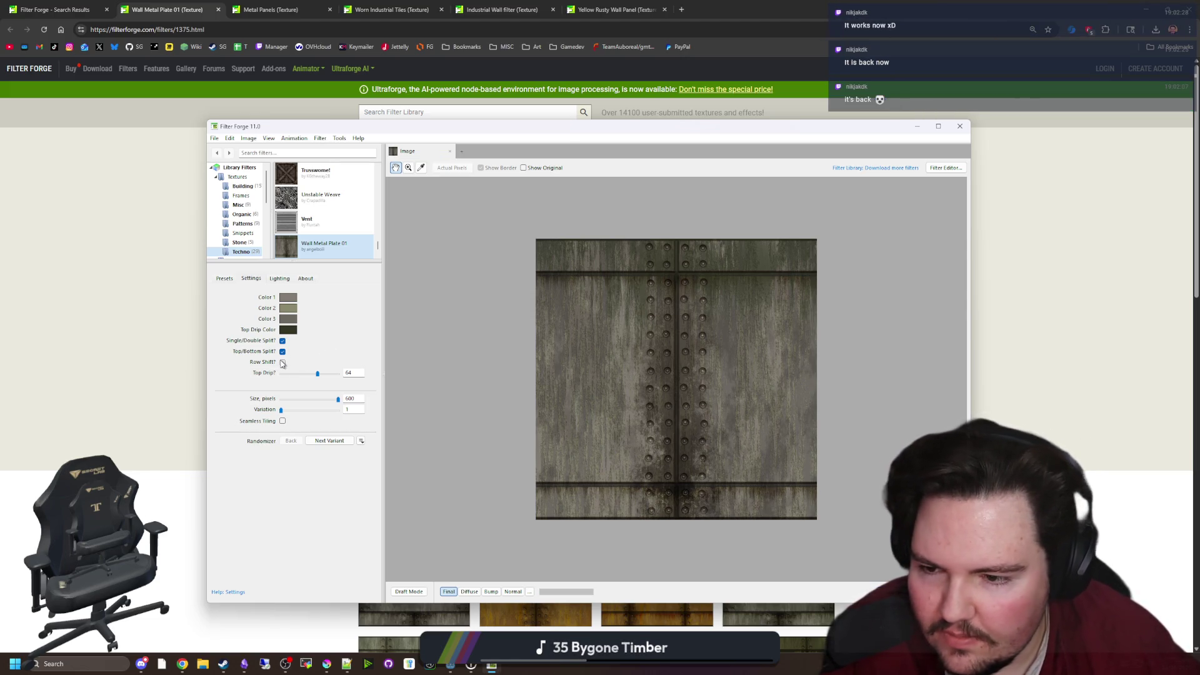
Test Row Shift on Wall Metal Plate 01, leave it off, then return to the Industrial Wall tab
{"action": "left_click", "coordinate": [283, 362]}
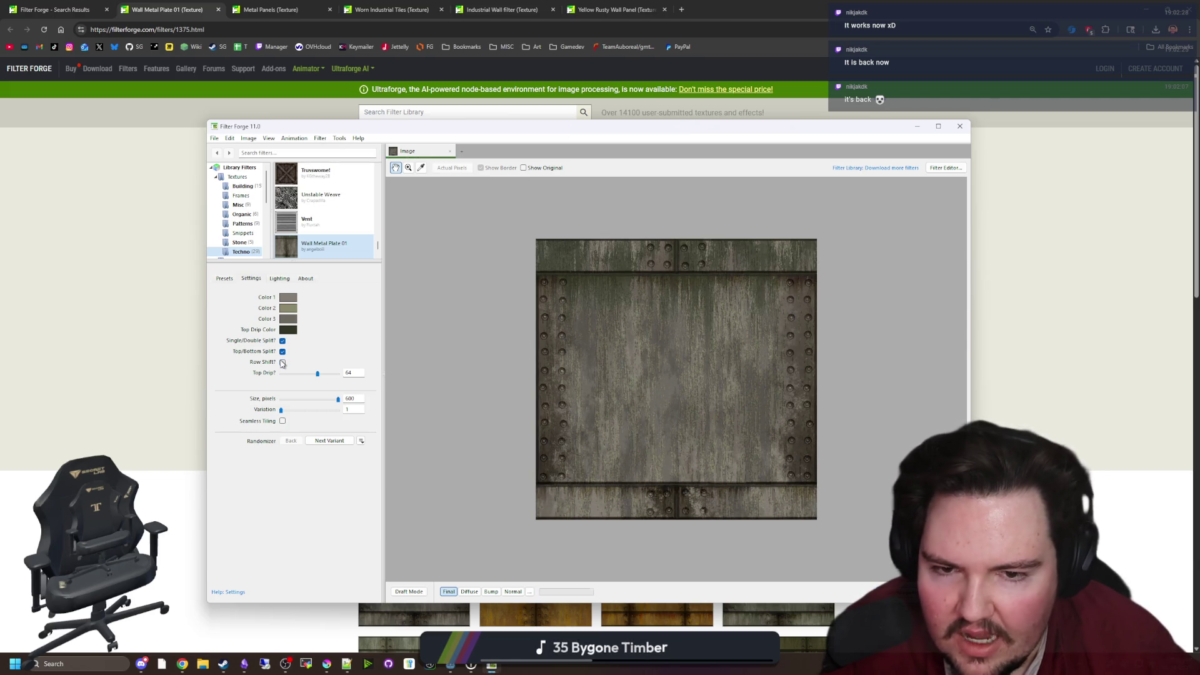
{"action": "left_click", "coordinate": [283, 363]}
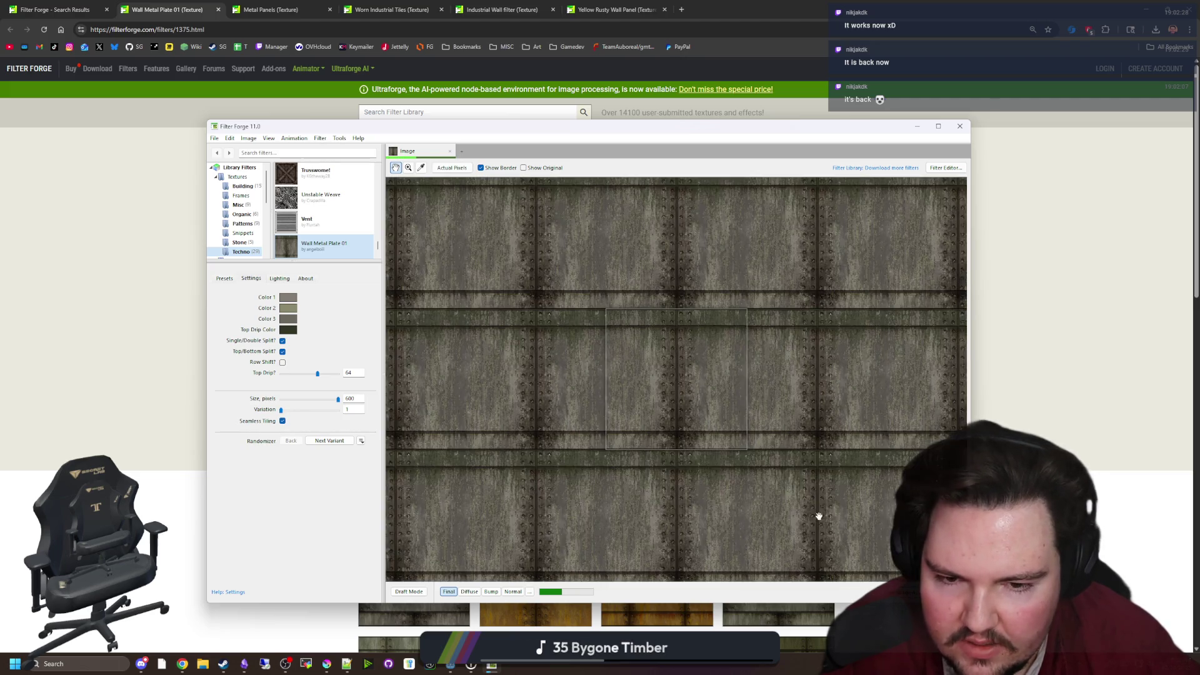
{"action": "scroll", "coordinate": [690, 438], "scroll_direction": "down", "scroll_amount": 1}
{"action": "scroll", "coordinate": [648, 473], "scroll_direction": "up", "scroll_amount": 1}
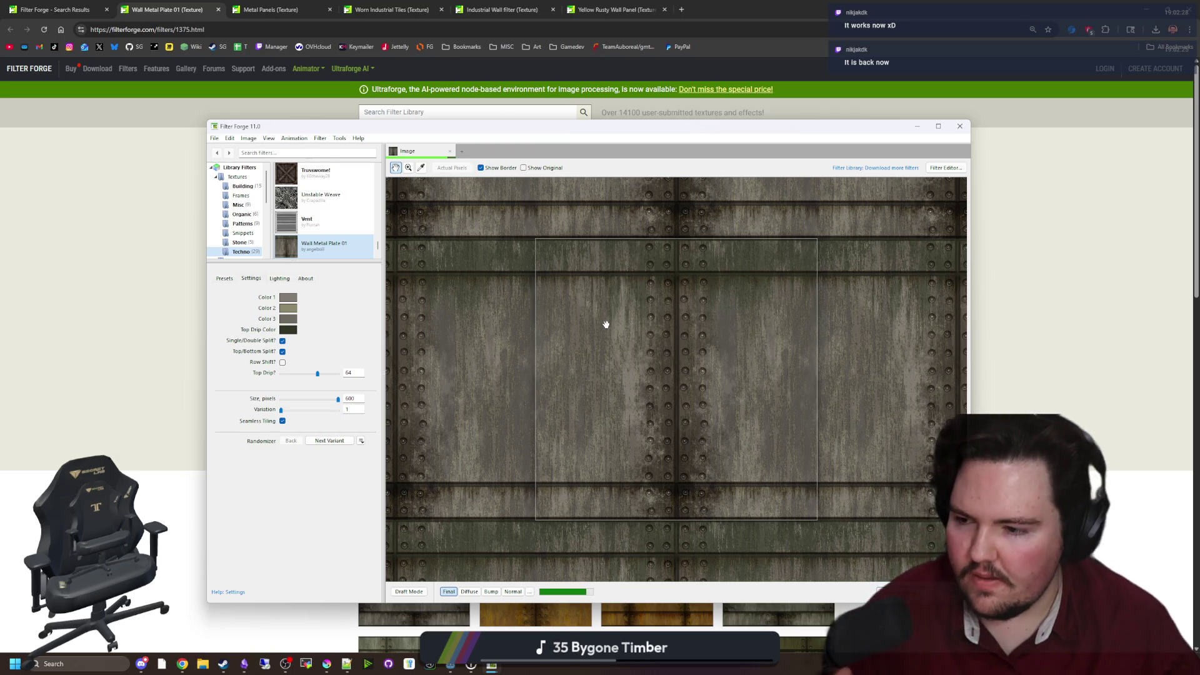
{"action": "left_click", "coordinate": [500, 9]}
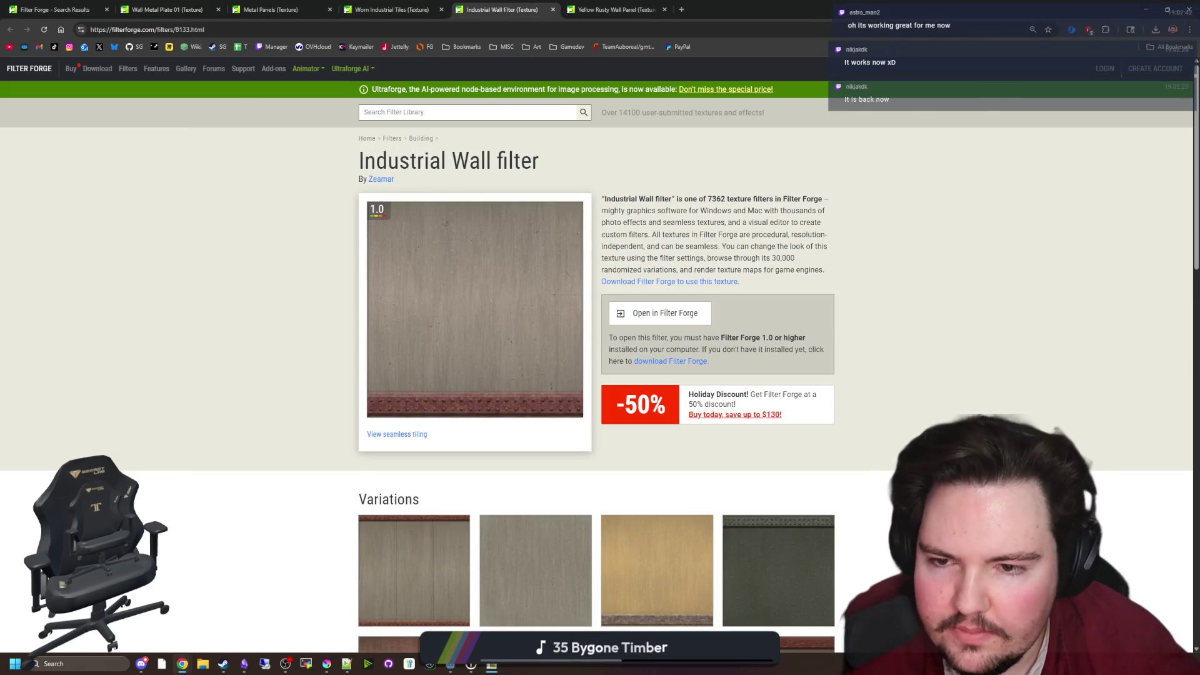
{"action": "scroll", "coordinate": [644, 294], "scroll_direction": "down", "scroll_amount": 7}
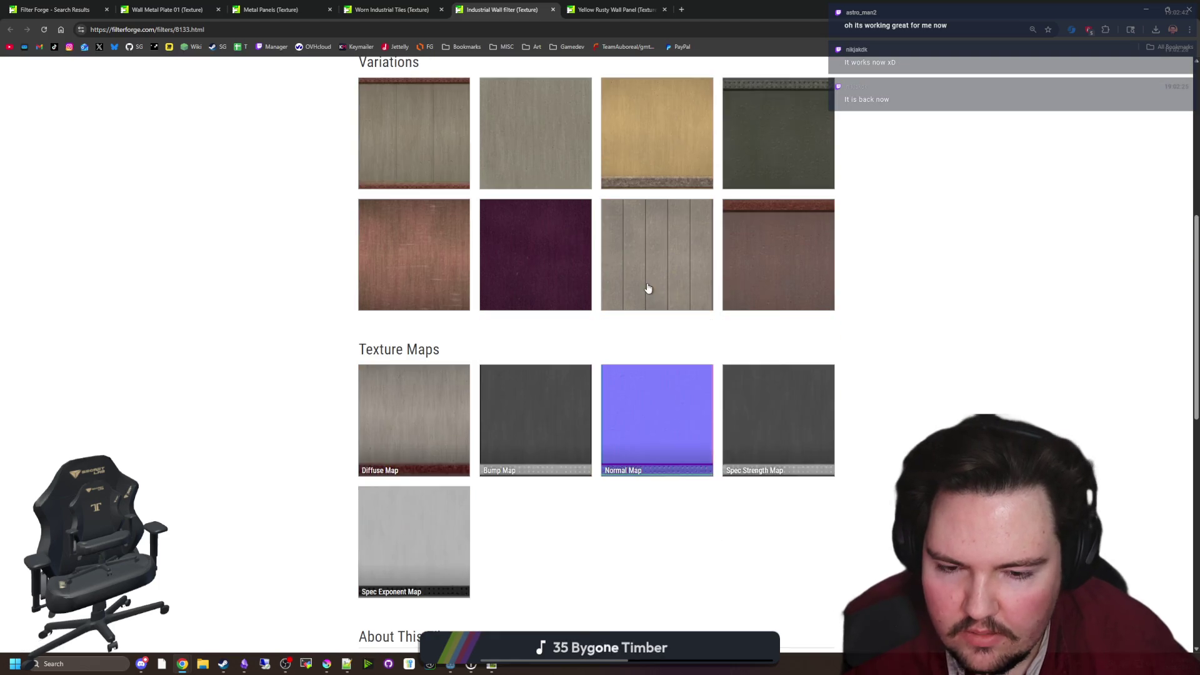
{"action": "scroll", "coordinate": [527, 323], "scroll_direction": "down", "scroll_amount": 4}
{"action": "scroll", "coordinate": [541, 297], "scroll_direction": "up", "scroll_amount": 10}
{"action": "left_click", "coordinate": [393, 8]}
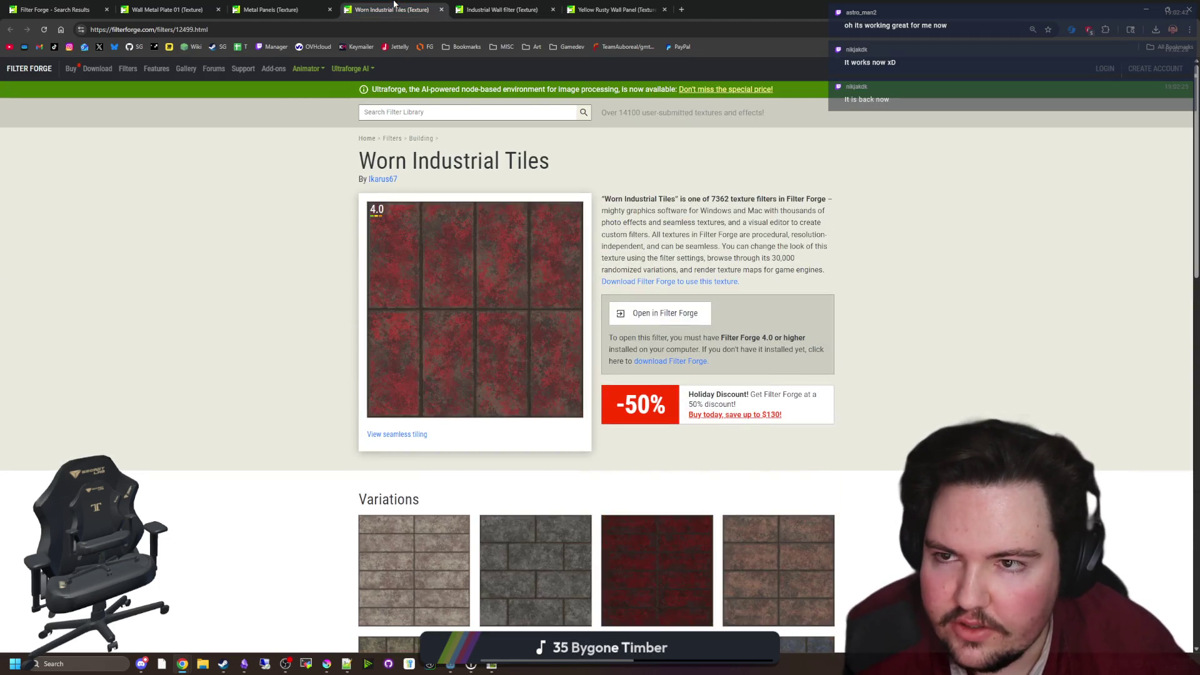
{"action": "left_click", "coordinate": [500, 9]}
{"action": "left_click", "coordinate": [654, 3]}
{"action": "mouse_move", "coordinate": [492, 671]}
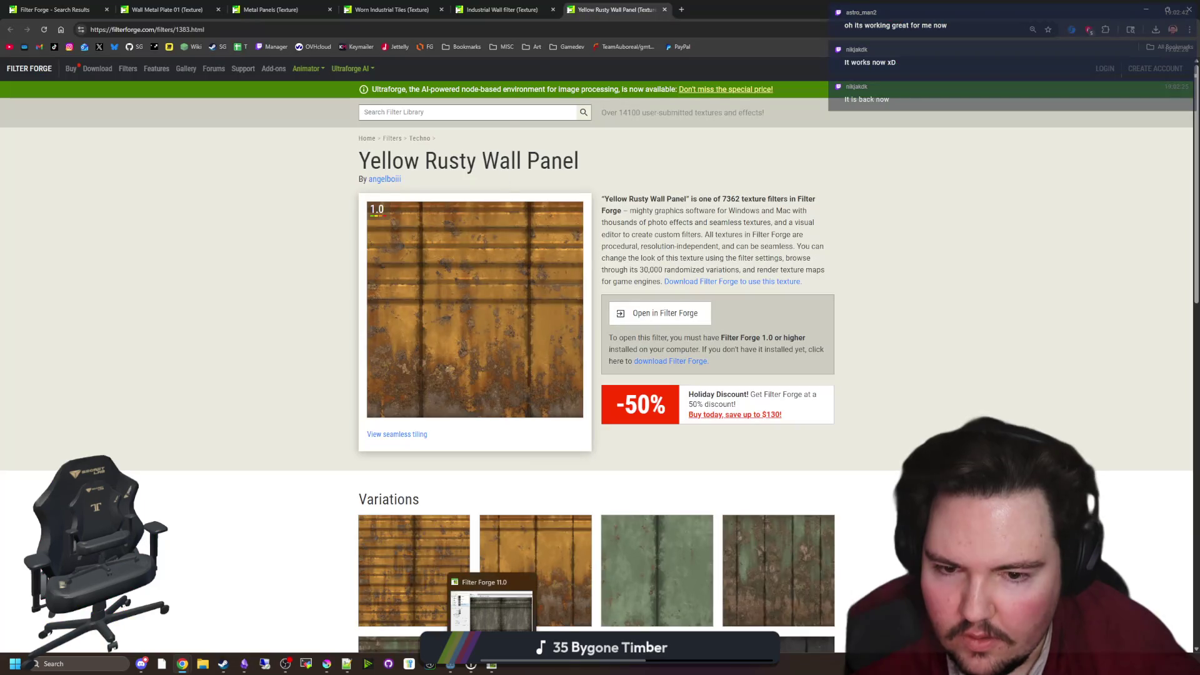
{"action": "left_click", "coordinate": [502, 6]}
Load Industrial Wall in Filter Forge with Bar Offset 2 and 3 seams
{"action": "left_click", "coordinate": [661, 325]}
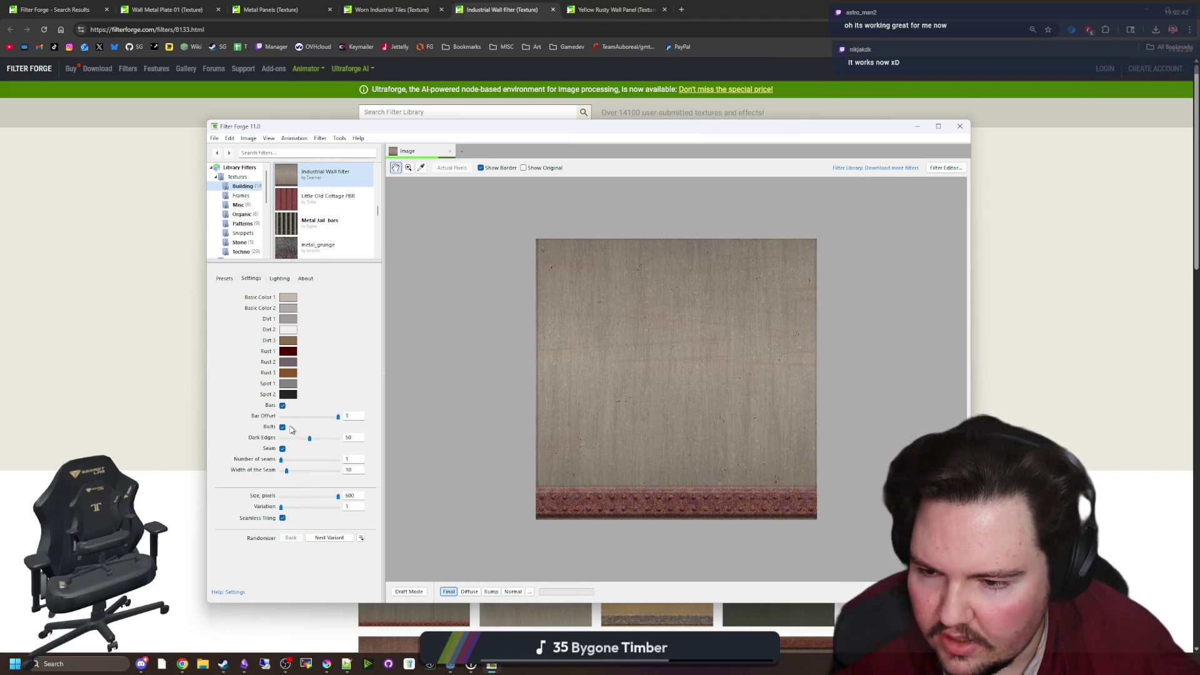
{"action": "left_click_drag", "start_coordinate": [338, 416], "coordinate": [309, 417]}
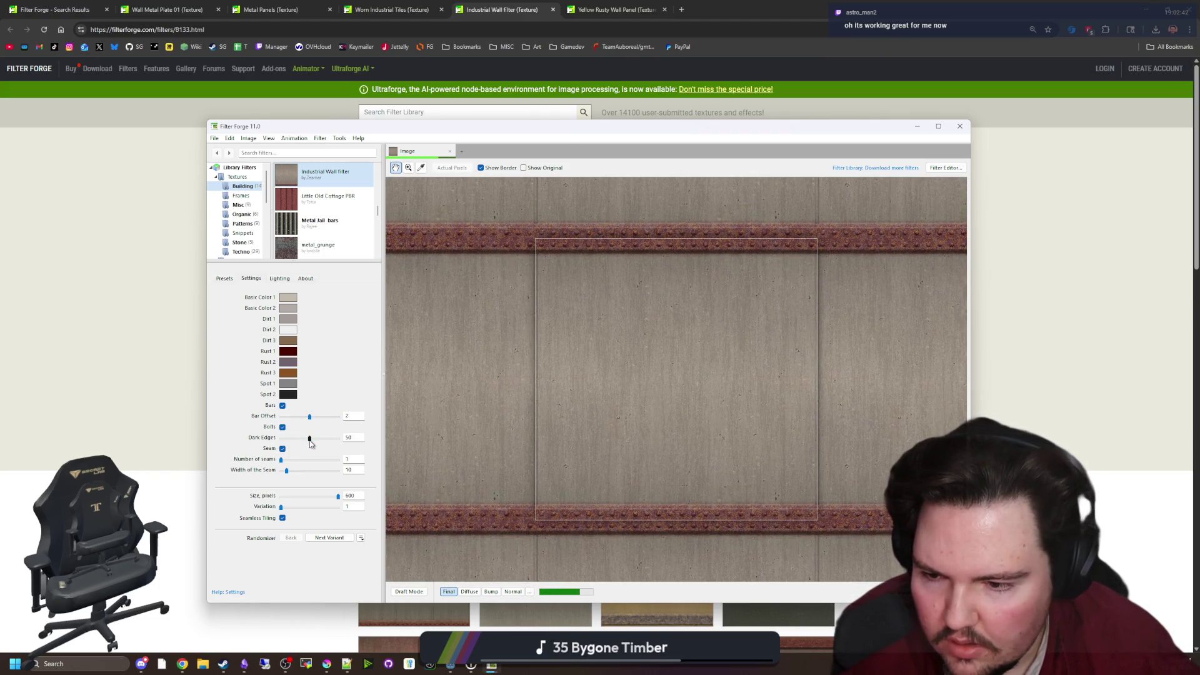
{"action": "left_click_drag", "start_coordinate": [280, 460], "coordinate": [426, 479]}
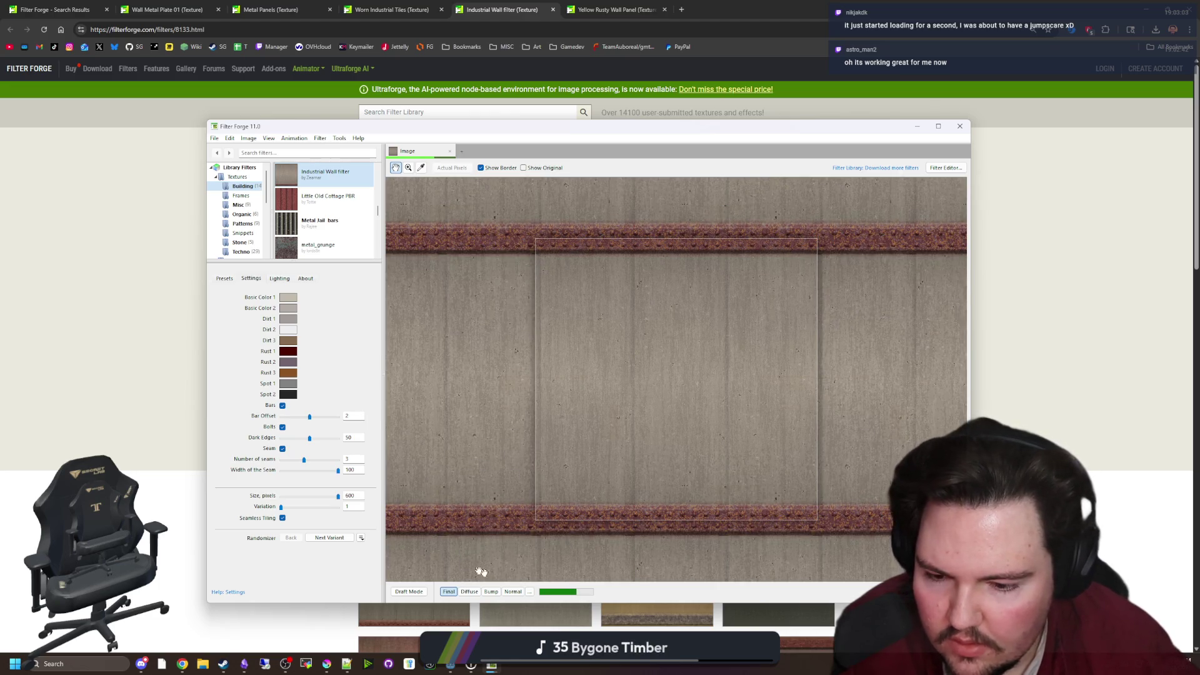
Inspect the Normal, Bump and Diffuse map previews, ending on the Final view
{"action": "left_click", "coordinate": [511, 592]}
{"action": "left_click", "coordinate": [490, 592]}
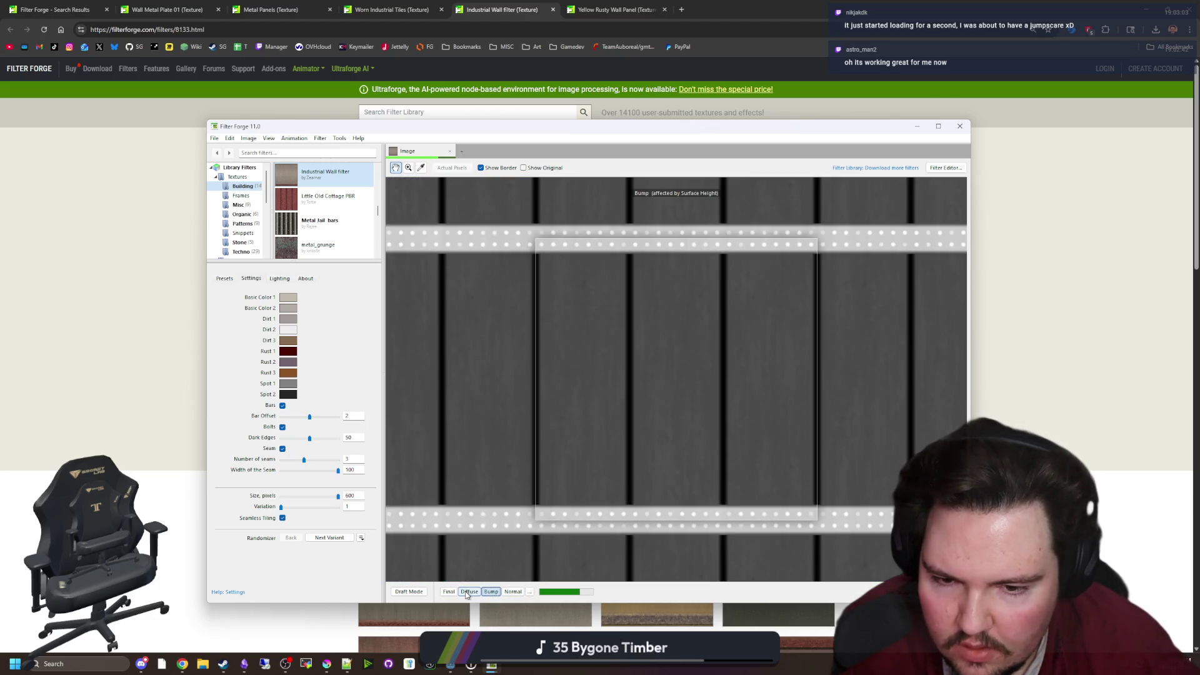
{"action": "left_click", "coordinate": [468, 592]}
{"action": "left_click", "coordinate": [450, 592]}
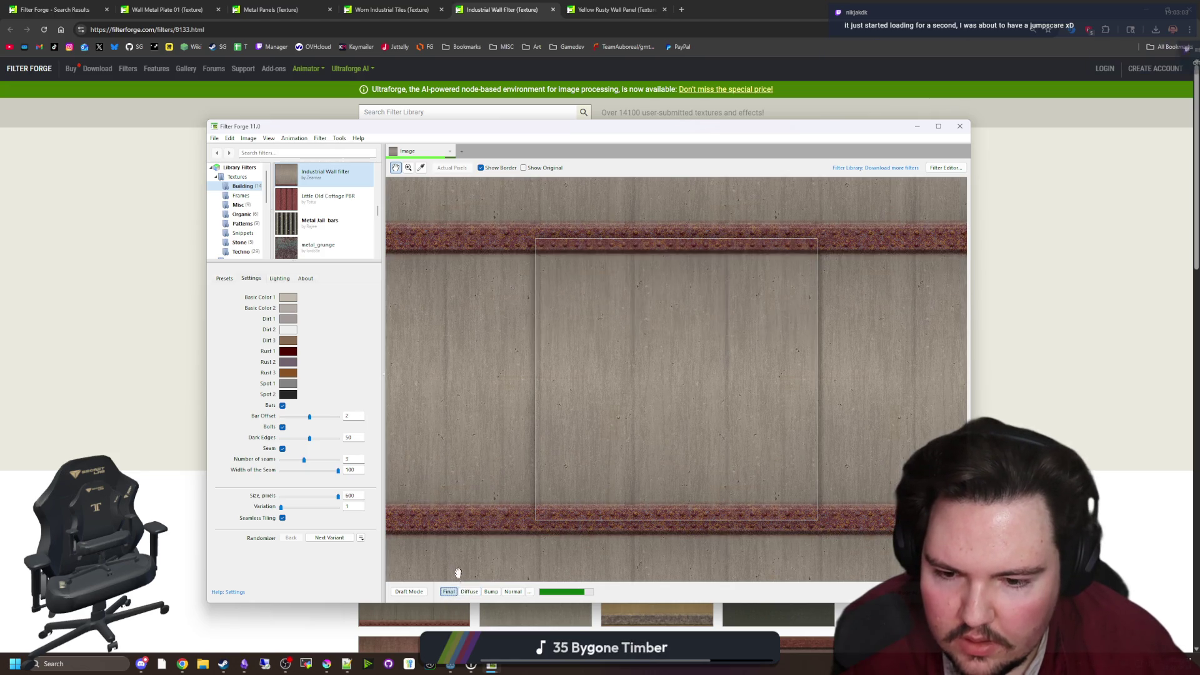
{"action": "left_click", "coordinate": [469, 592]}
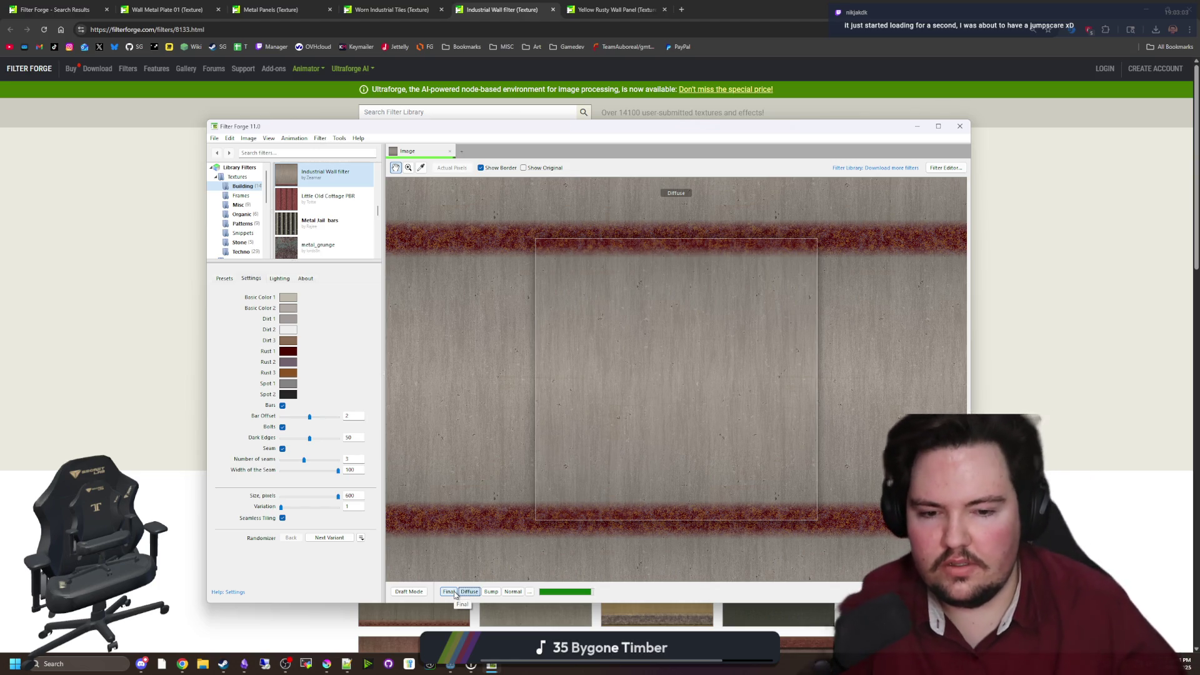
{"action": "left_click", "coordinate": [451, 592]}
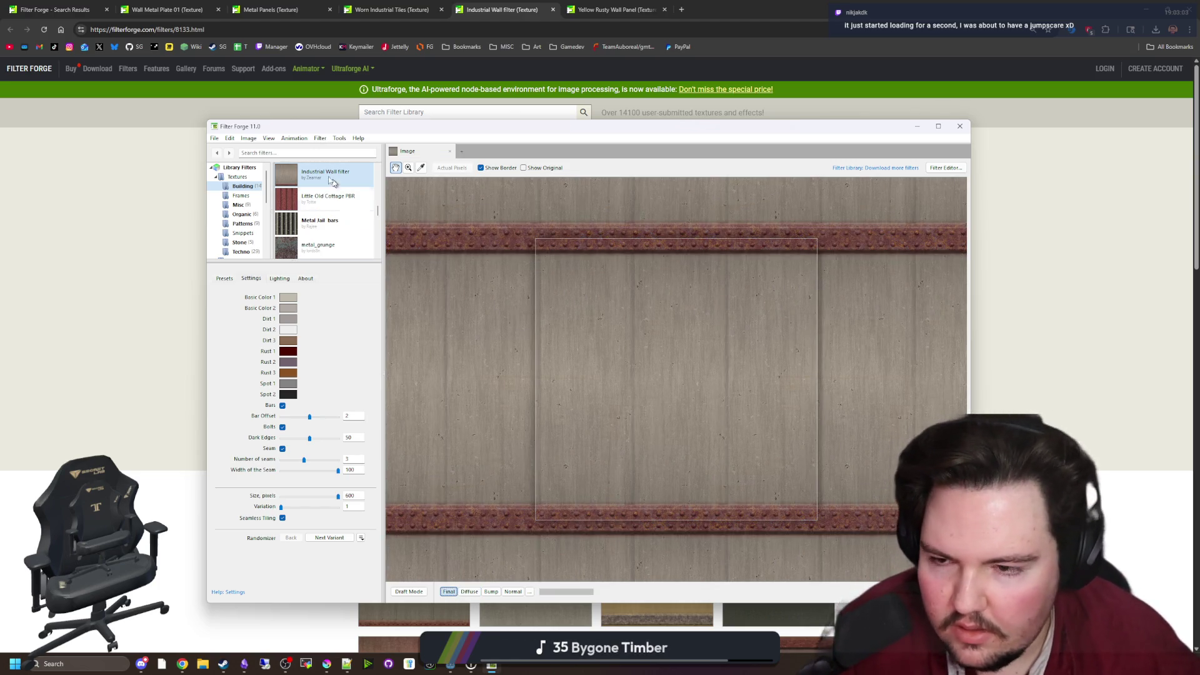
{"action": "left_click", "coordinate": [214, 139]}
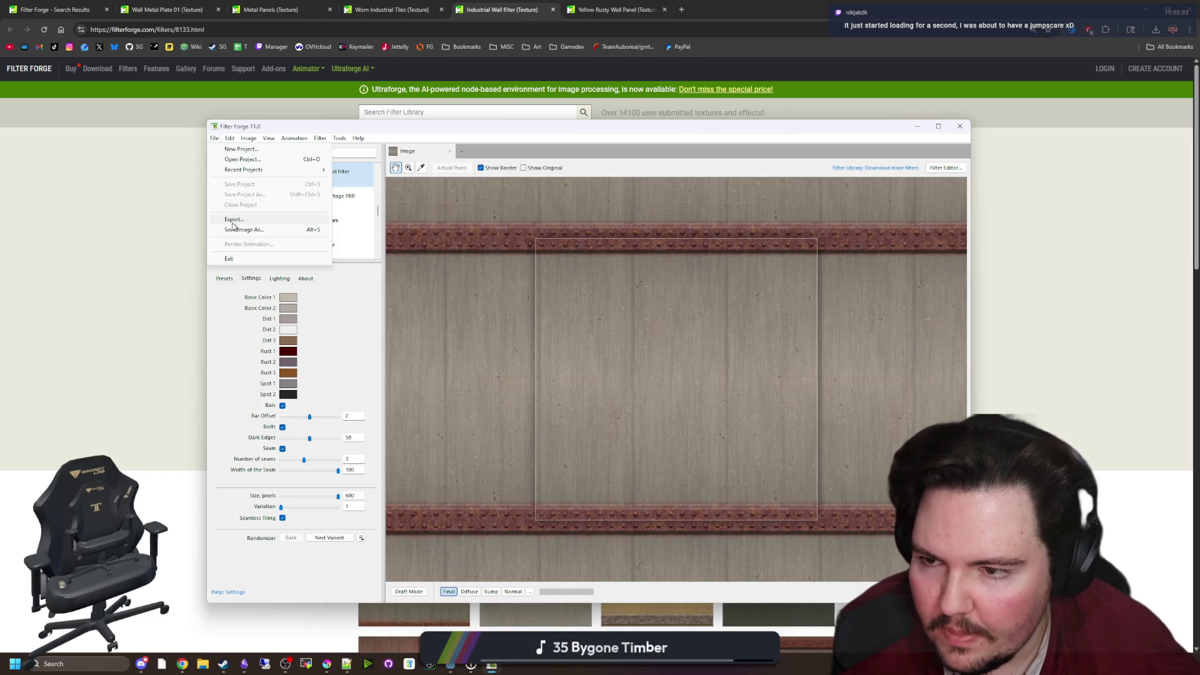
Open the recent maze-game.ffproj project and select its butchery_floor artboard
{"action": "left_click", "coordinate": [237, 216]}
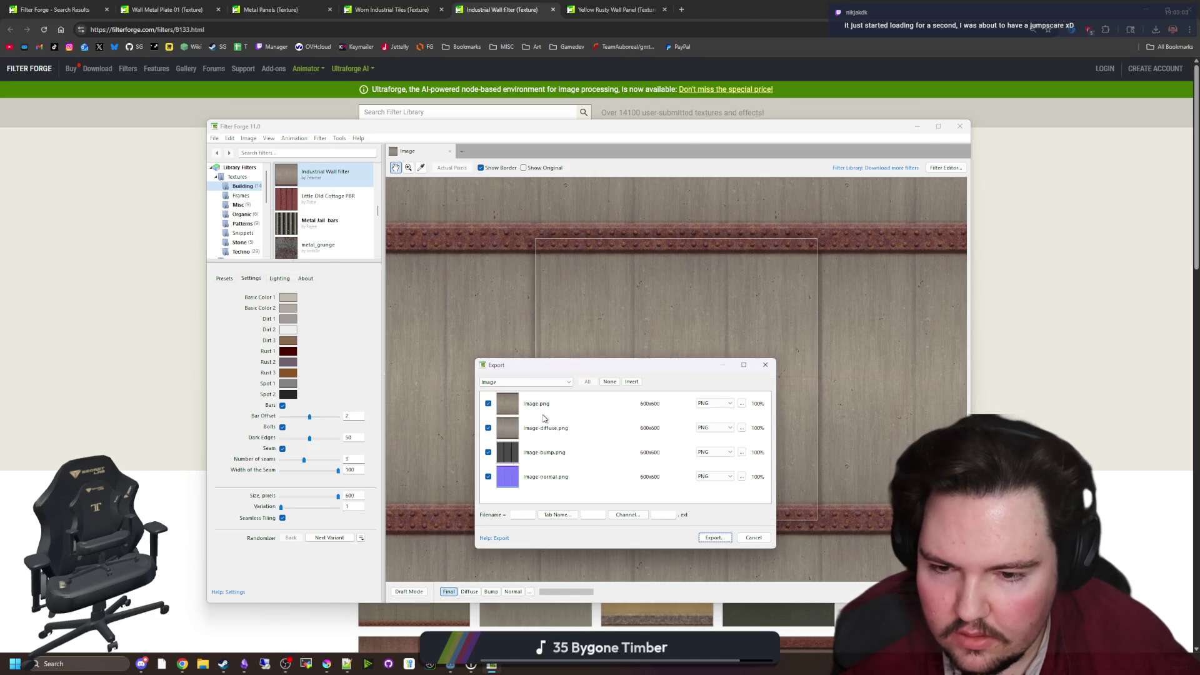
{"action": "left_click", "coordinate": [771, 368]}
{"action": "left_click", "coordinate": [214, 138]}
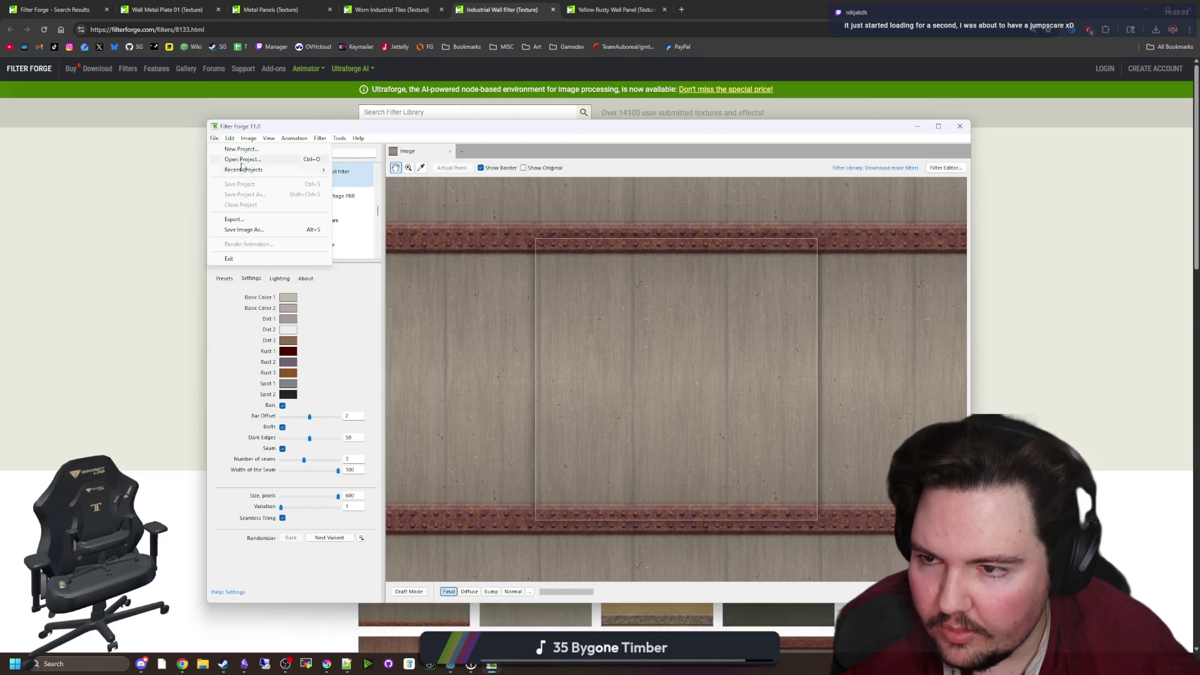
{"action": "mouse_move", "coordinate": [298, 175]}
{"action": "left_click", "coordinate": [369, 170]}
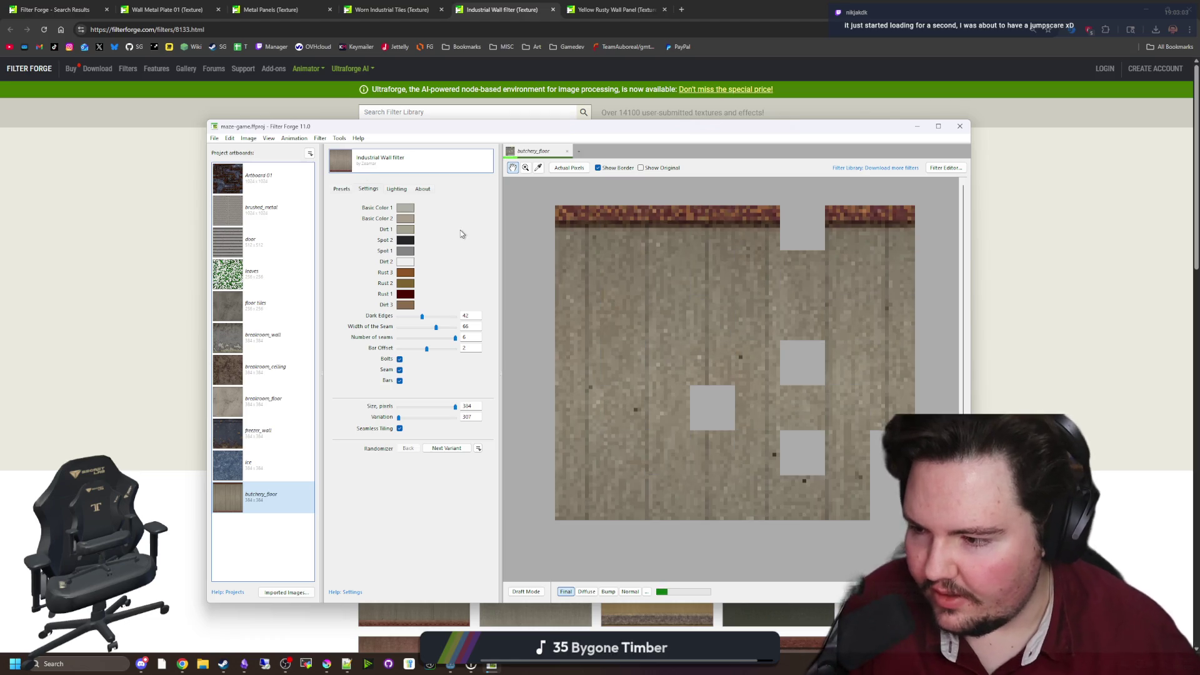
{"action": "left_click", "coordinate": [273, 500]}
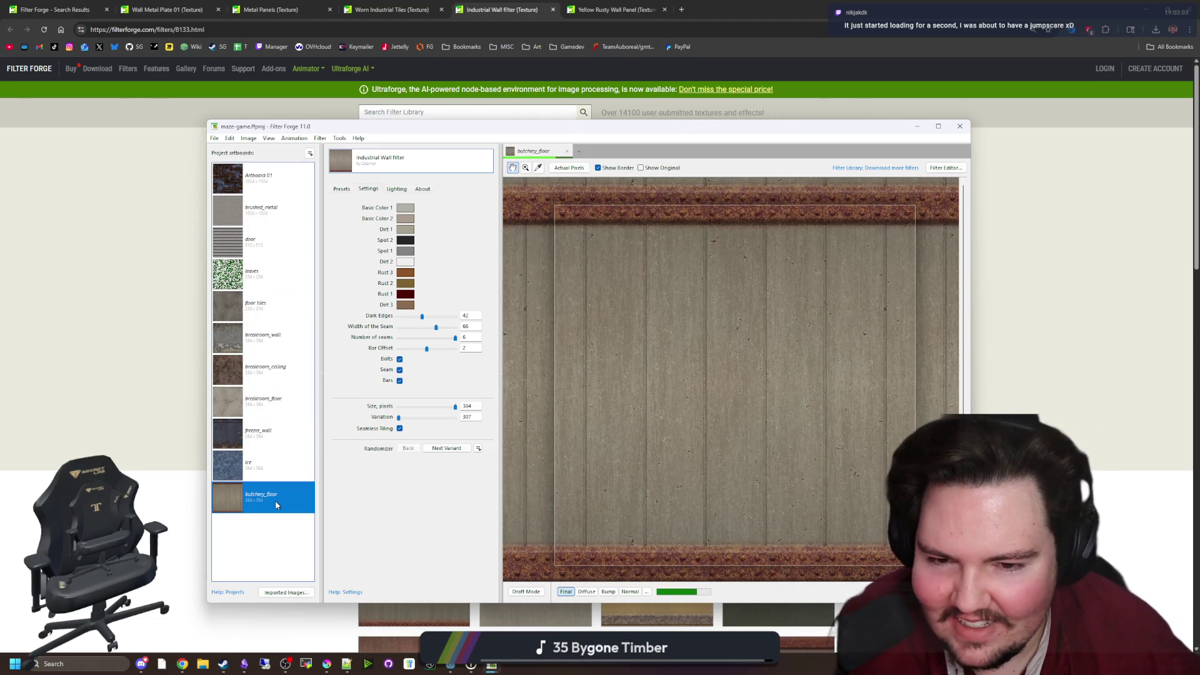
Create a new artboard named butchery_wall in the maze-game project
{"action": "left_click", "coordinate": [309, 153]}
{"action": "left_click", "coordinate": [332, 165]}
{"action": "type", "text": "BUR"}
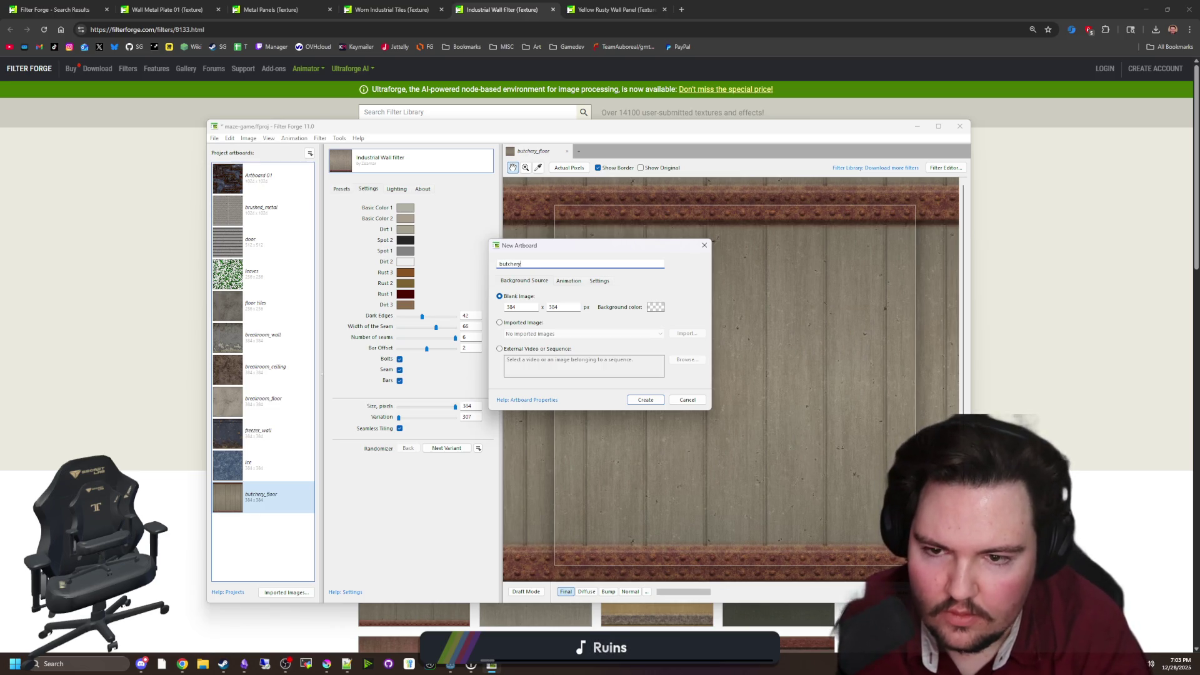
{"action": "left_click", "coordinate": [646, 400]}
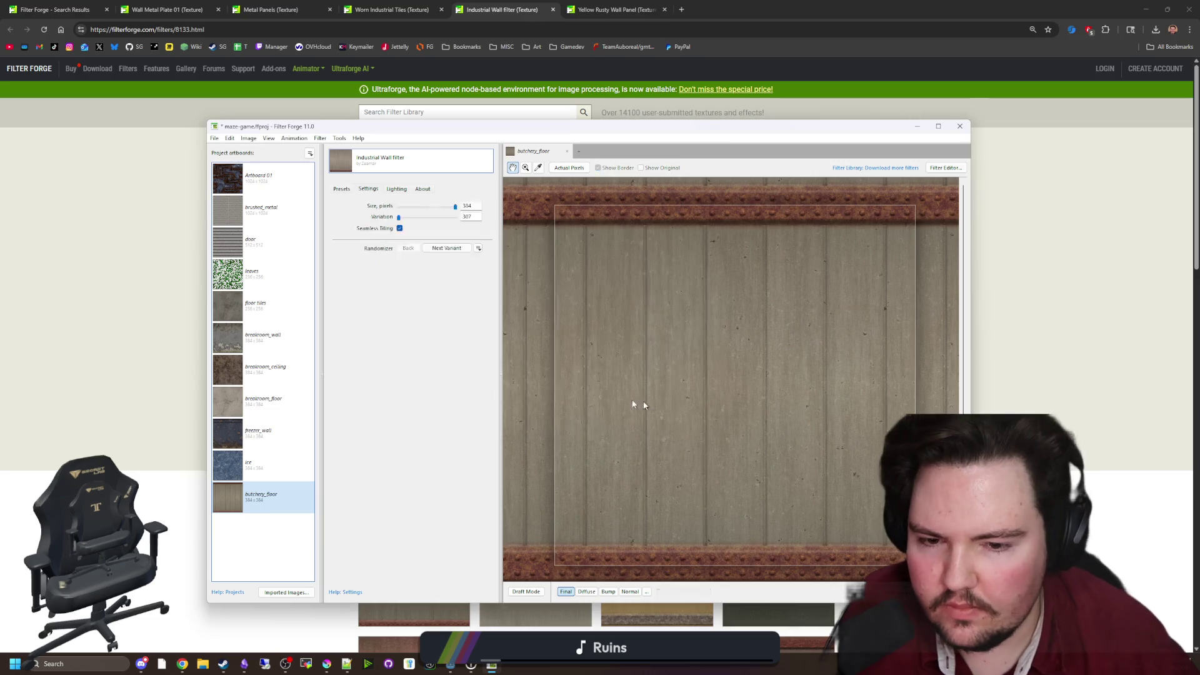
Return to the Industrial Wall filter page in the browser to open it in Filter Forge
{"action": "scroll", "coordinate": [429, 215], "scroll_direction": "down", "scroll_amount": 5}
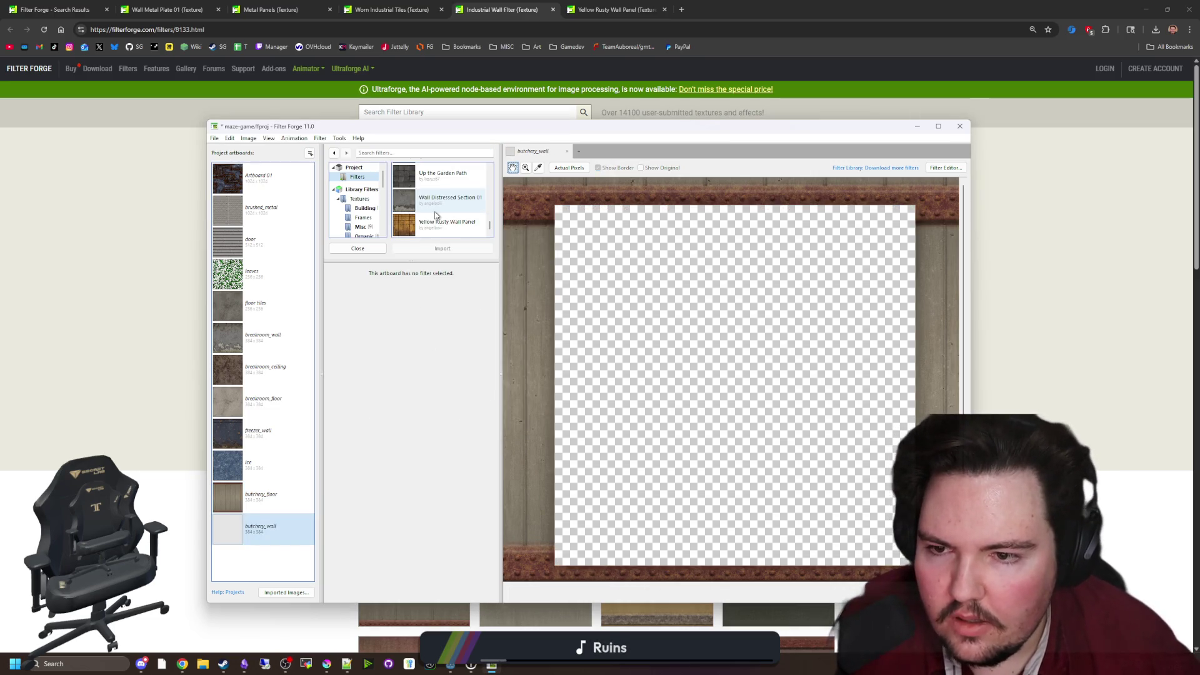
{"action": "scroll", "coordinate": [437, 212], "scroll_direction": "down", "scroll_amount": 3}
{"action": "scroll", "coordinate": [447, 210], "scroll_direction": "up", "scroll_amount": 3}
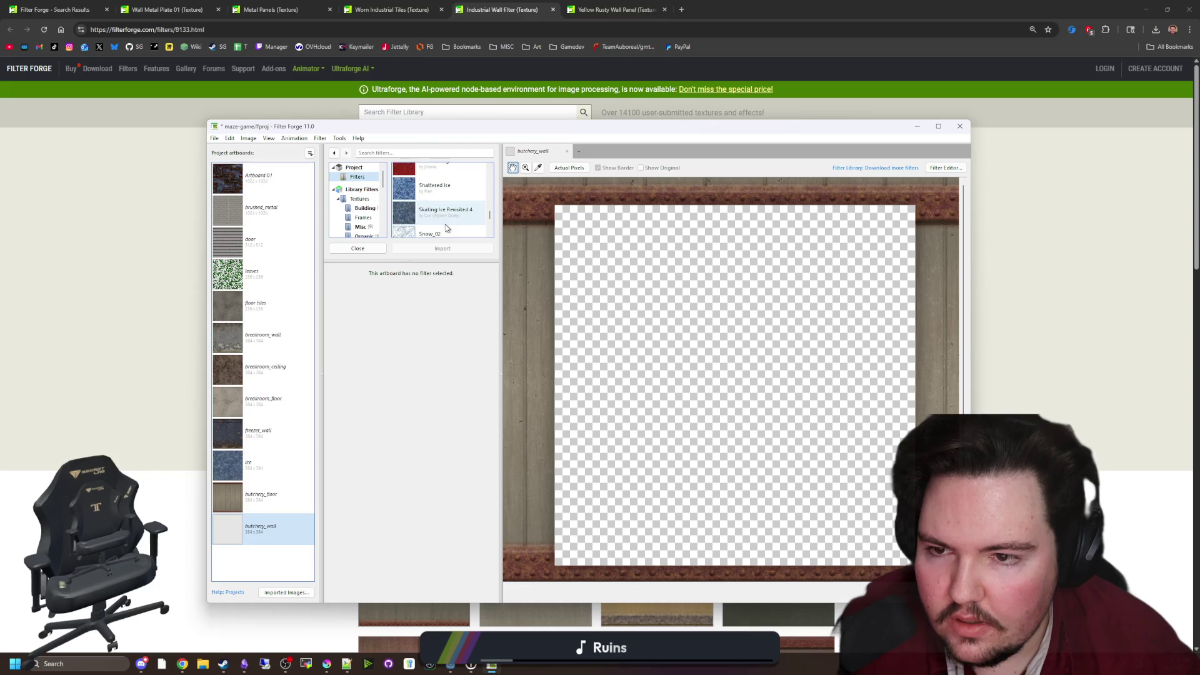
{"action": "left_click", "coordinate": [698, 112]}
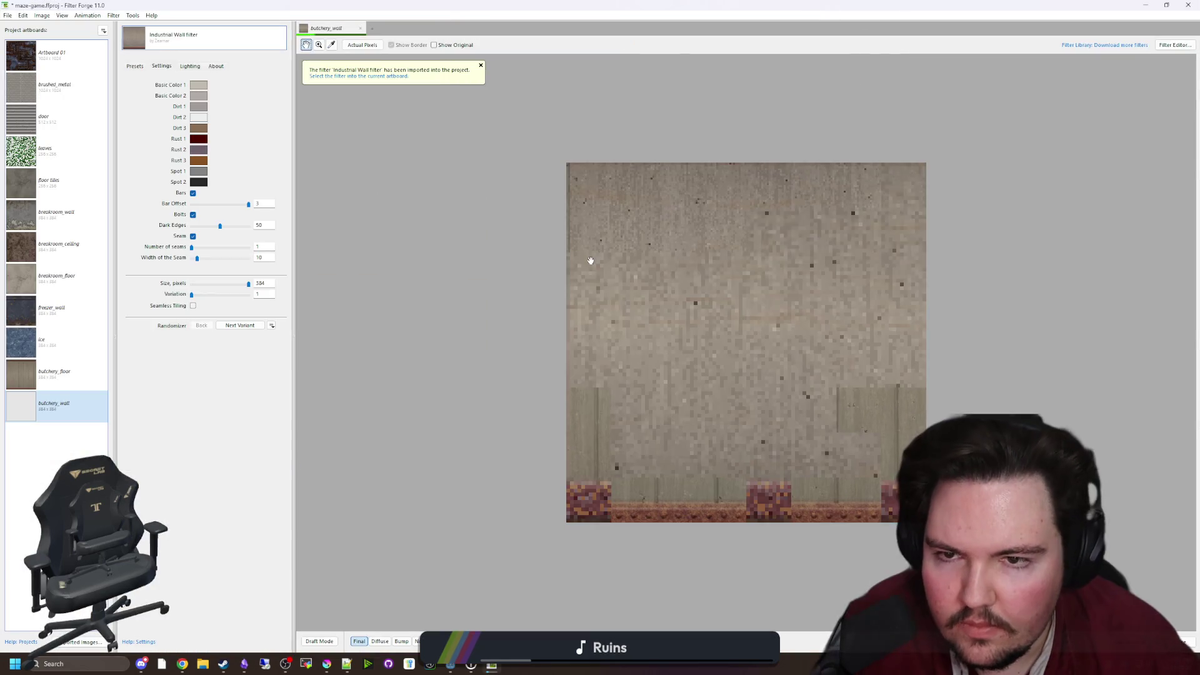
Set bar offset to 2 and seam width to 100, and enable Seamless Tiling
{"action": "left_click", "coordinate": [219, 204]}
{"action": "left_click", "coordinate": [225, 248]}
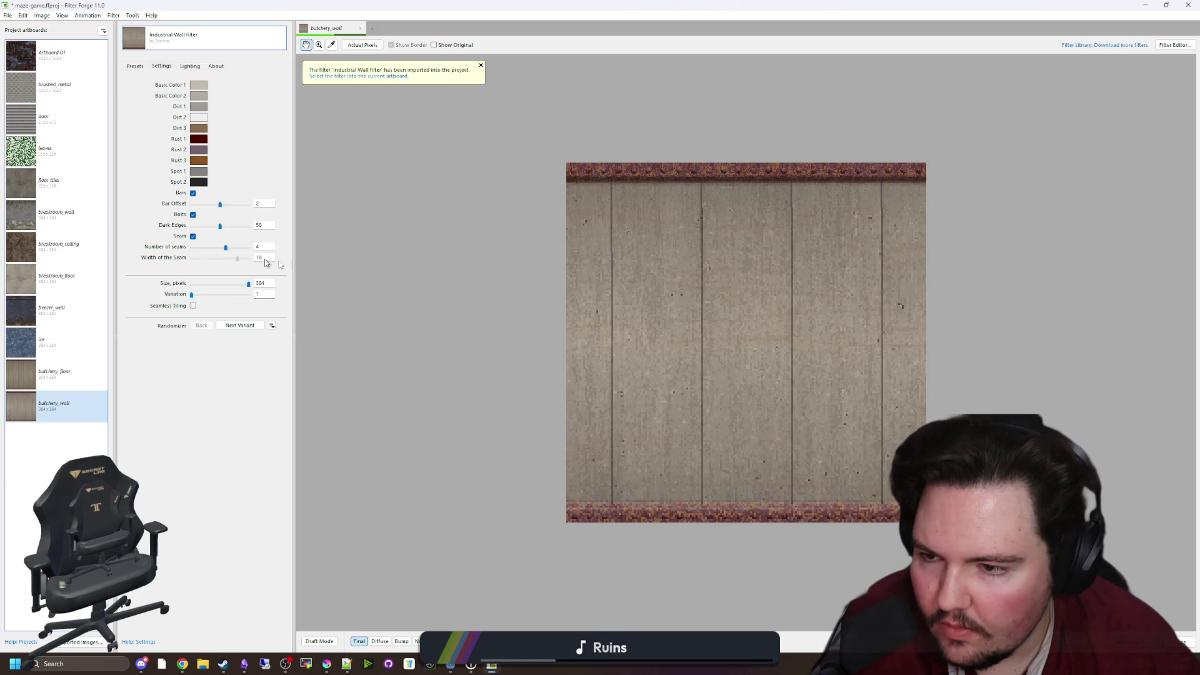
{"action": "left_click", "coordinate": [249, 258]}
{"action": "left_click", "coordinate": [193, 305]}
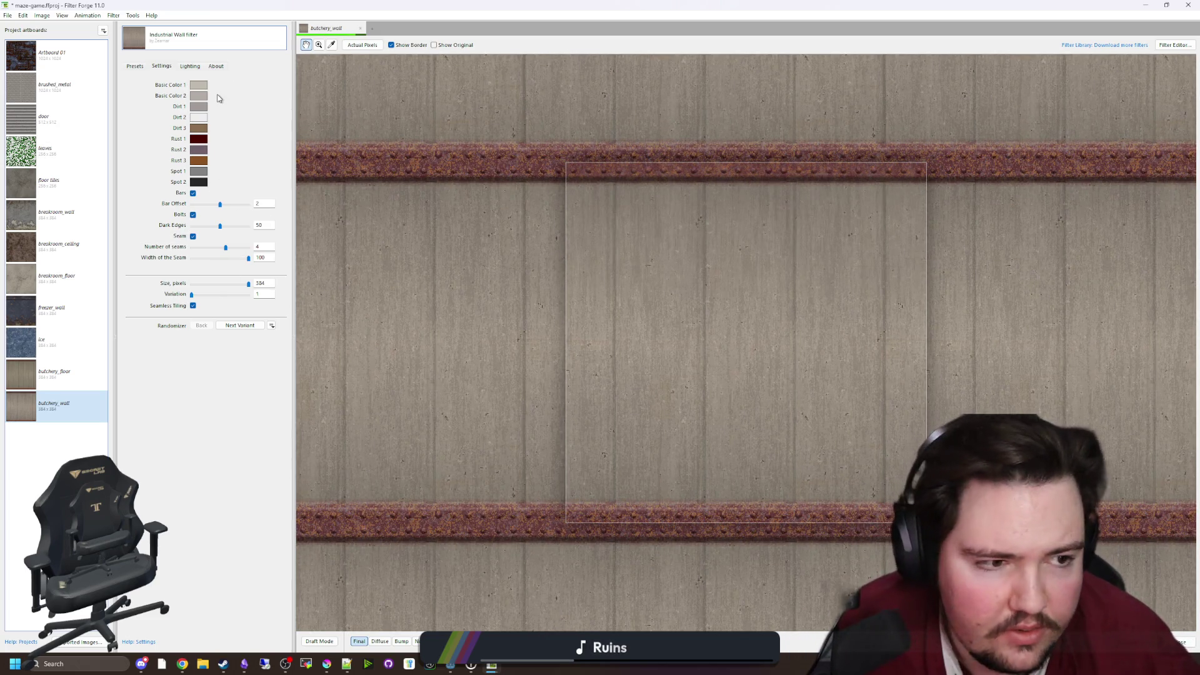
Darken Basic Color 1 of the wall texture
{"action": "left_click", "coordinate": [199, 85]}
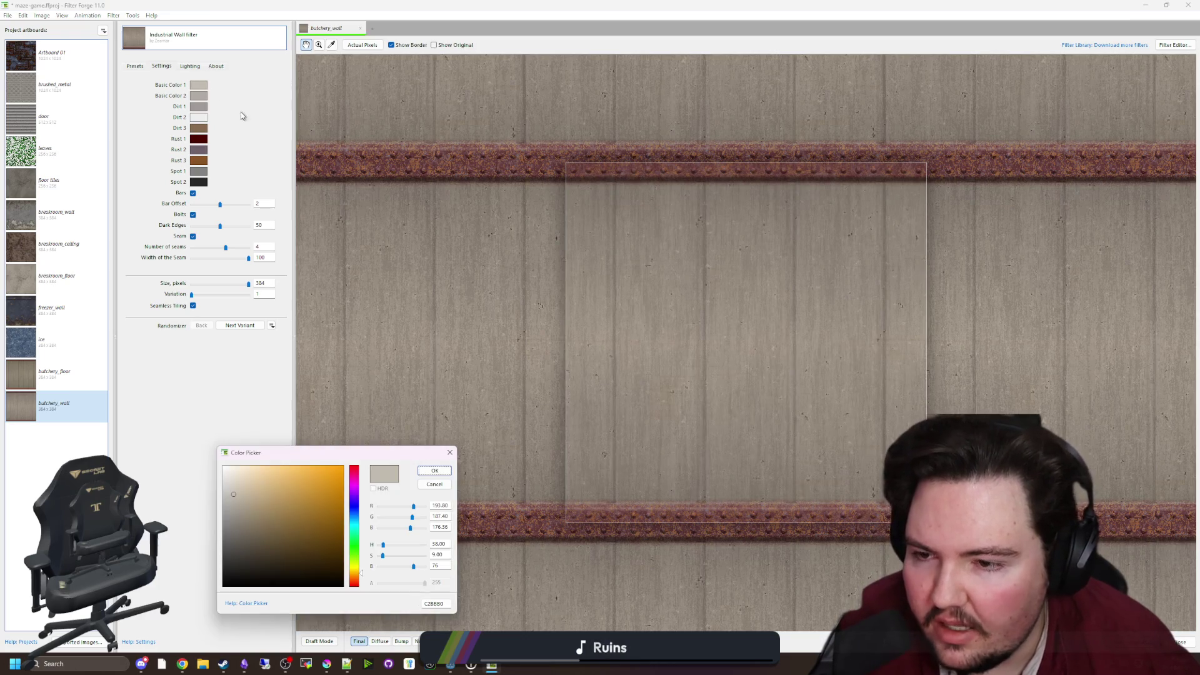
{"action": "left_click_drag", "start_coordinate": [388, 449], "coordinate": [513, 366]}
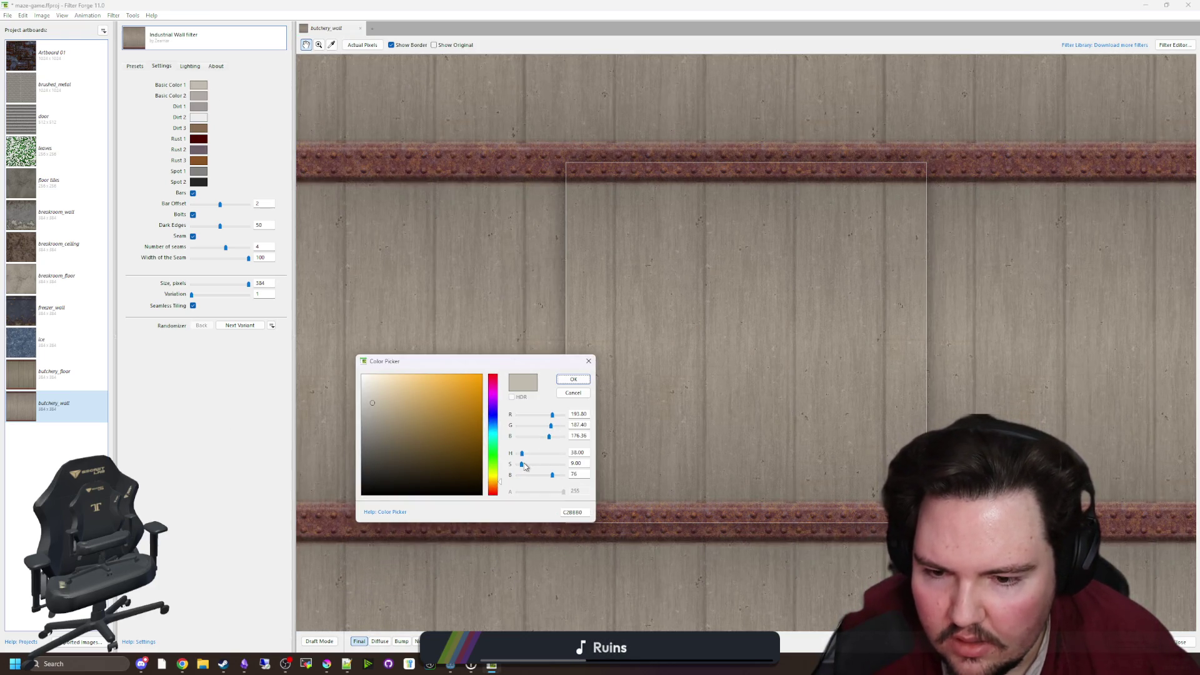
{"action": "left_click_drag", "start_coordinate": [552, 475], "coordinate": [538, 475]}
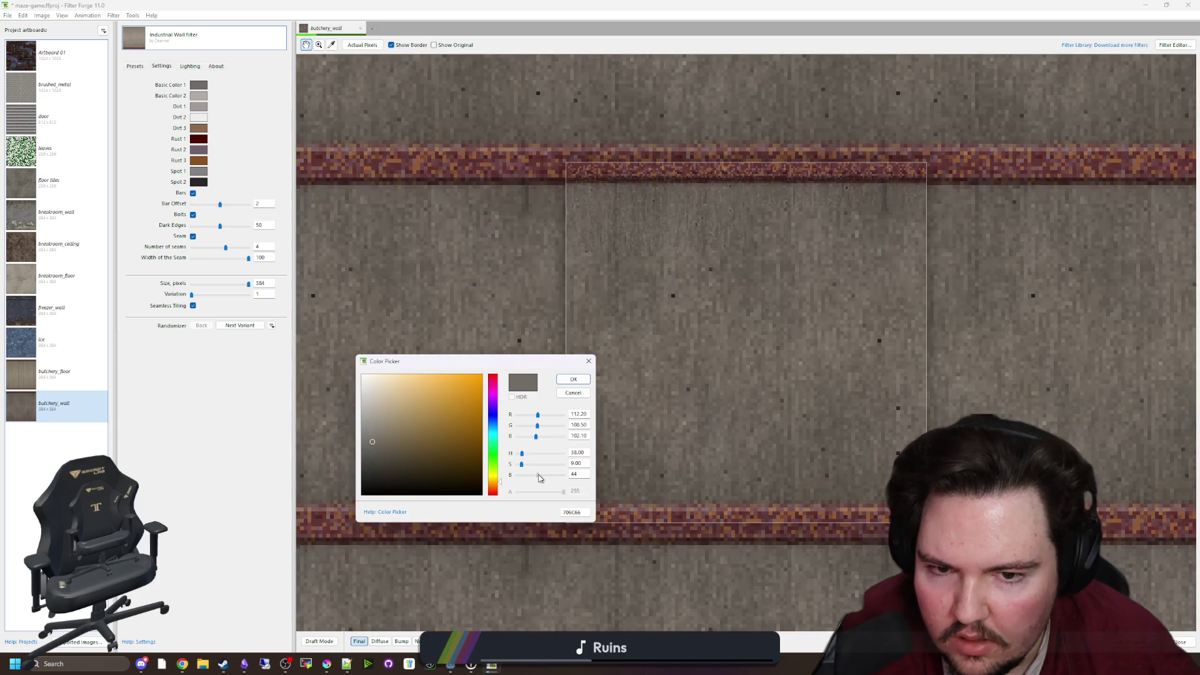
{"action": "left_click_drag", "start_coordinate": [539, 477], "coordinate": [545, 476]}
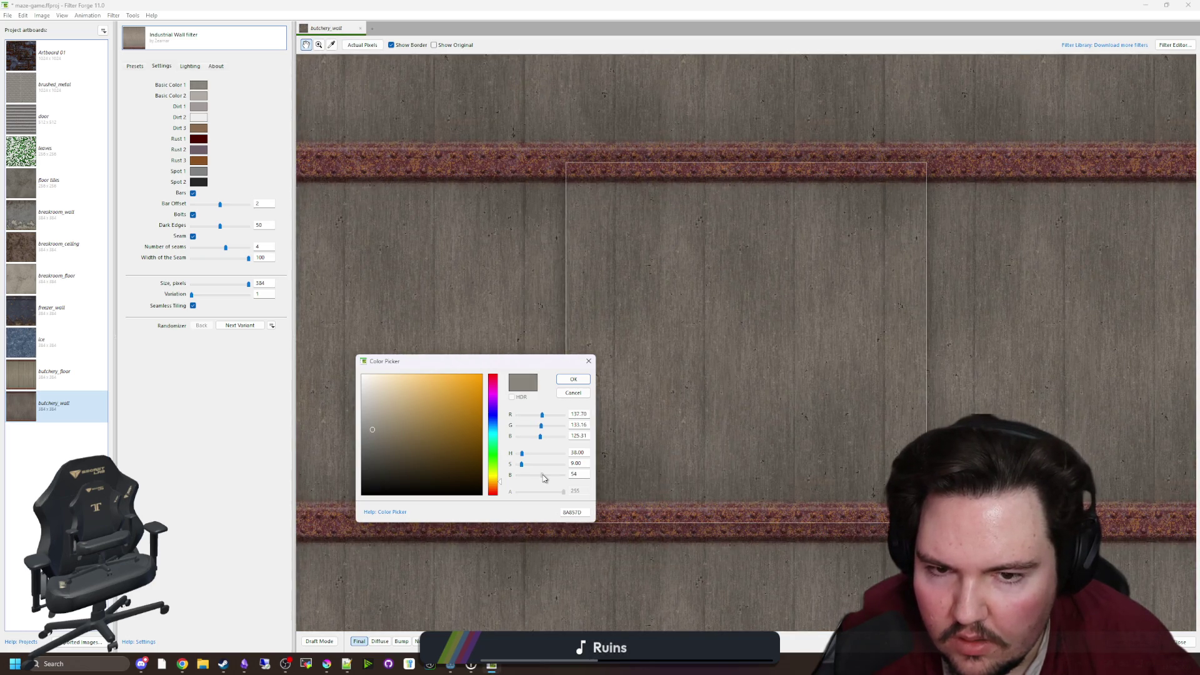
{"action": "left_click", "coordinate": [573, 379]}
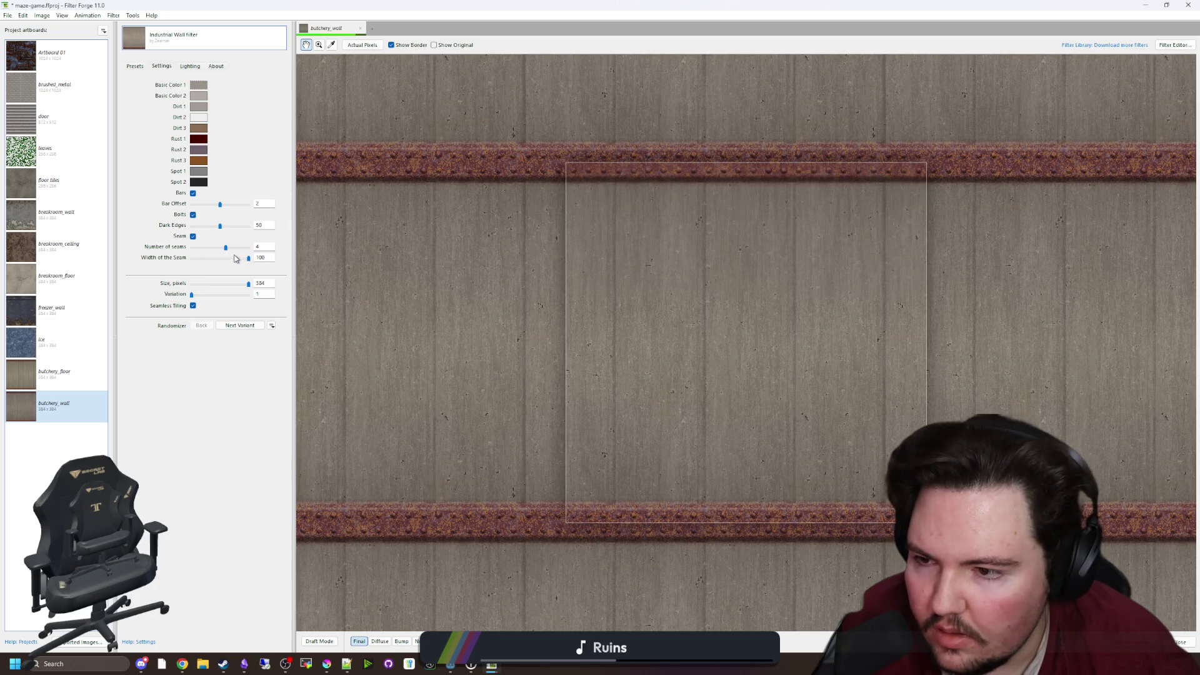
Reduce the number of seams to 2, darken Basic Color 2, and return to the browser
{"action": "left_click_drag", "start_coordinate": [225, 249], "coordinate": [202, 248]}
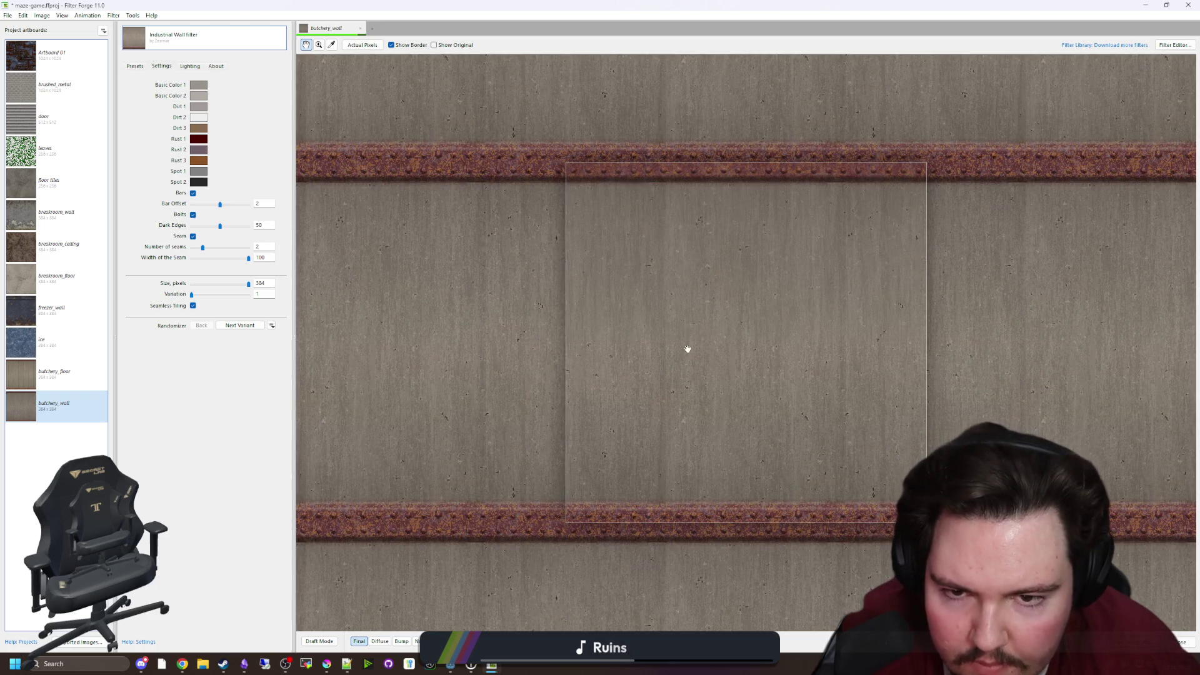
{"action": "left_click", "coordinate": [206, 96]}
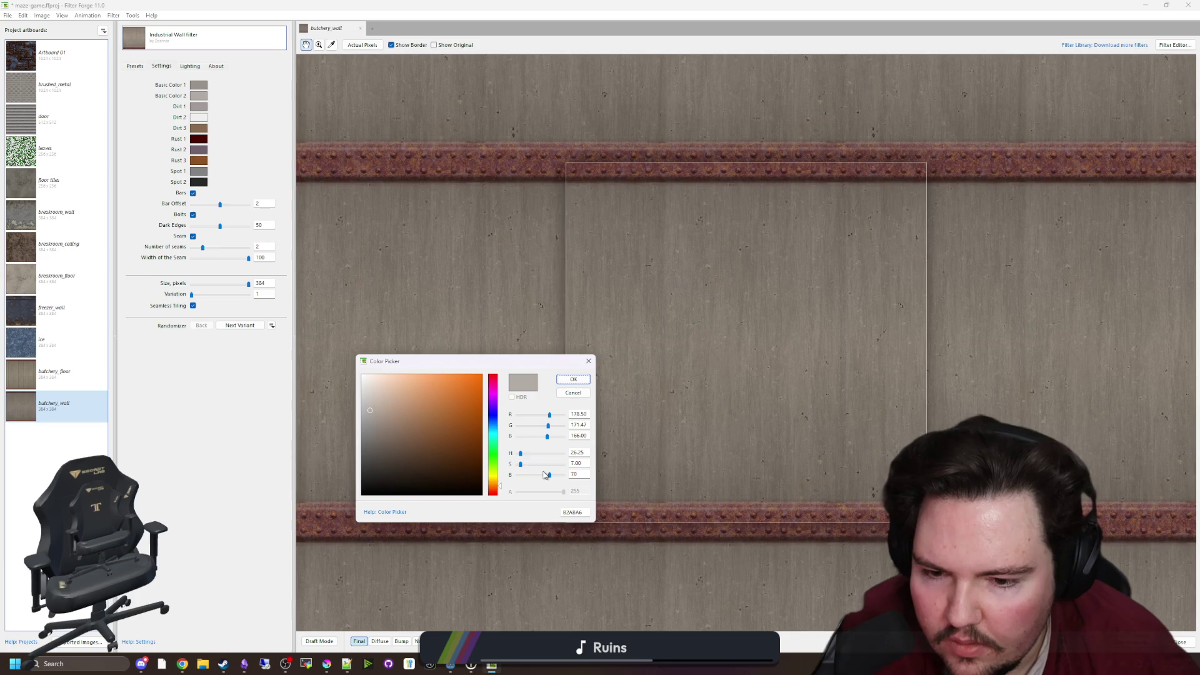
{"action": "left_click_drag", "start_coordinate": [545, 474], "coordinate": [536, 474]}
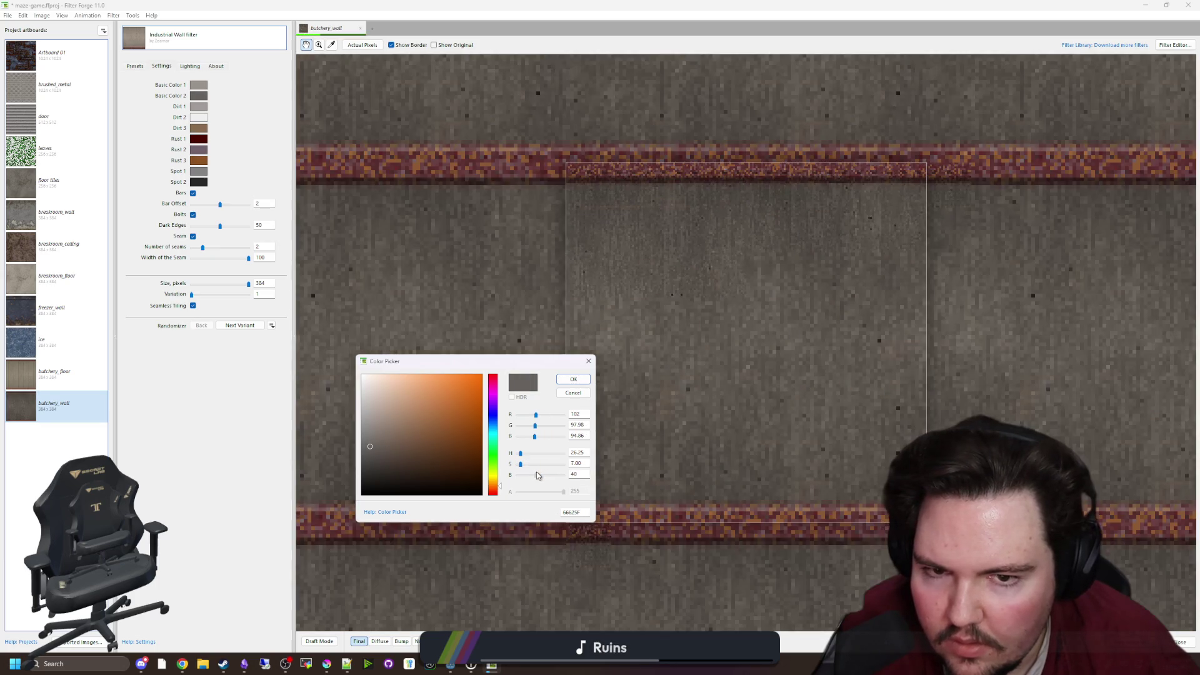
{"action": "left_click", "coordinate": [570, 379]}
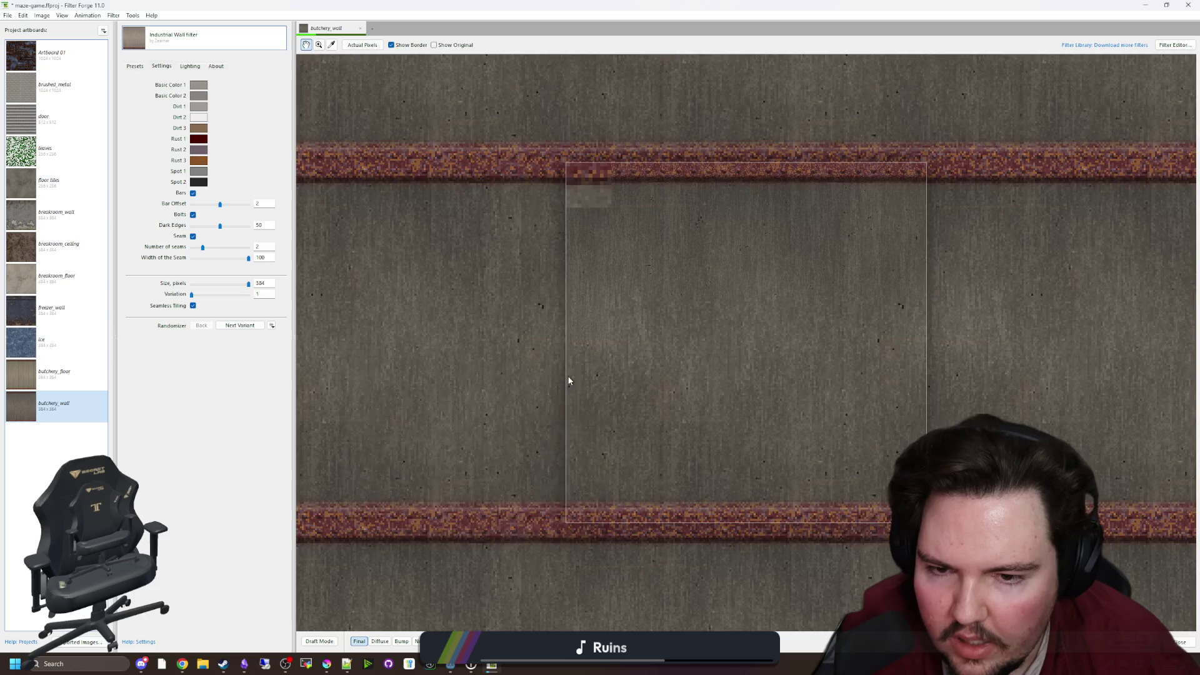
{"action": "key", "text": "alt+Tab"}
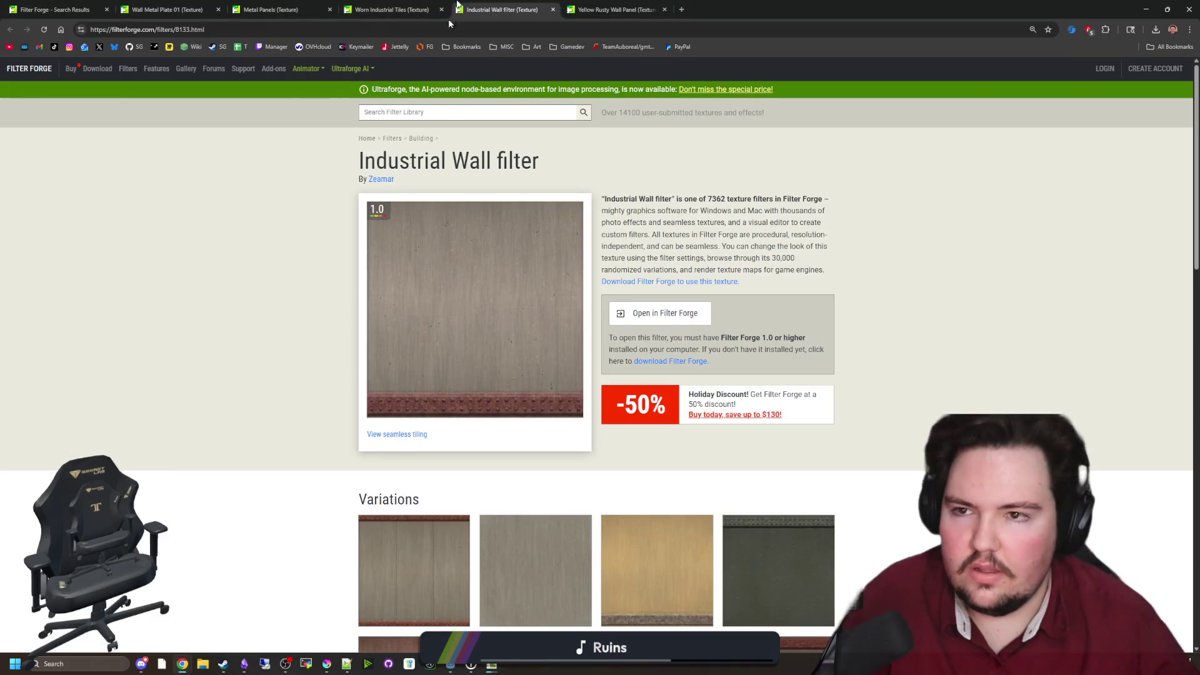
Compare the open filter pages and import Metal Panels into Filter Forge
{"action": "left_click", "coordinate": [392, 9]}
{"action": "left_click", "coordinate": [616, 10]}
{"action": "left_click", "coordinate": [483, 3]}
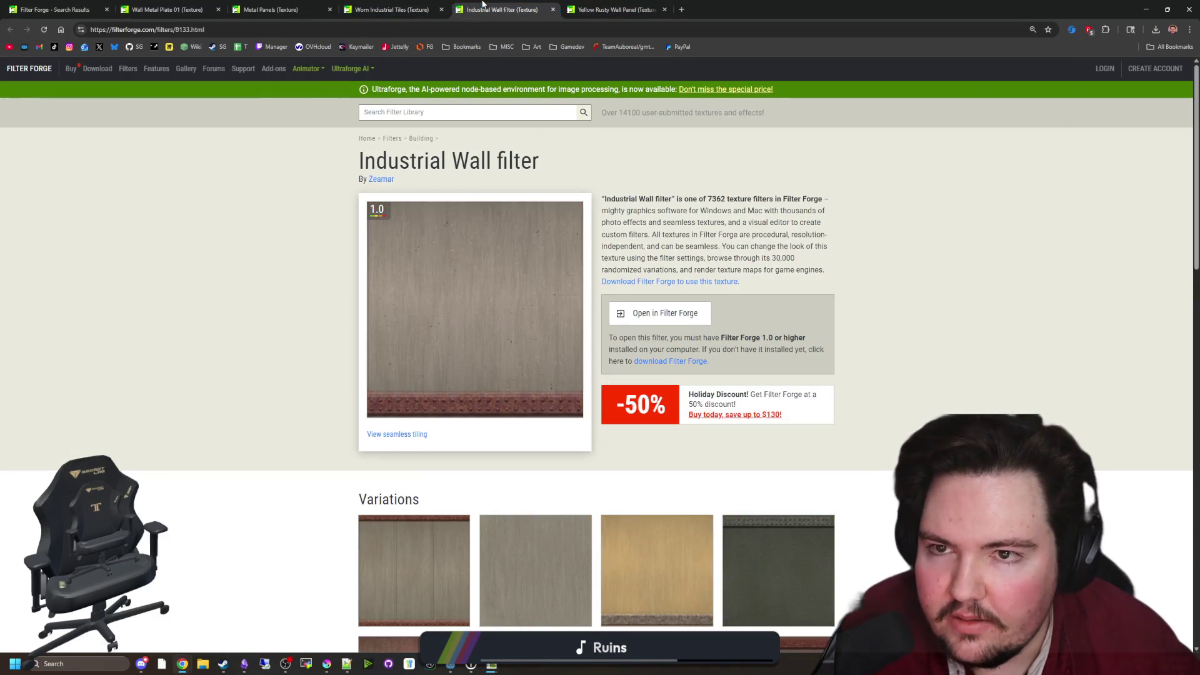
{"action": "left_click", "coordinate": [275, 9]}
{"action": "left_click", "coordinate": [166, 9]}
{"action": "left_click", "coordinate": [275, 9]}
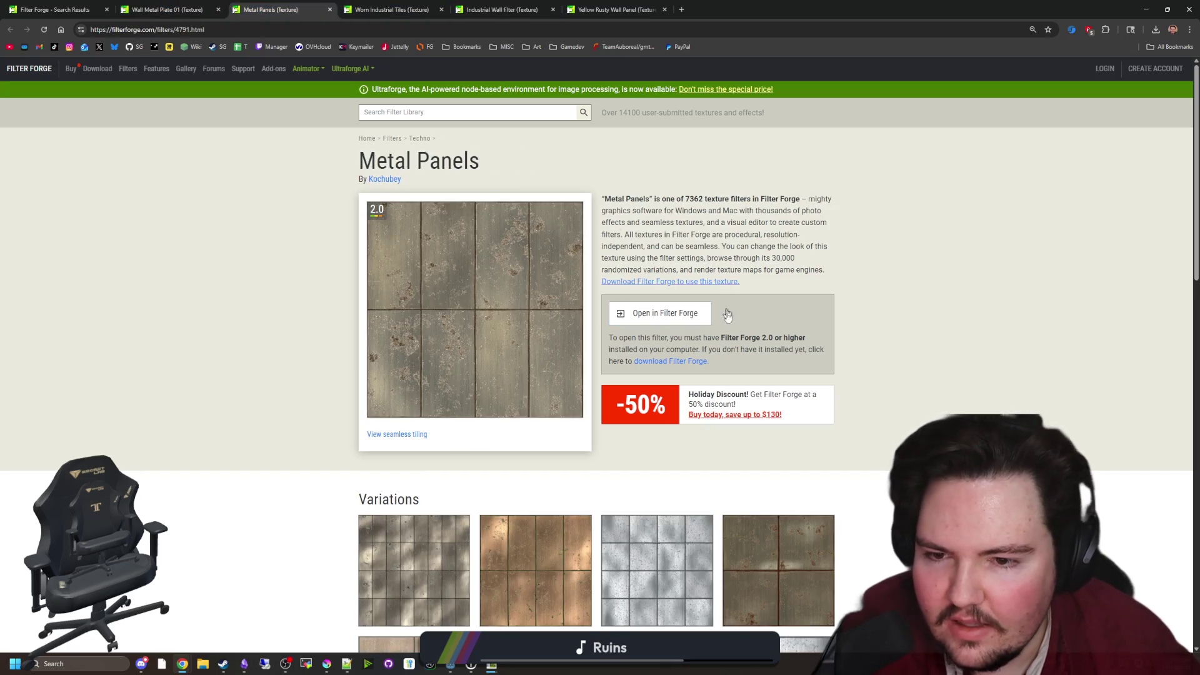
Apply Metal Panels to butchery_wall with Large Plates enabled
{"action": "scroll", "coordinate": [551, 504], "scroll_direction": "down", "scroll_amount": 2}
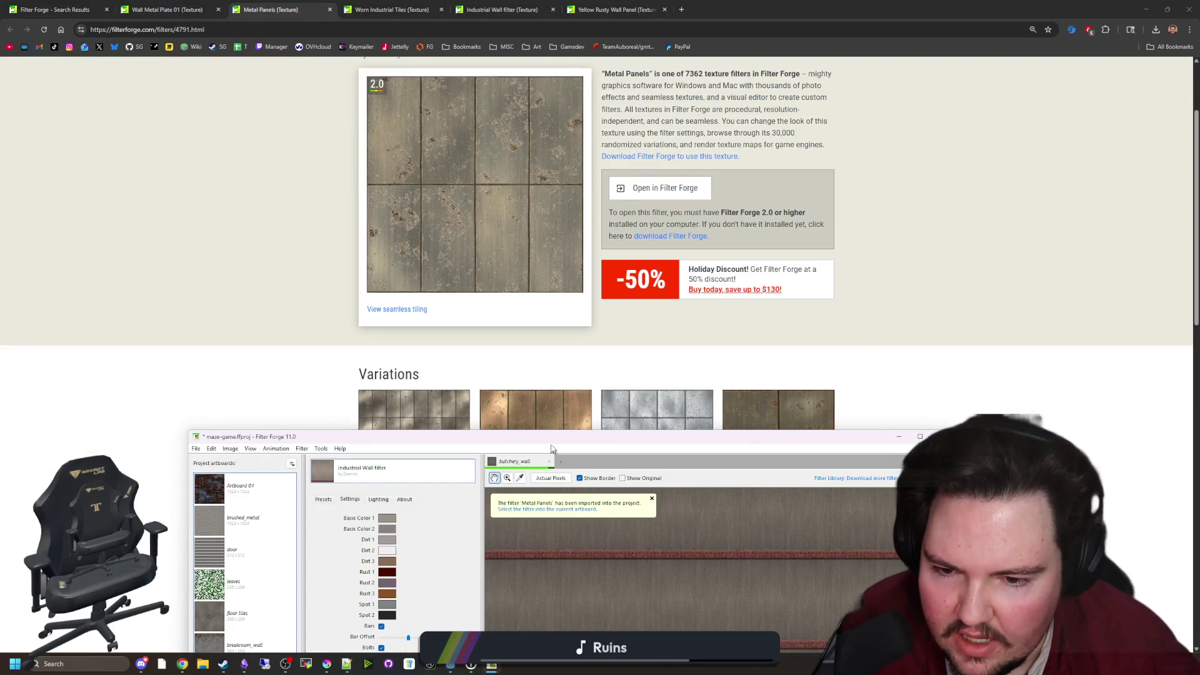
{"action": "mouse_move", "coordinate": [553, 449]}
{"action": "left_mouse_down"}
{"action": "mouse_move", "coordinate": [519, 94]}
{"action": "mouse_move", "coordinate": [545, 70]}
{"action": "left_mouse_up"}
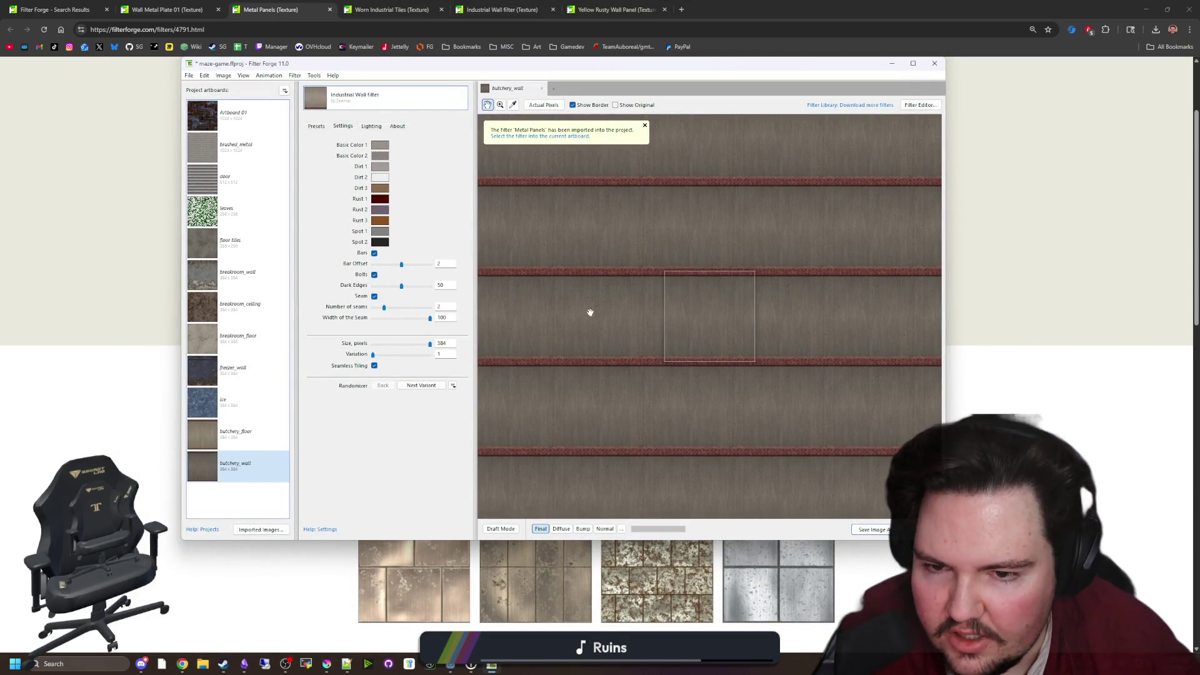
{"action": "scroll", "coordinate": [681, 315], "scroll_direction": "up", "scroll_amount": 2}
{"action": "left_click", "coordinate": [386, 107]}
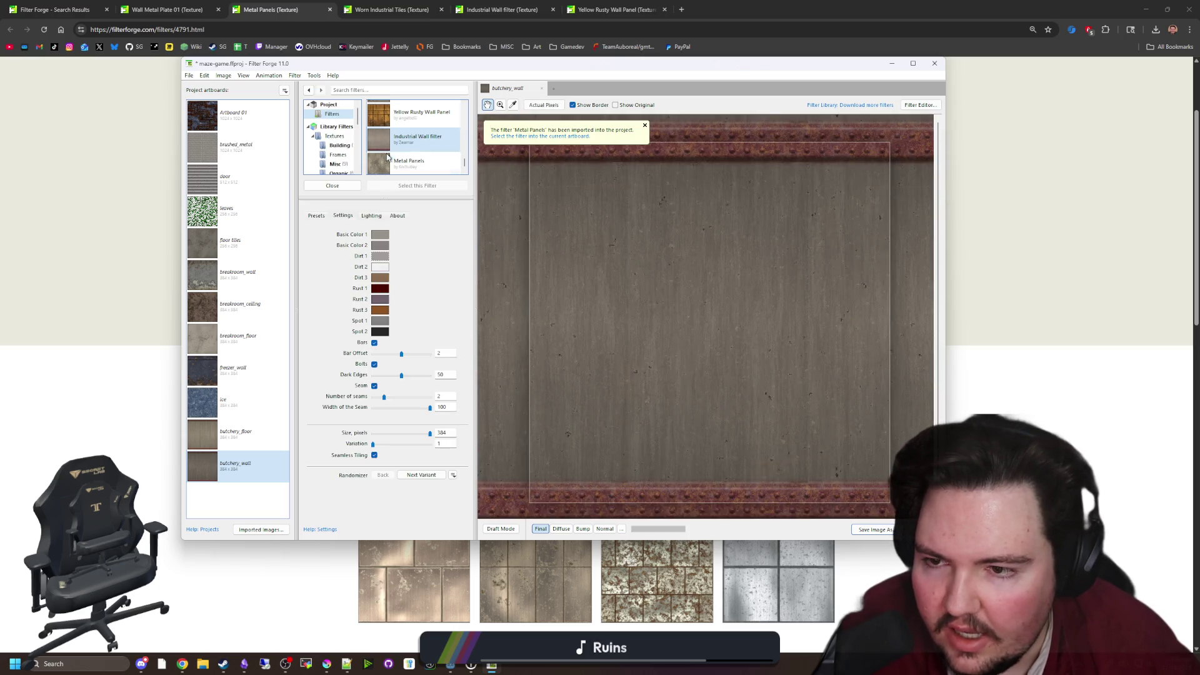
{"action": "left_click", "coordinate": [416, 165]}
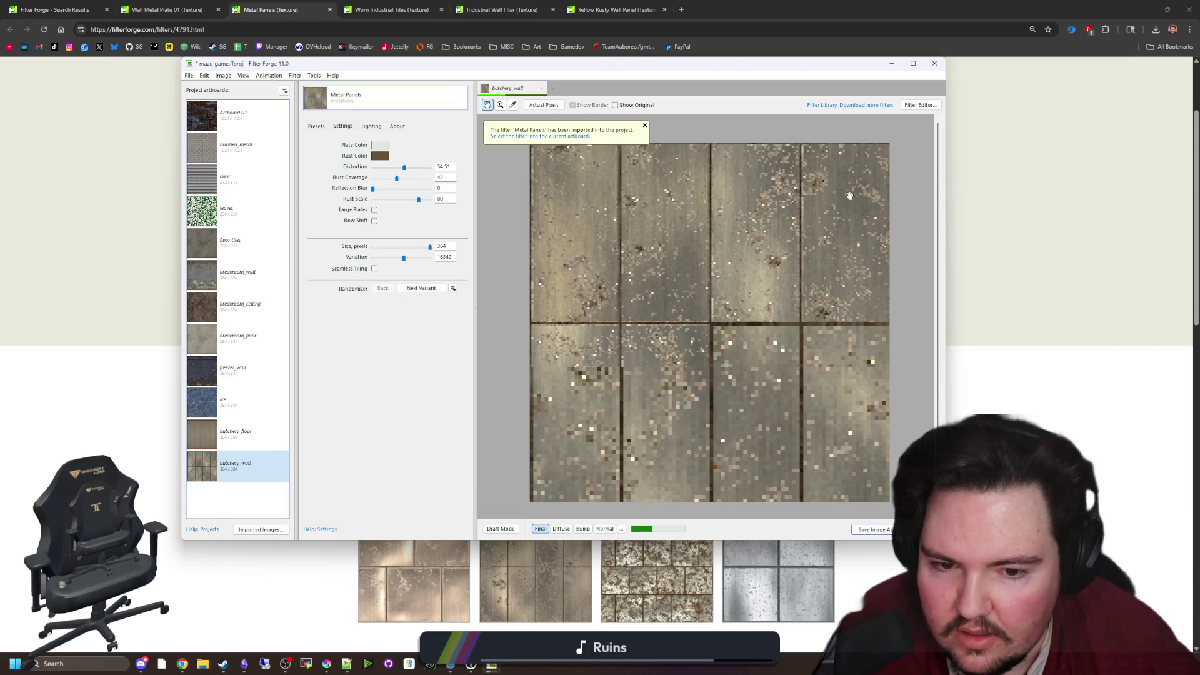
{"action": "scroll", "coordinate": [691, 367], "scroll_direction": "down", "scroll_amount": 2}
{"action": "scroll", "coordinate": [644, 331], "scroll_direction": "up", "scroll_amount": 1}
{"action": "left_click", "coordinate": [374, 210]}
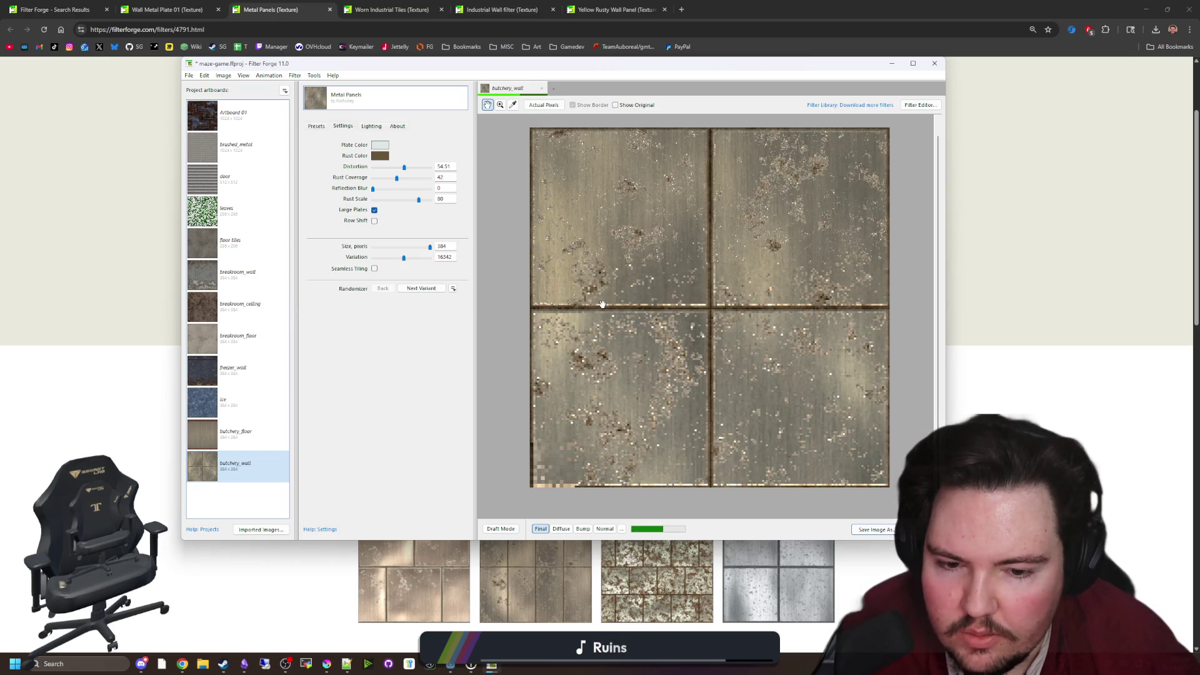
Import the Wall Metal Plate 01 filter from its web page into Filter Forge
{"action": "key", "text": "alt+Tab"}
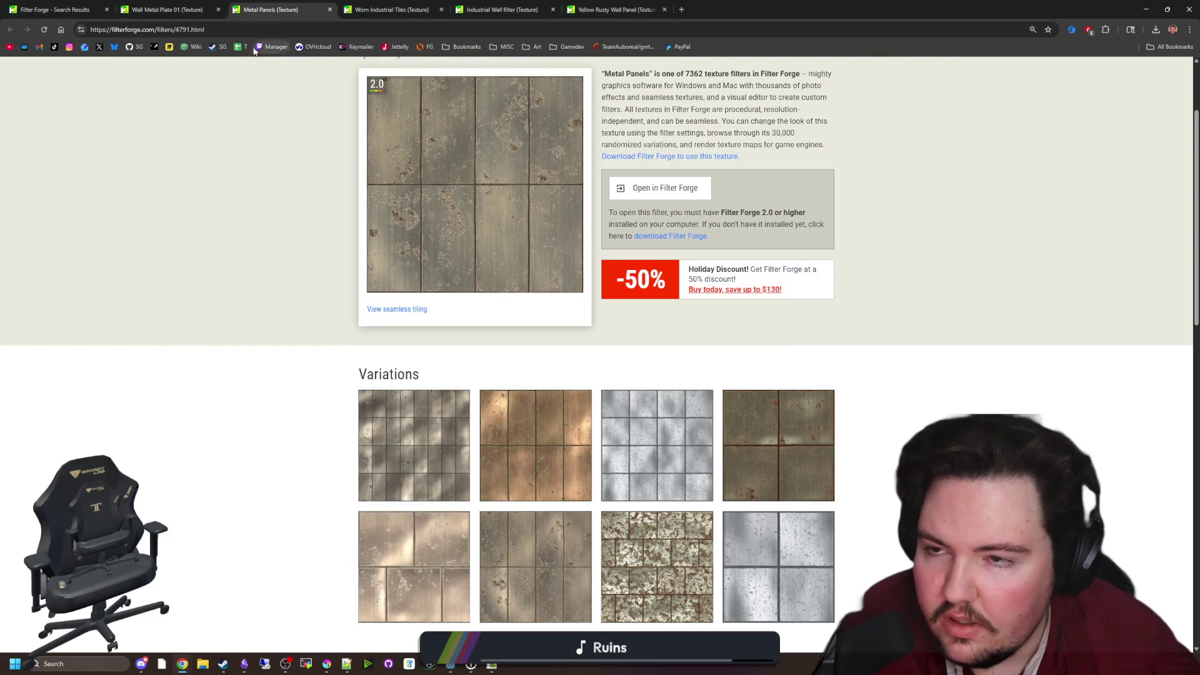
{"action": "left_click", "coordinate": [183, 5]}
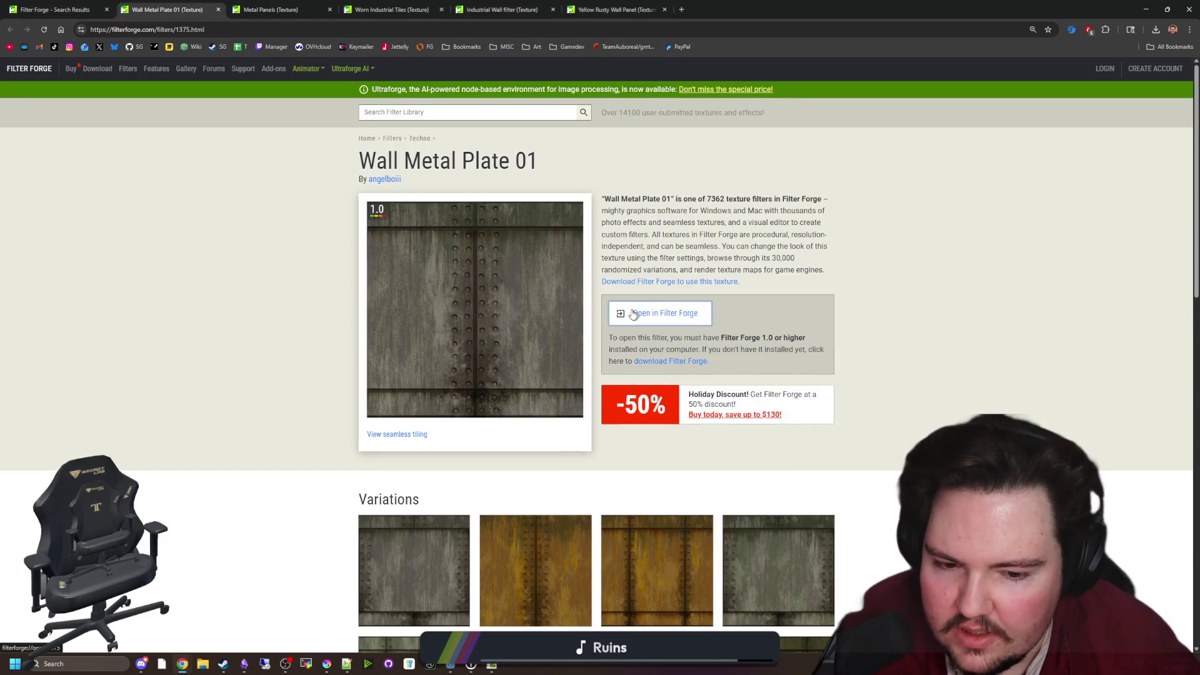
{"action": "left_click", "coordinate": [634, 314]}
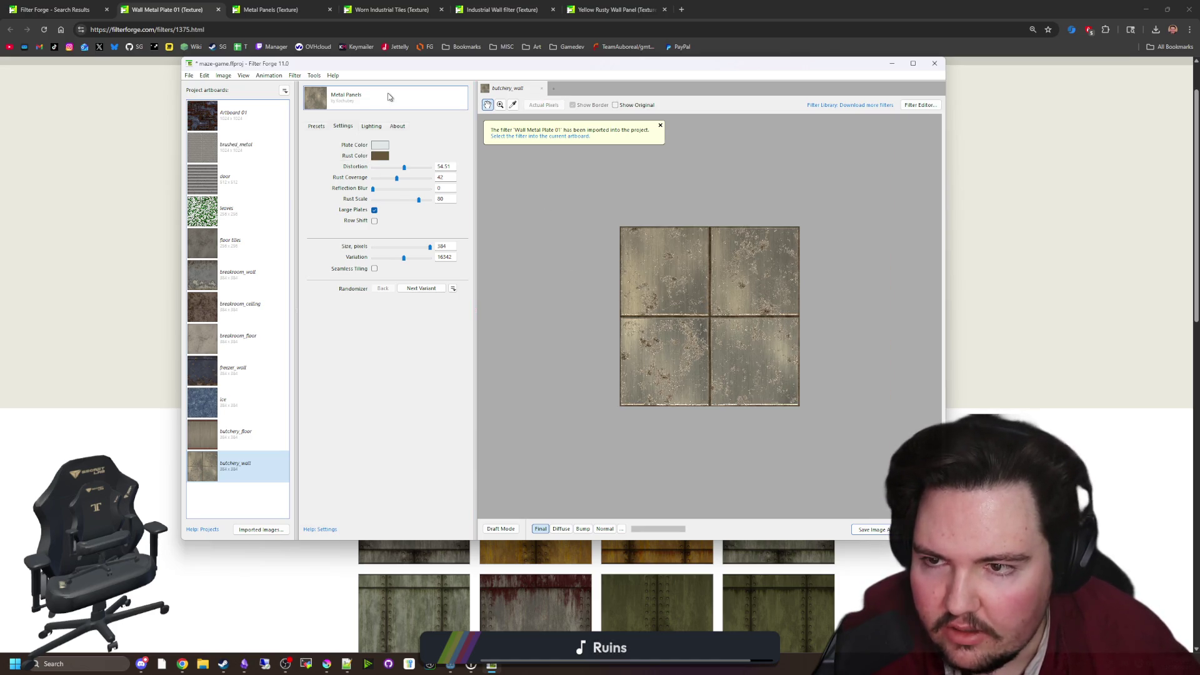
Apply Wall Metal Plate 01 with Row Shift and Seamless Tiling, previewing the Diffuse map
{"action": "left_click", "coordinate": [388, 97]}
{"action": "left_click", "coordinate": [416, 160]}
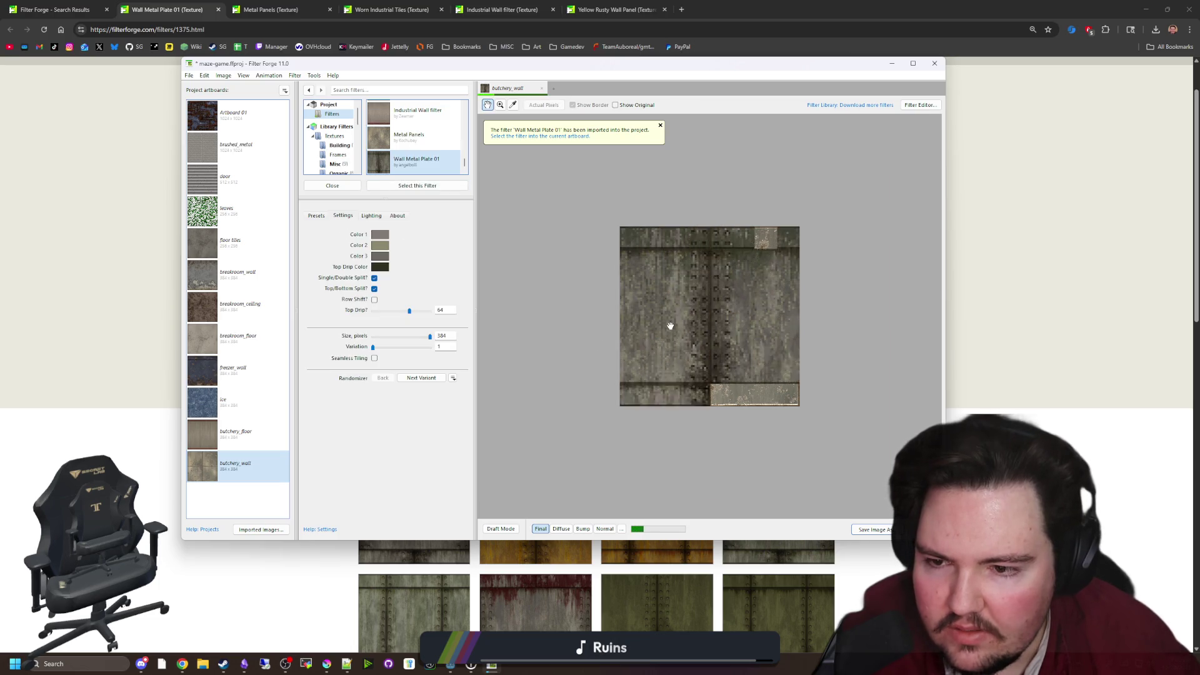
{"action": "left_click", "coordinate": [374, 300]}
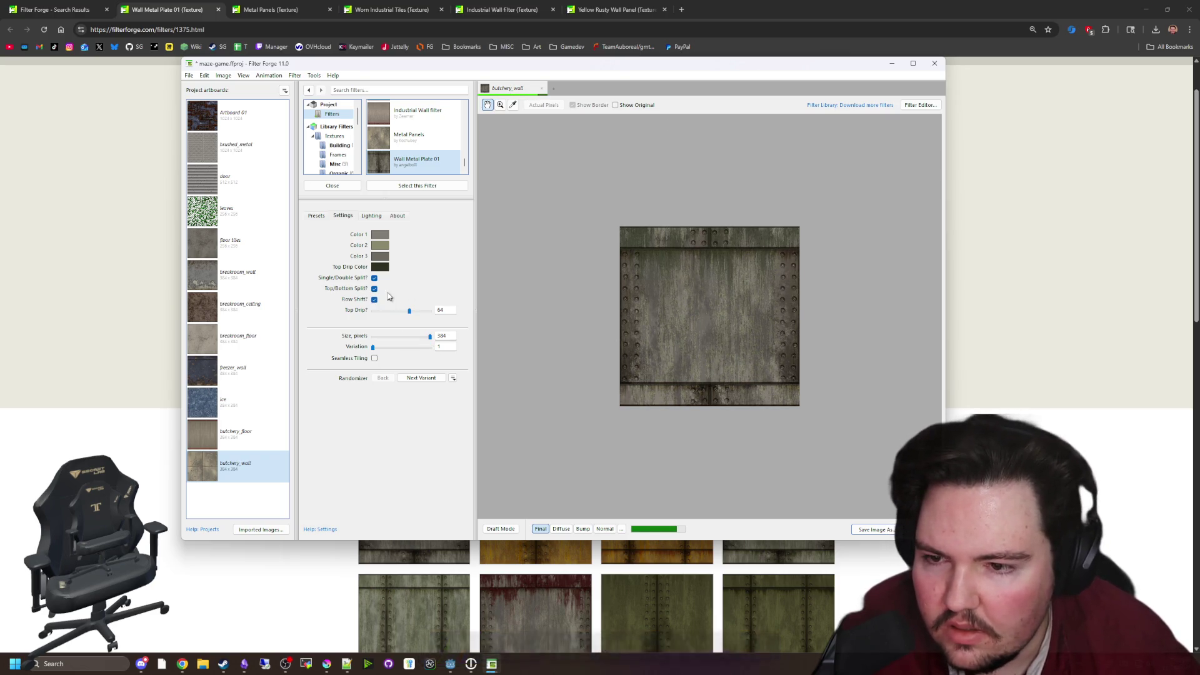
{"action": "left_click", "coordinate": [374, 358]}
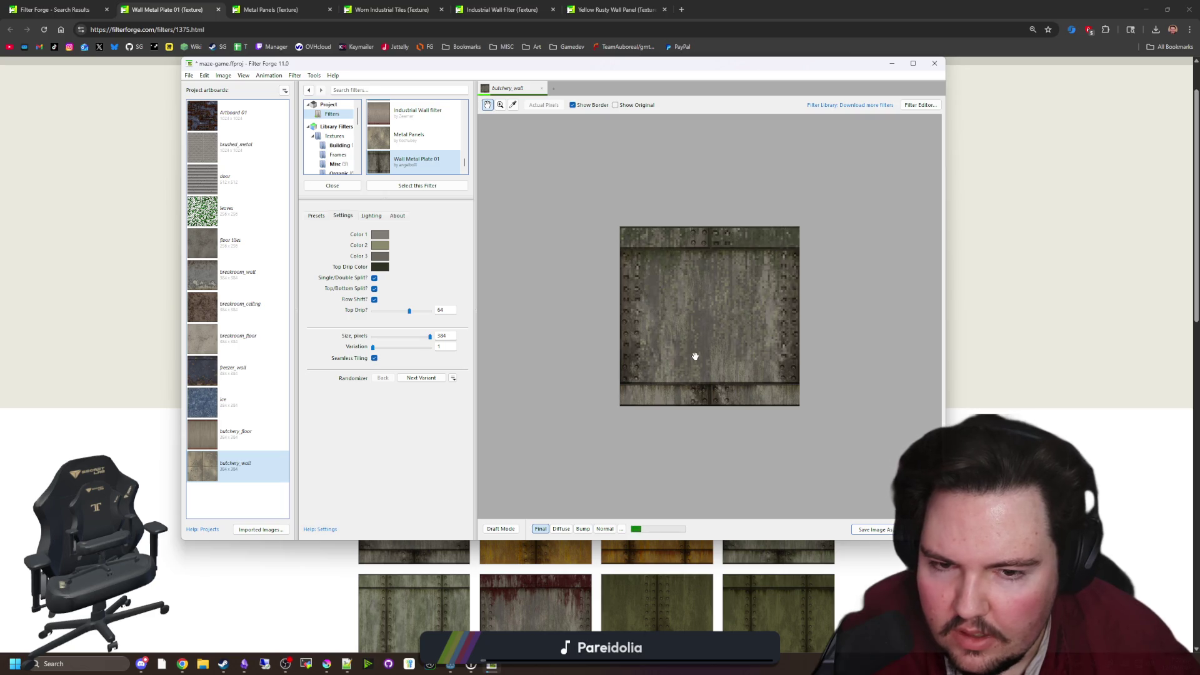
{"action": "left_click", "coordinate": [560, 530]}
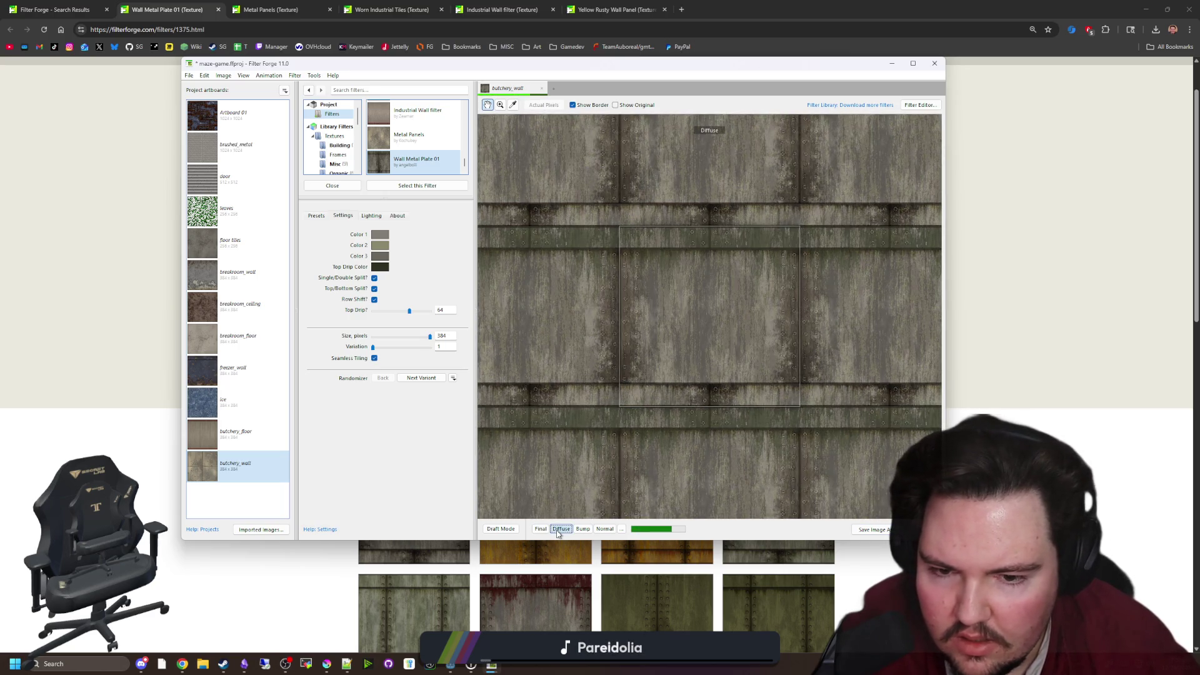
Brighten Color 1 of the metal plates
{"action": "scroll", "coordinate": [681, 361], "scroll_direction": "up", "scroll_amount": 1}
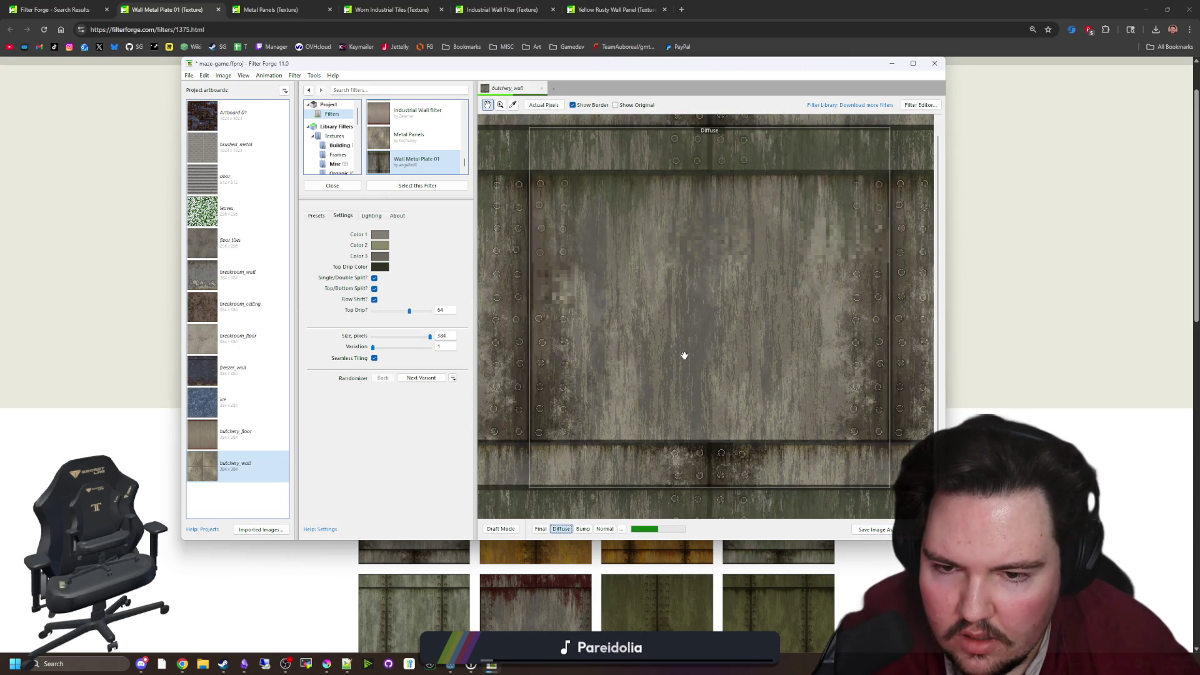
{"action": "left_click", "coordinate": [380, 235]}
{"action": "mouse_move", "coordinate": [625, 249]}
{"action": "left_mouse_down"}
{"action": "mouse_move", "coordinate": [832, 282]}
{"action": "mouse_move", "coordinate": [608, 342]}
{"action": "left_mouse_up"}
{"action": "left_click_drag", "start_coordinate": [709, 455], "coordinate": [710, 456]}
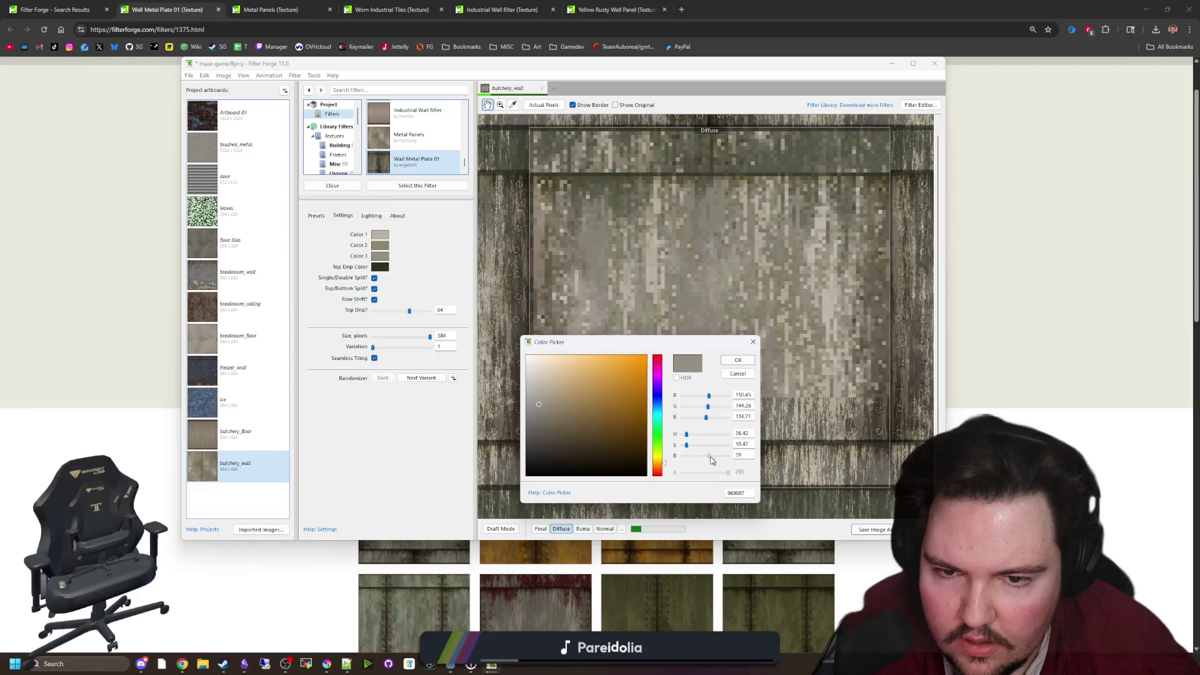
{"action": "left_click", "coordinate": [739, 360]}
Export the butchery_wall diffuse, bump and normal maps as PNG files
{"action": "scroll", "coordinate": [652, 356], "scroll_direction": "down", "scroll_amount": 1}
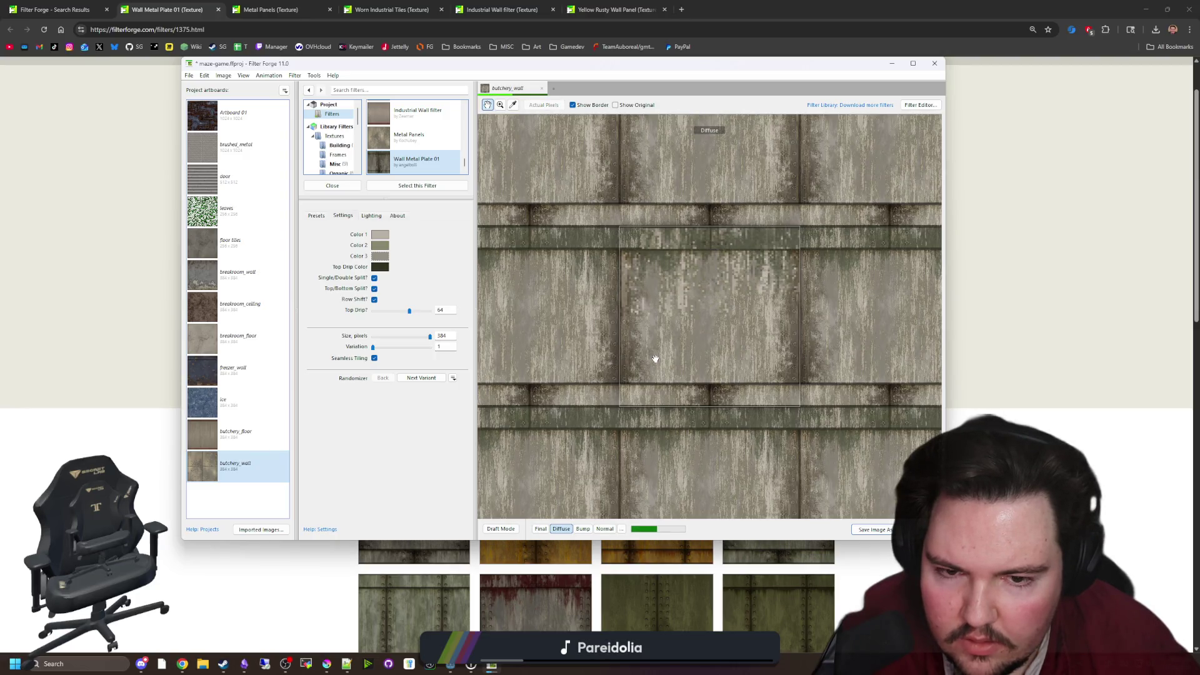
{"action": "left_click", "coordinate": [194, 77]}
{"action": "left_click", "coordinate": [208, 157]}
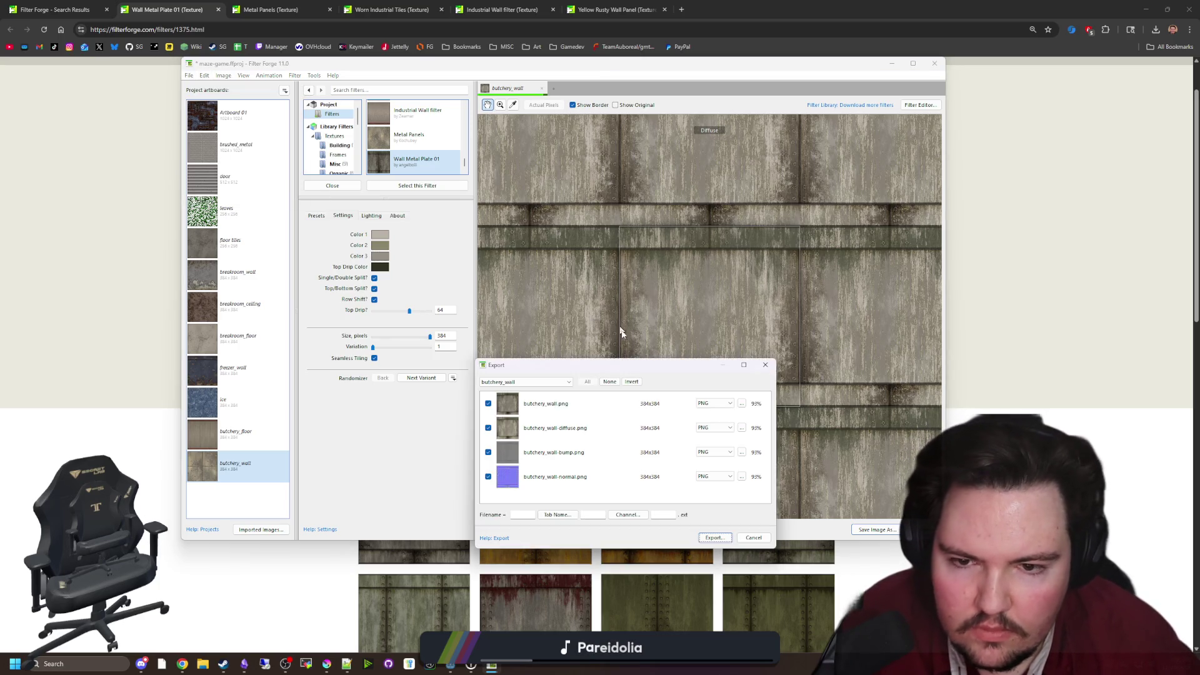
{"action": "left_click", "coordinate": [713, 540]}
{"action": "left_click", "coordinate": [657, 436]}
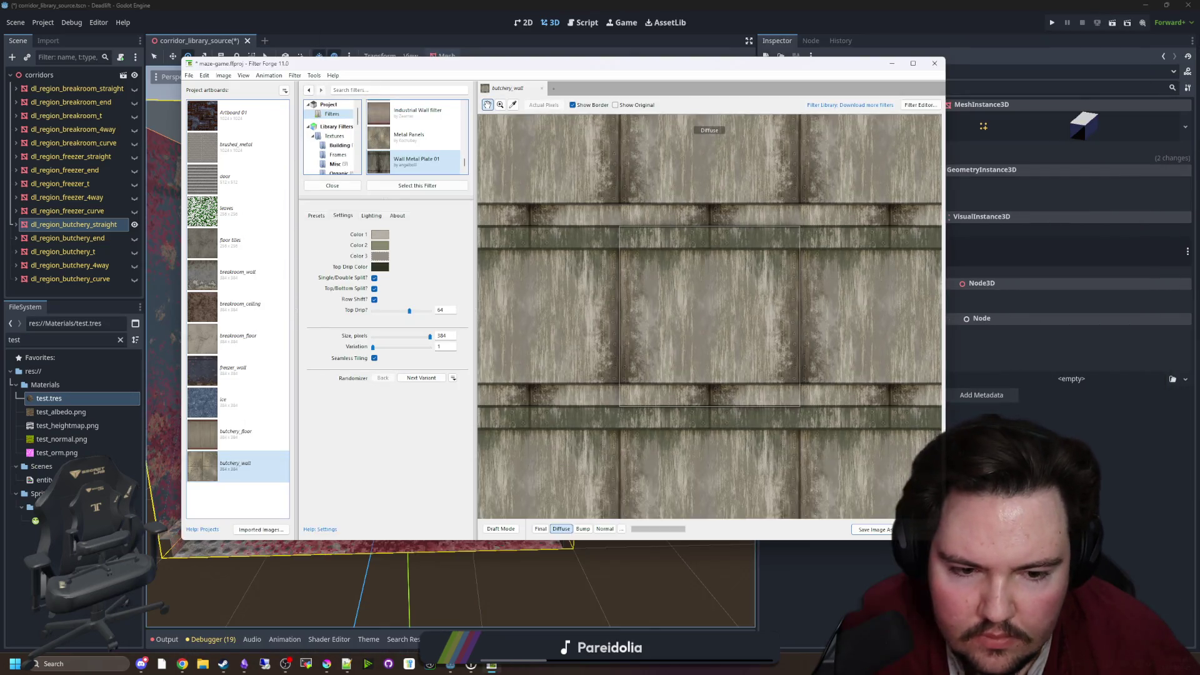
Back in Godot, expand Surface Material Override and open the corridor mesh's material slot 1
{"action": "key", "text": "alt+Tab"}
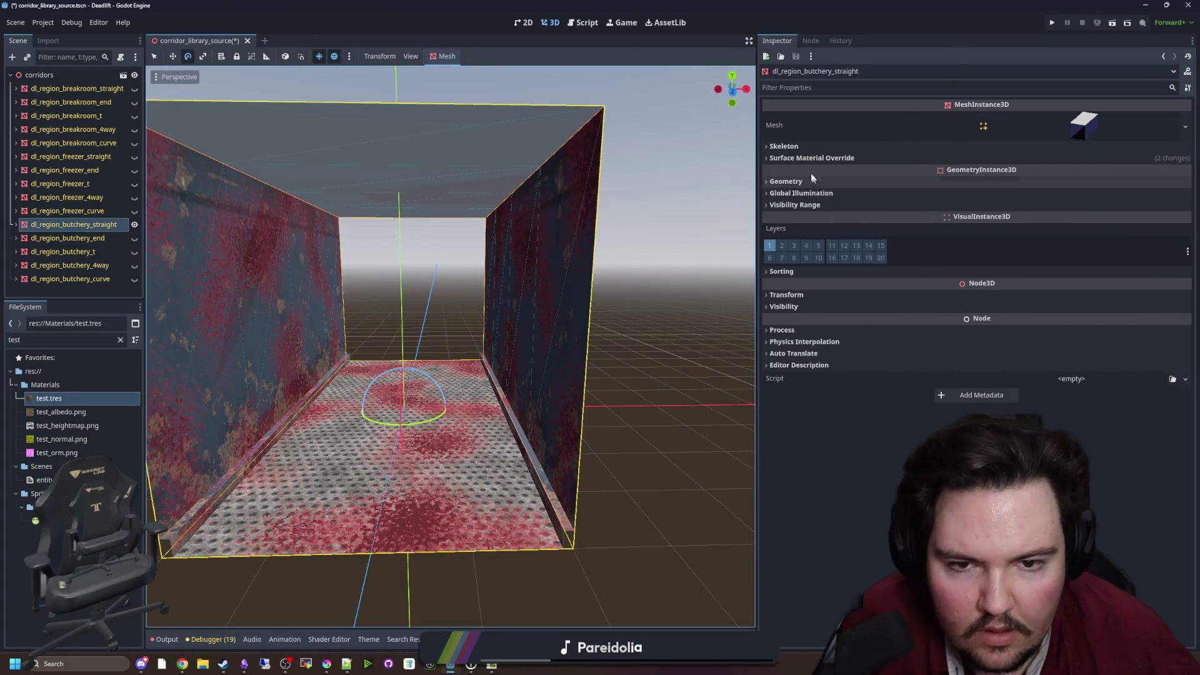
{"action": "left_click", "coordinate": [810, 159]}
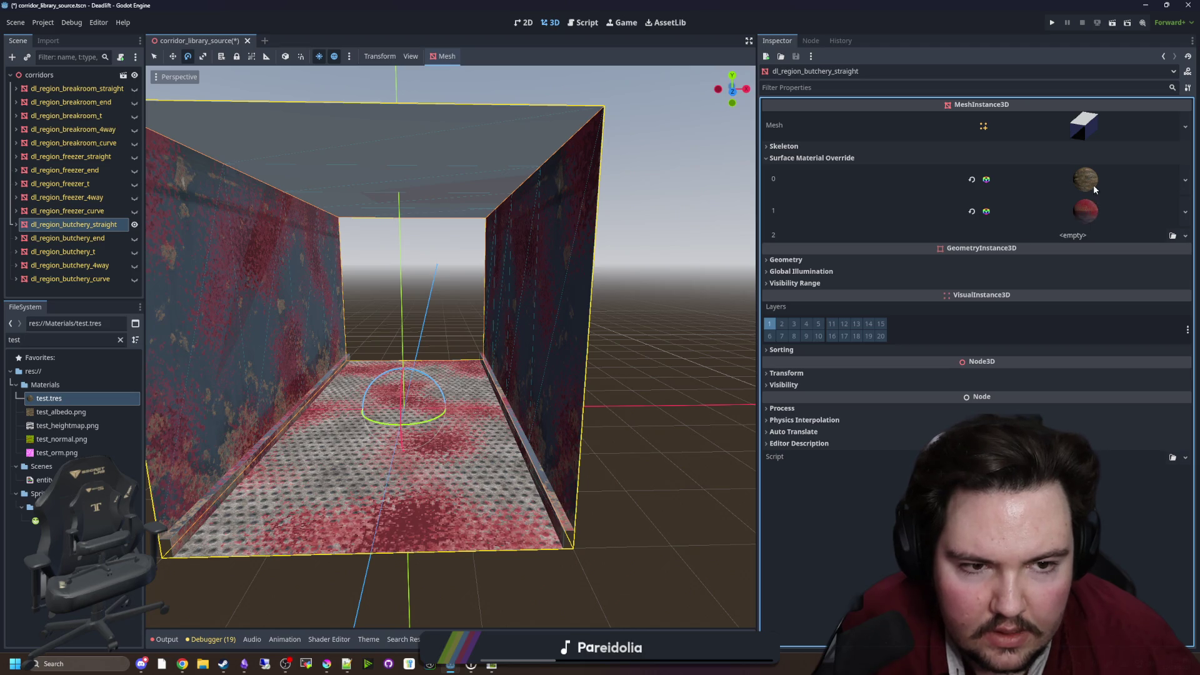
{"action": "left_click", "coordinate": [1094, 212]}
{"action": "left_click", "coordinate": [1090, 182]}
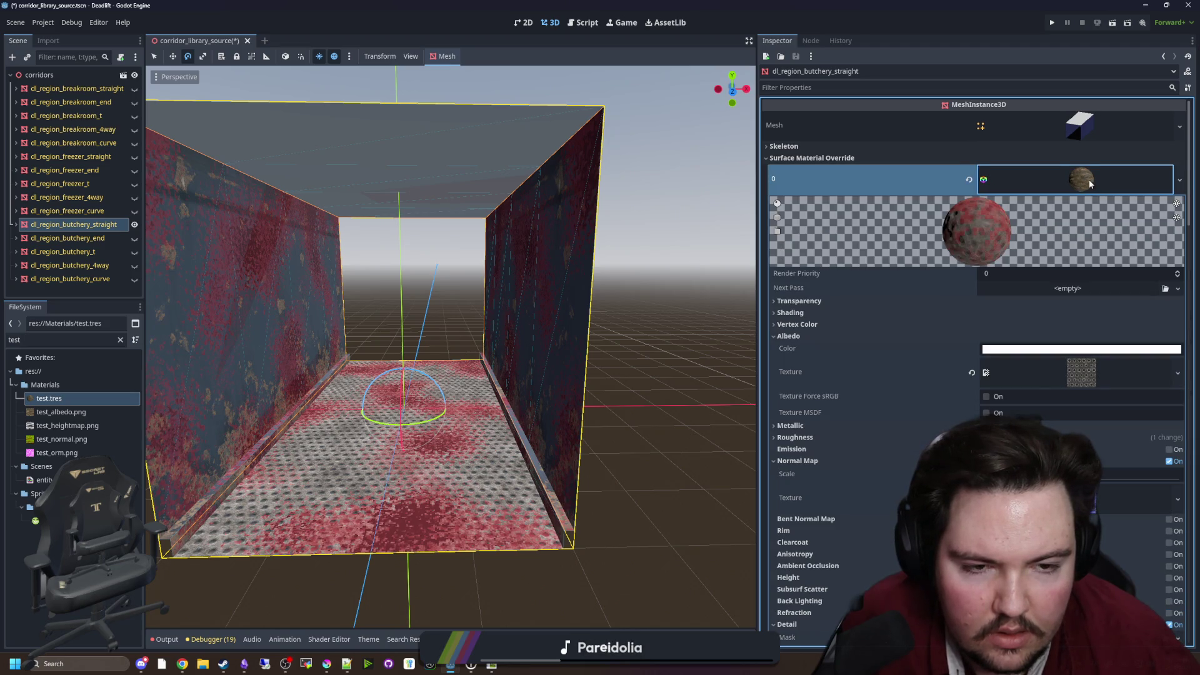
{"action": "left_click", "coordinate": [1089, 179]}
Filter the FileSystem dock by 'butch' to list the butchery materials and textures
{"action": "scroll", "coordinate": [1011, 363], "scroll_direction": "down", "scroll_amount": 2}
{"action": "mouse_move", "coordinate": [450, 313]}
{"action": "left_mouse_down"}
{"action": "mouse_move", "coordinate": [500, 300]}
{"action": "mouse_move", "coordinate": [475, 288]}
{"action": "left_mouse_up"}
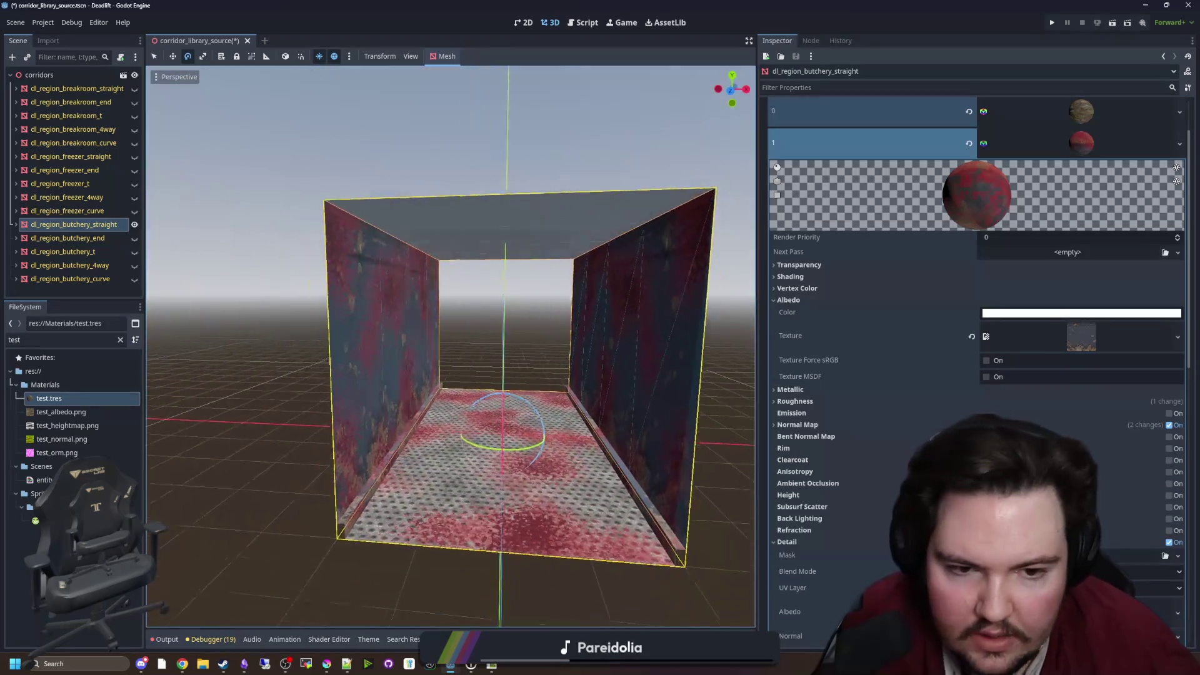
{"action": "scroll", "coordinate": [450, 344], "scroll_direction": "up", "scroll_amount": 2}
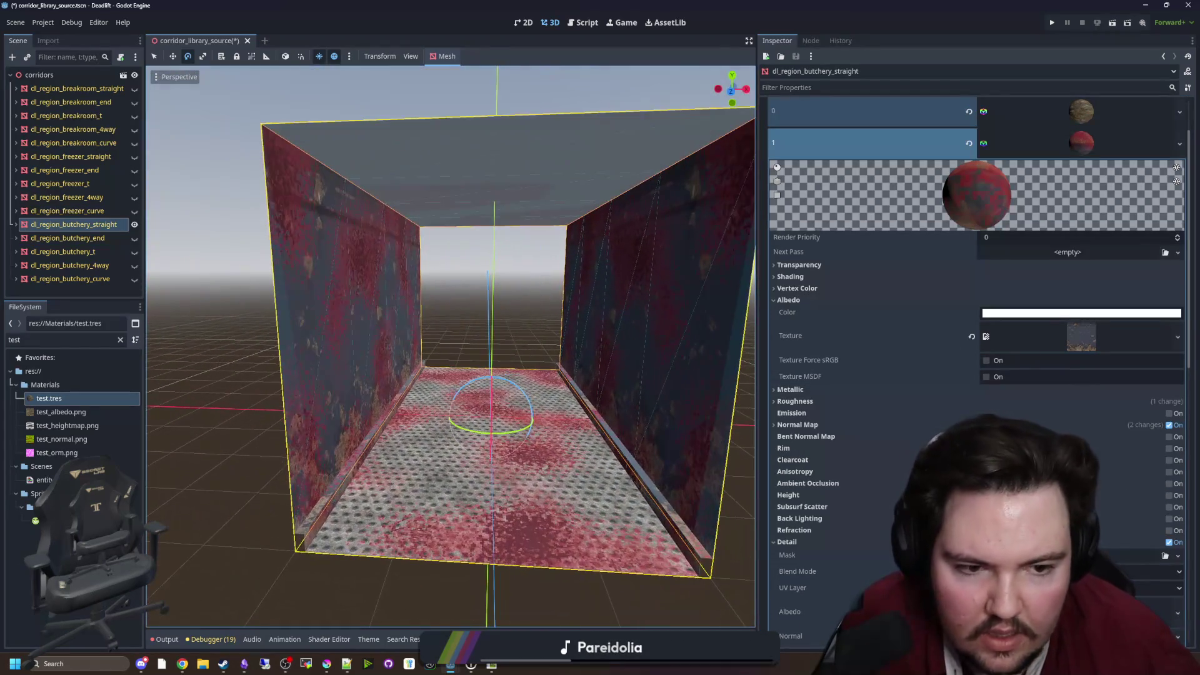
{"action": "left_click", "coordinate": [120, 340]}
{"action": "type", "text": "butch"}
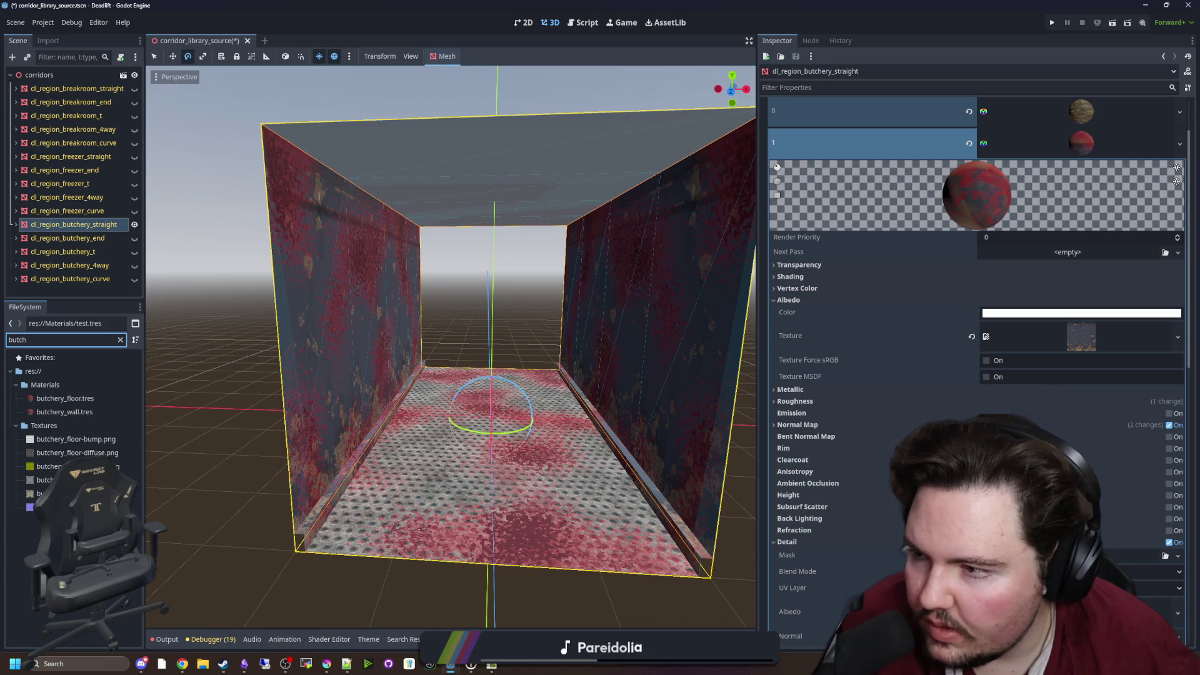
Assign the butchery wall diffuse as Albedo Texture and its normal map as Normal Map Texture
{"action": "mouse_move", "coordinate": [41, 493]}
{"action": "left_mouse_down"}
{"action": "mouse_move", "coordinate": [913, 374]}
{"action": "mouse_move", "coordinate": [1081, 336]}
{"action": "left_mouse_up"}
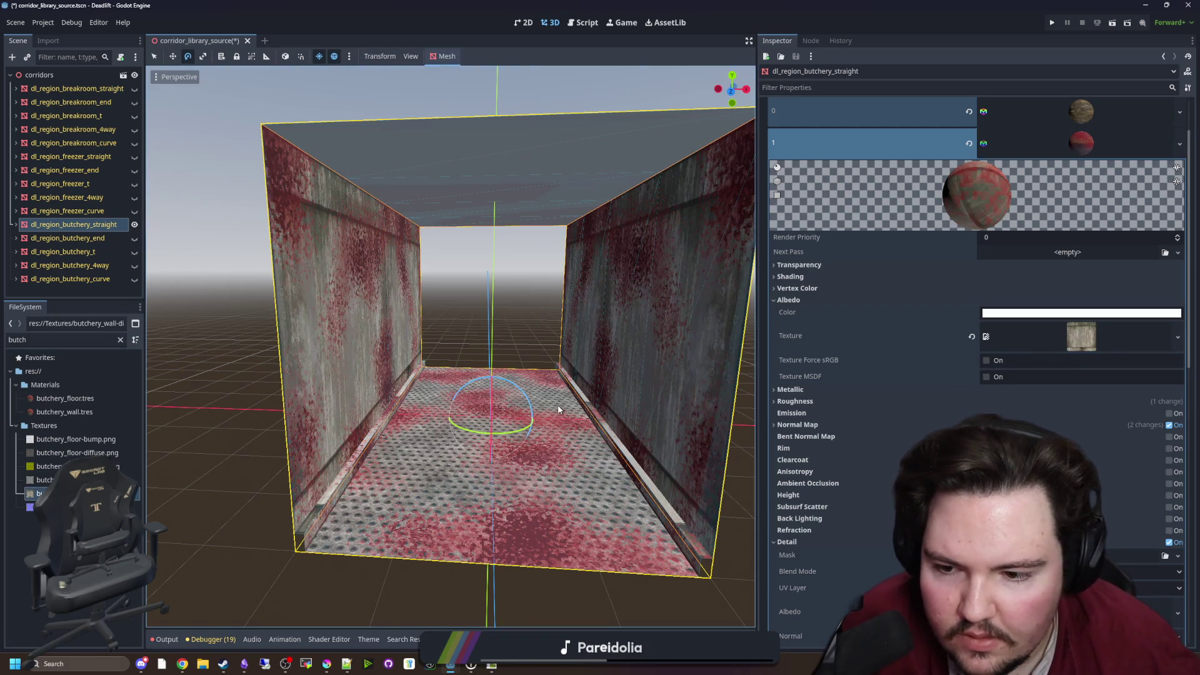
{"action": "scroll", "coordinate": [558, 409], "scroll_direction": "up", "scroll_amount": 5}
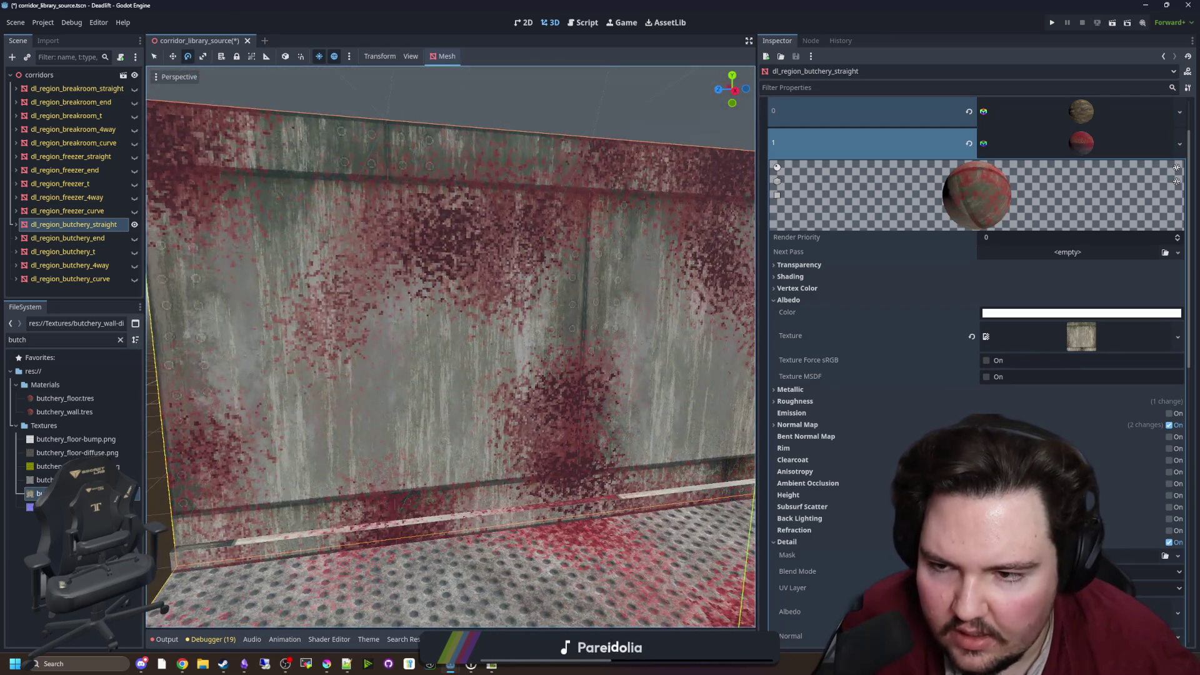
{"action": "left_click_drag", "start_coordinate": [450, 347], "coordinate": [519, 356]}
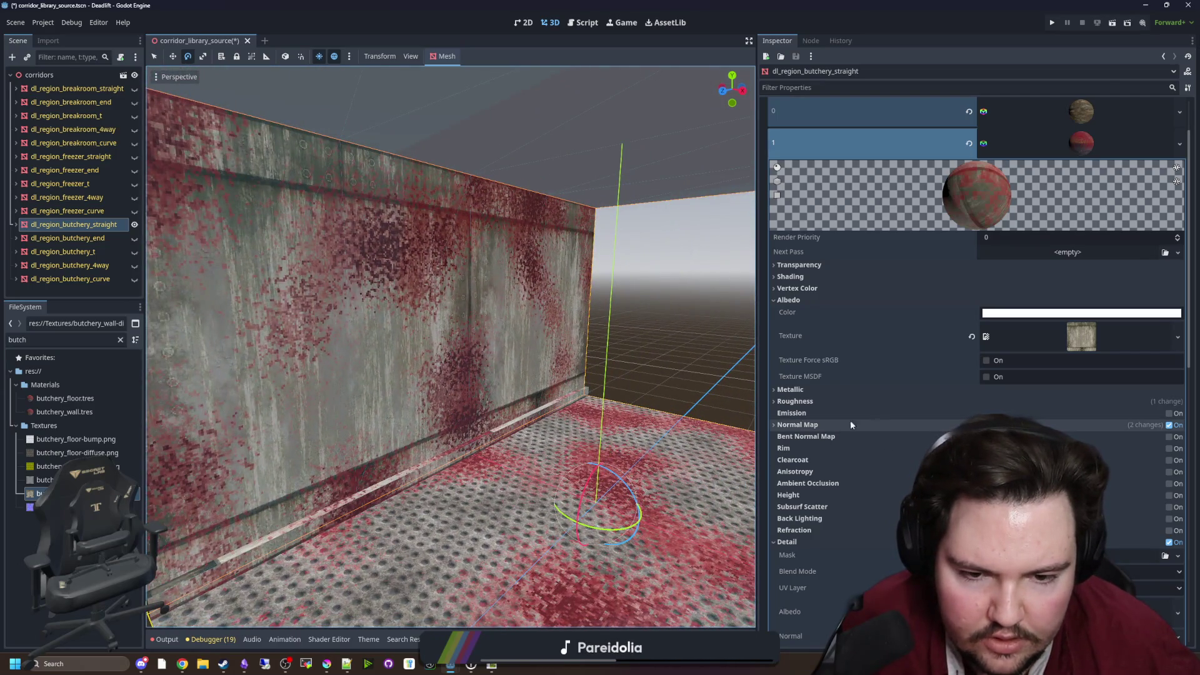
{"action": "left_click", "coordinate": [798, 425]}
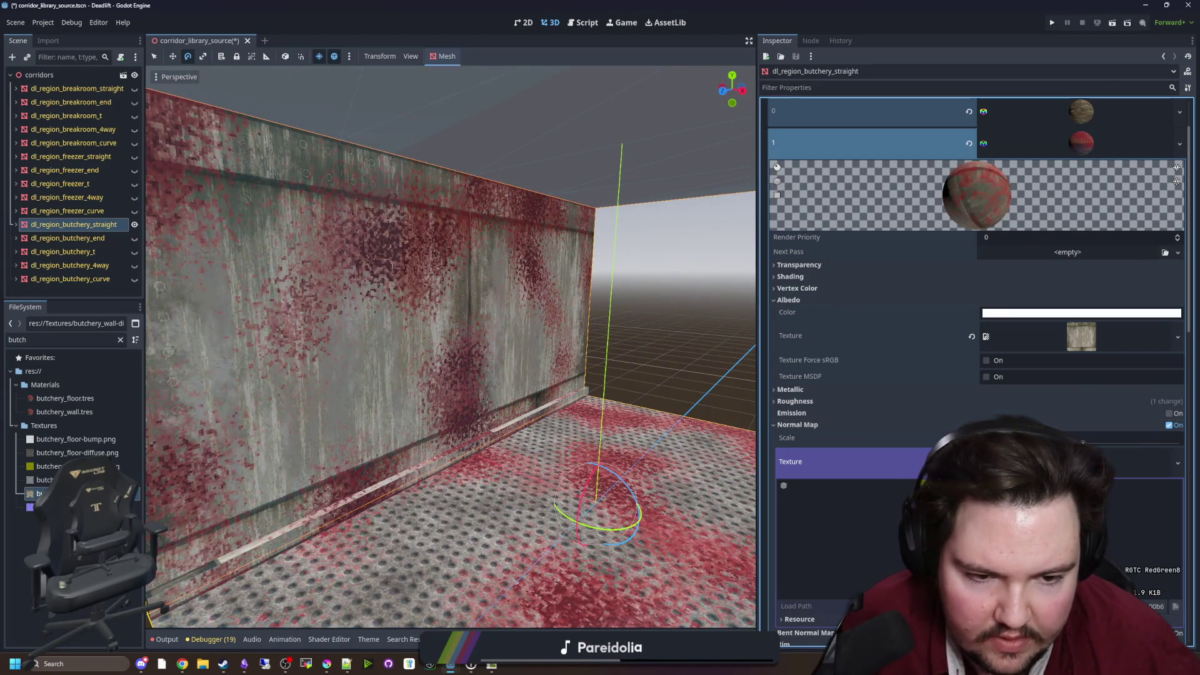
{"action": "scroll", "coordinate": [976, 375], "scroll_direction": "down", "scroll_amount": 3}
{"action": "left_click", "coordinate": [81, 507]}
{"action": "left_click_drag", "start_coordinate": [81, 507], "coordinate": [1082, 326]}
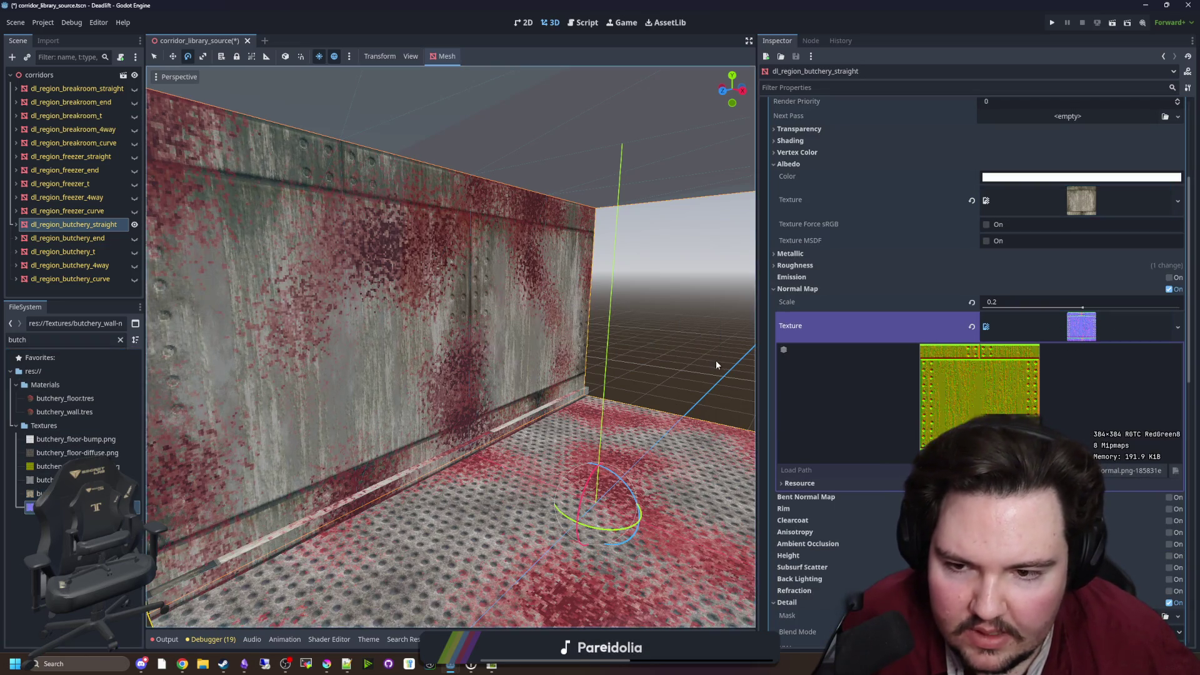
{"action": "left_click", "coordinate": [774, 290]}
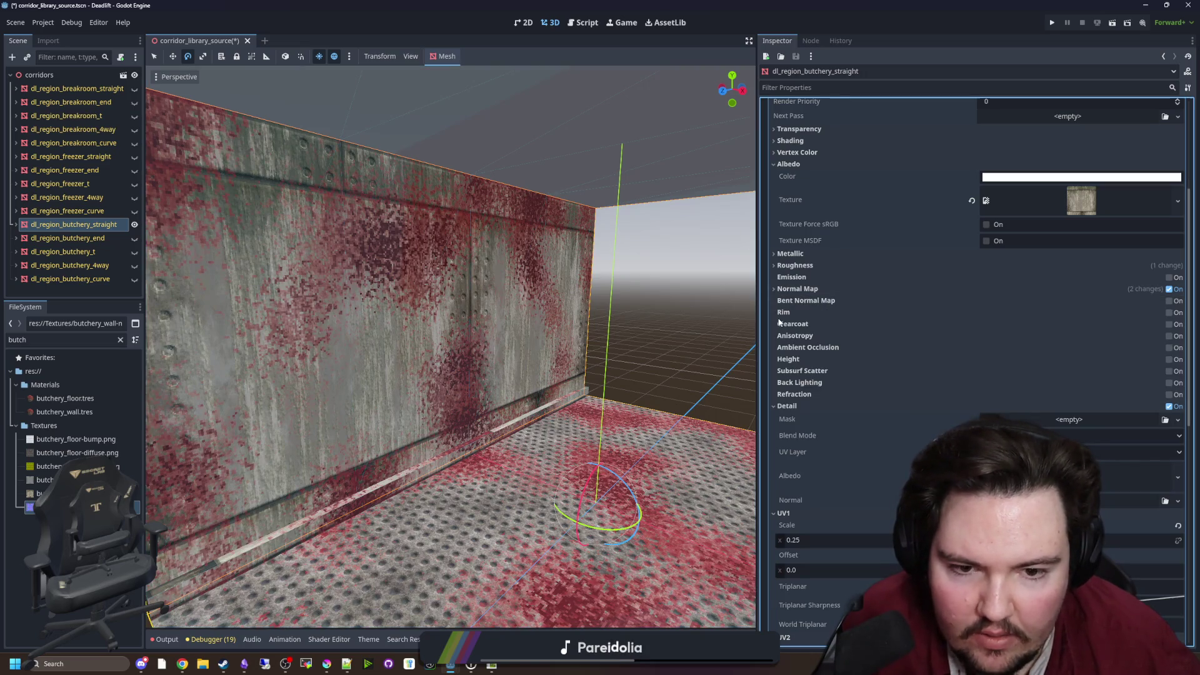
Try the normal map as a Bent Normal Map, then turn Bent Normal Map back off
{"action": "left_click", "coordinate": [1169, 302]}
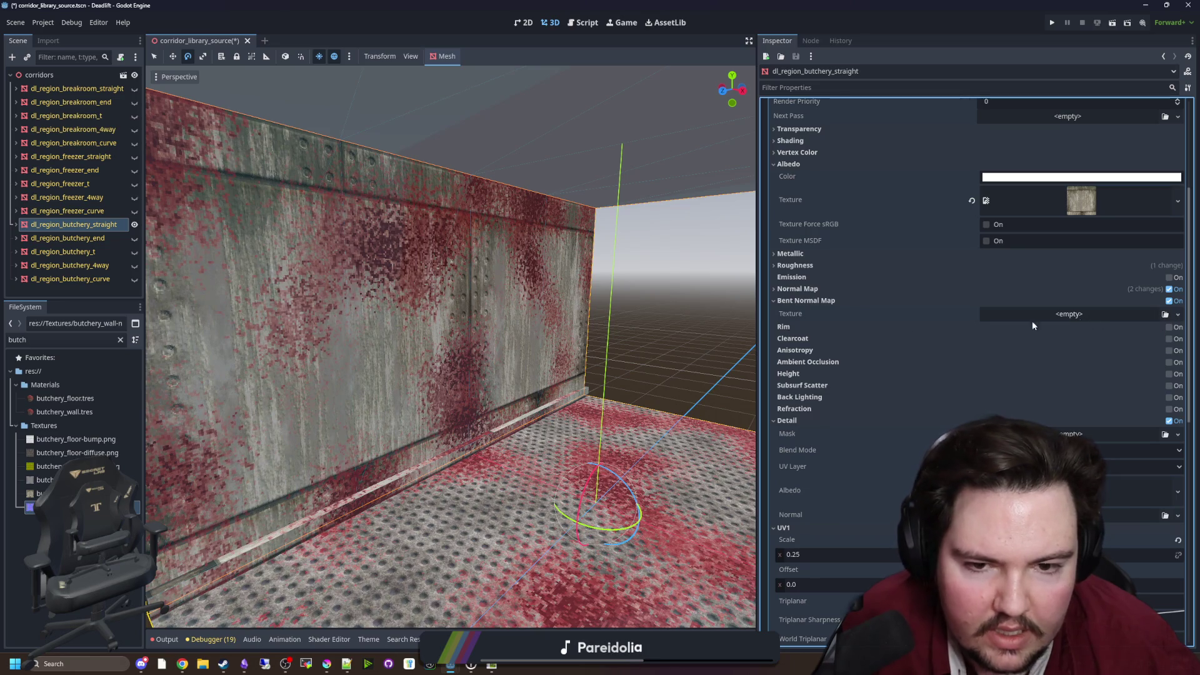
{"action": "left_click_drag", "start_coordinate": [82, 507], "coordinate": [1011, 321]}
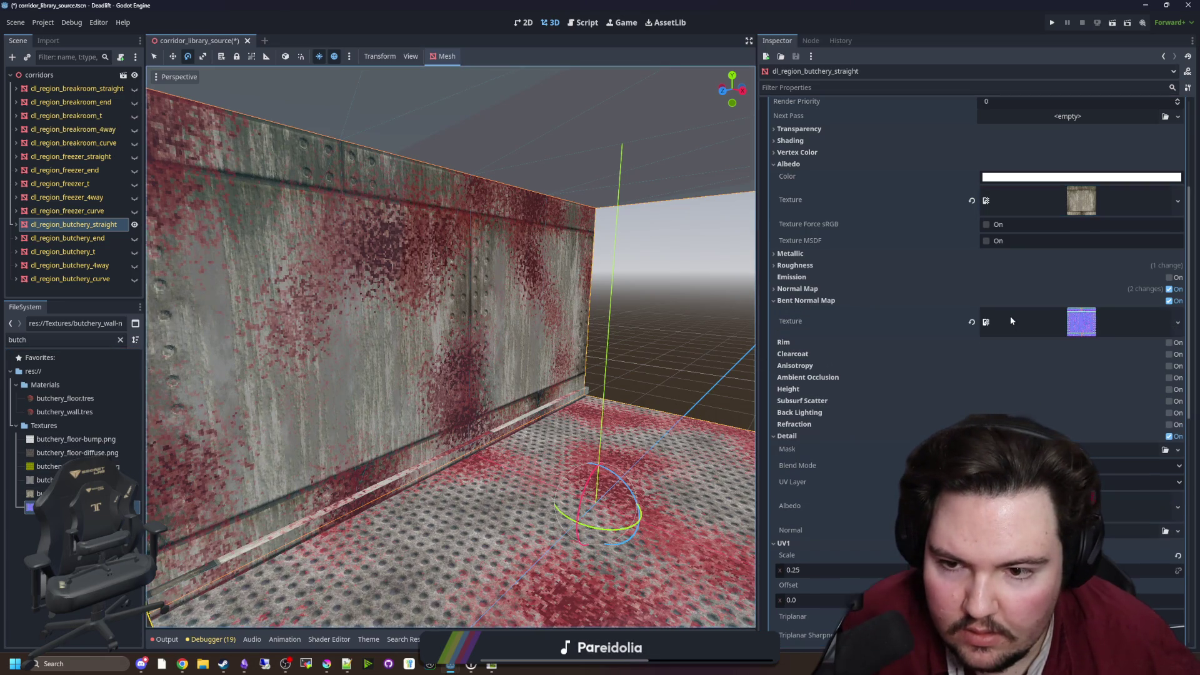
{"action": "key", "text": "f"}
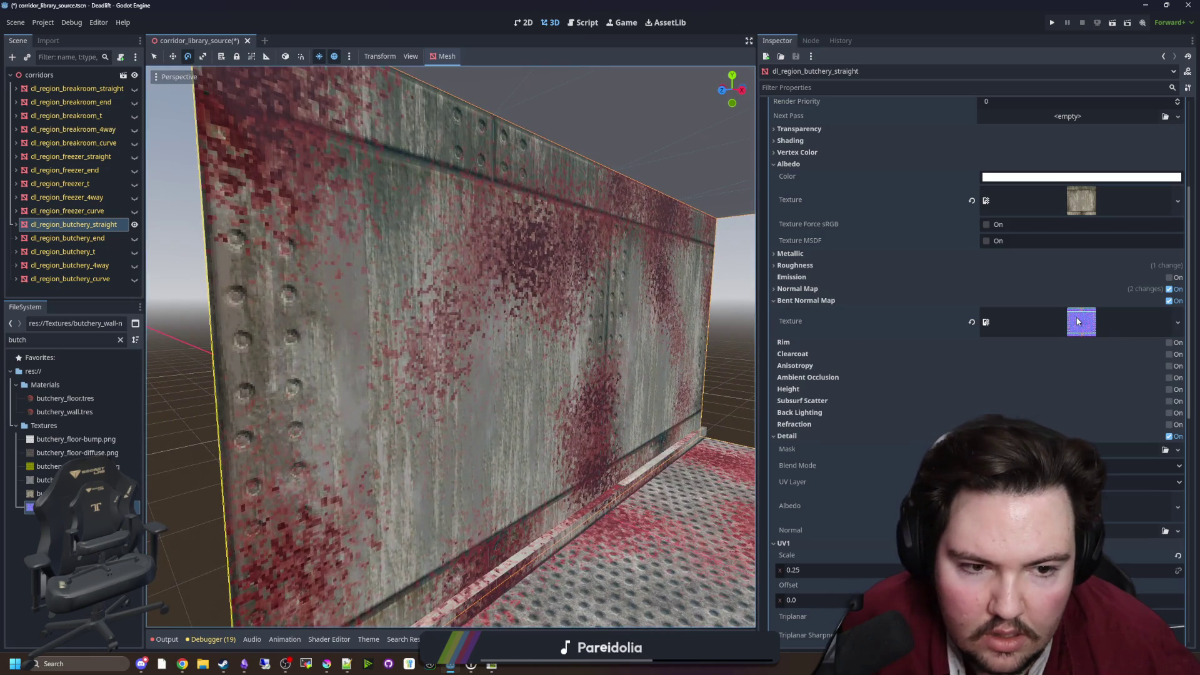
{"action": "left_click", "coordinate": [1077, 322]}
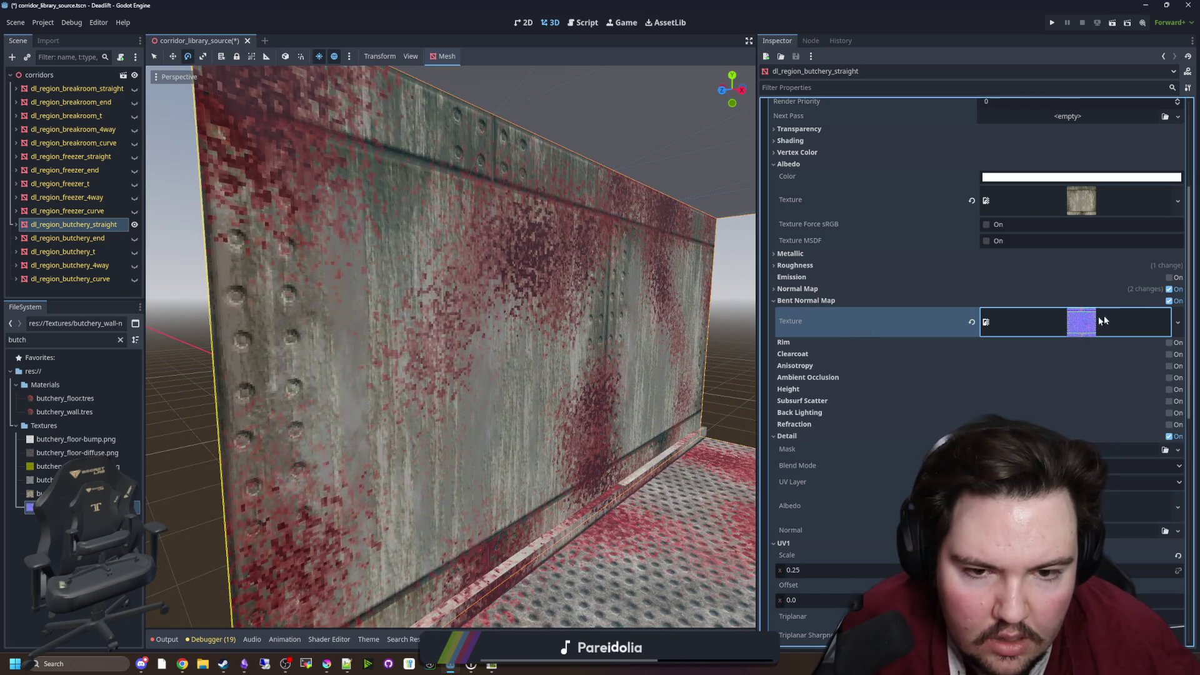
{"action": "left_click", "coordinate": [1169, 301]}
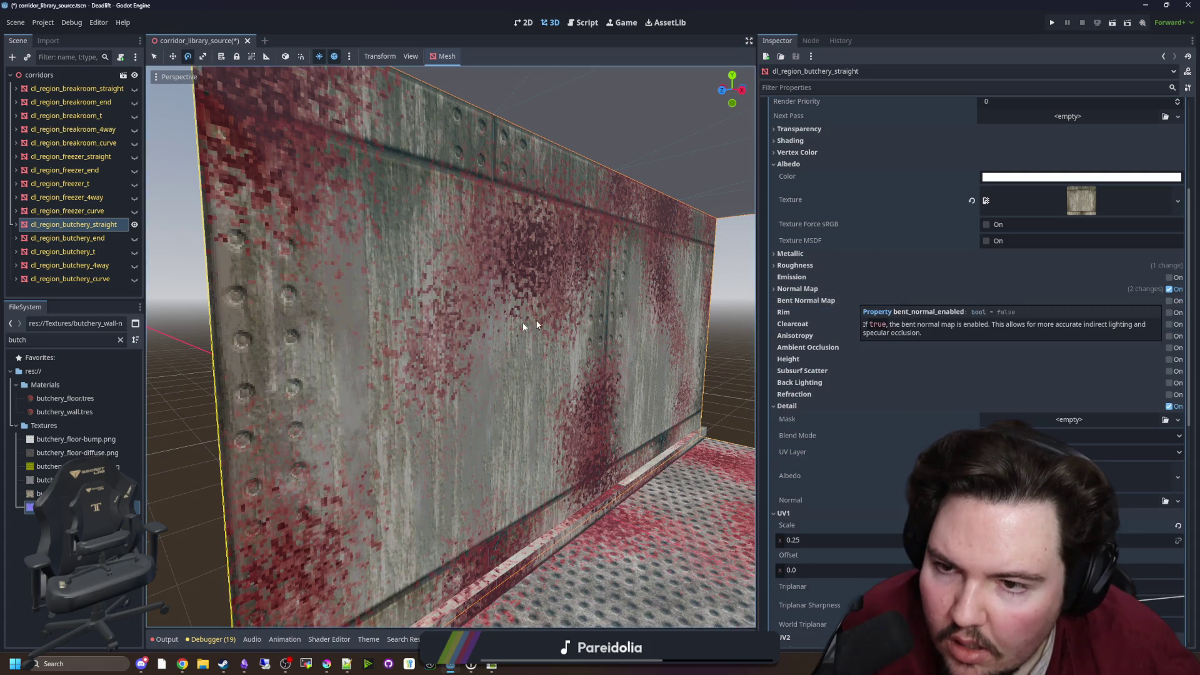
{"action": "scroll", "coordinate": [556, 323], "scroll_direction": "down", "scroll_amount": 10}
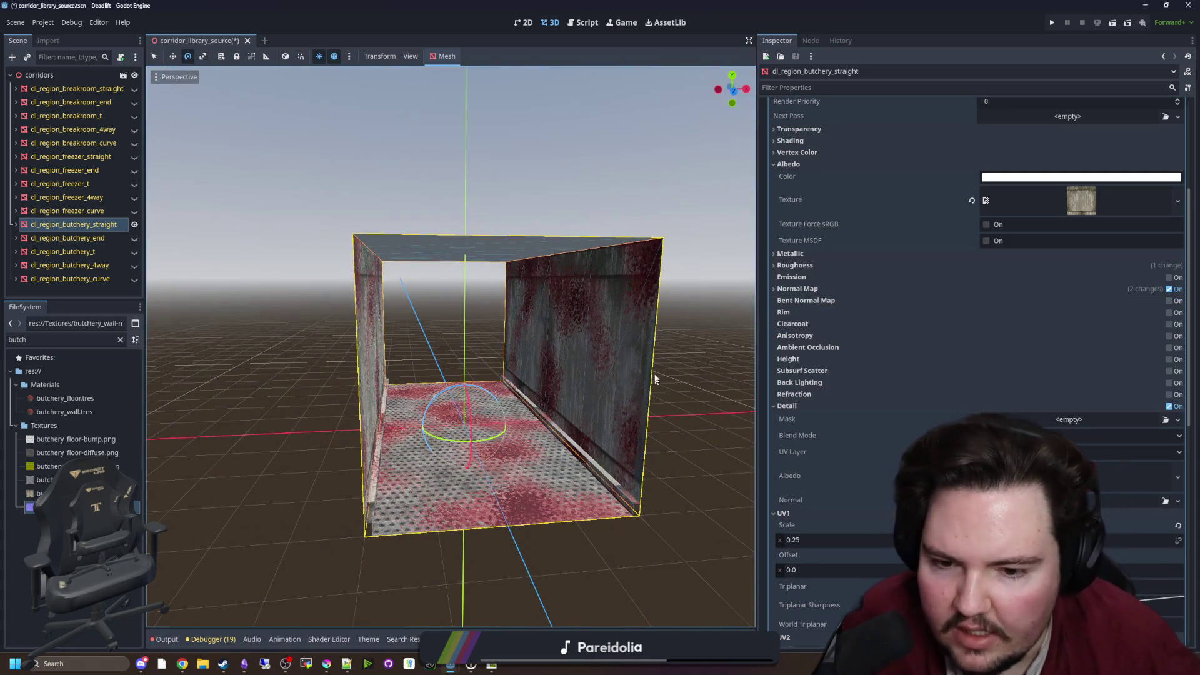
{"action": "left_click", "coordinate": [688, 351]}
{"action": "scroll", "coordinate": [688, 351], "scroll_direction": "up", "scroll_amount": 10}
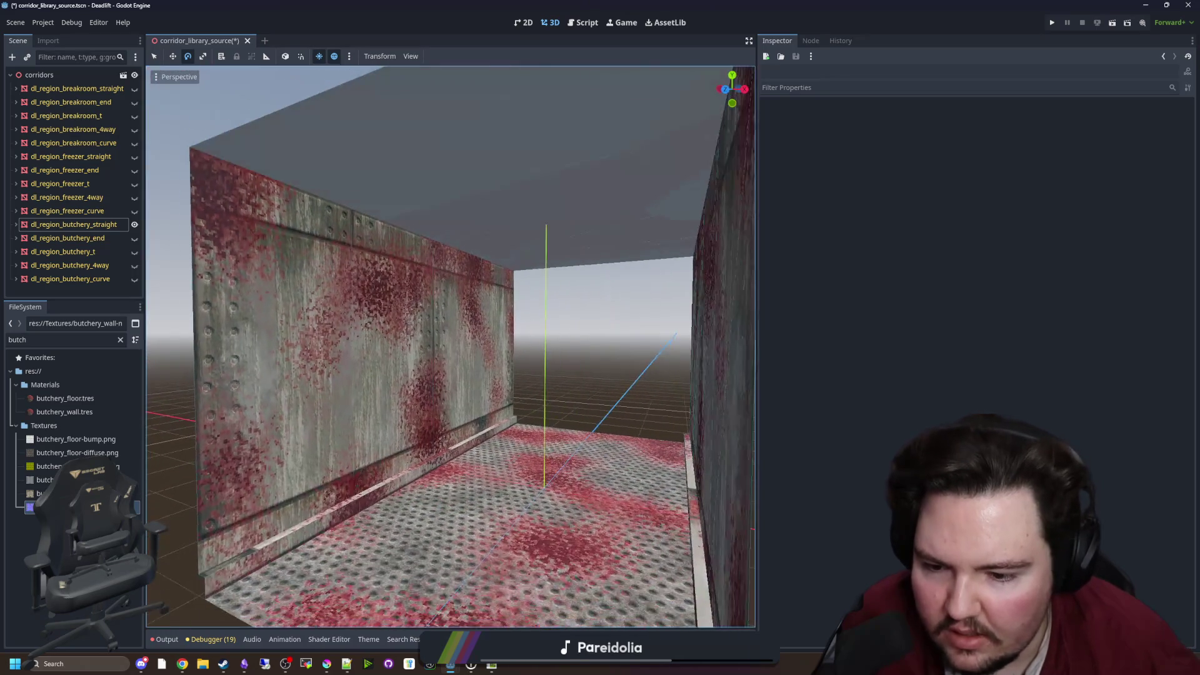
{"action": "left_click", "coordinate": [400, 405]}
{"action": "scroll", "coordinate": [400, 405], "scroll_direction": "up", "scroll_amount": 2}
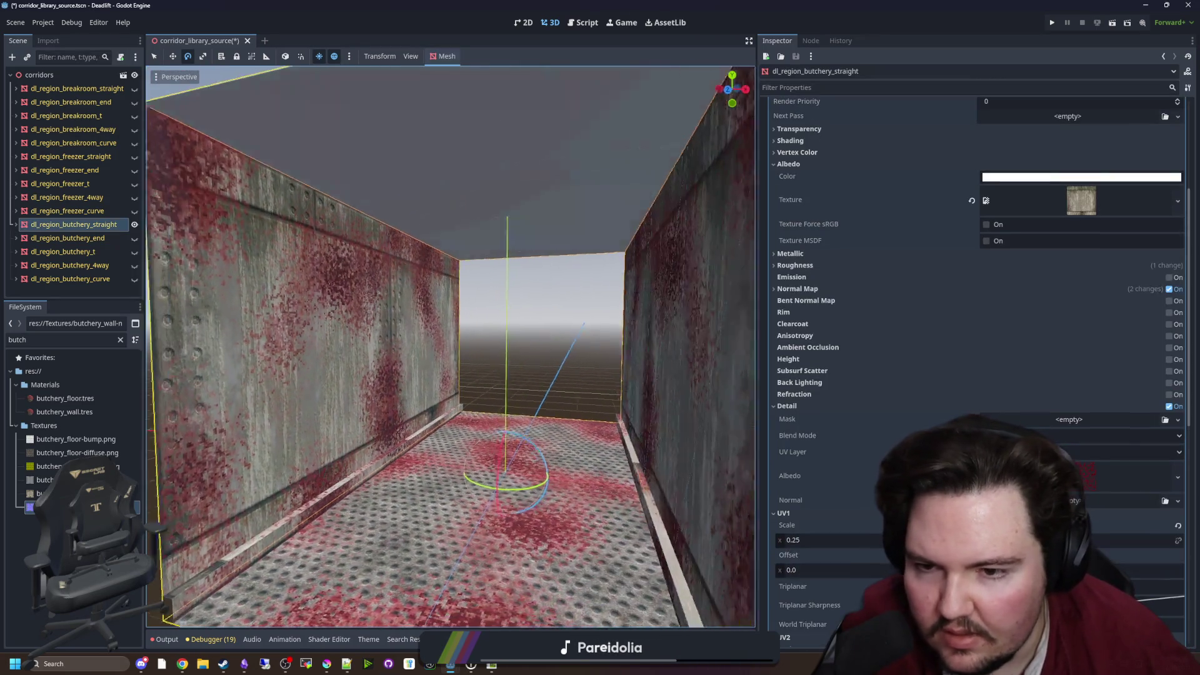
{"action": "scroll", "coordinate": [400, 405], "scroll_direction": "down", "scroll_amount": 2}
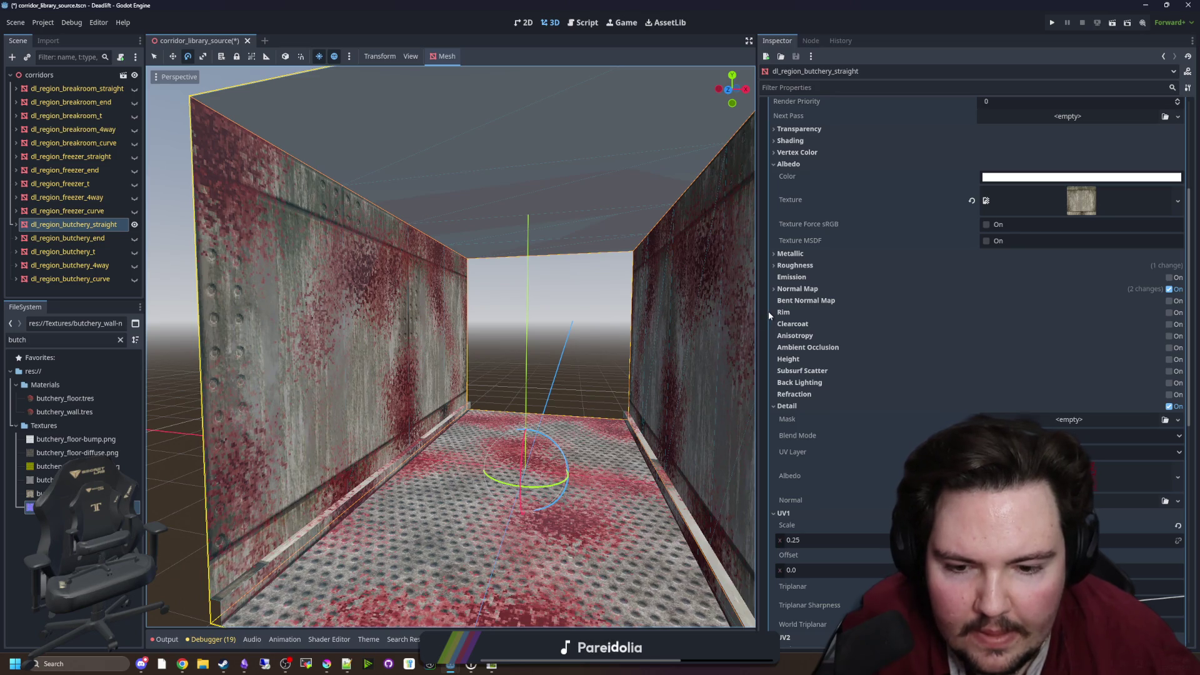
{"action": "scroll", "coordinate": [890, 377], "scroll_direction": "down", "scroll_amount": 5}
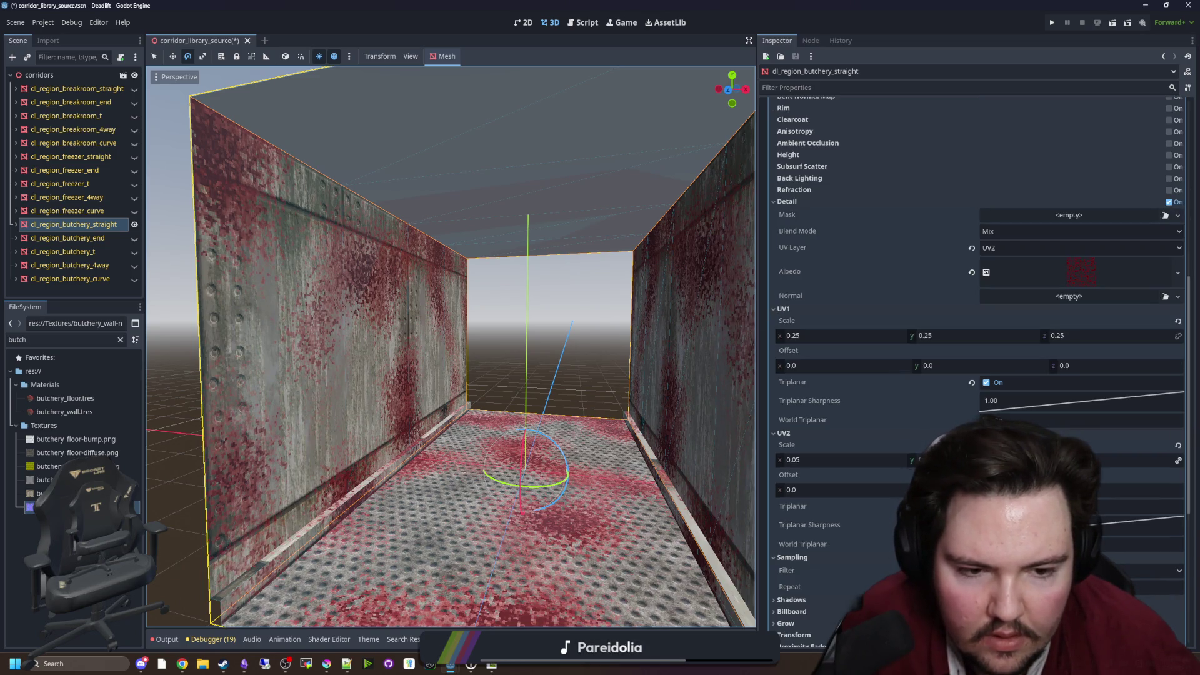
{"action": "left_click", "coordinate": [987, 420]}
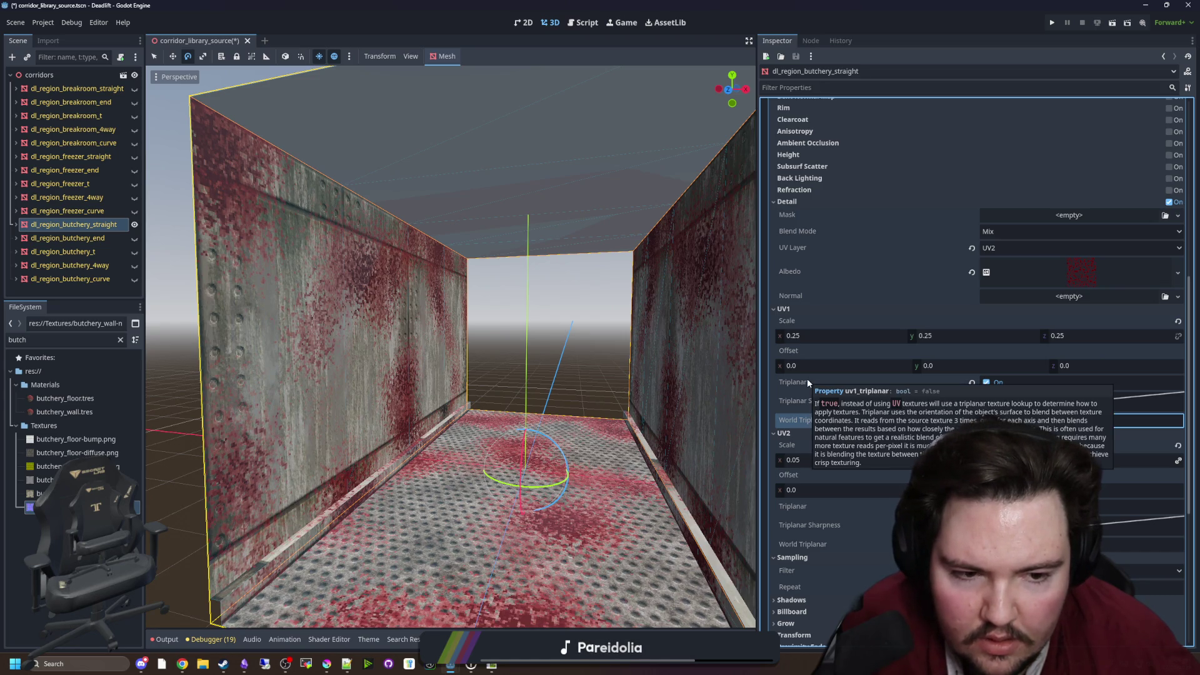
{"action": "scroll", "coordinate": [828, 335], "scroll_direction": "up", "scroll_amount": 3}
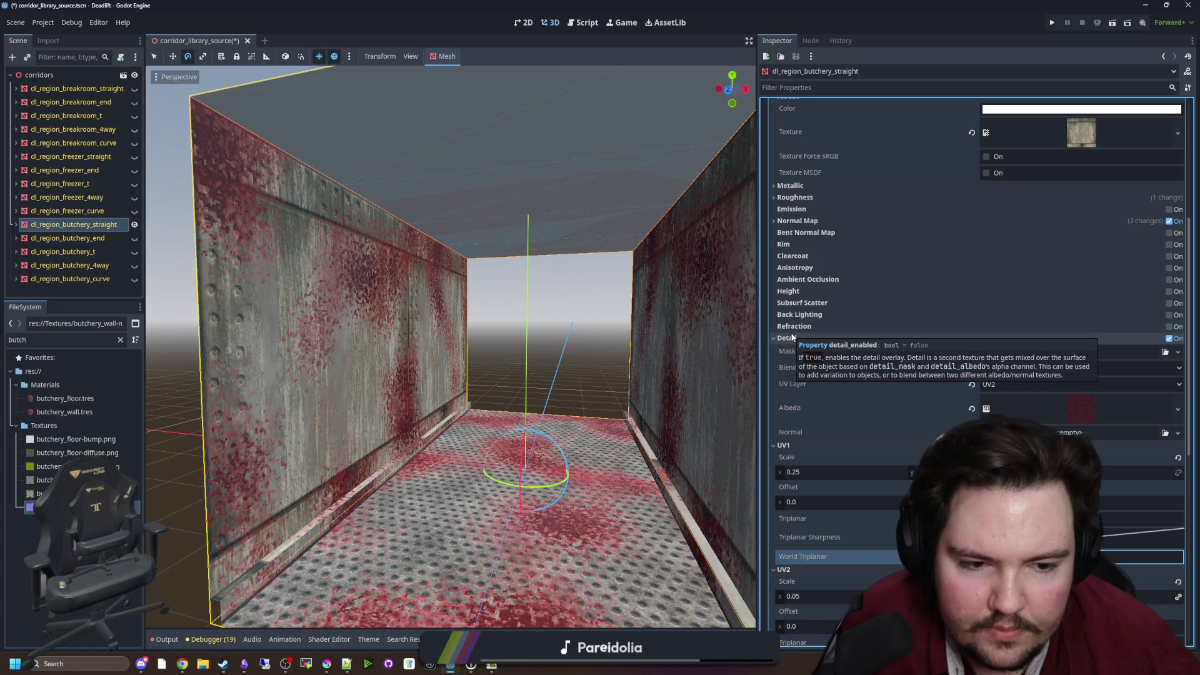
{"action": "mouse_move", "coordinate": [450, 344]}
{"action": "left_mouse_down"}
{"action": "mouse_move", "coordinate": [381, 344]}
{"action": "mouse_move", "coordinate": [416, 344]}
{"action": "left_mouse_up"}
{"action": "left_click", "coordinate": [671, 367]}
{"action": "scroll", "coordinate": [699, 361], "scroll_direction": "down", "scroll_amount": 5}
{"action": "scroll", "coordinate": [699, 362], "scroll_direction": "up", "scroll_amount": 2}
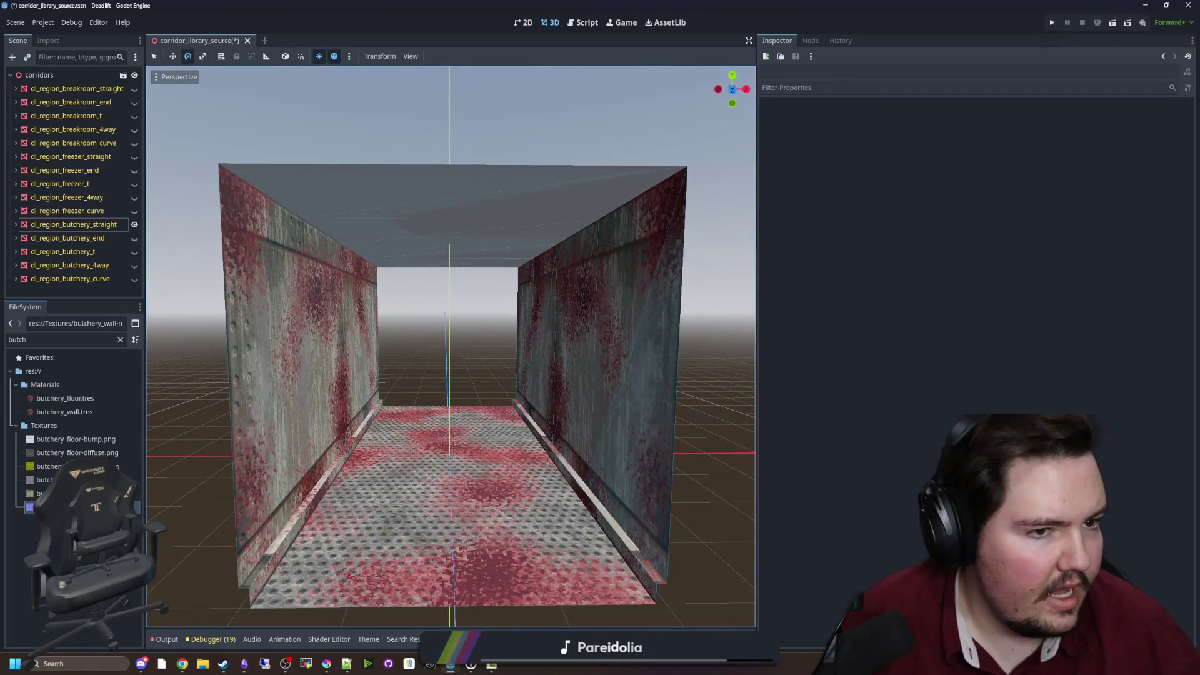
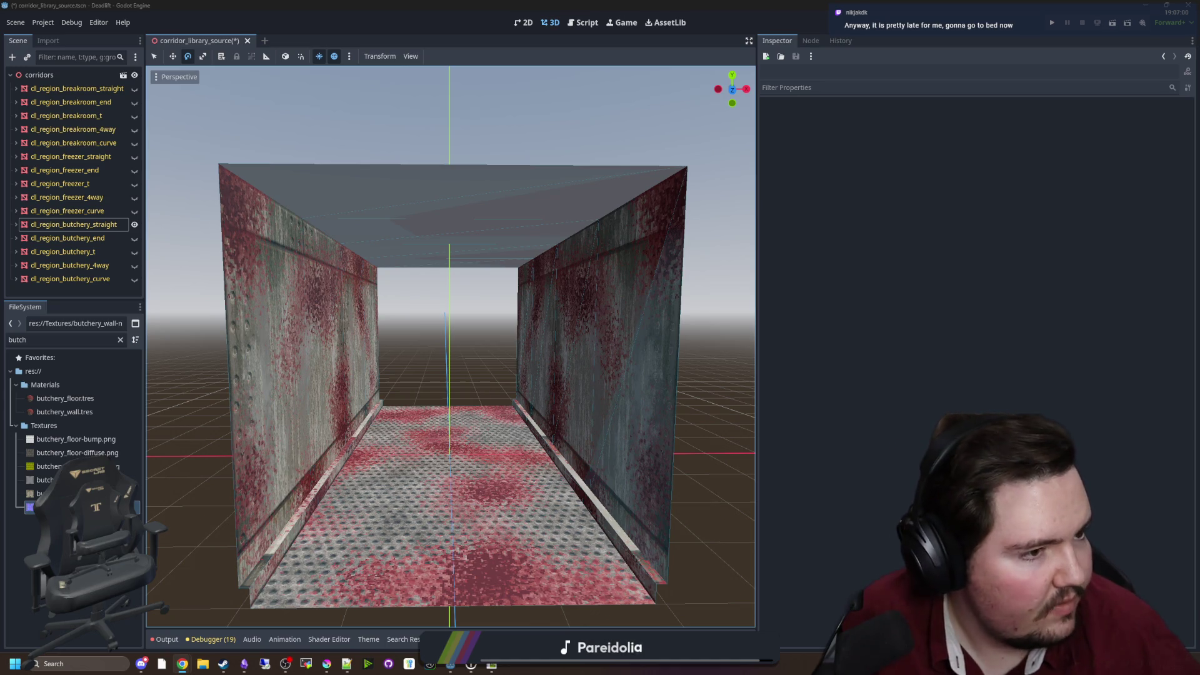
Review the Miro reference board, then return to the butchery corridor in Godot
{"action": "key", "text": "alt+Tab"}
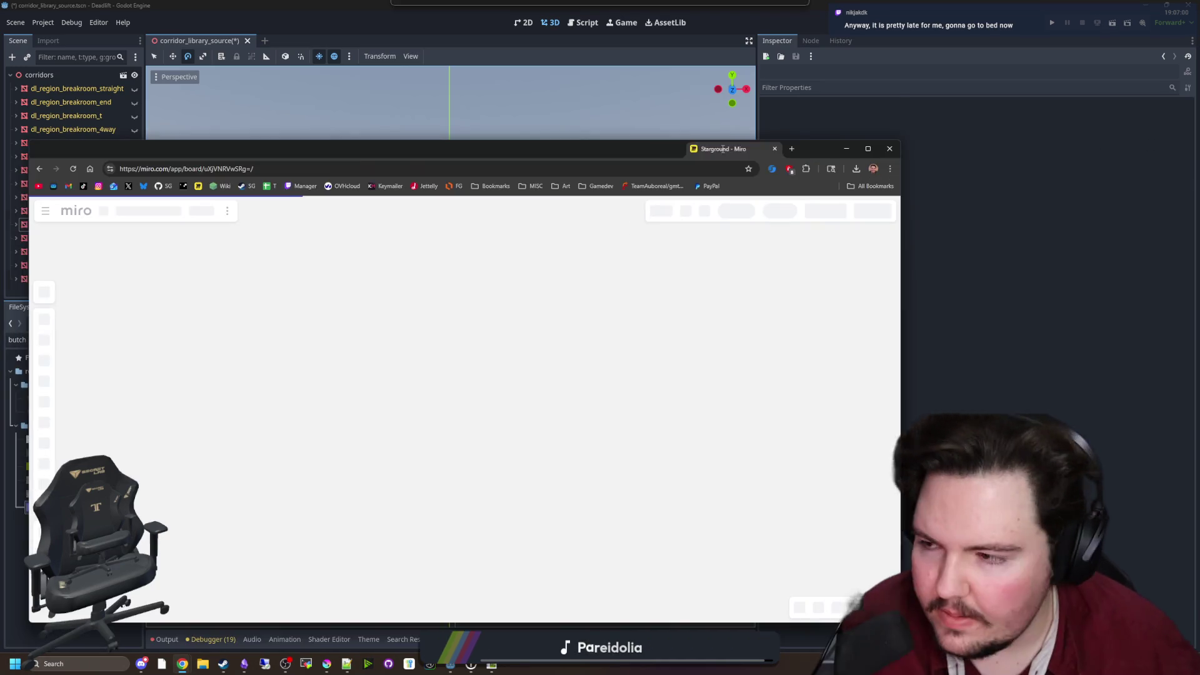
{"action": "double_click", "coordinate": [443, 148]}
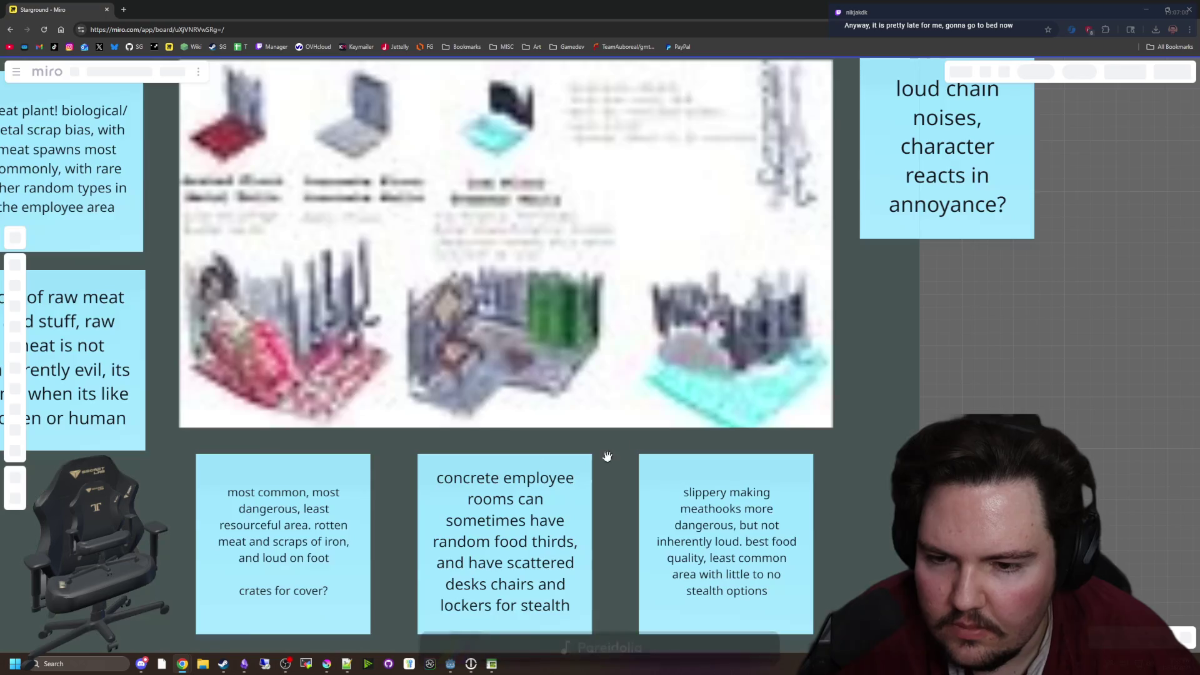
{"action": "scroll", "coordinate": [250, 329], "scroll_direction": "up", "scroll_amount": 5}
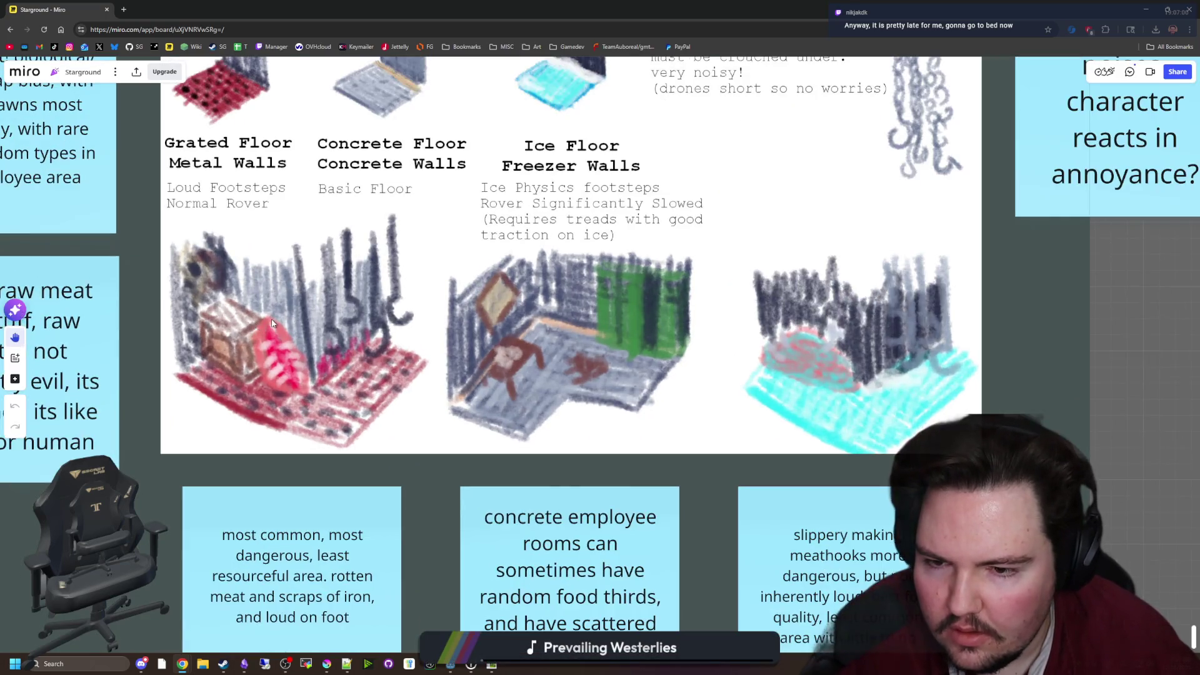
{"action": "scroll", "coordinate": [410, 432], "scroll_direction": "down", "scroll_amount": 5}
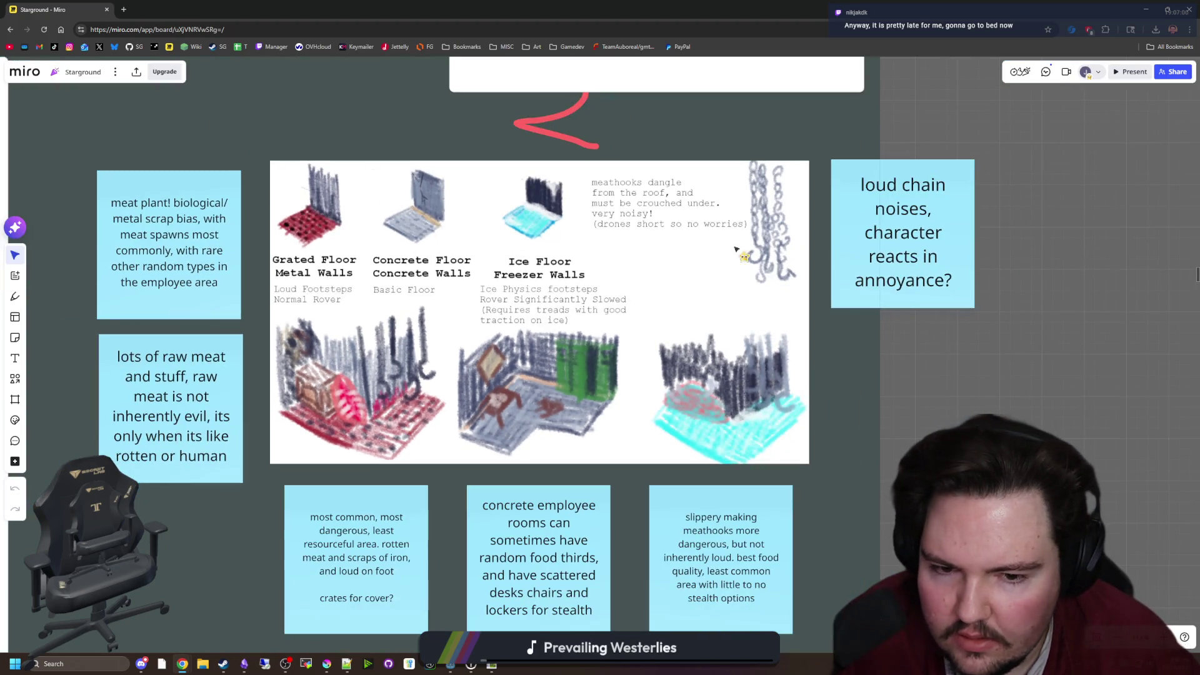
{"action": "key", "text": "alt+Tab"}
{"action": "mouse_move", "coordinate": [763, 370]}
{"action": "left_mouse_down"}
{"action": "mouse_move", "coordinate": [597, 388]}
{"action": "mouse_move", "coordinate": [475, 375]}
{"action": "mouse_move", "coordinate": [636, 383]}
{"action": "mouse_move", "coordinate": [1038, 319]}
{"action": "left_mouse_up"}
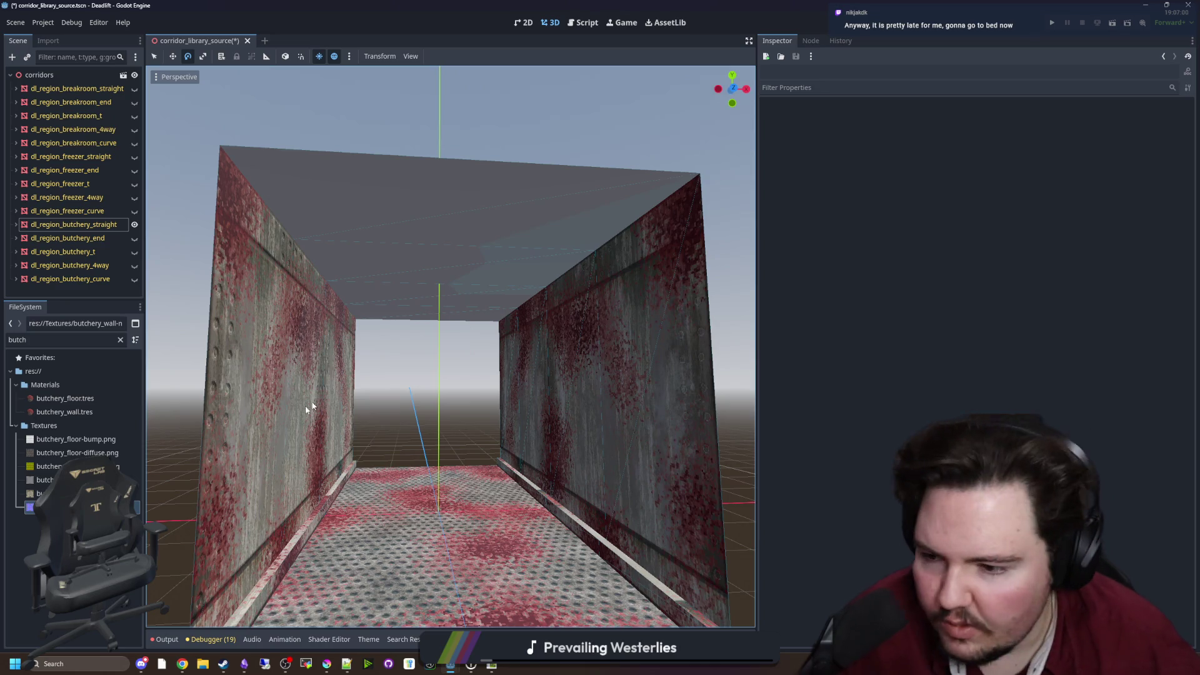
Select dl_region_butchery_straight and inspect its wall material's diffuse texture
{"action": "left_click", "coordinate": [80, 229]}
{"action": "left_click", "coordinate": [1097, 140]}
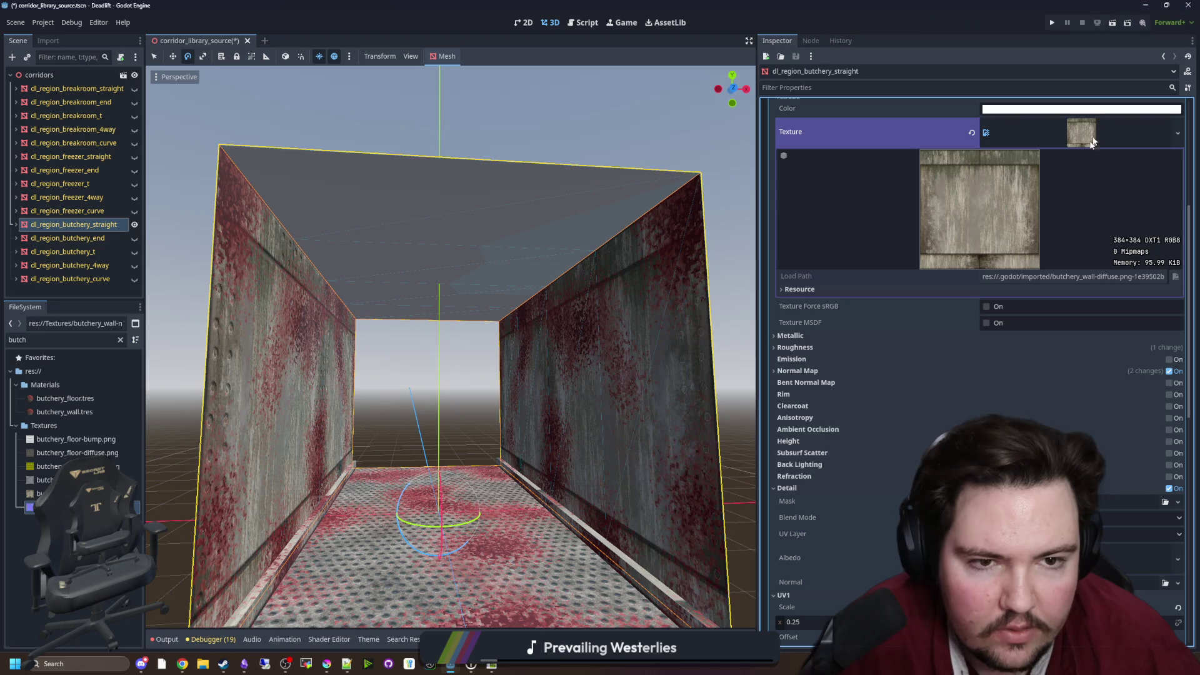
{"action": "left_click", "coordinate": [1098, 140]}
{"action": "scroll", "coordinate": [836, 295], "scroll_direction": "up", "scroll_amount": 5}
{"action": "left_click", "coordinate": [1048, 209]}
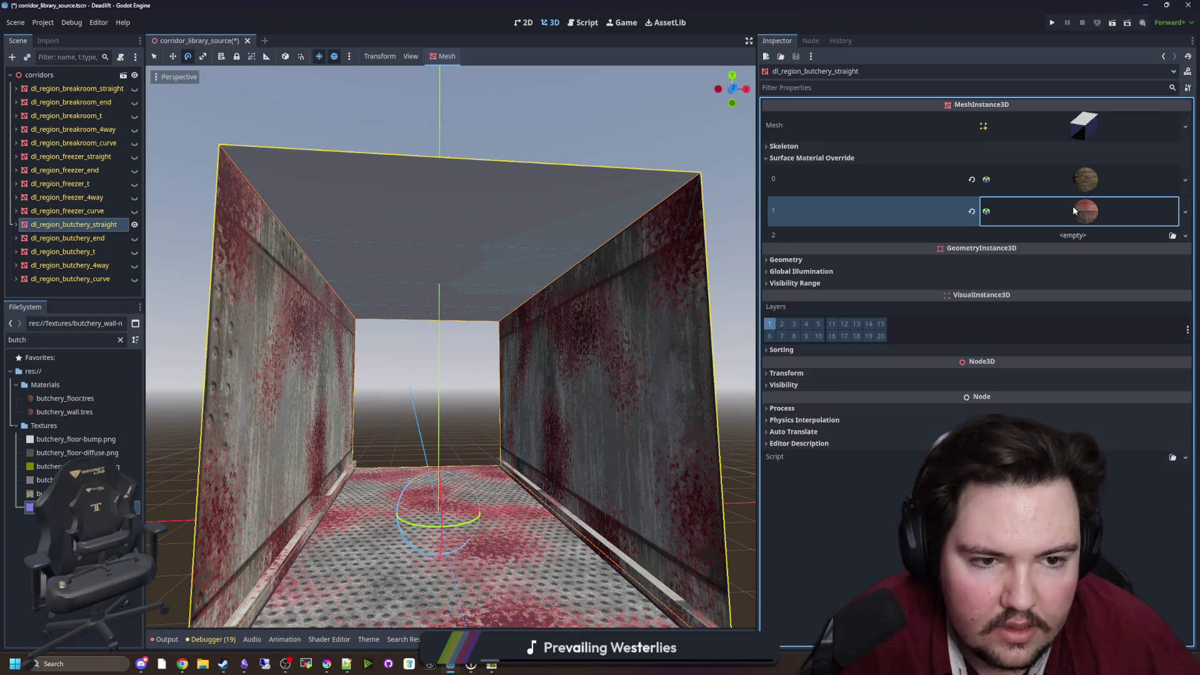
Duplicate breakroom_ceiling.tres as butchery_ceiling.tres and assign it to the corridor's ceiling override slot 2
{"action": "double_click", "coordinate": [105, 341]}
{"action": "type", "text": "ceiling"}
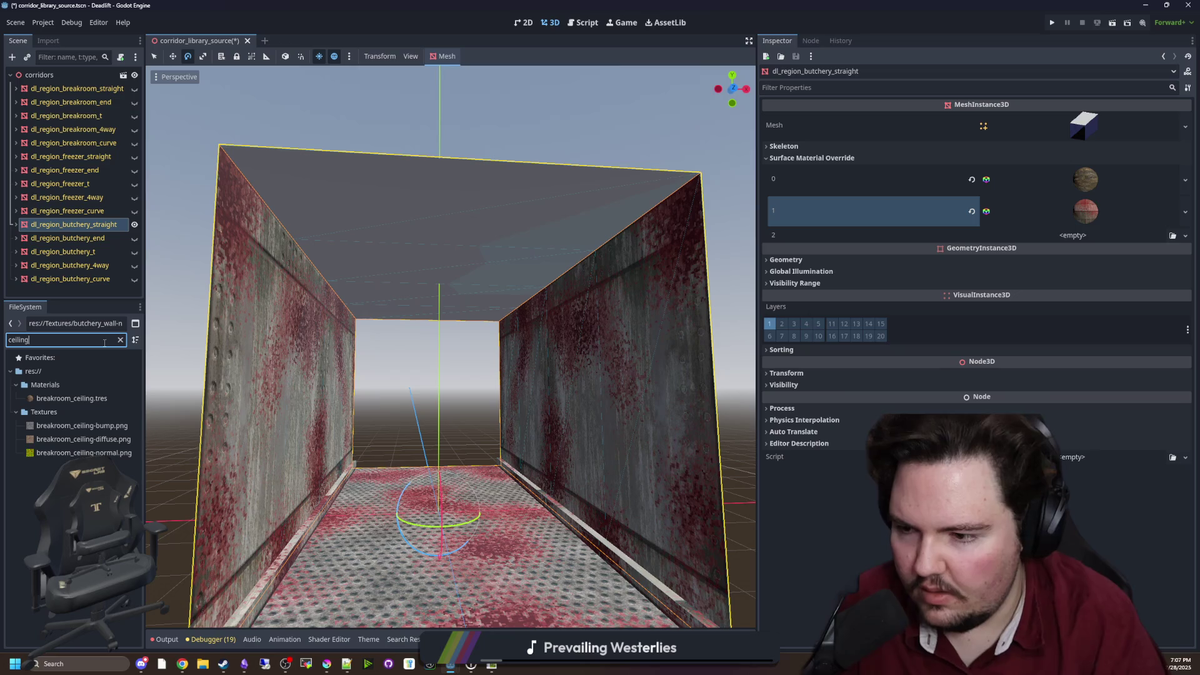
{"action": "right_click", "coordinate": [108, 400]}
{"action": "left_click", "coordinate": [156, 525]}
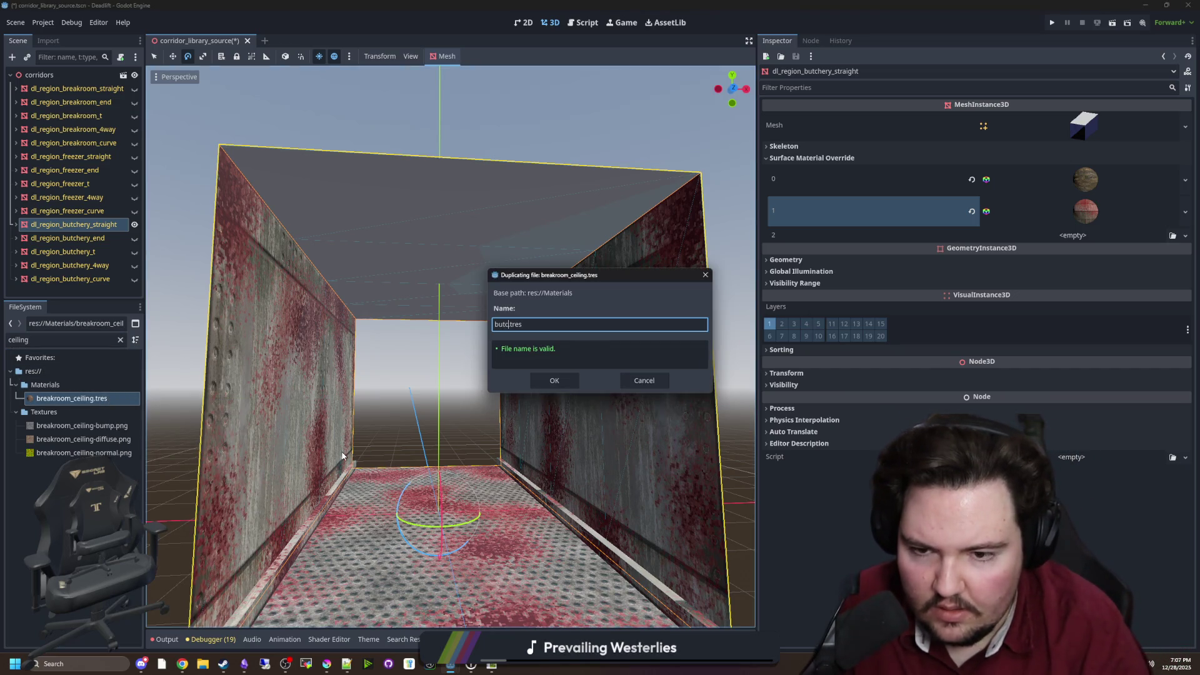
{"action": "type", "text": "ing"}
{"action": "key", "text": "Return"}
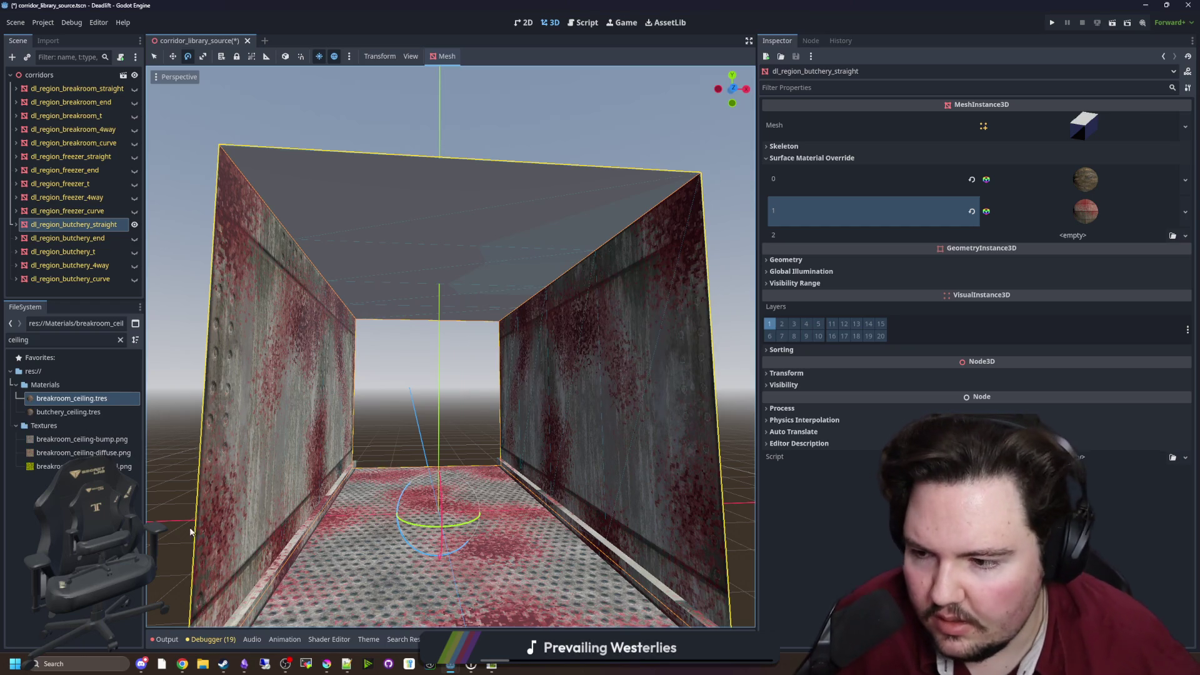
{"action": "mouse_move", "coordinate": [69, 412]}
{"action": "left_mouse_down"}
{"action": "mouse_move", "coordinate": [968, 236]}
{"action": "mouse_move", "coordinate": [1063, 235]}
{"action": "left_mouse_up"}
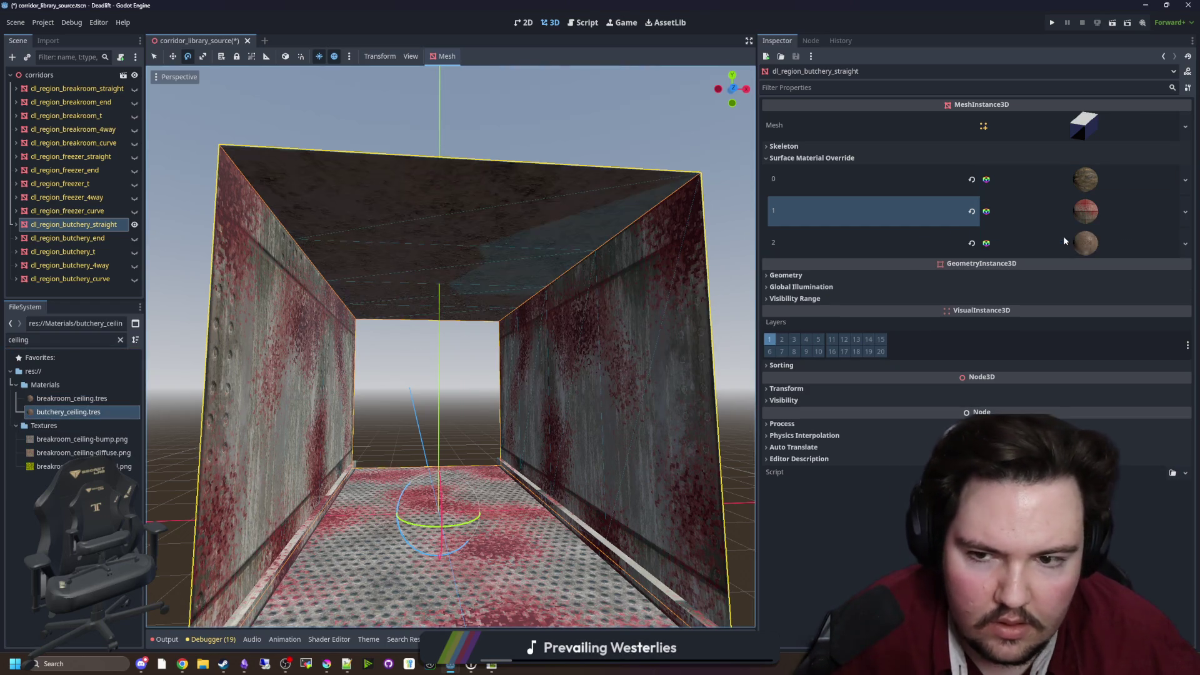
{"action": "left_click", "coordinate": [543, 381]}
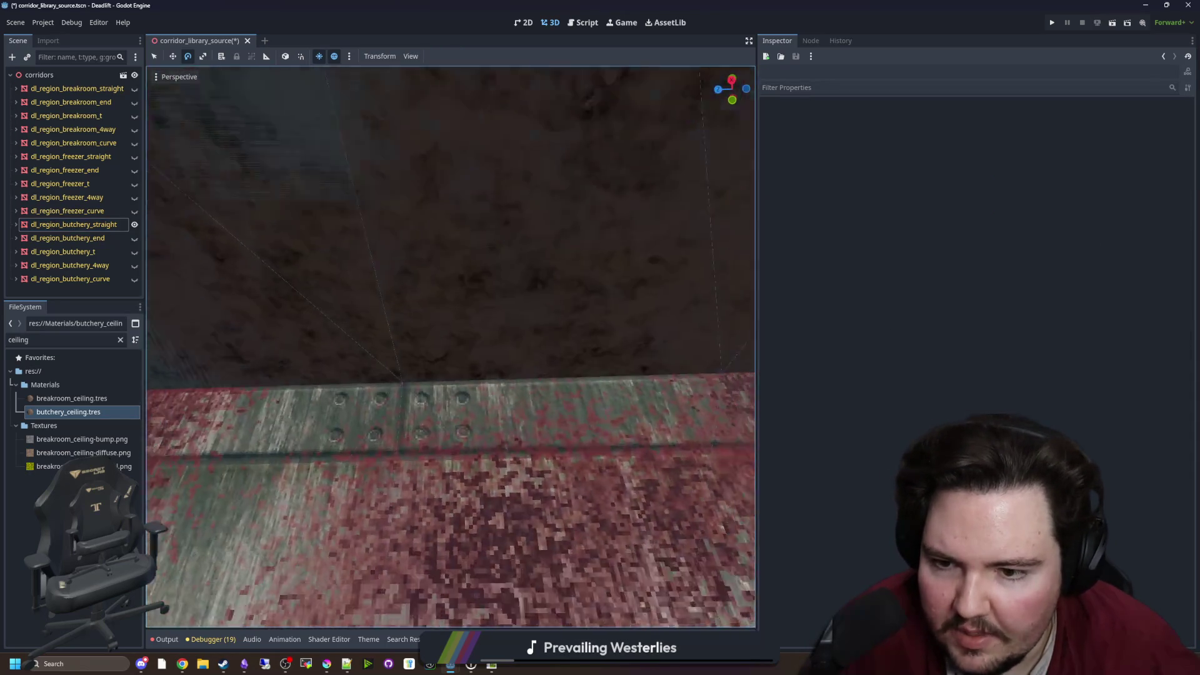
Enable the Detail layer on butchery_ceiling.tres and set its UV layer to UV2
{"action": "left_click", "coordinate": [69, 412]}
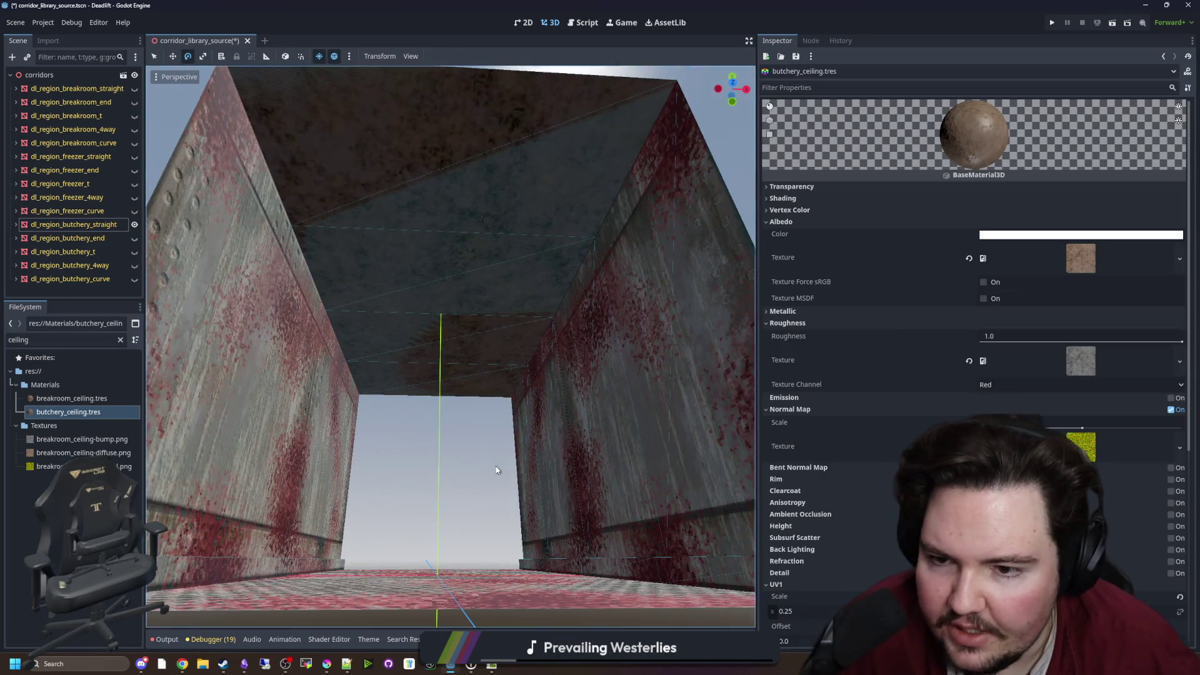
{"action": "key", "text": "w"}
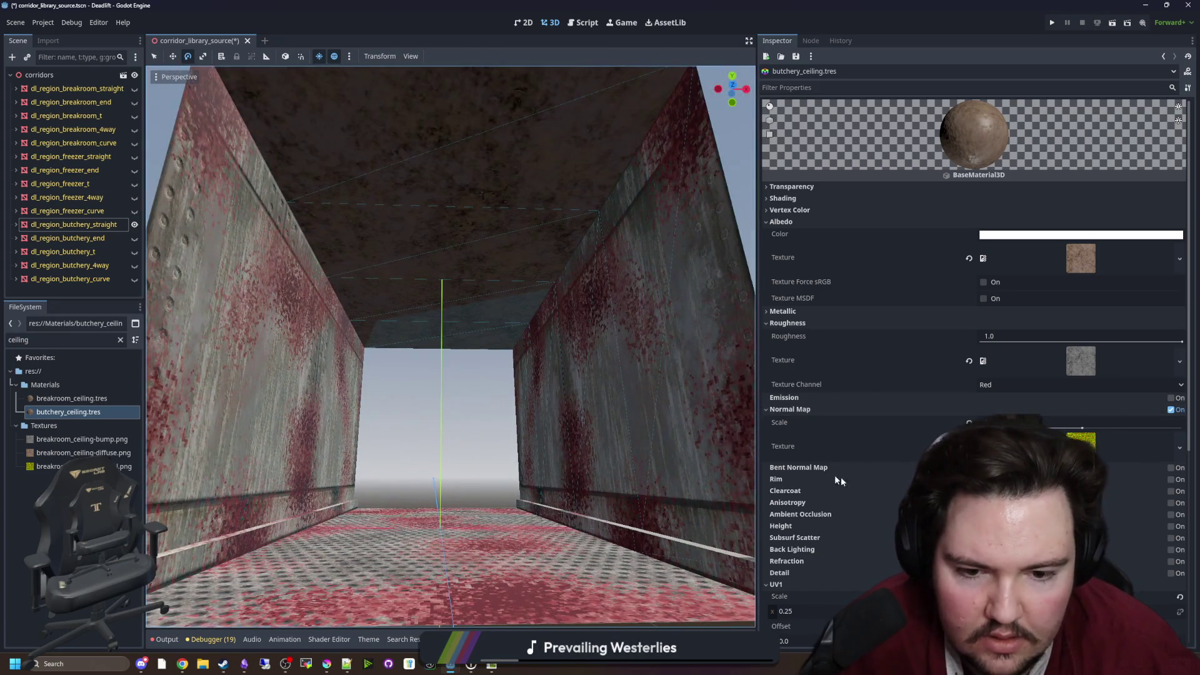
{"action": "scroll", "coordinate": [1121, 484], "scroll_direction": "down", "scroll_amount": 5}
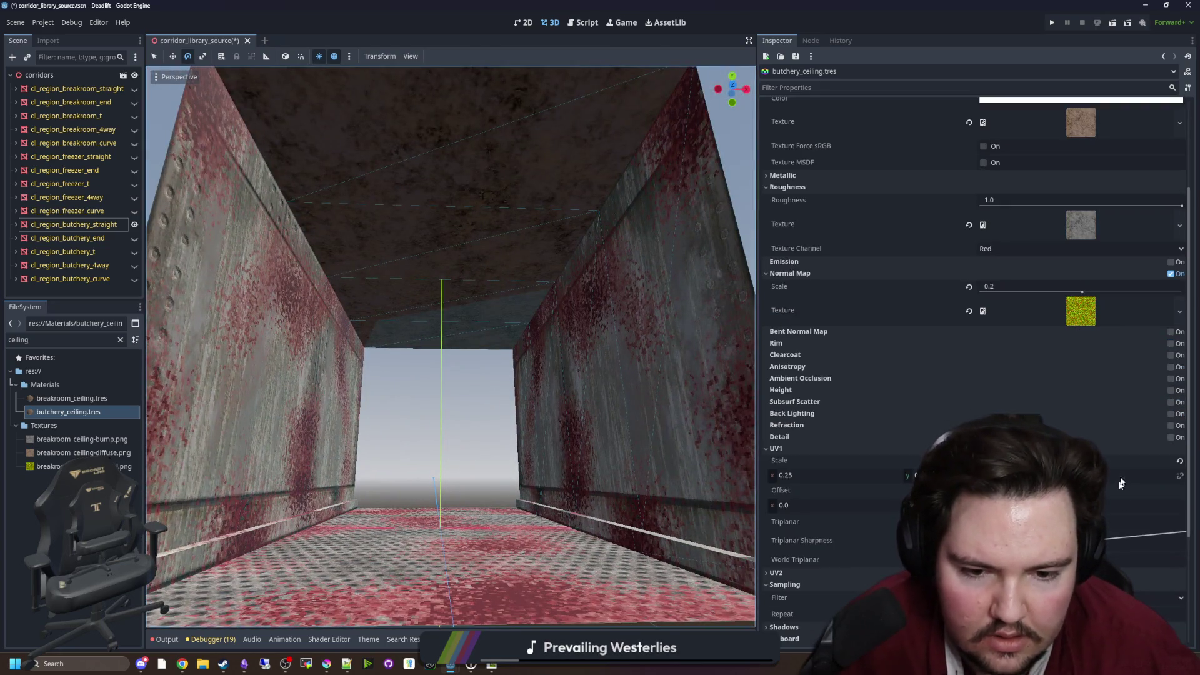
{"action": "left_click", "coordinate": [1171, 426]}
{"action": "left_click", "coordinate": [1172, 425]}
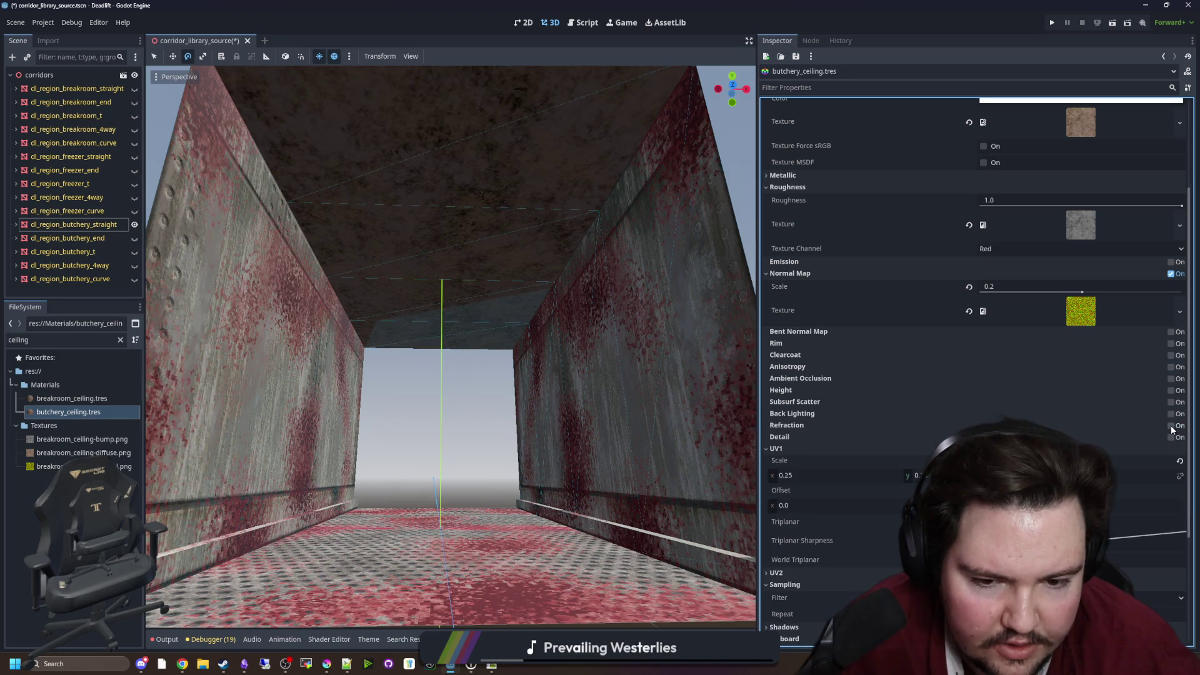
{"action": "left_click", "coordinate": [1171, 438]}
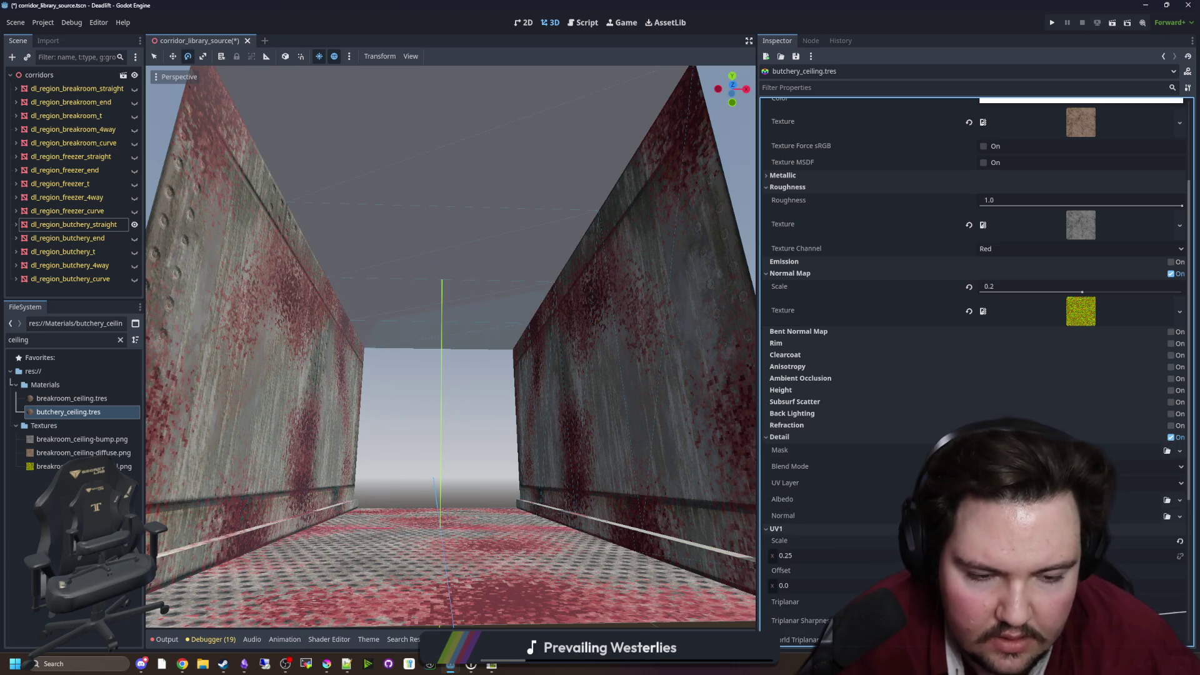
{"action": "scroll", "coordinate": [976, 375], "scroll_direction": "down", "scroll_amount": 2}
{"action": "left_click", "coordinate": [1080, 414]}
{"action": "left_click", "coordinate": [1026, 445]}
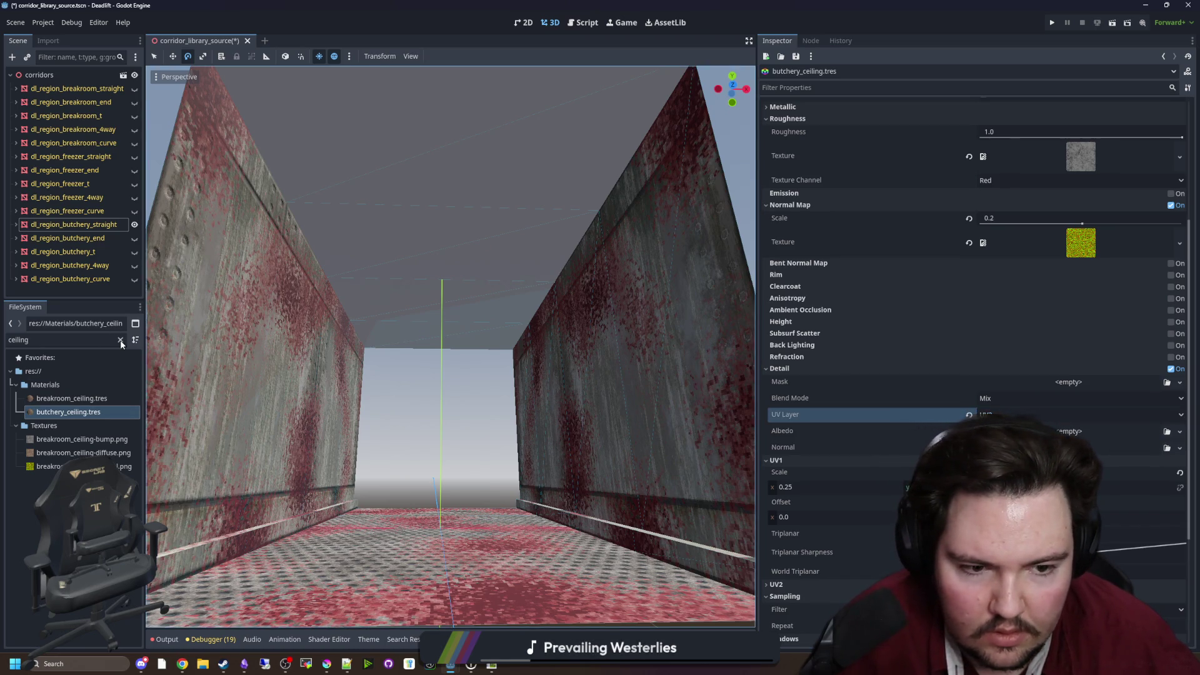
Compare the floor and wall materials, then give the ceiling a NoiseTexture2D detail albedo
{"action": "left_click", "coordinate": [121, 340]}
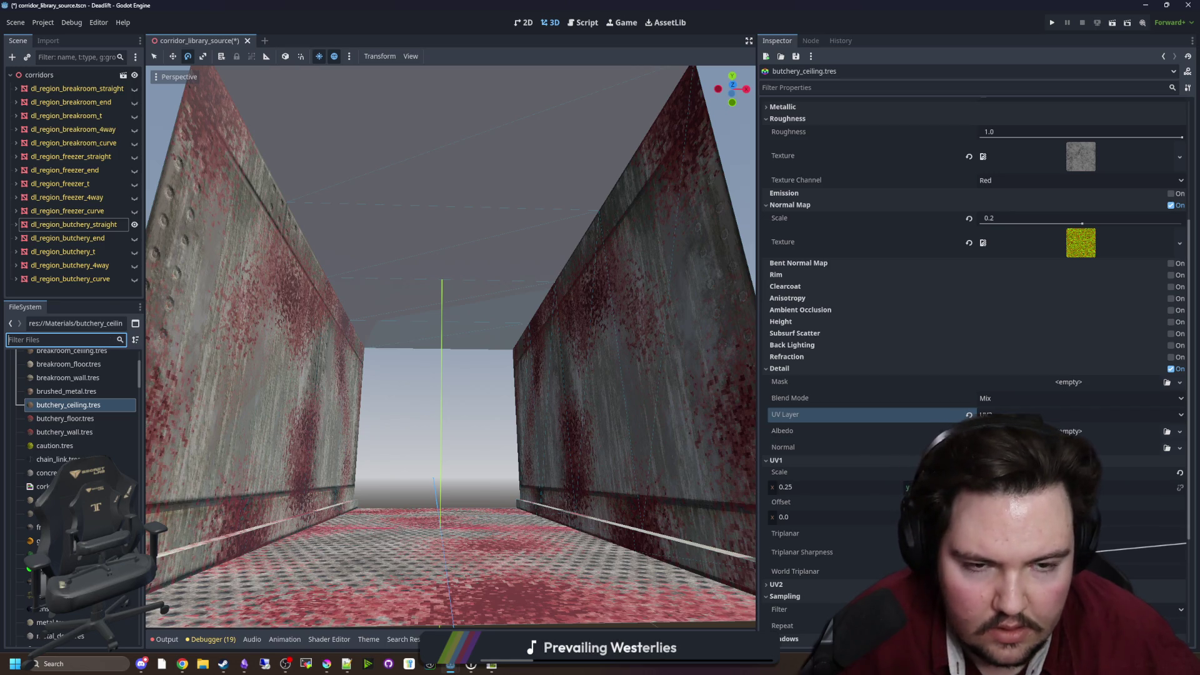
{"action": "left_click", "coordinate": [90, 415]}
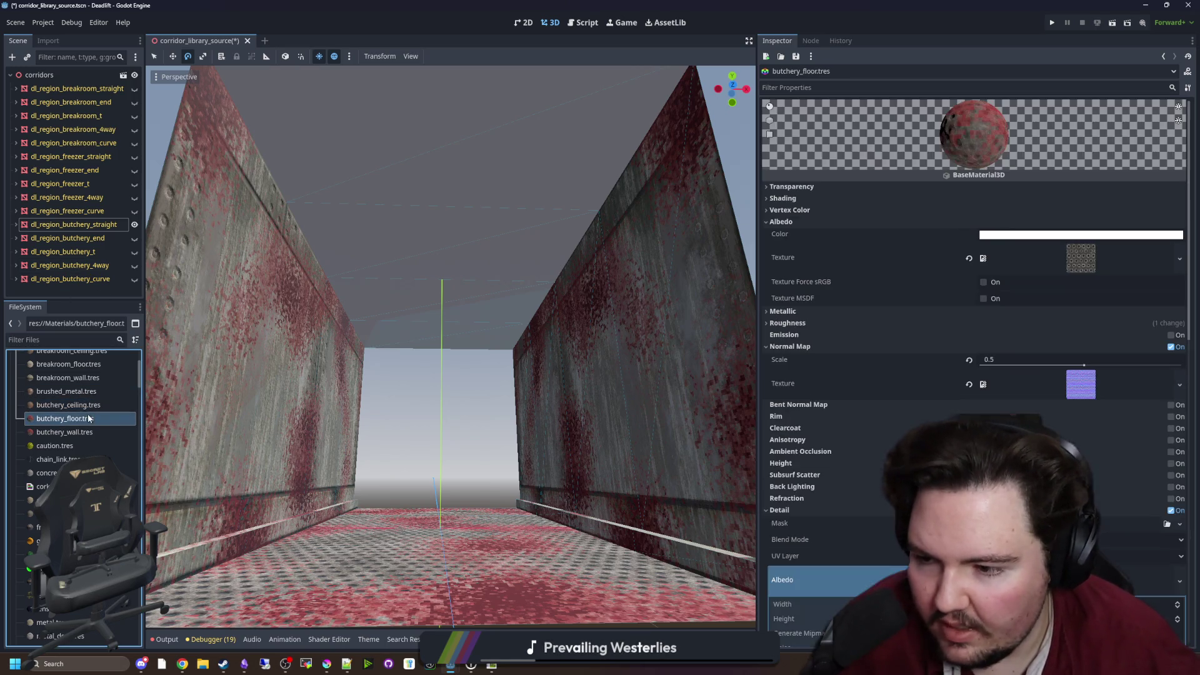
{"action": "right_click", "coordinate": [1089, 369]}
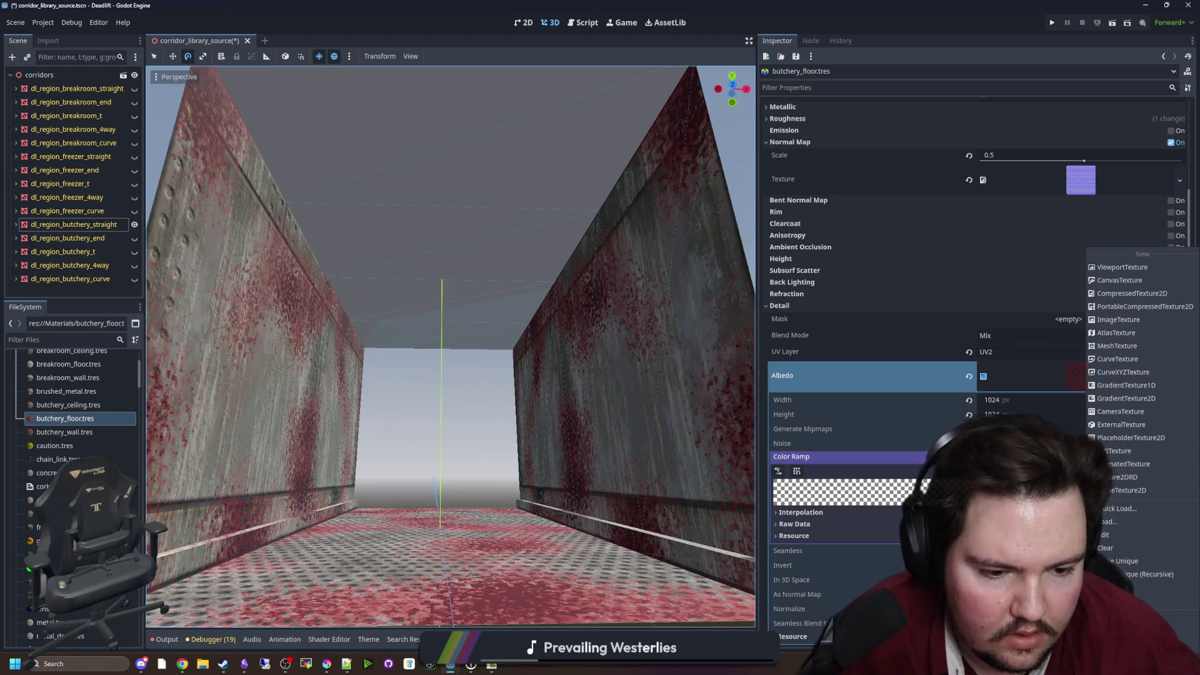
{"action": "left_click", "coordinate": [118, 348]}
{"action": "left_click", "coordinate": [69, 432]}
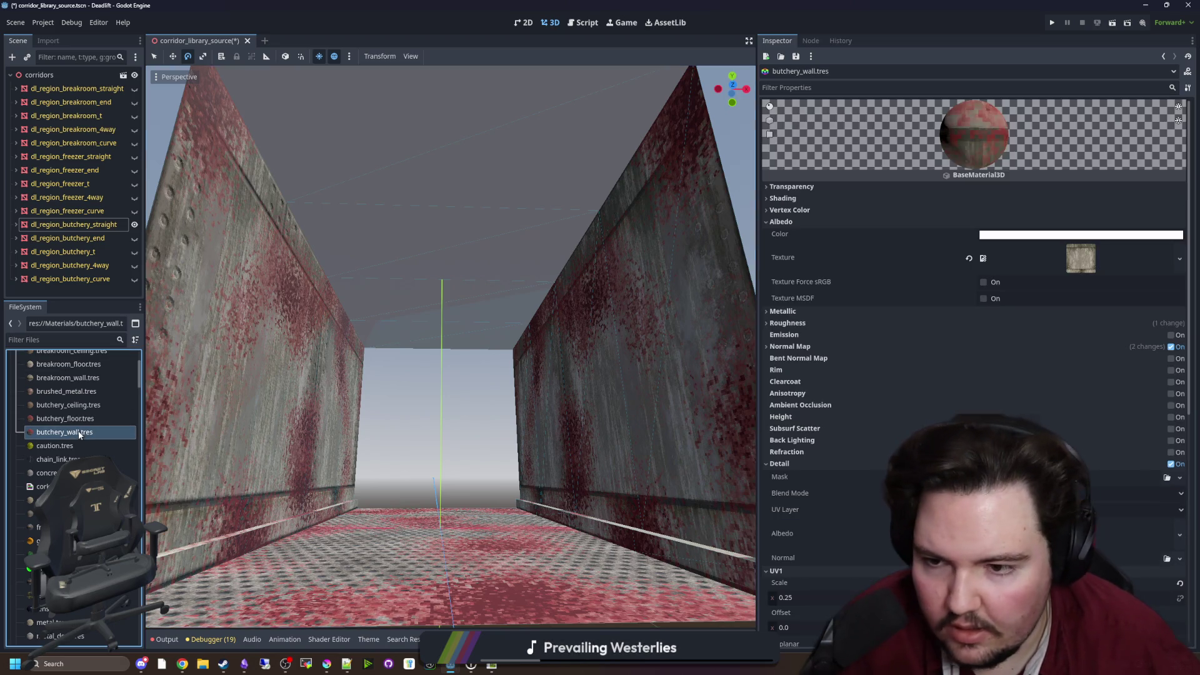
{"action": "left_click", "coordinate": [69, 405]}
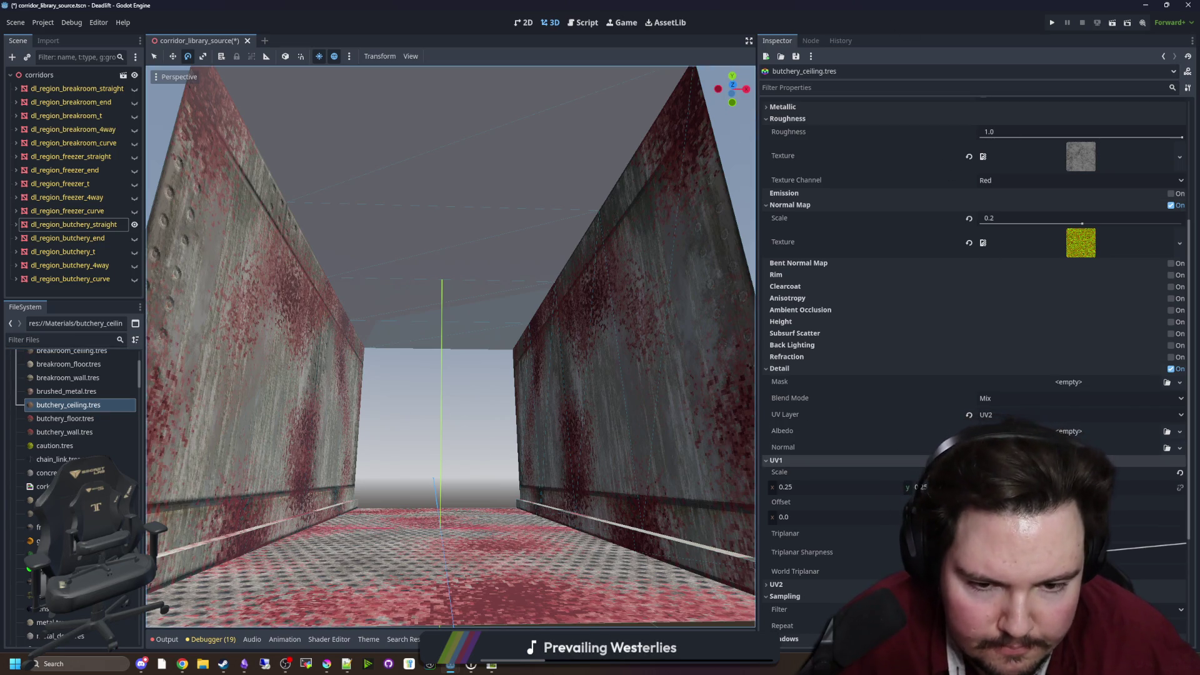
{"action": "left_click", "coordinate": [1179, 431]}
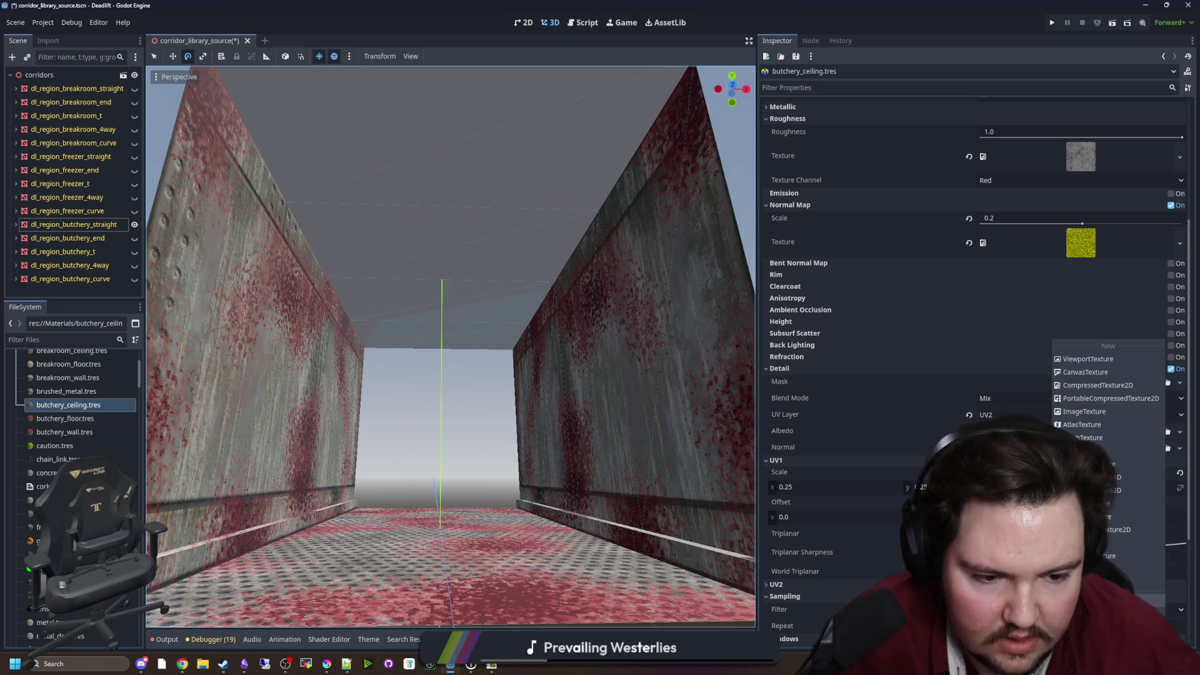
{"action": "key", "text": "Escape"}
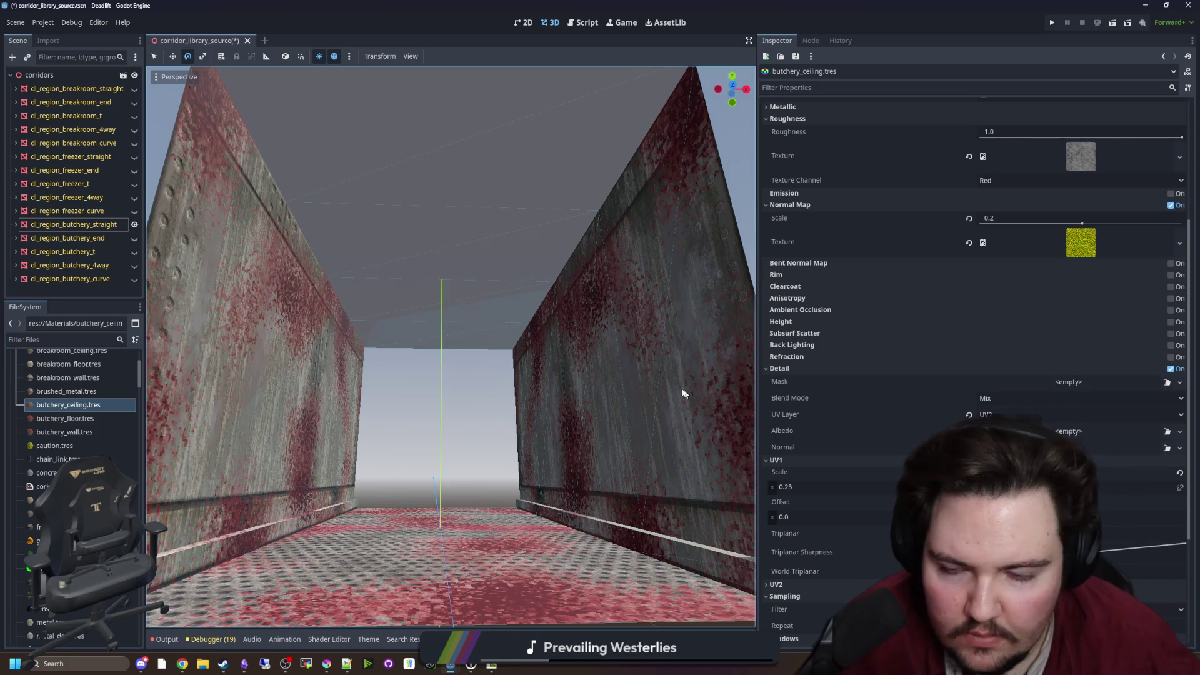
{"action": "mouse_move", "coordinate": [660, 374]}
{"action": "left_mouse_down"}
{"action": "mouse_move", "coordinate": [647, 188]}
{"action": "mouse_move", "coordinate": [632, 212]}
{"action": "mouse_move", "coordinate": [729, 523]}
{"action": "left_mouse_up"}
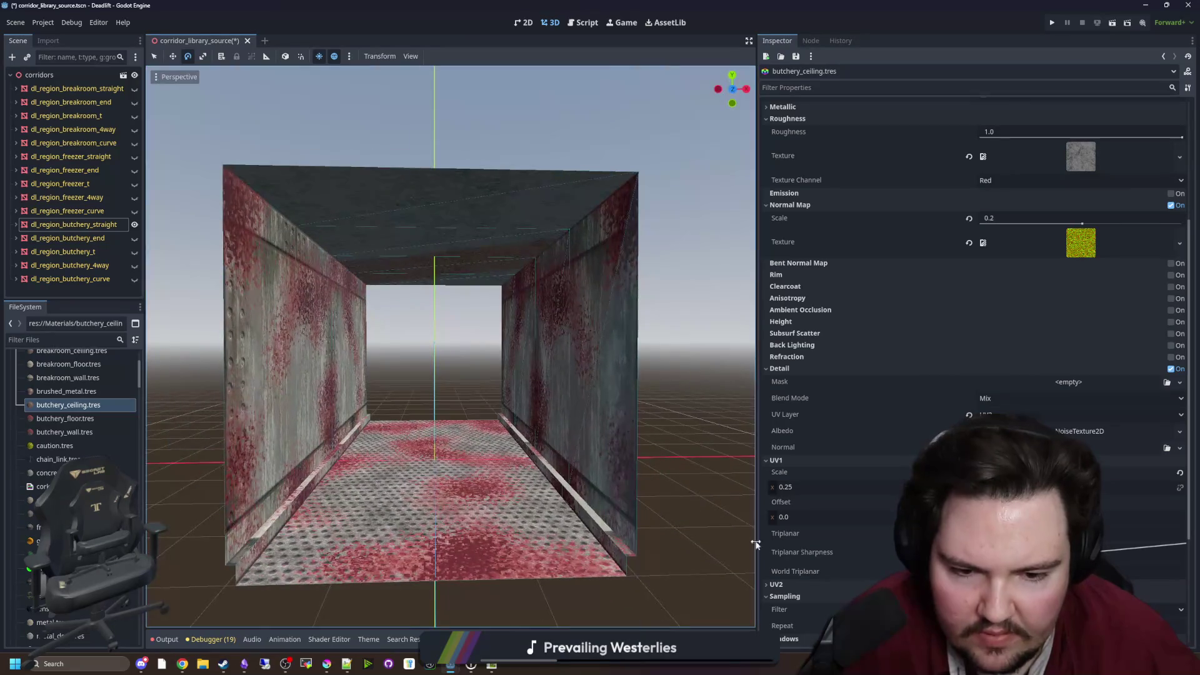
Check butchery_floor.tres's UV2 scale of 0.05 for reference
{"action": "left_click", "coordinate": [793, 583]}
{"action": "scroll", "coordinate": [835, 523], "scroll_direction": "down", "scroll_amount": 4}
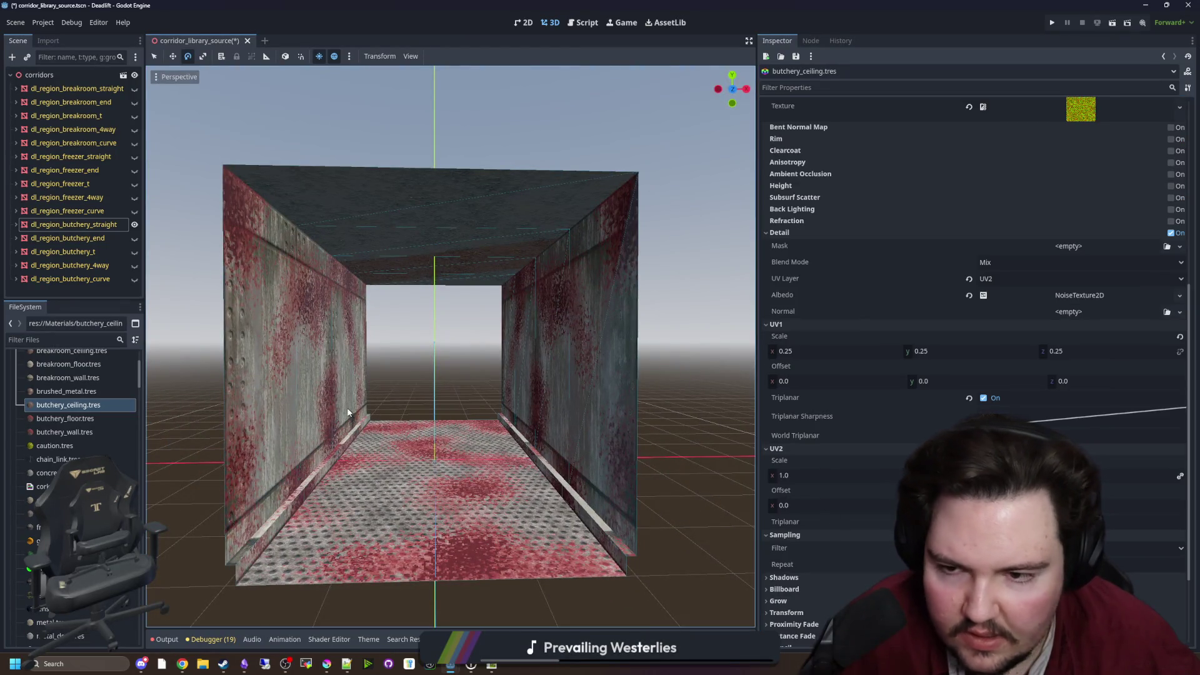
{"action": "left_click", "coordinate": [69, 418]}
{"action": "scroll", "coordinate": [797, 409], "scroll_direction": "down", "scroll_amount": 5}
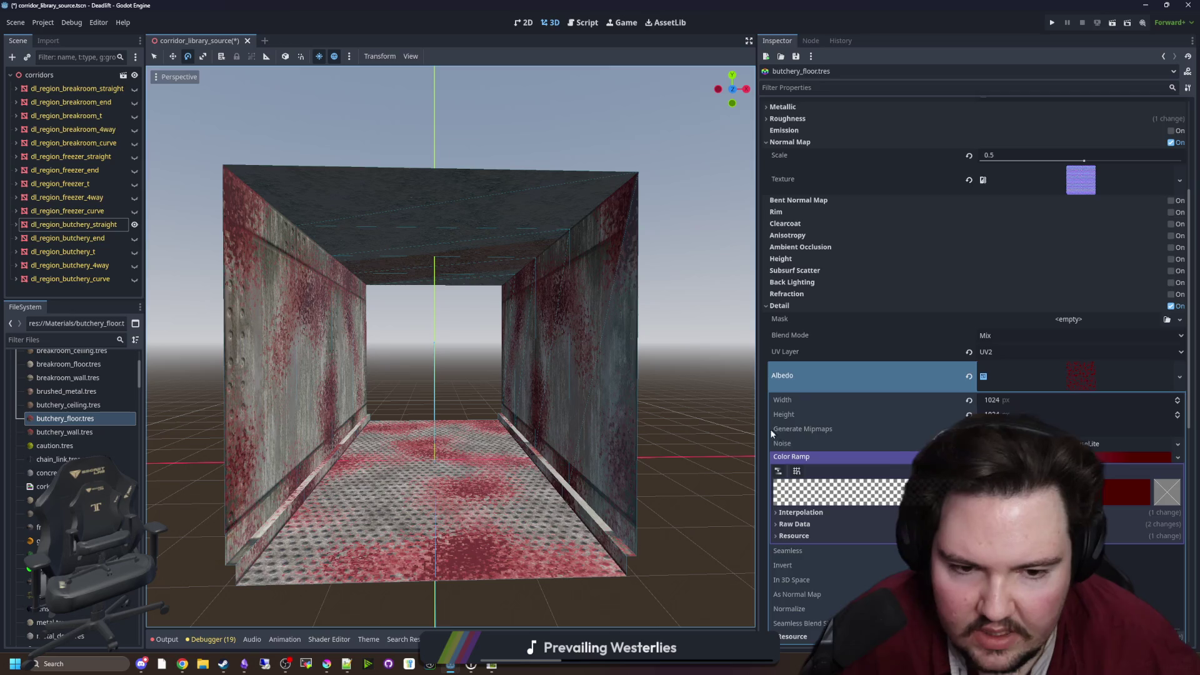
{"action": "left_click", "coordinate": [804, 408]}
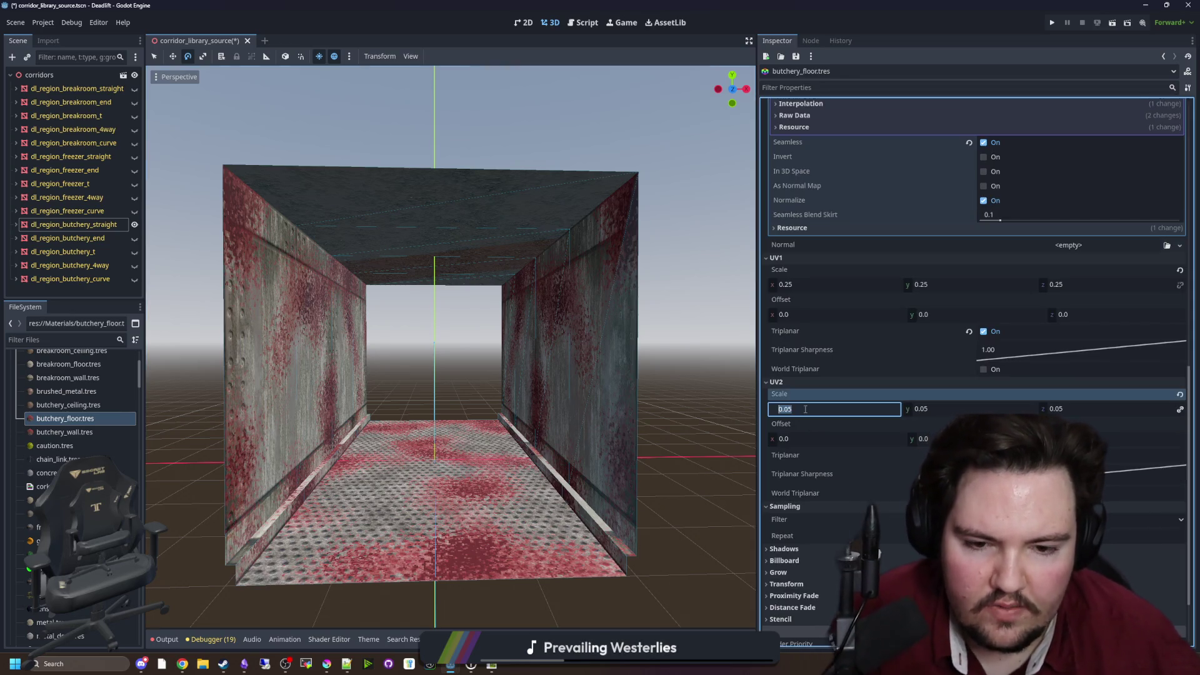
{"action": "left_click", "coordinate": [630, 366]}
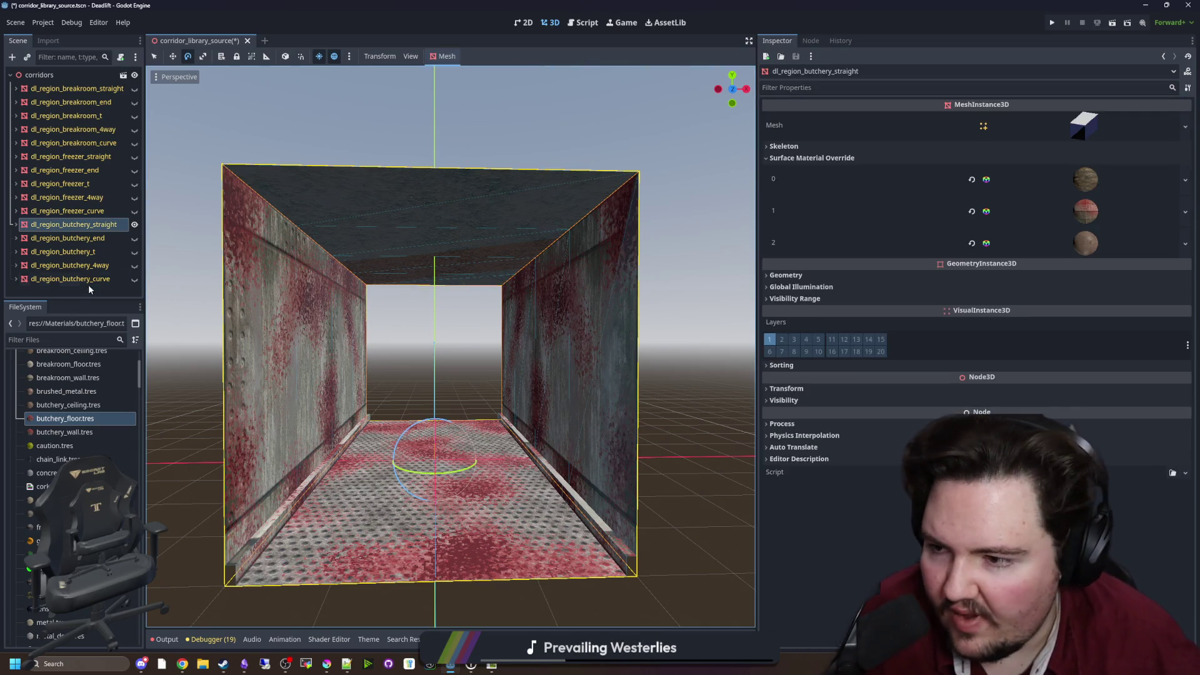
Set butchery_ceiling's detail UV2 scale to 0.05, enable triplanar, and save the scene
{"action": "left_click", "coordinate": [88, 407]}
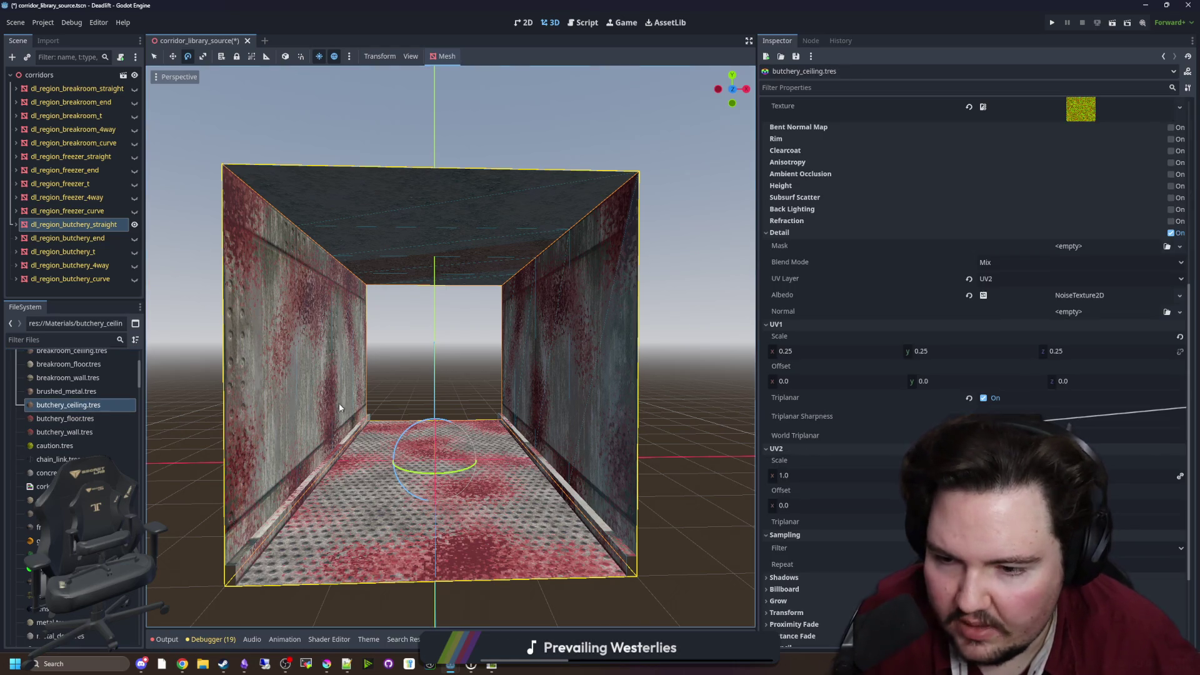
{"action": "scroll", "coordinate": [888, 399], "scroll_direction": "down", "scroll_amount": 5}
{"action": "left_click", "coordinate": [832, 363]}
{"action": "type", "text": "0.05"}
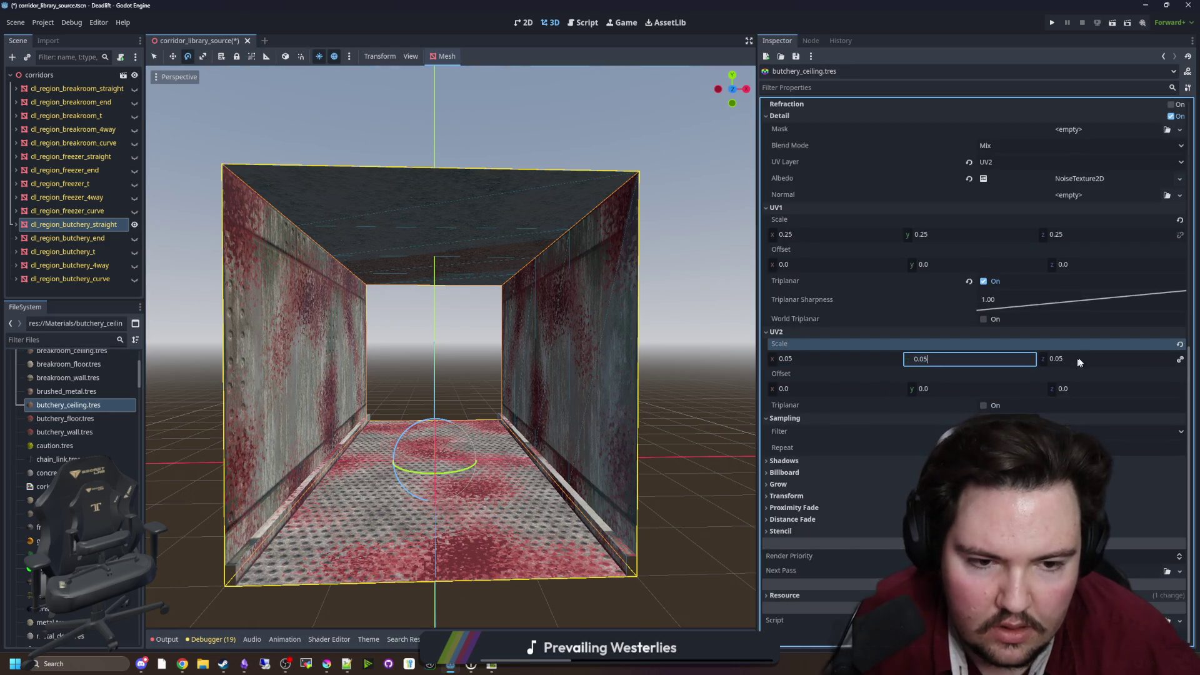
{"action": "left_click", "coordinate": [707, 395]}
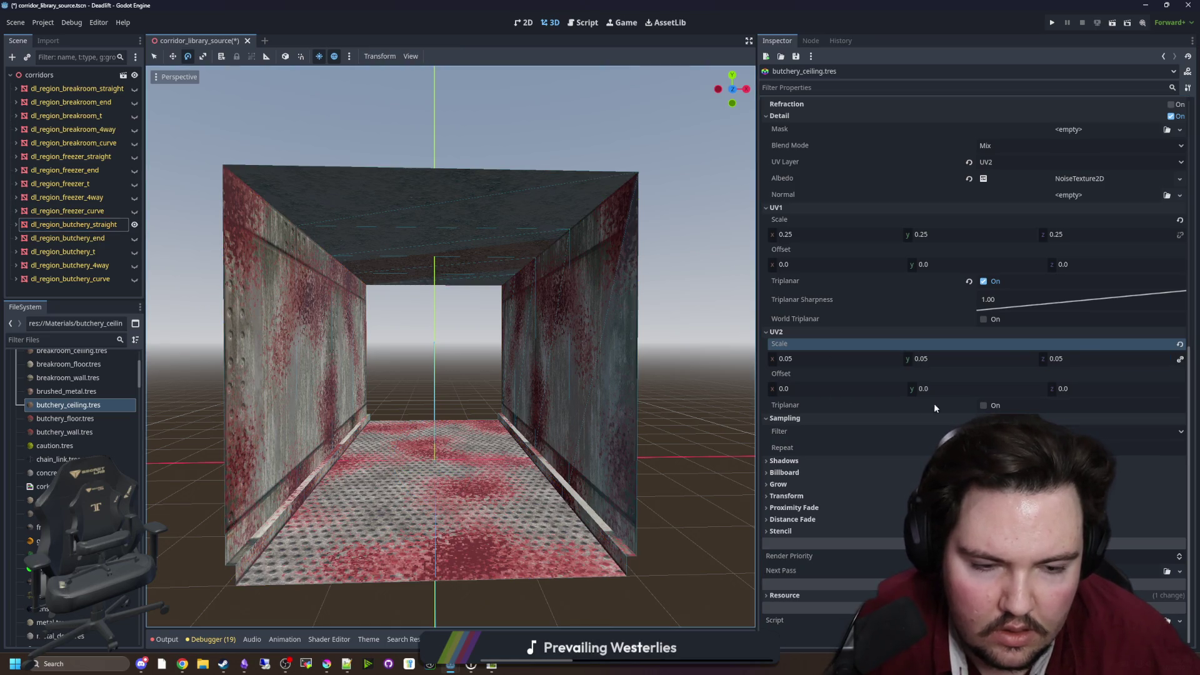
{"action": "left_click", "coordinate": [983, 406]}
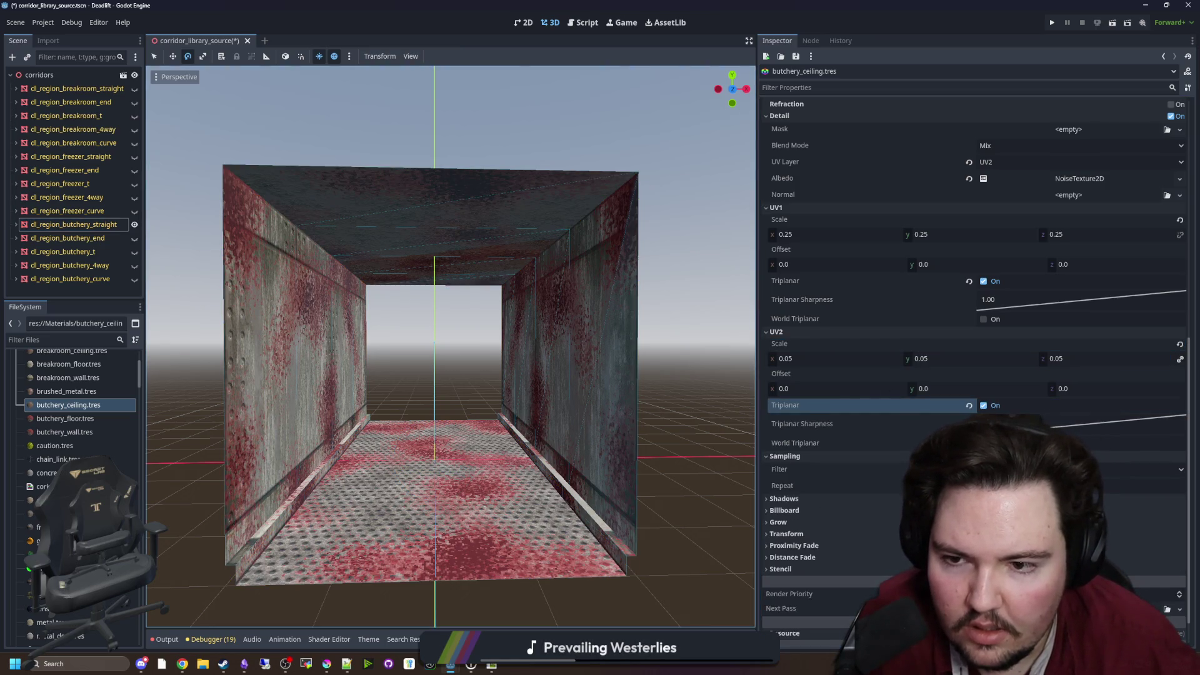
{"action": "scroll", "coordinate": [589, 361], "scroll_direction": "up", "scroll_amount": 5}
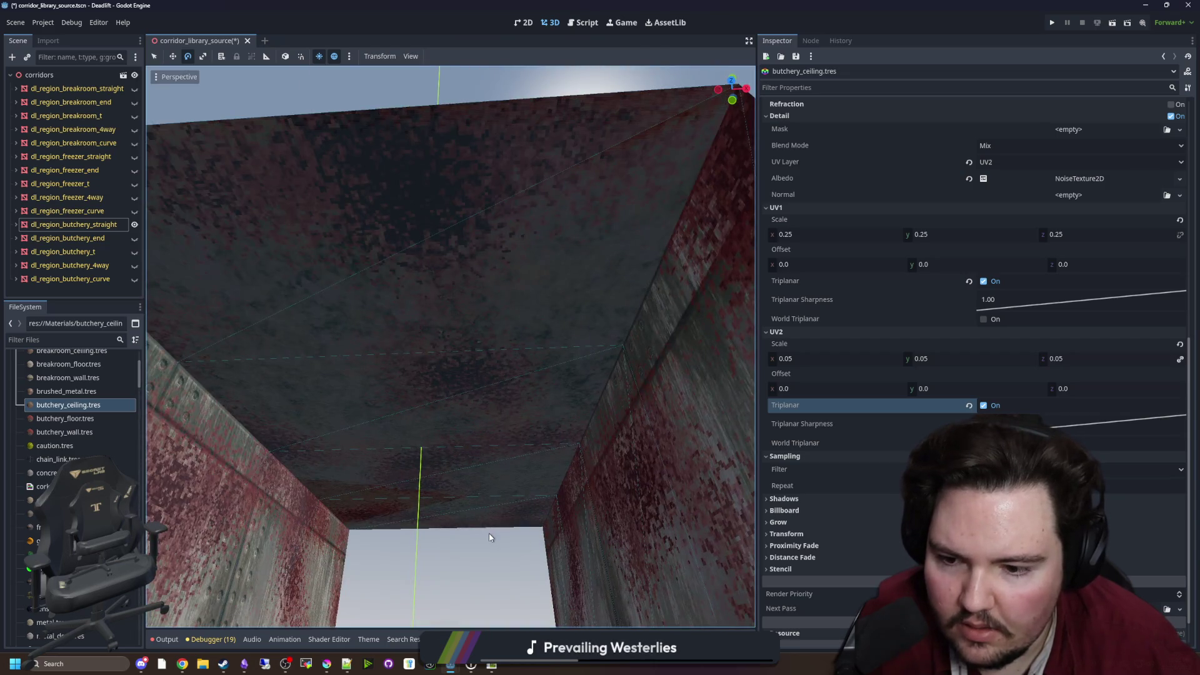
{"action": "scroll", "coordinate": [489, 537], "scroll_direction": "down", "scroll_amount": 6}
{"action": "key", "text": "ctrl+s"}
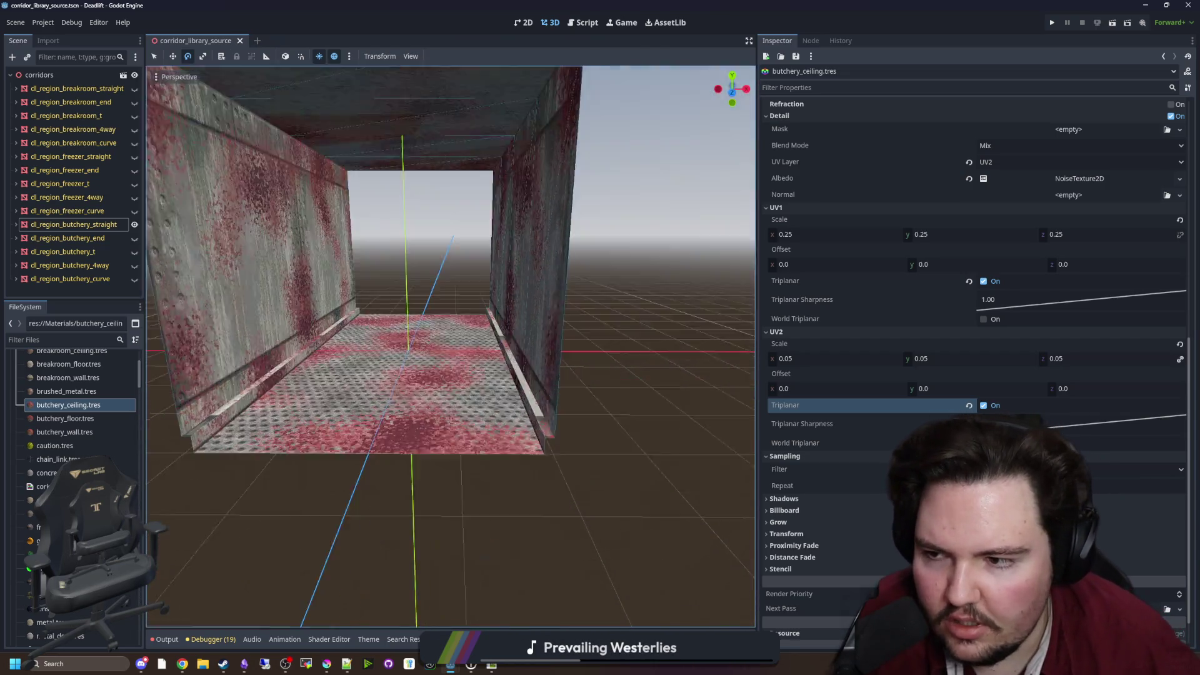
Select dl_region_butchery_end, toggle corridor piece visibility, and show its material override slots
{"action": "left_click", "coordinate": [75, 238]}
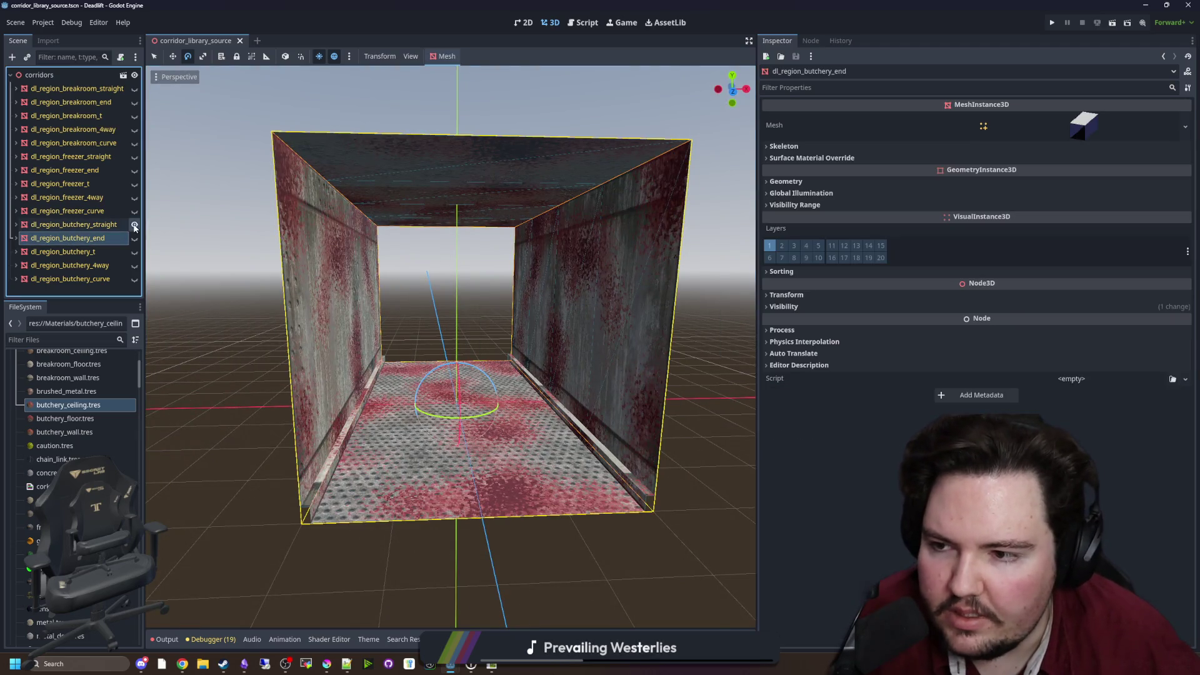
{"action": "left_click", "coordinate": [134, 225]}
{"action": "left_click", "coordinate": [812, 157]}
{"action": "left_click", "coordinate": [134, 238]}
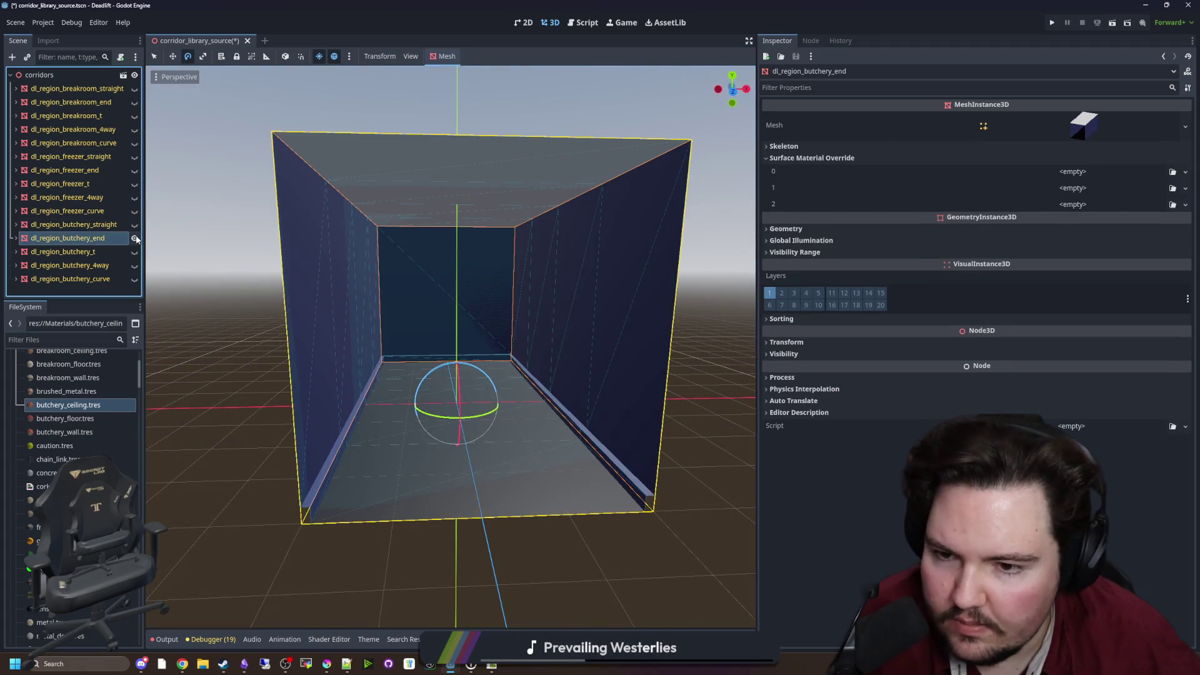
{"action": "mouse_move", "coordinate": [92, 404]}
{"action": "left_mouse_down"}
{"action": "mouse_move", "coordinate": [314, 343]}
{"action": "mouse_move", "coordinate": [750, 172]}
{"action": "left_mouse_up"}
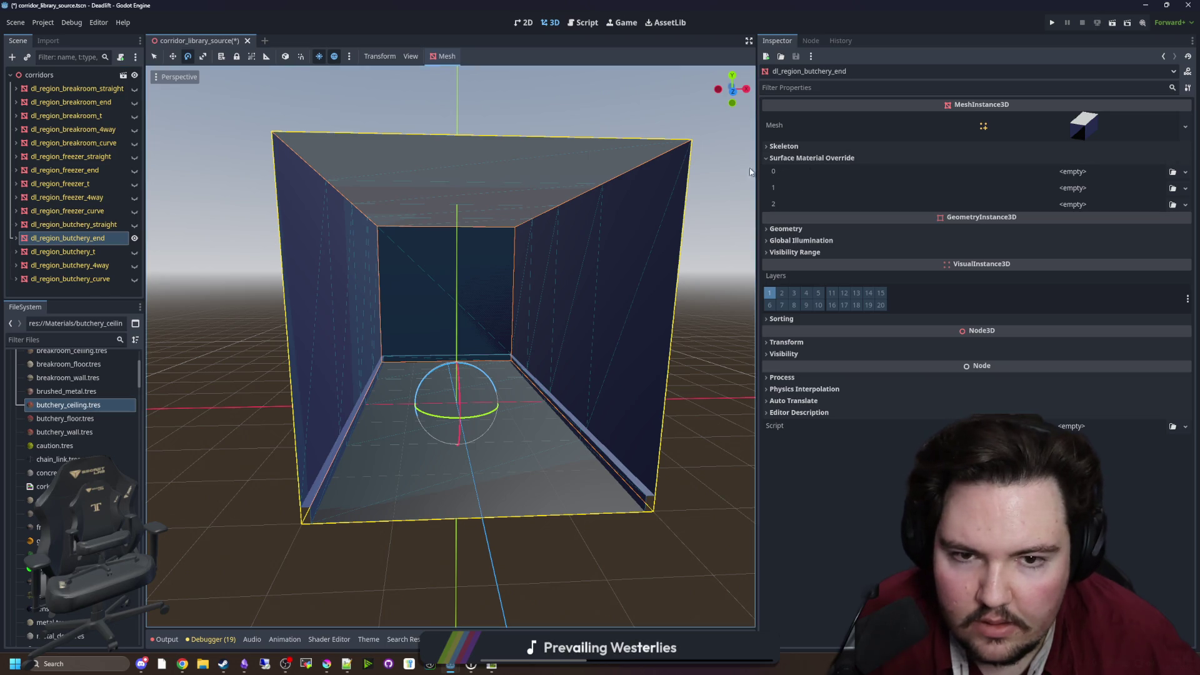
Assign butchery_ceiling, butchery_floor and butchery_wall to all five butchery pieces, then save
{"action": "left_click", "coordinate": [106, 281], "text": "shift"}
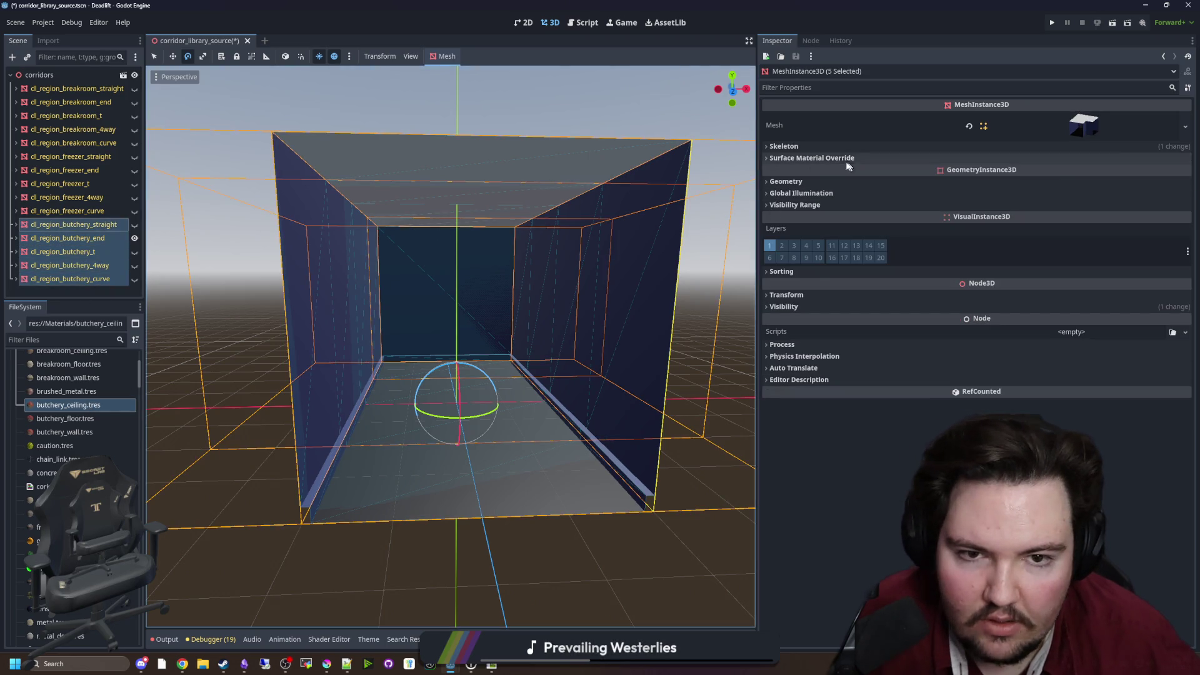
{"action": "left_click", "coordinate": [849, 161]}
{"action": "mouse_move", "coordinate": [113, 414]}
{"action": "left_mouse_down"}
{"action": "mouse_move", "coordinate": [457, 300]}
{"action": "mouse_move", "coordinate": [1088, 206]}
{"action": "mouse_move", "coordinate": [1076, 205]}
{"action": "left_mouse_up"}
{"action": "mouse_move", "coordinate": [65, 419]}
{"action": "left_mouse_down"}
{"action": "mouse_move", "coordinate": [437, 312]}
{"action": "mouse_move", "coordinate": [1025, 182]}
{"action": "mouse_move", "coordinate": [1075, 182]}
{"action": "left_mouse_up"}
{"action": "mouse_move", "coordinate": [65, 432]}
{"action": "left_mouse_down"}
{"action": "mouse_move", "coordinate": [456, 313]}
{"action": "mouse_move", "coordinate": [1075, 203]}
{"action": "left_mouse_up"}
{"action": "left_click", "coordinate": [565, 527]}
{"action": "scroll", "coordinate": [519, 480], "scroll_direction": "down", "scroll_amount": 5}
{"action": "key", "text": "ctrl+s"}
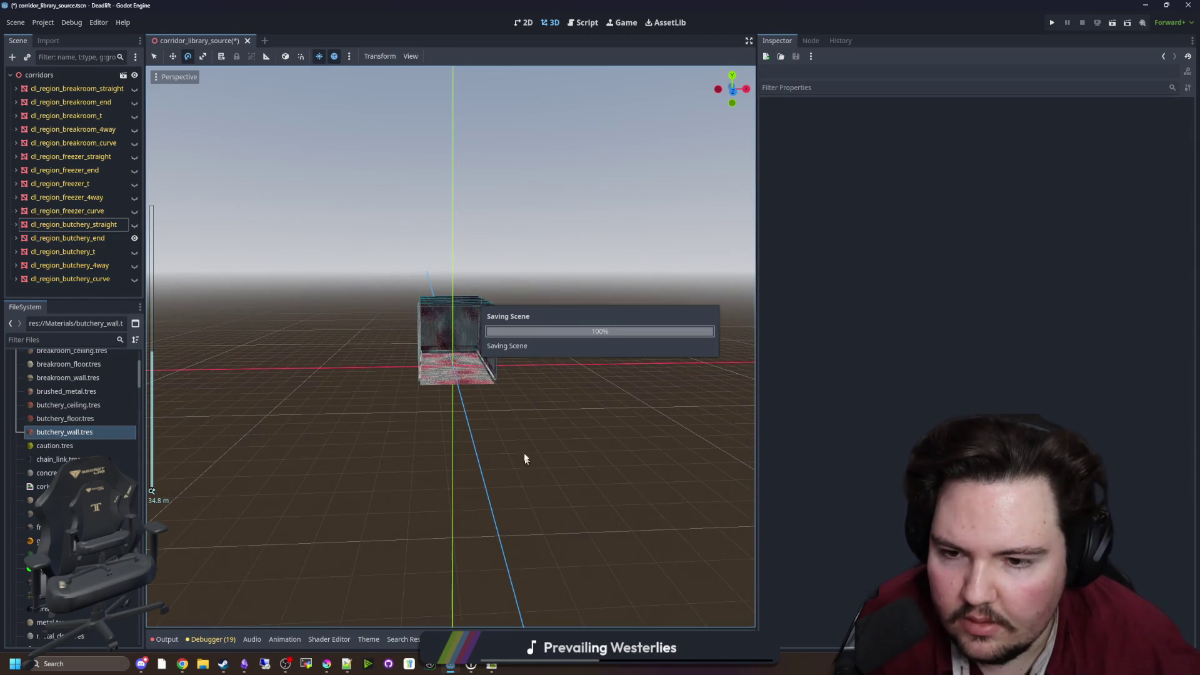
Run the project, start playing, walk into the butchery building, and pause
{"action": "left_click", "coordinate": [1052, 23]}
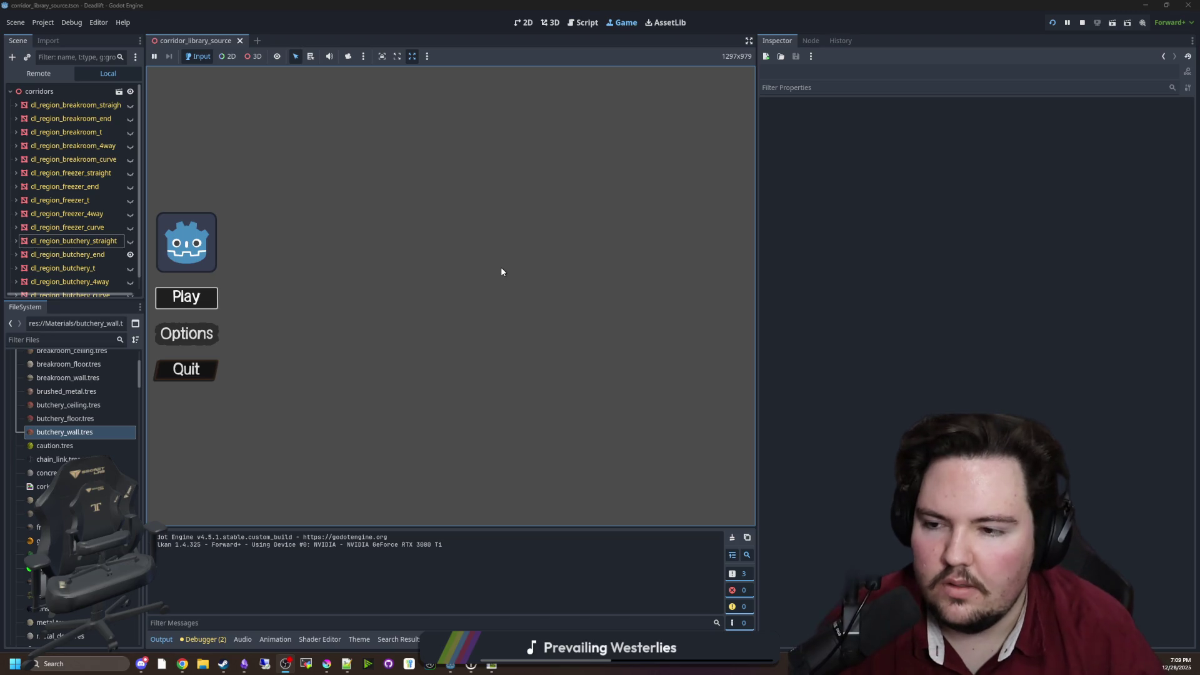
{"action": "left_click", "coordinate": [186, 298]}
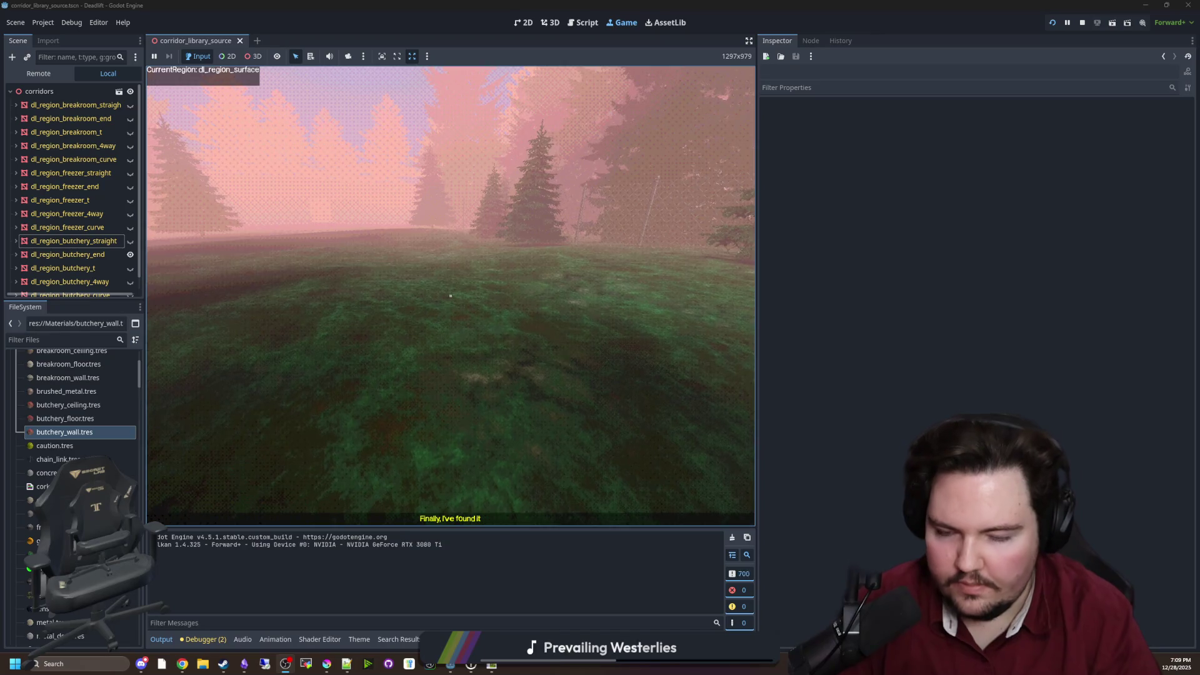
{"action": "key", "text": "w"}
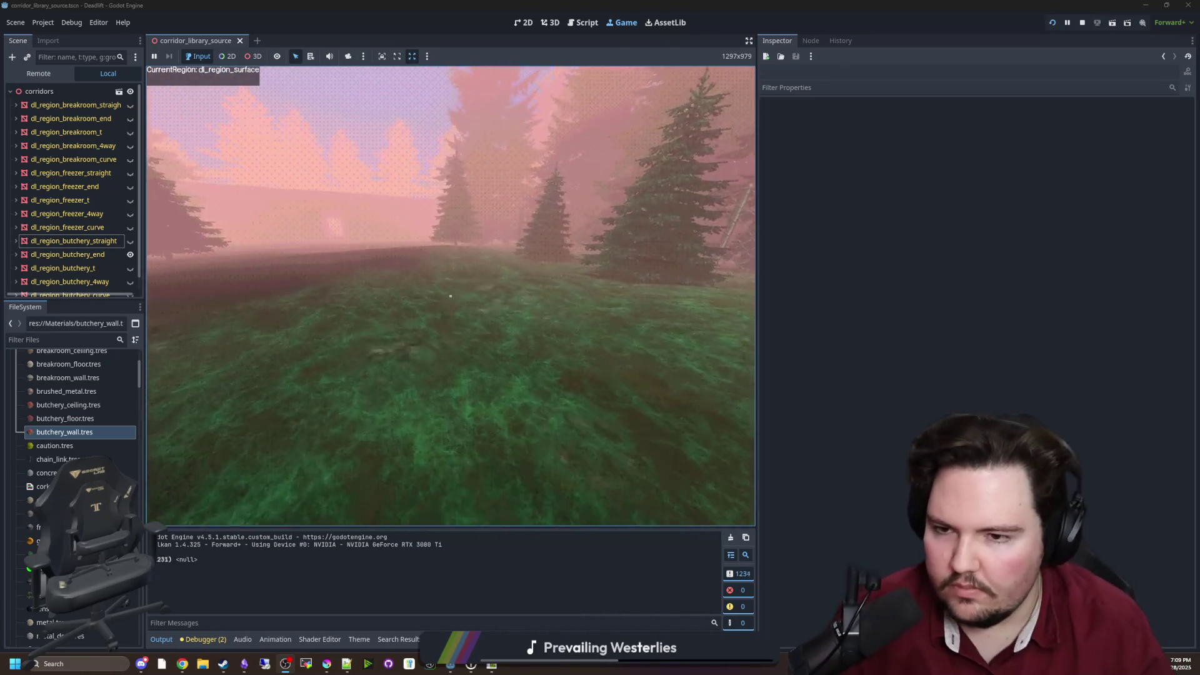
{"action": "mouse_move", "coordinate": [450, 295]}
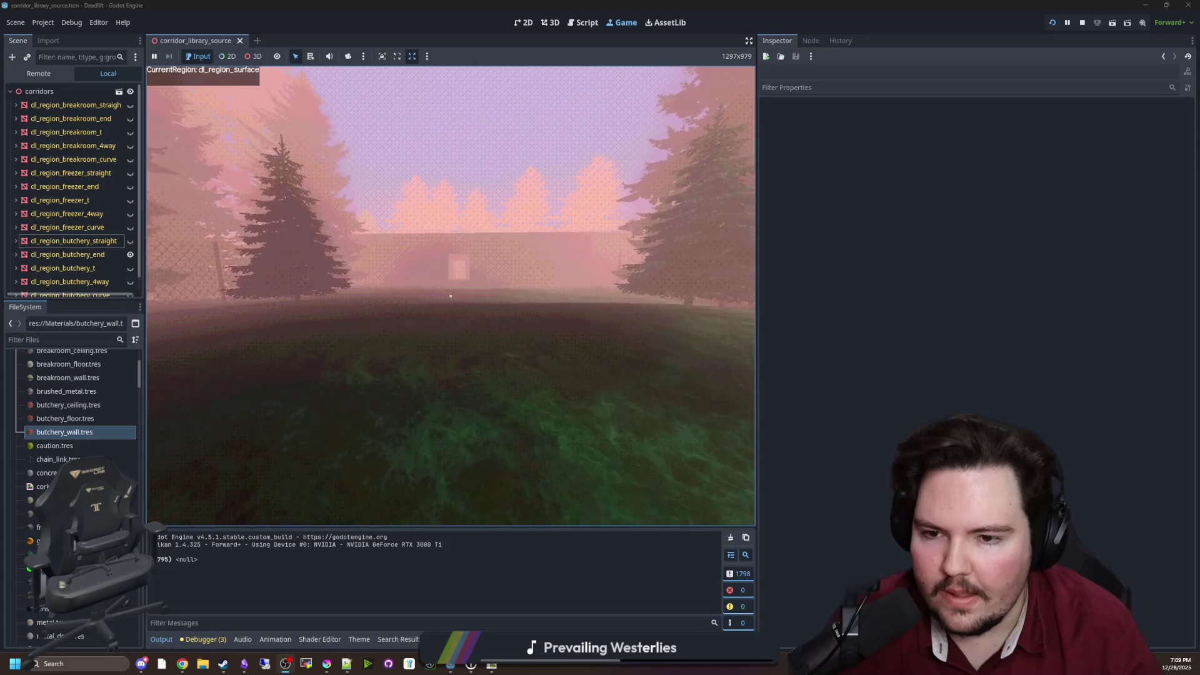
{"action": "key", "text": "w"}
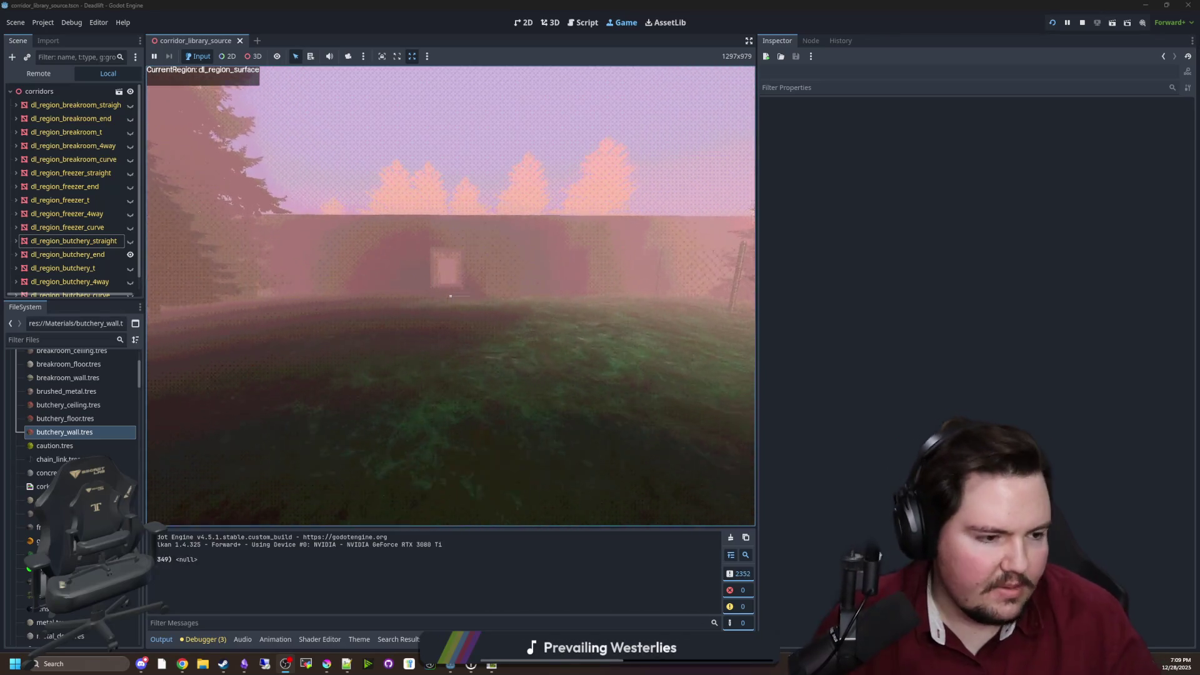
{"action": "key", "text": "w"}
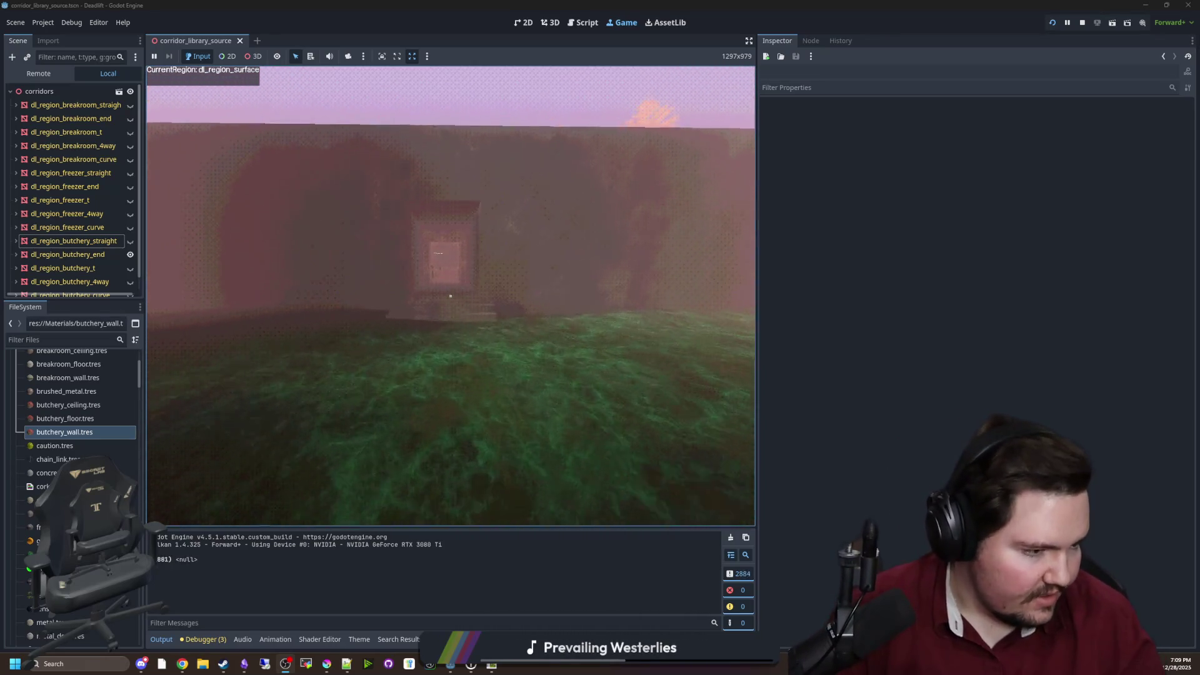
{"action": "key", "text": "w"}
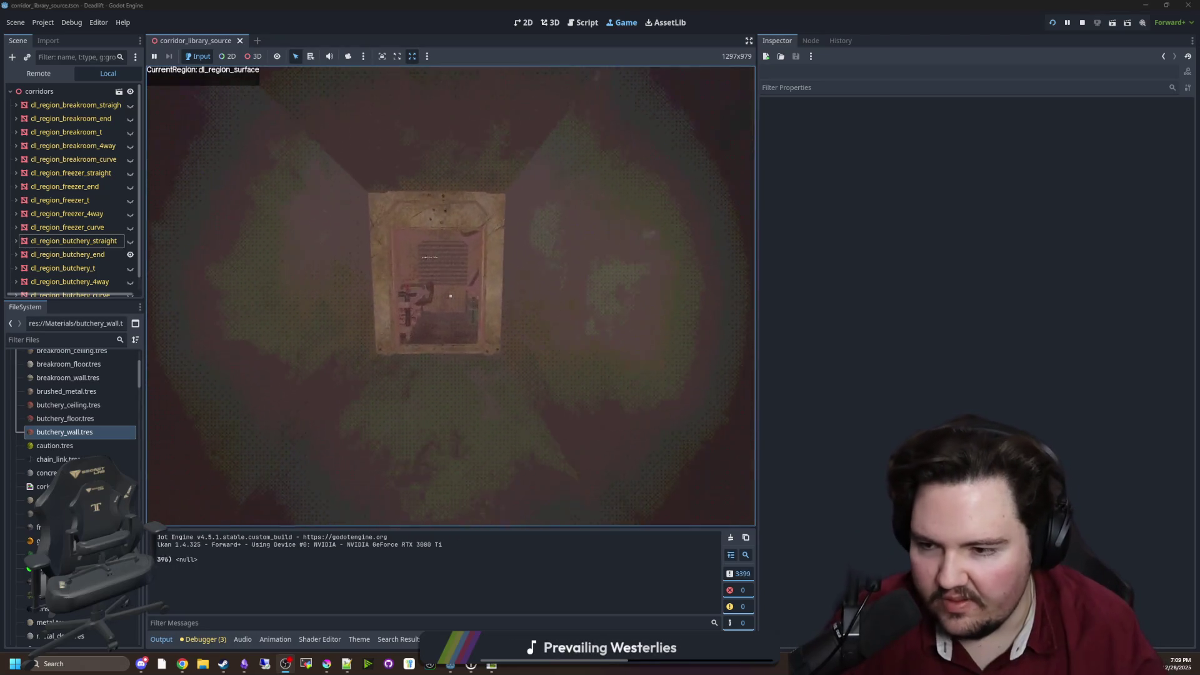
{"action": "key", "text": "w"}
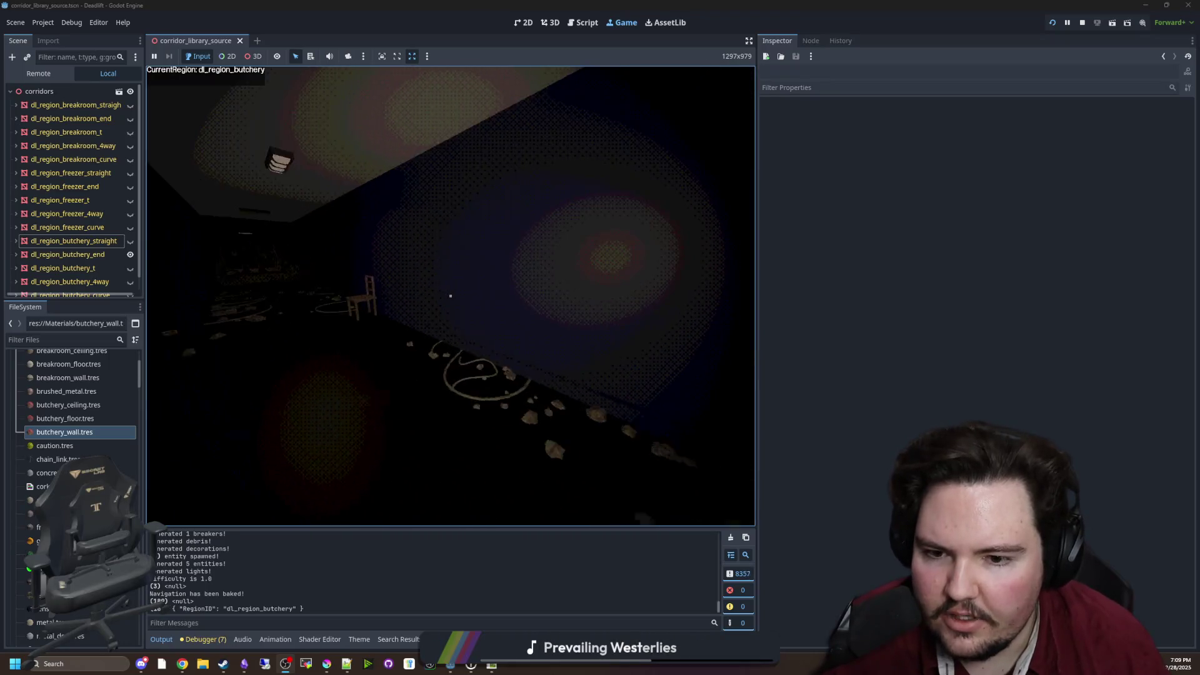
{"action": "key", "text": "Escape"}
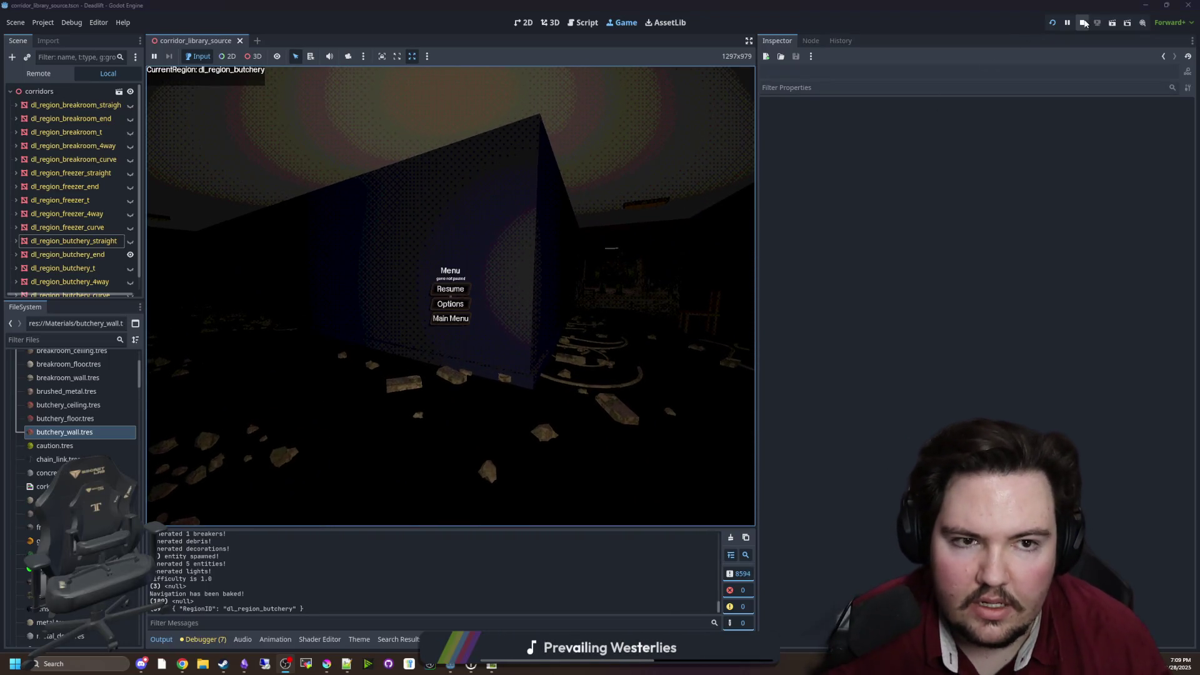
Stop the game, export the scene as a MeshLibrary over corridor_library.tres, and relaunch
{"action": "left_click", "coordinate": [1083, 22]}
{"action": "key", "text": "ctrl+s"}
{"action": "left_click", "coordinate": [42, 22]}
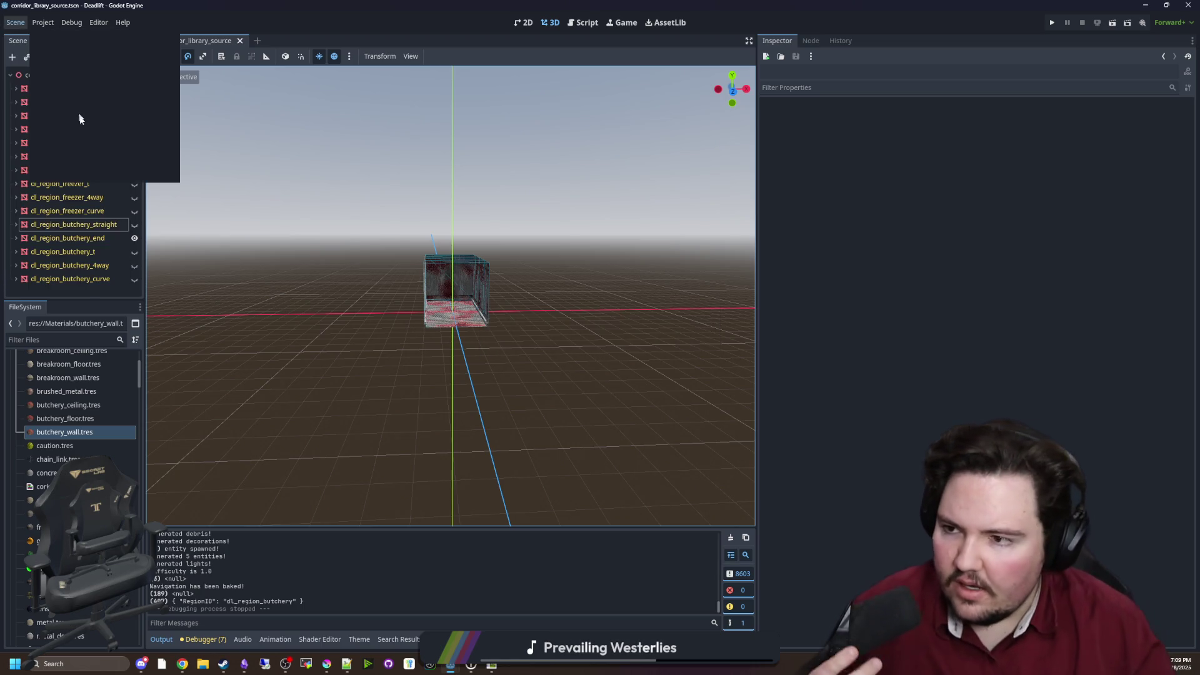
{"action": "left_click", "coordinate": [15, 23]}
{"action": "mouse_move", "coordinate": [62, 200]}
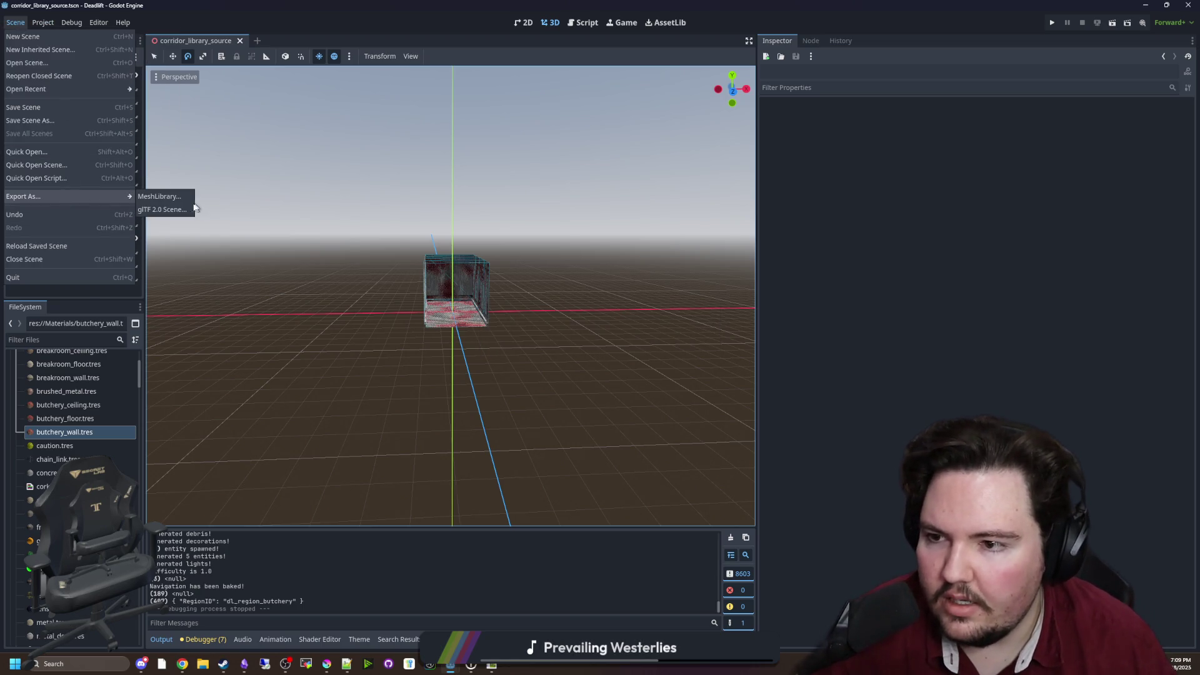
{"action": "left_click", "coordinate": [178, 199]}
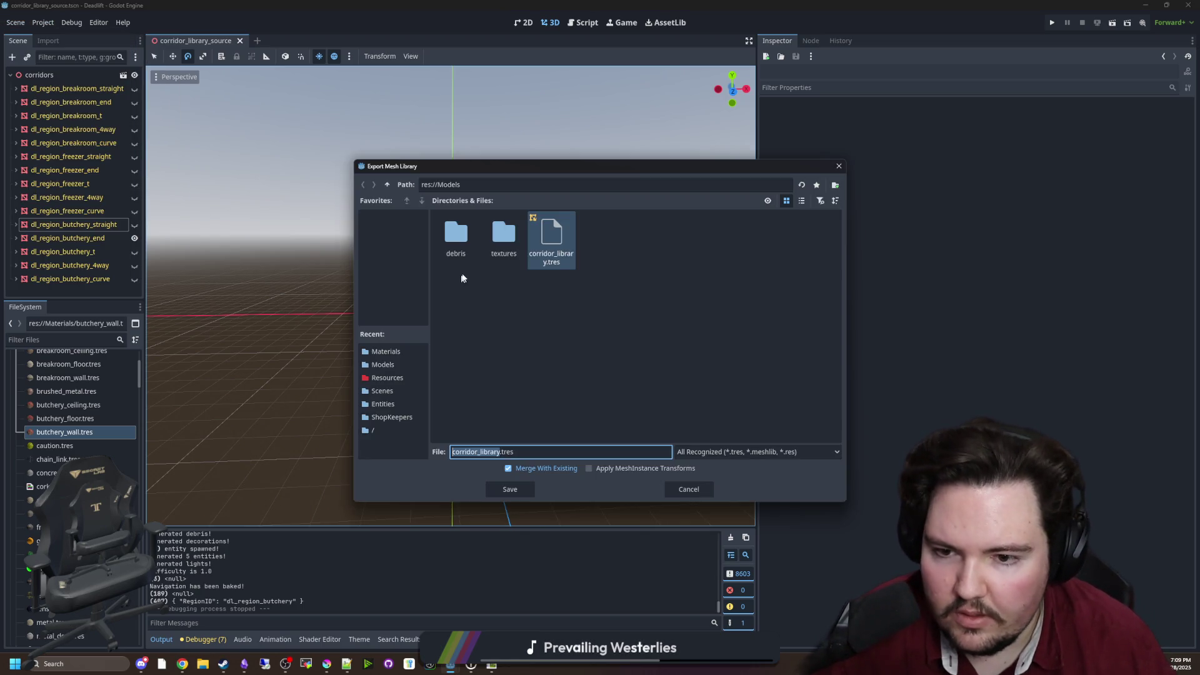
{"action": "left_click", "coordinate": [514, 494]}
{"action": "left_click", "coordinate": [562, 351]}
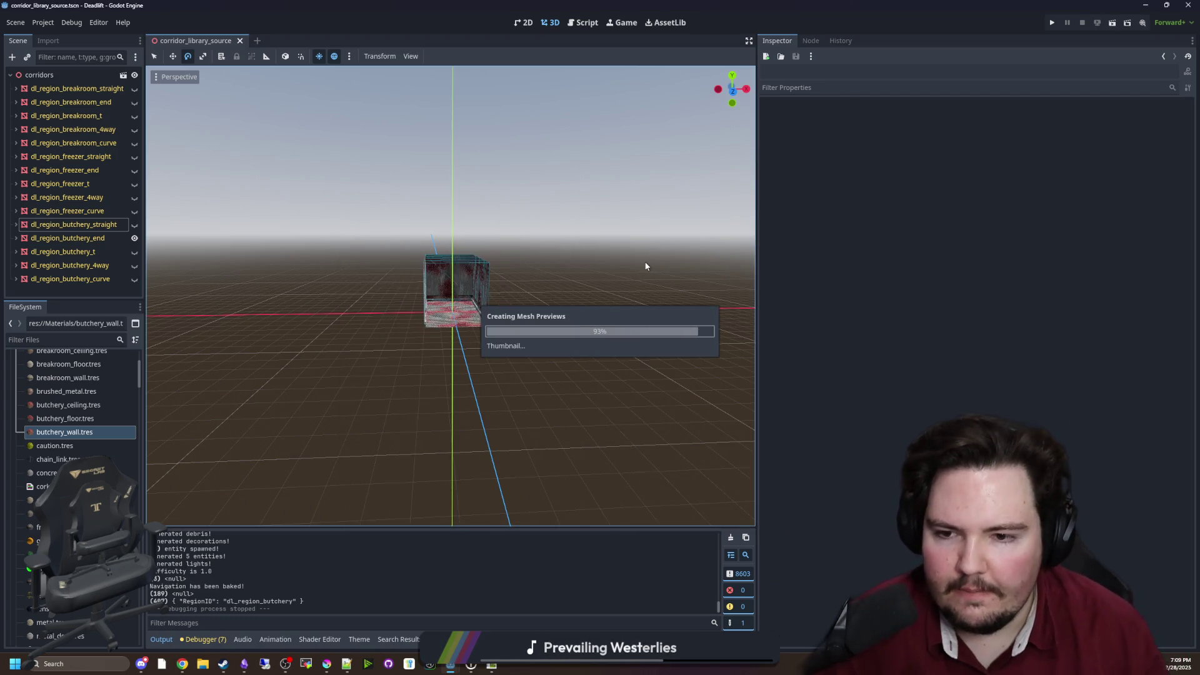
{"action": "left_click", "coordinate": [1055, 23]}
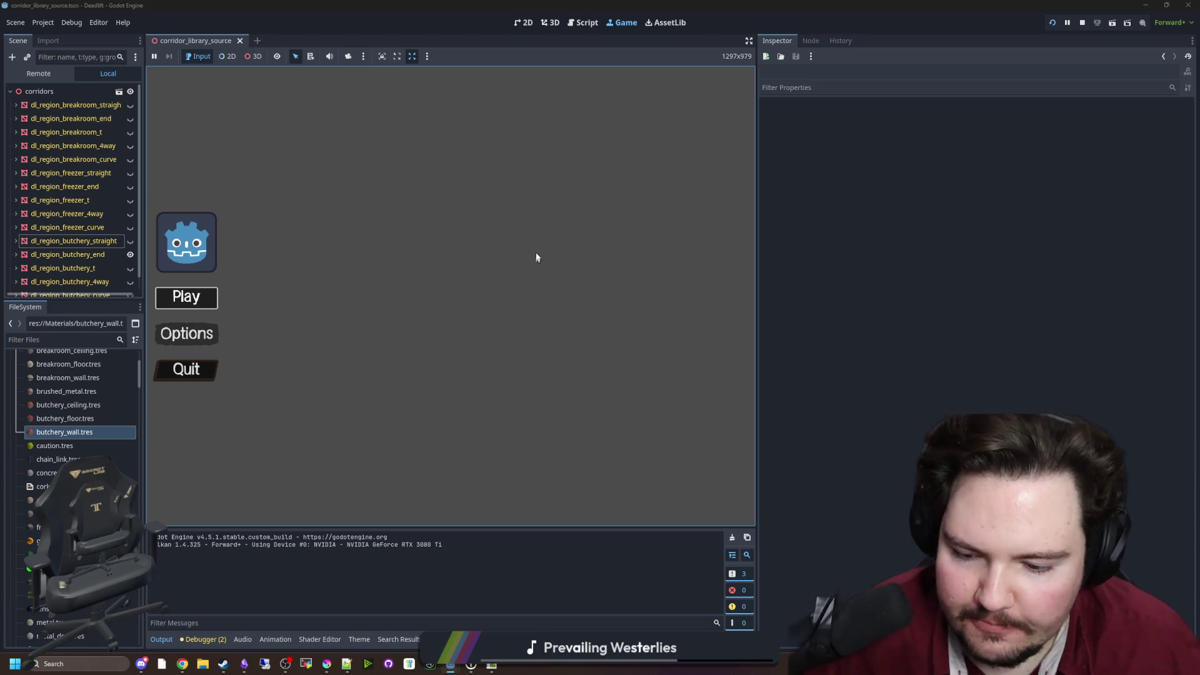
Start gameplay and walk across to the building and into its room
{"action": "key", "text": "Return"}
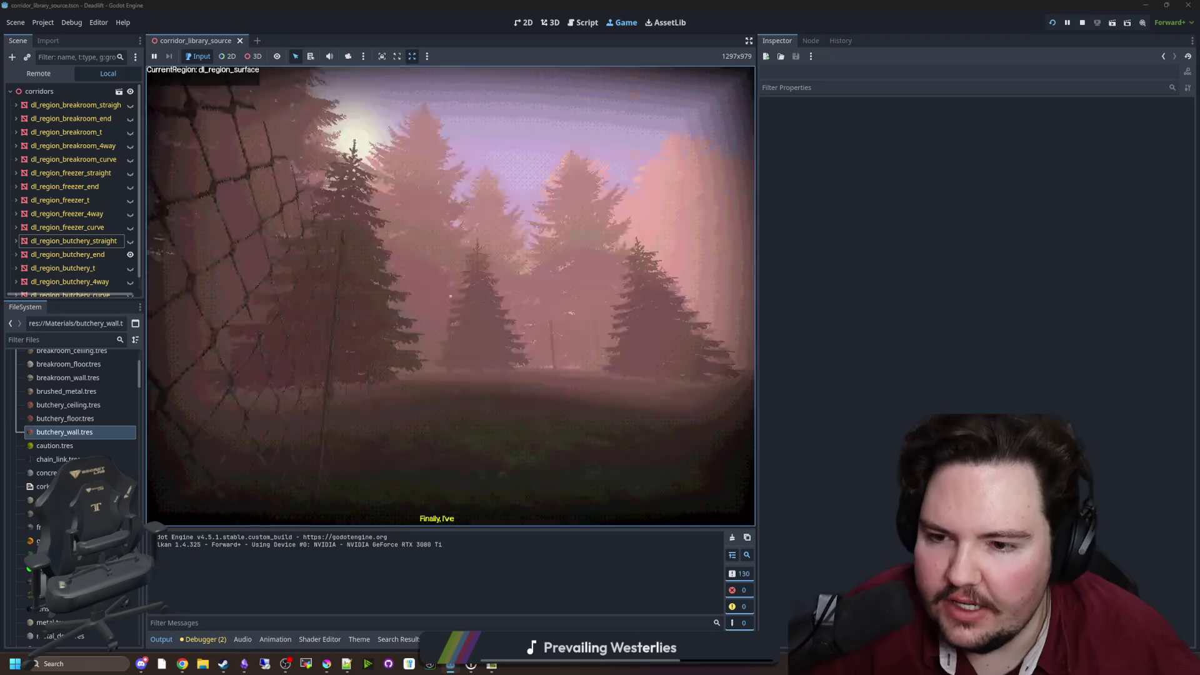
{"action": "key", "text": "w"}
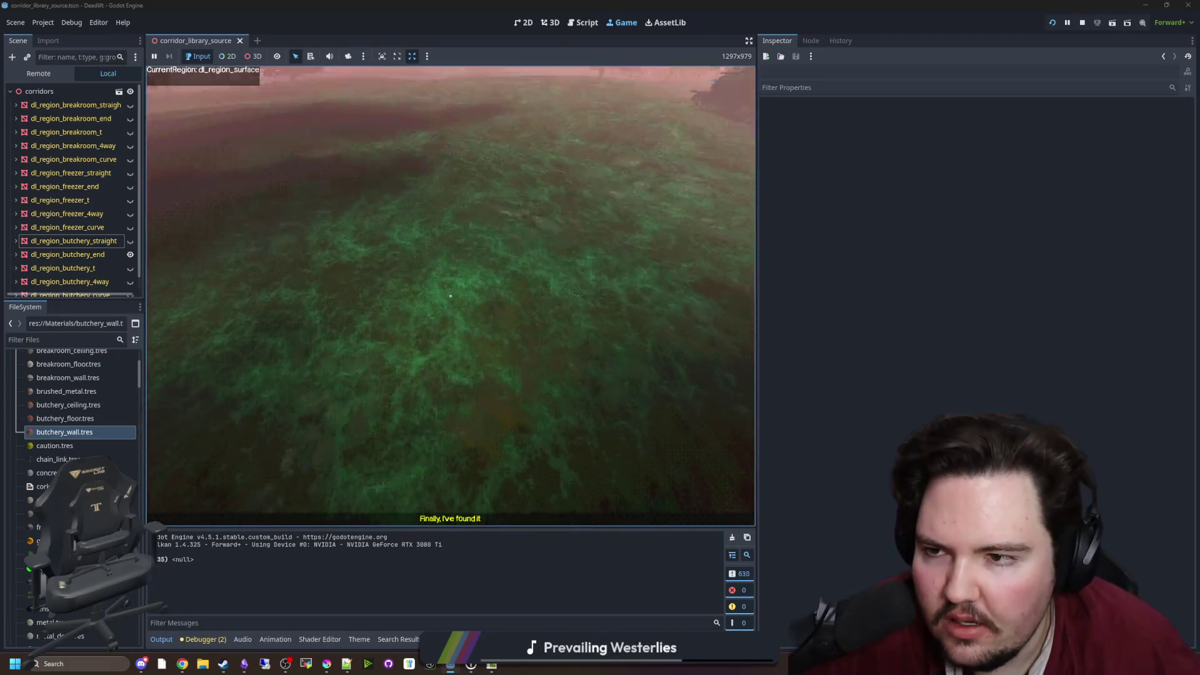
{"action": "key", "text": "w"}
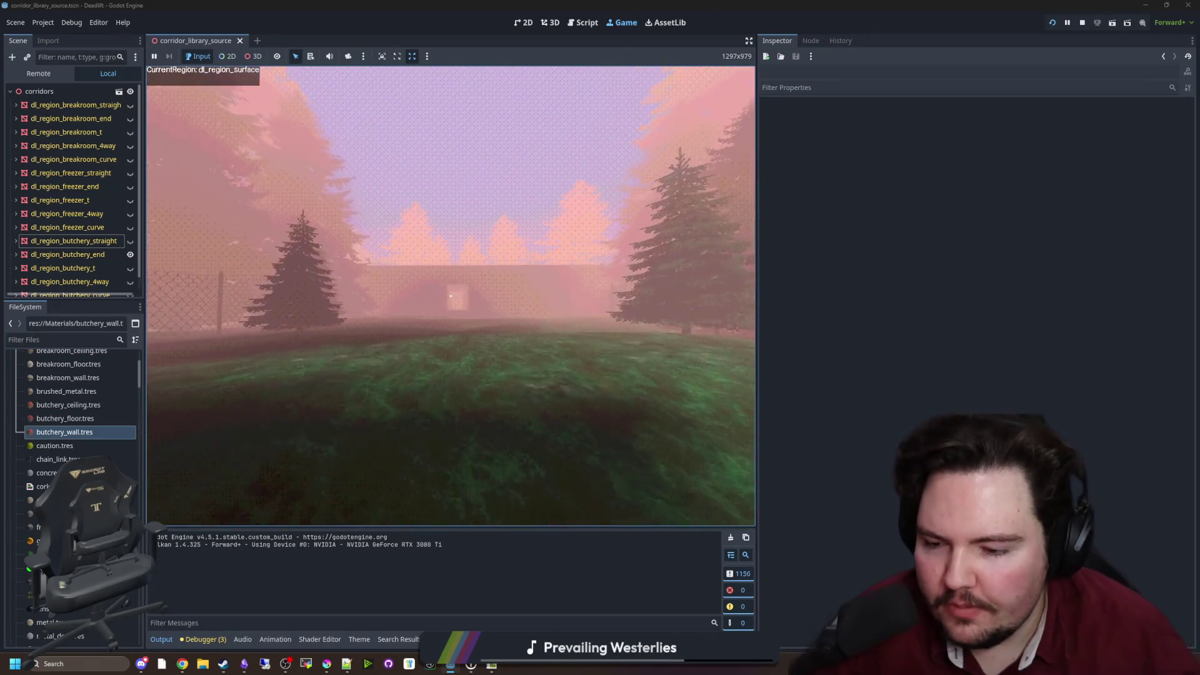
{"action": "key", "text": "w"}
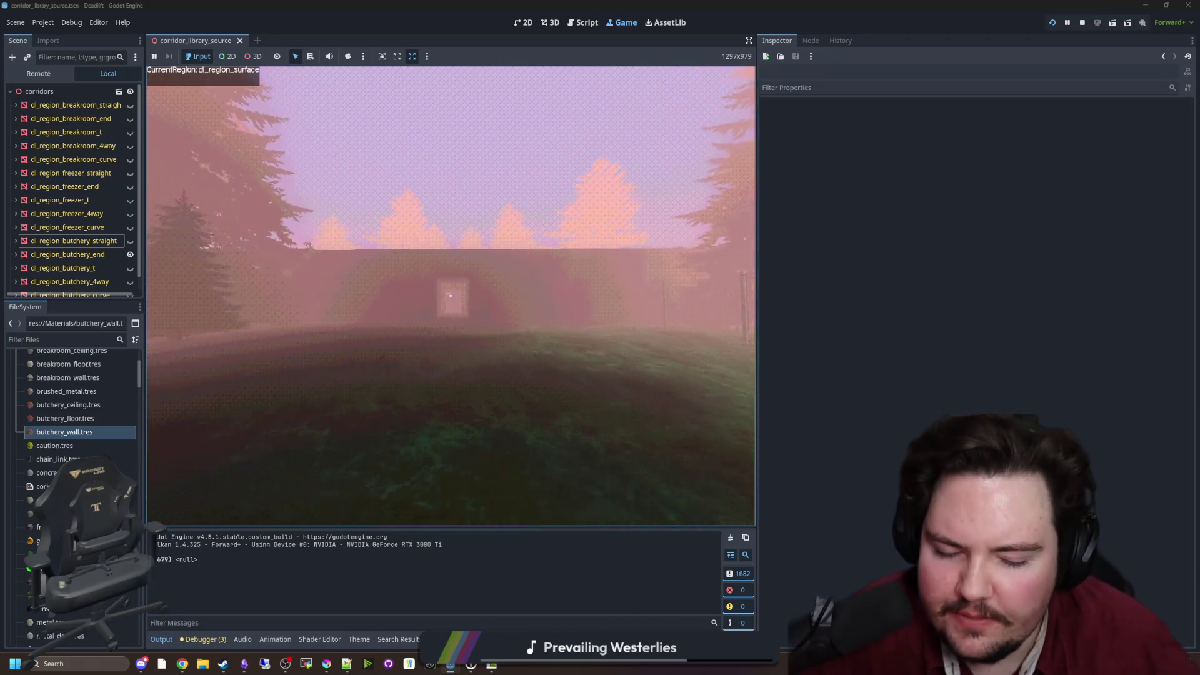
{"action": "key", "text": "w"}
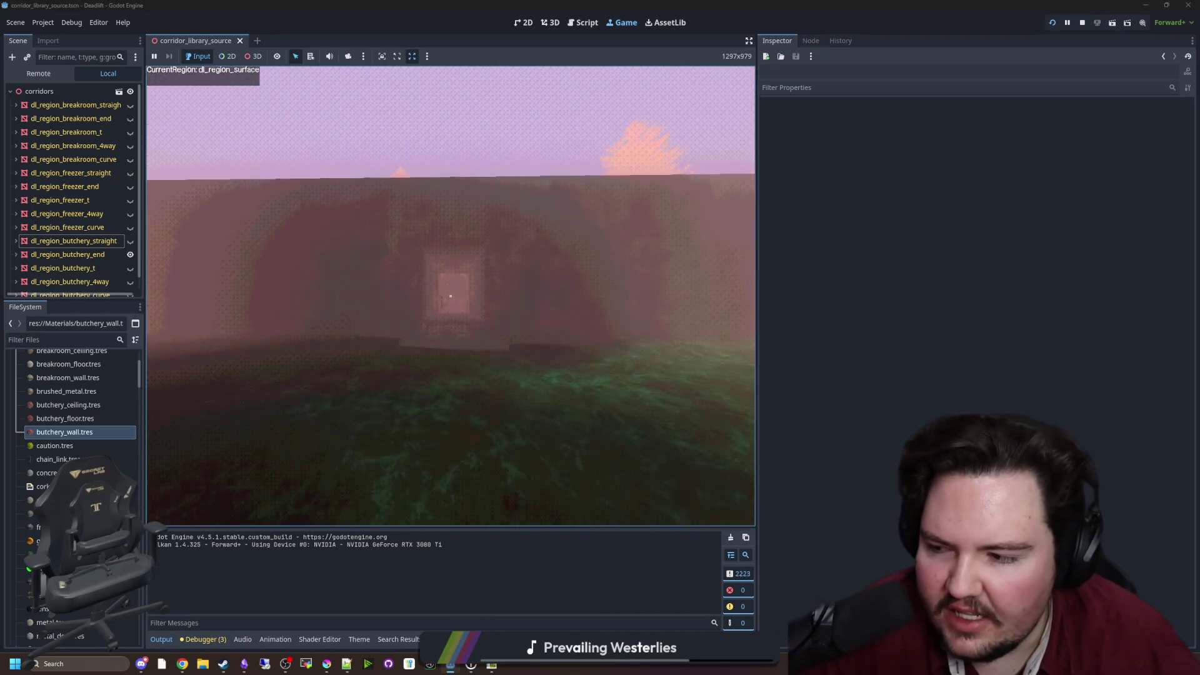
{"action": "key", "text": "w"}
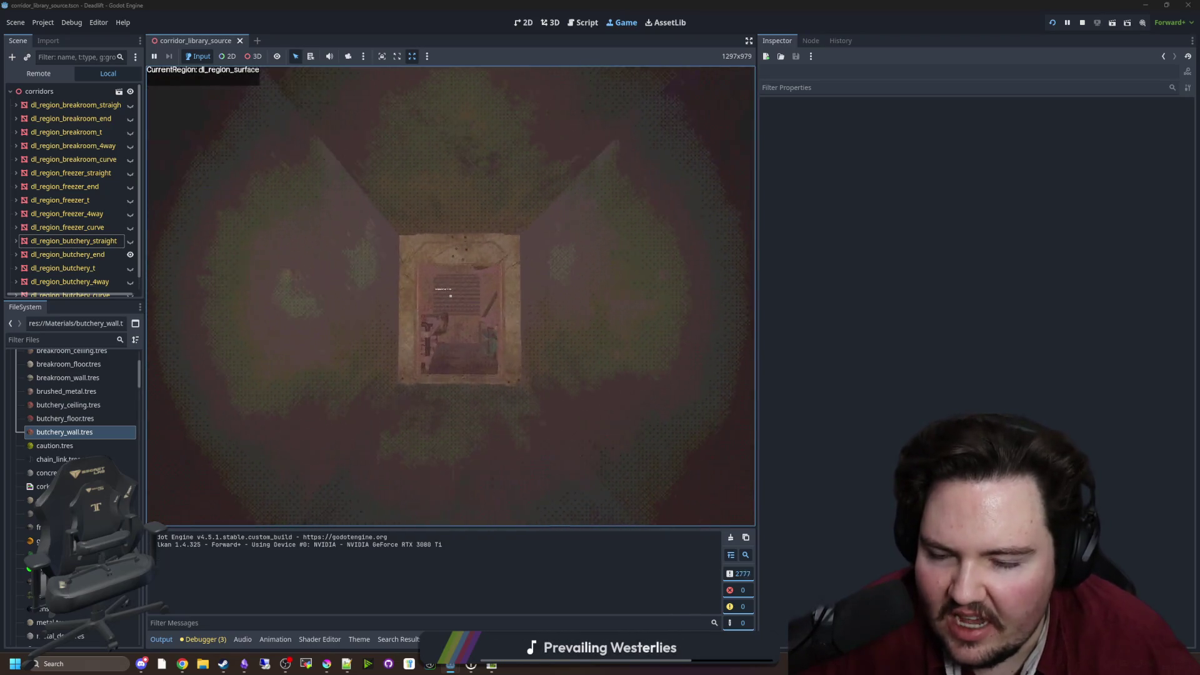
{"action": "key", "text": "w"}
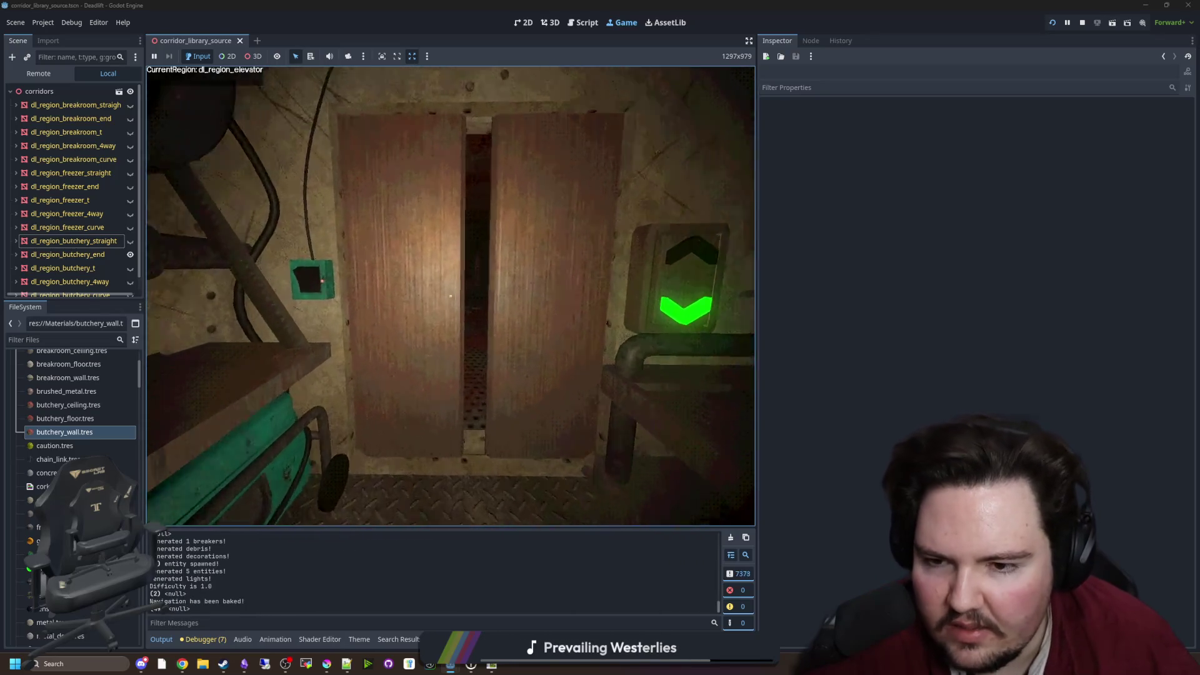
Go through the elevator into the blood-stained butchery corridor and pause the game
{"action": "key", "text": "w"}
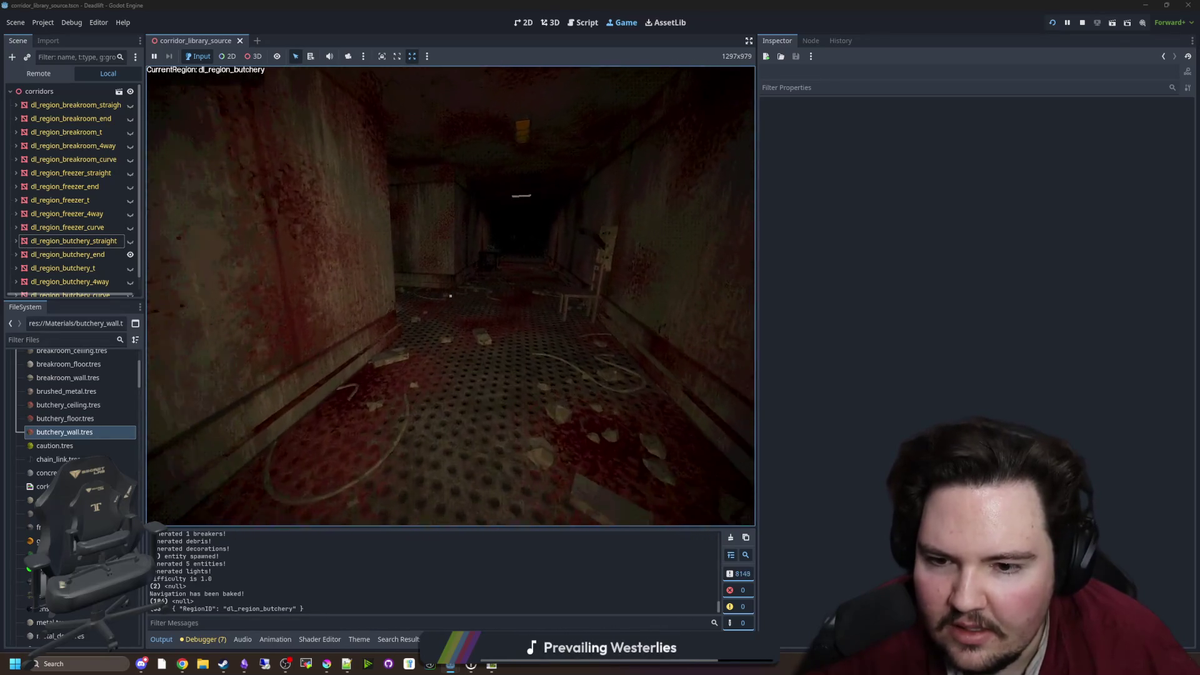
{"action": "key", "text": "w"}
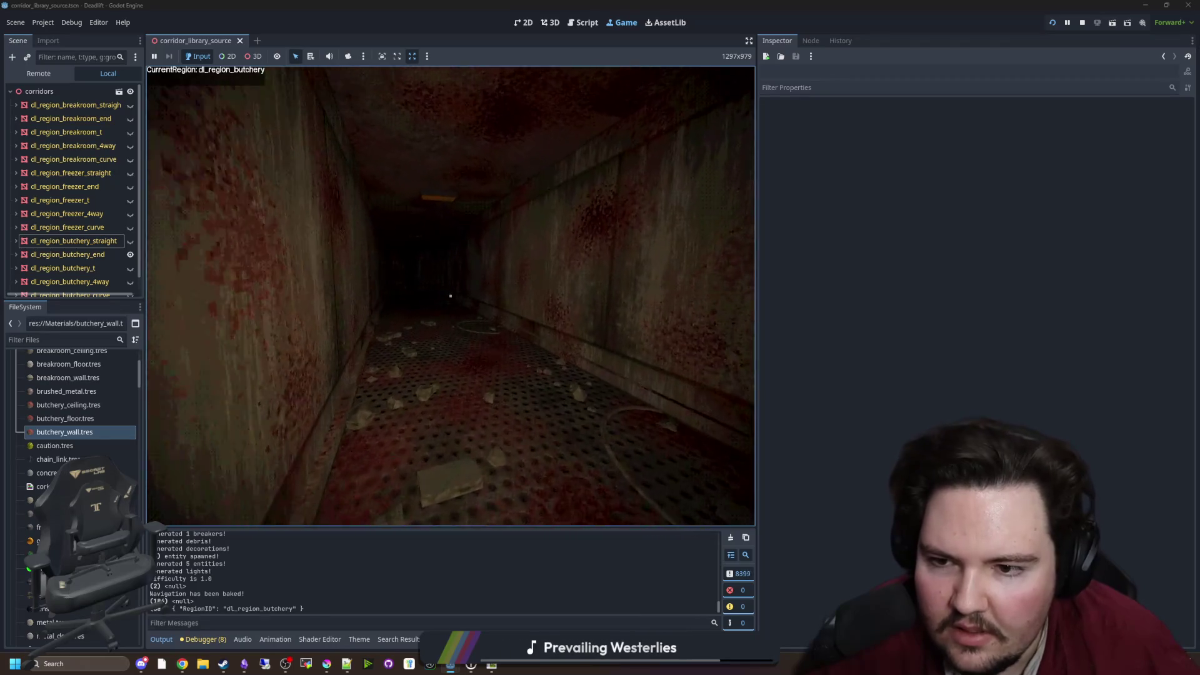
{"action": "key", "text": "w"}
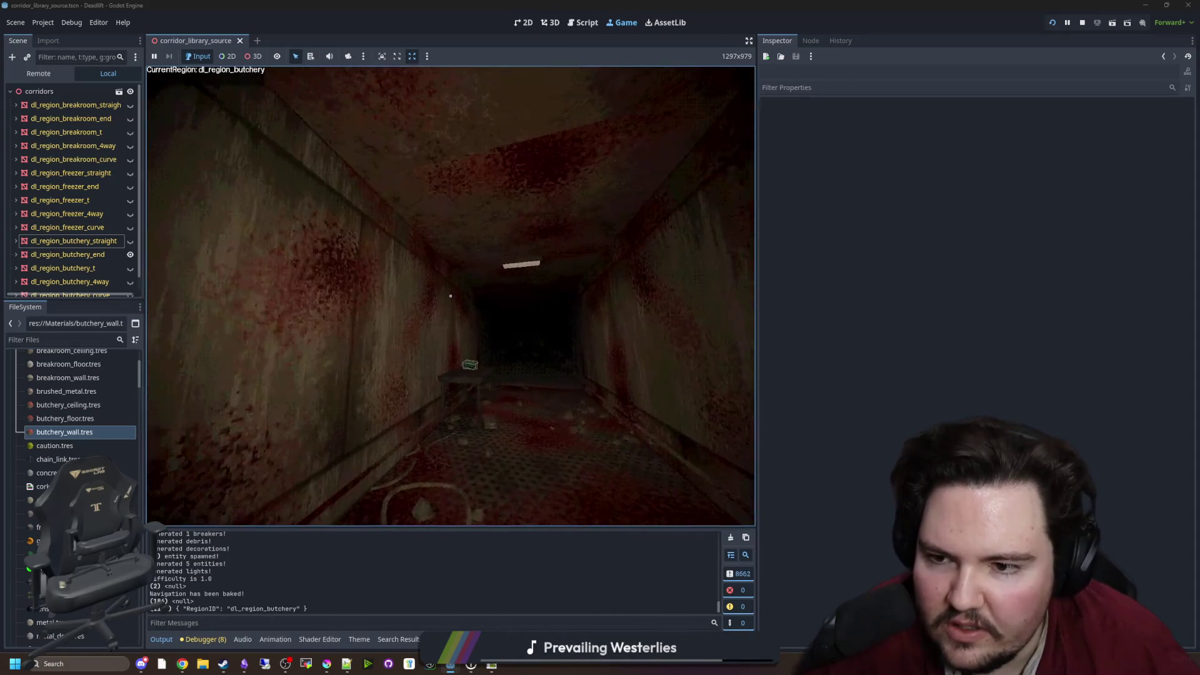
{"action": "key", "text": "Escape"}
{"action": "key", "text": "super"}
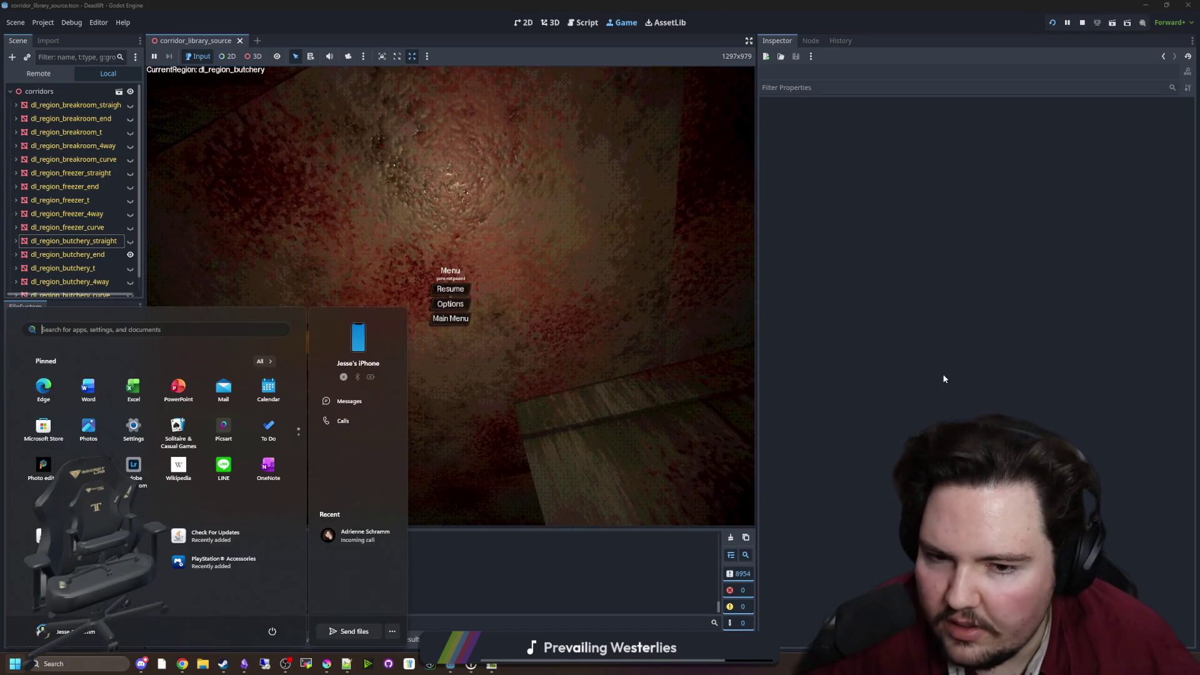
{"action": "key", "text": "Escape"}
{"action": "left_click", "coordinate": [118, 407]}
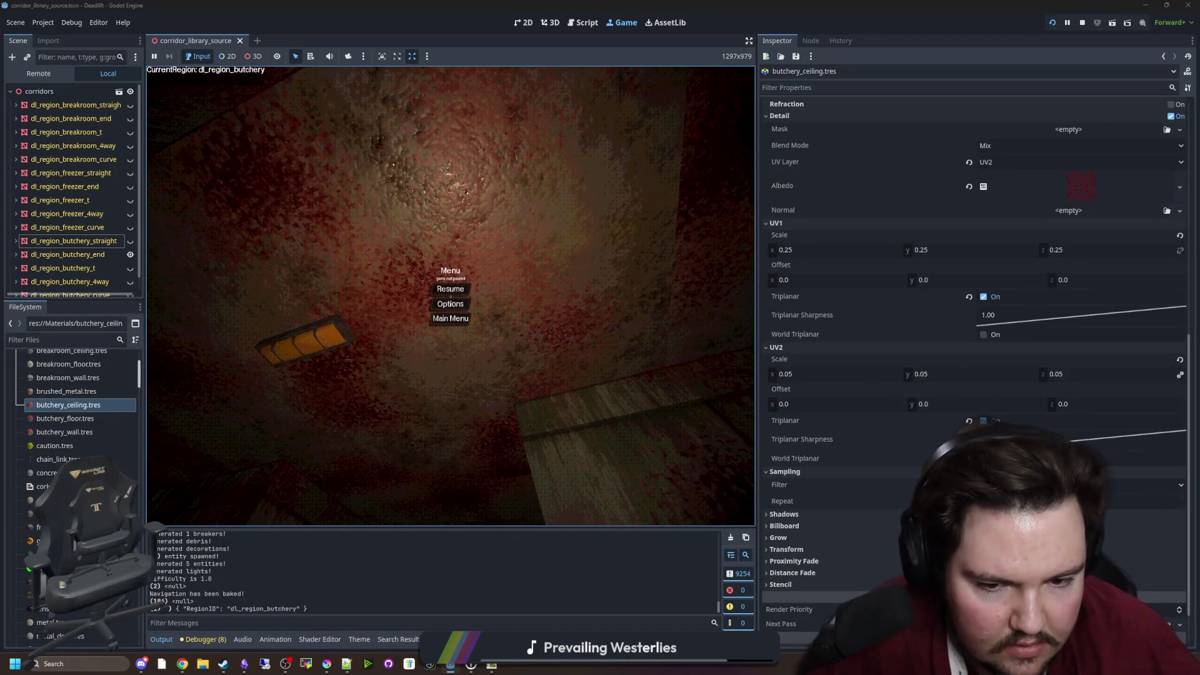
Turn on World Triplanar for UV1 and UV2 on butchery_ceiling.tres and resume the game
{"action": "left_click", "coordinate": [983, 459]}
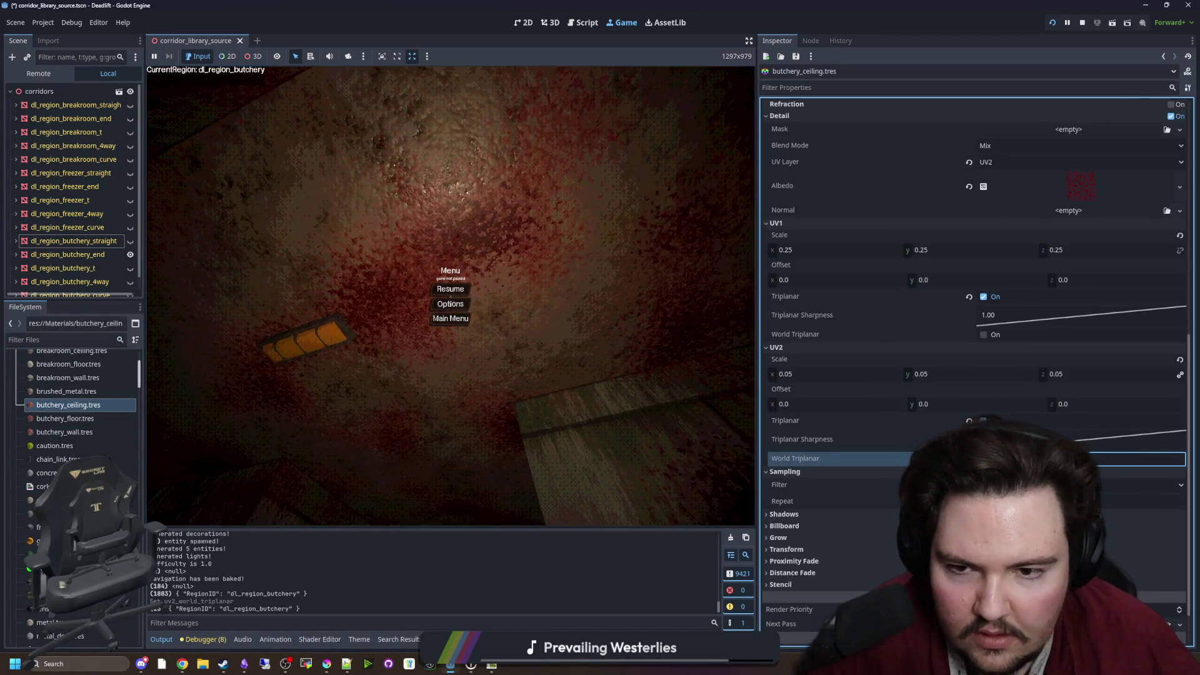
{"action": "left_click", "coordinate": [984, 336]}
{"action": "left_click", "coordinate": [450, 289]}
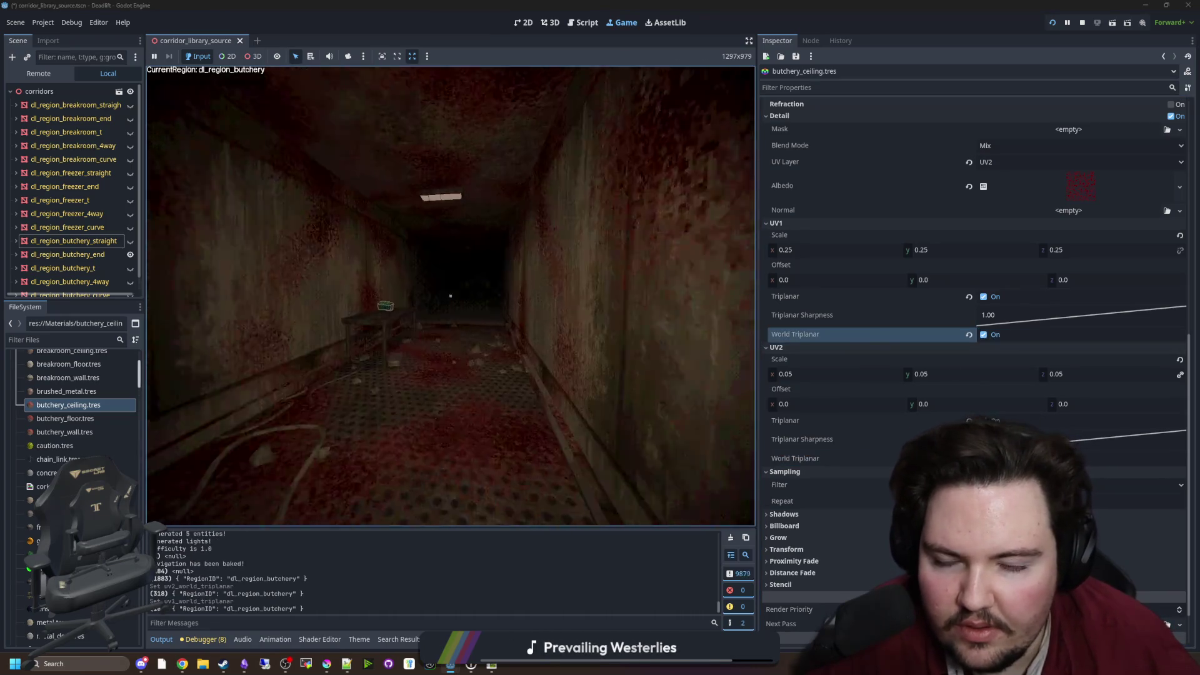
{"action": "mouse_move", "coordinate": [450, 296]}
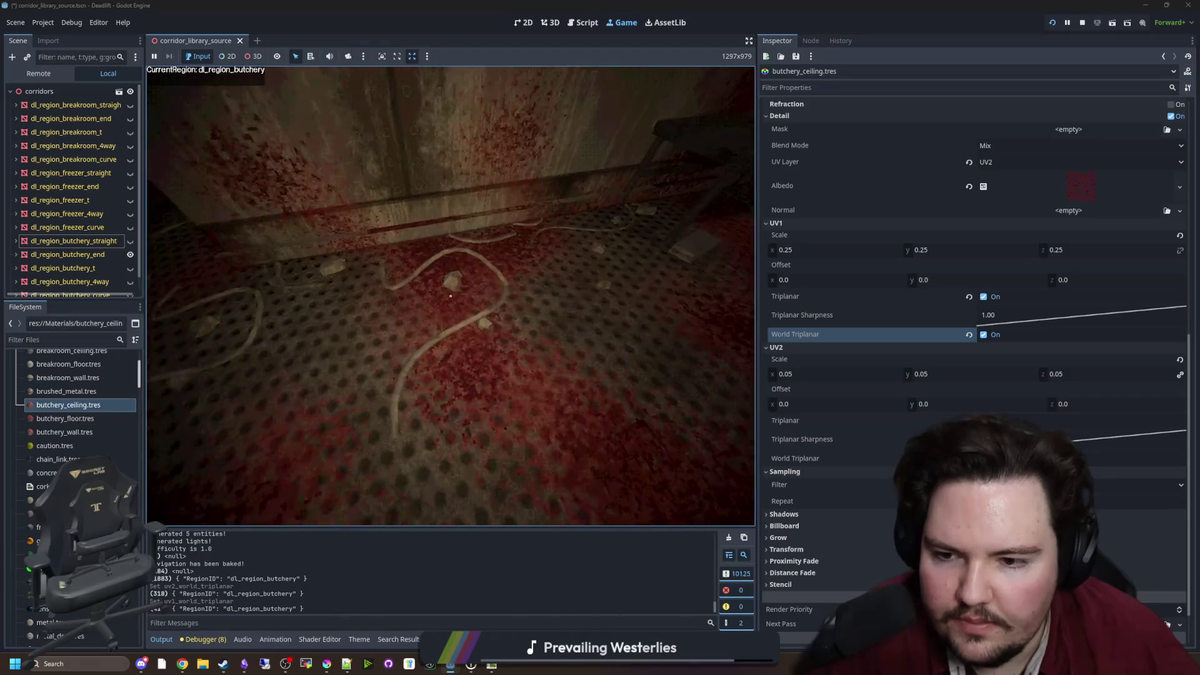
Walk through the butchery, breakroom and freezer corridors to check the ceiling, then stop the game
{"action": "key", "text": "w"}
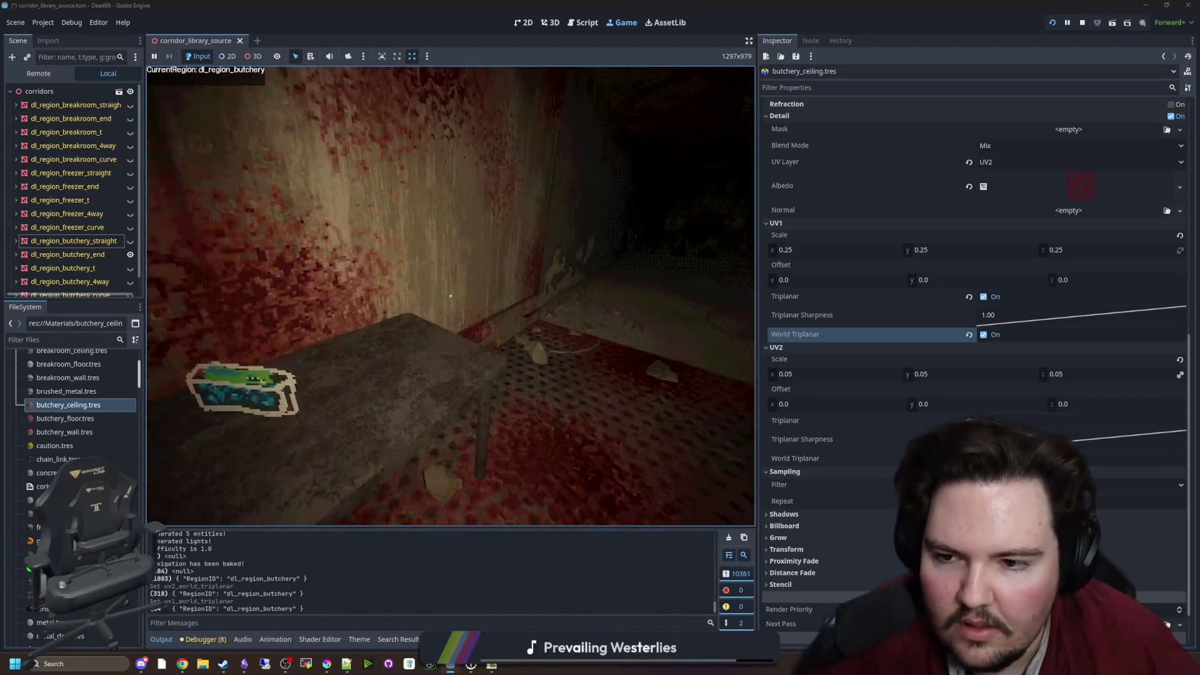
{"action": "key", "text": "w"}
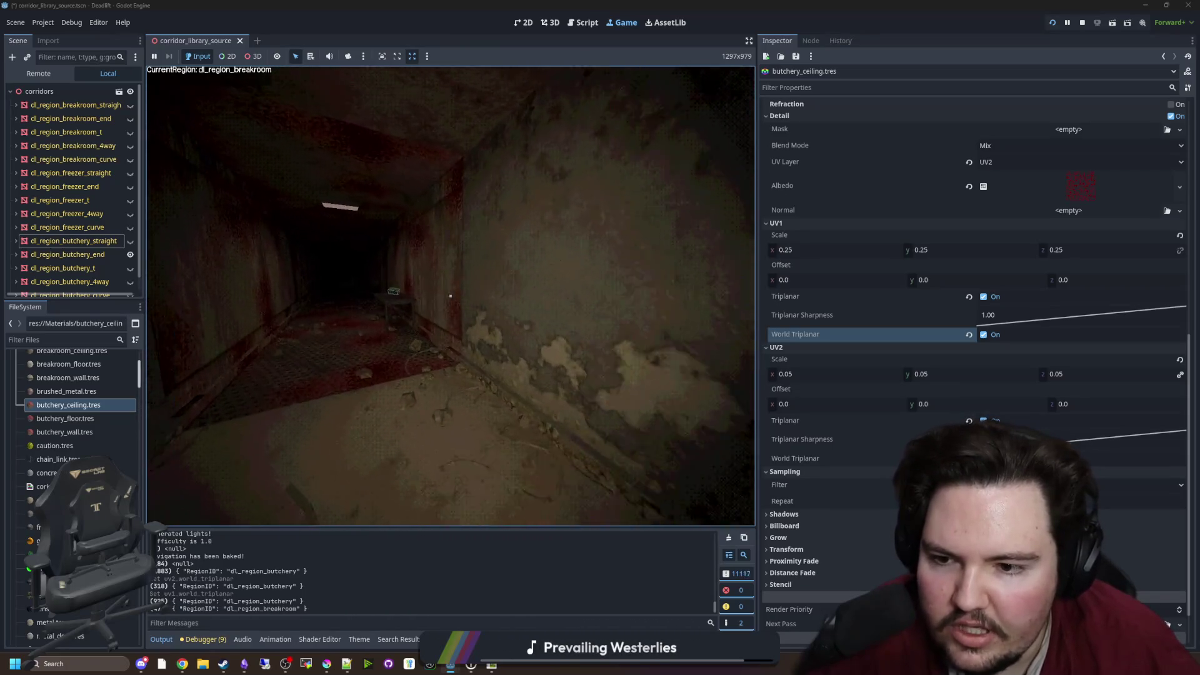
{"action": "key", "text": "w"}
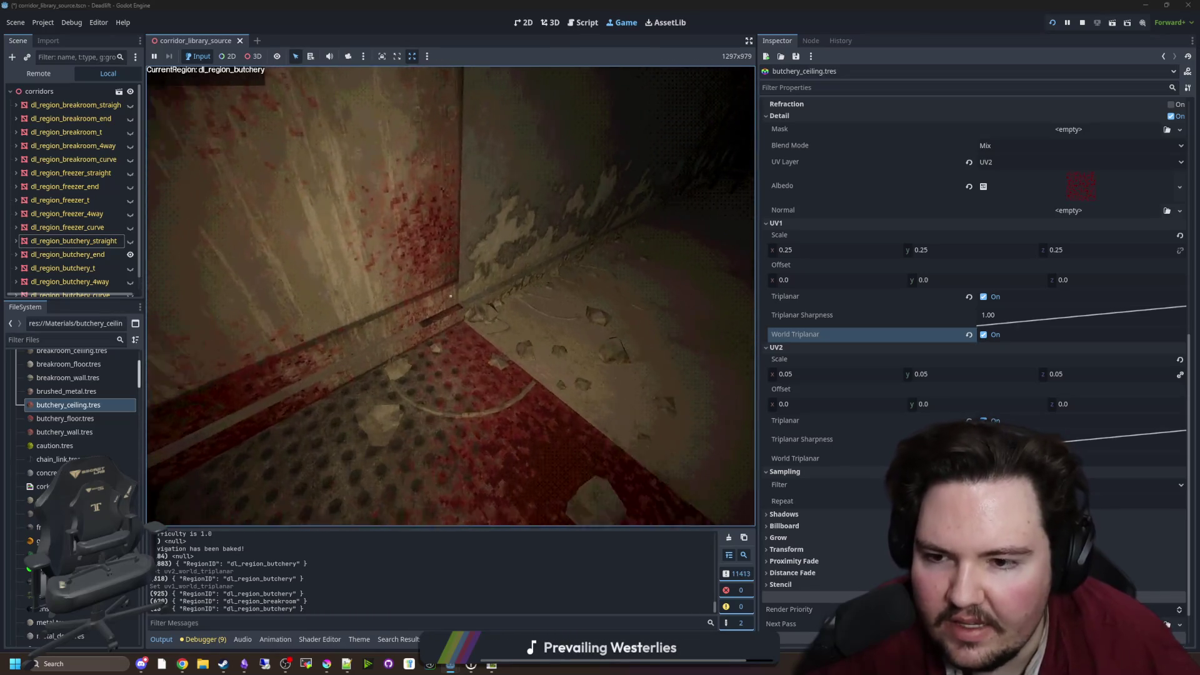
{"action": "key", "text": "w"}
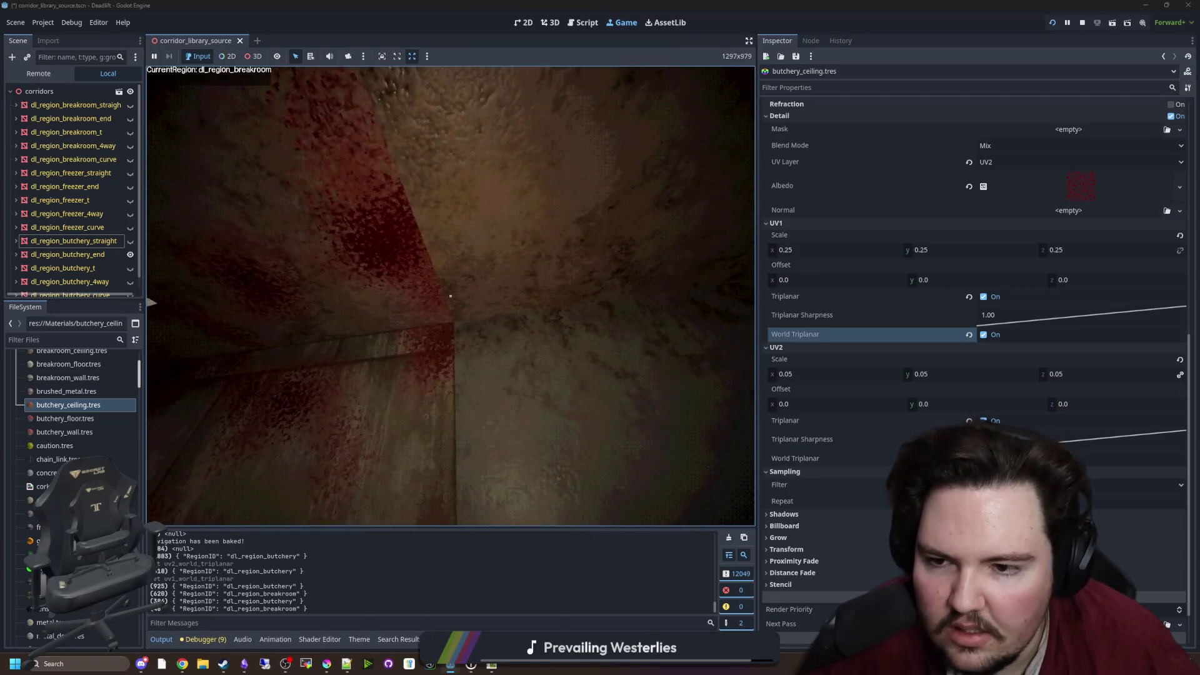
{"action": "key", "text": "w"}
{"action": "key", "text": "w"}
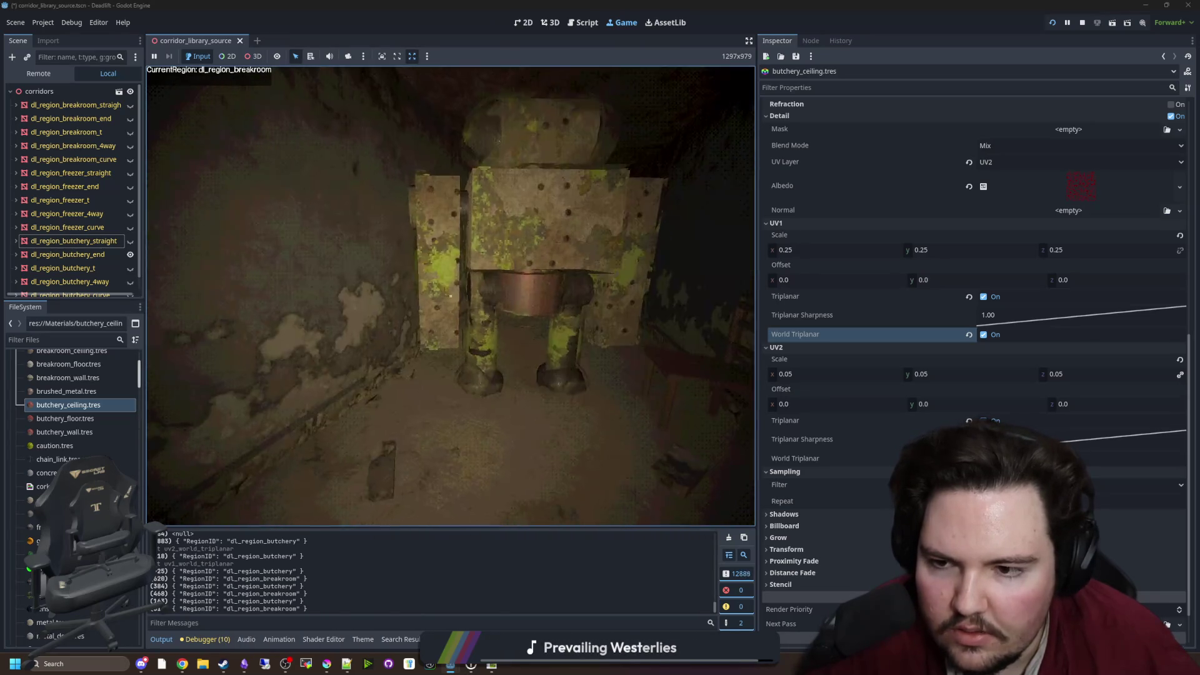
{"action": "key", "text": "w"}
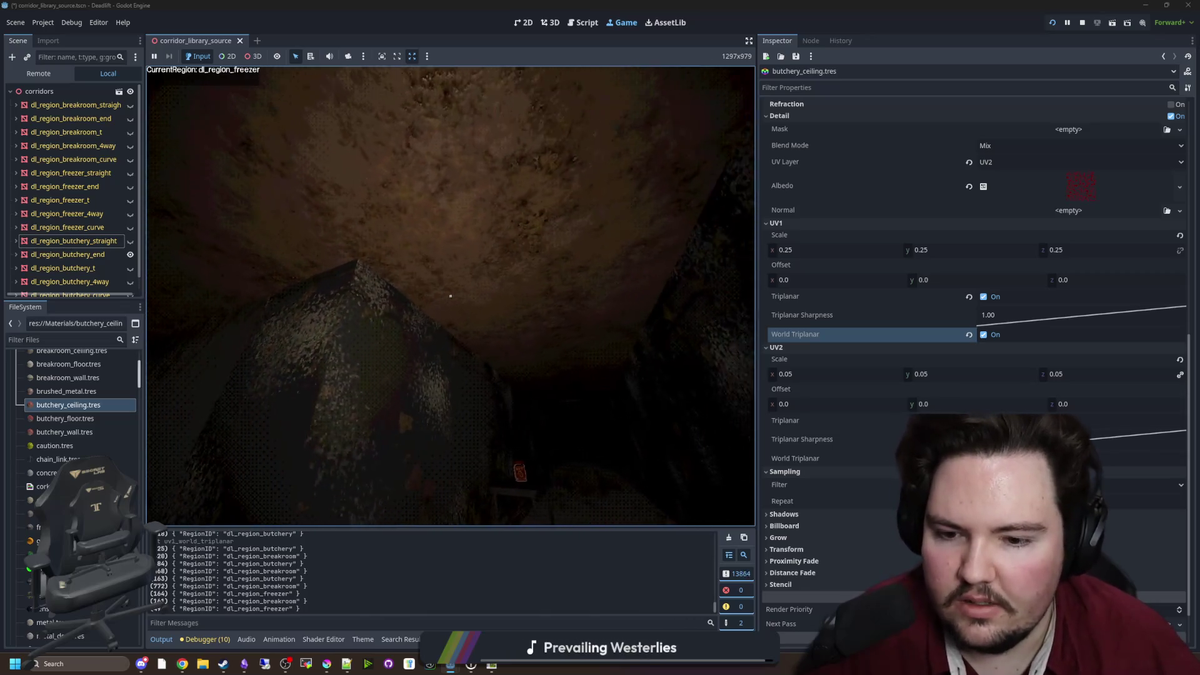
{"action": "mouse_move", "coordinate": [450, 296]}
{"action": "key", "text": "super"}
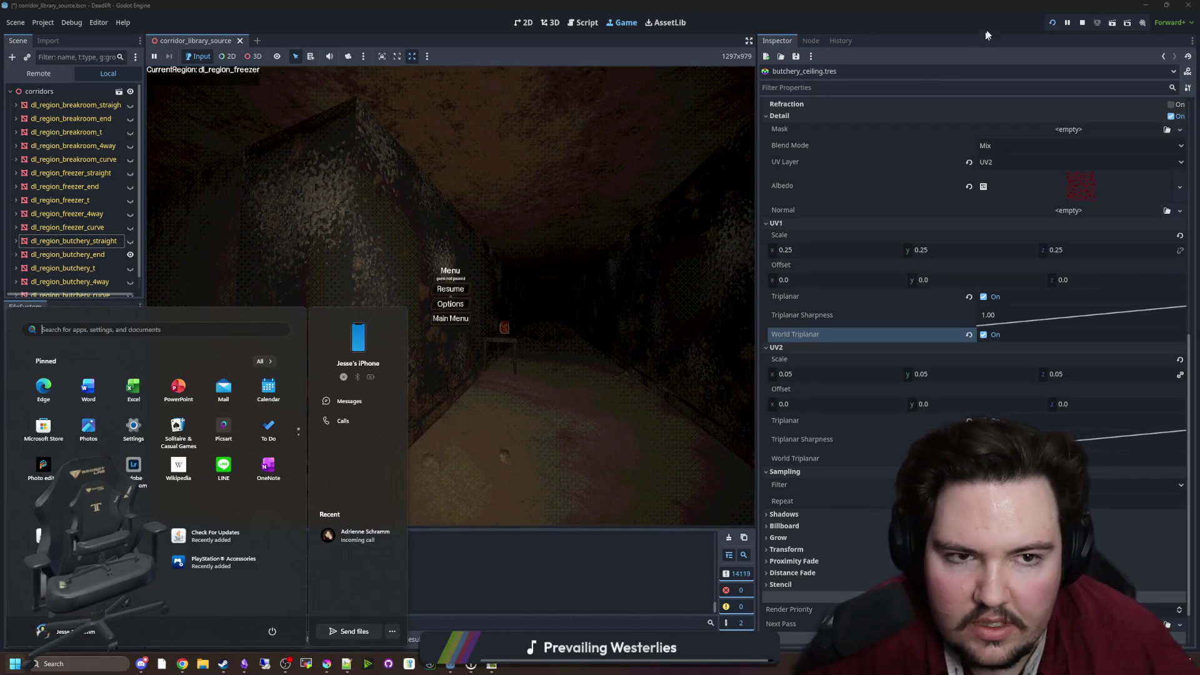
{"action": "left_click", "coordinate": [1080, 23]}
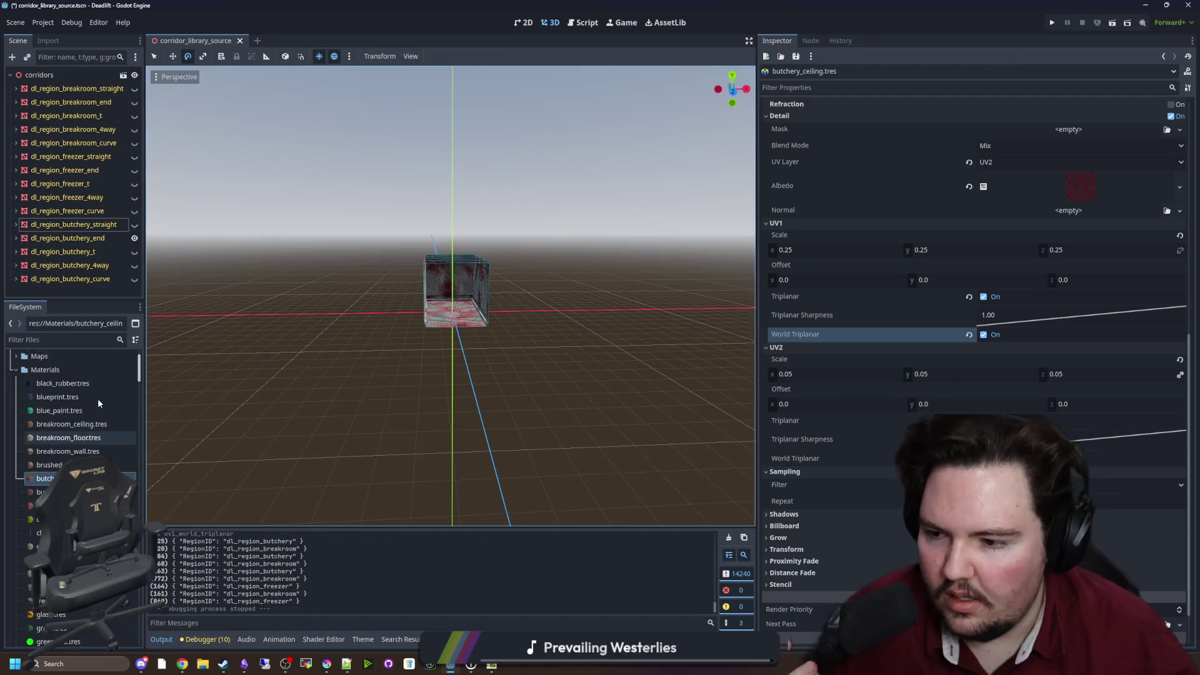
Duplicate breakroom_ceiling.tres as freezer_ceiling.tres
{"action": "left_click", "coordinate": [115, 340]}
{"action": "type", "text": "fre"}
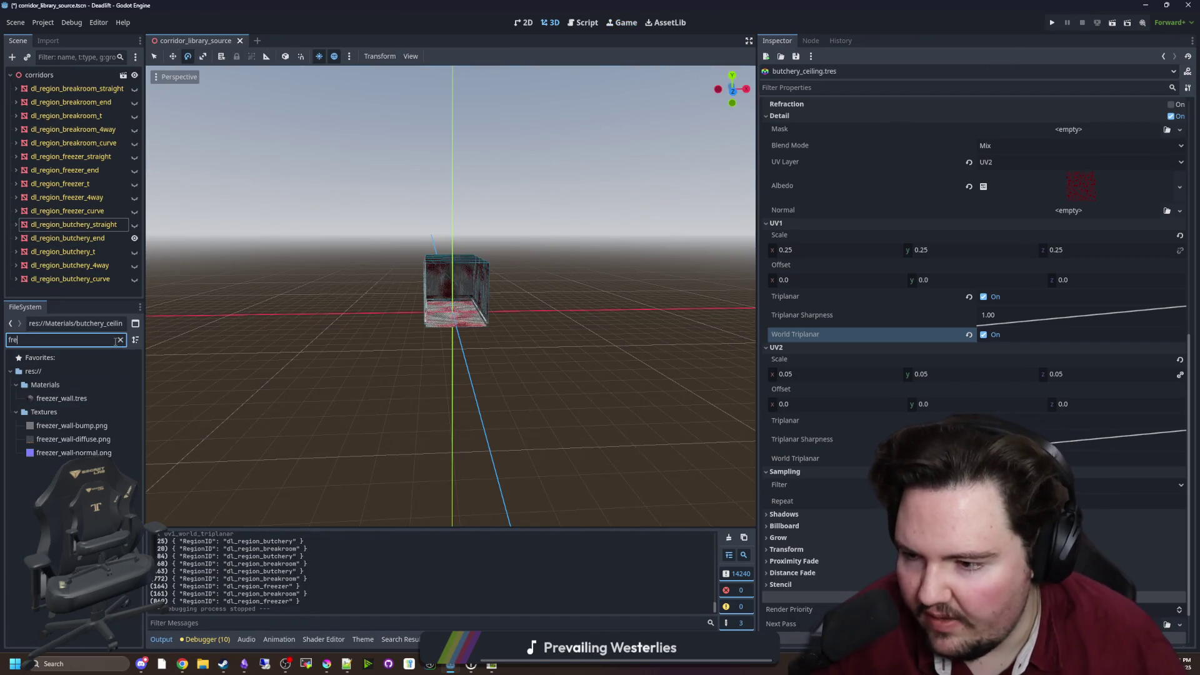
{"action": "left_click", "coordinate": [120, 340]}
{"action": "type", "text": "ceil"}
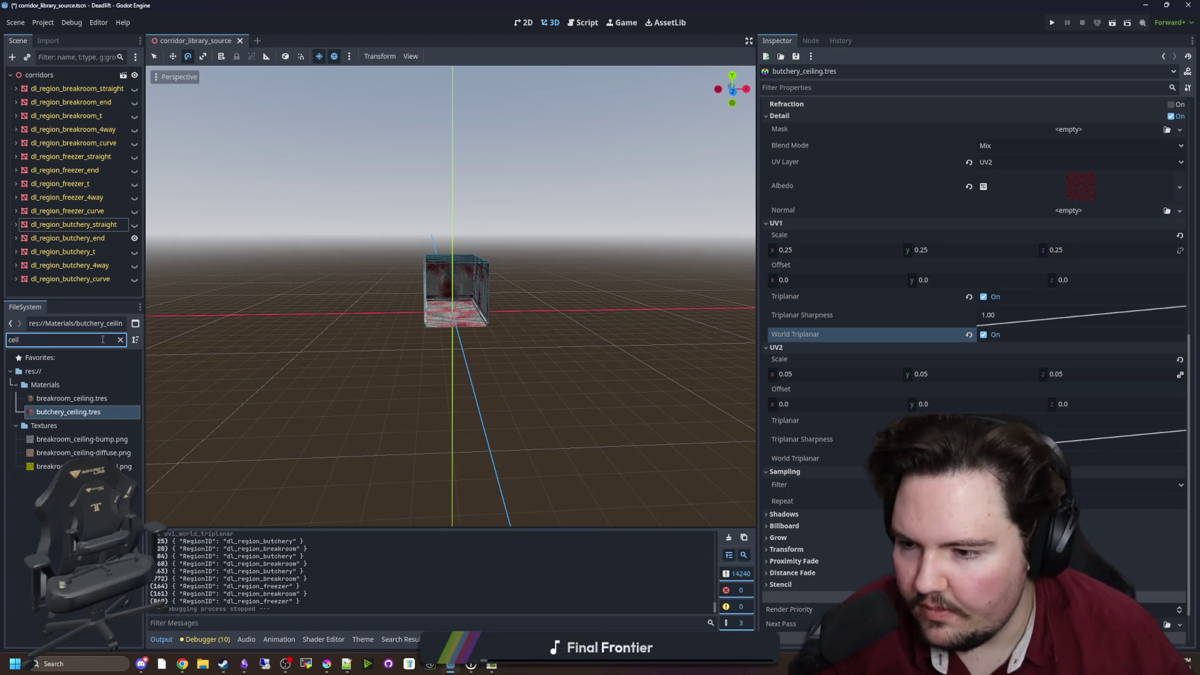
{"action": "right_click", "coordinate": [99, 397]}
{"action": "left_click", "coordinate": [145, 535]}
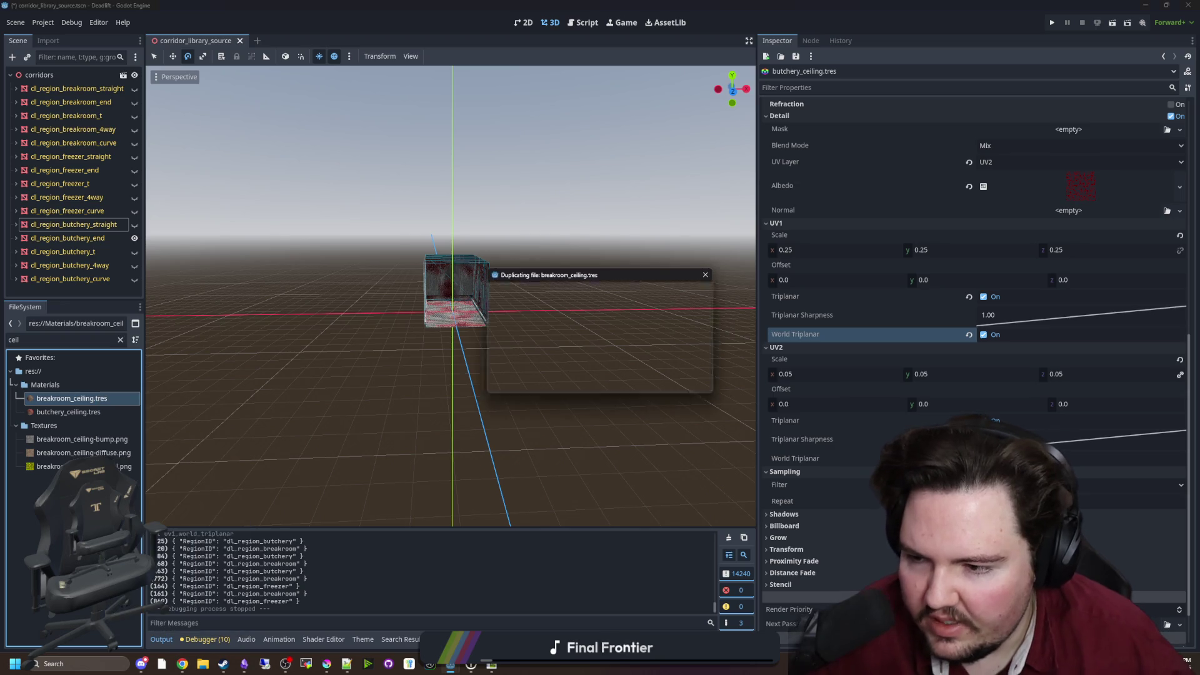
{"action": "type", "text": "freezer_ceiling.tres"}
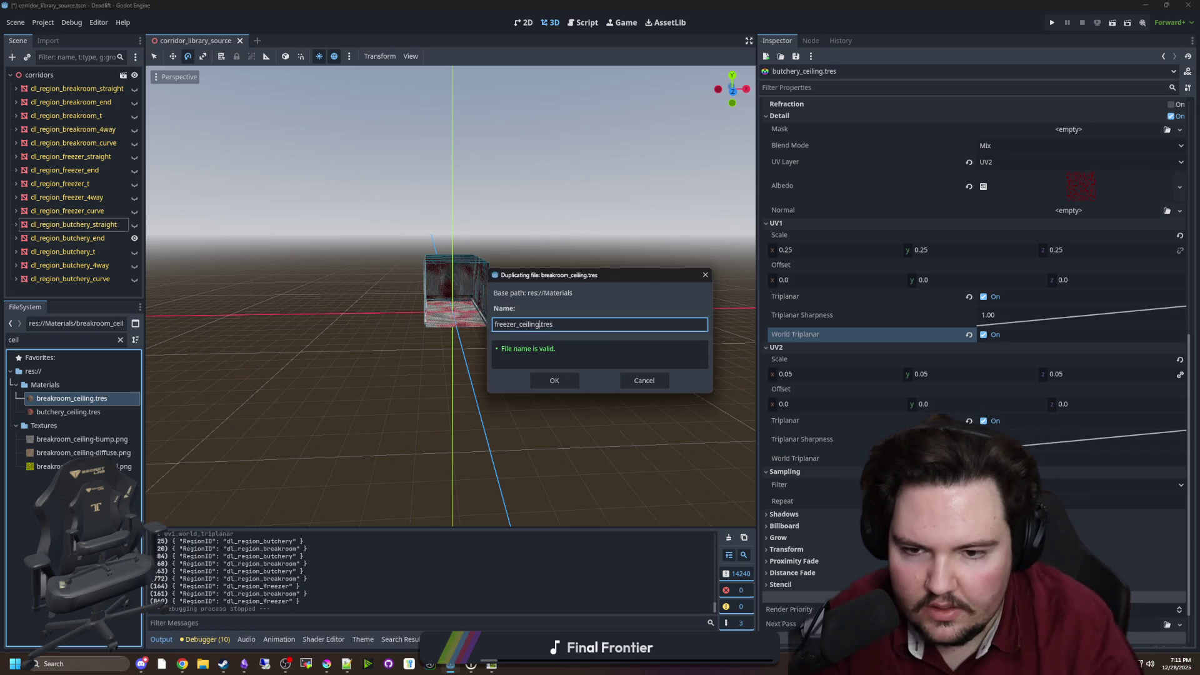
{"action": "key", "text": "Return"}
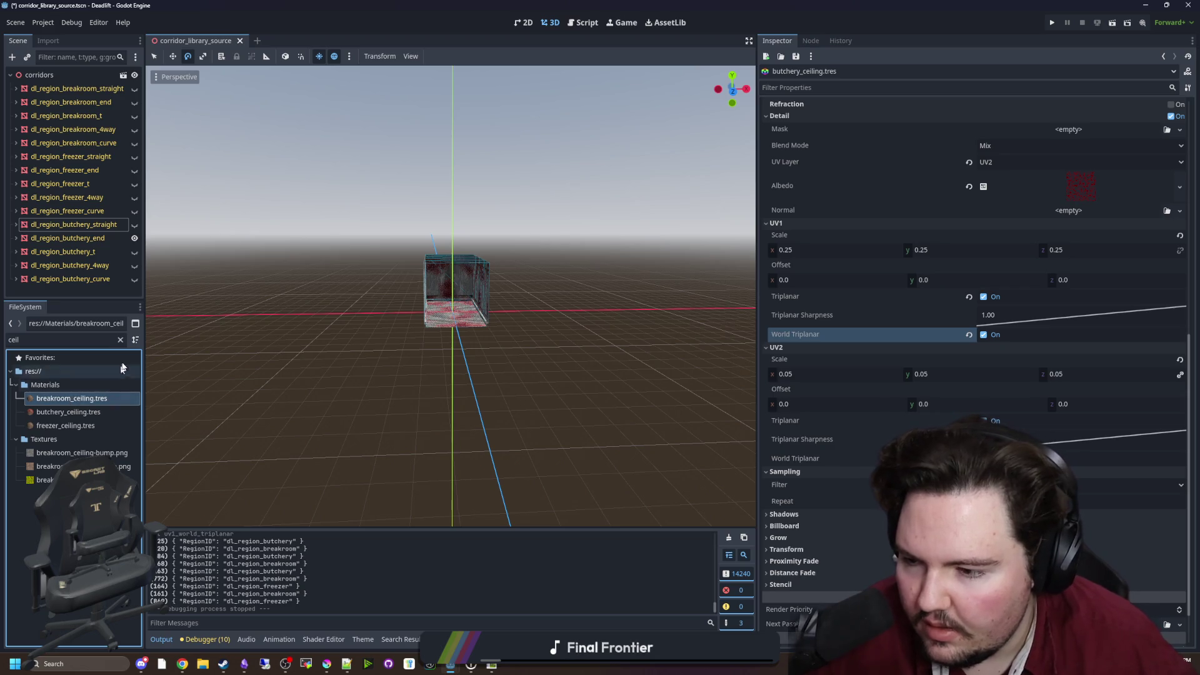
Duplicate breakroom_floor.tres as freezer_floor.tres
{"action": "left_click", "coordinate": [121, 341]}
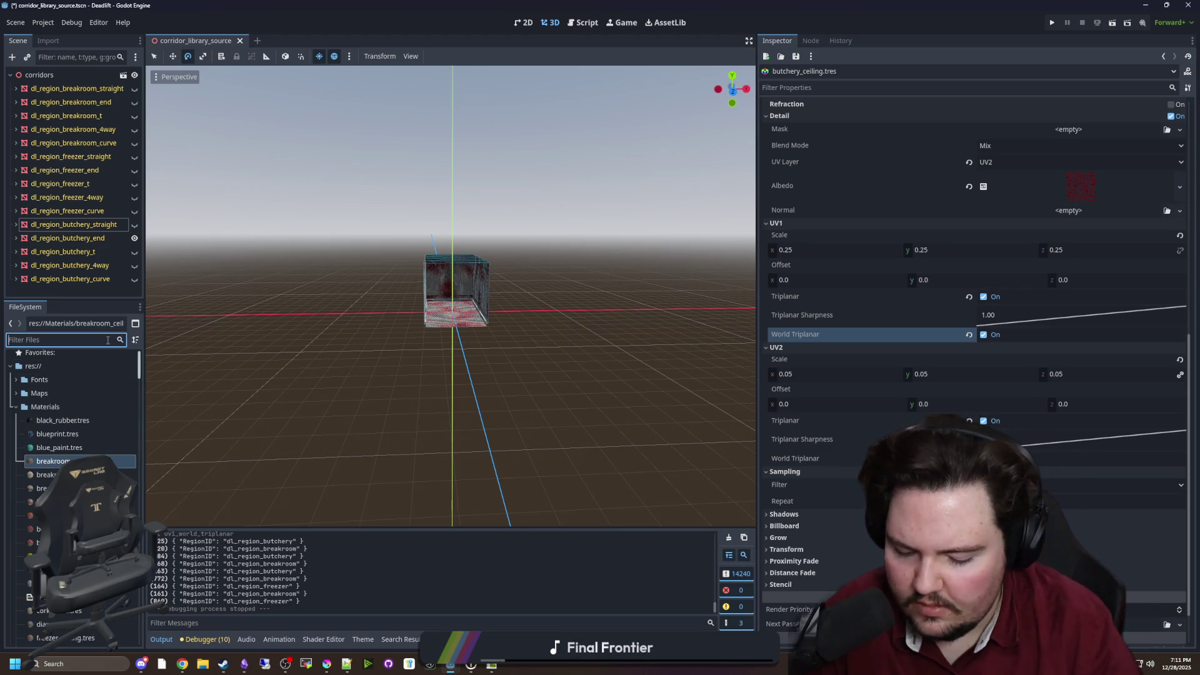
{"action": "type", "text": "breakroom"}
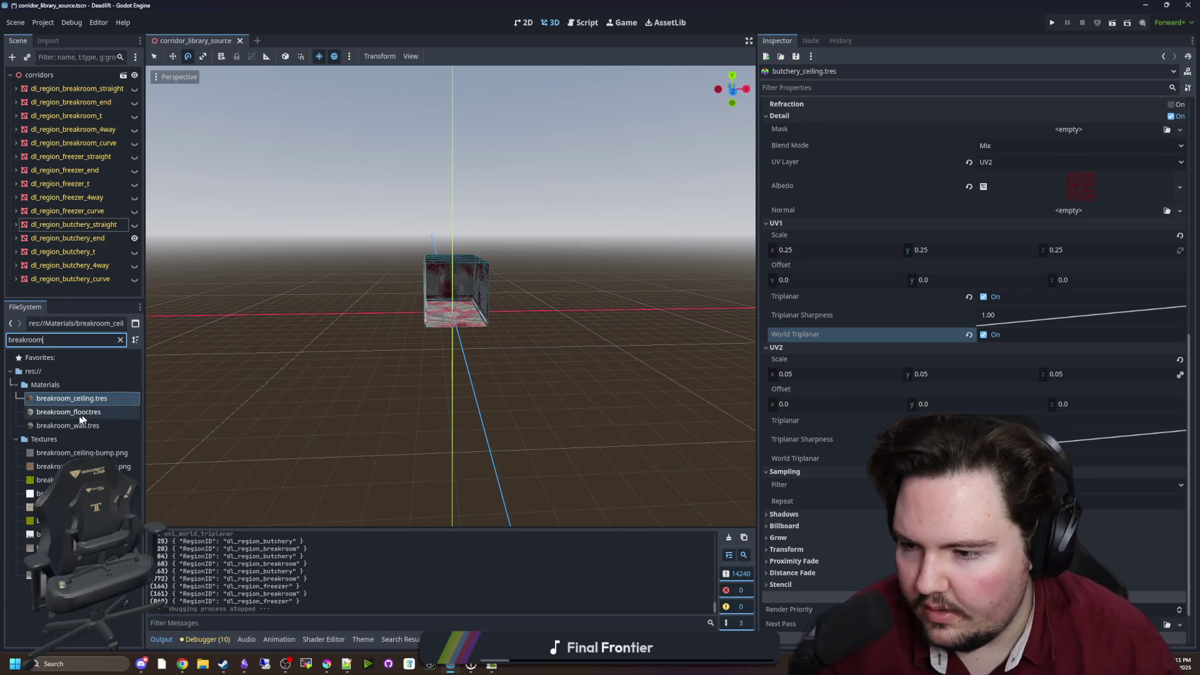
{"action": "right_click", "coordinate": [87, 416]}
{"action": "left_click", "coordinate": [214, 492]}
{"action": "type", "text": "f"}
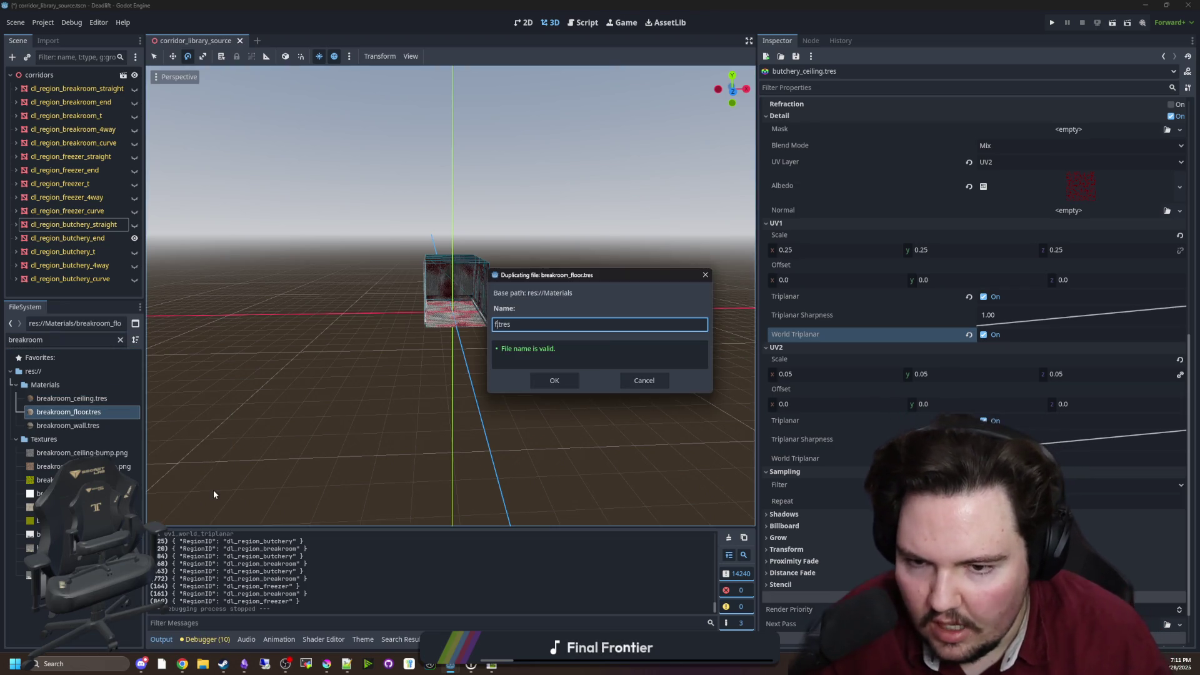
{"action": "type", "text": "reezer_floor"}
{"action": "key", "text": "Return"}
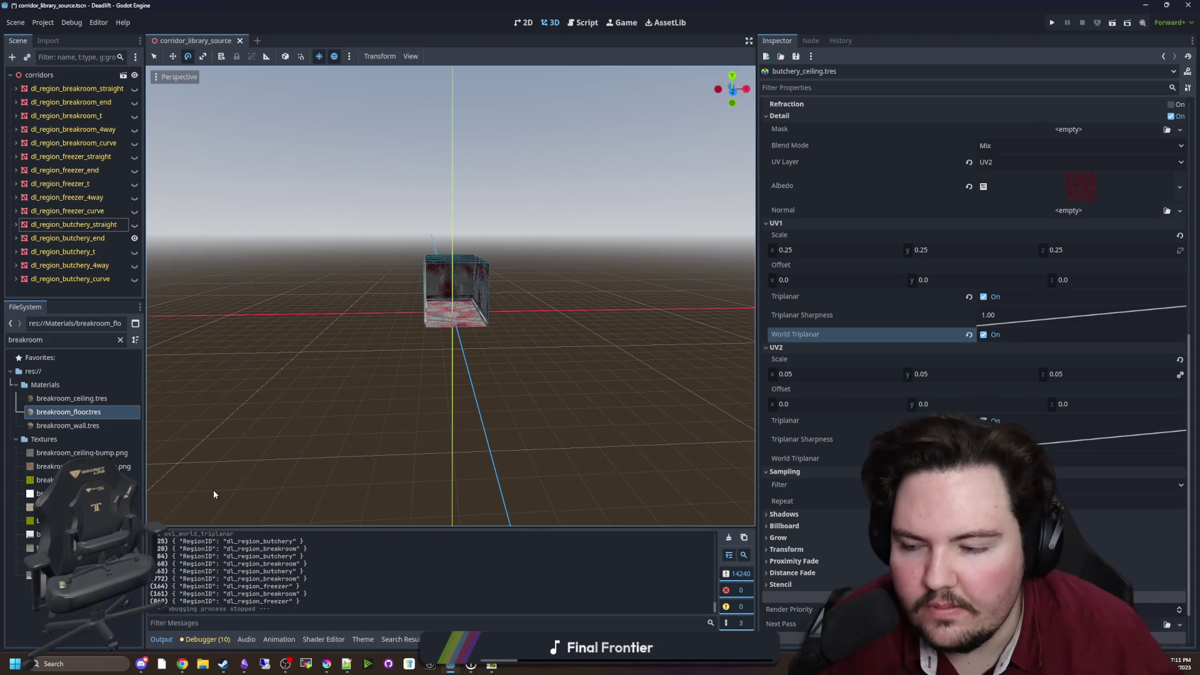
Give freezer_wall.tres a new NoiseTexture2D as its detail albedo
{"action": "double_click", "coordinate": [62, 339]}
{"action": "type", "text": "freezer"}
{"action": "left_click", "coordinate": [62, 425]}
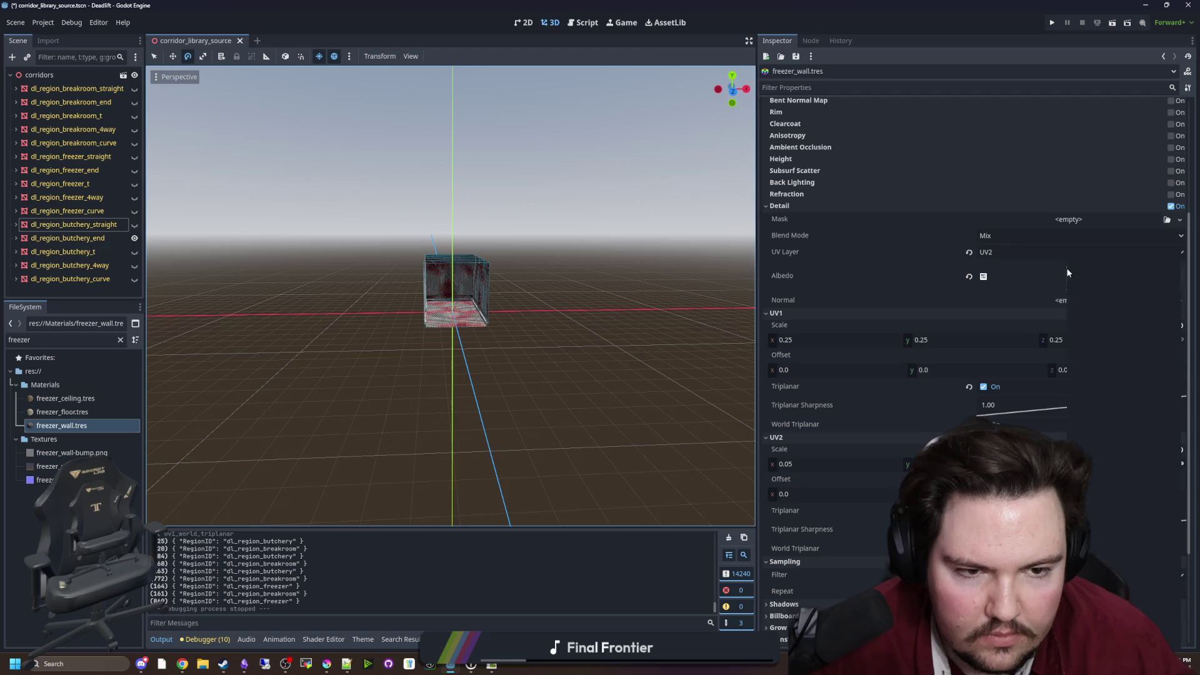
{"action": "left_click", "coordinate": [1067, 272]}
{"action": "left_click", "coordinate": [1106, 490]}
{"action": "scroll", "coordinate": [450, 294], "scroll_direction": "up", "scroll_amount": 5}
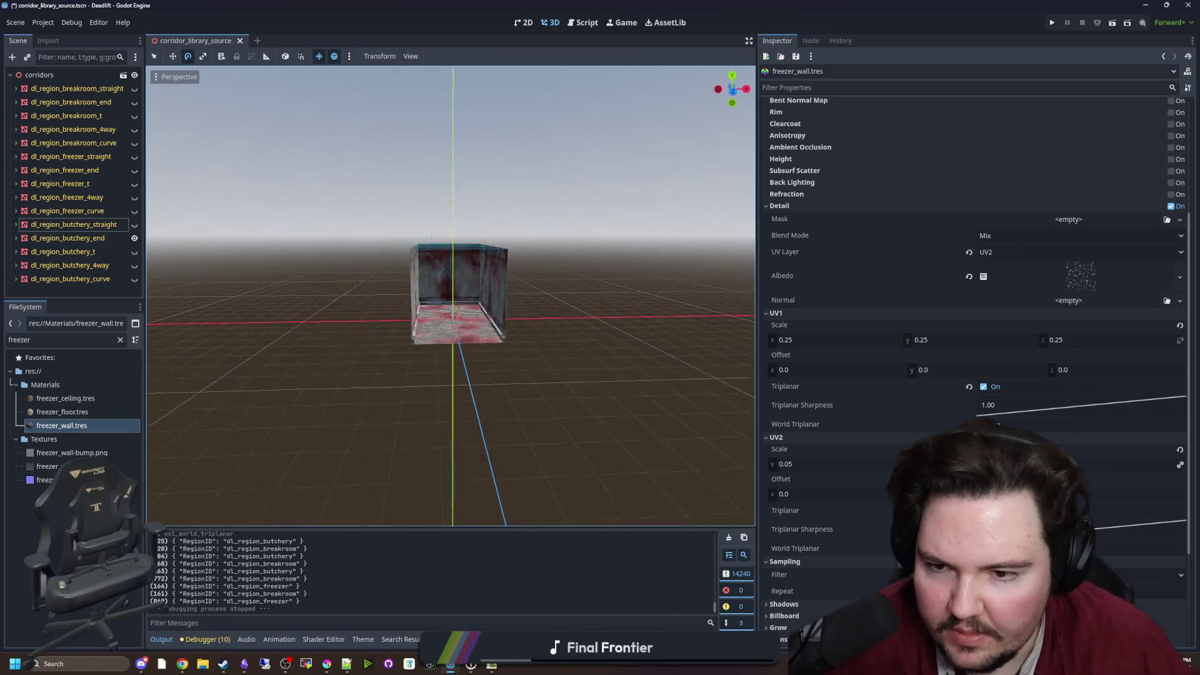
Set freezer_floor.tres's UV2 scale to 0.05, matching the wall, and enable its detail layer
{"action": "left_click", "coordinate": [62, 412]}
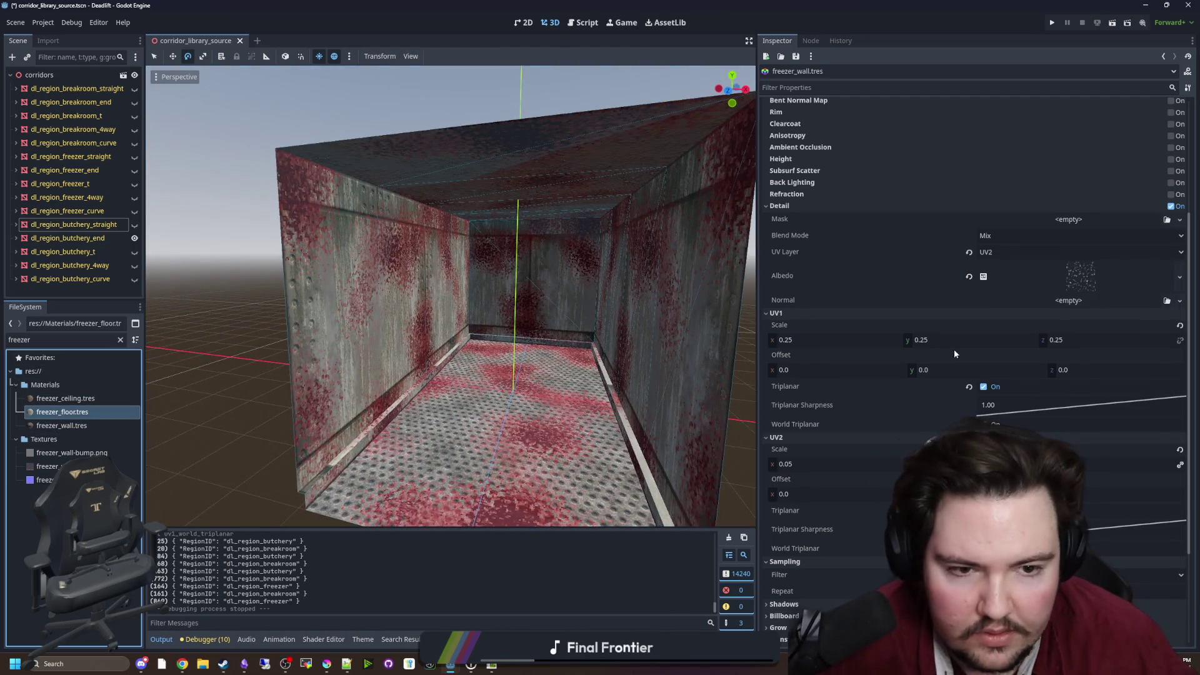
{"action": "scroll", "coordinate": [1011, 361], "scroll_direction": "down", "scroll_amount": 3}
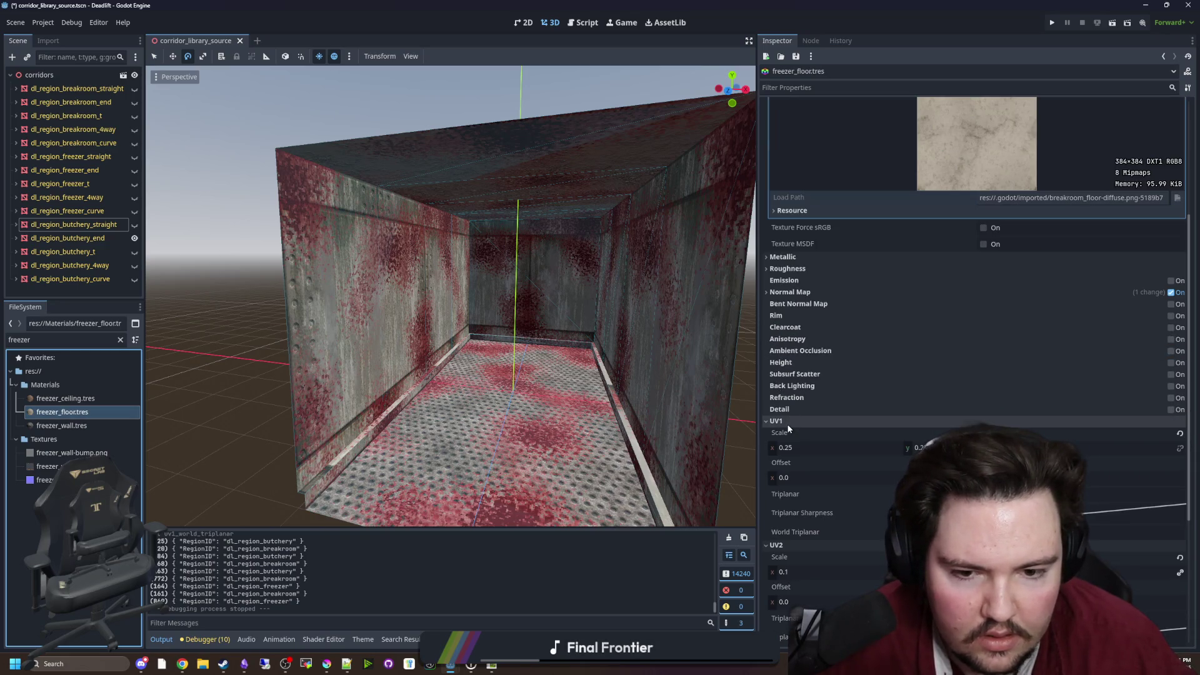
{"action": "scroll", "coordinate": [845, 517], "scroll_direction": "down", "scroll_amount": 1}
{"action": "left_click", "coordinate": [62, 425]}
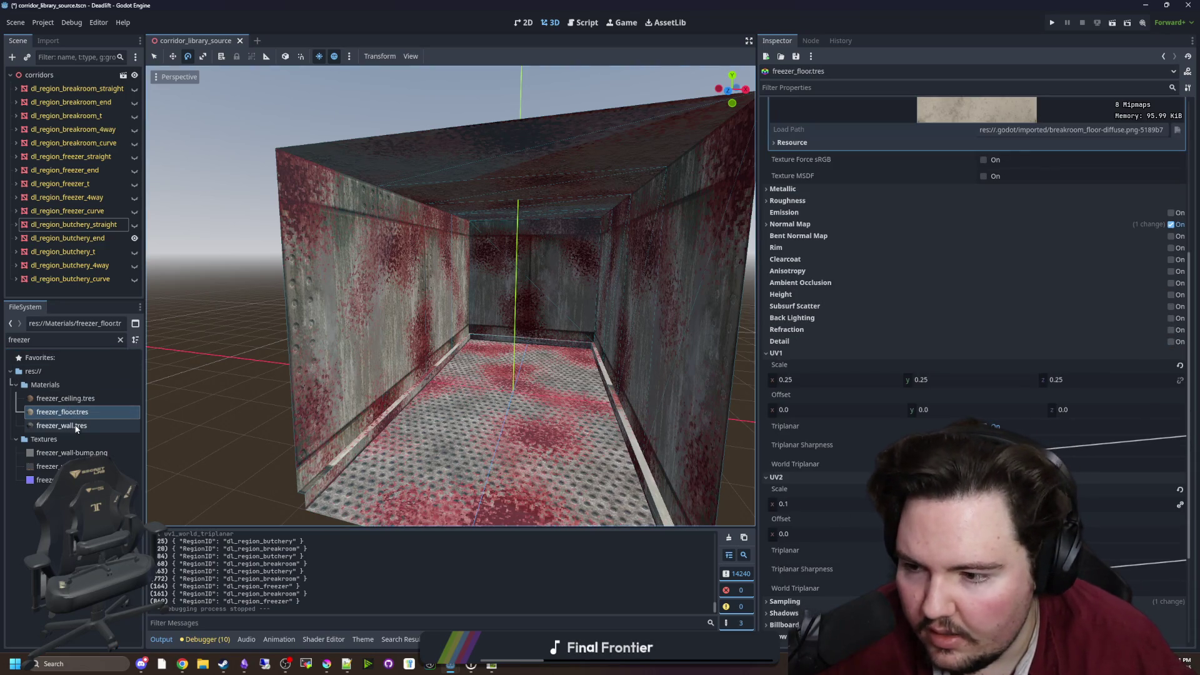
{"action": "left_click", "coordinate": [807, 463]}
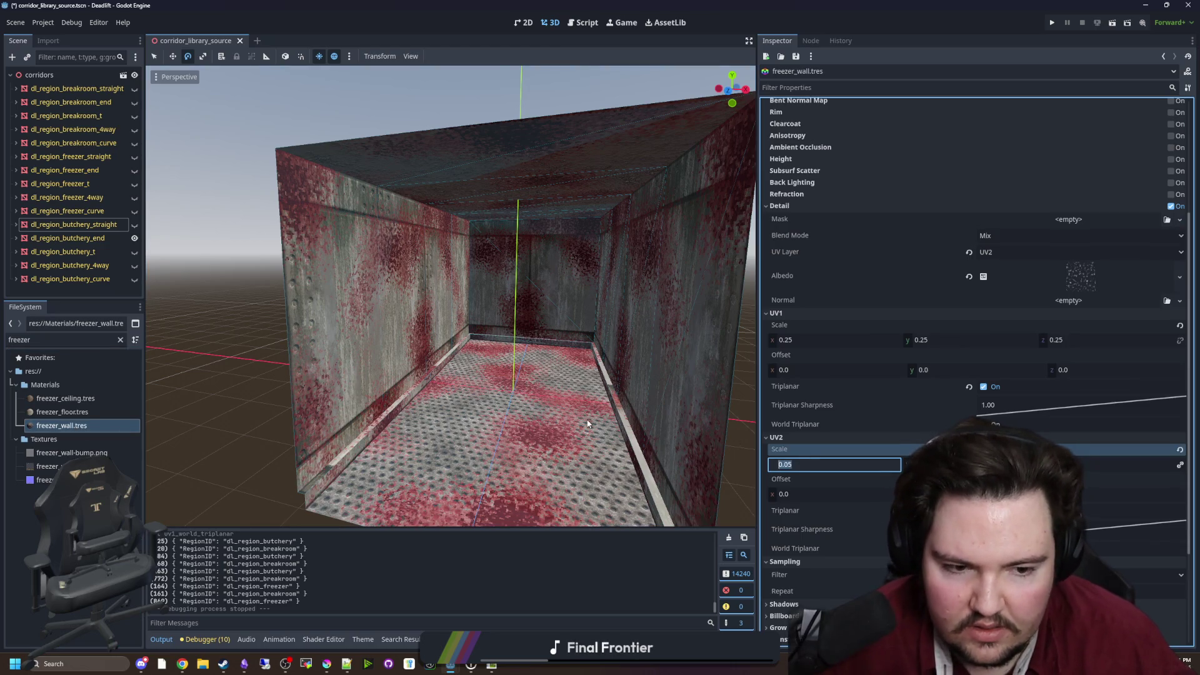
{"action": "left_click", "coordinate": [63, 412]}
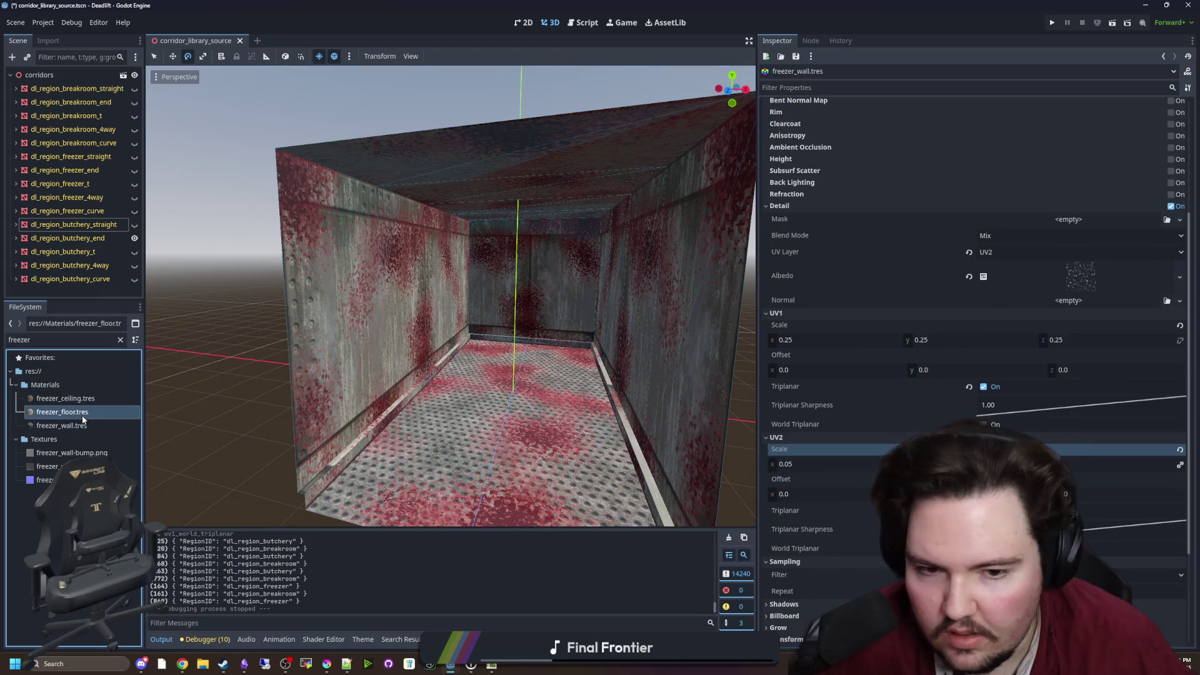
{"action": "left_click", "coordinate": [810, 504]}
{"action": "type", "text": "0.05"}
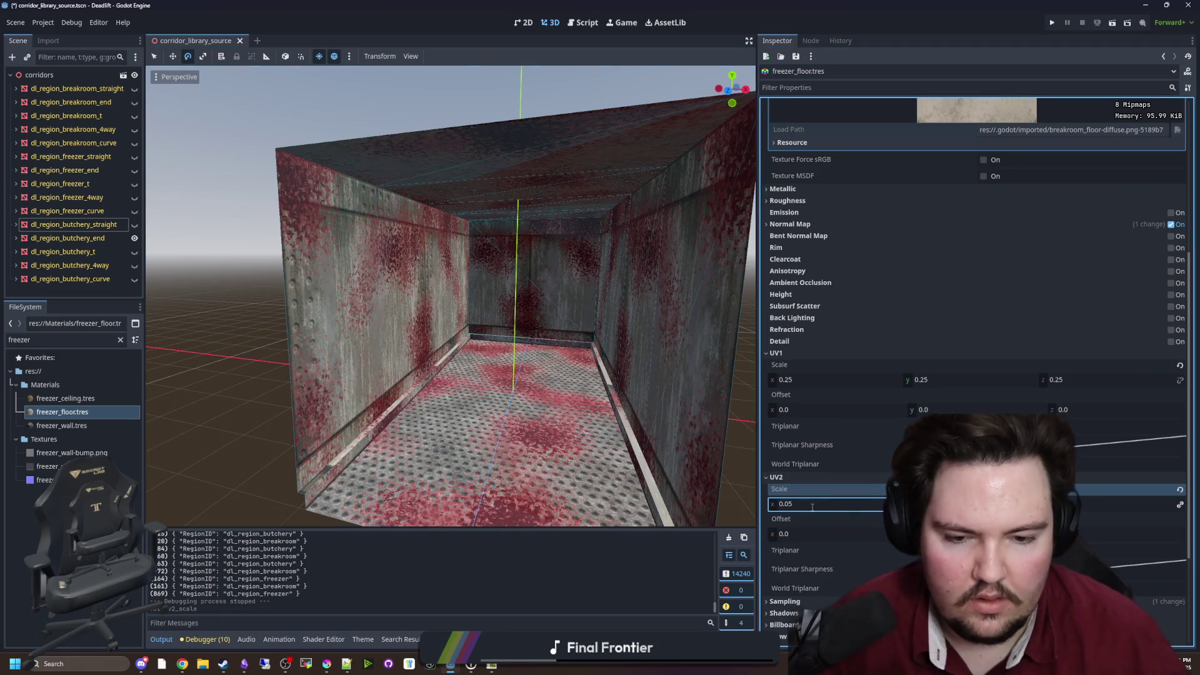
{"action": "key", "text": "Return"}
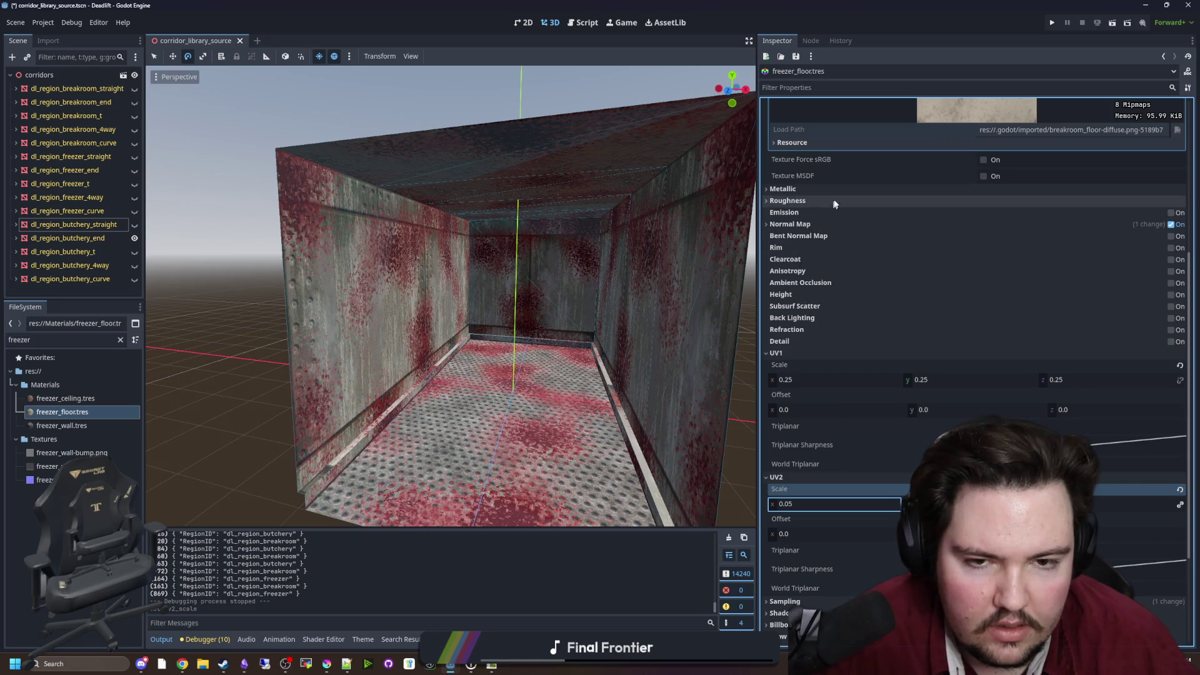
{"action": "left_click", "coordinate": [1171, 341]}
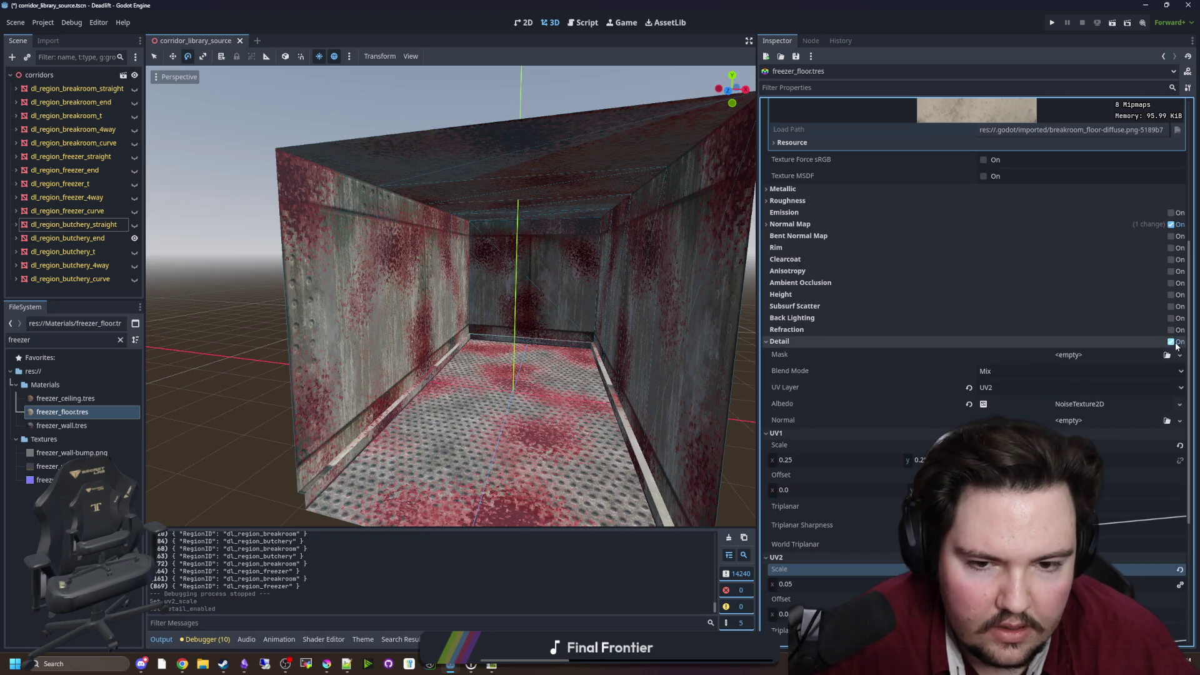
Review the detail blend mode and Detail Albedo texture options on freezer_floor.tres
{"action": "left_click", "coordinate": [1014, 370]}
{"action": "left_click", "coordinate": [1014, 386]}
{"action": "left_click", "coordinate": [1075, 410]}
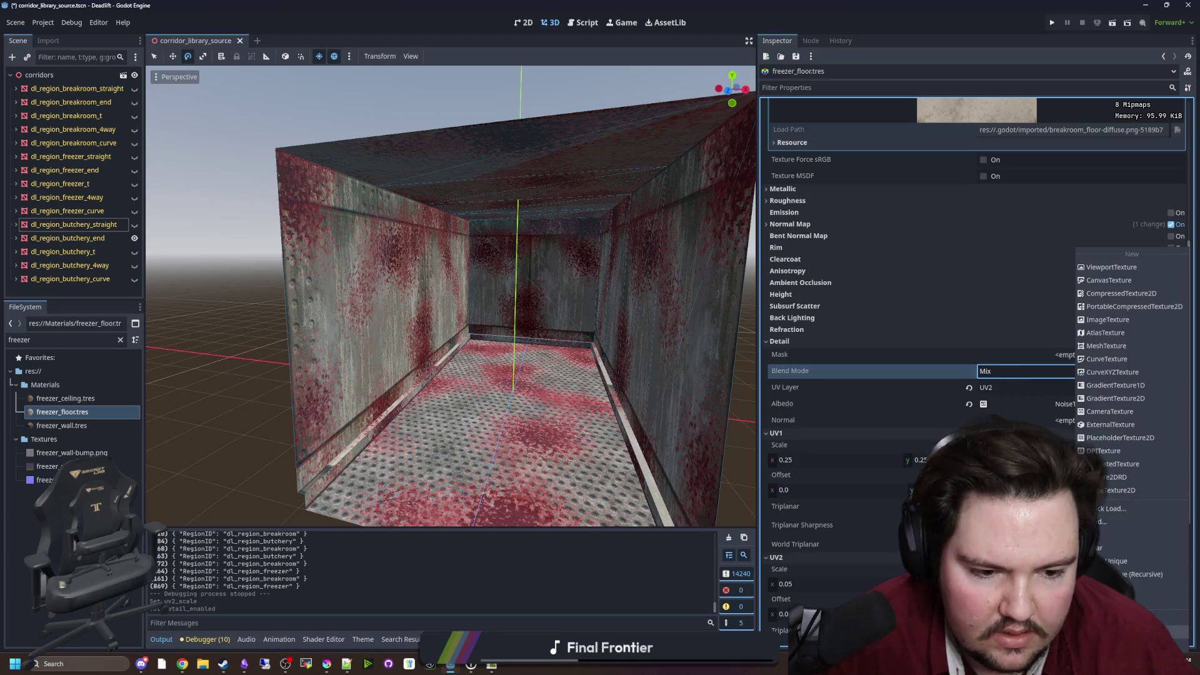
{"action": "key", "text": "Escape"}
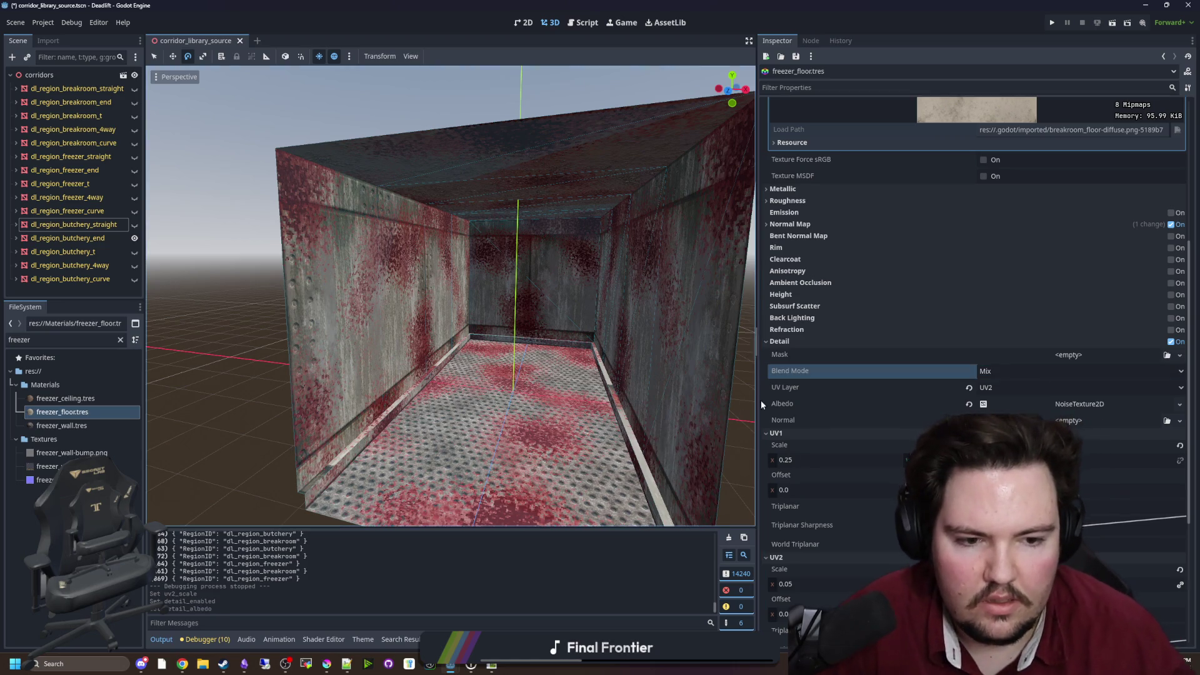
Hide the butchery_end corridor piece and show freezer_straight instead
{"action": "scroll", "coordinate": [837, 303], "scroll_direction": "up", "scroll_amount": 4}
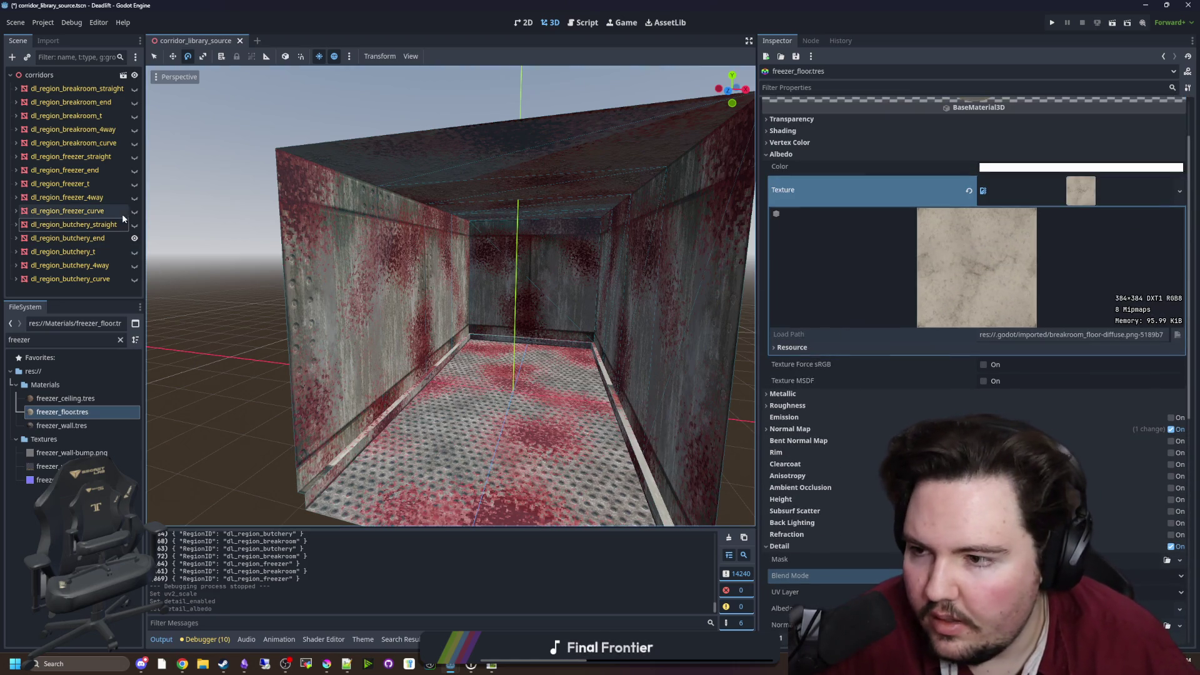
{"action": "left_click", "coordinate": [135, 238]}
{"action": "left_click", "coordinate": [134, 157]}
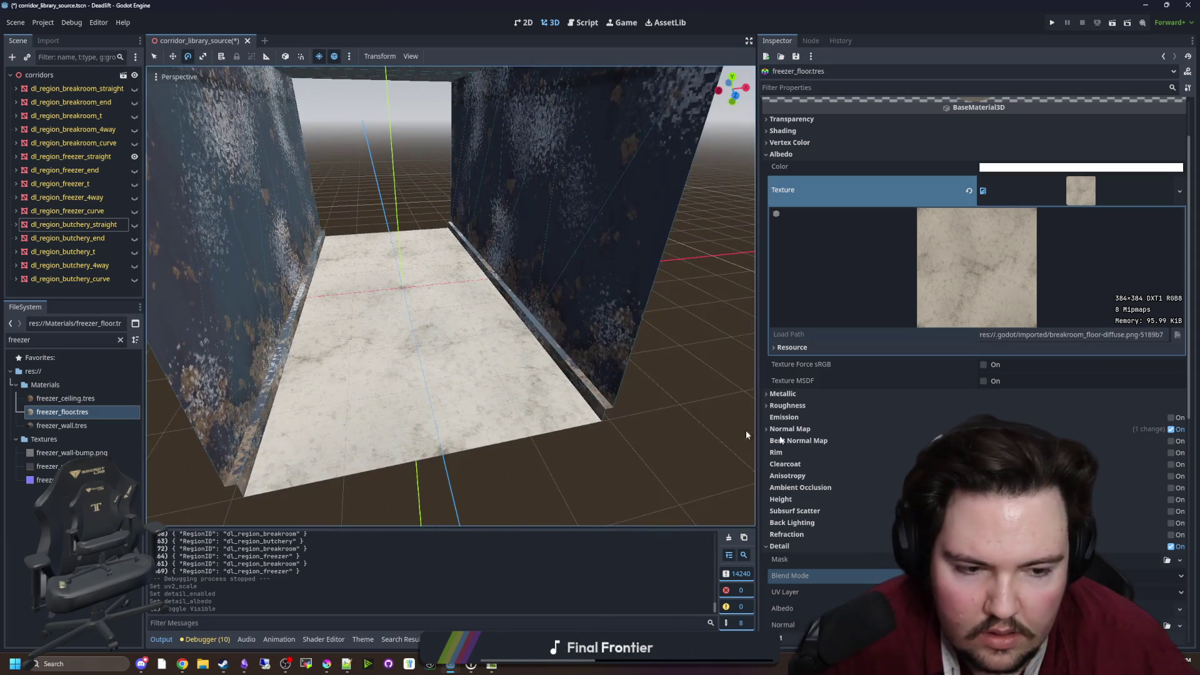
Try a 0.005 UV2 scale on the floor material, undo it, and select the butchery straight piece
{"action": "scroll", "coordinate": [927, 430], "scroll_direction": "down", "scroll_amount": 3}
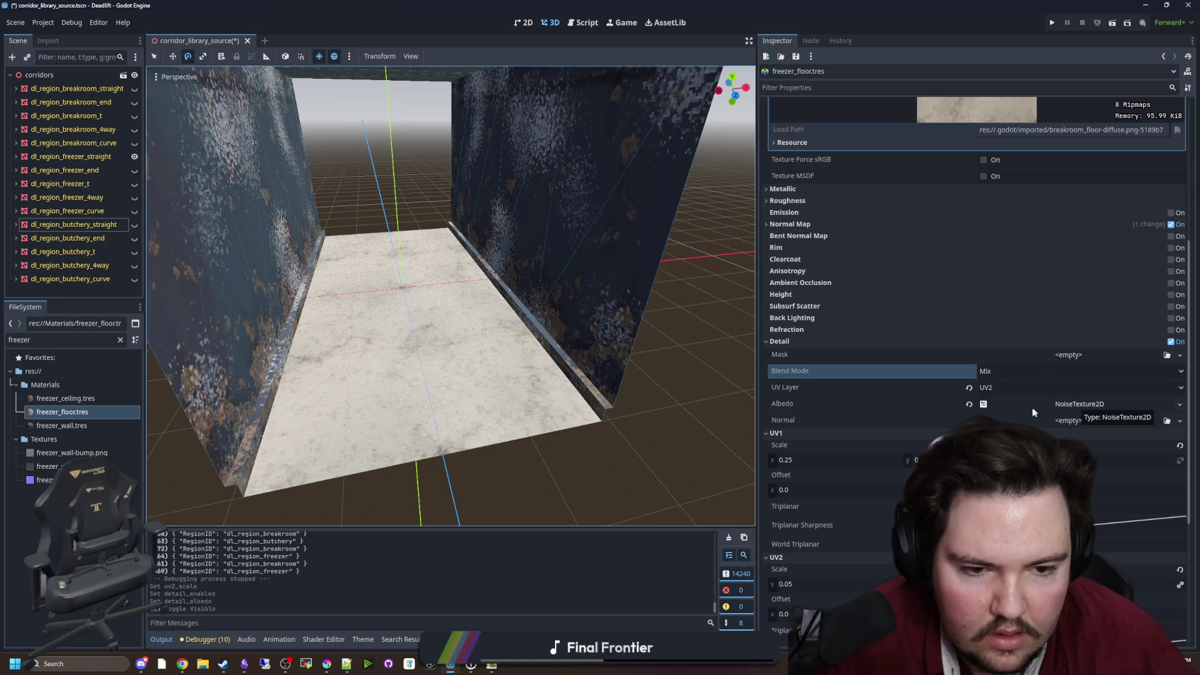
{"action": "scroll", "coordinate": [862, 439], "scroll_direction": "down", "scroll_amount": 3}
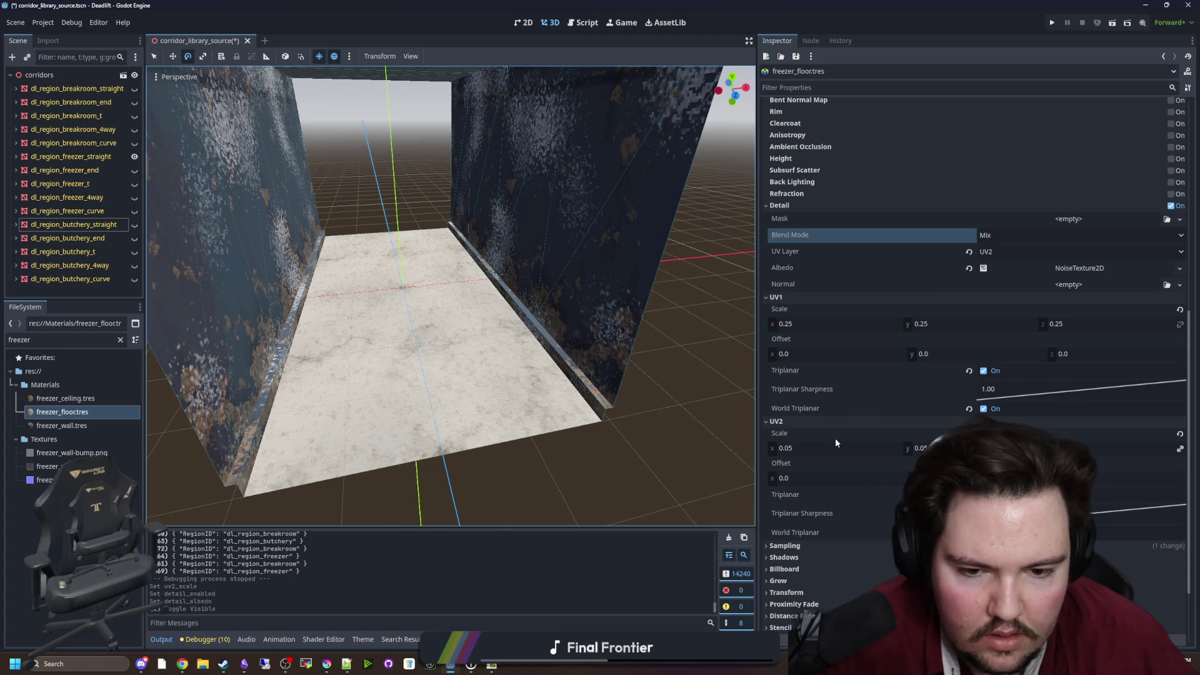
{"action": "left_click", "coordinate": [836, 447]}
{"action": "type", "text": "0.005"}
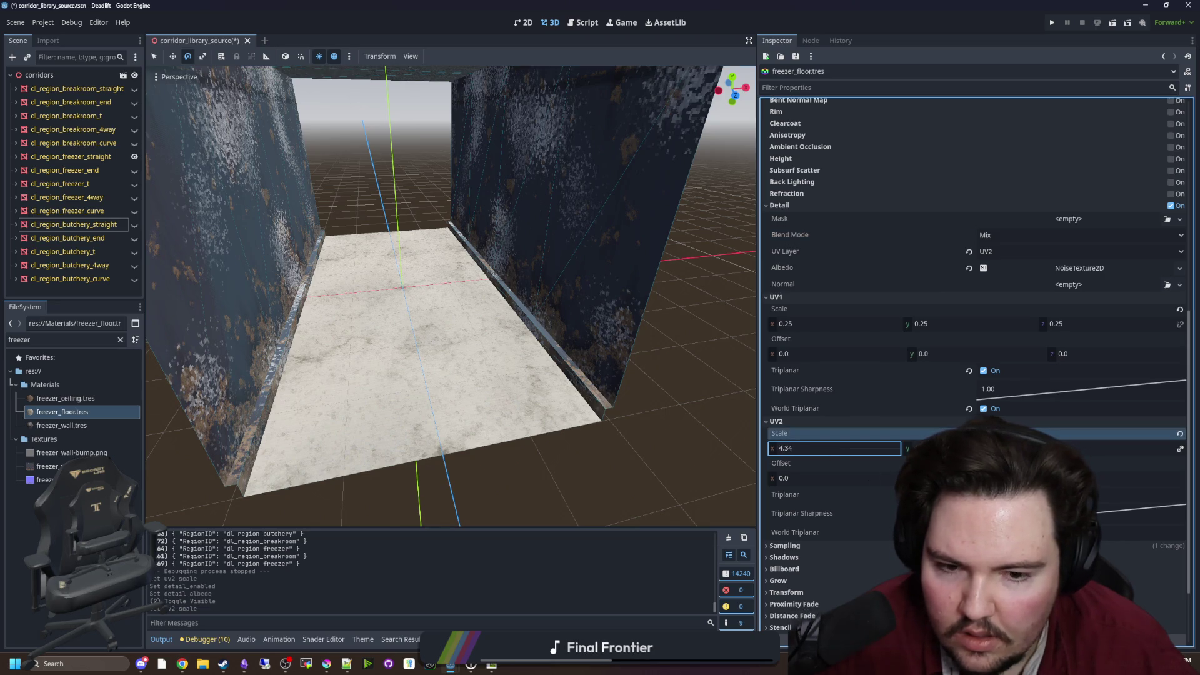
{"action": "key", "text": "ctrl+z"}
{"action": "left_click", "coordinate": [104, 231]}
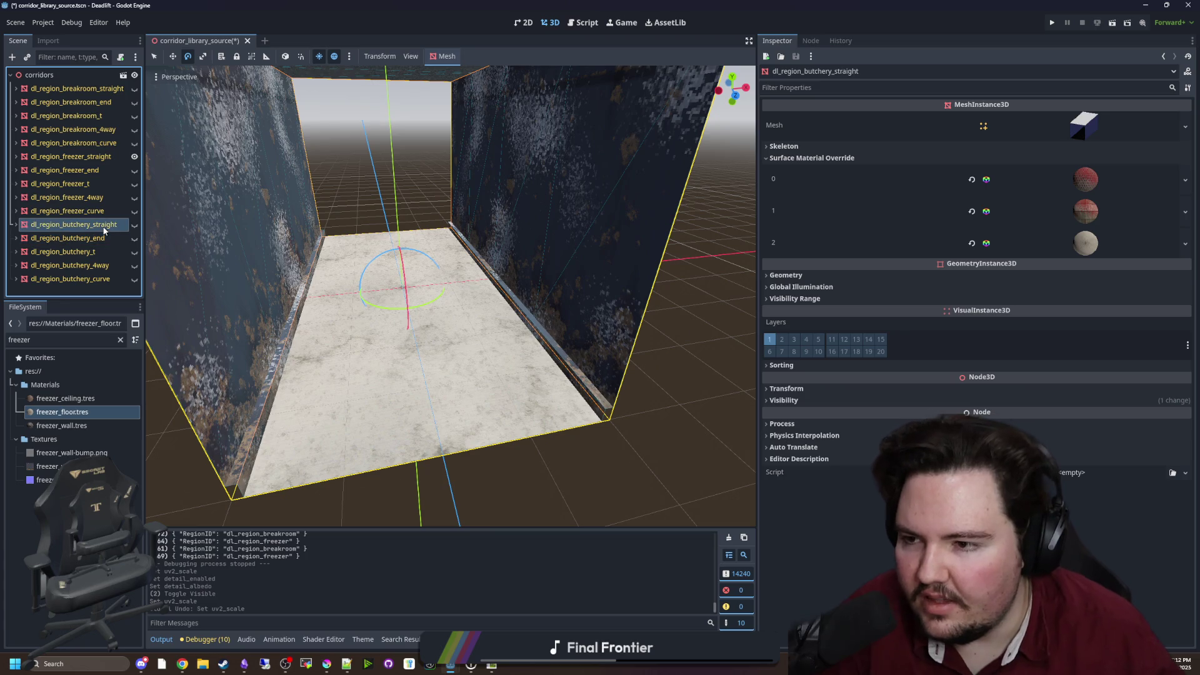
Set freezer_floor.tres as Surface Material Override 0 on all five freezer corridor pieces
{"action": "left_click", "coordinate": [94, 210]}
{"action": "left_click", "coordinate": [94, 157], "text": "shift"}
{"action": "mouse_move", "coordinate": [77, 407]}
{"action": "left_mouse_down"}
{"action": "mouse_move", "coordinate": [450, 375]}
{"action": "mouse_move", "coordinate": [806, 159]}
{"action": "mouse_move", "coordinate": [1056, 182]}
{"action": "left_mouse_up"}
{"action": "left_click", "coordinate": [637, 407]}
Save the corridor scene, look up at the ceiling, and switch to the browser
{"action": "key", "text": "ctrl+s"}
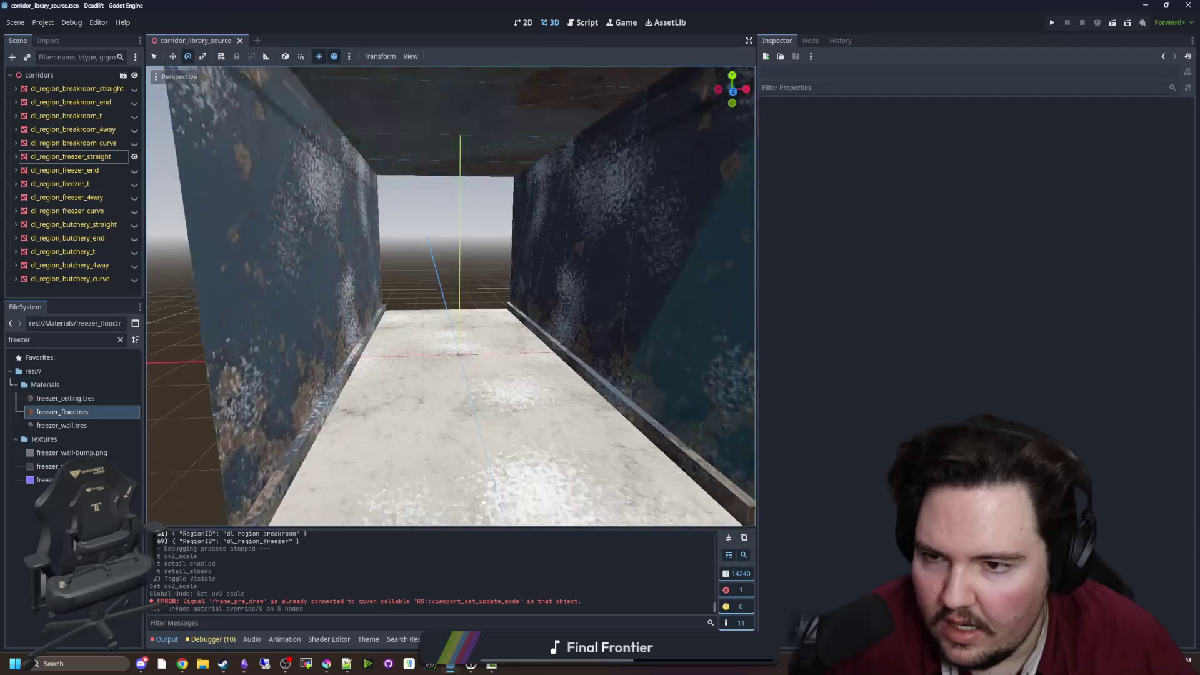
{"action": "left_click_drag", "start_coordinate": [476, 278], "coordinate": [476, 278]}
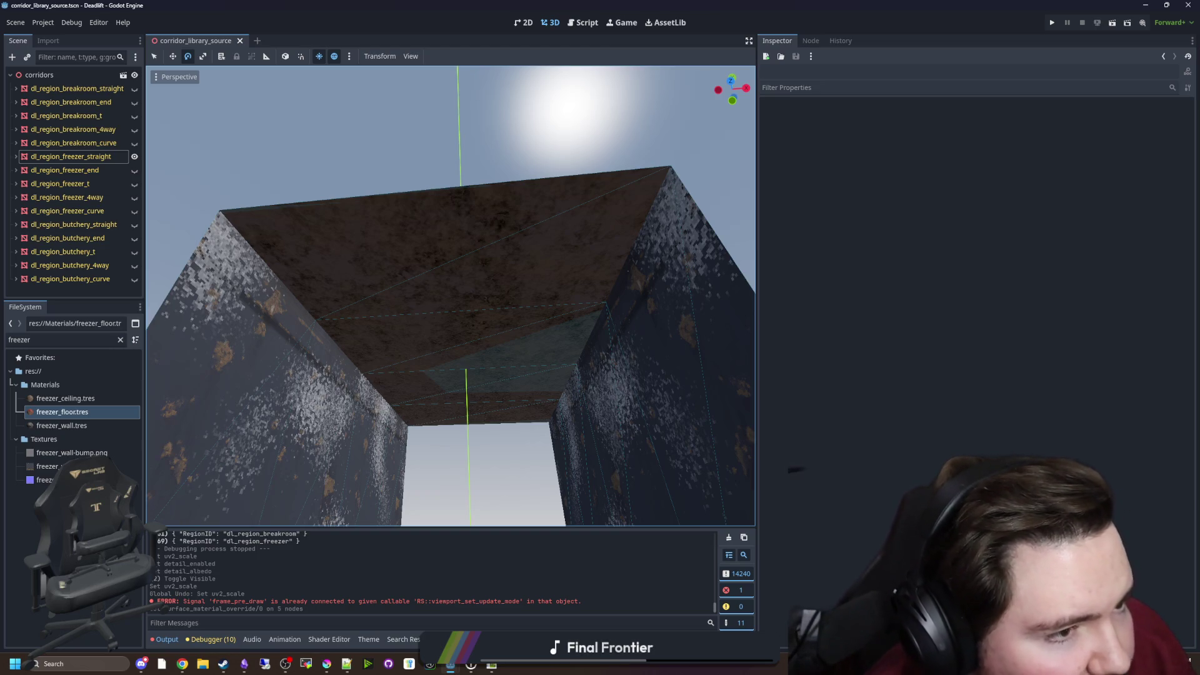
{"action": "key", "text": "alt+Tab"}
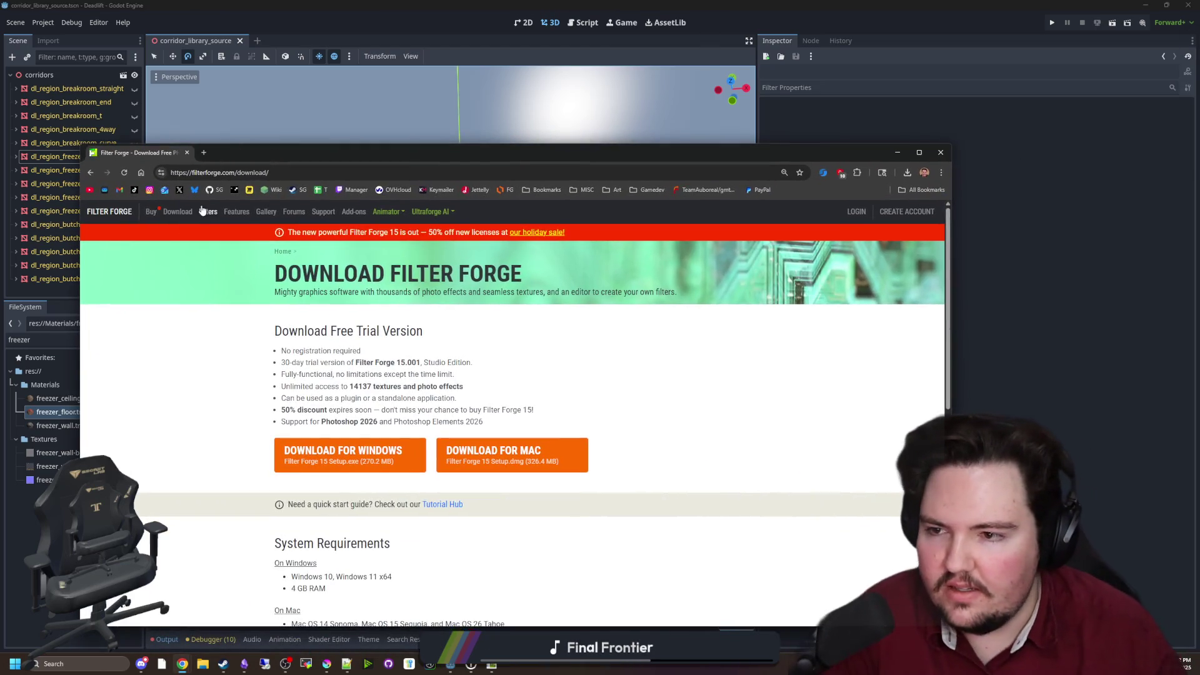
Open the Filter Forge filter library and search it for 'ceiling'
{"action": "left_click", "coordinate": [209, 215]}
{"action": "left_click_drag", "start_coordinate": [261, 148], "coordinate": [307, 80]}
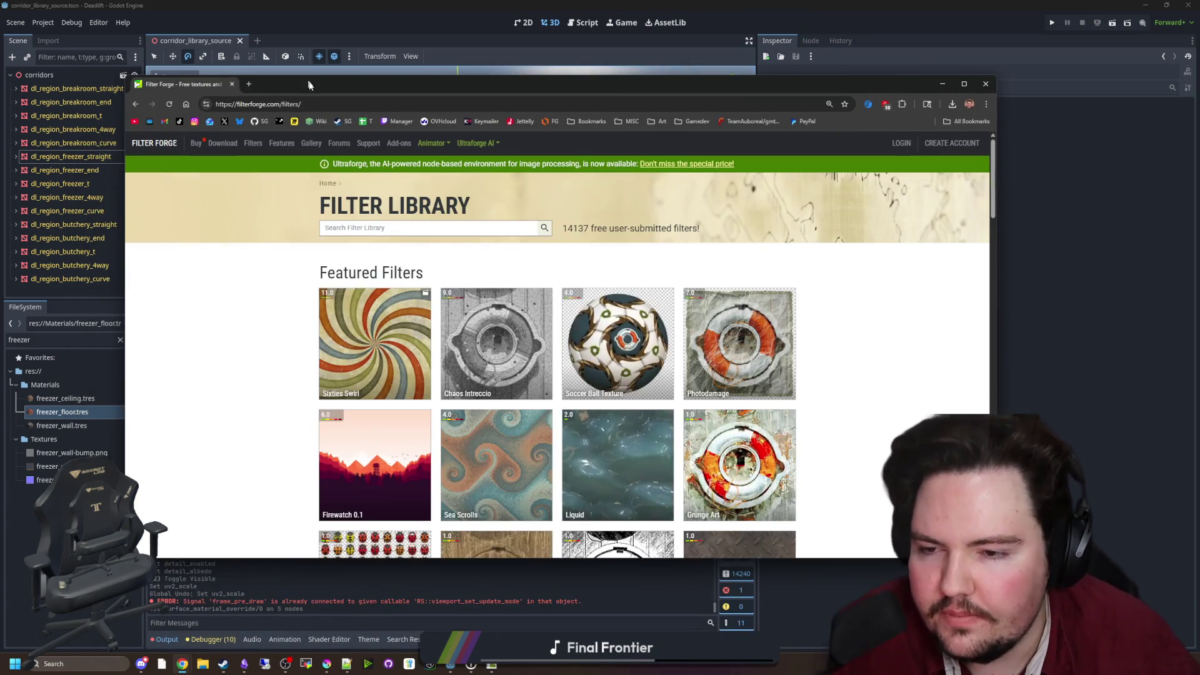
{"action": "type", "text": "c"}
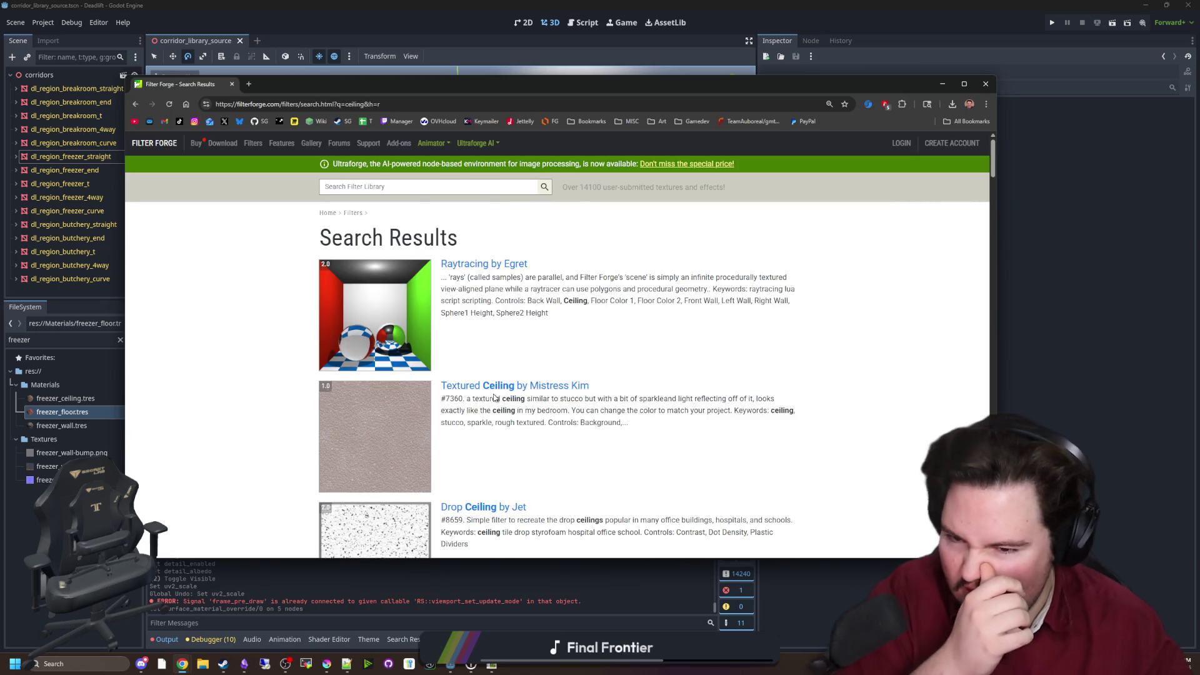
Scroll through pages 1 and 2 of the 'ceiling' results, then return to the search box
{"action": "scroll", "coordinate": [495, 398], "scroll_direction": "down", "scroll_amount": 1}
{"action": "scroll", "coordinate": [481, 347], "scroll_direction": "down", "scroll_amount": 3}
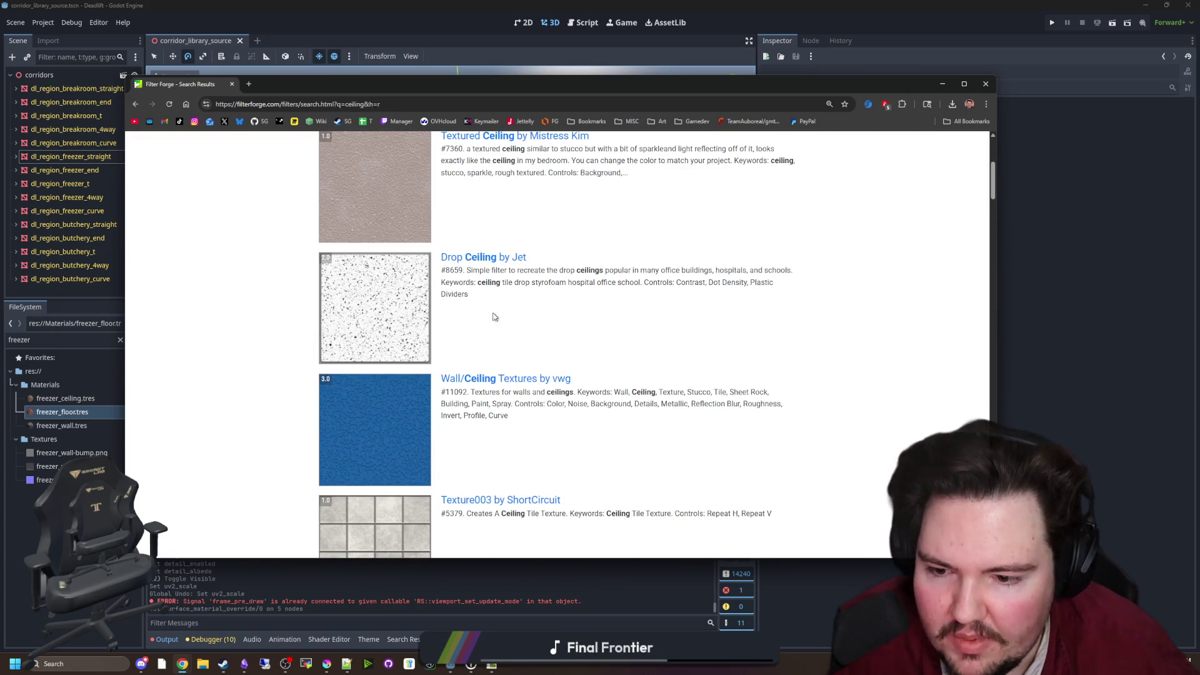
{"action": "scroll", "coordinate": [543, 380], "scroll_direction": "down", "scroll_amount": 7}
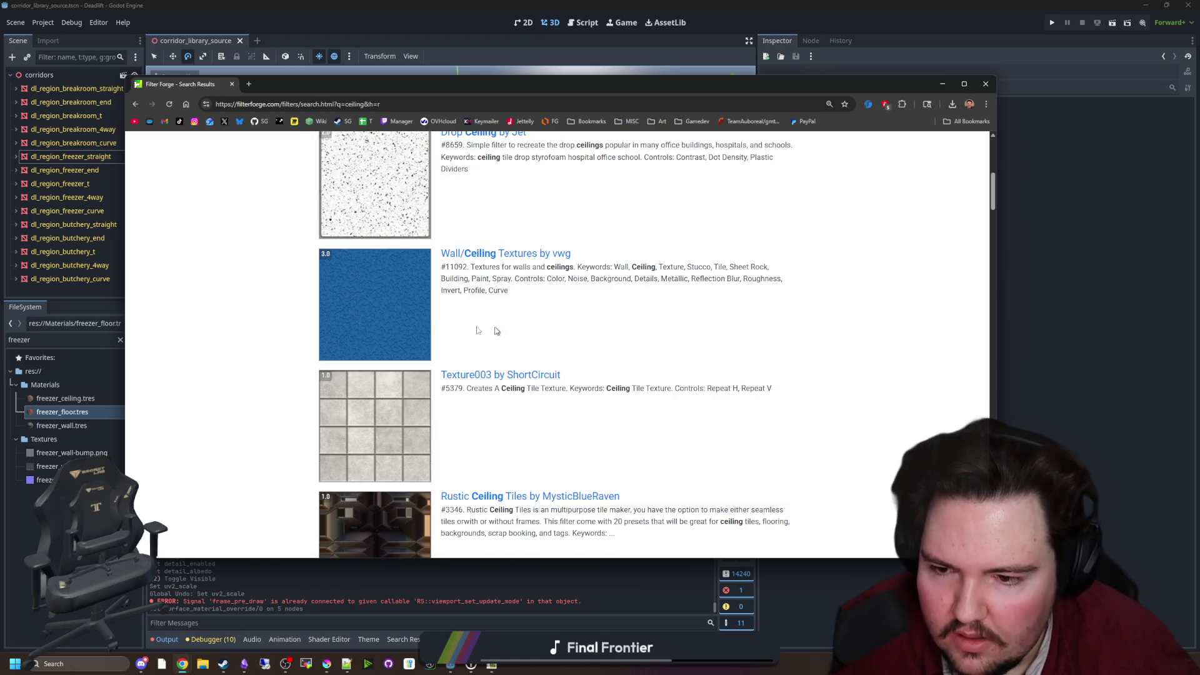
{"action": "scroll", "coordinate": [378, 321], "scroll_direction": "down", "scroll_amount": 9}
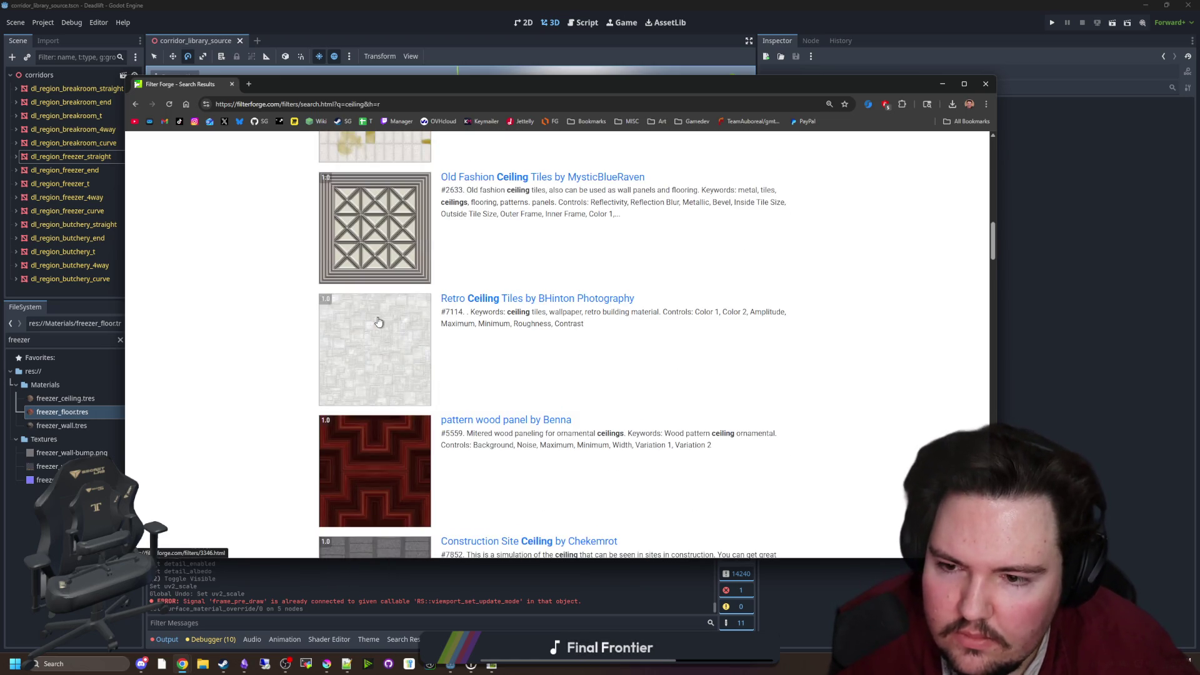
{"action": "scroll", "coordinate": [379, 322], "scroll_direction": "down", "scroll_amount": 10}
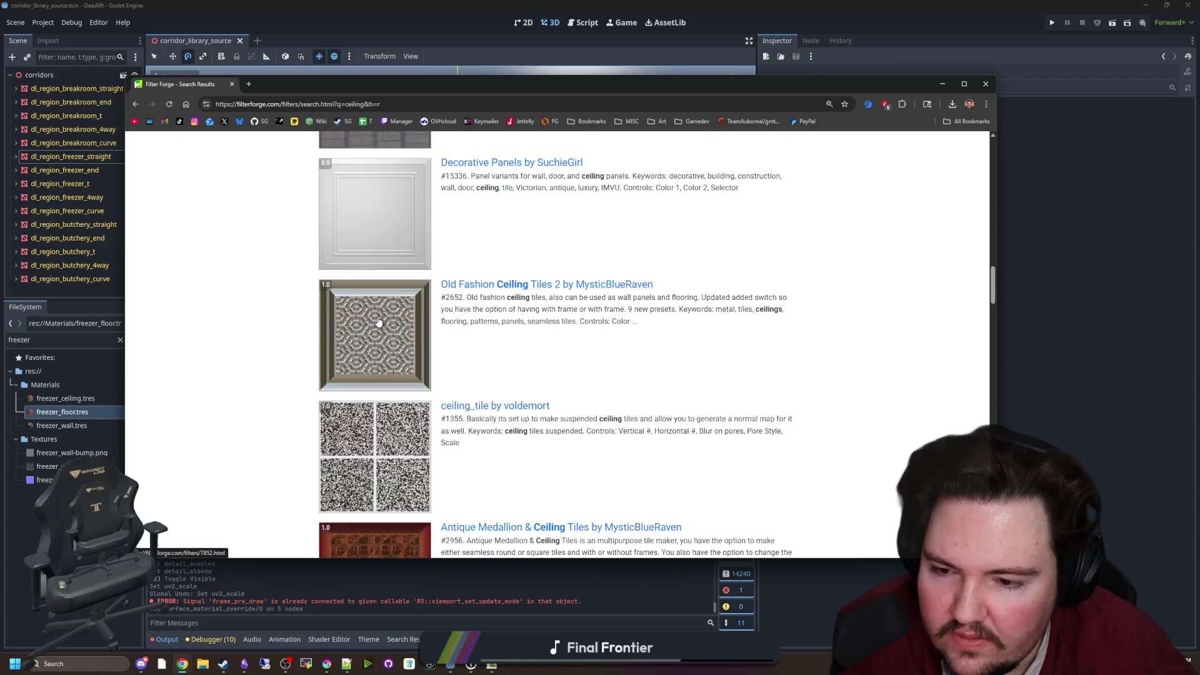
{"action": "scroll", "coordinate": [378, 321], "scroll_direction": "down", "scroll_amount": 15}
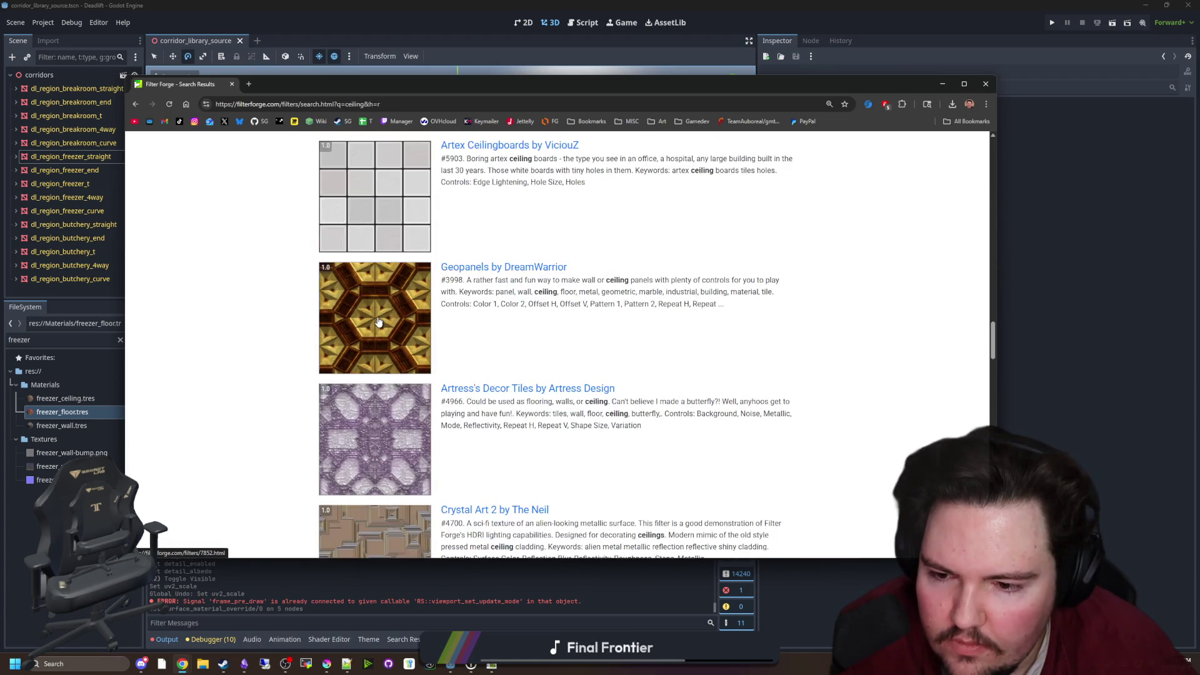
{"action": "scroll", "coordinate": [378, 322], "scroll_direction": "down", "scroll_amount": 15}
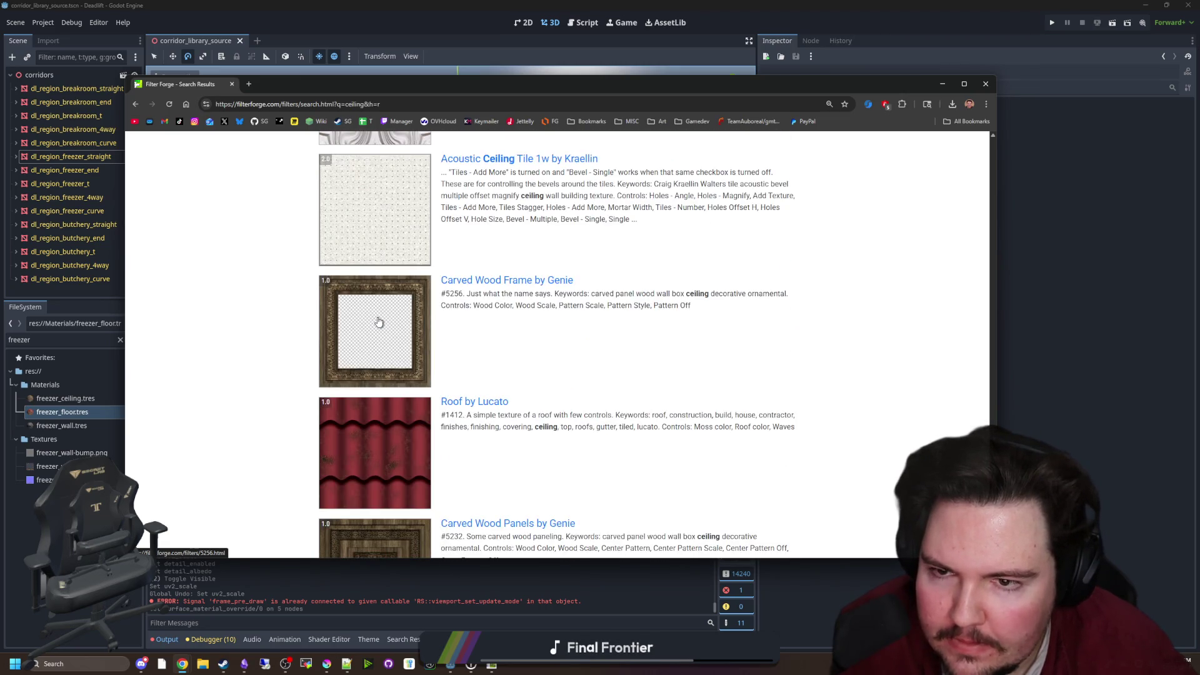
{"action": "scroll", "coordinate": [379, 322], "scroll_direction": "down", "scroll_amount": 3}
{"action": "scroll", "coordinate": [378, 322], "scroll_direction": "down", "scroll_amount": 4}
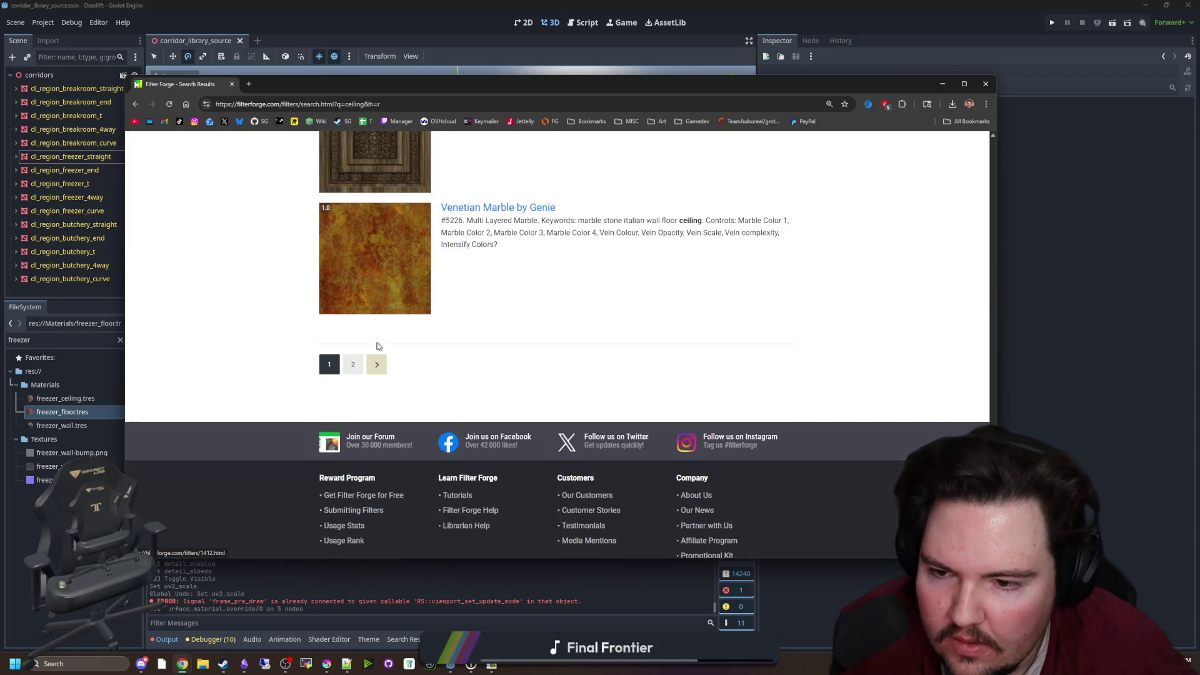
{"action": "scroll", "coordinate": [360, 371], "scroll_direction": "down", "scroll_amount": 12}
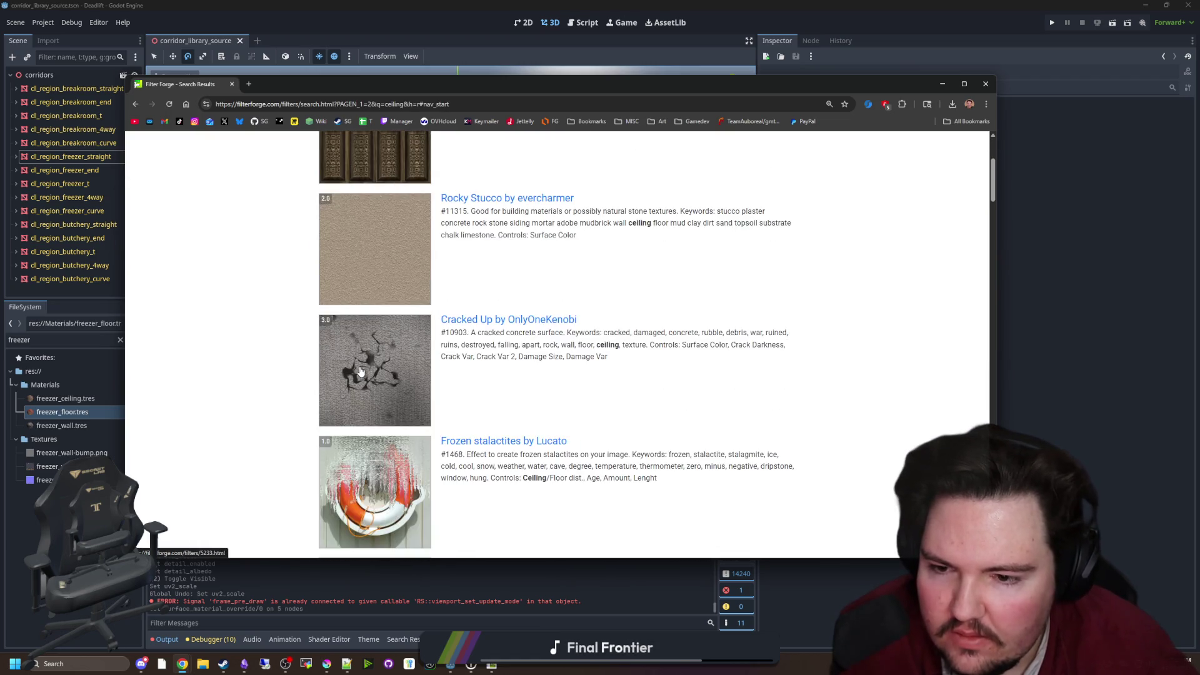
{"action": "scroll", "coordinate": [354, 369], "scroll_direction": "down", "scroll_amount": 14}
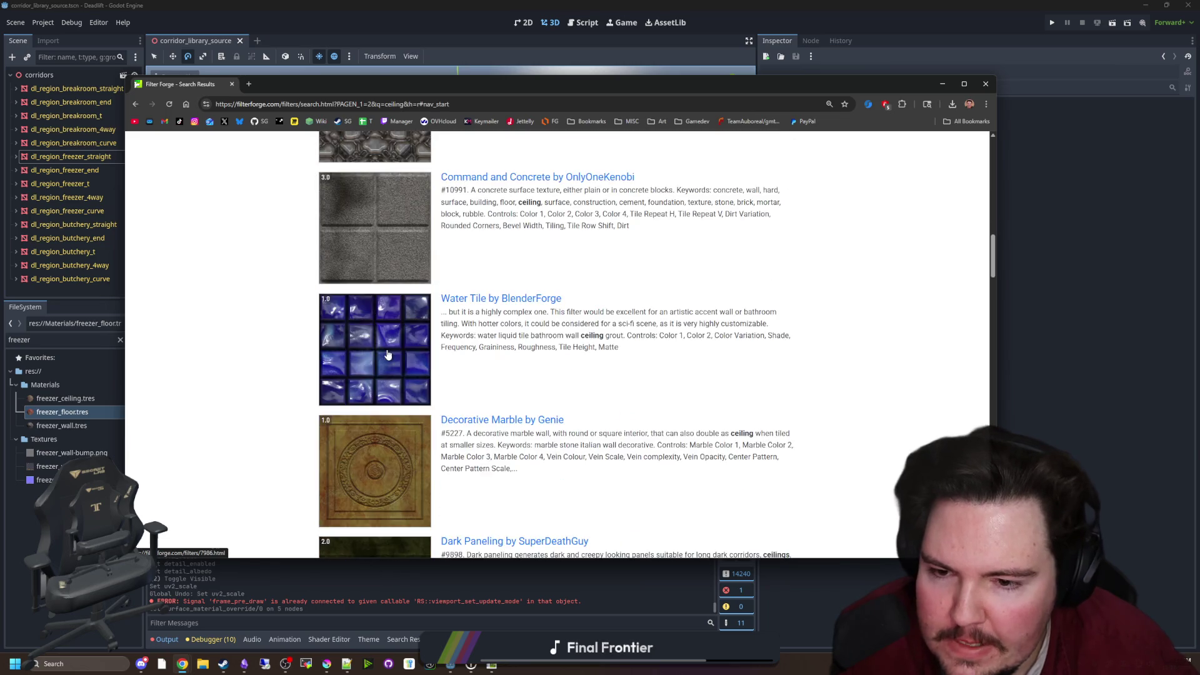
{"action": "scroll", "coordinate": [349, 291], "scroll_direction": "down", "scroll_amount": 20}
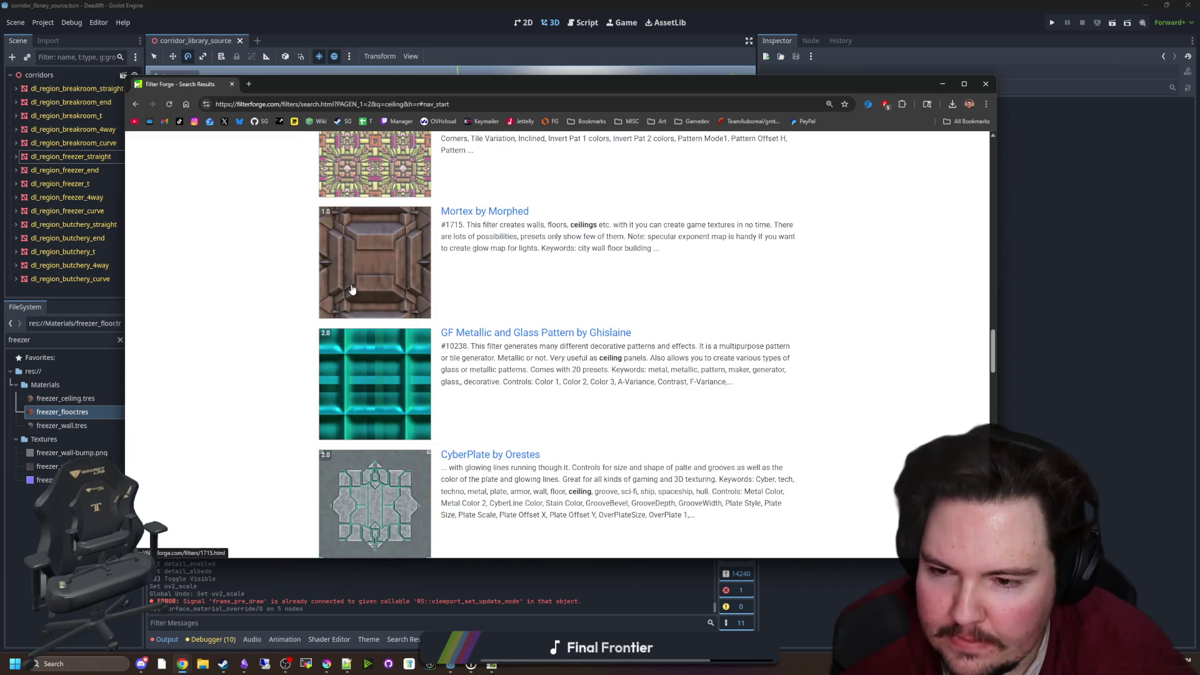
{"action": "scroll", "coordinate": [365, 288], "scroll_direction": "down", "scroll_amount": 8}
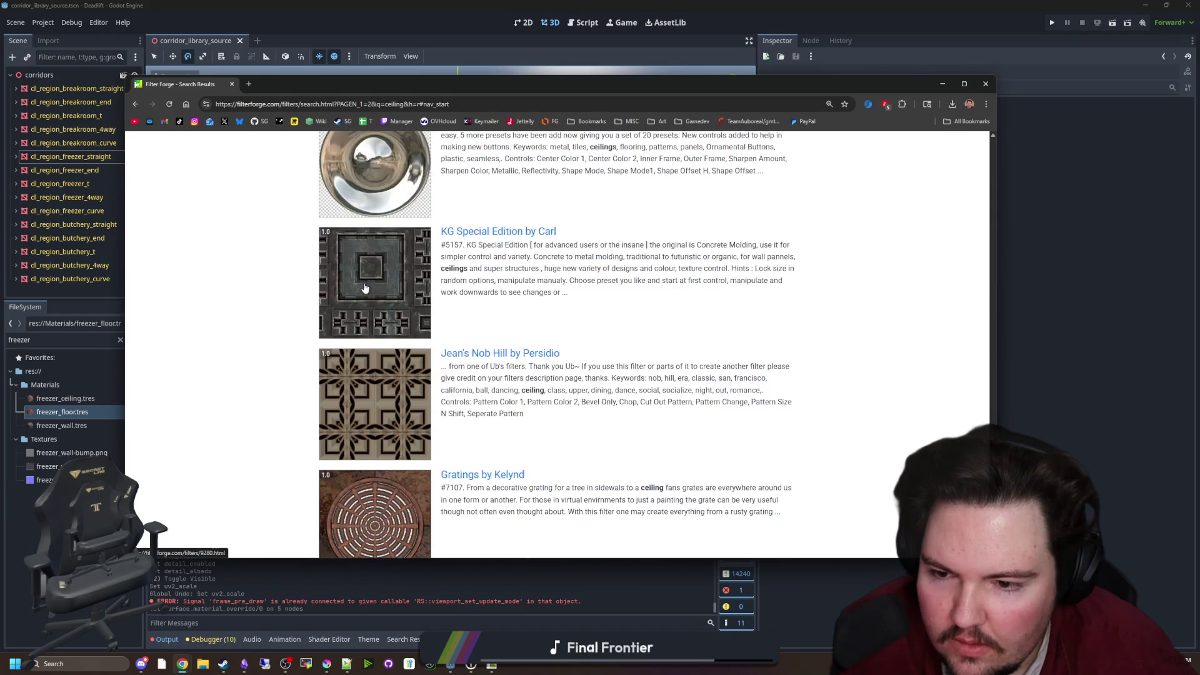
{"action": "scroll", "coordinate": [313, 289], "scroll_direction": "up", "scroll_amount": 20}
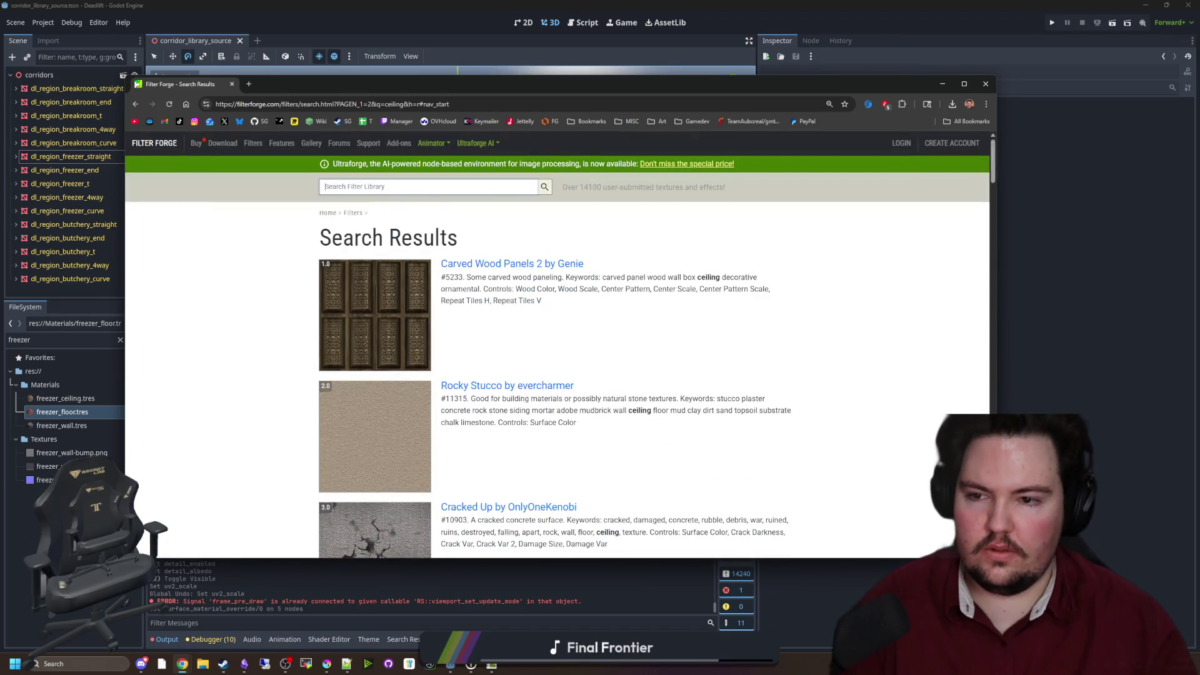
{"action": "left_click", "coordinate": [435, 190]}
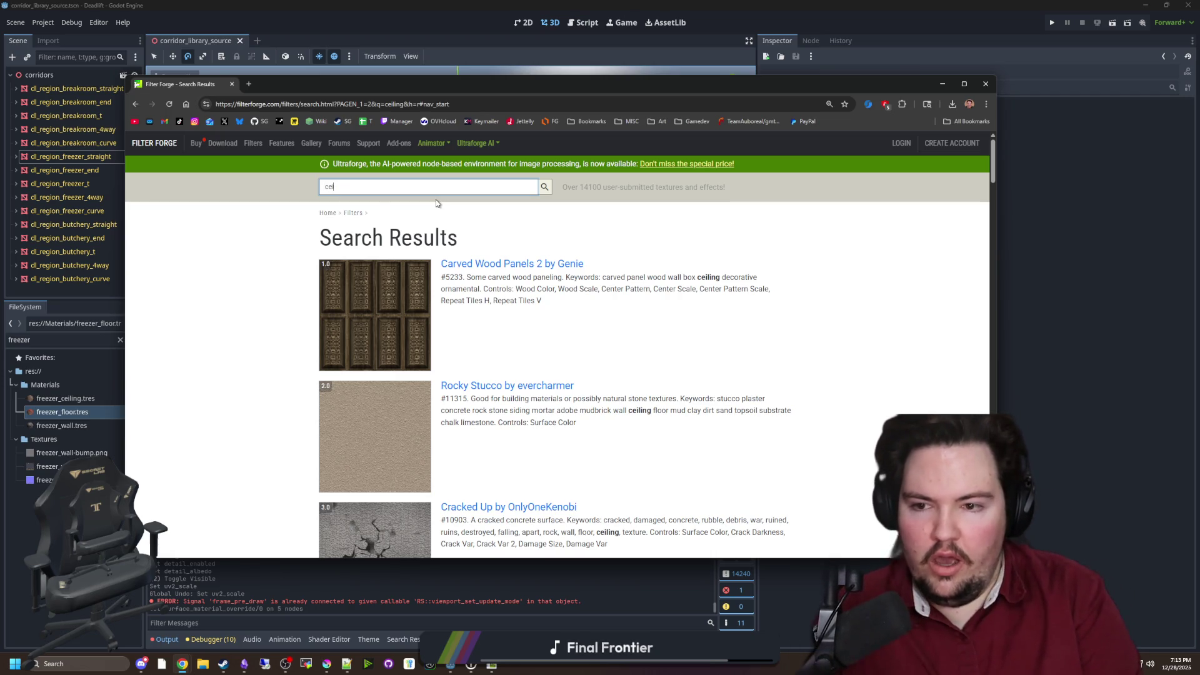
Search for 'metal' and send the Steampunk Grunge Panel filter to Filter Forge
{"action": "type", "text": "metal"}
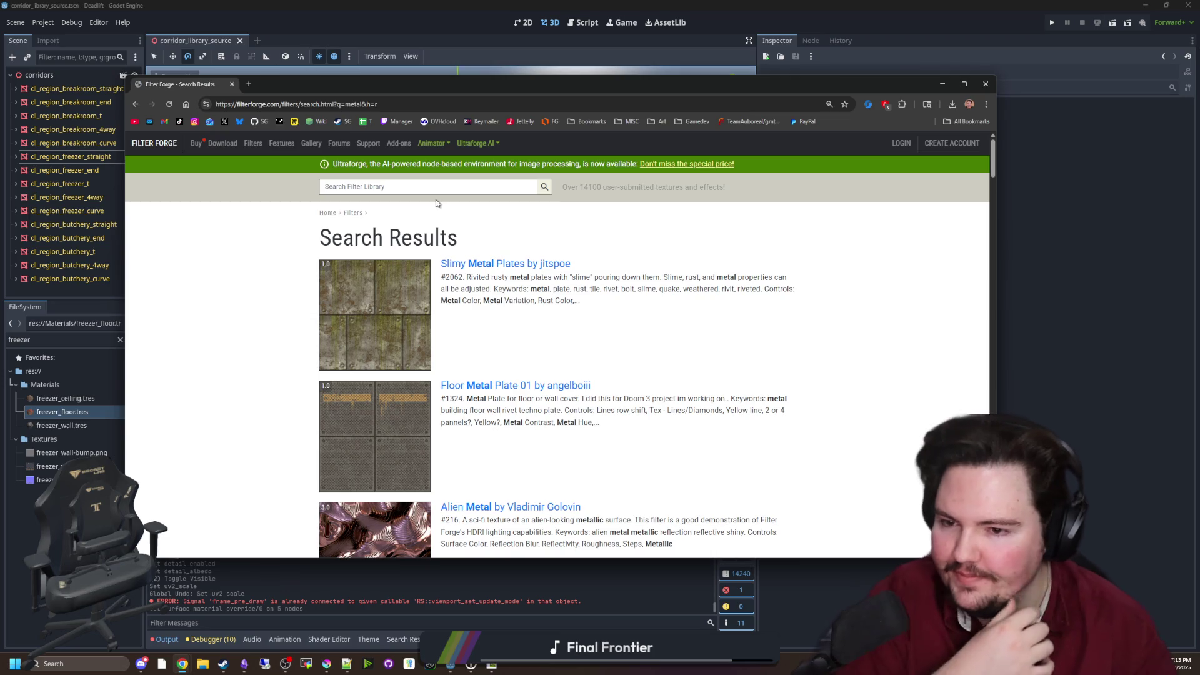
{"action": "scroll", "coordinate": [526, 300], "scroll_direction": "down", "scroll_amount": 2}
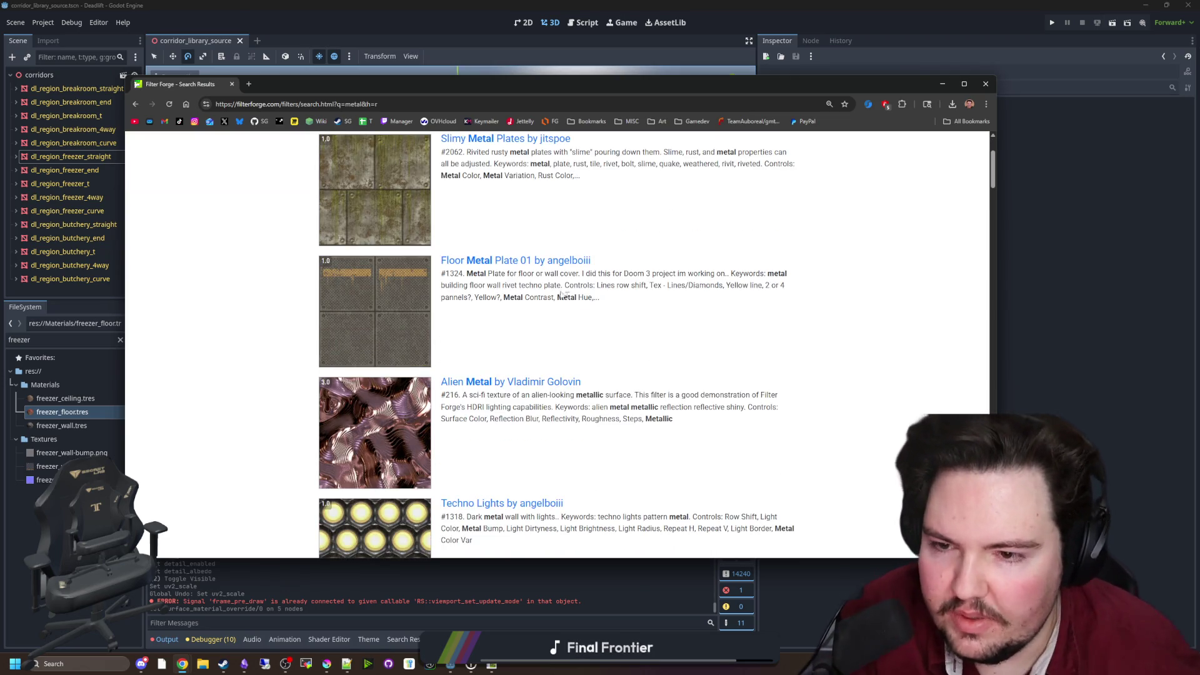
{"action": "scroll", "coordinate": [556, 294], "scroll_direction": "down", "scroll_amount": 10}
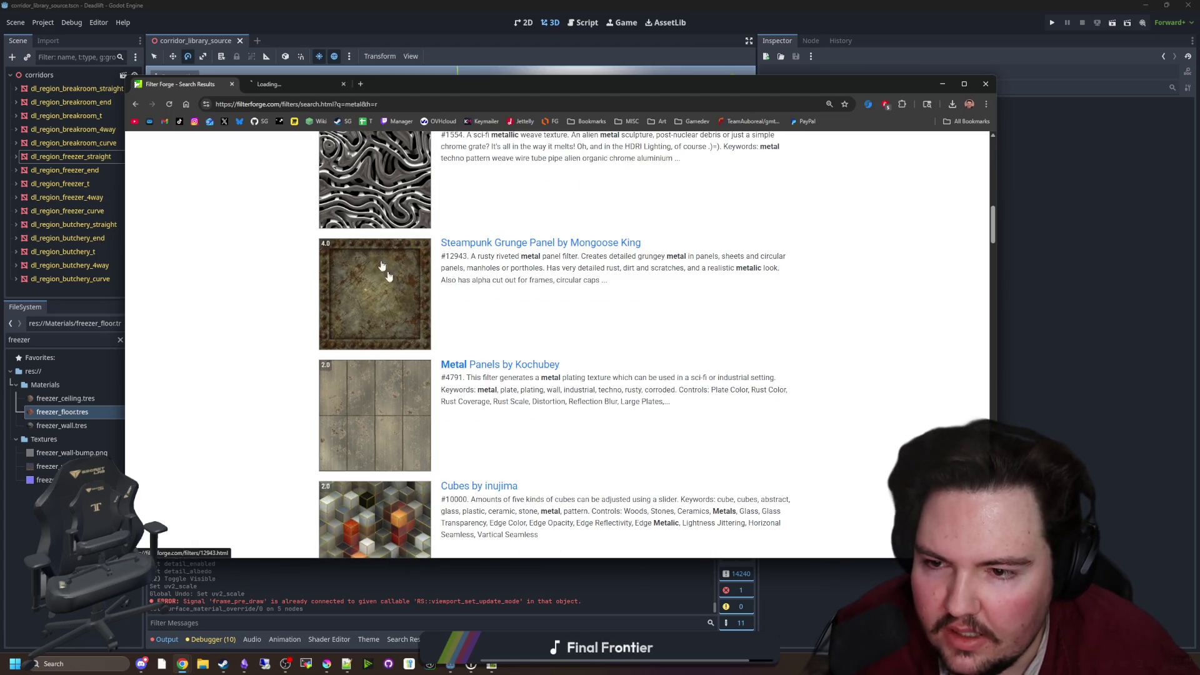
{"action": "left_click", "coordinate": [305, 88]}
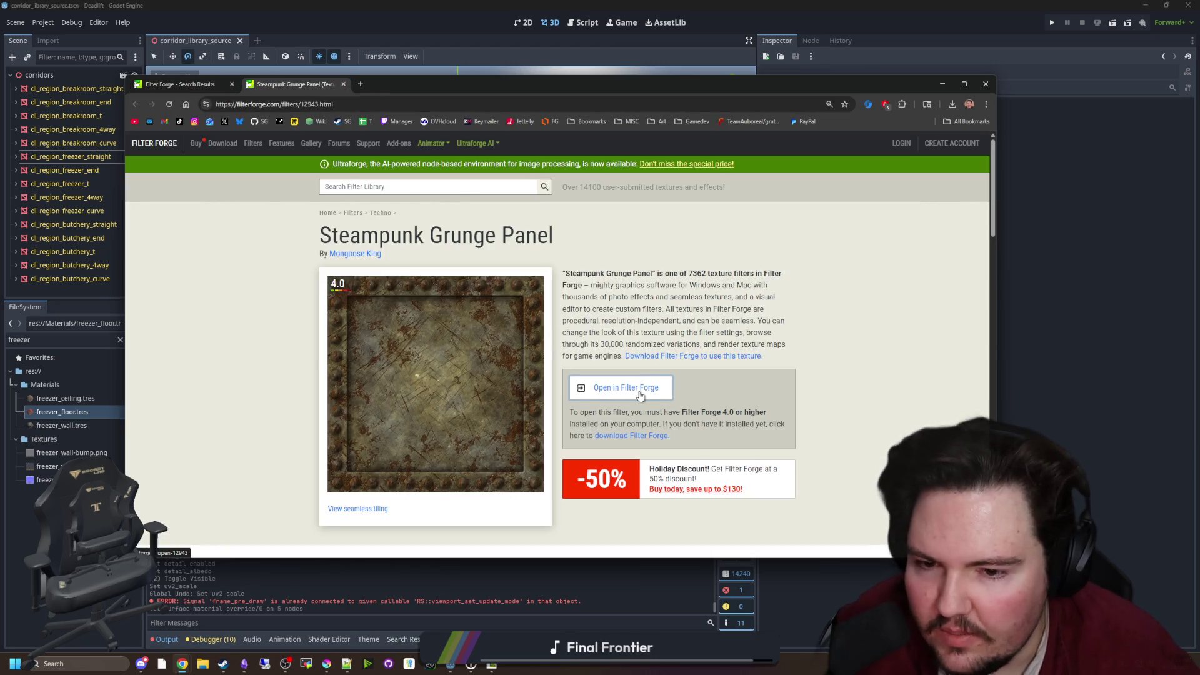
{"action": "left_click", "coordinate": [640, 395]}
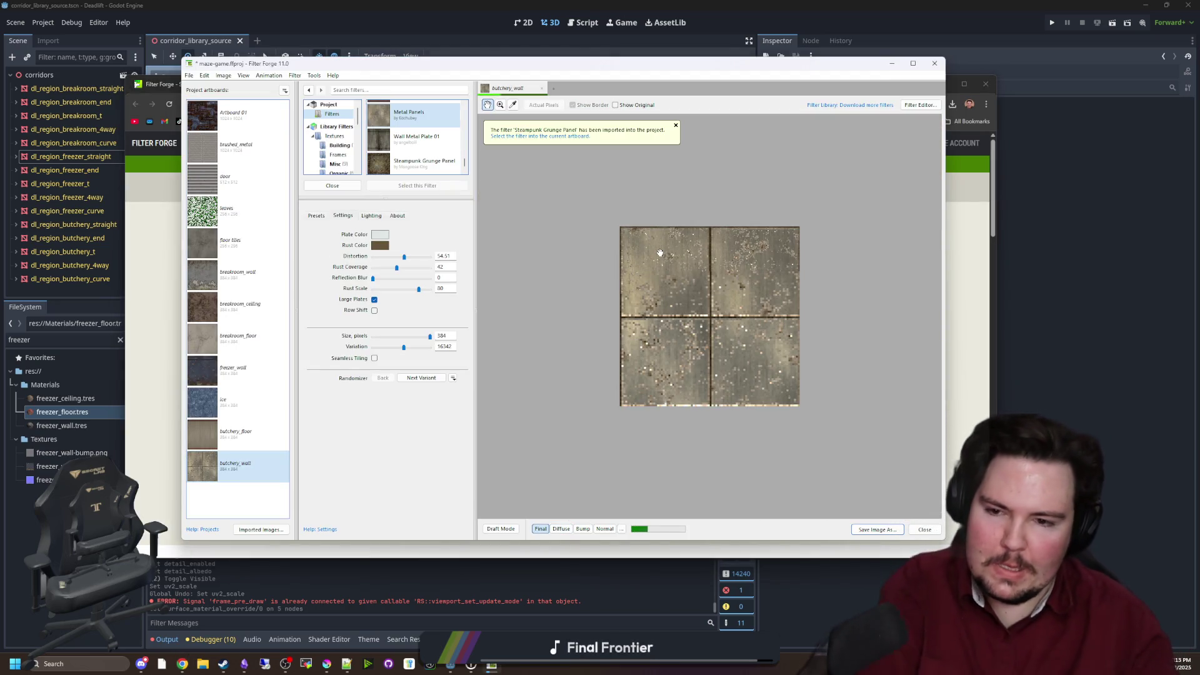
Apply Steampunk Grunge Panel to butchery_wall with pit/cap and Seamless Tiling turned on
{"action": "key", "text": "Down"}
{"action": "key", "text": "Down"}
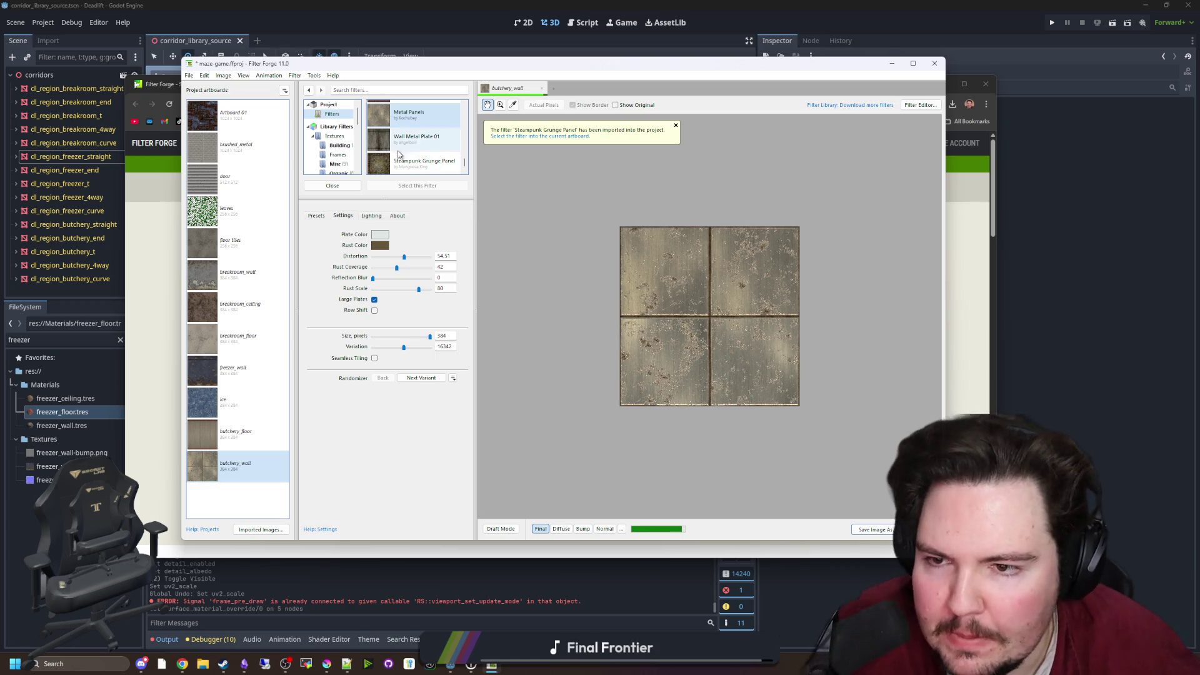
{"action": "key", "text": "Return"}
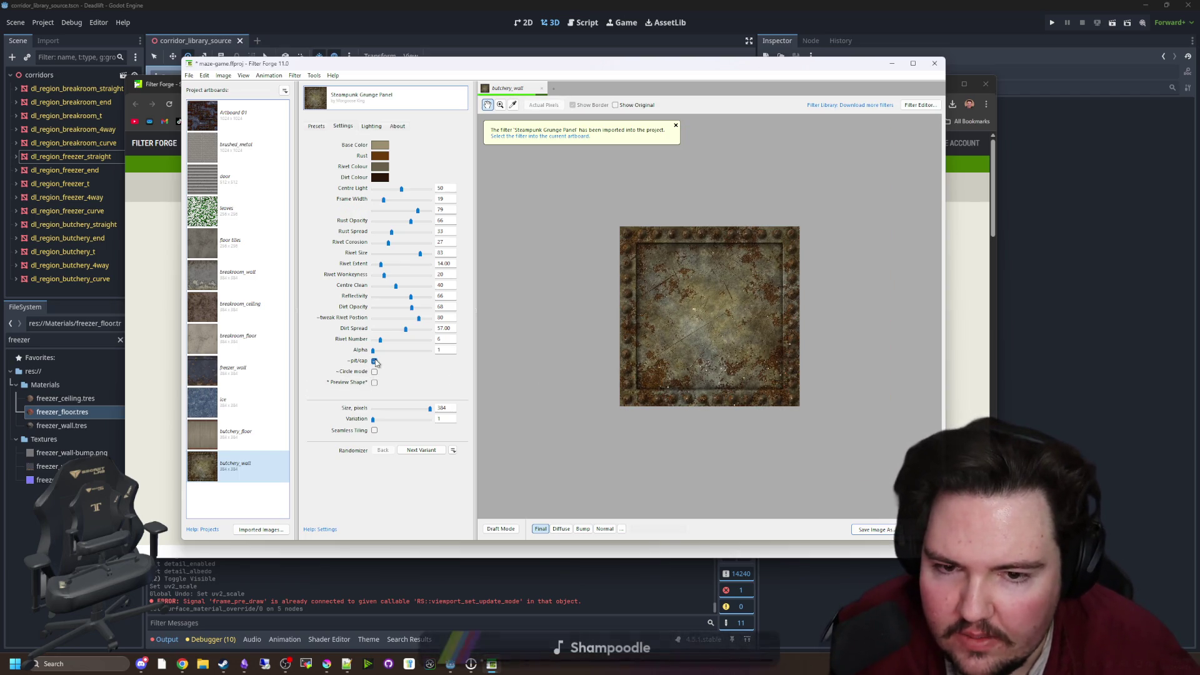
{"action": "left_click", "coordinate": [374, 362]}
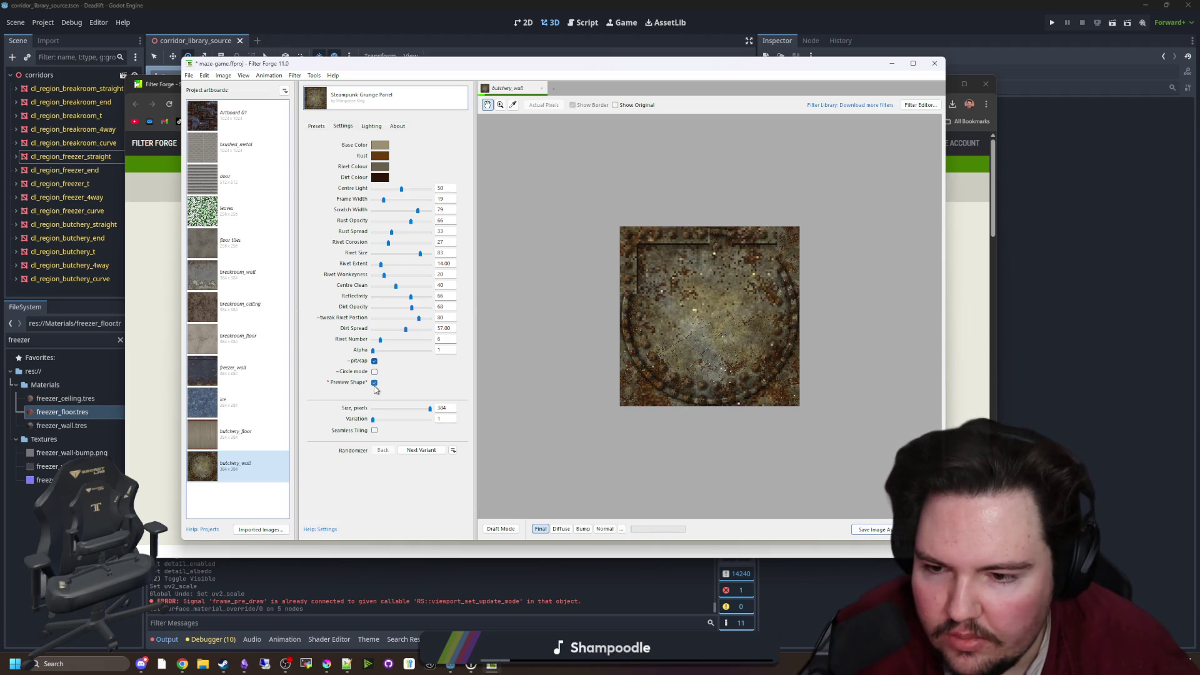
{"action": "left_click", "coordinate": [375, 383]}
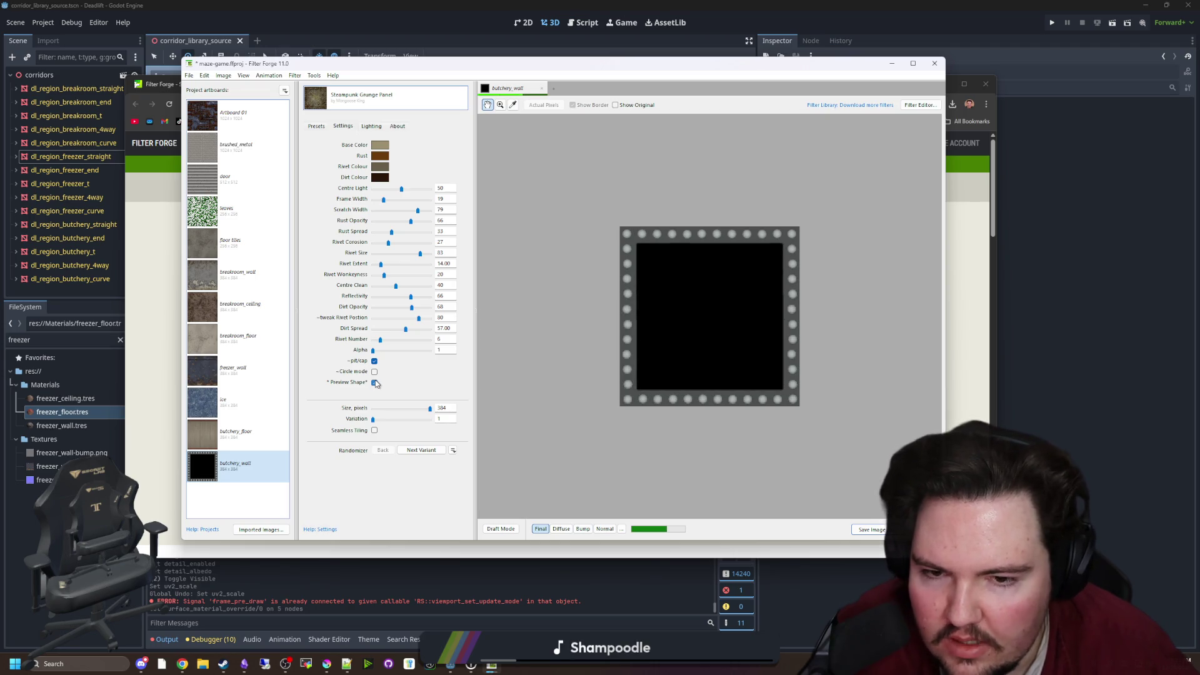
{"action": "left_click", "coordinate": [375, 382]}
{"action": "left_click", "coordinate": [374, 430]}
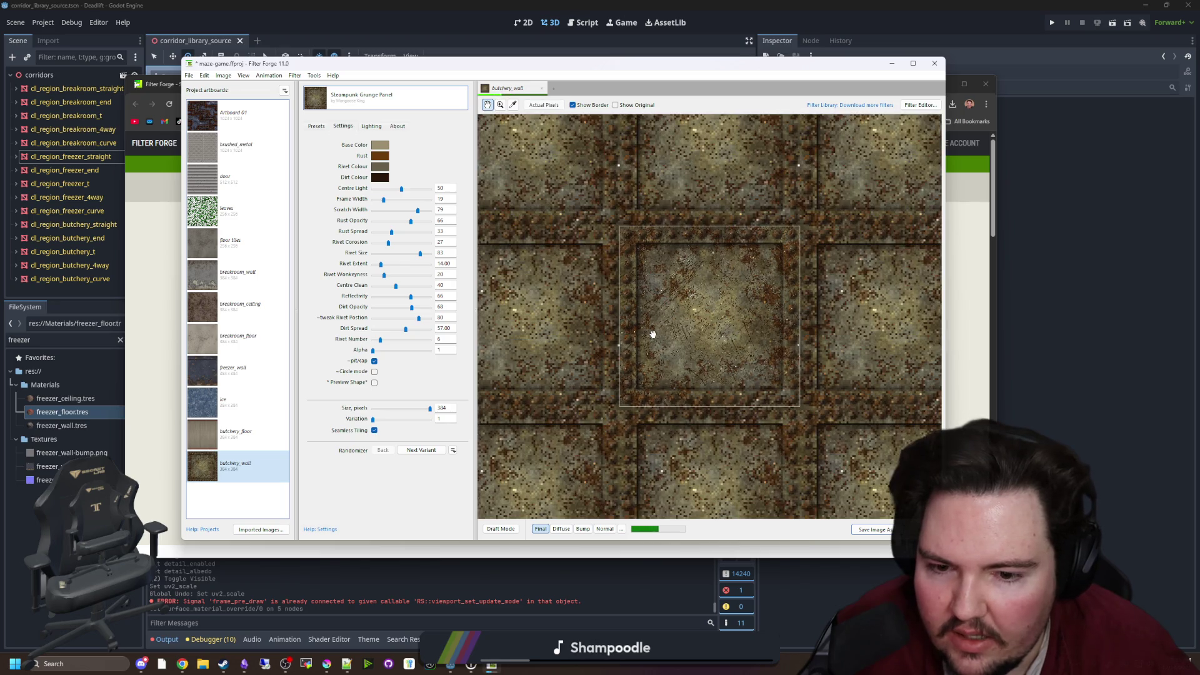
{"action": "scroll", "coordinate": [653, 335], "scroll_direction": "down", "scroll_amount": 2}
{"action": "left_click_drag", "start_coordinate": [698, 77], "coordinate": [786, 516]}
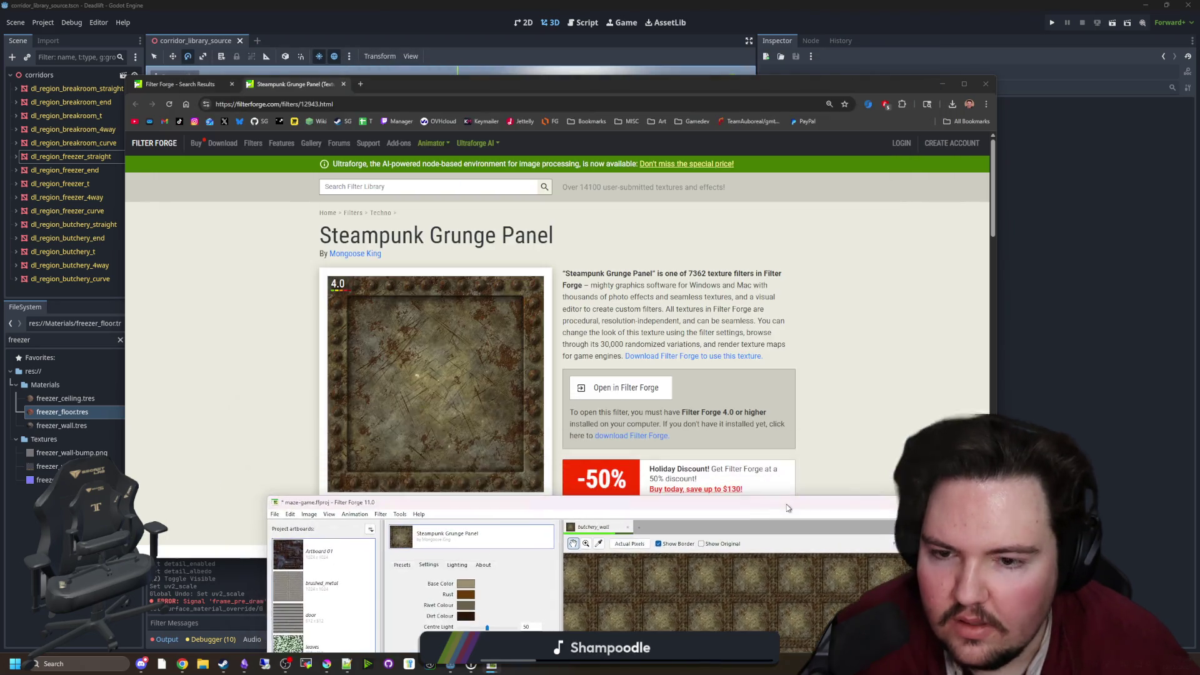
Look at the Steampunk boiler plate filter page, then return to the metal results
{"action": "left_click", "coordinate": [173, 85]}
{"action": "scroll", "coordinate": [307, 307], "scroll_direction": "down", "scroll_amount": 5}
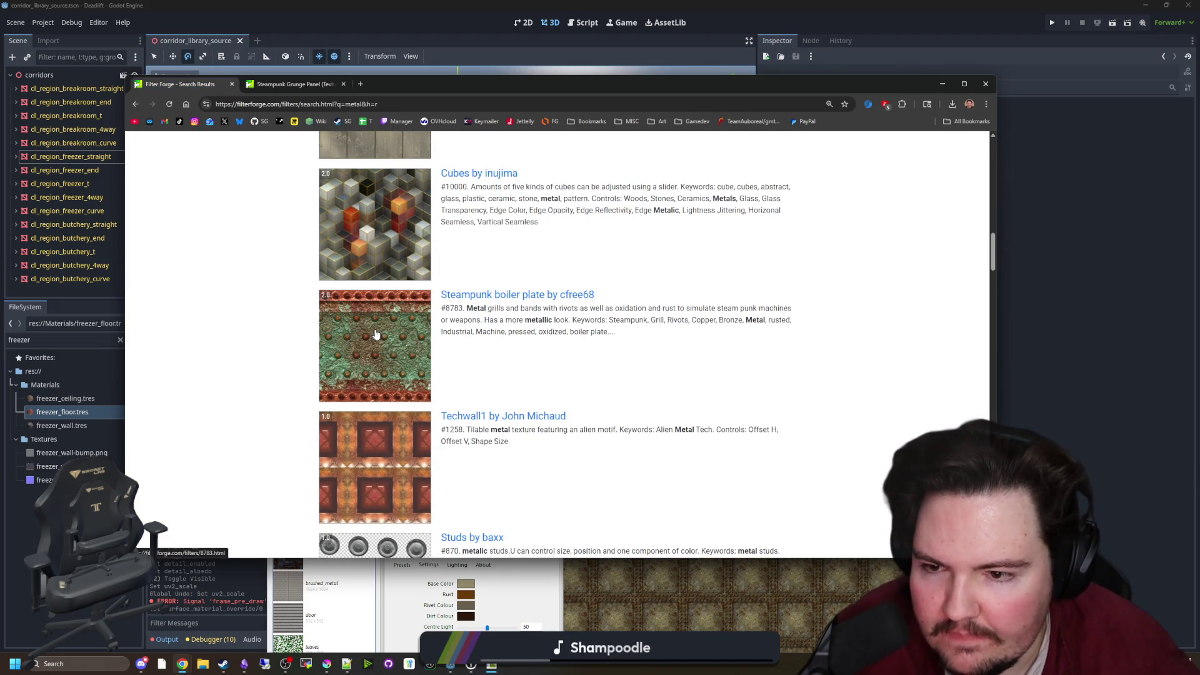
{"action": "left_click", "coordinate": [377, 334]}
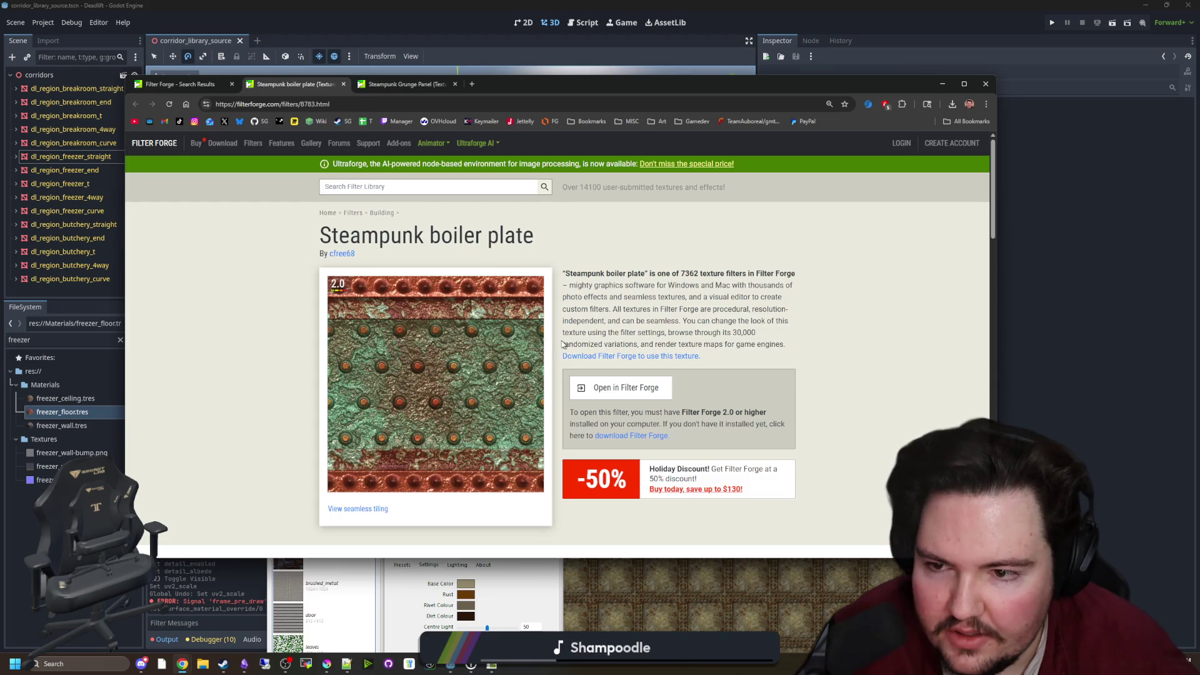
{"action": "scroll", "coordinate": [621, 390], "scroll_direction": "down", "scroll_amount": 8}
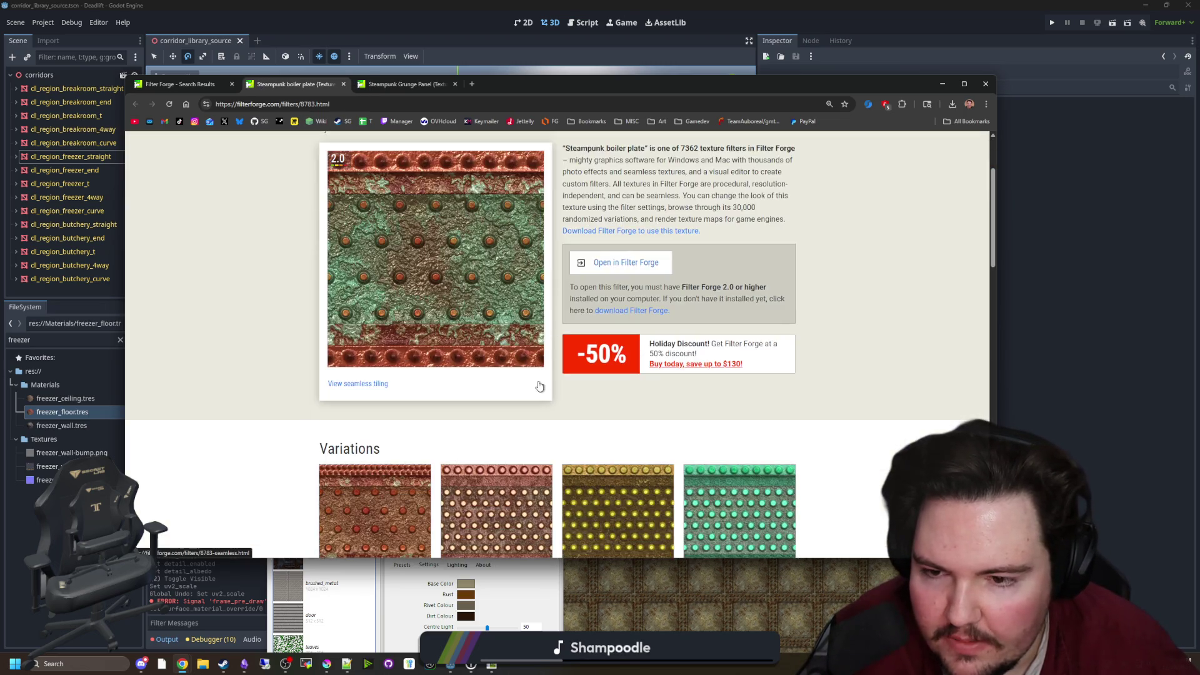
{"action": "scroll", "coordinate": [436, 340], "scroll_direction": "up", "scroll_amount": 5}
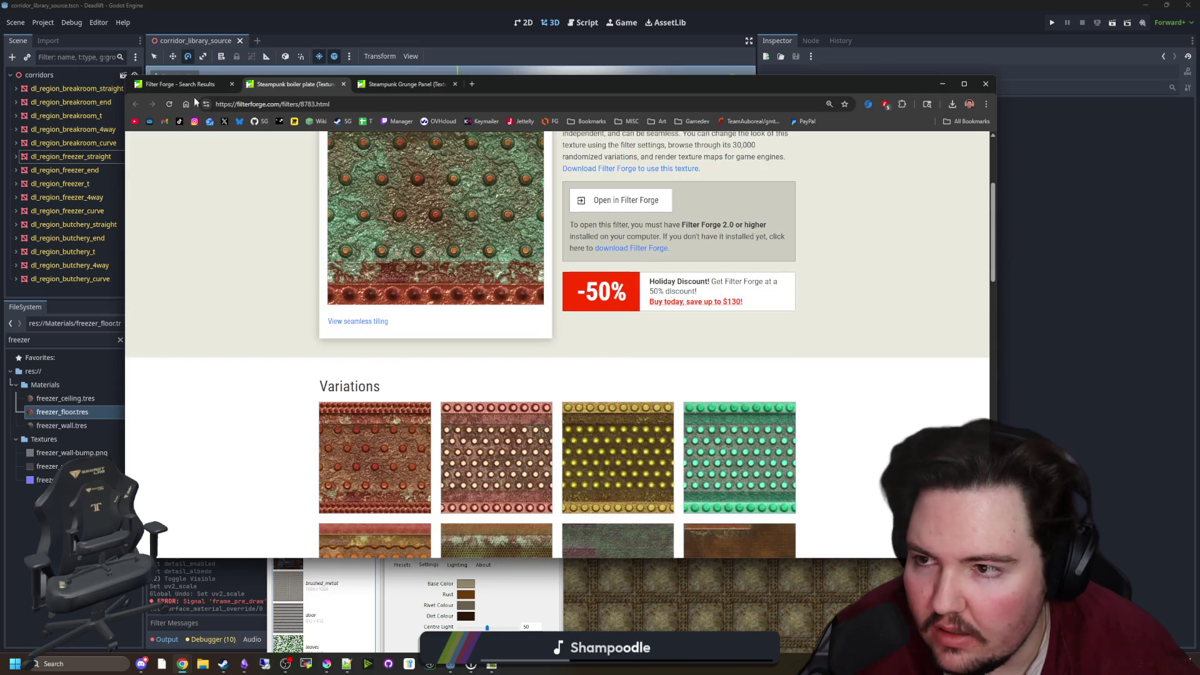
{"action": "key", "text": "ctrl+shift+Tab"}
Open Super rust and Trusswome! in background tabs and view the Trusswome! page
{"action": "scroll", "coordinate": [385, 372], "scroll_direction": "down", "scroll_amount": 5}
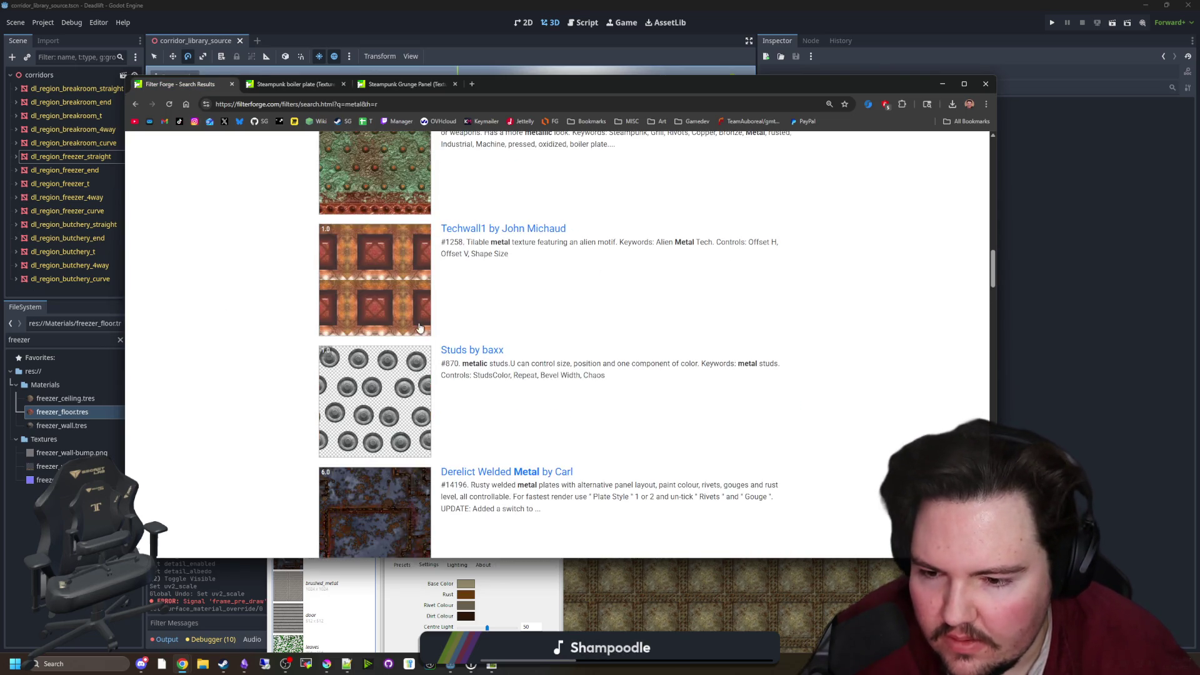
{"action": "scroll", "coordinate": [397, 365], "scroll_direction": "down", "scroll_amount": 2}
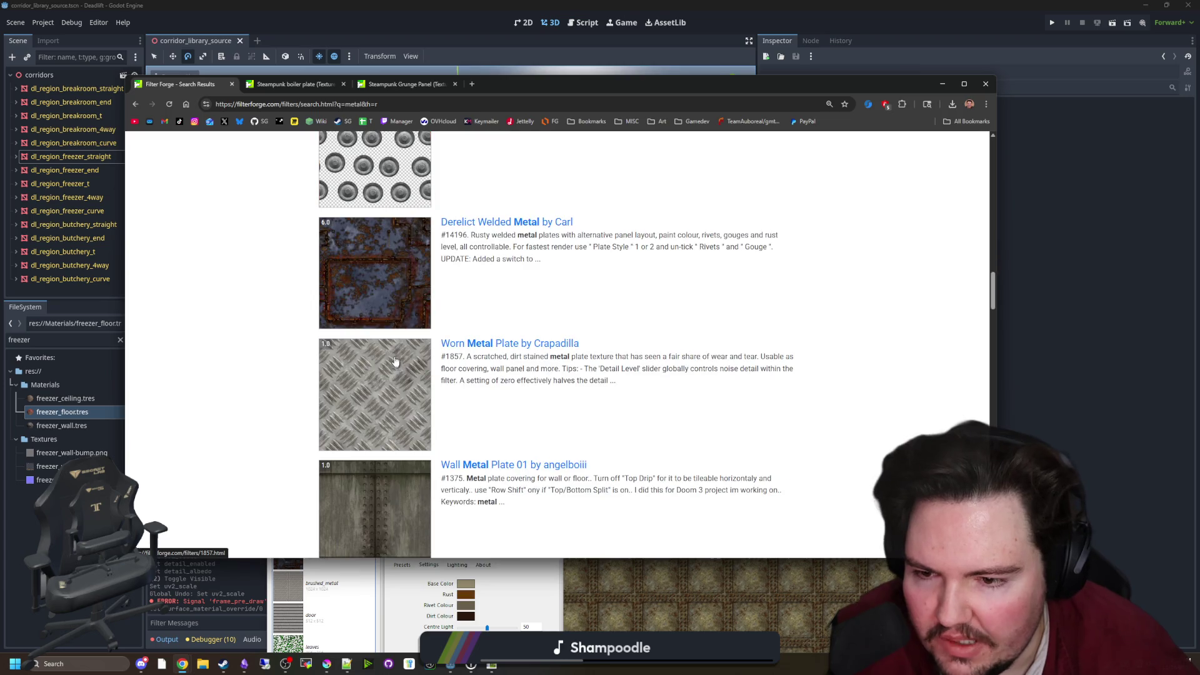
{"action": "middle_click", "coordinate": [391, 429]}
{"action": "scroll", "coordinate": [385, 362], "scroll_direction": "up", "scroll_amount": 2}
{"action": "scroll", "coordinate": [385, 358], "scroll_direction": "down", "scroll_amount": 2}
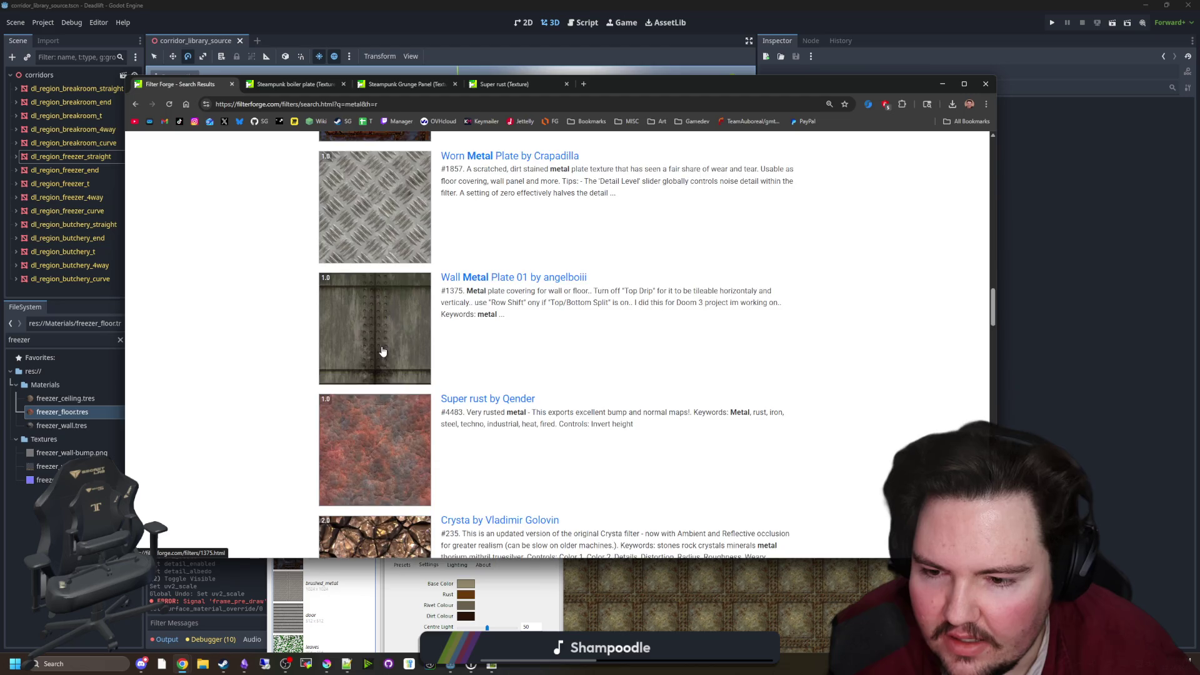
{"action": "scroll", "coordinate": [383, 353], "scroll_direction": "down", "scroll_amount": 4}
{"action": "scroll", "coordinate": [380, 340], "scroll_direction": "down", "scroll_amount": 10}
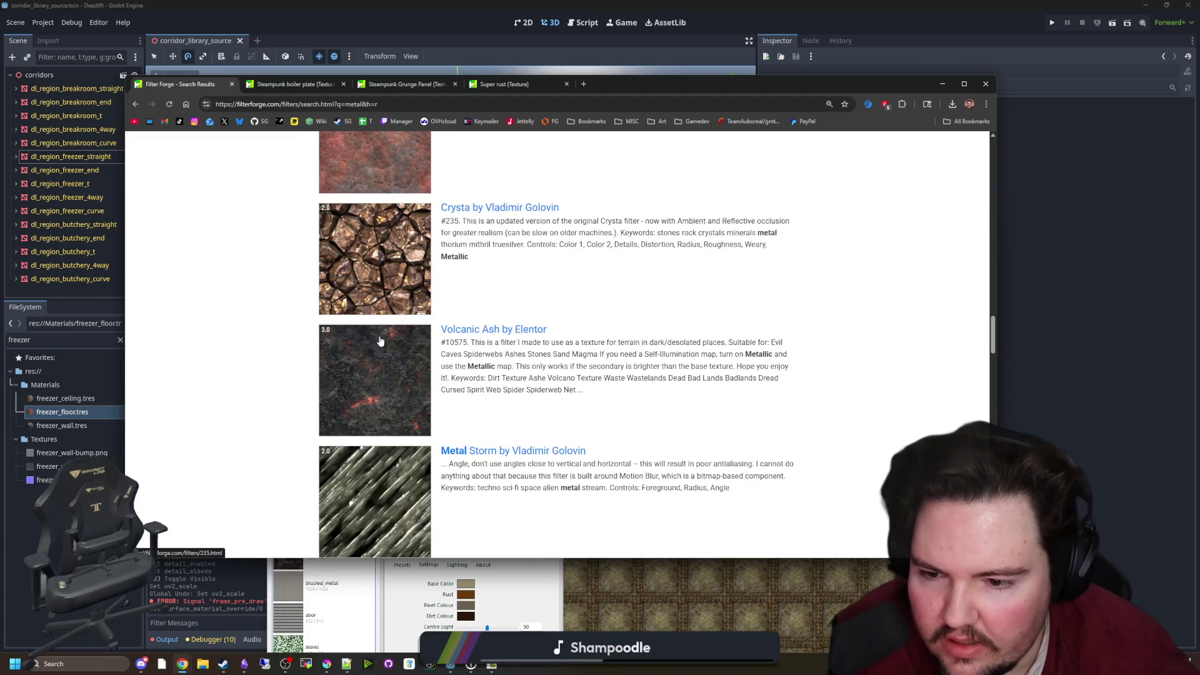
{"action": "scroll", "coordinate": [380, 341], "scroll_direction": "down", "scroll_amount": 12}
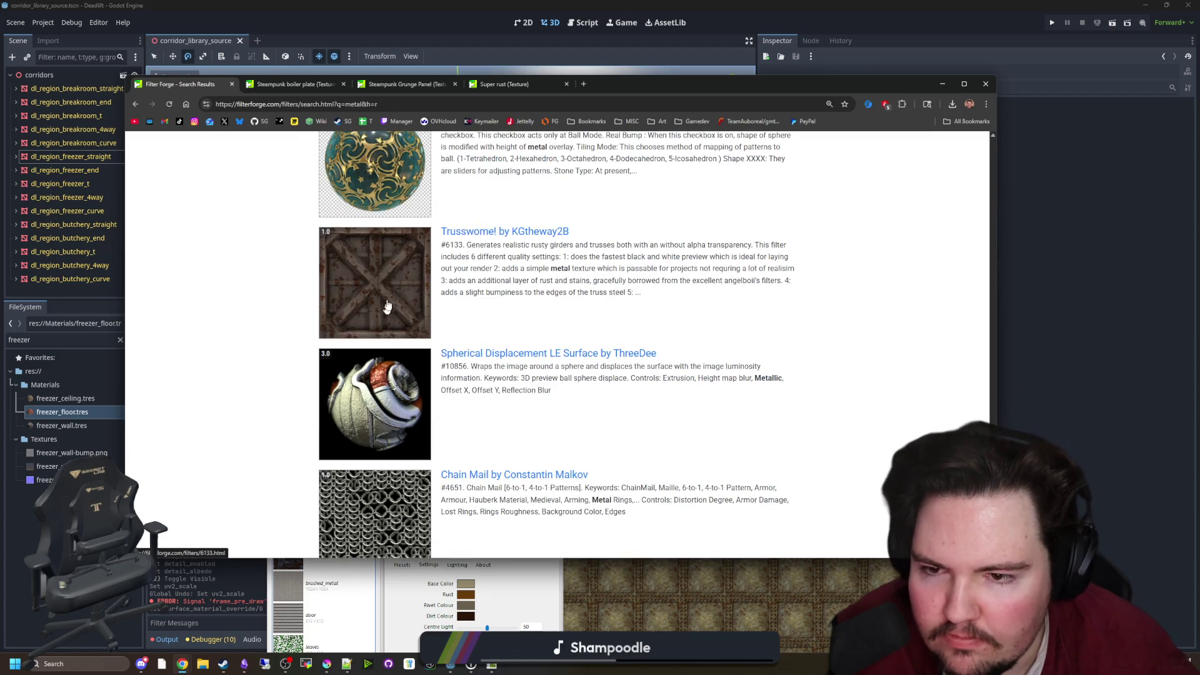
{"action": "middle_click", "coordinate": [380, 279]}
{"action": "left_click", "coordinate": [630, 88]}
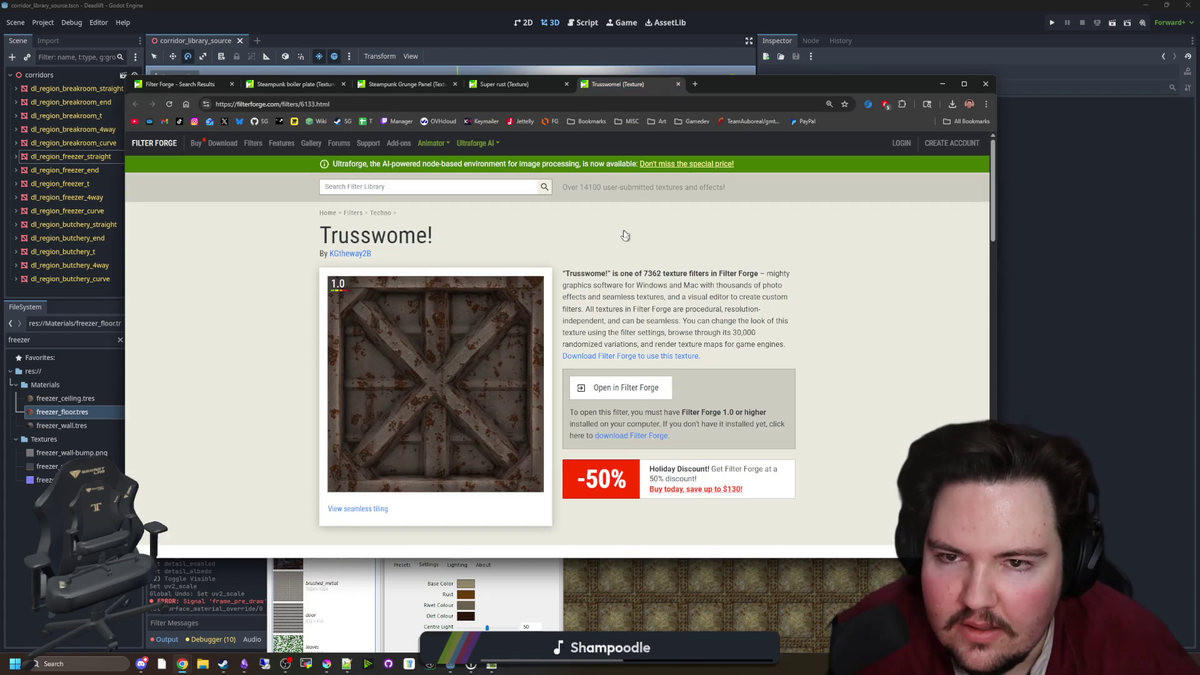
Web-search 'Trusswome' from the filter description, then close the search results tab
{"action": "scroll", "coordinate": [603, 265], "scroll_direction": "down", "scroll_amount": 8}
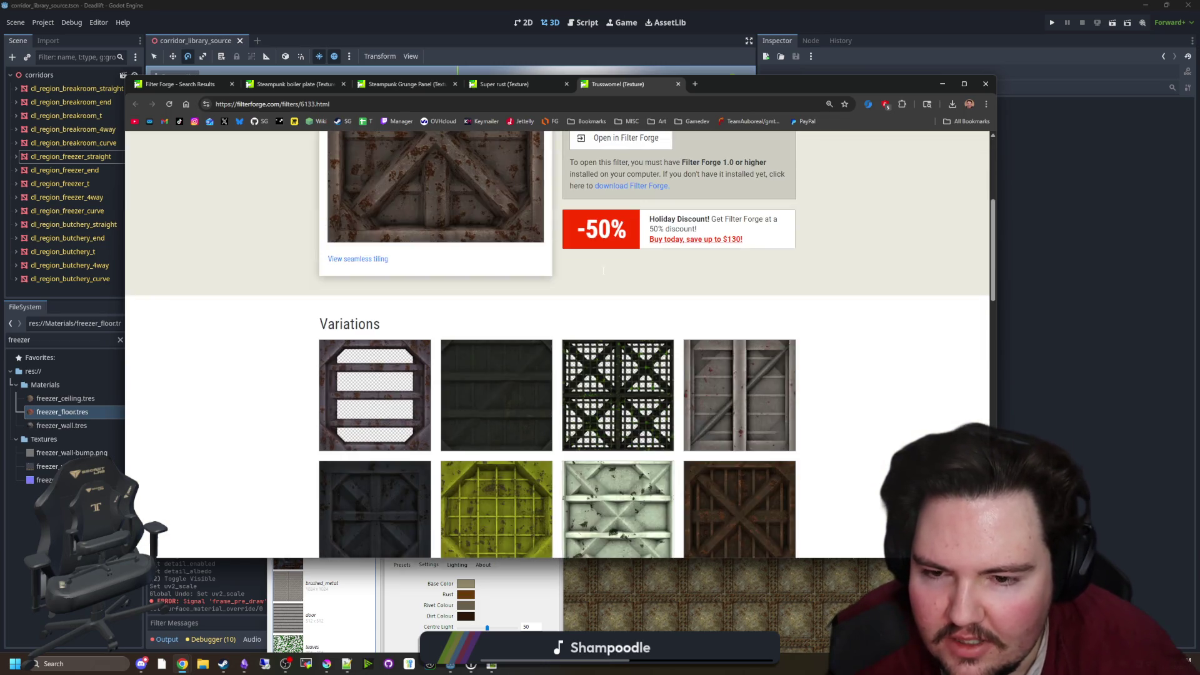
{"action": "scroll", "coordinate": [604, 265], "scroll_direction": "up", "scroll_amount": 6}
{"action": "scroll", "coordinate": [603, 264], "scroll_direction": "up", "scroll_amount": 2}
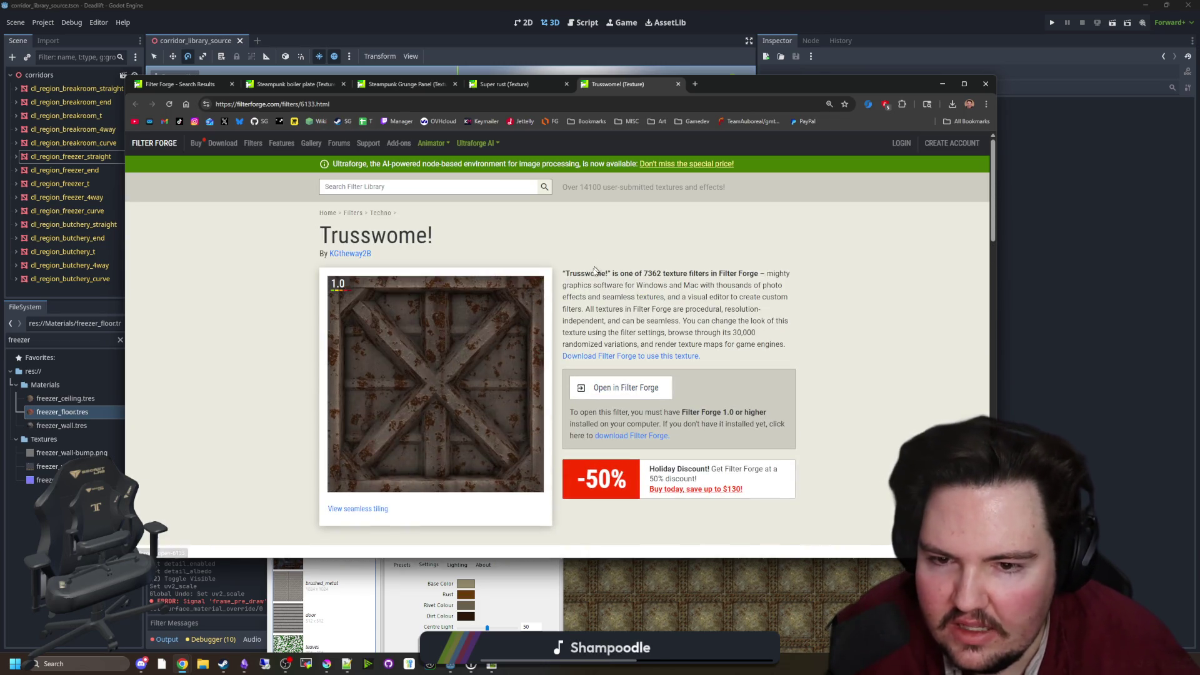
{"action": "double_click", "coordinate": [594, 273]}
{"action": "key", "text": "ctrl+c"}
{"action": "left_click", "coordinate": [694, 85]}
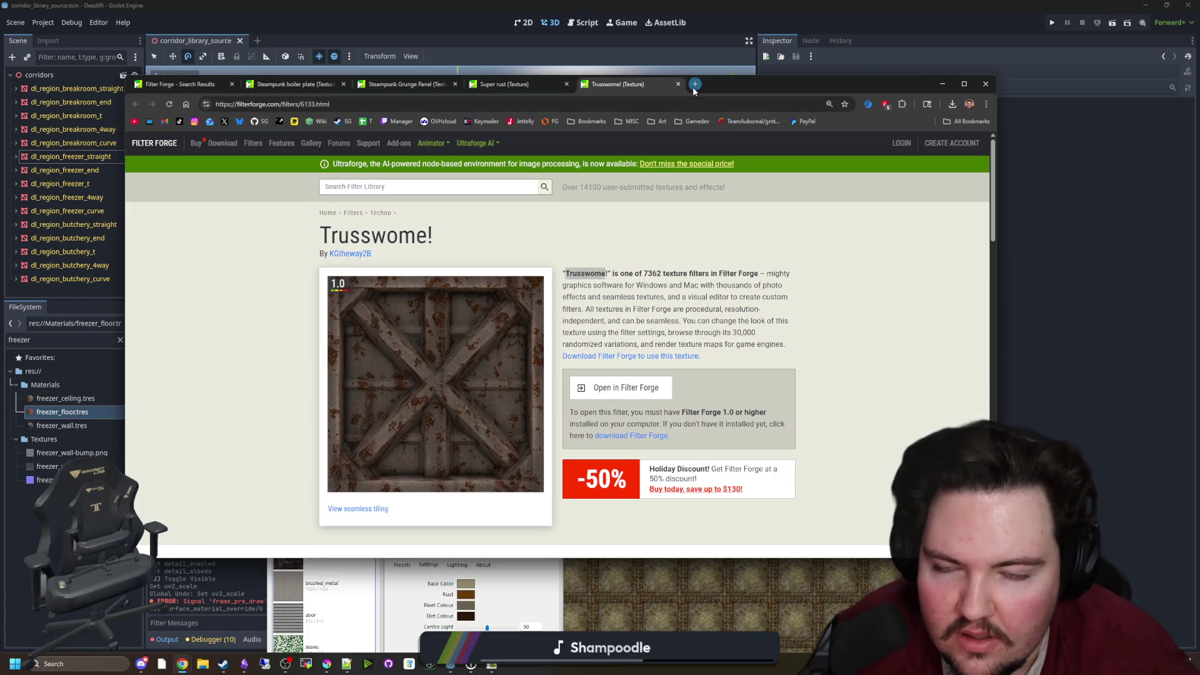
{"action": "key", "text": "ctrl+v"}
{"action": "key", "text": "Return"}
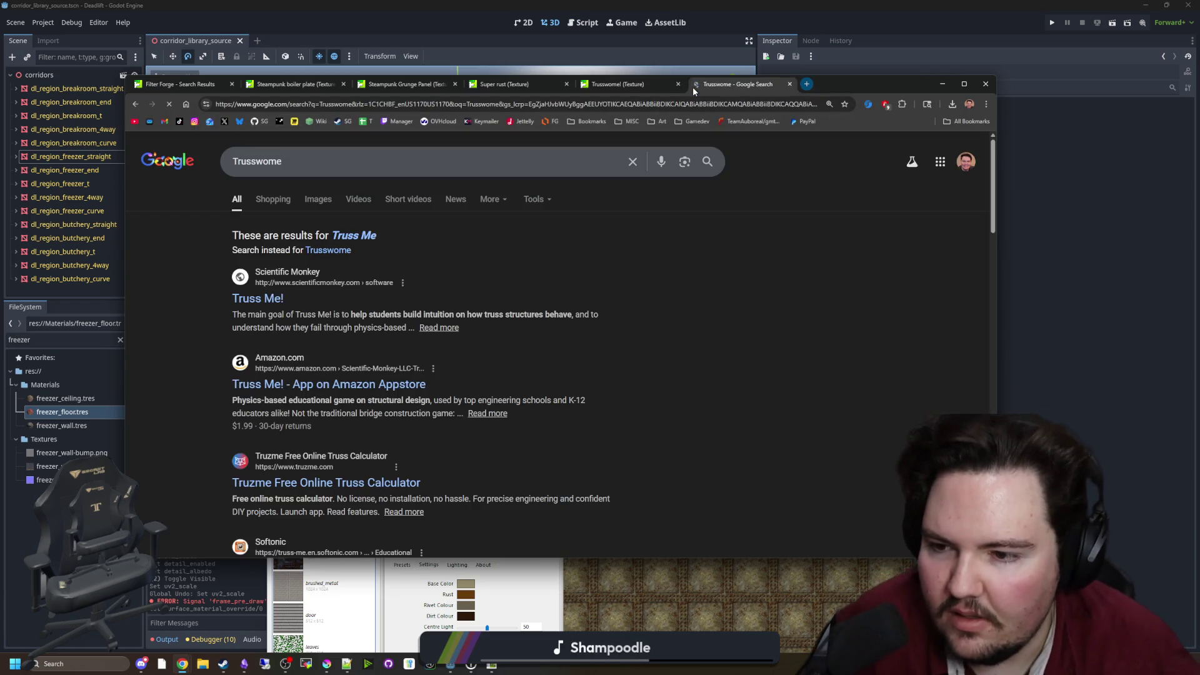
{"action": "left_click", "coordinate": [651, 87]}
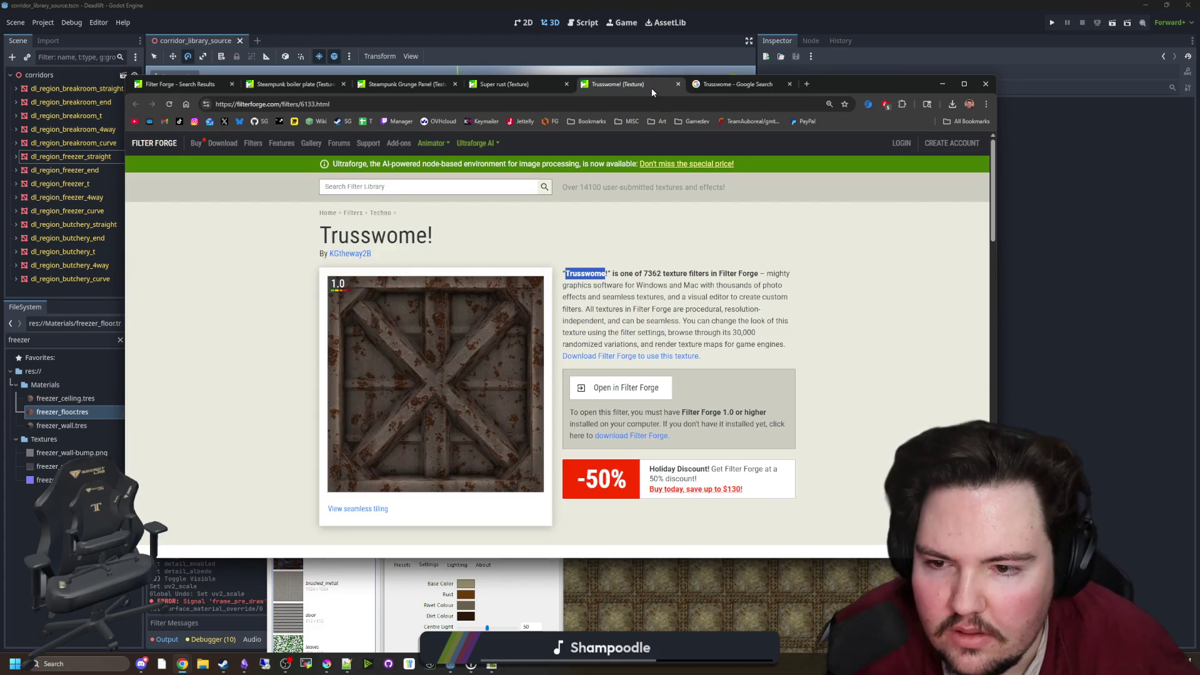
{"action": "left_click", "coordinate": [789, 84]}
Import Trusswome! into Filter Forge and maximize the Filter Forge window
{"action": "scroll", "coordinate": [632, 360], "scroll_direction": "down", "scroll_amount": 4}
{"action": "scroll", "coordinate": [632, 362], "scroll_direction": "down", "scroll_amount": 3}
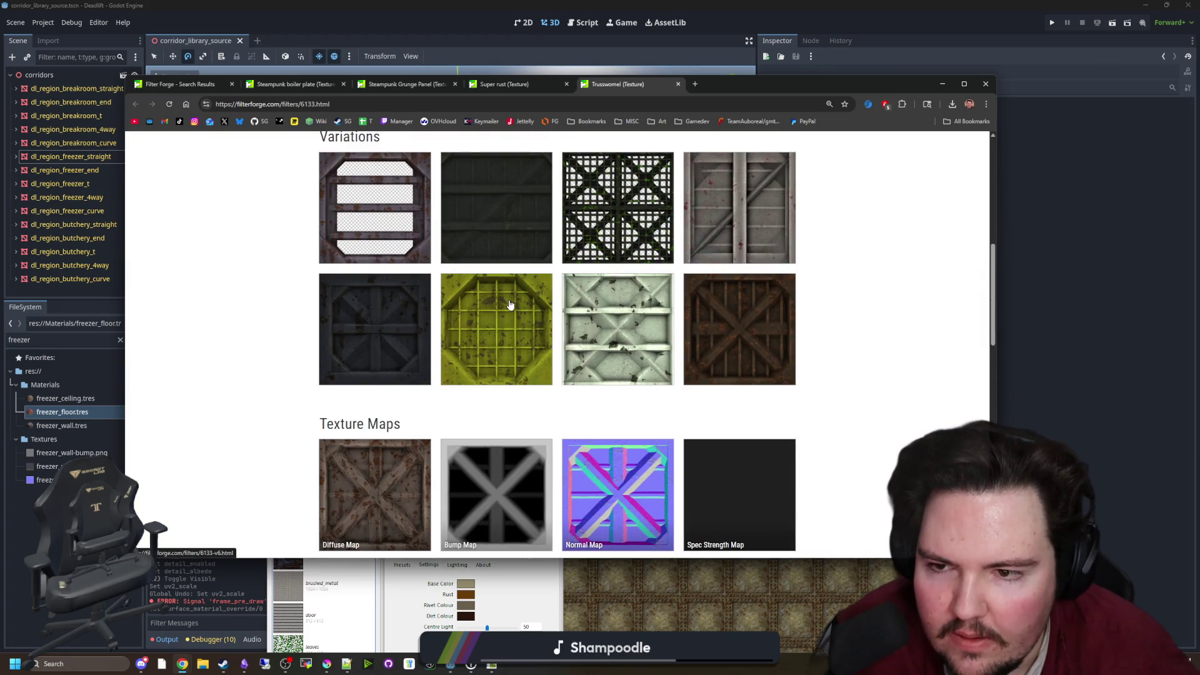
{"action": "scroll", "coordinate": [509, 306], "scroll_direction": "up", "scroll_amount": 7}
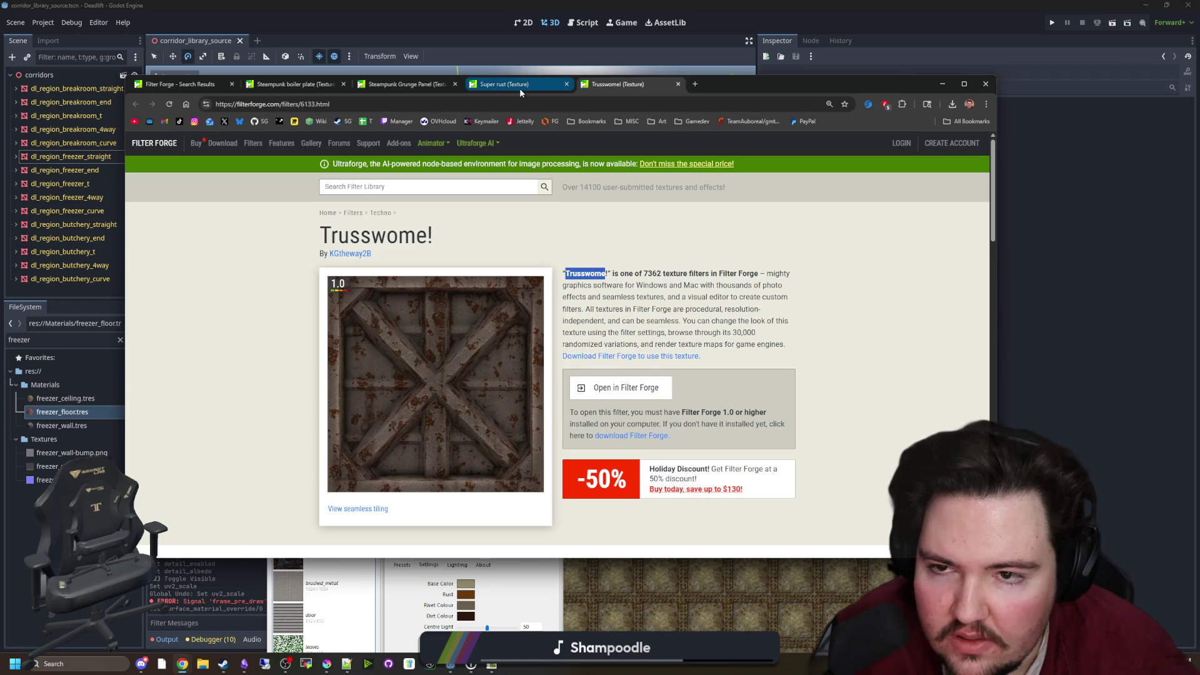
{"action": "left_click", "coordinate": [607, 391]}
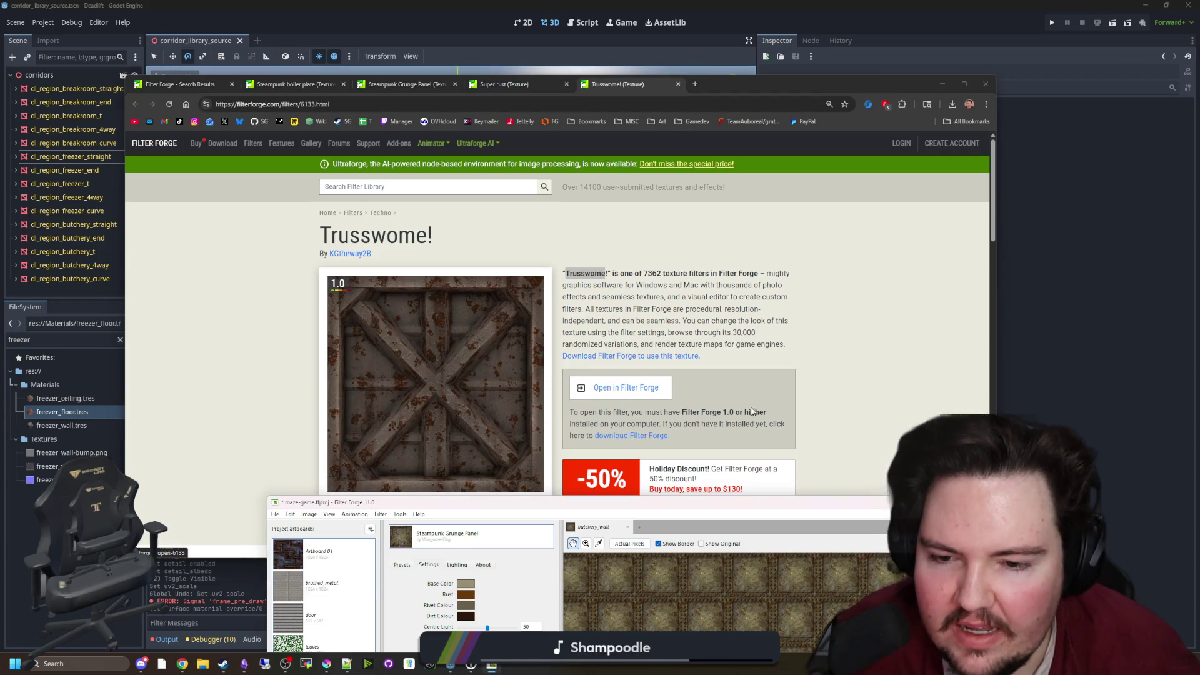
{"action": "mouse_move", "coordinate": [909, 509]}
{"action": "left_mouse_down"}
{"action": "mouse_move", "coordinate": [878, 416]}
{"action": "mouse_move", "coordinate": [843, 3]}
{"action": "left_mouse_up"}
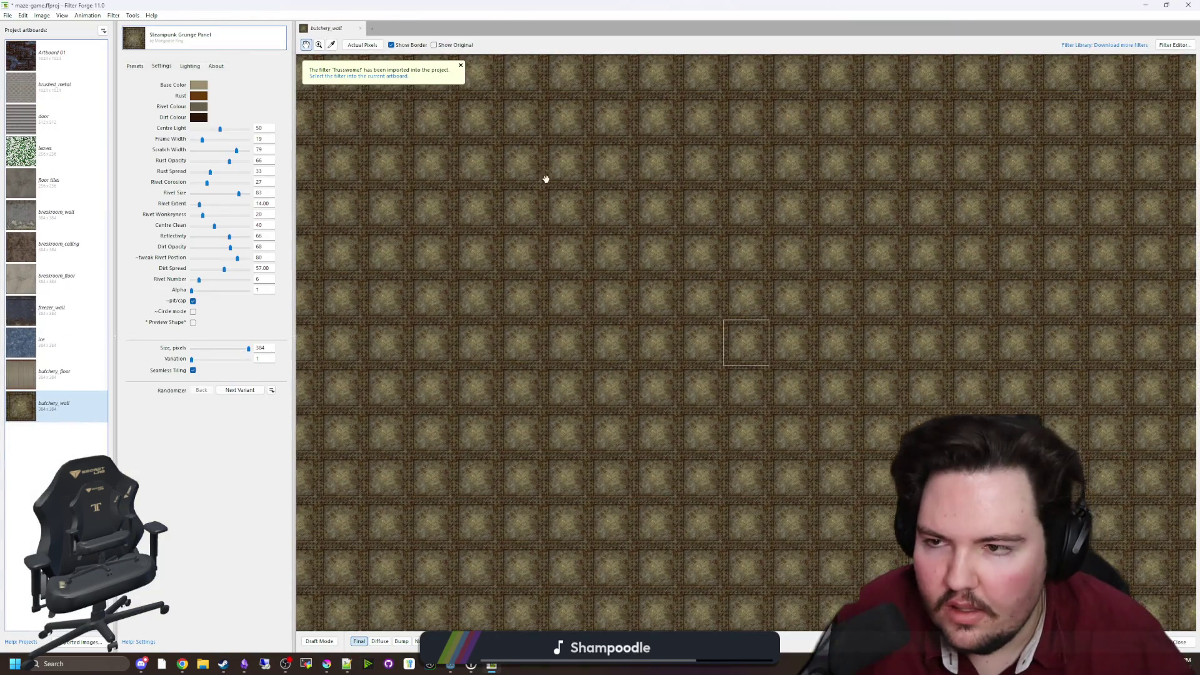
Change the freezer_wall artboard's paint colour by editing its hex code
{"action": "left_click", "coordinate": [70, 308]}
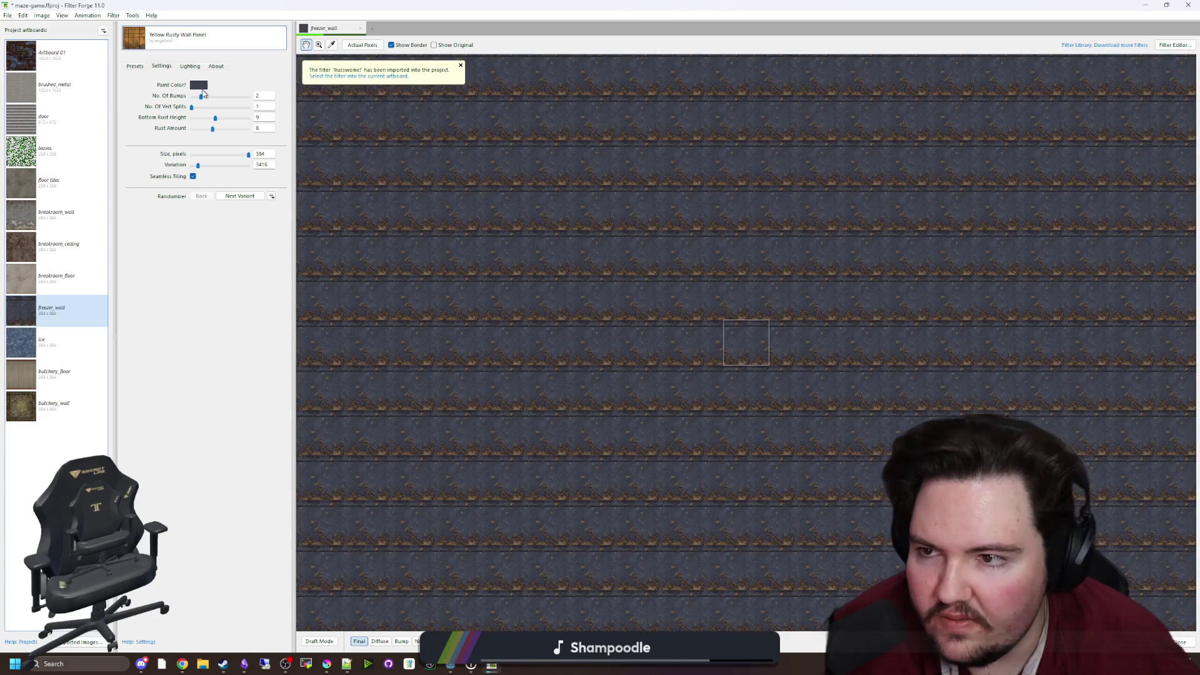
{"action": "left_click", "coordinate": [199, 86]}
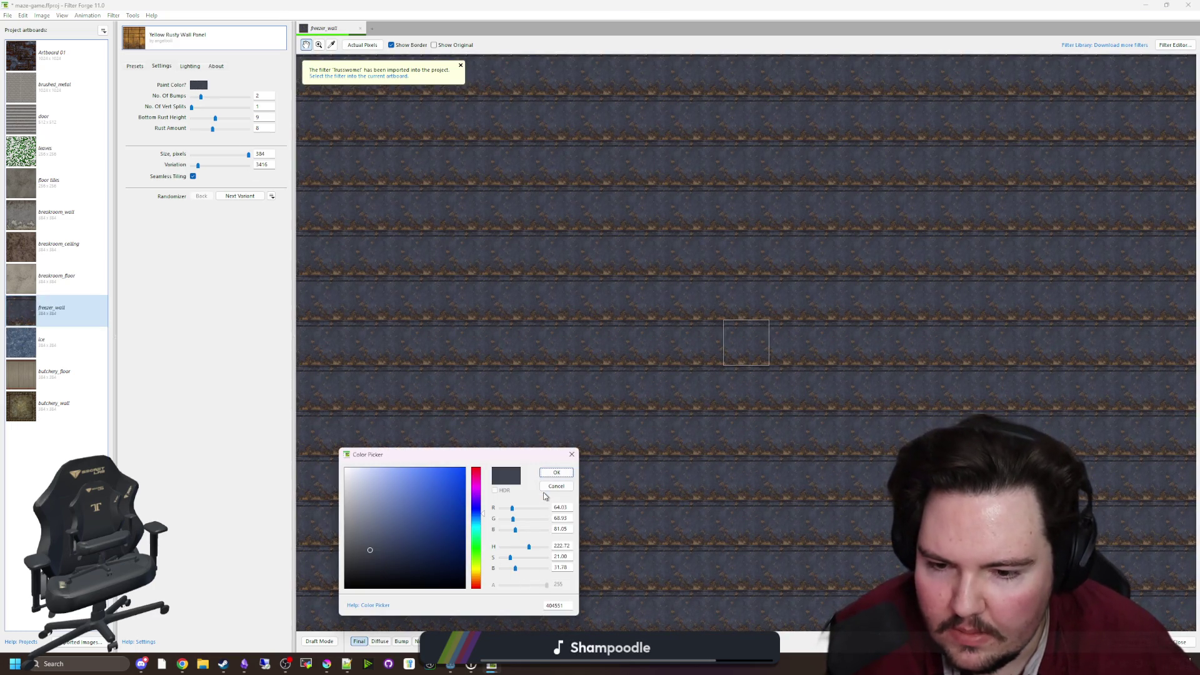
{"action": "left_click", "coordinate": [562, 605]}
{"action": "type", "text": "1"}
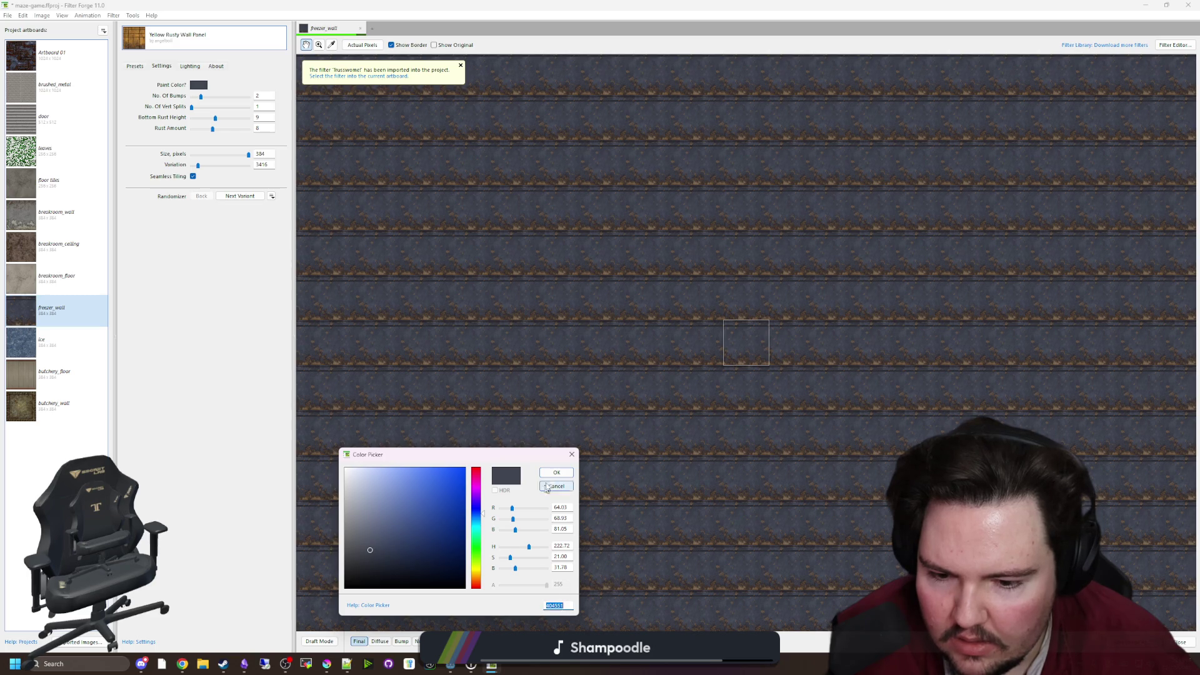
{"action": "key", "text": "Return"}
Apply Trusswome! to butchery_wall with base colour 404551 and preview the diffuse map
{"action": "left_click", "coordinate": [68, 415]}
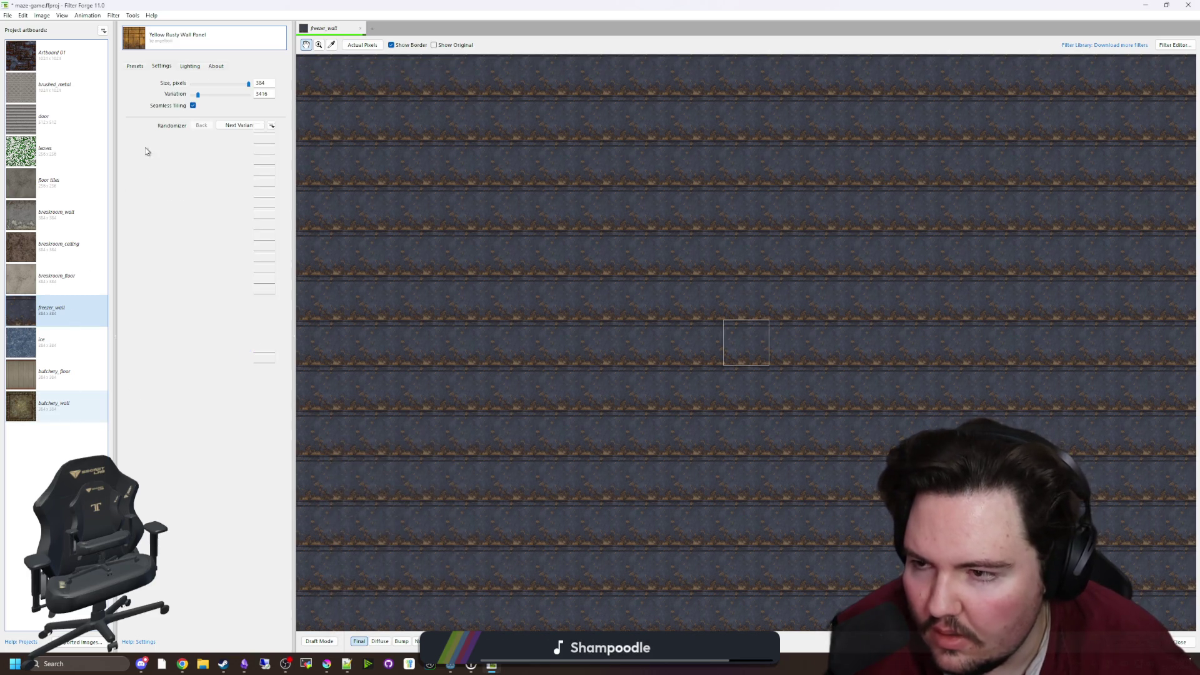
{"action": "left_click", "coordinate": [228, 41]}
{"action": "left_click", "coordinate": [253, 95]}
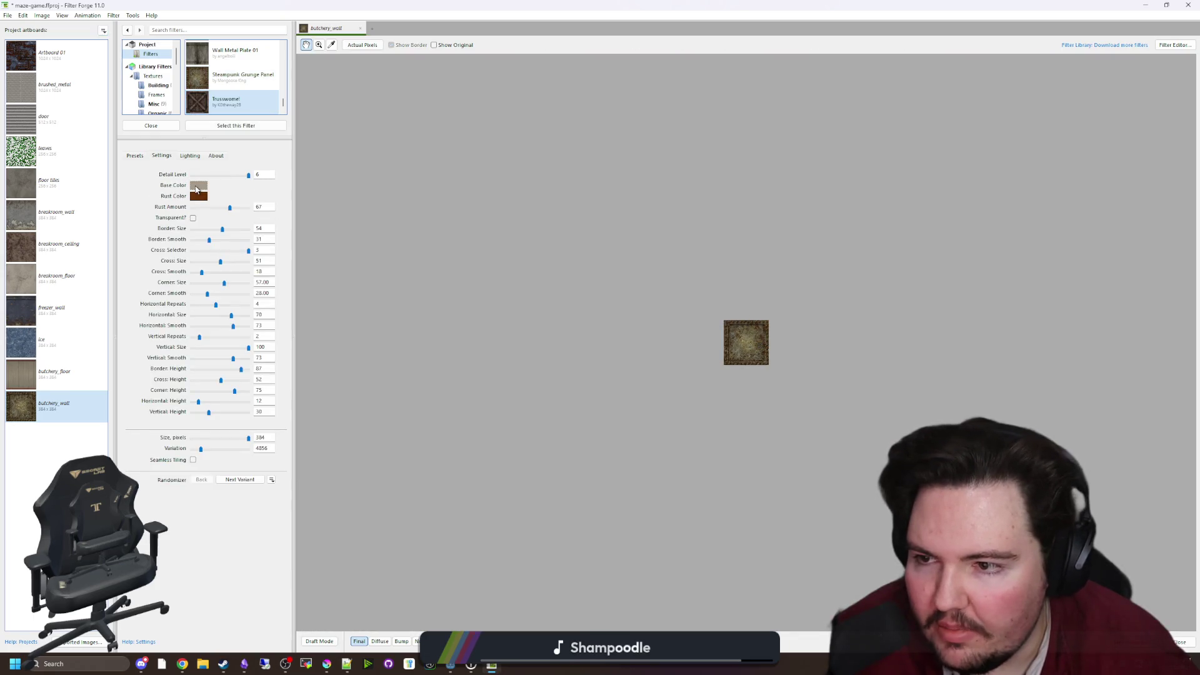
{"action": "left_click", "coordinate": [198, 186]}
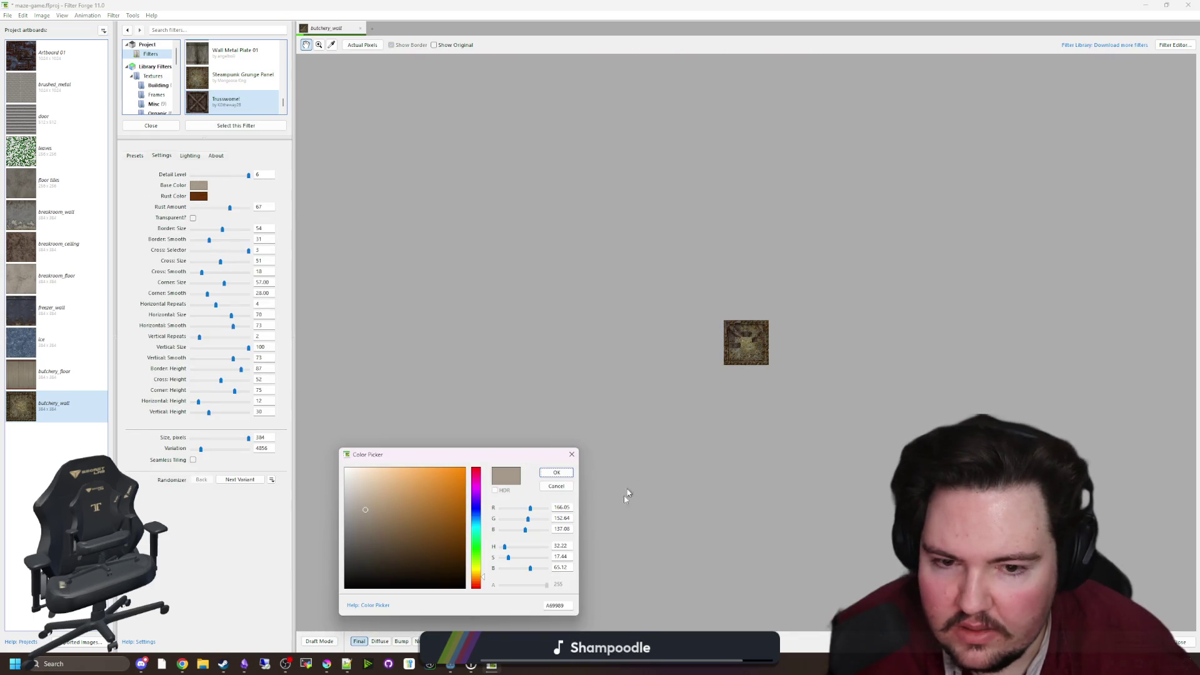
{"action": "type", "text": "404551"}
{"action": "left_click", "coordinate": [549, 473]}
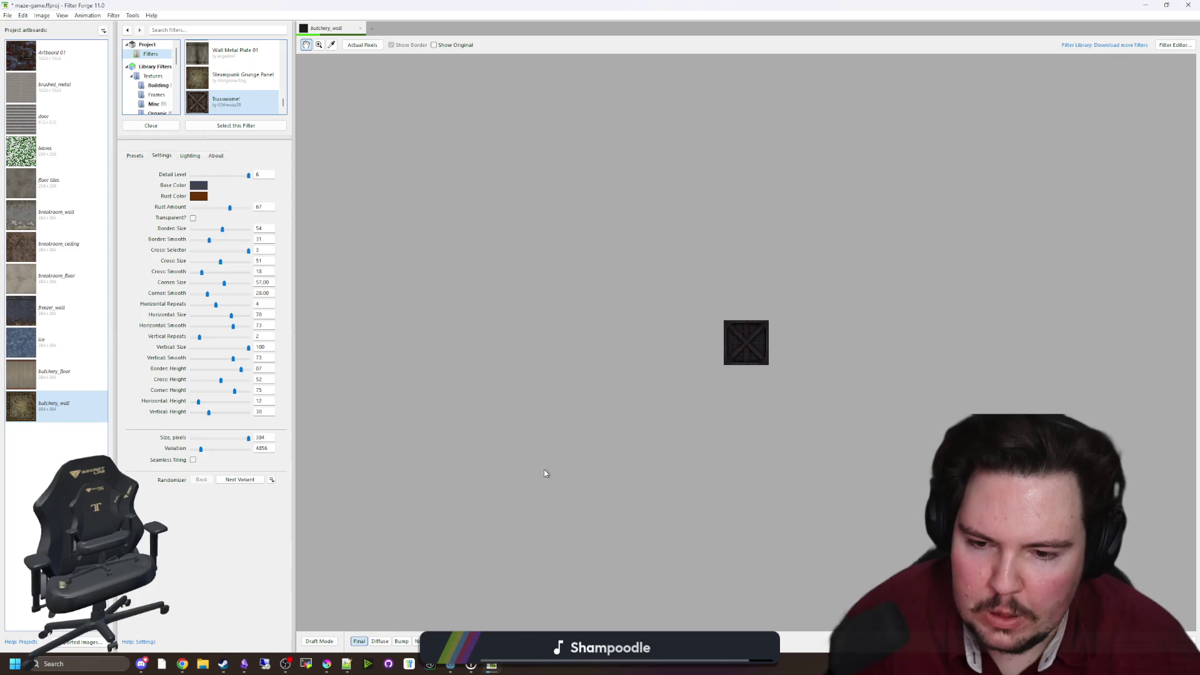
{"action": "scroll", "coordinate": [759, 341], "scroll_direction": "up", "scroll_amount": 4}
{"action": "scroll", "coordinate": [765, 325], "scroll_direction": "down", "scroll_amount": 1}
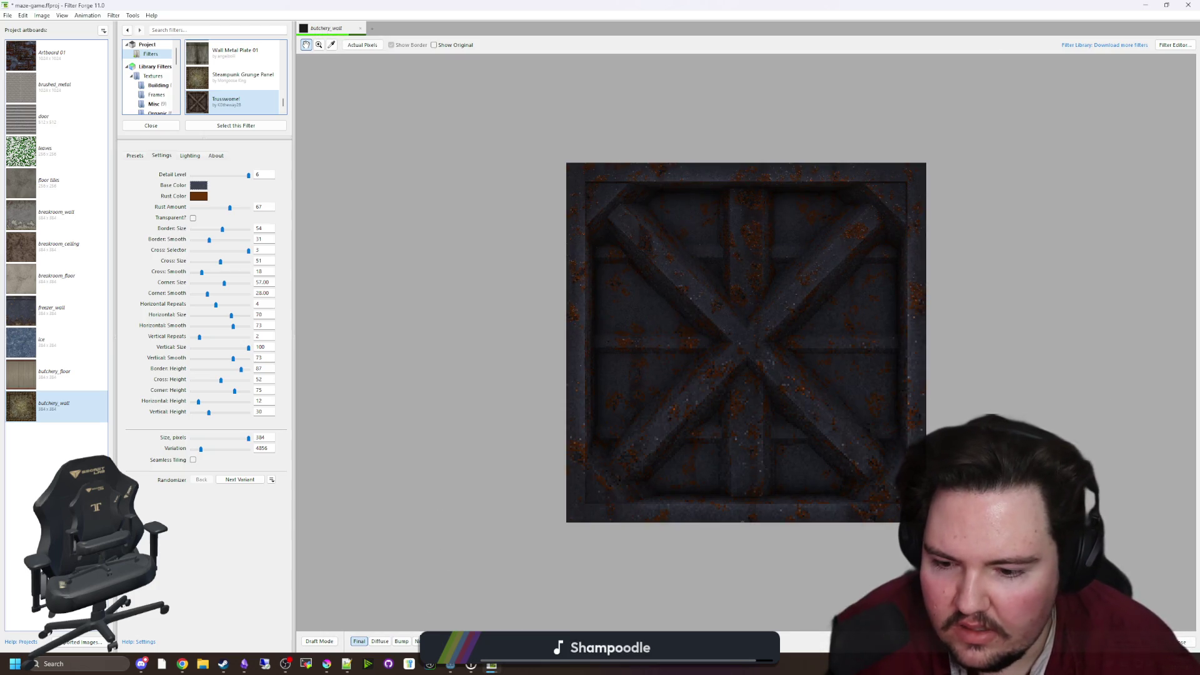
{"action": "left_click", "coordinate": [387, 643]}
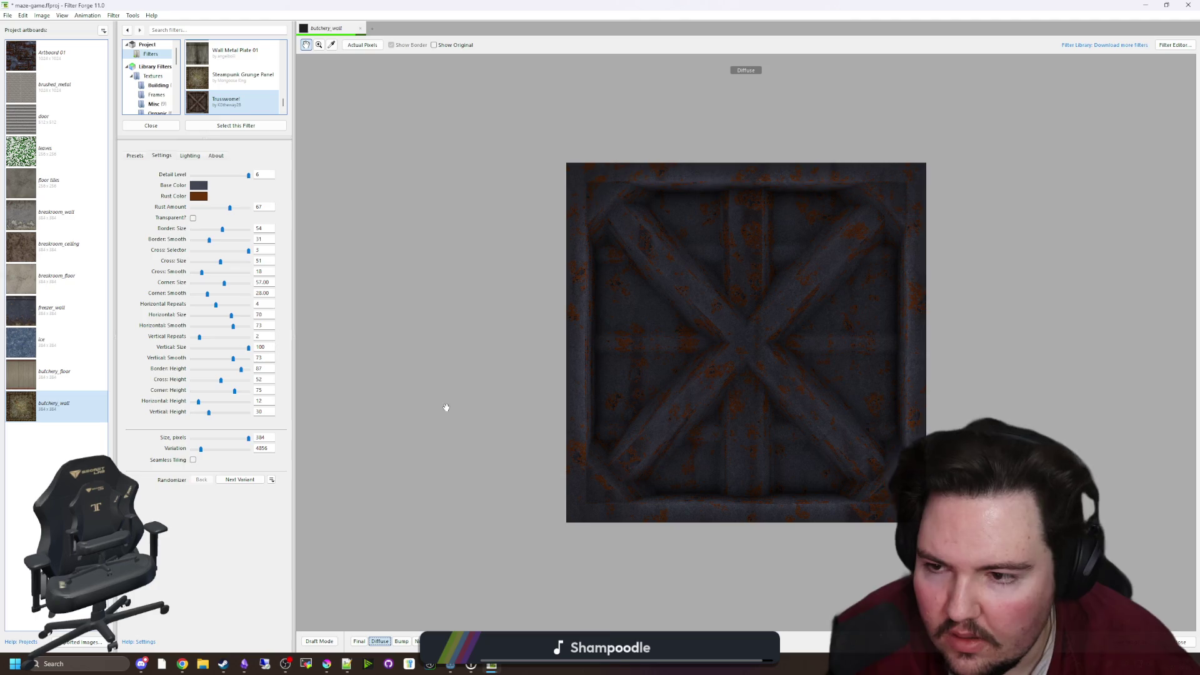
Reapply Trusswome! to butchery_wall with Seamless Tiling on and a lower detail level
{"action": "left_click", "coordinate": [61, 307]}
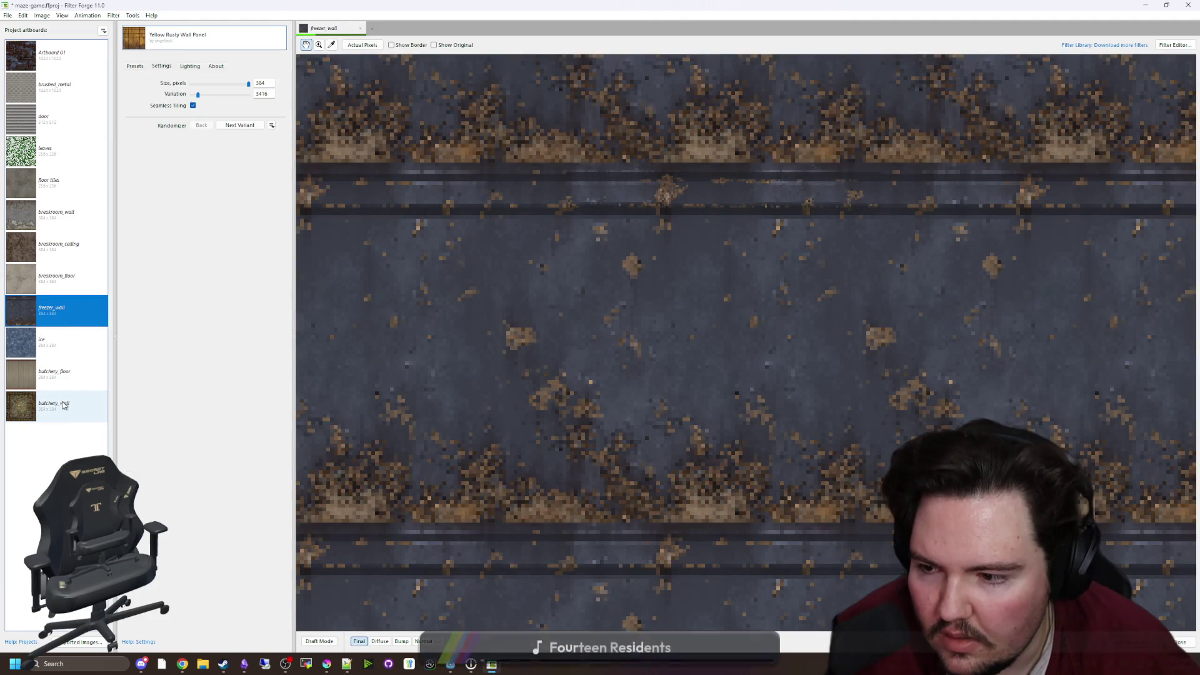
{"action": "left_click", "coordinate": [64, 406]}
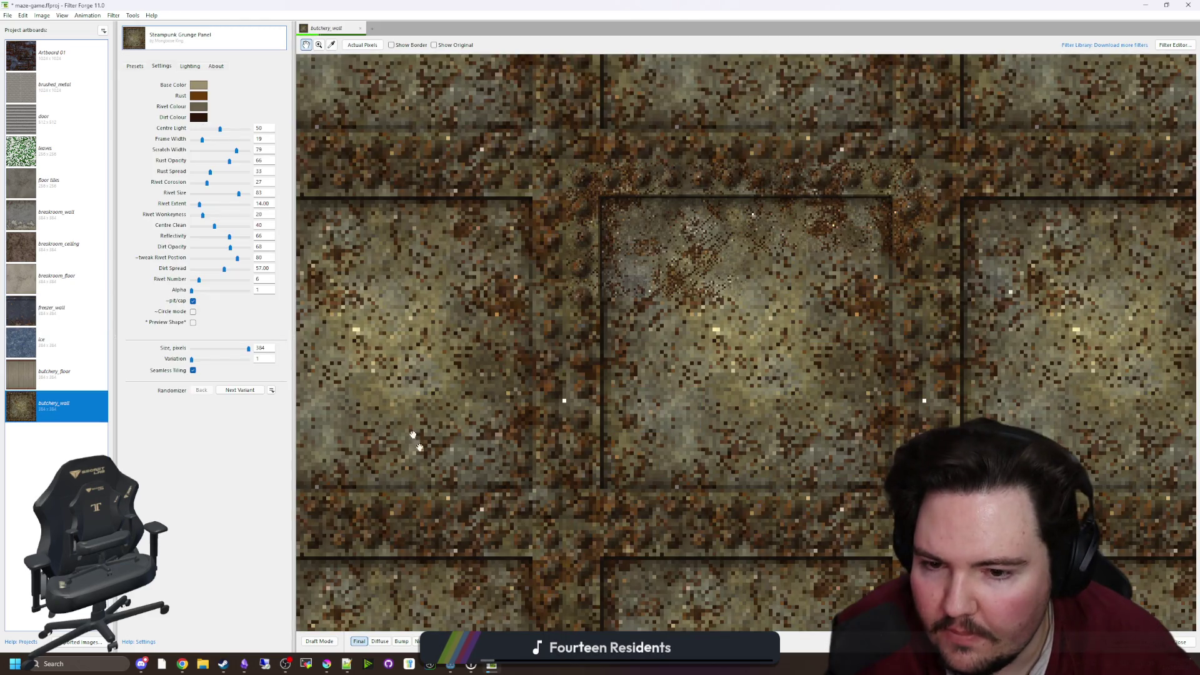
{"action": "left_click", "coordinate": [248, 48]}
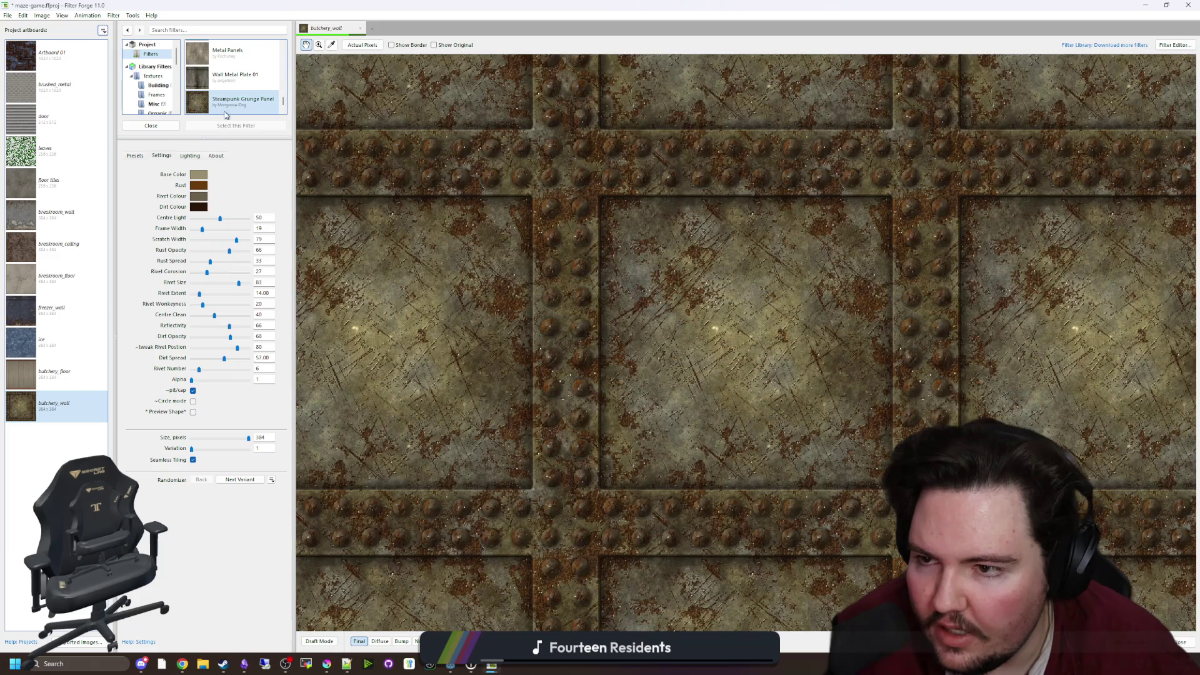
{"action": "left_click", "coordinate": [249, 98]}
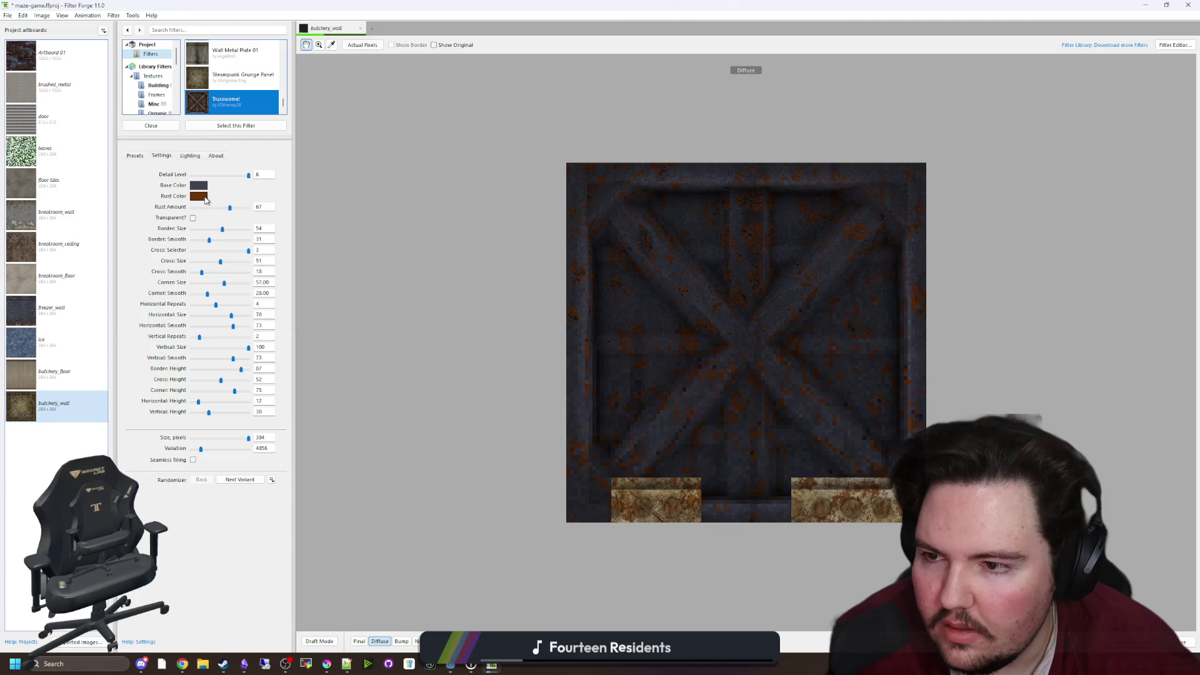
{"action": "left_click", "coordinate": [193, 460]}
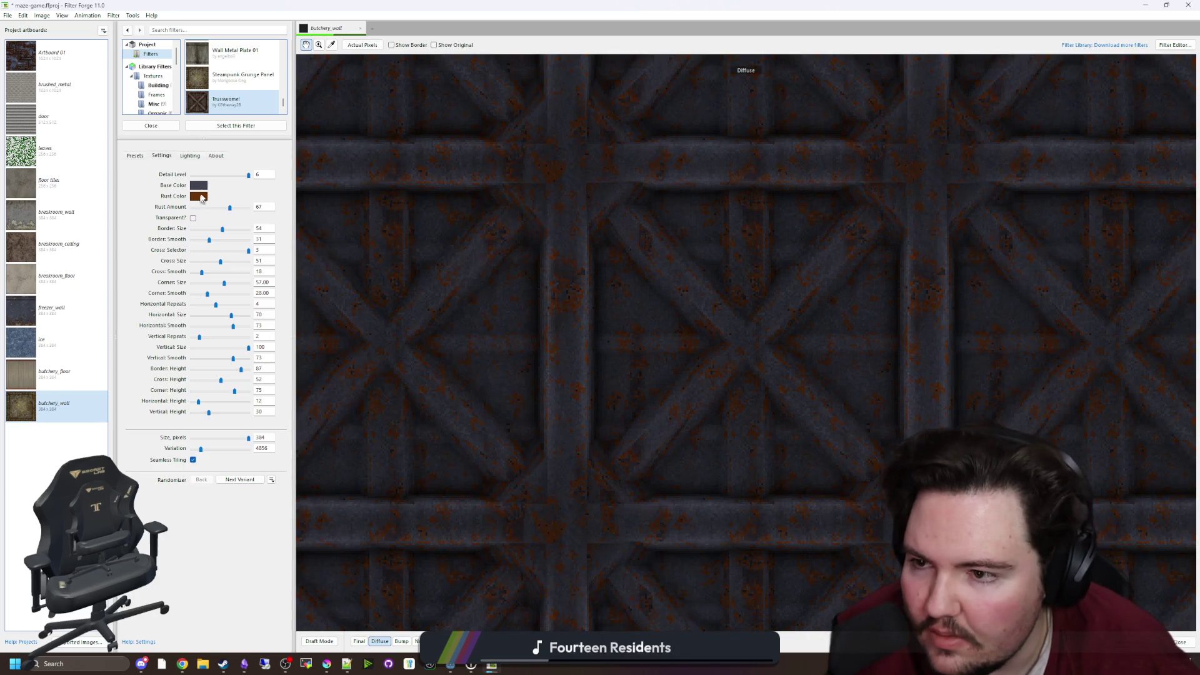
{"action": "mouse_move", "coordinate": [248, 176]}
{"action": "left_mouse_down"}
{"action": "mouse_move", "coordinate": [218, 178]}
{"action": "mouse_move", "coordinate": [278, 182]}
{"action": "left_mouse_up"}
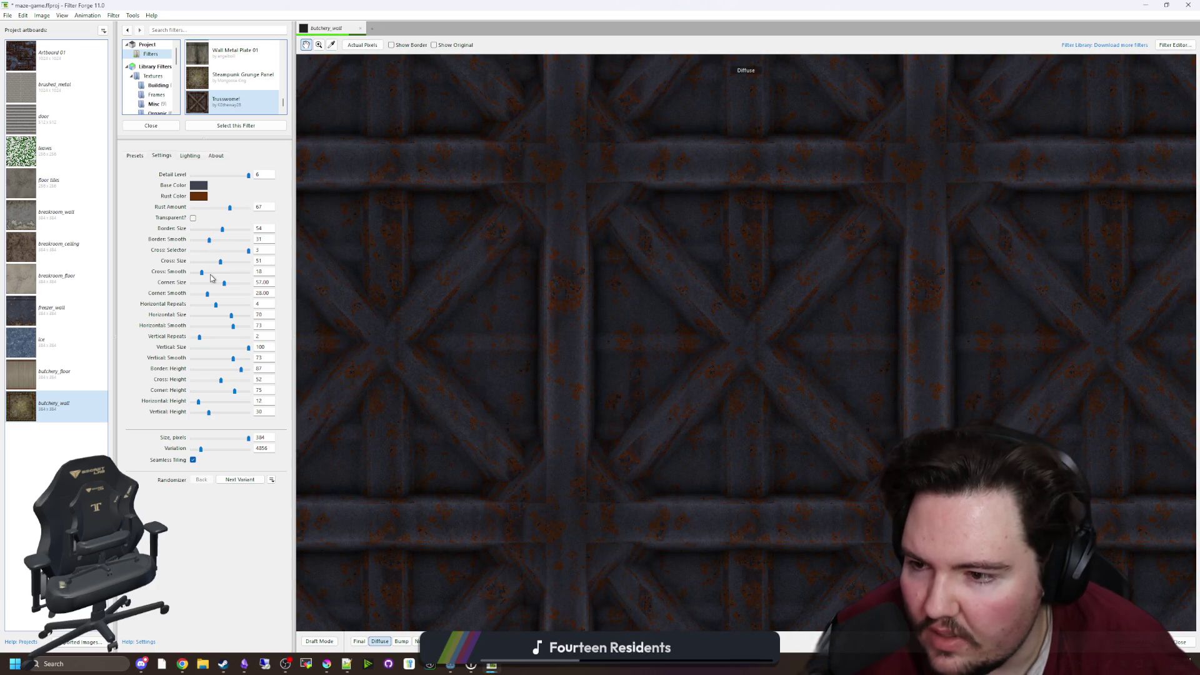
Check the normal, bump, diffuse and final previews, then lower Vertical Height to 7
{"action": "scroll", "coordinate": [573, 345], "scroll_direction": "down", "scroll_amount": 2}
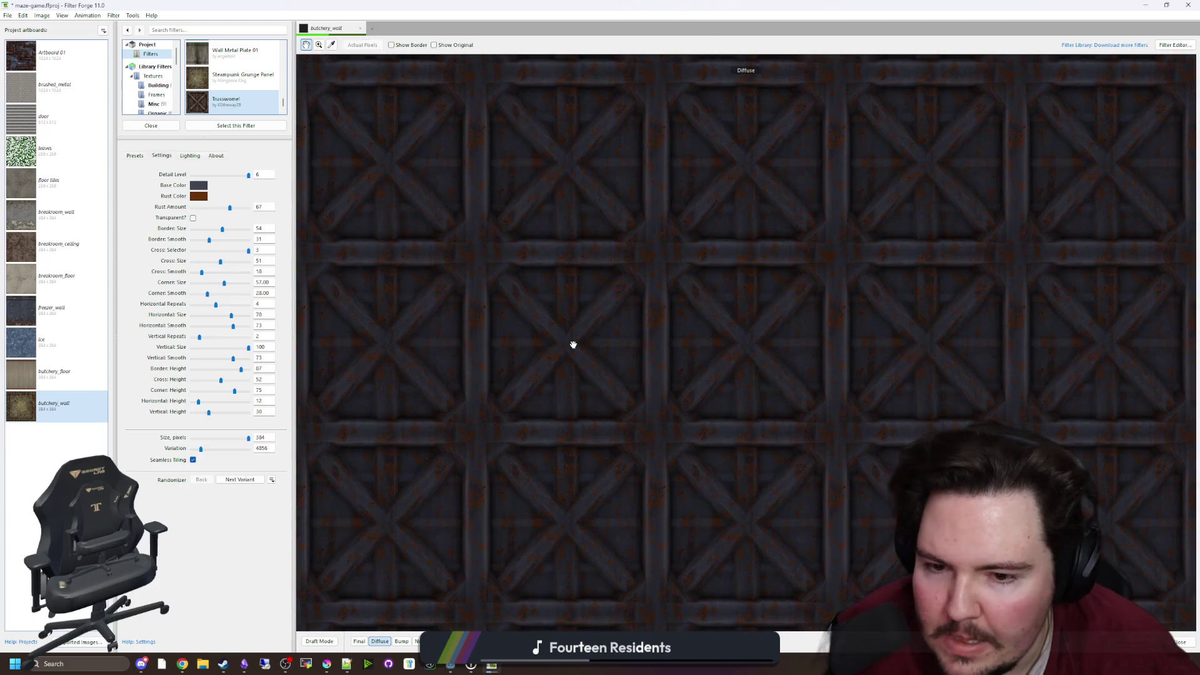
{"action": "scroll", "coordinate": [573, 344], "scroll_direction": "down", "scroll_amount": 1}
{"action": "scroll", "coordinate": [573, 344], "scroll_direction": "up", "scroll_amount": 2}
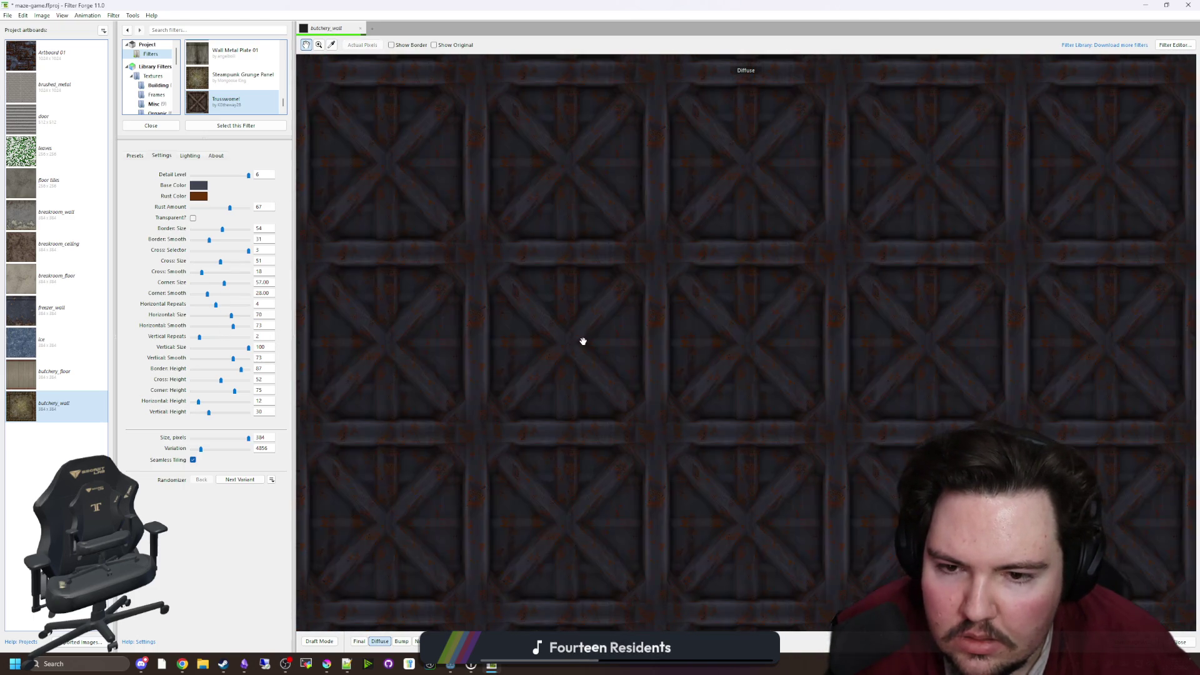
{"action": "scroll", "coordinate": [667, 356], "scroll_direction": "up", "scroll_amount": 1}
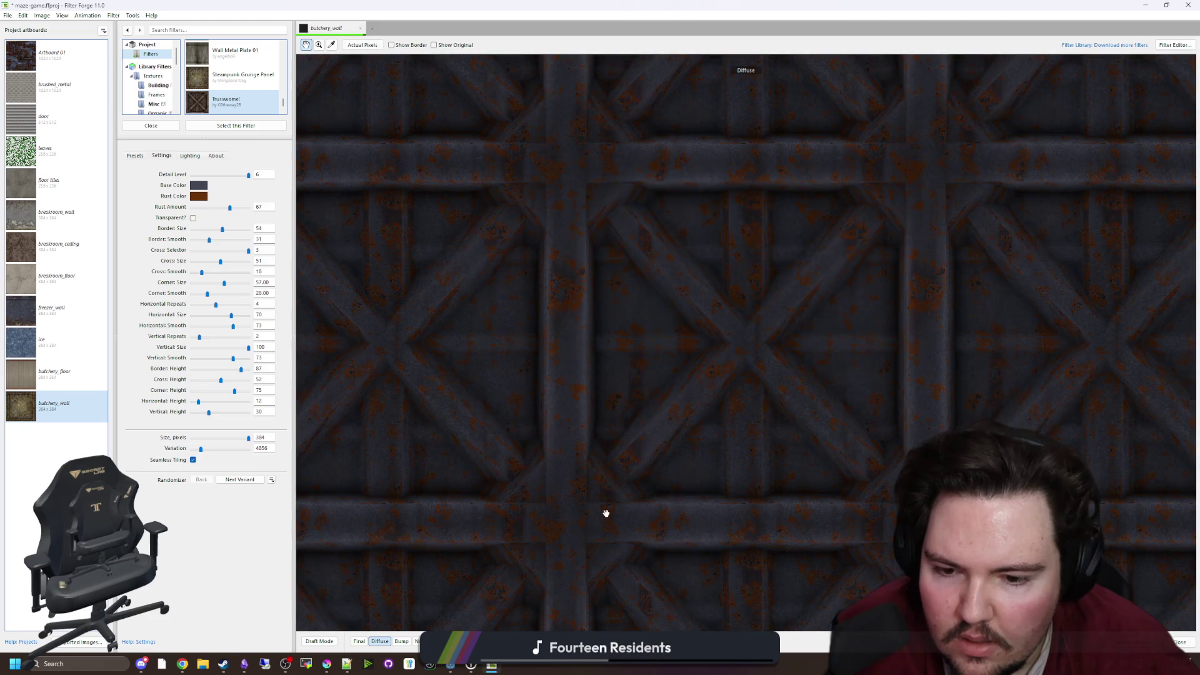
{"action": "scroll", "coordinate": [604, 510], "scroll_direction": "up", "scroll_amount": 1}
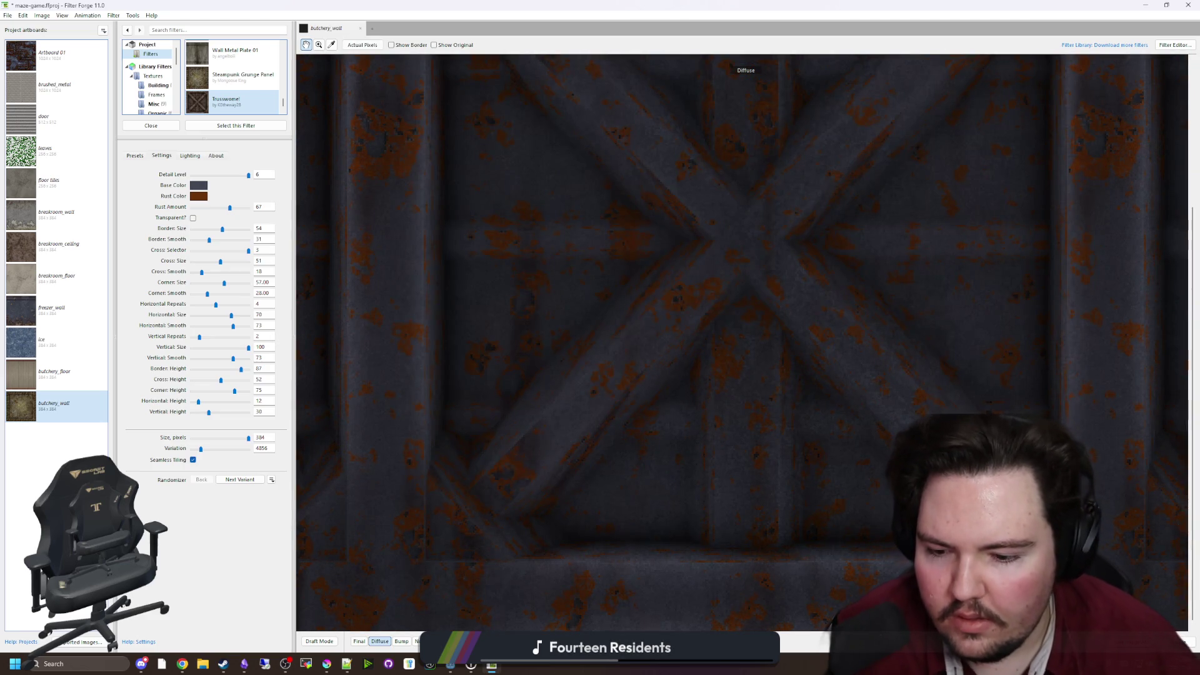
{"action": "left_click", "coordinate": [415, 642]}
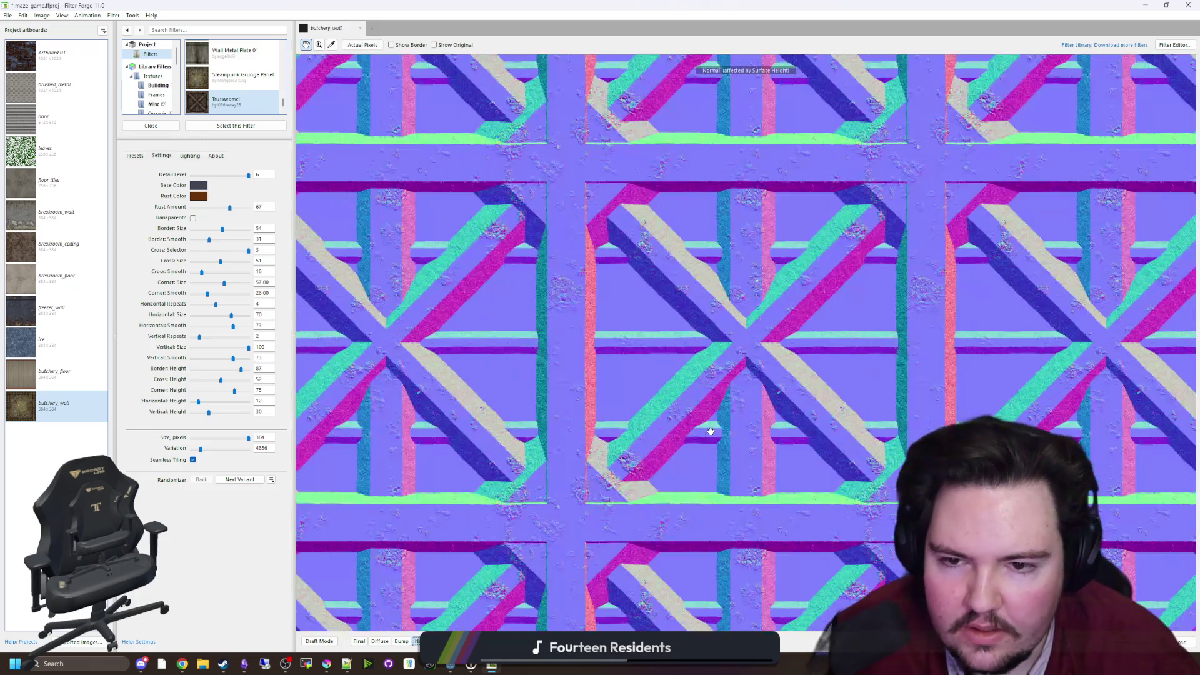
{"action": "left_click", "coordinate": [402, 642]}
{"action": "left_click", "coordinate": [380, 642]}
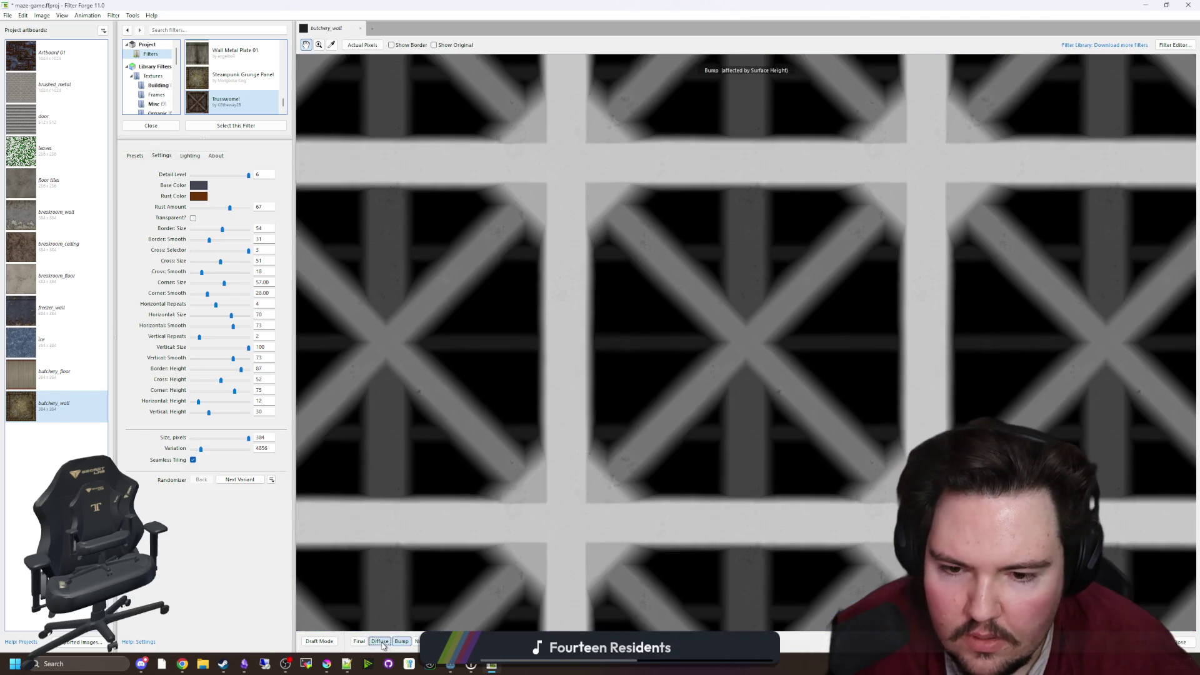
{"action": "left_click", "coordinate": [360, 641]}
{"action": "scroll", "coordinate": [709, 455], "scroll_direction": "up", "scroll_amount": 2}
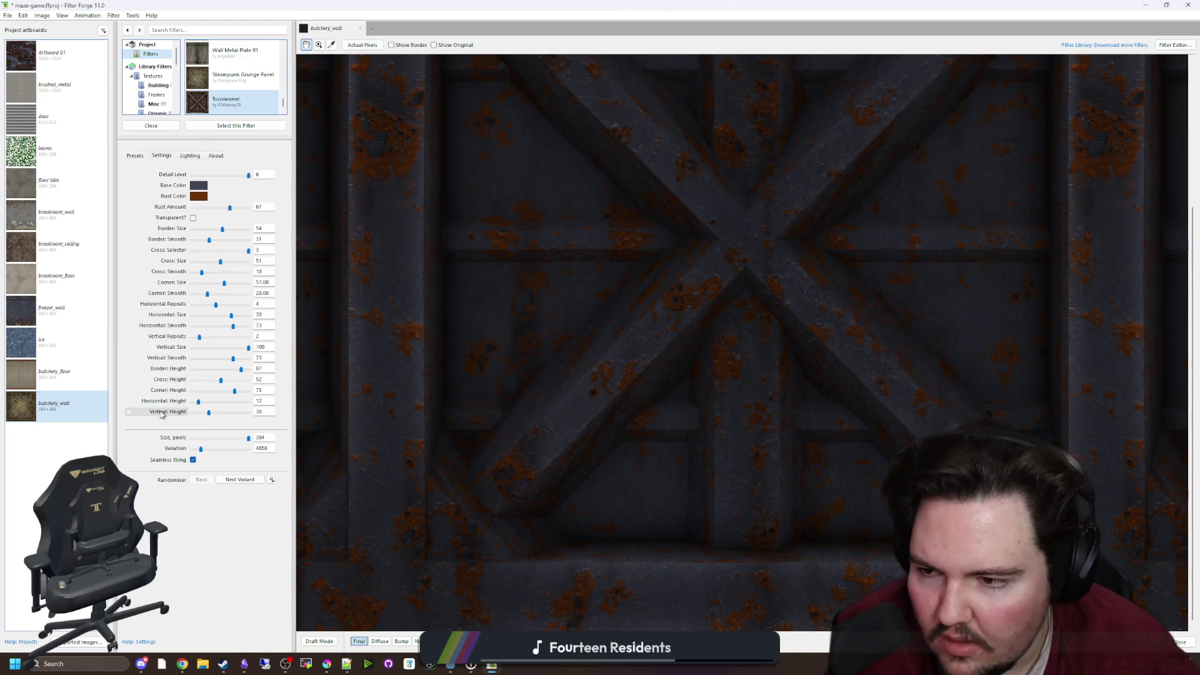
{"action": "mouse_move", "coordinate": [208, 419]}
{"action": "left_mouse_down"}
{"action": "mouse_move", "coordinate": [196, 417]}
{"action": "mouse_move", "coordinate": [221, 417]}
{"action": "left_mouse_up"}
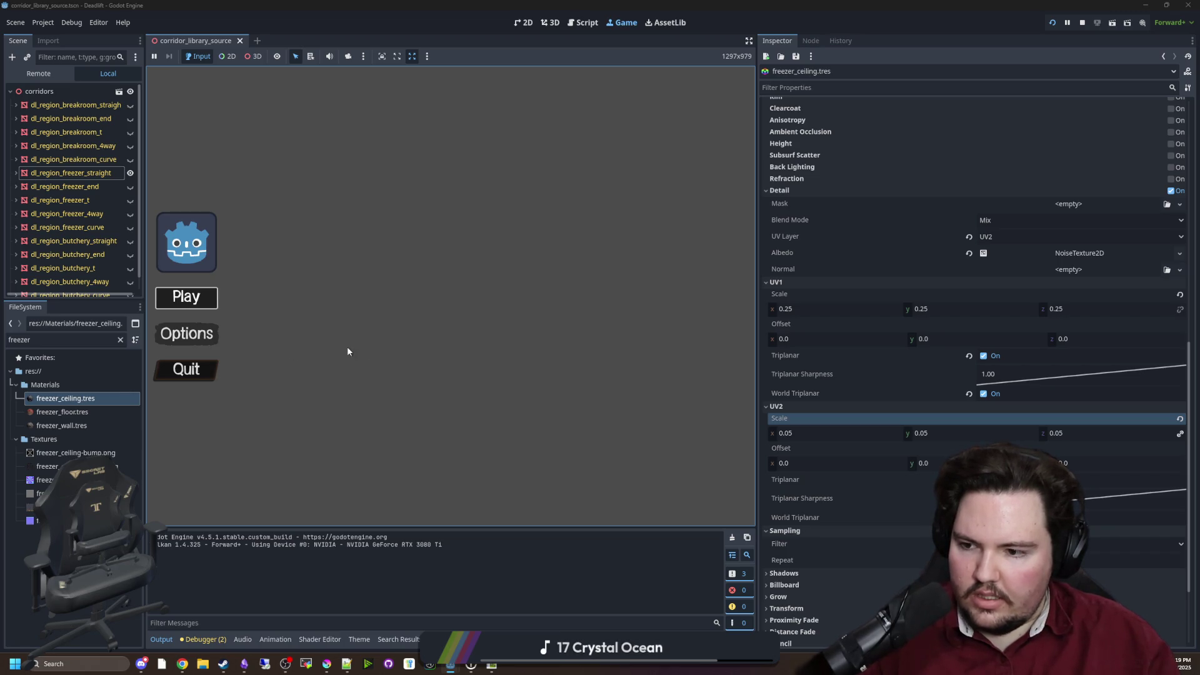
Play from the main menu and walk through the butchery corridor into the freezer area
{"action": "key", "text": "Return"}
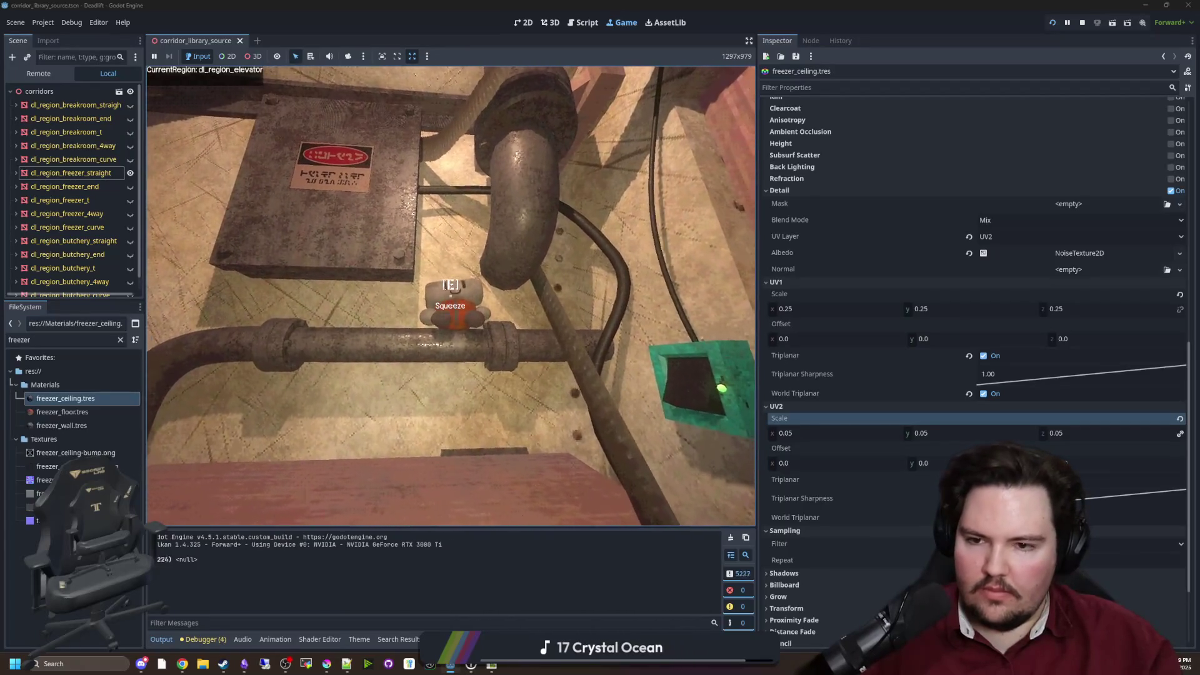
{"action": "key", "text": "Escape"}
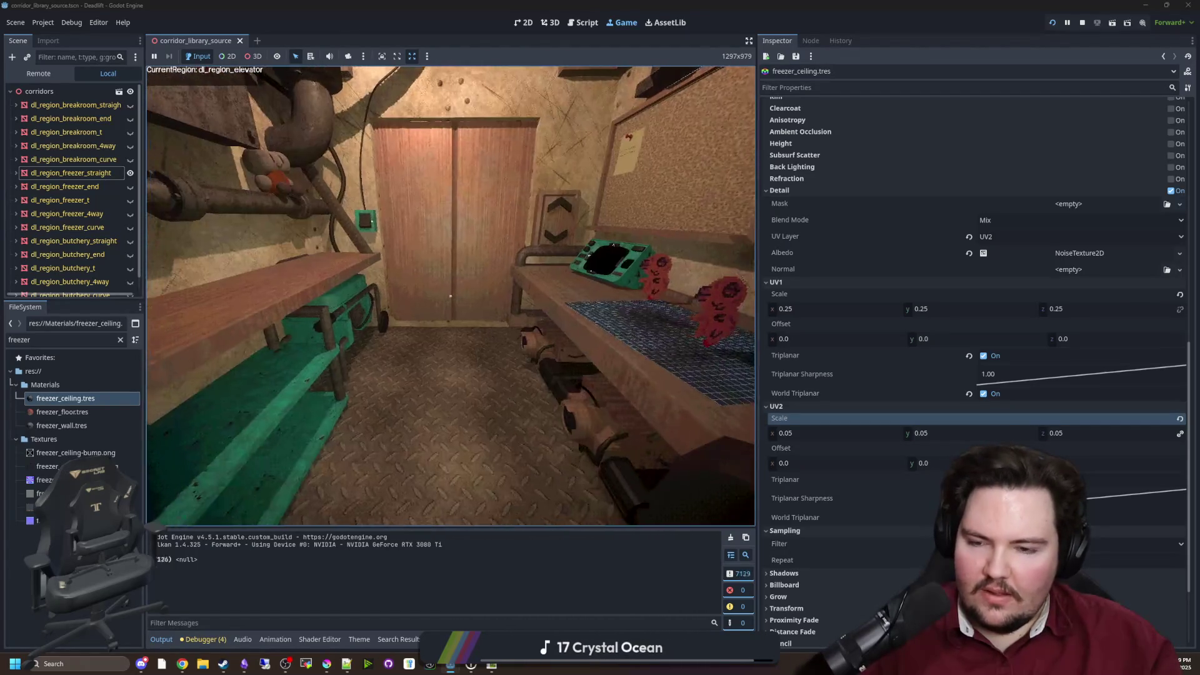
{"action": "key", "text": "w"}
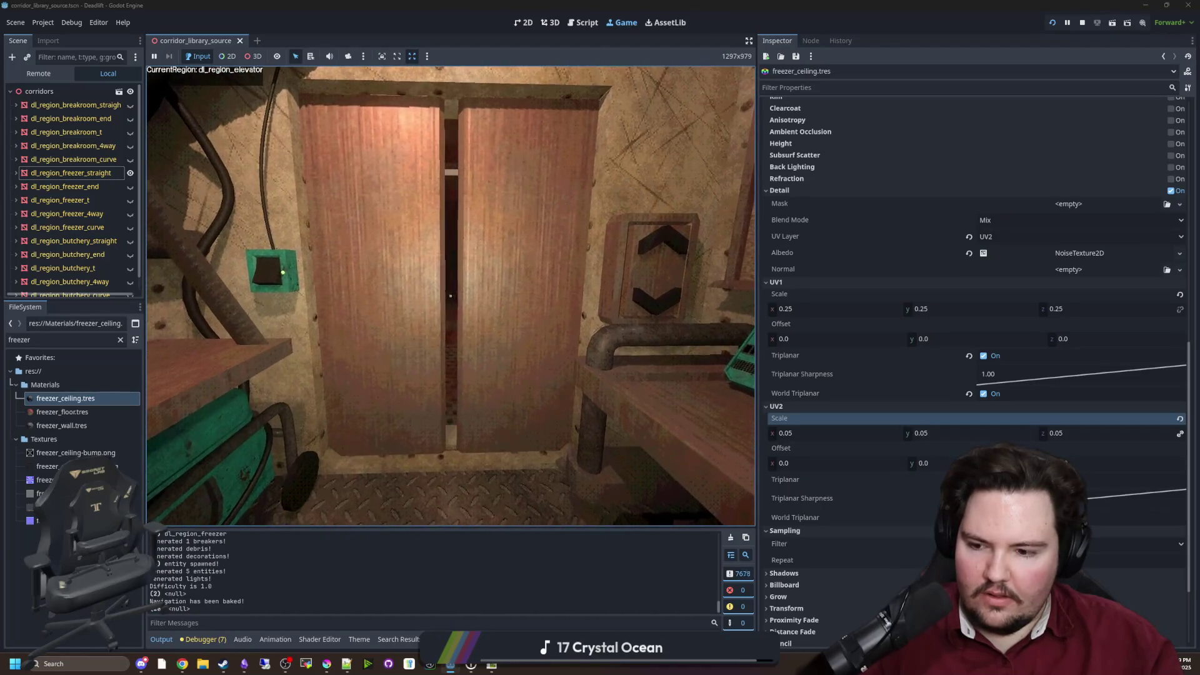
{"action": "key", "text": "w"}
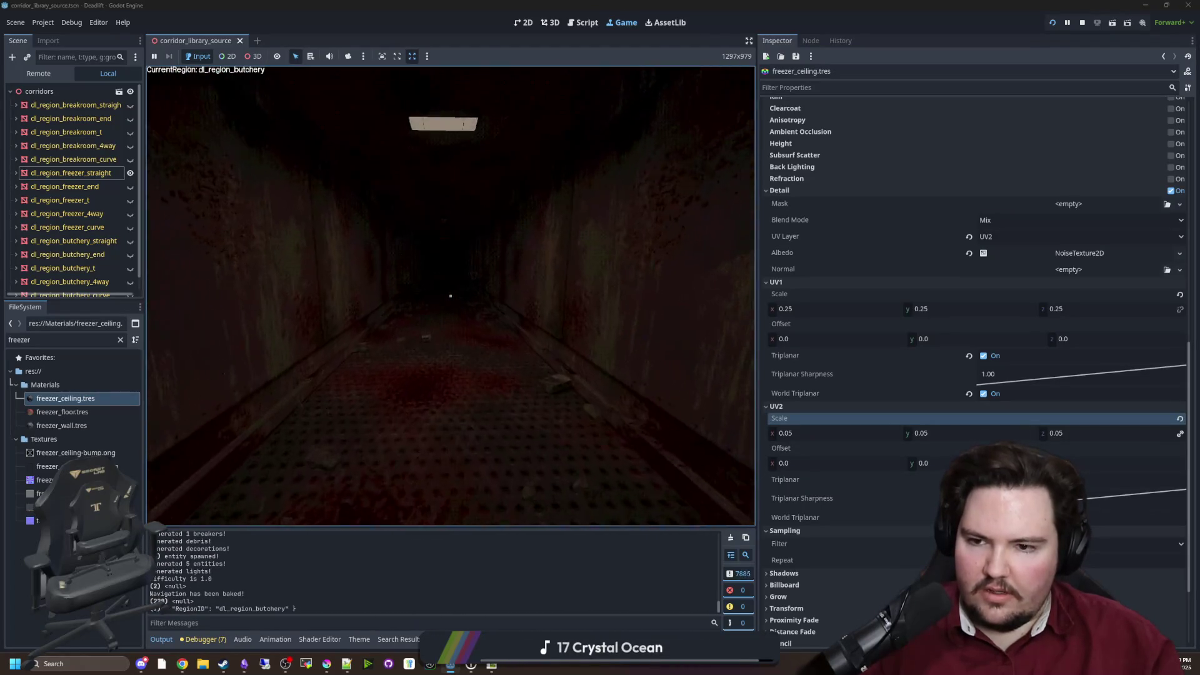
{"action": "key", "text": "w"}
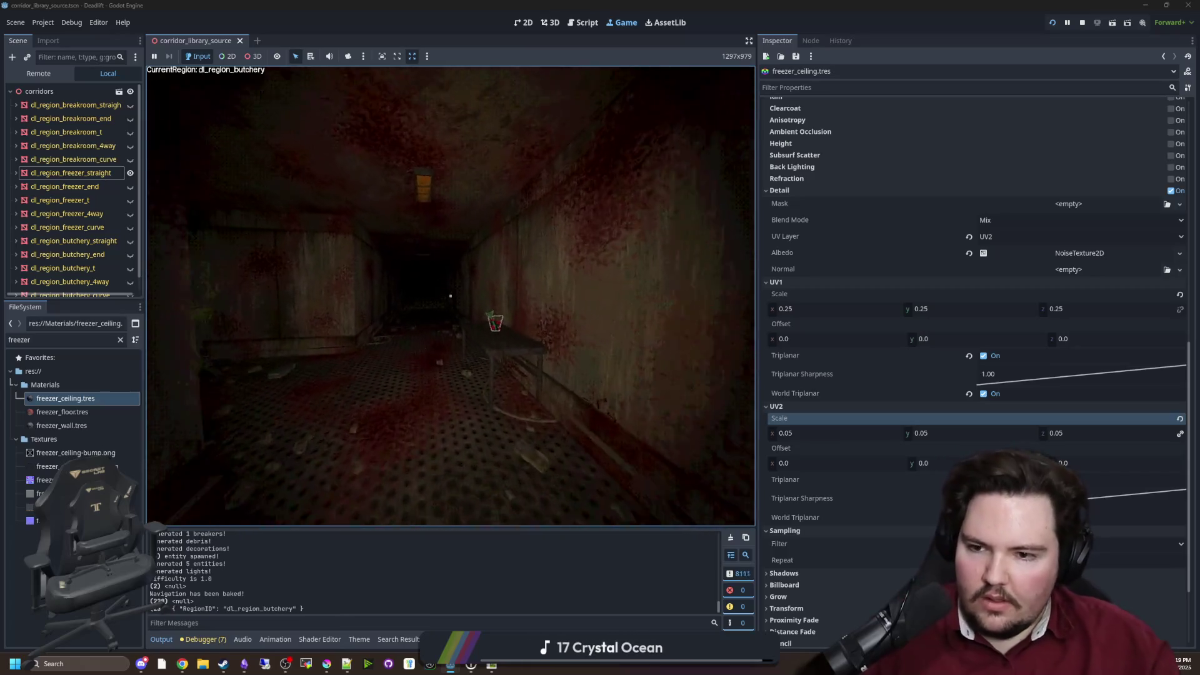
{"action": "key", "text": "w"}
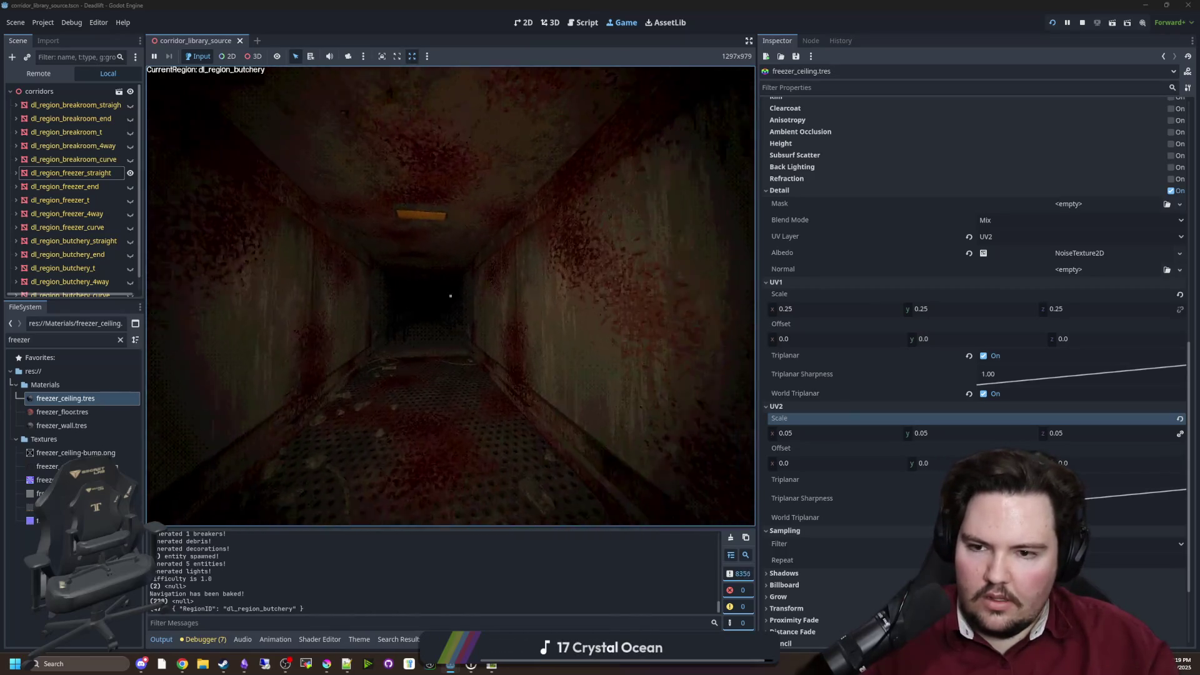
{"action": "key", "text": "w"}
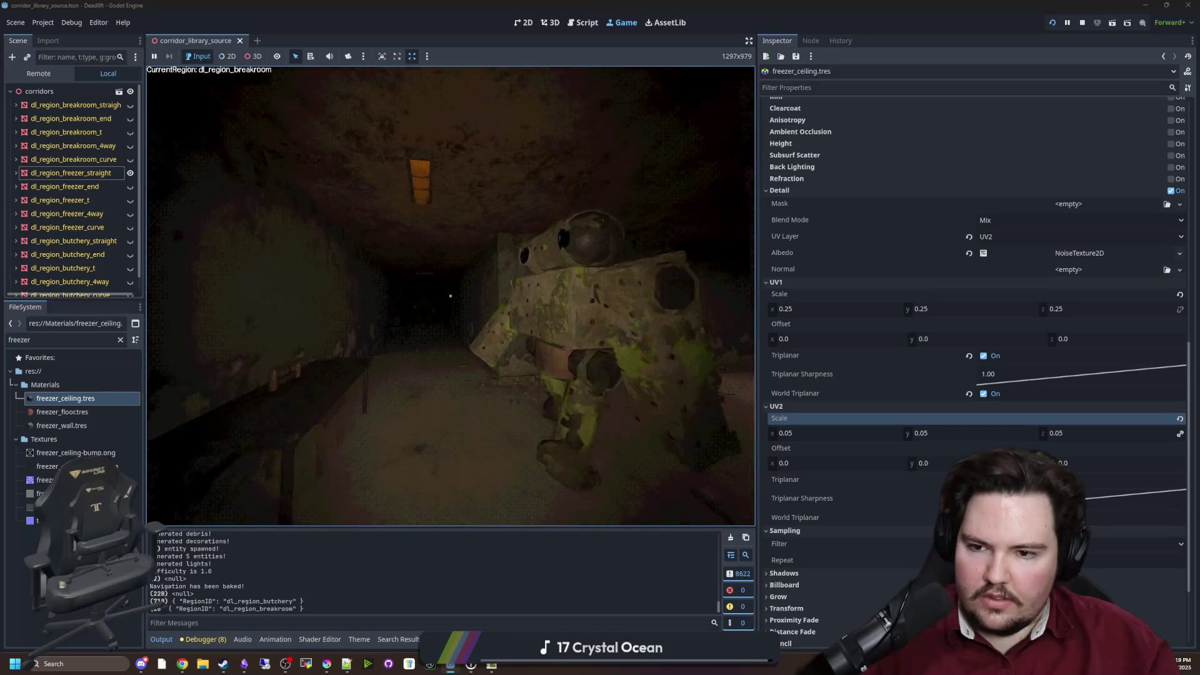
{"action": "key", "text": "w"}
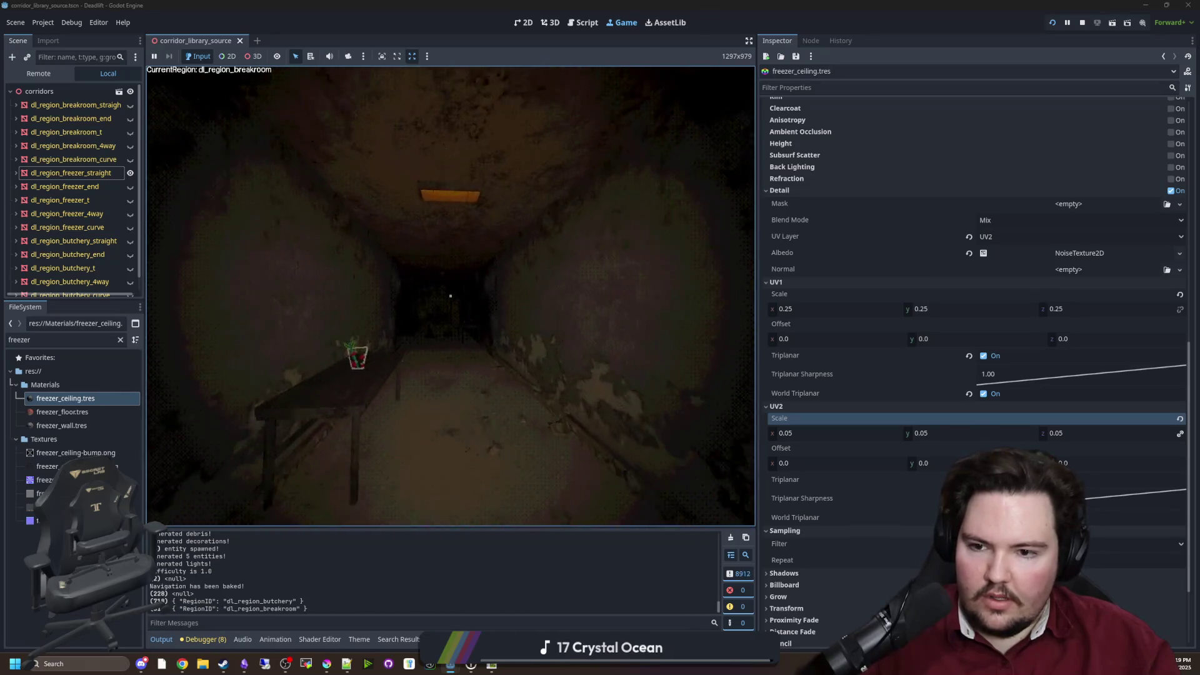
{"action": "key", "text": "w"}
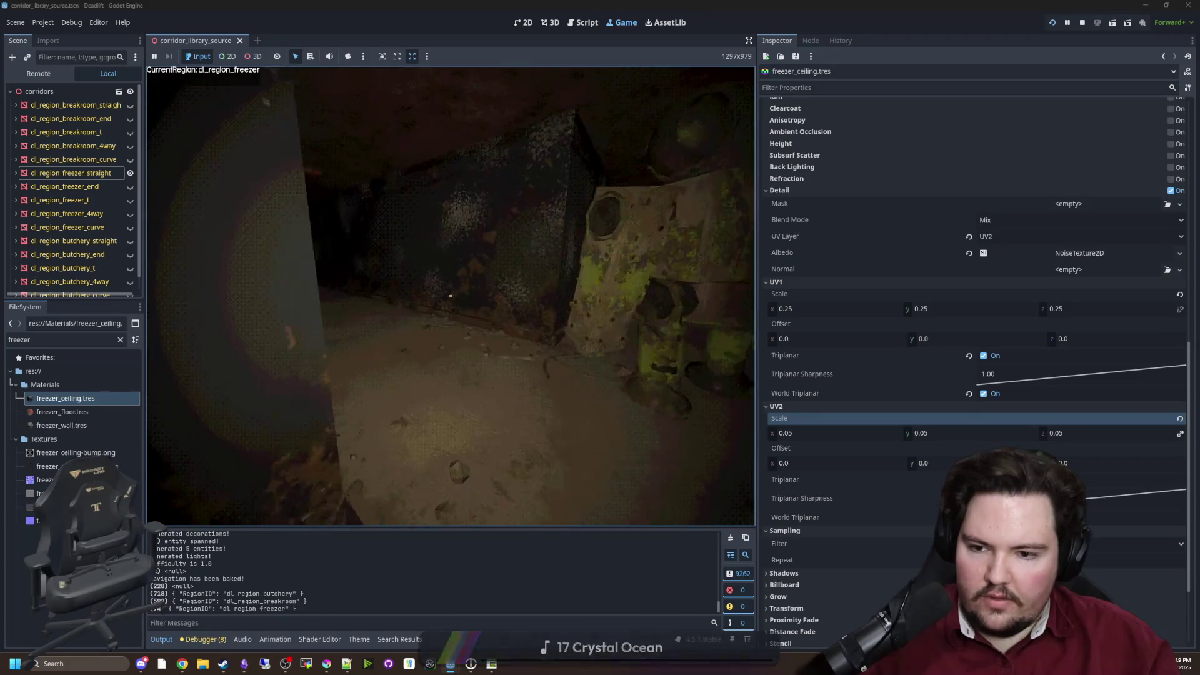
Stop the running game, frame the corridor in the 3D view, and switch to the browser
{"action": "key", "text": "super"}
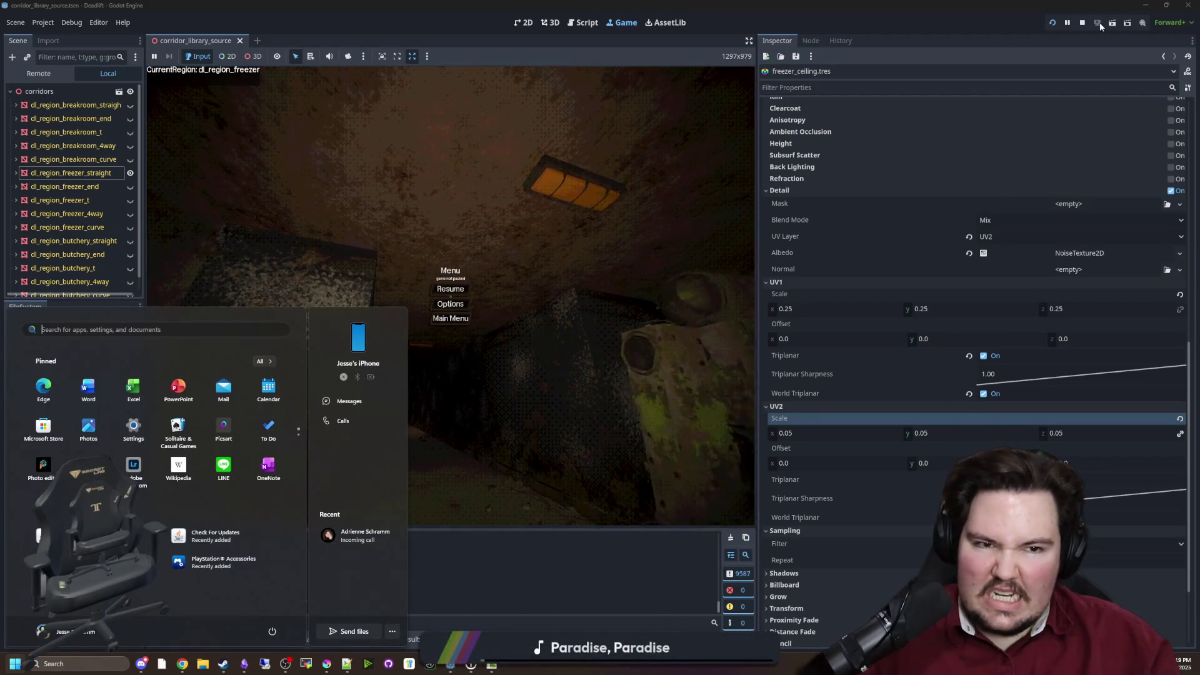
{"action": "left_click", "coordinate": [1084, 24]}
{"action": "scroll", "coordinate": [362, 303], "scroll_direction": "down", "scroll_amount": 5}
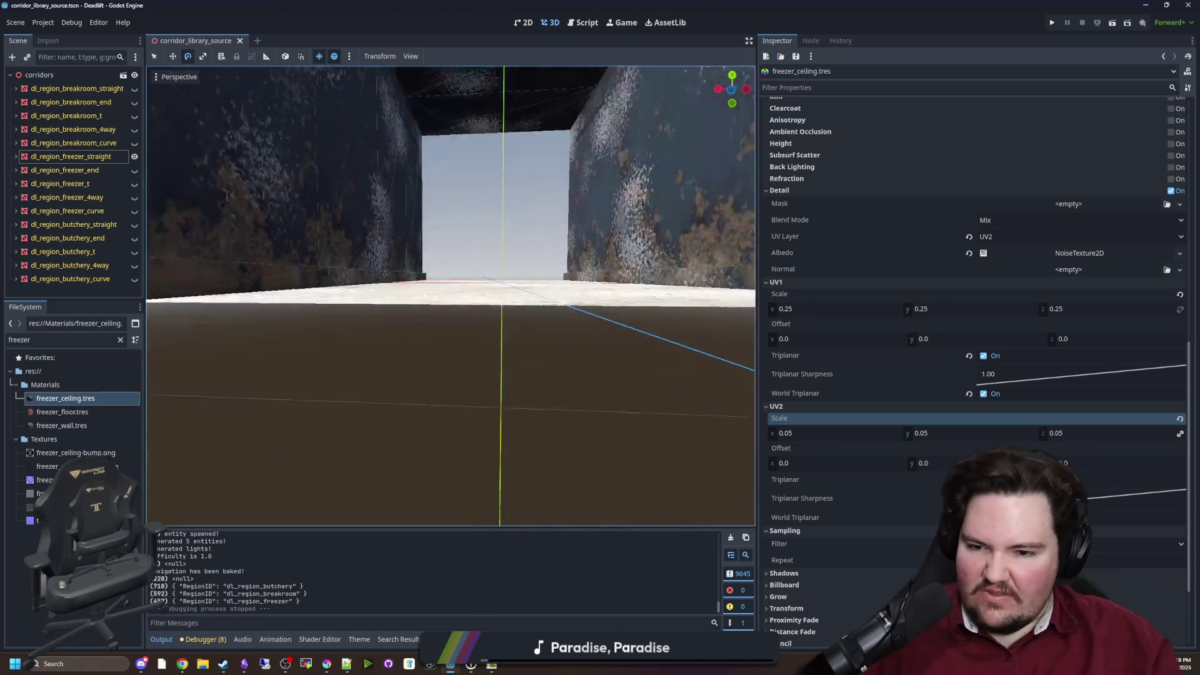
{"action": "scroll", "coordinate": [440, 309], "scroll_direction": "up", "scroll_amount": 3}
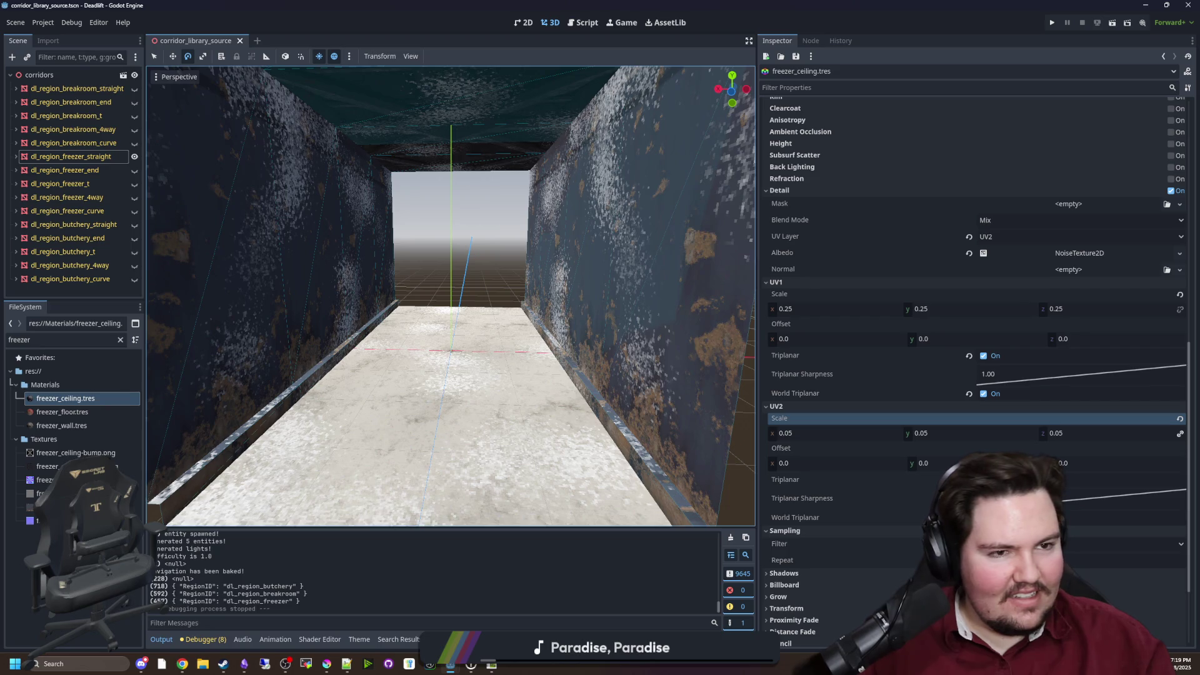
{"action": "key", "text": "alt+Tab"}
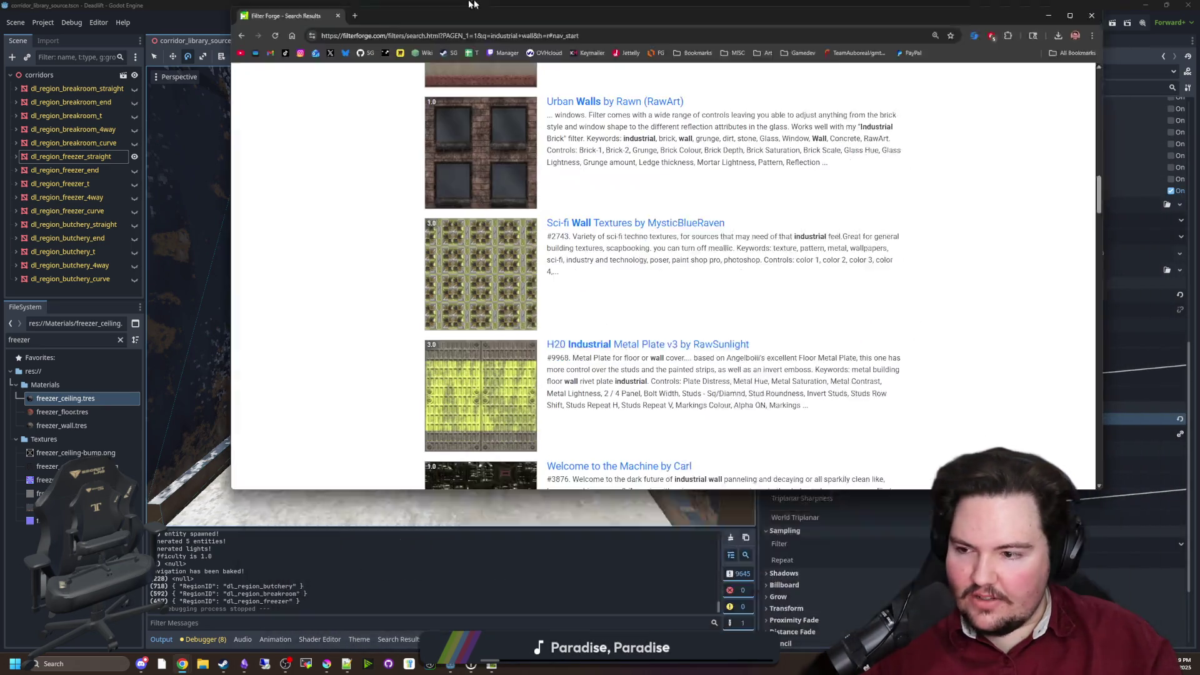
Maximize the browser and search the Filter Library for "metal floor", browsing the results
{"action": "double_click", "coordinate": [446, 146]}
{"action": "scroll", "coordinate": [361, 312], "scroll_direction": "down", "scroll_amount": 5}
{"action": "scroll", "coordinate": [361, 312], "scroll_direction": "up", "scroll_amount": 20}
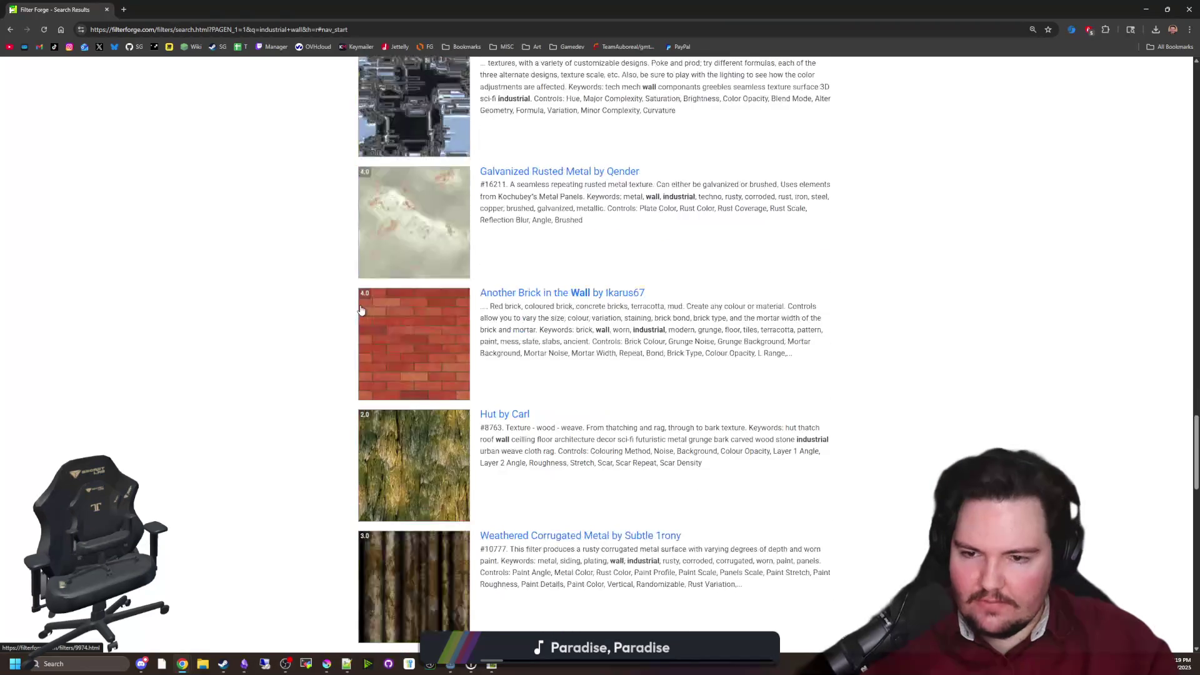
{"action": "scroll", "coordinate": [600, 355], "scroll_direction": "up", "scroll_amount": 1}
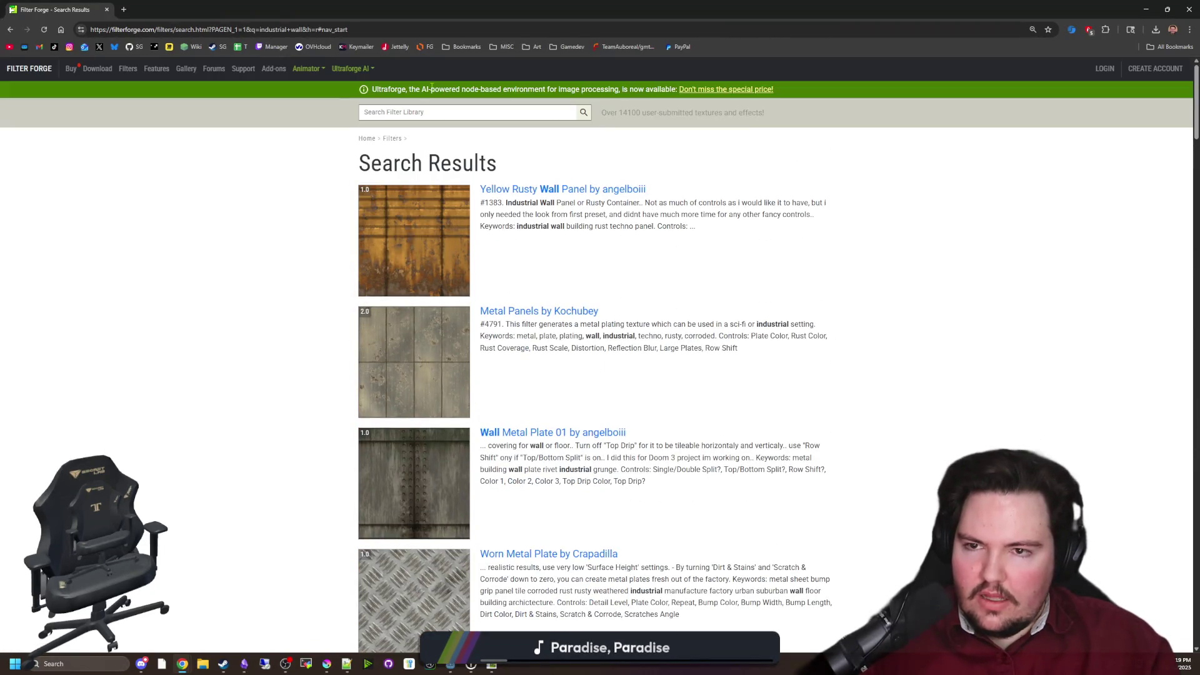
{"action": "type", "text": "metal floor"}
{"action": "key", "text": "Return"}
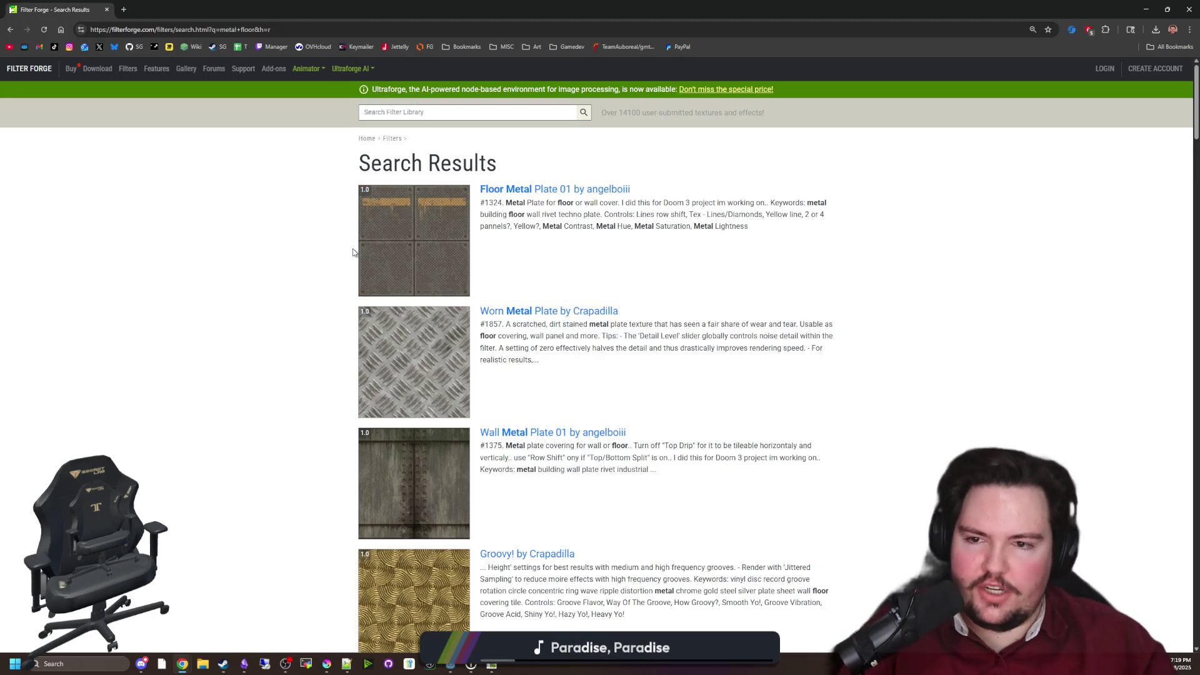
{"action": "scroll", "coordinate": [350, 233], "scroll_direction": "down", "scroll_amount": 11}
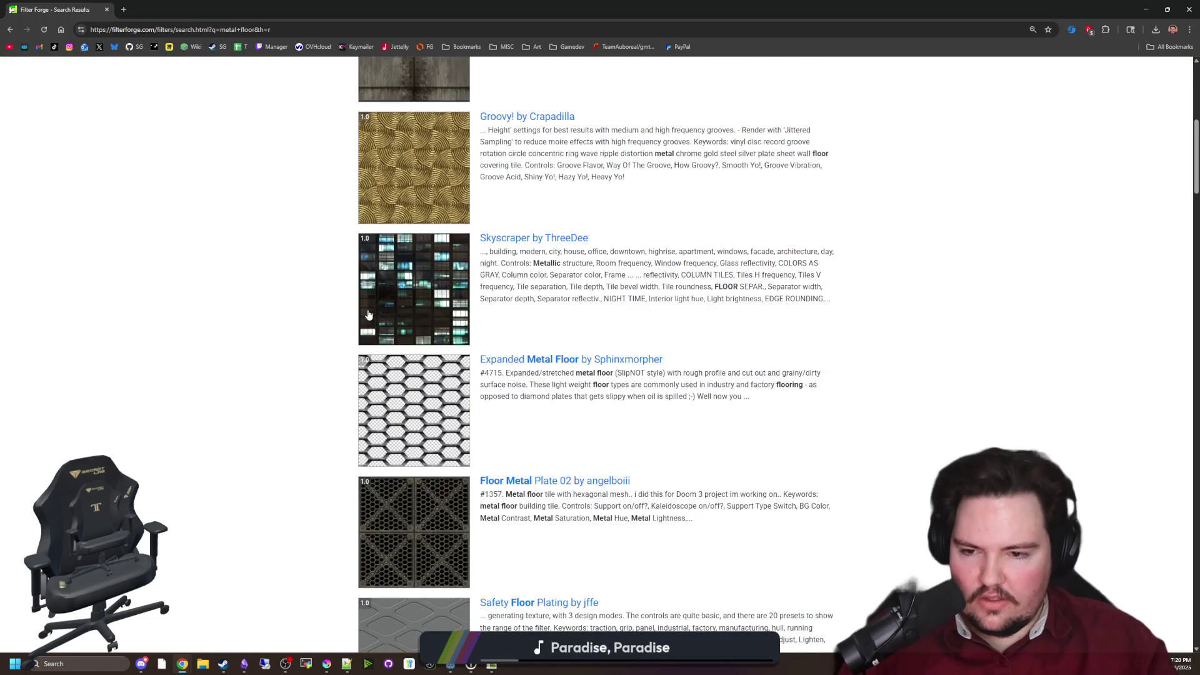
{"action": "scroll", "coordinate": [433, 311], "scroll_direction": "down", "scroll_amount": 1}
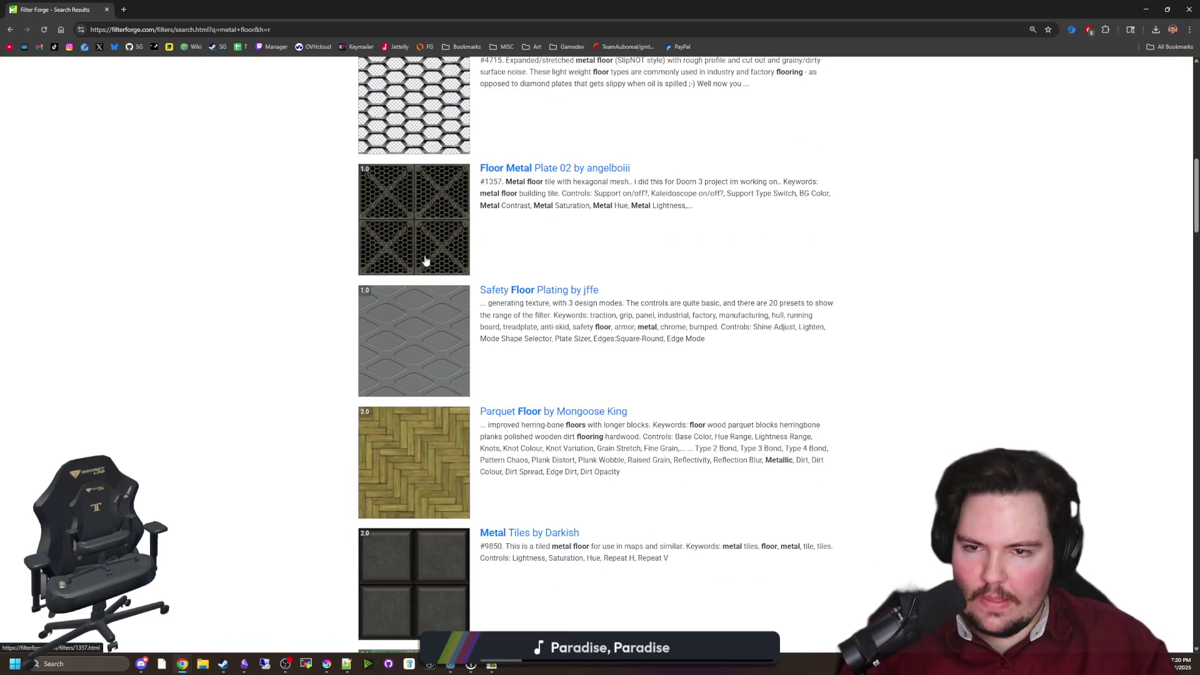
{"action": "scroll", "coordinate": [476, 321], "scroll_direction": "down", "scroll_amount": 3}
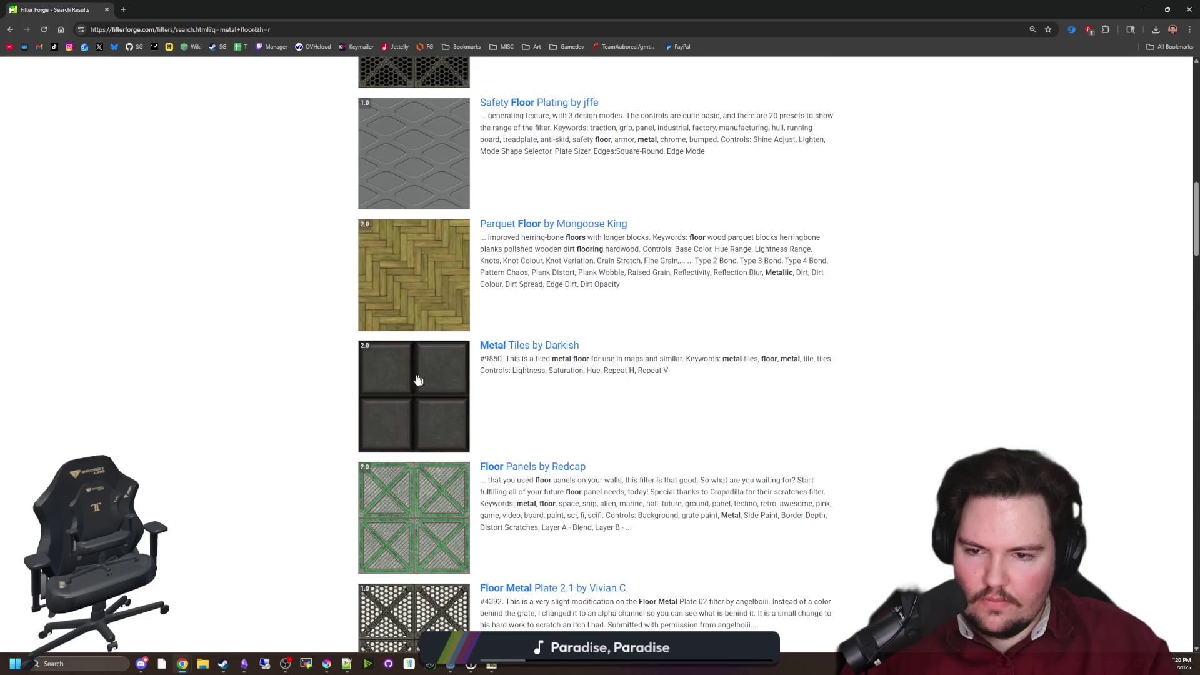
{"action": "scroll", "coordinate": [417, 379], "scroll_direction": "down", "scroll_amount": 5}
{"action": "scroll", "coordinate": [341, 370], "scroll_direction": "down", "scroll_amount": 8}
{"action": "scroll", "coordinate": [303, 325], "scroll_direction": "up", "scroll_amount": 20}
Search the library for "concerete" and open the Boarded Concrete Wall filter page
{"action": "left_click", "coordinate": [425, 112]}
{"action": "type", "text": "co"}
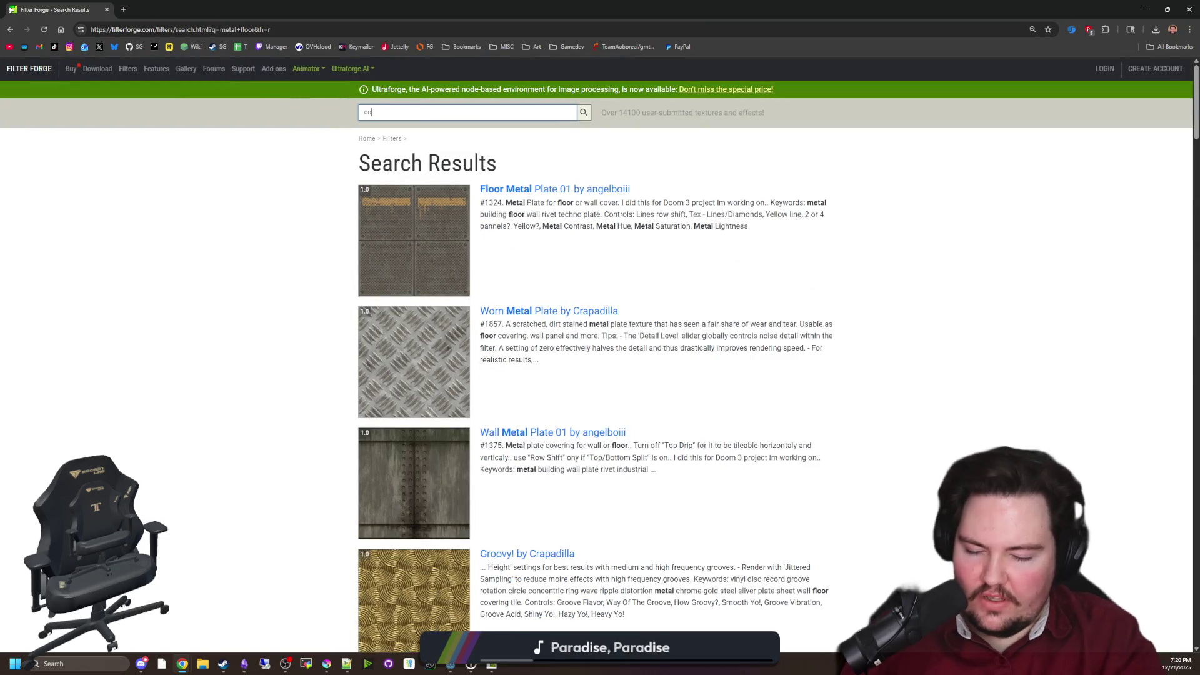
{"action": "type", "text": "ncerete"}
{"action": "key", "text": "Return"}
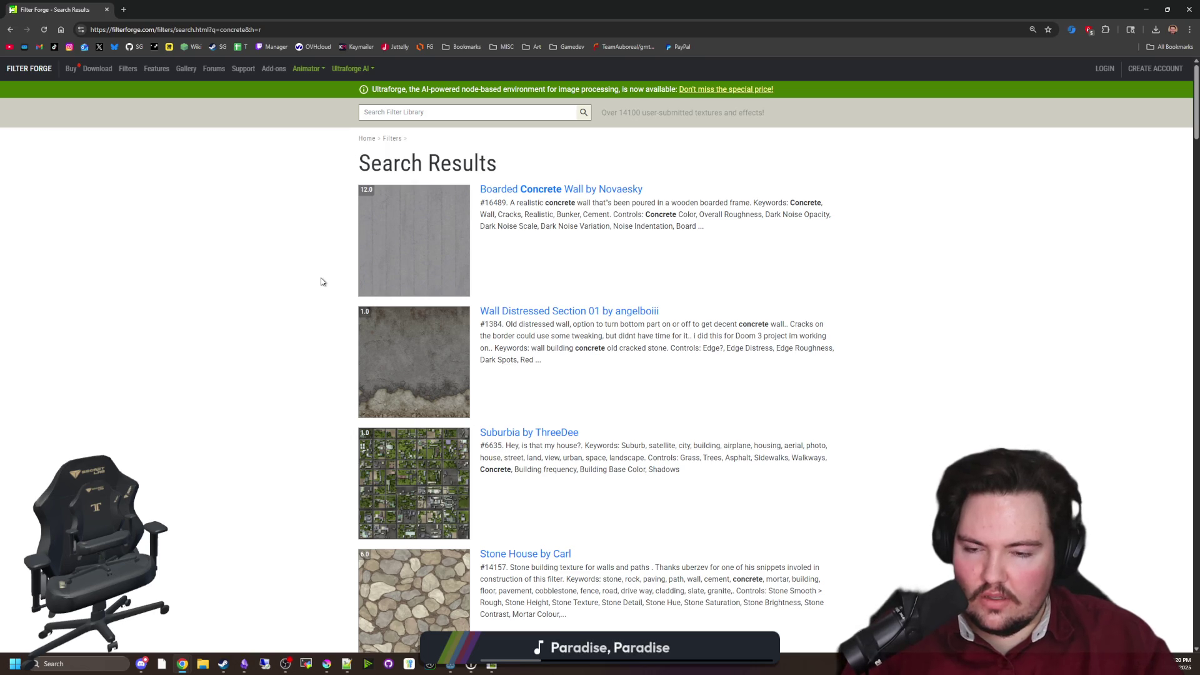
{"action": "left_click", "coordinate": [395, 235]}
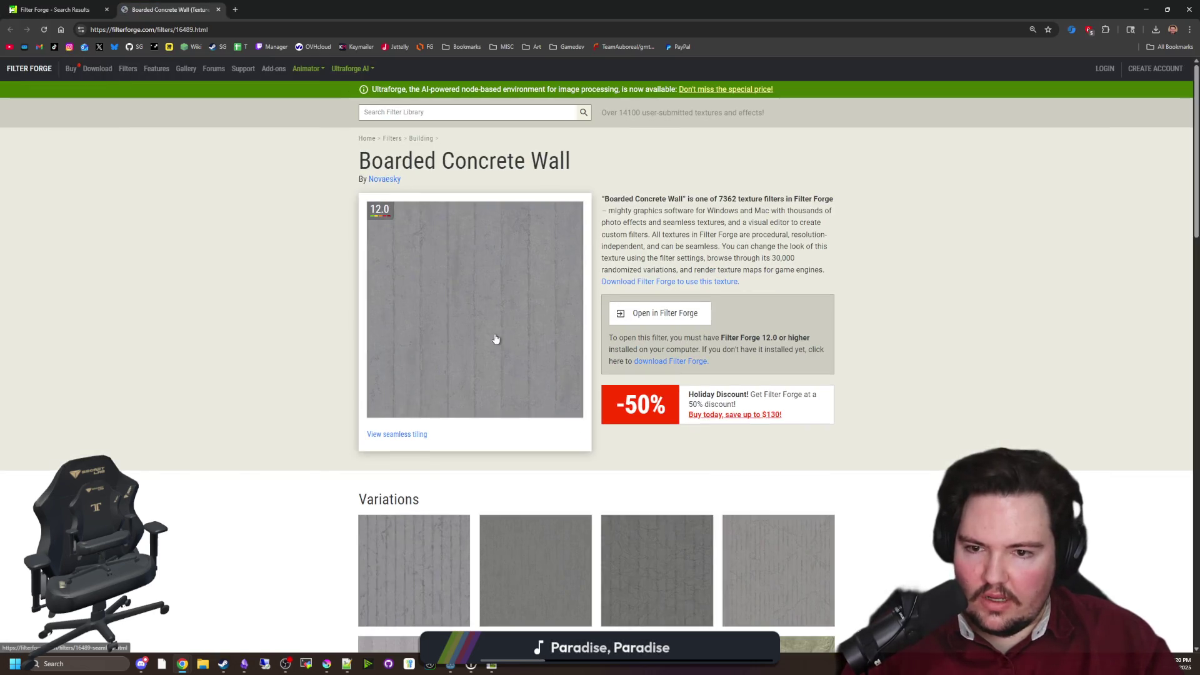
{"action": "scroll", "coordinate": [496, 320], "scroll_direction": "down", "scroll_amount": 2}
{"action": "scroll", "coordinate": [497, 320], "scroll_direction": "up", "scroll_amount": 1}
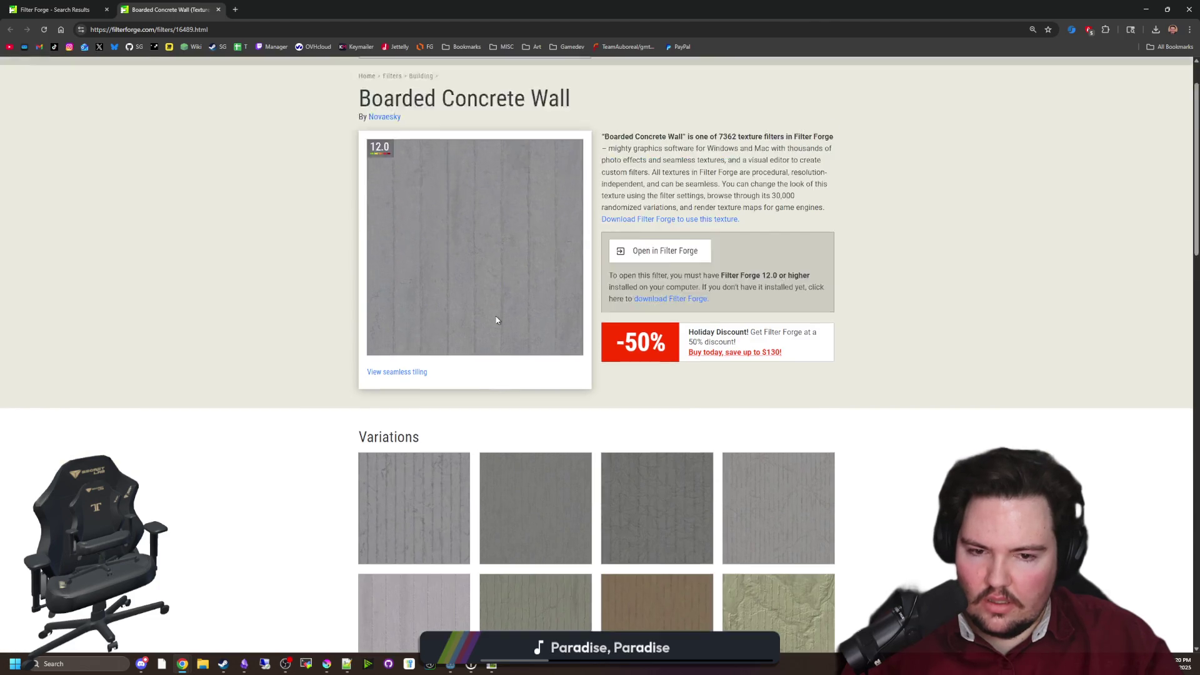
{"action": "scroll", "coordinate": [495, 320], "scroll_direction": "up", "scroll_amount": 1}
Send Boarded Concrete Wall to Filter Forge, declining the newer-version download and closing the follow-up message
{"action": "left_click", "coordinate": [685, 312]}
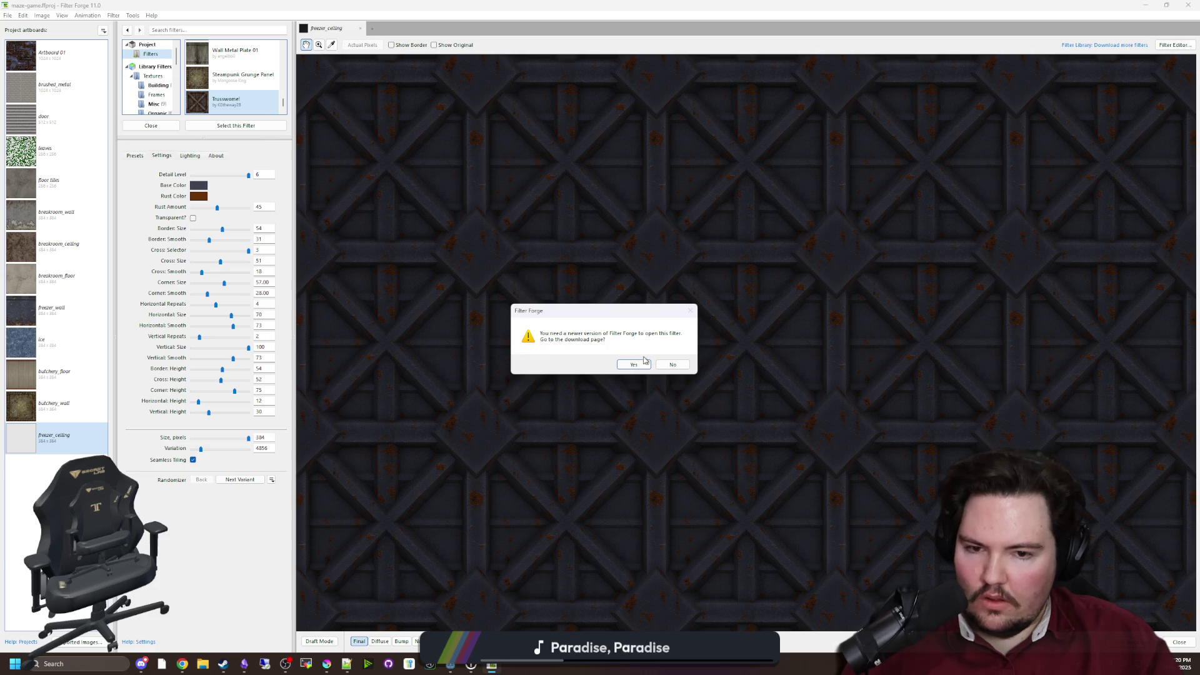
{"action": "left_click", "coordinate": [677, 370]}
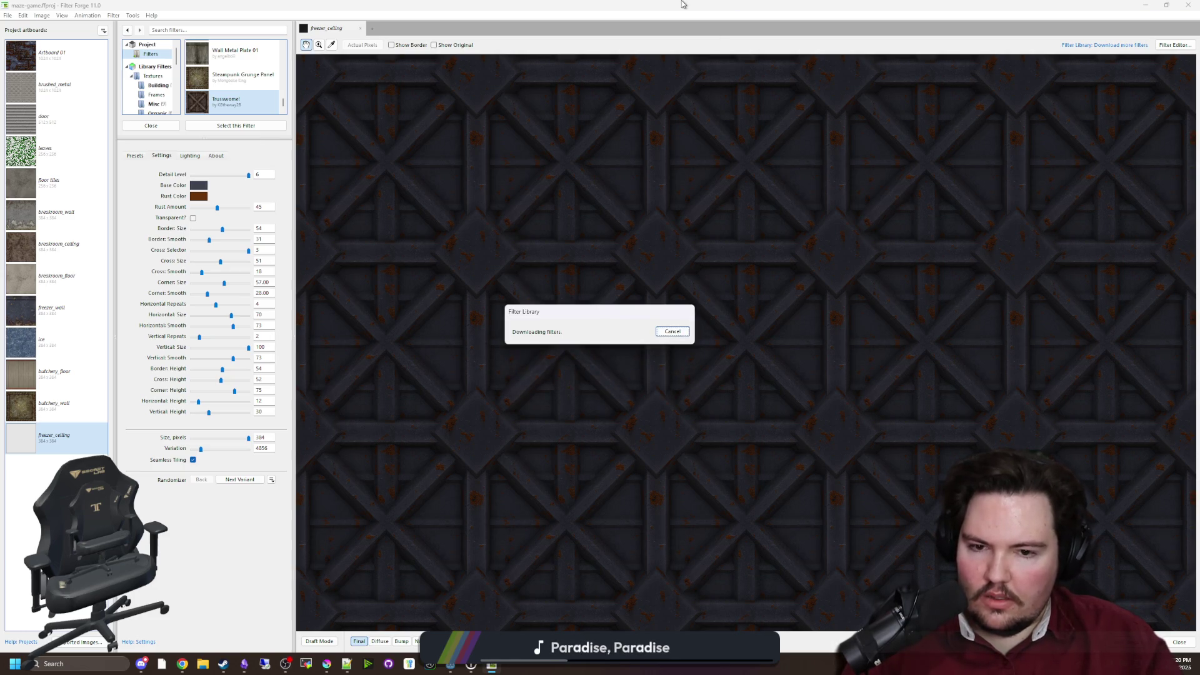
{"action": "left_click", "coordinate": [672, 339]}
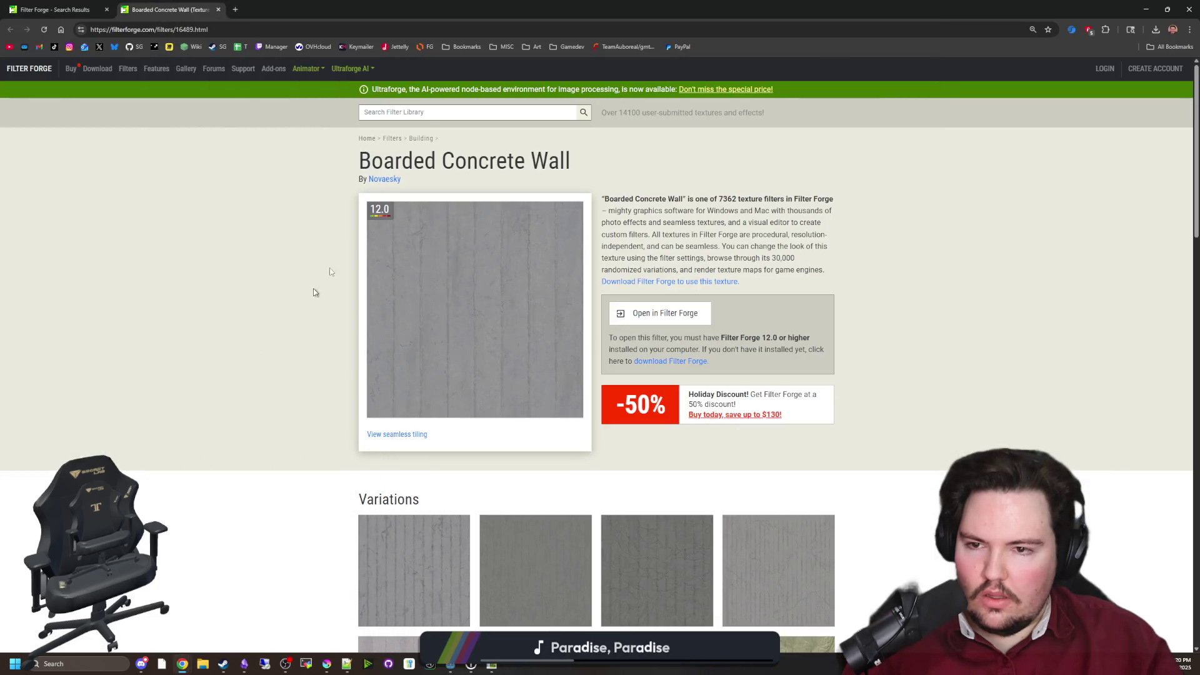
Return to the concrete search results and open the Splotchy Concrete filter page to view its variations
{"action": "mouse_move", "coordinate": [386, 210]}
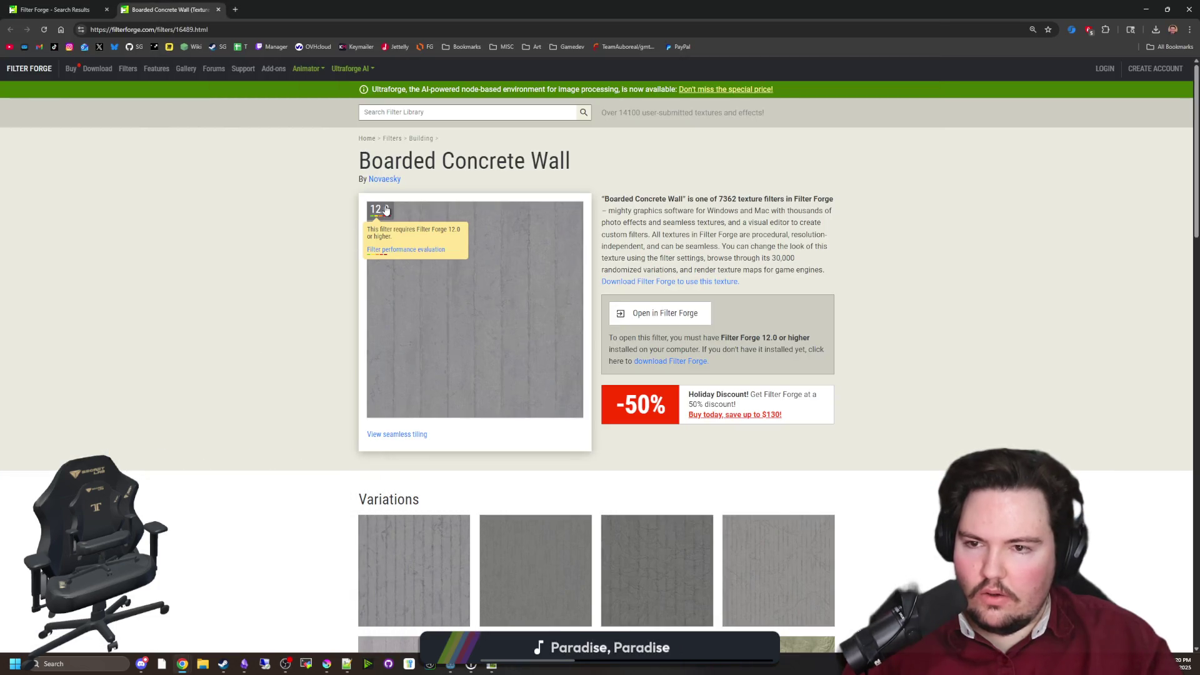
{"action": "scroll", "coordinate": [240, 234], "scroll_direction": "down", "scroll_amount": 10}
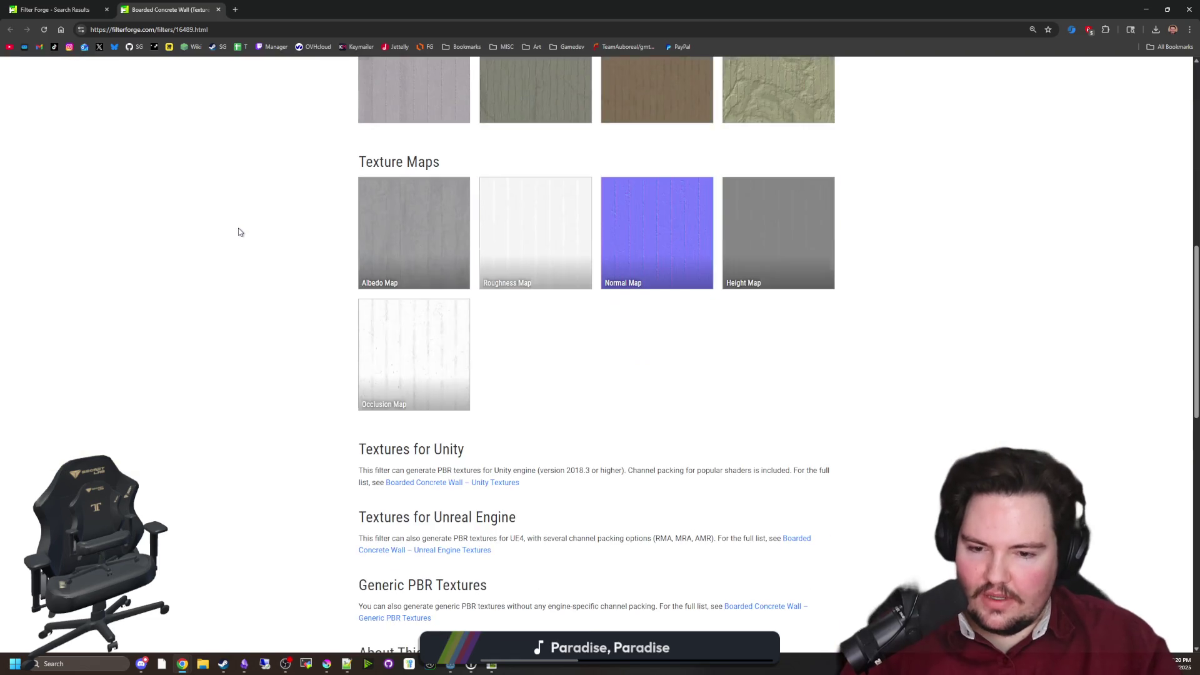
{"action": "scroll", "coordinate": [244, 225], "scroll_direction": "up", "scroll_amount": 10}
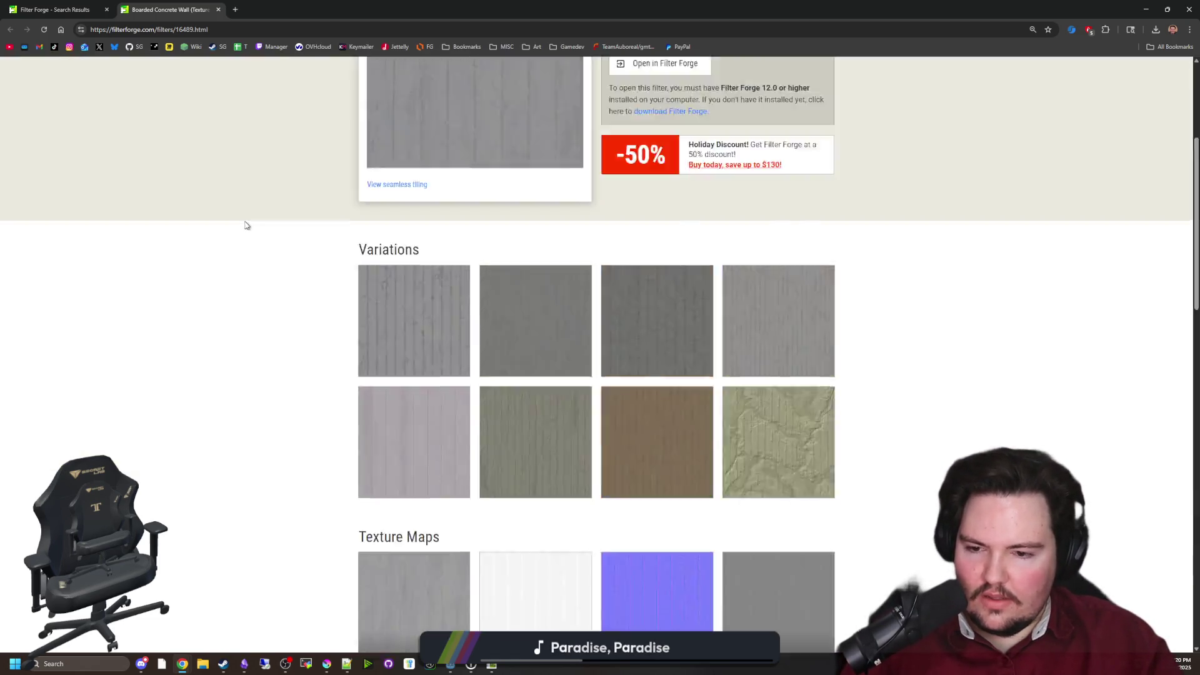
{"action": "left_click", "coordinate": [87, 4]}
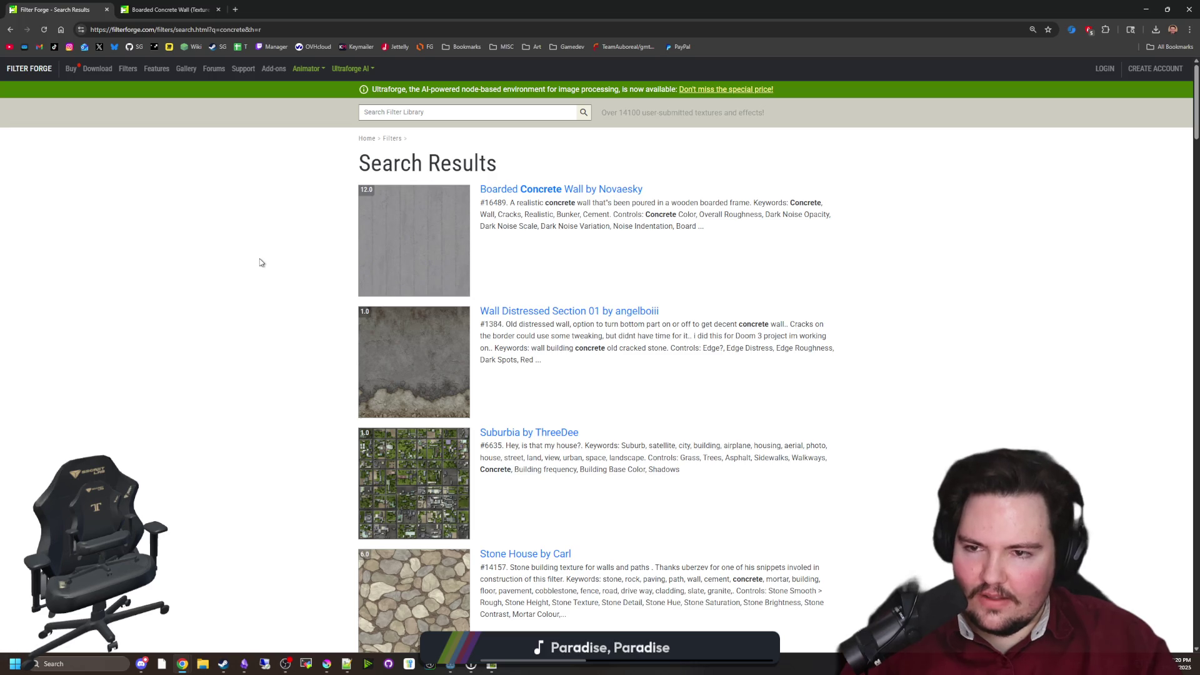
{"action": "scroll", "coordinate": [261, 257], "scroll_direction": "down", "scroll_amount": 1}
{"action": "scroll", "coordinate": [261, 257], "scroll_direction": "down", "scroll_amount": 3}
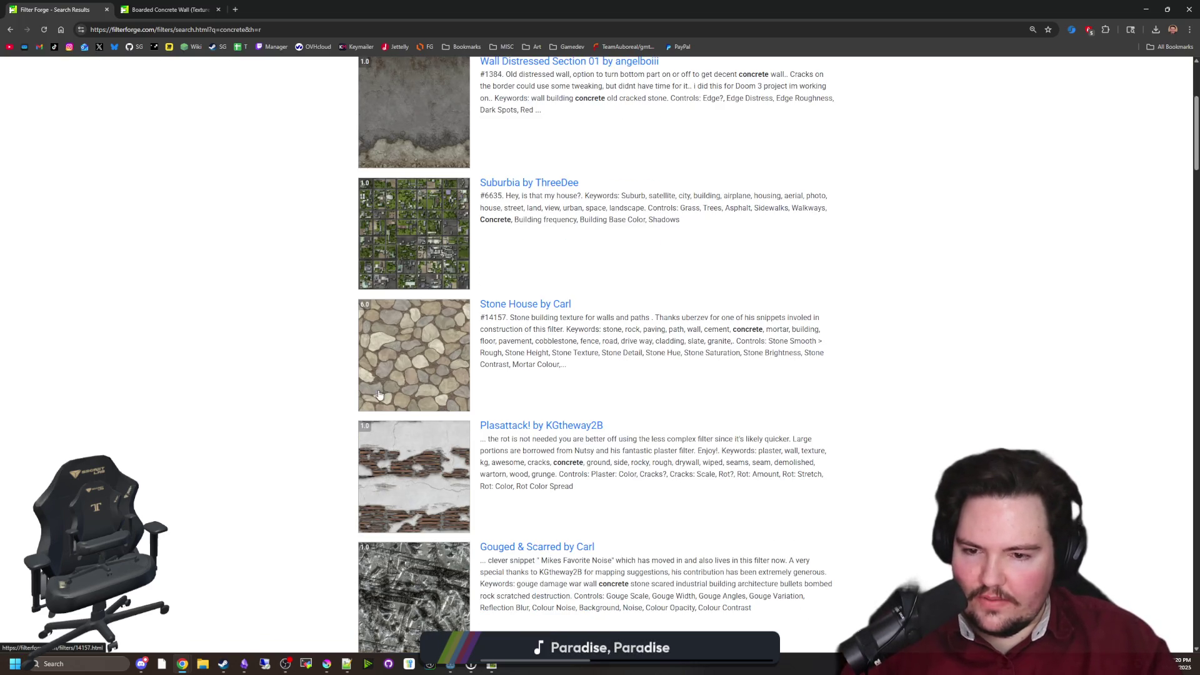
{"action": "scroll", "coordinate": [310, 375], "scroll_direction": "down", "scroll_amount": 2}
{"action": "scroll", "coordinate": [310, 375], "scroll_direction": "down", "scroll_amount": 4}
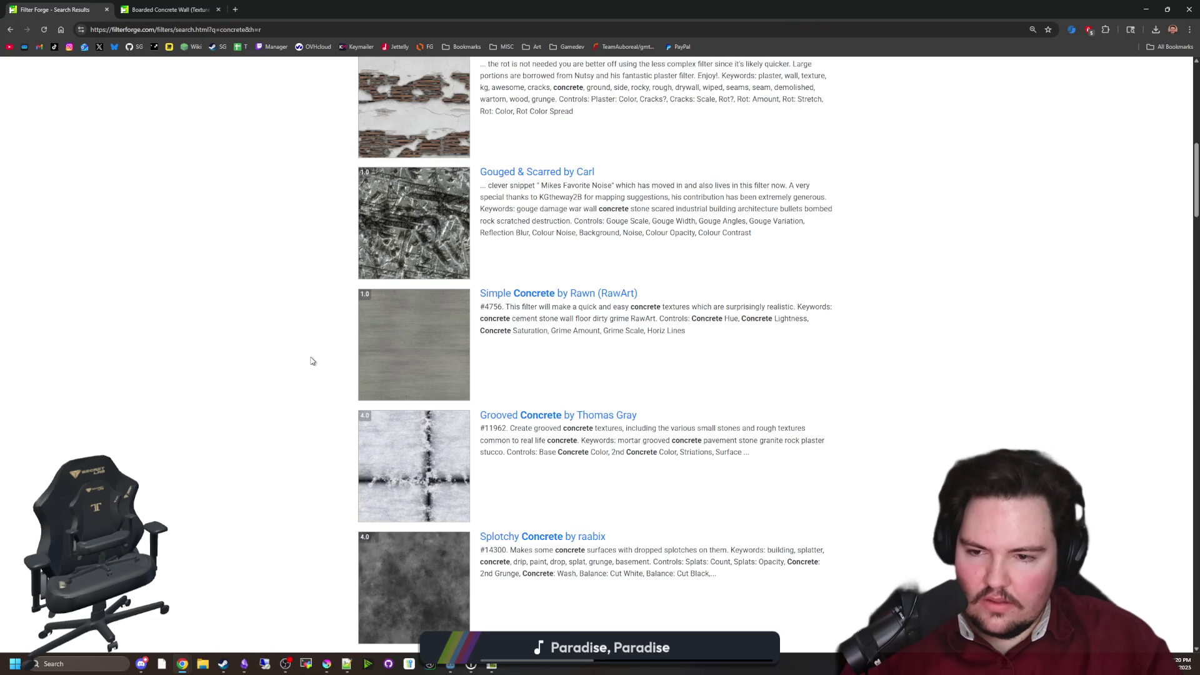
{"action": "scroll", "coordinate": [313, 362], "scroll_direction": "down", "scroll_amount": 3}
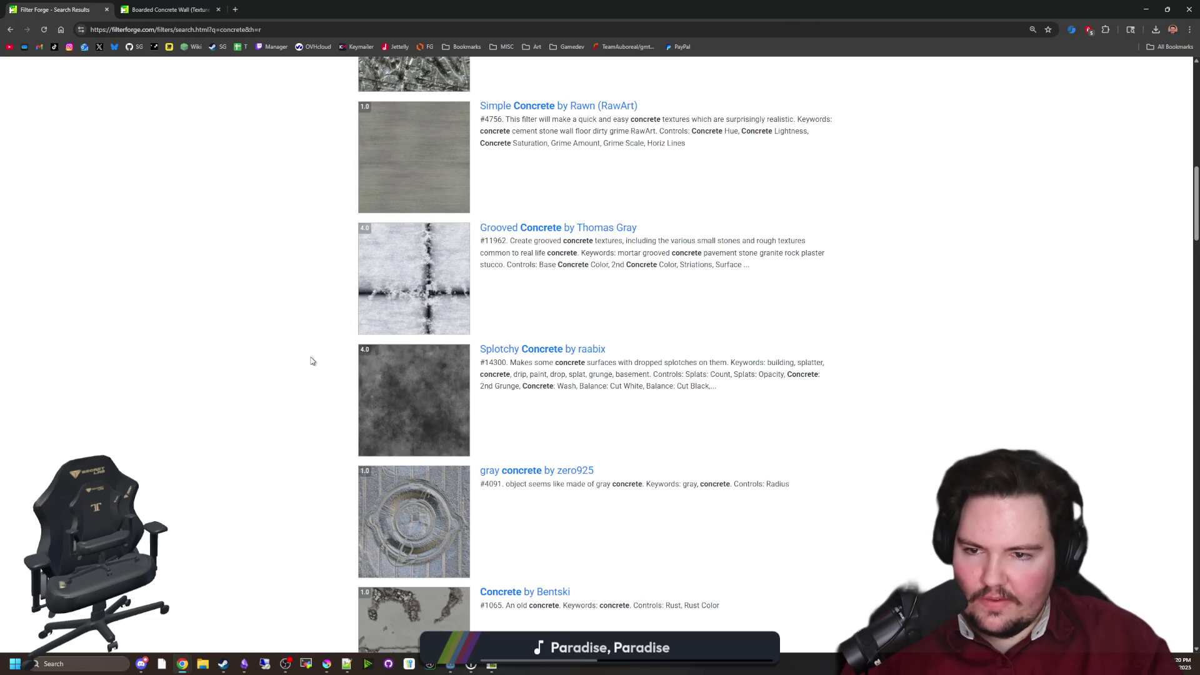
{"action": "left_click", "coordinate": [439, 397]}
{"action": "scroll", "coordinate": [437, 396], "scroll_direction": "down", "scroll_amount": 3}
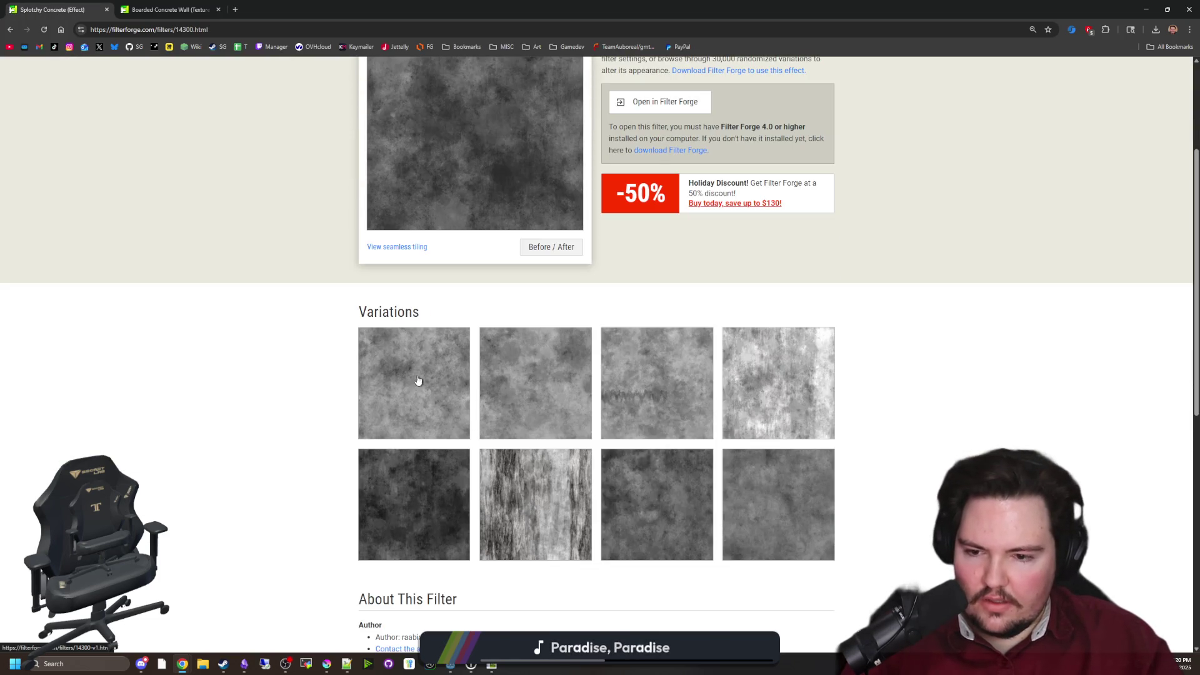
{"action": "scroll", "coordinate": [419, 381], "scroll_direction": "up", "scroll_amount": 3}
In Godot, select dl_region_freezer_straight and expand its Surface Material Override slot 0
{"action": "key", "text": "alt+Tab"}
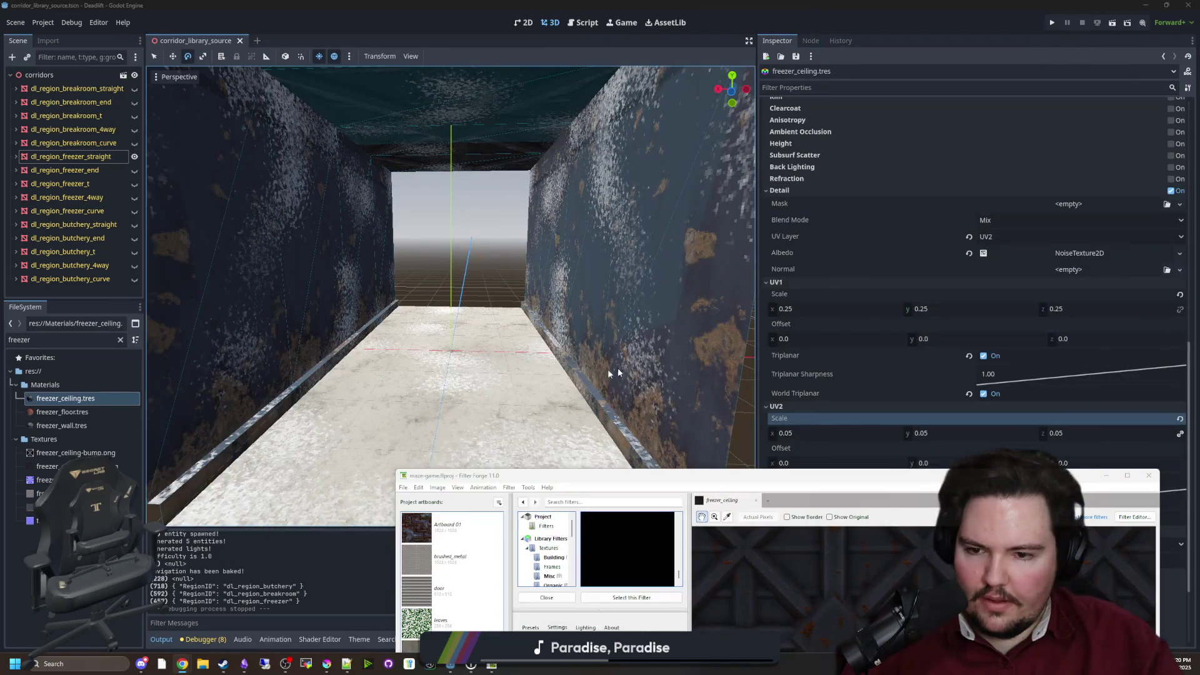
{"action": "scroll", "coordinate": [661, 373], "scroll_direction": "down", "scroll_amount": 3}
{"action": "left_click", "coordinate": [71, 156]}
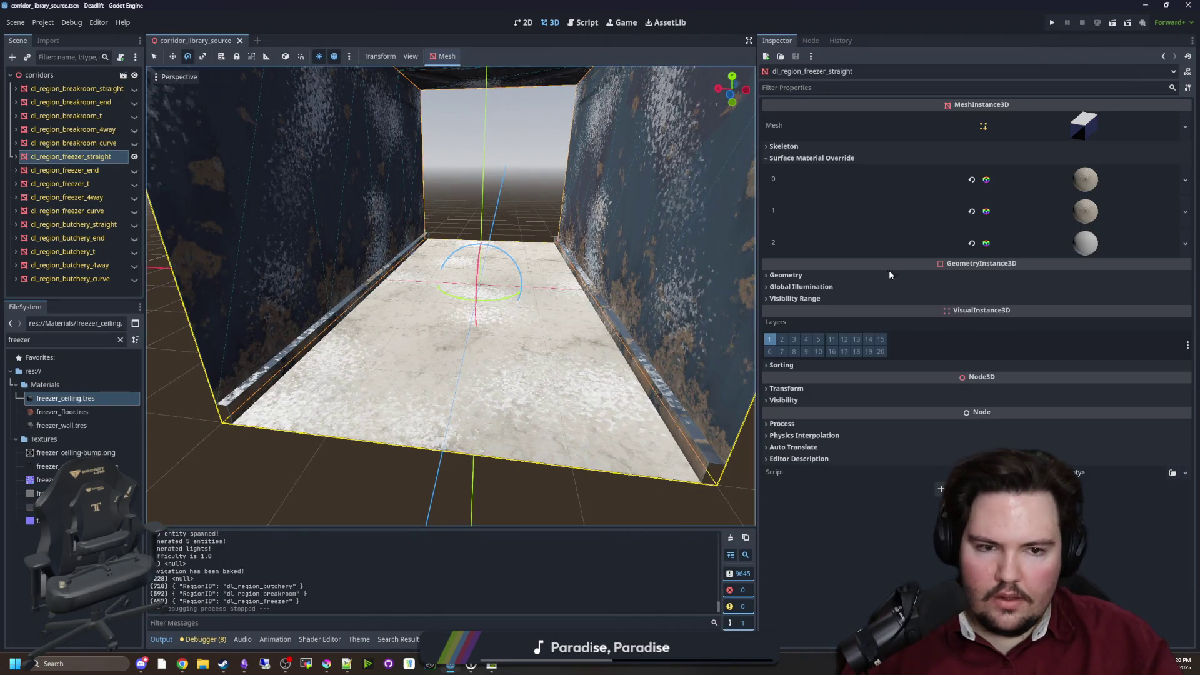
{"action": "left_click", "coordinate": [1085, 181]}
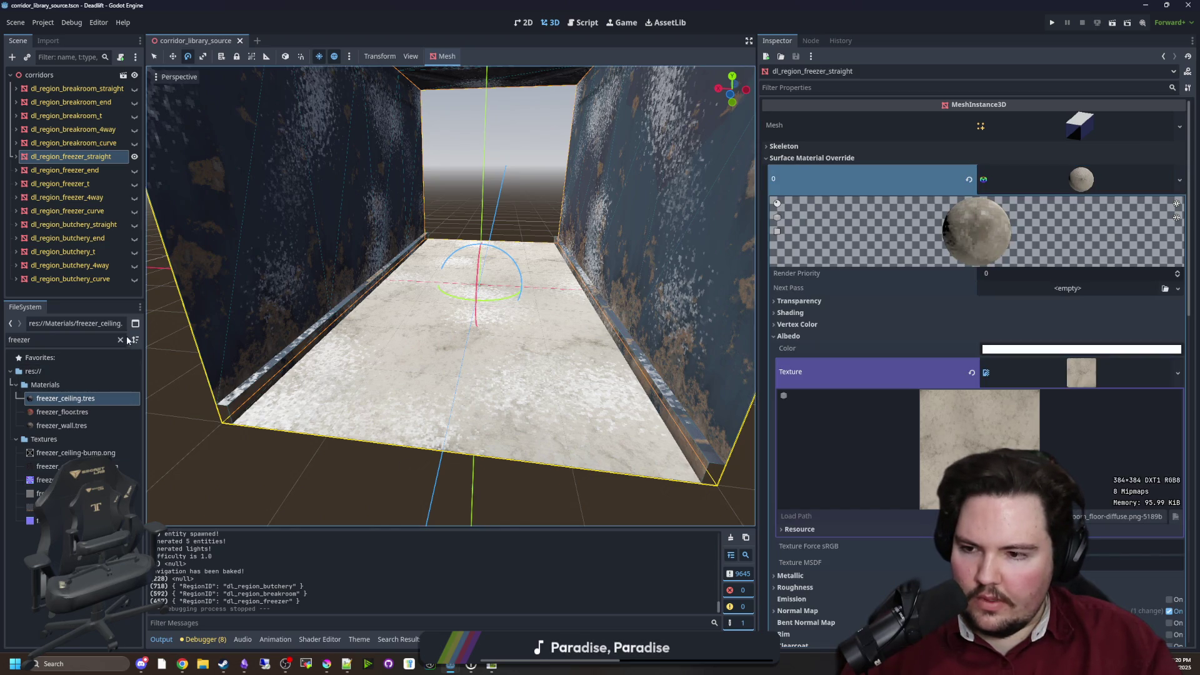